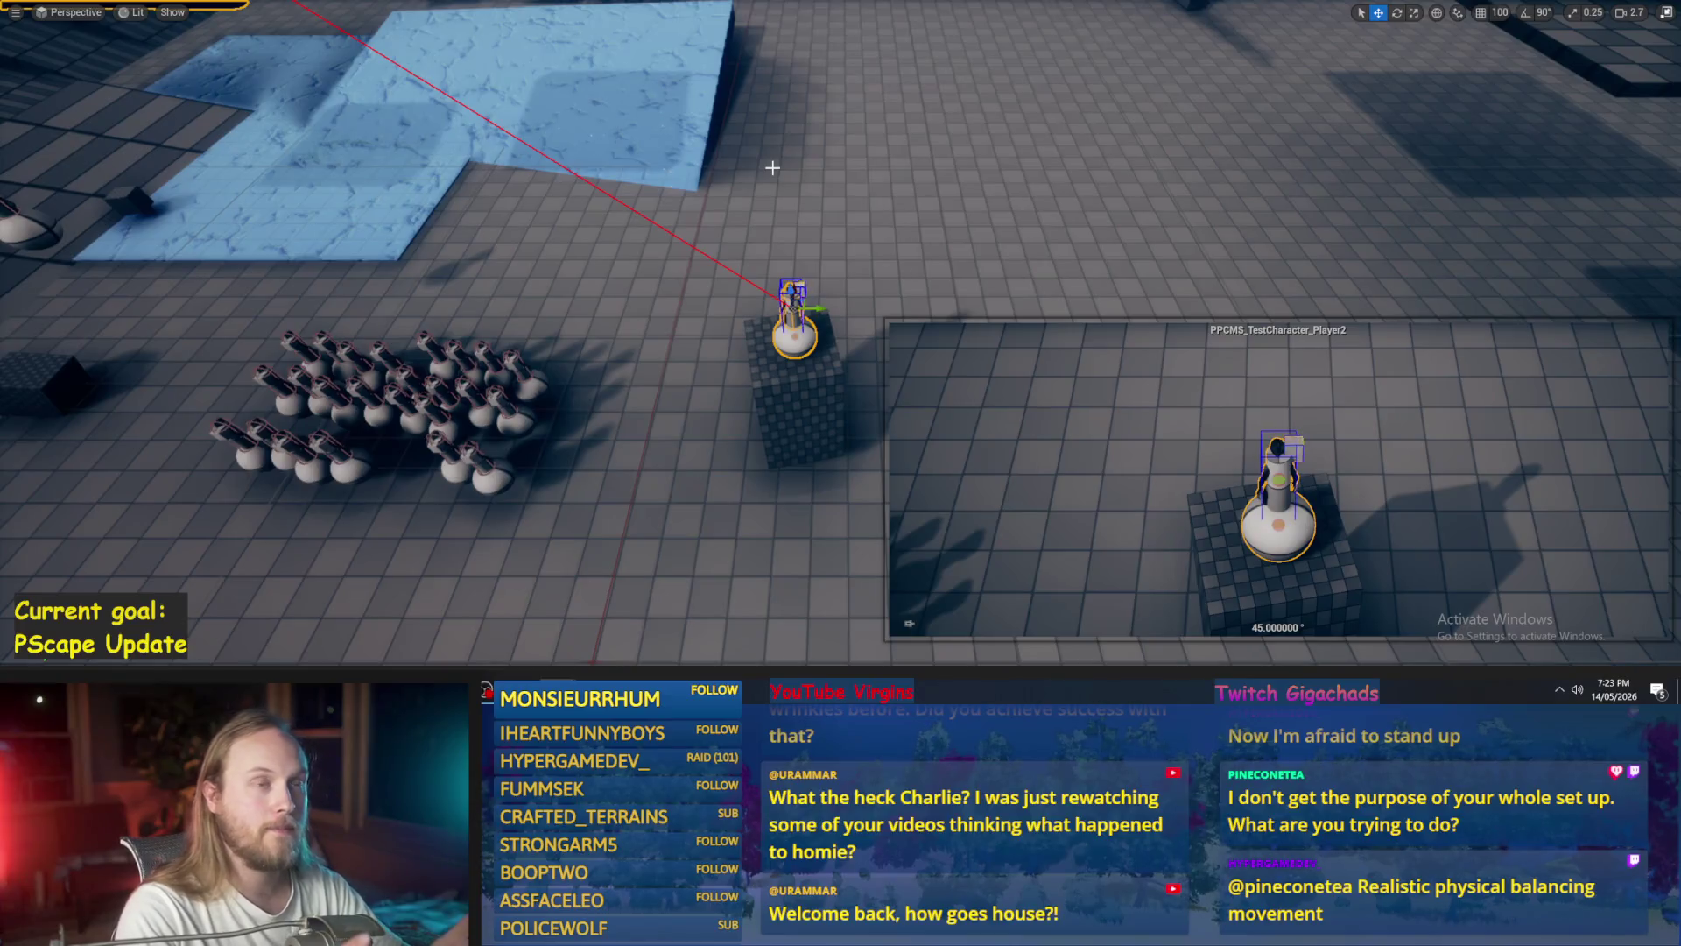
- In Paint, draw two light-blue vertical ledge lines and a horizontal ground line, undoing stray strokes
key(alt+Tab)
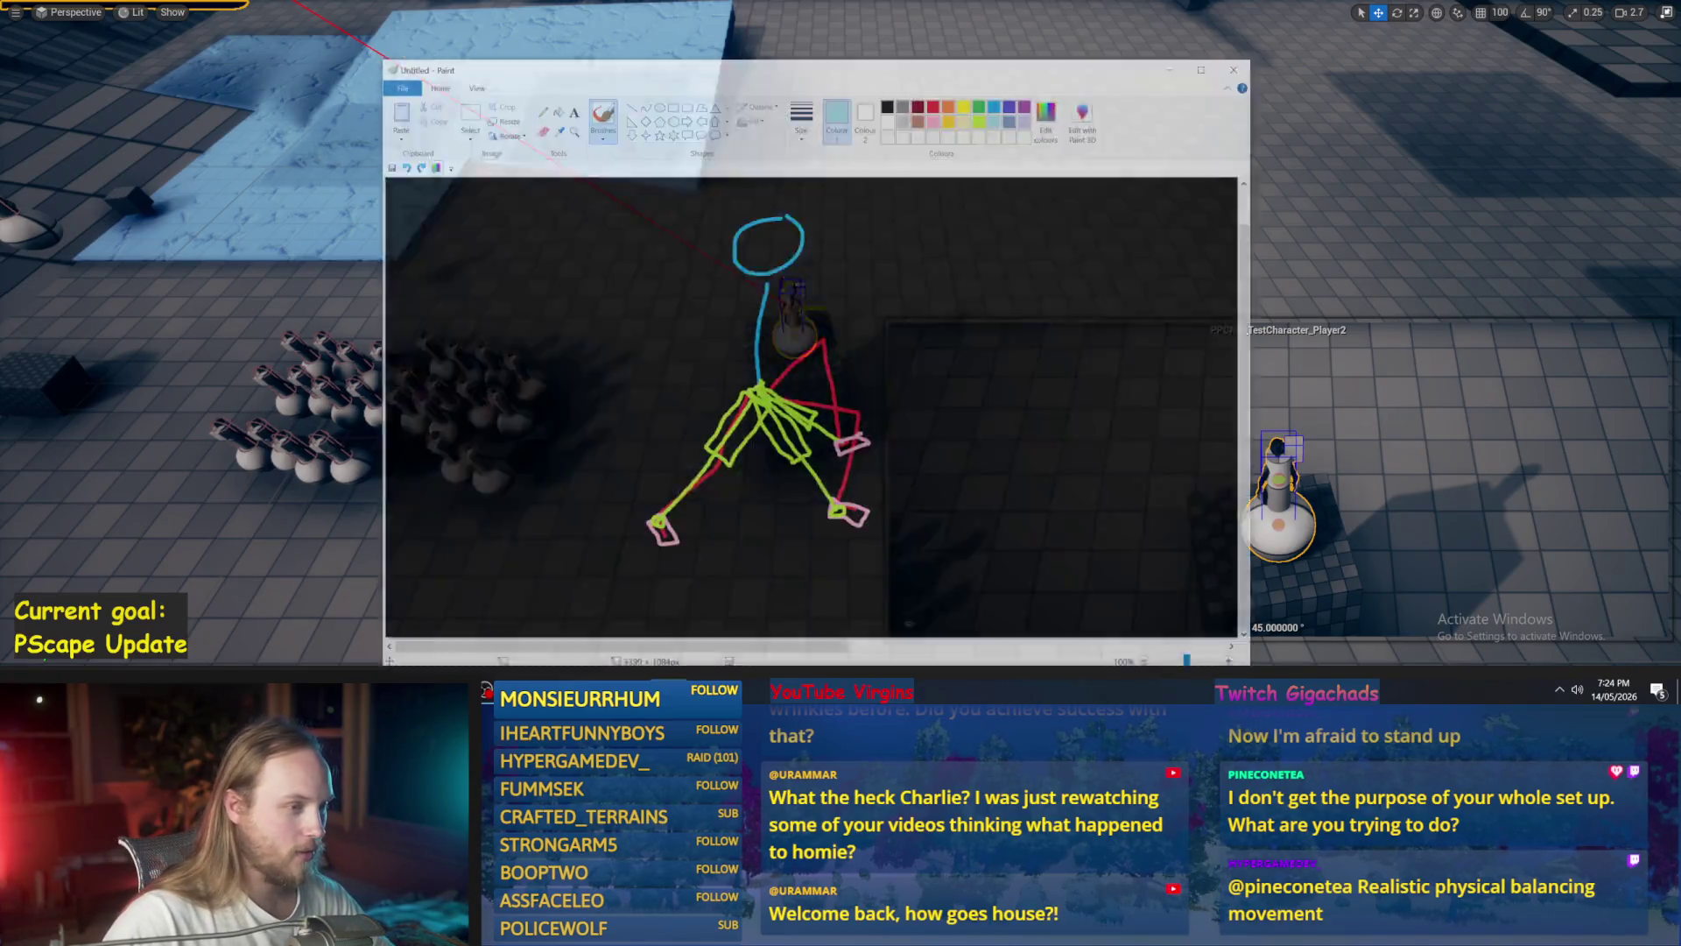
drag(988, 181, 991, 334)
drag(1049, 186, 1042, 349)
key(ctrl+z)
mouse_move(1033, 211)
mouse_down()
mouse_move(1031, 331)
mouse_move(1133, 333)
mouse_up()
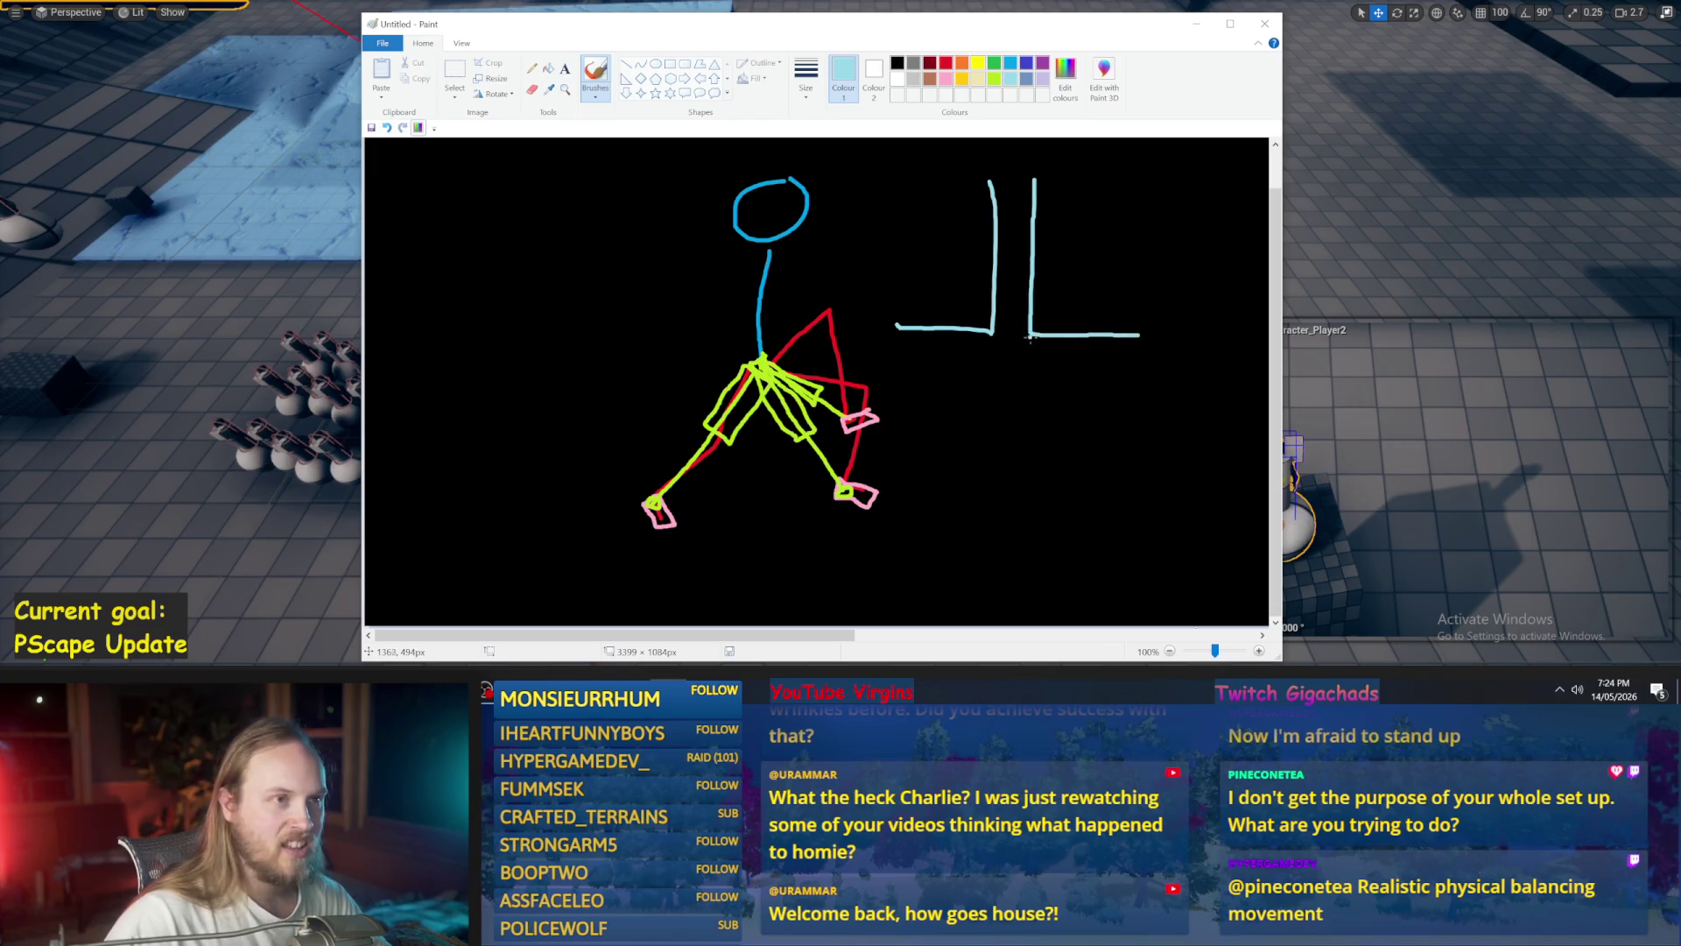
drag(1134, 431, 1117, 431)
key(ctrl+z)
drag(1253, 428, 1094, 435)
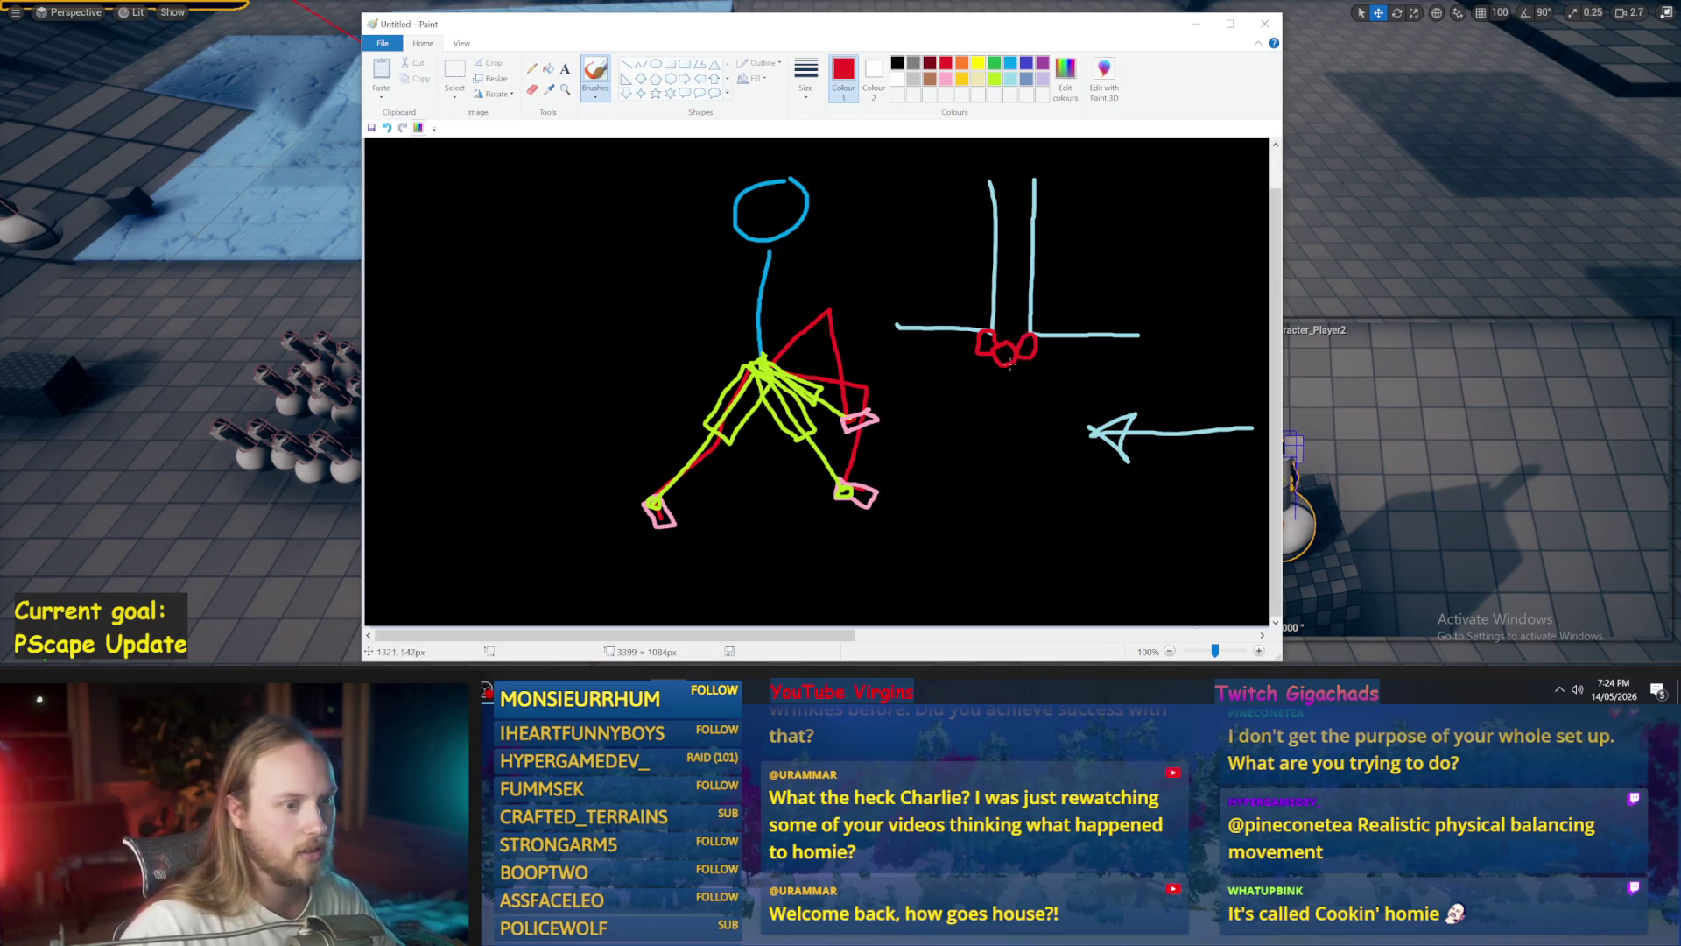
- Undo the last red scribble, minimize Paint, and start Play In Editor
key(ctrl+z)
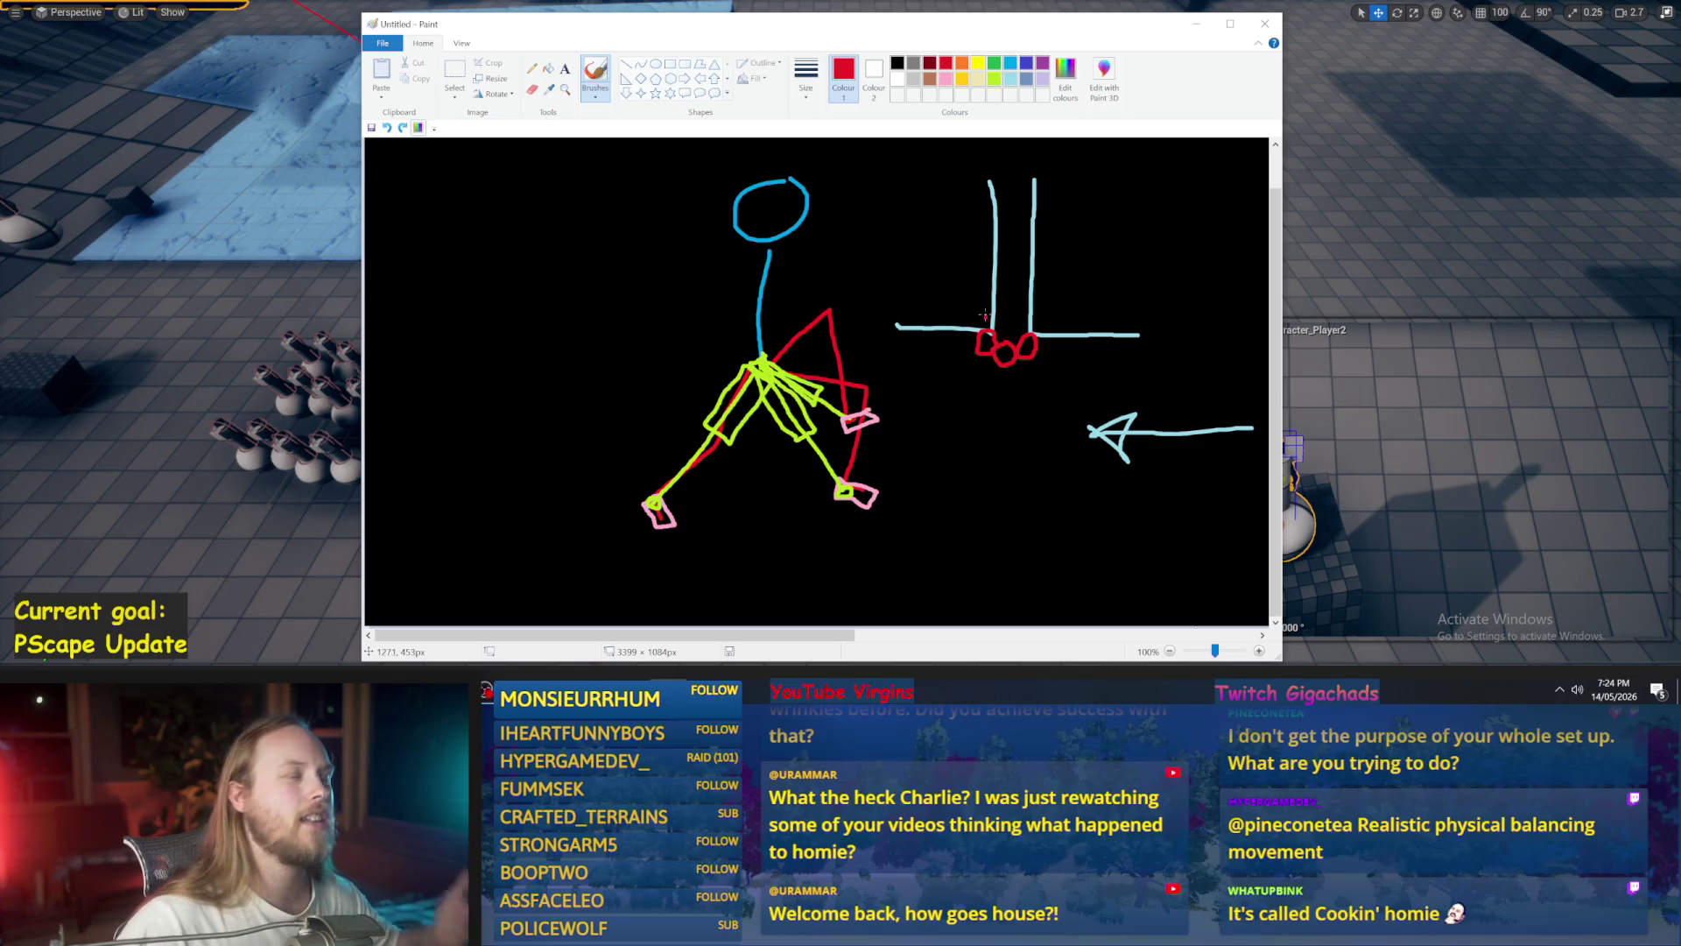
click(1198, 24)
key(alt+p)
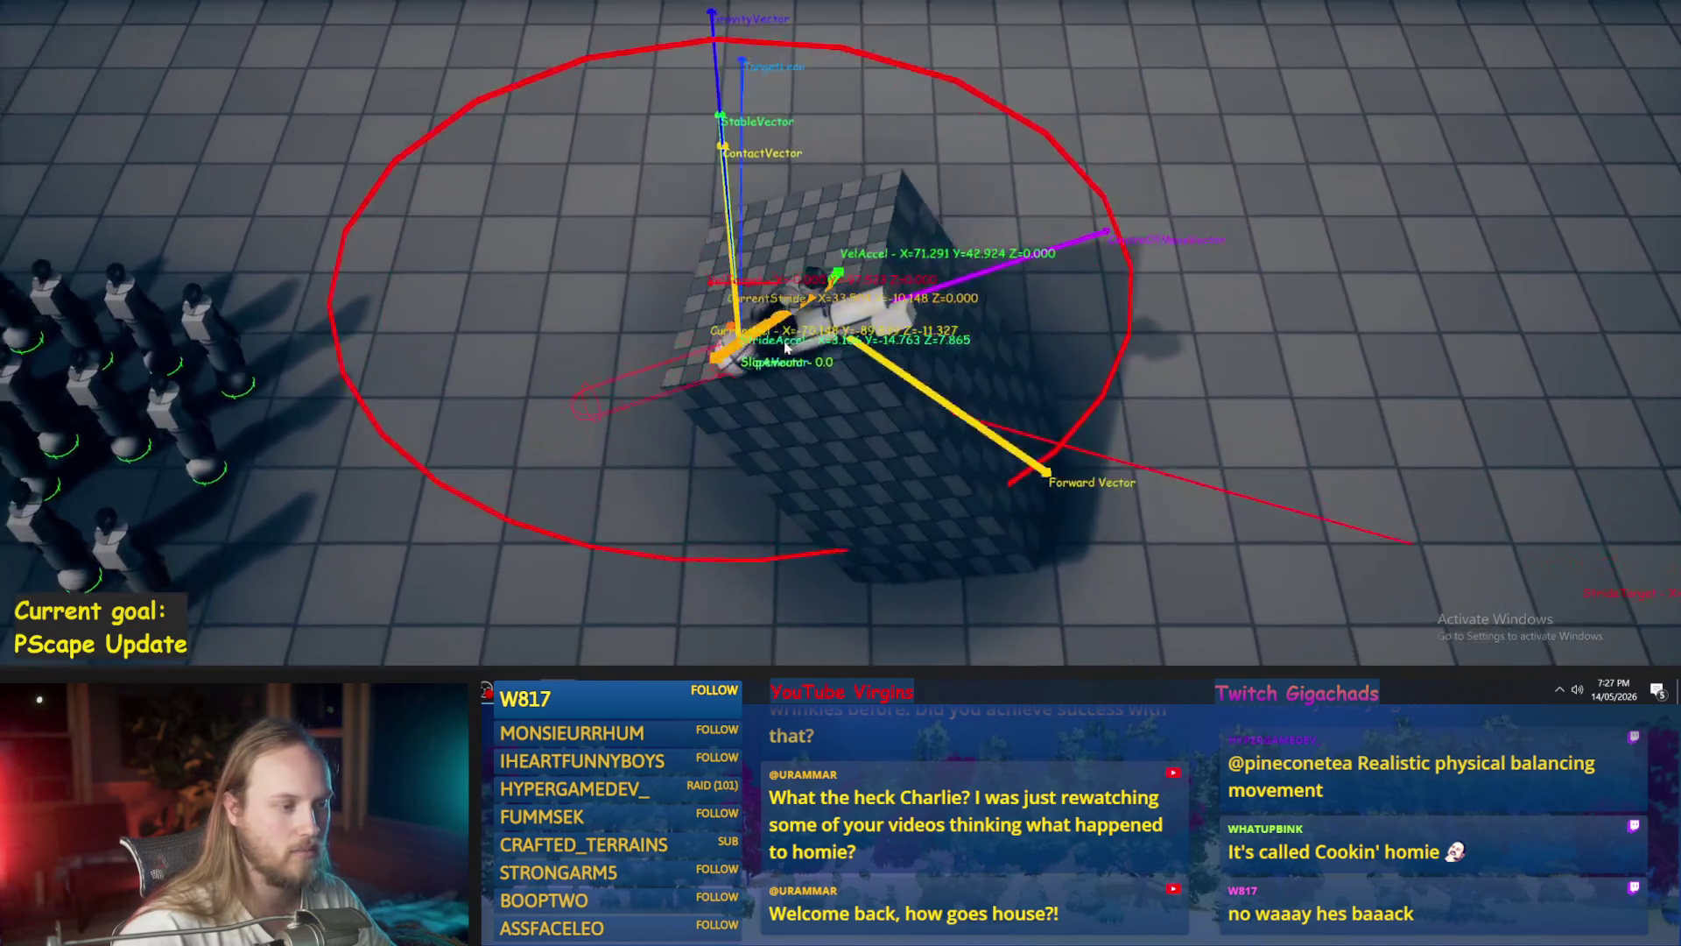
- Stop the play session, deselect the character, and turn the viewport slightly right
key(Escape)
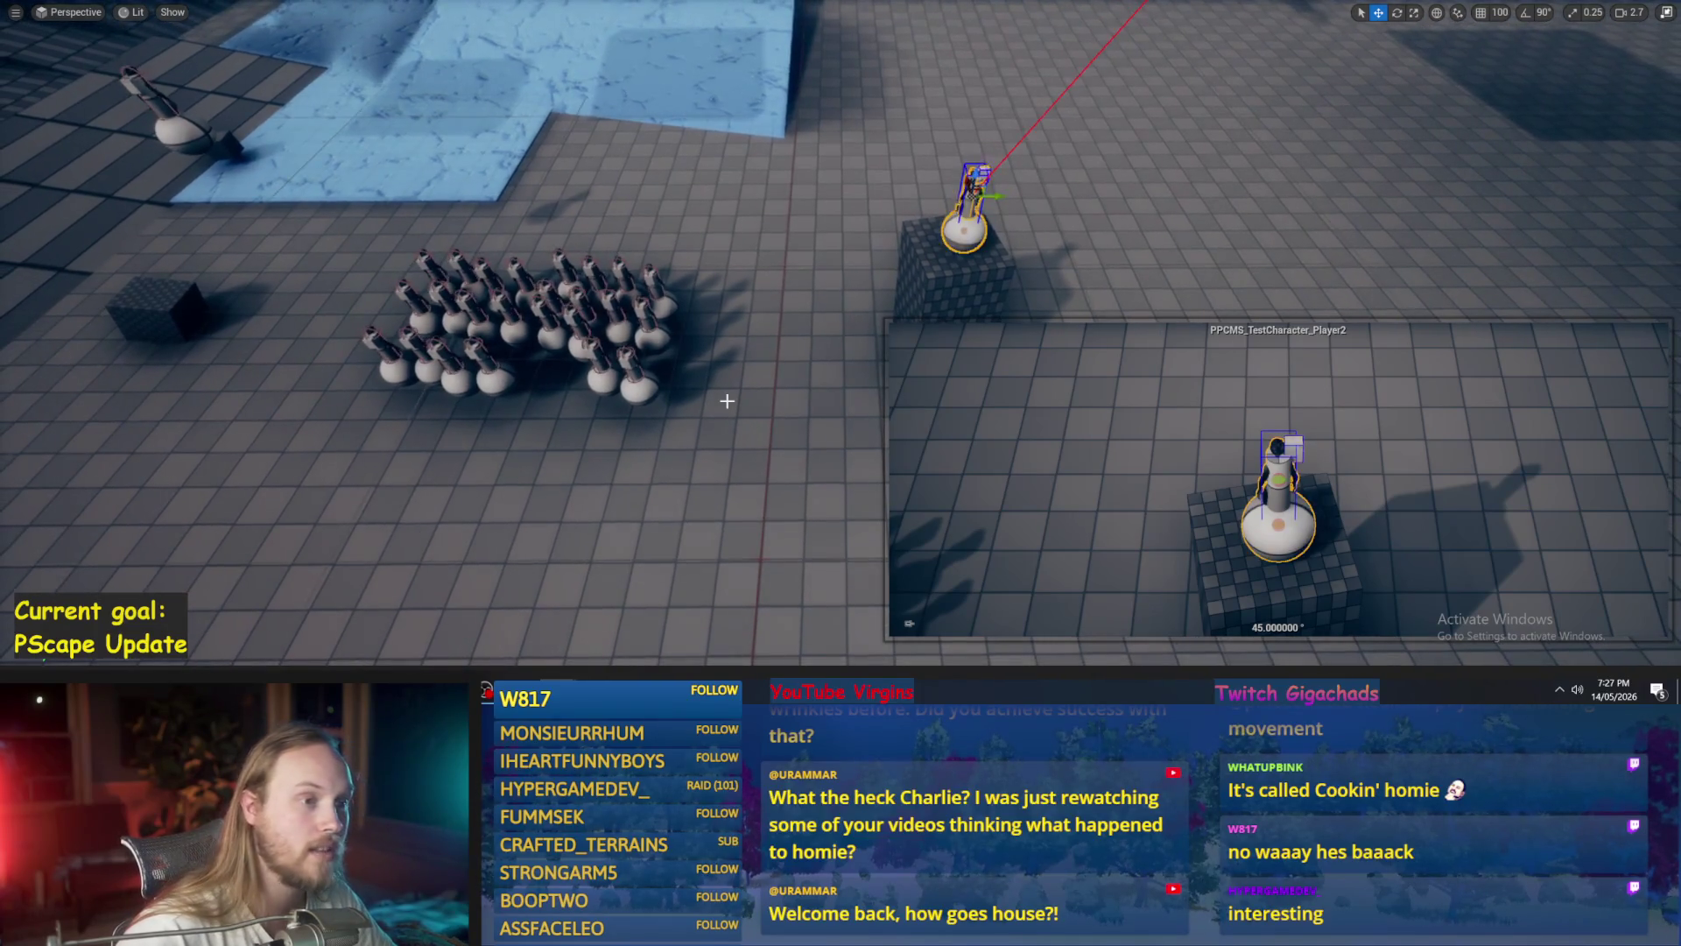
click(739, 401)
drag(743, 402, 754, 404)
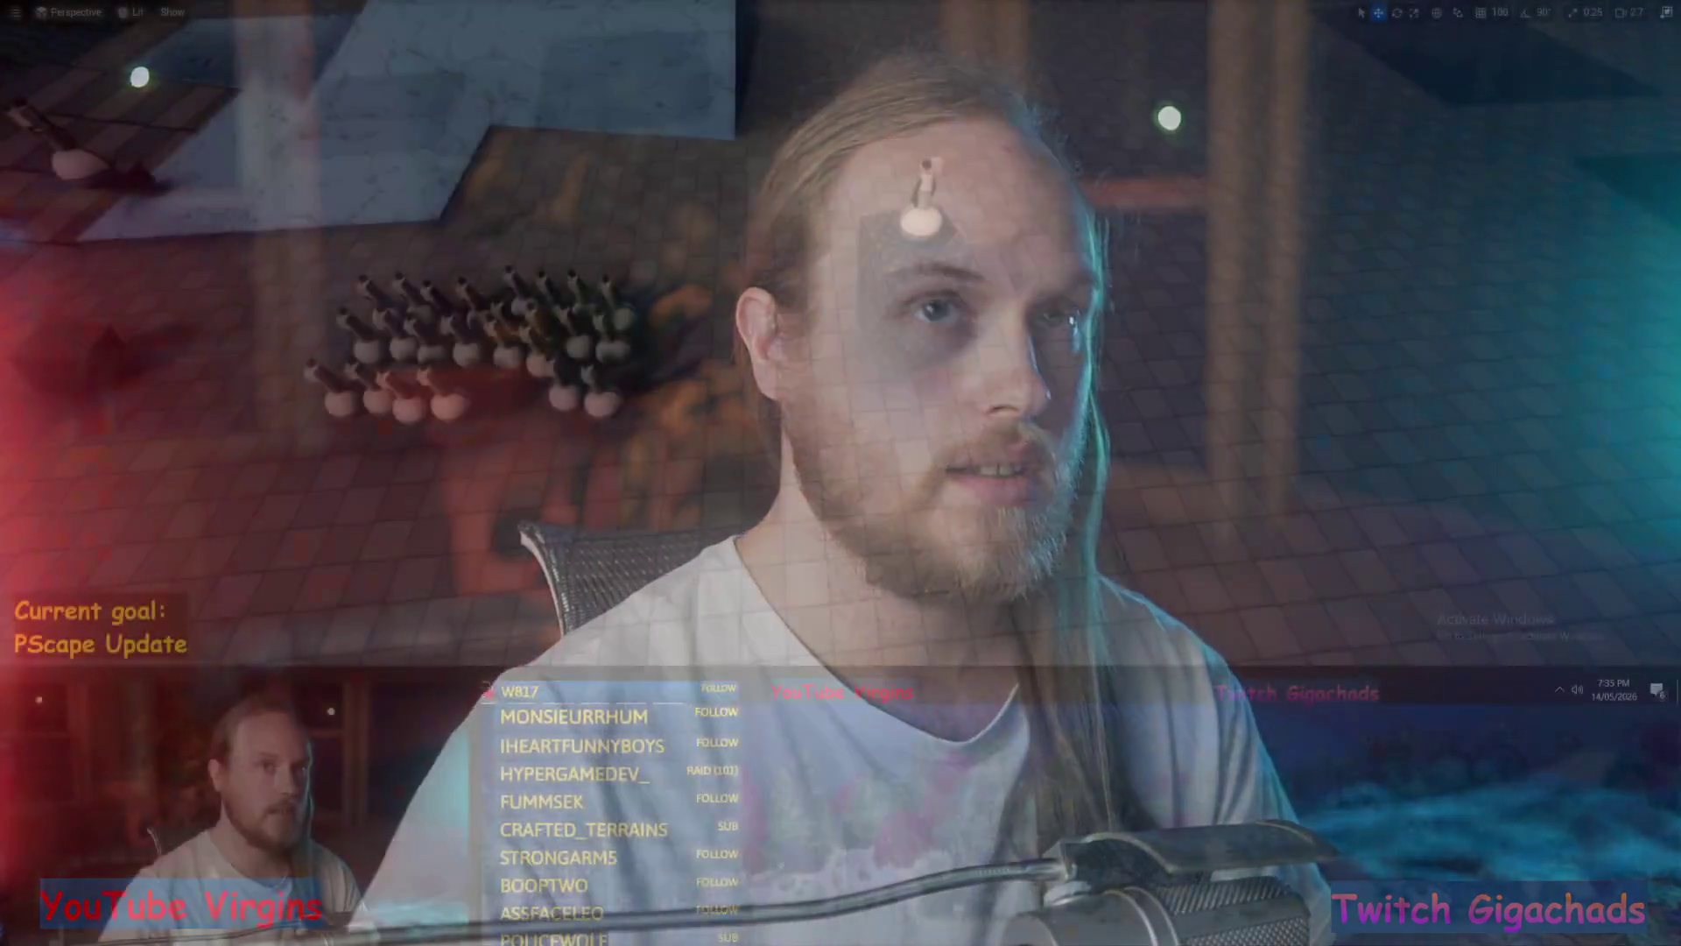
scroll(946, 514, down, 5)
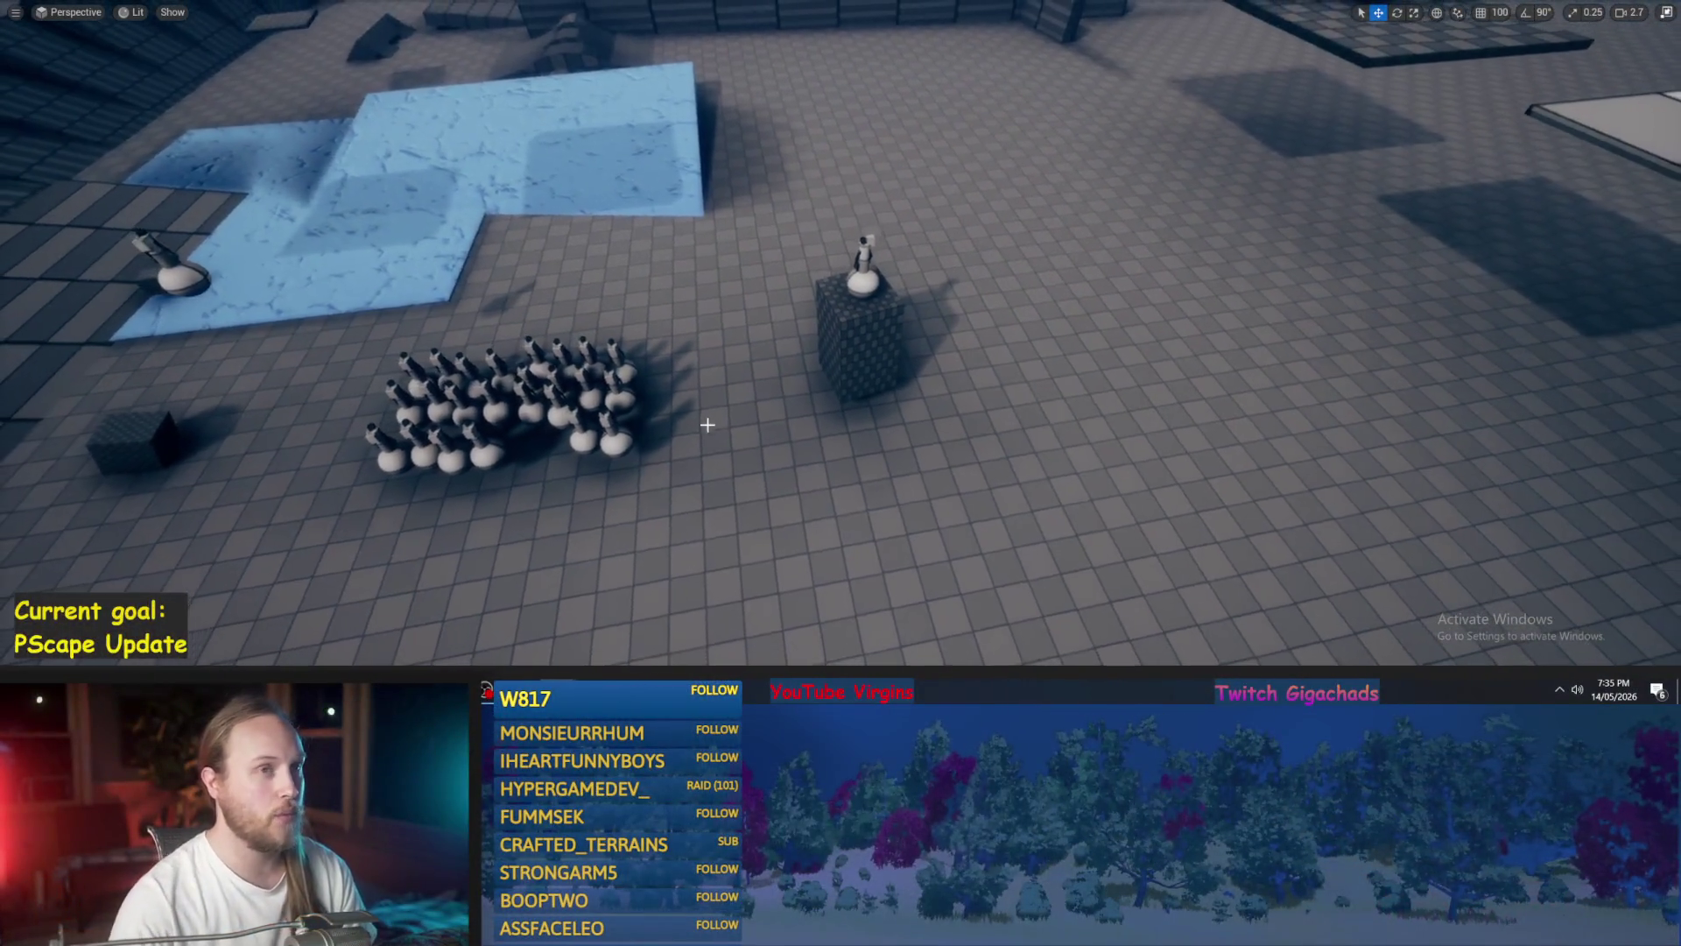
scroll(714, 378, up, 5)
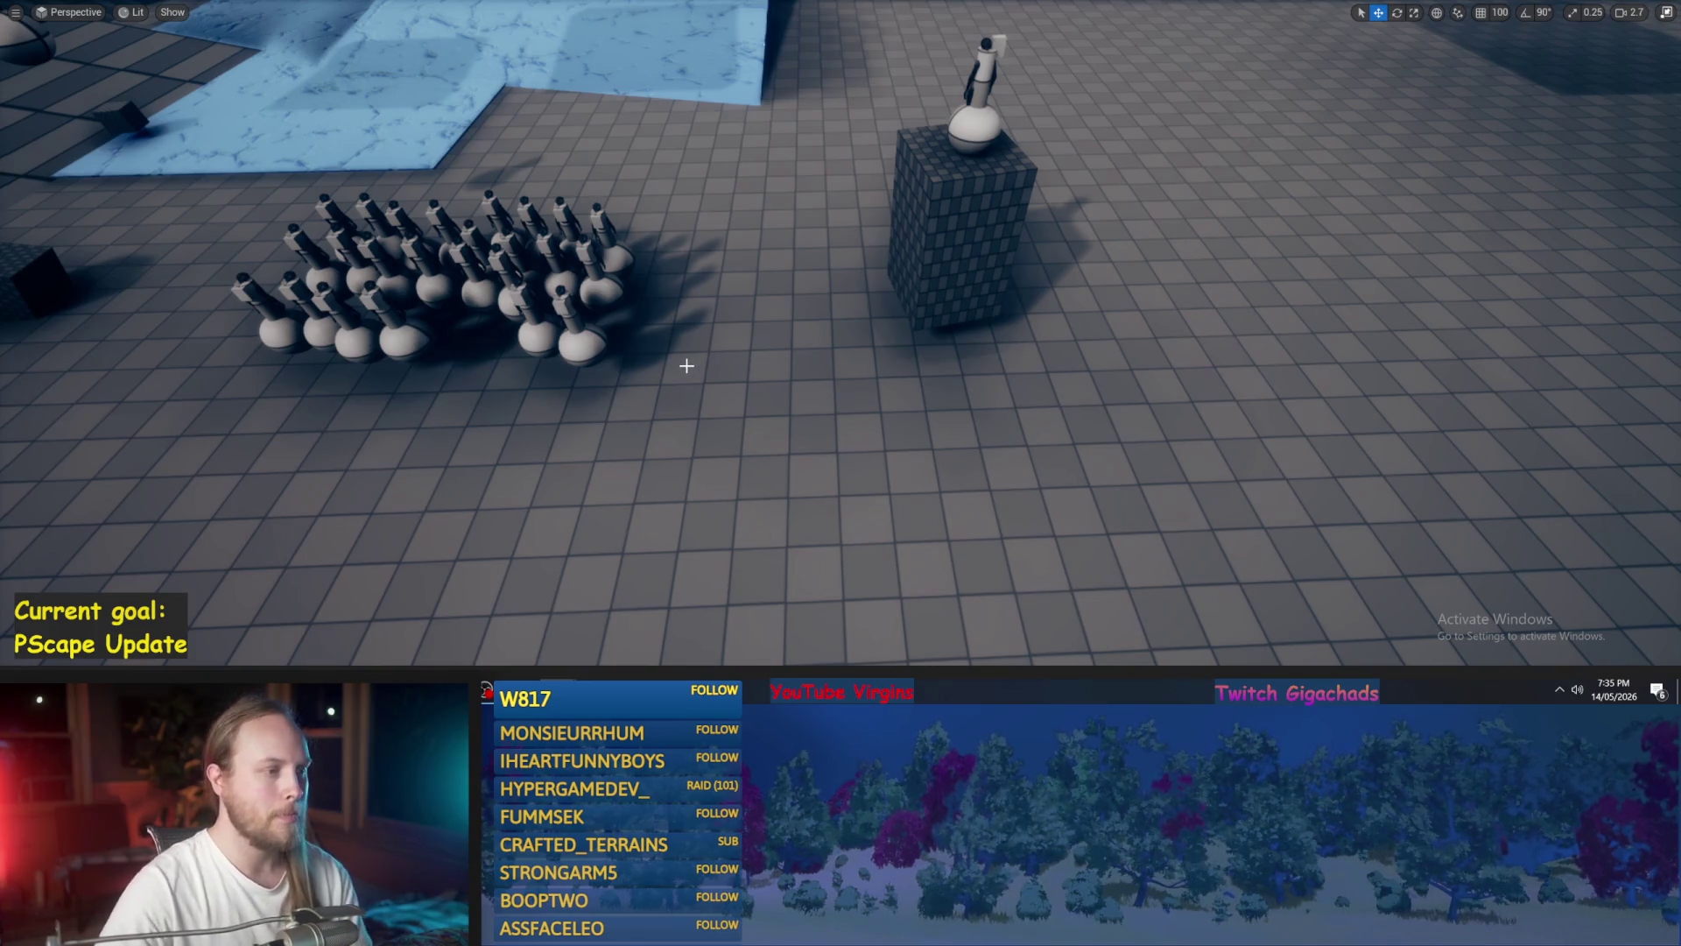
scroll(743, 337, down, 5)
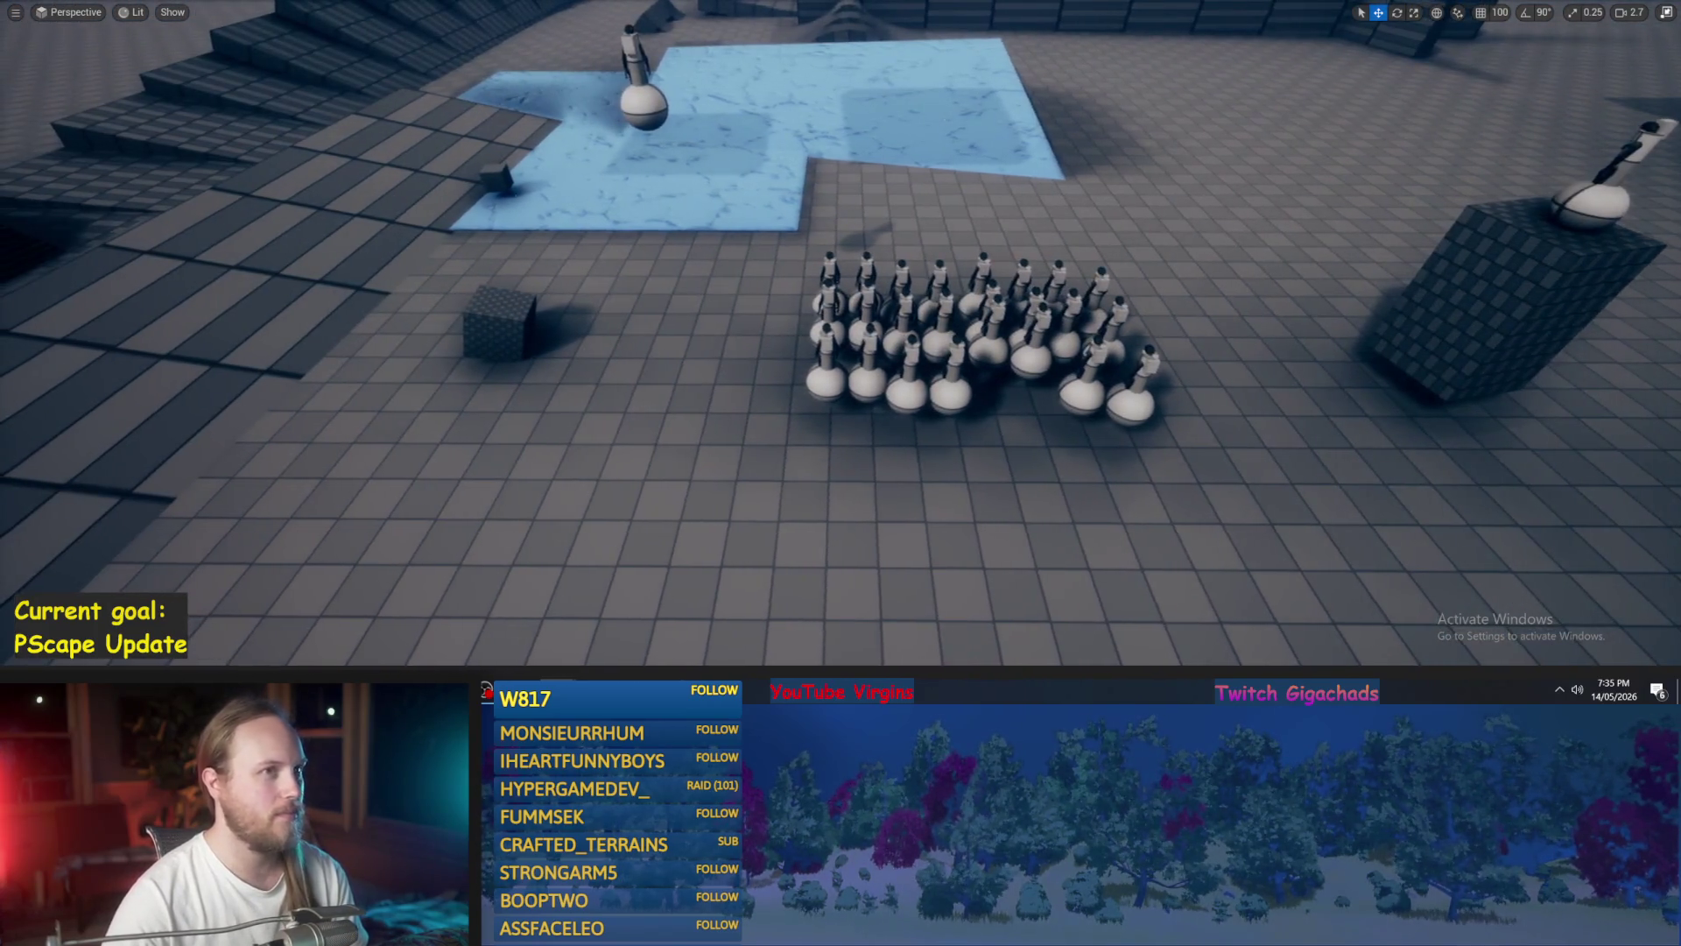
scroll(841, 350, up, 5)
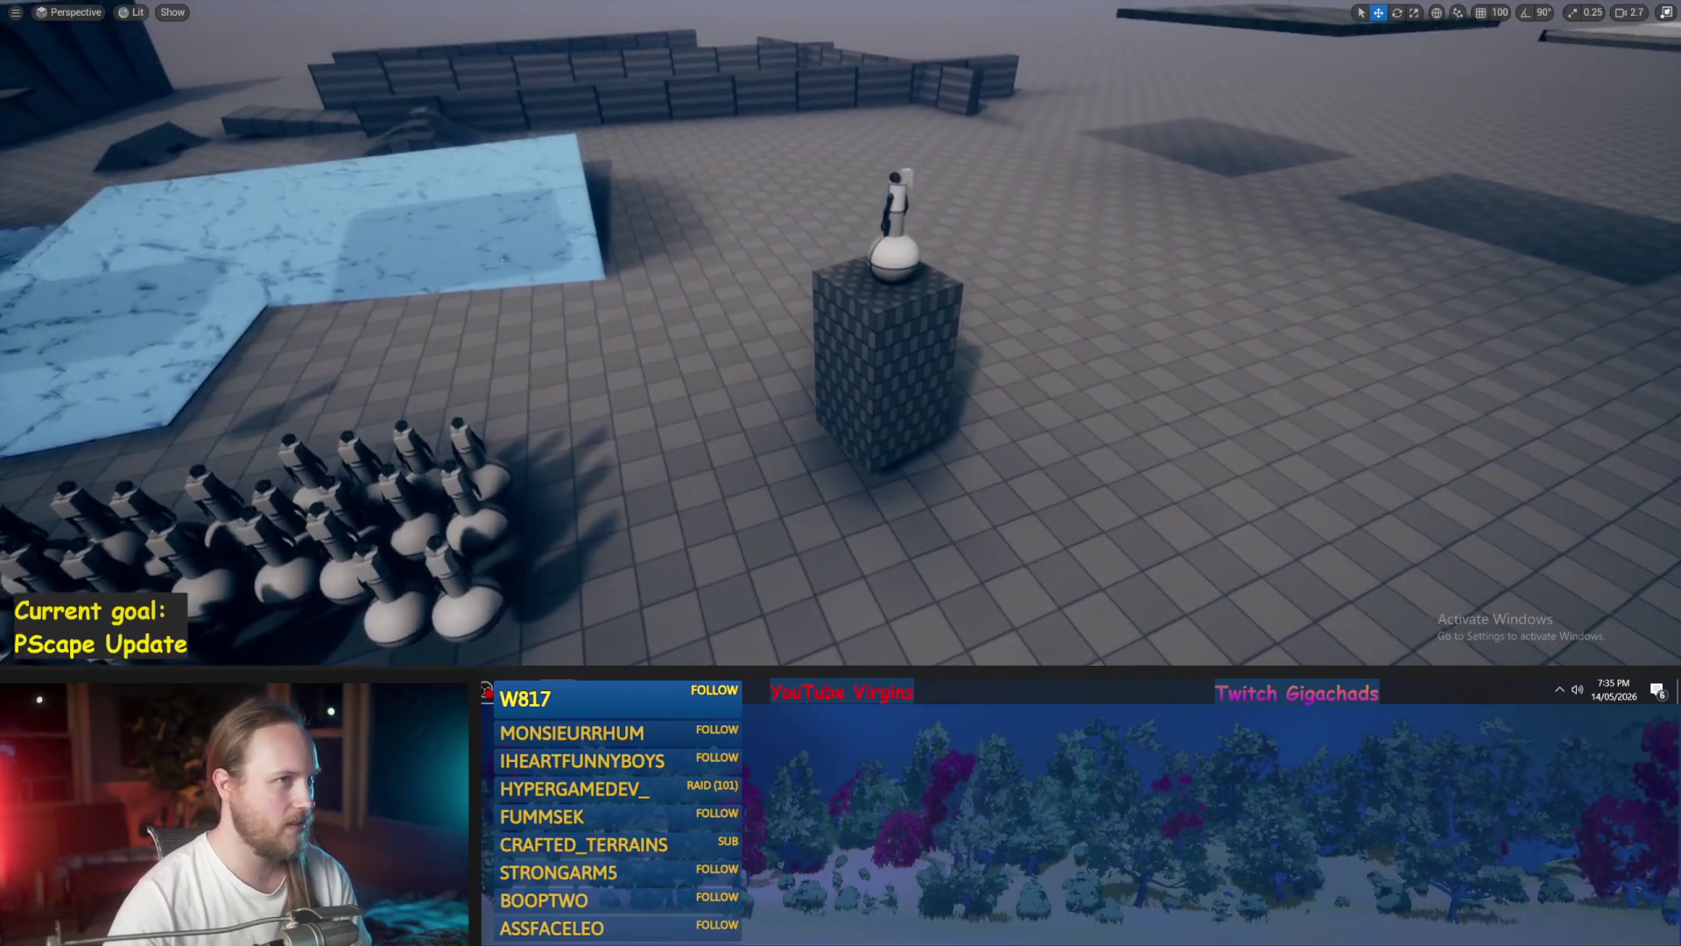
scroll(841, 350, up, 10)
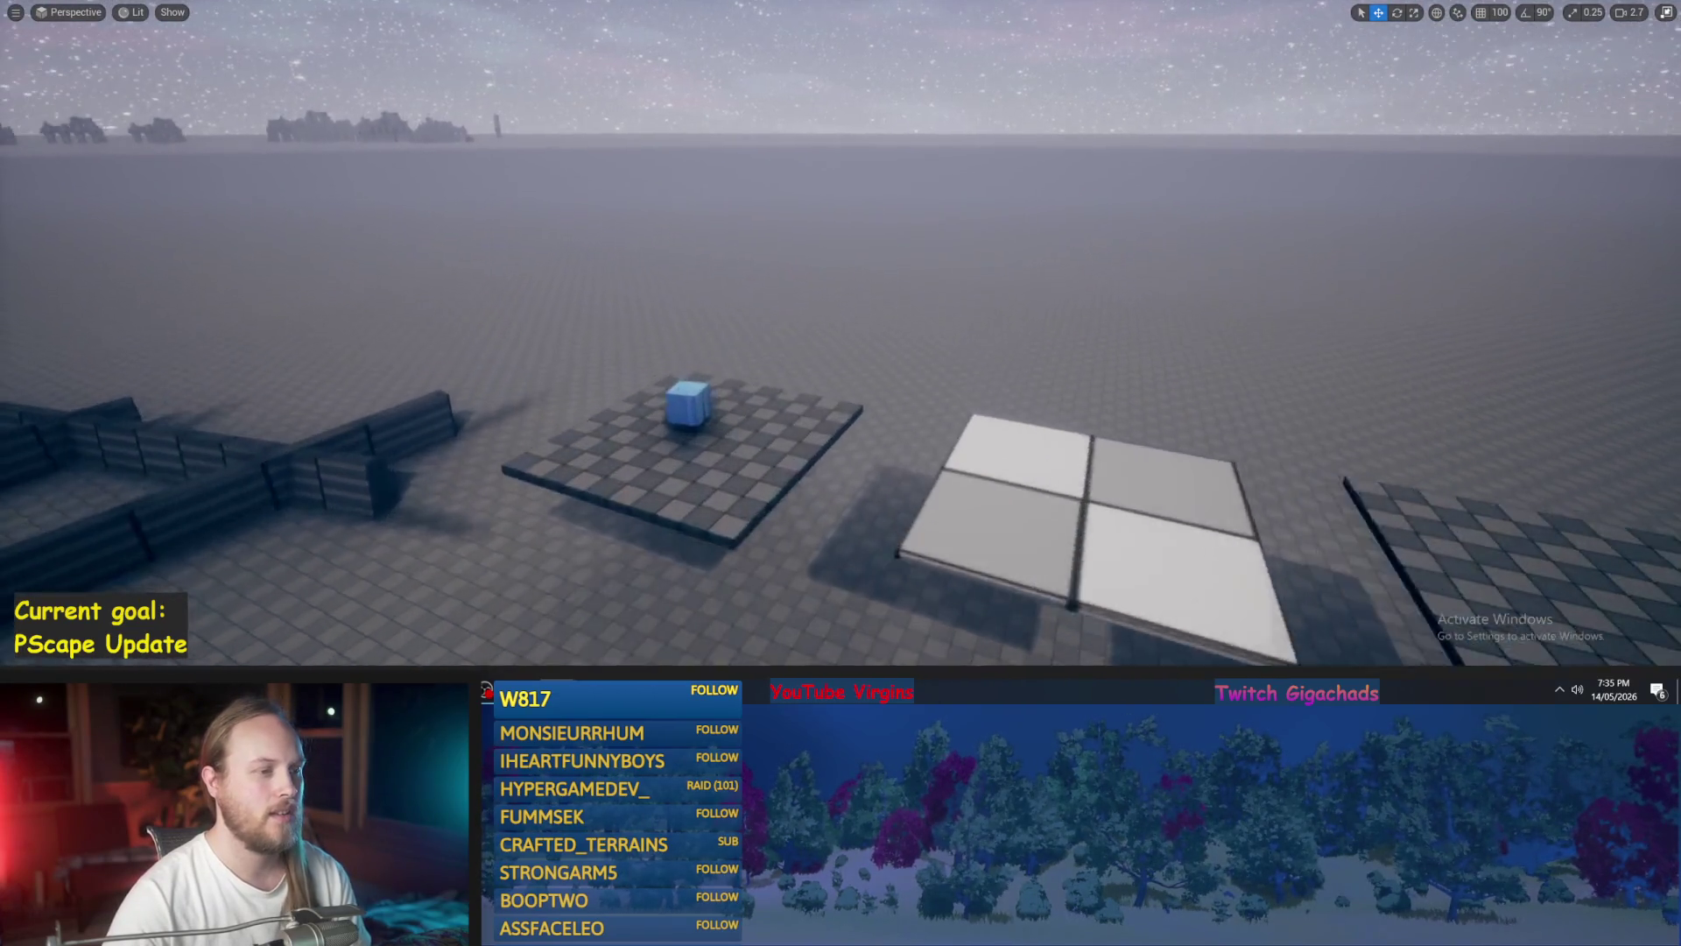
scroll(787, 340, down, 10)
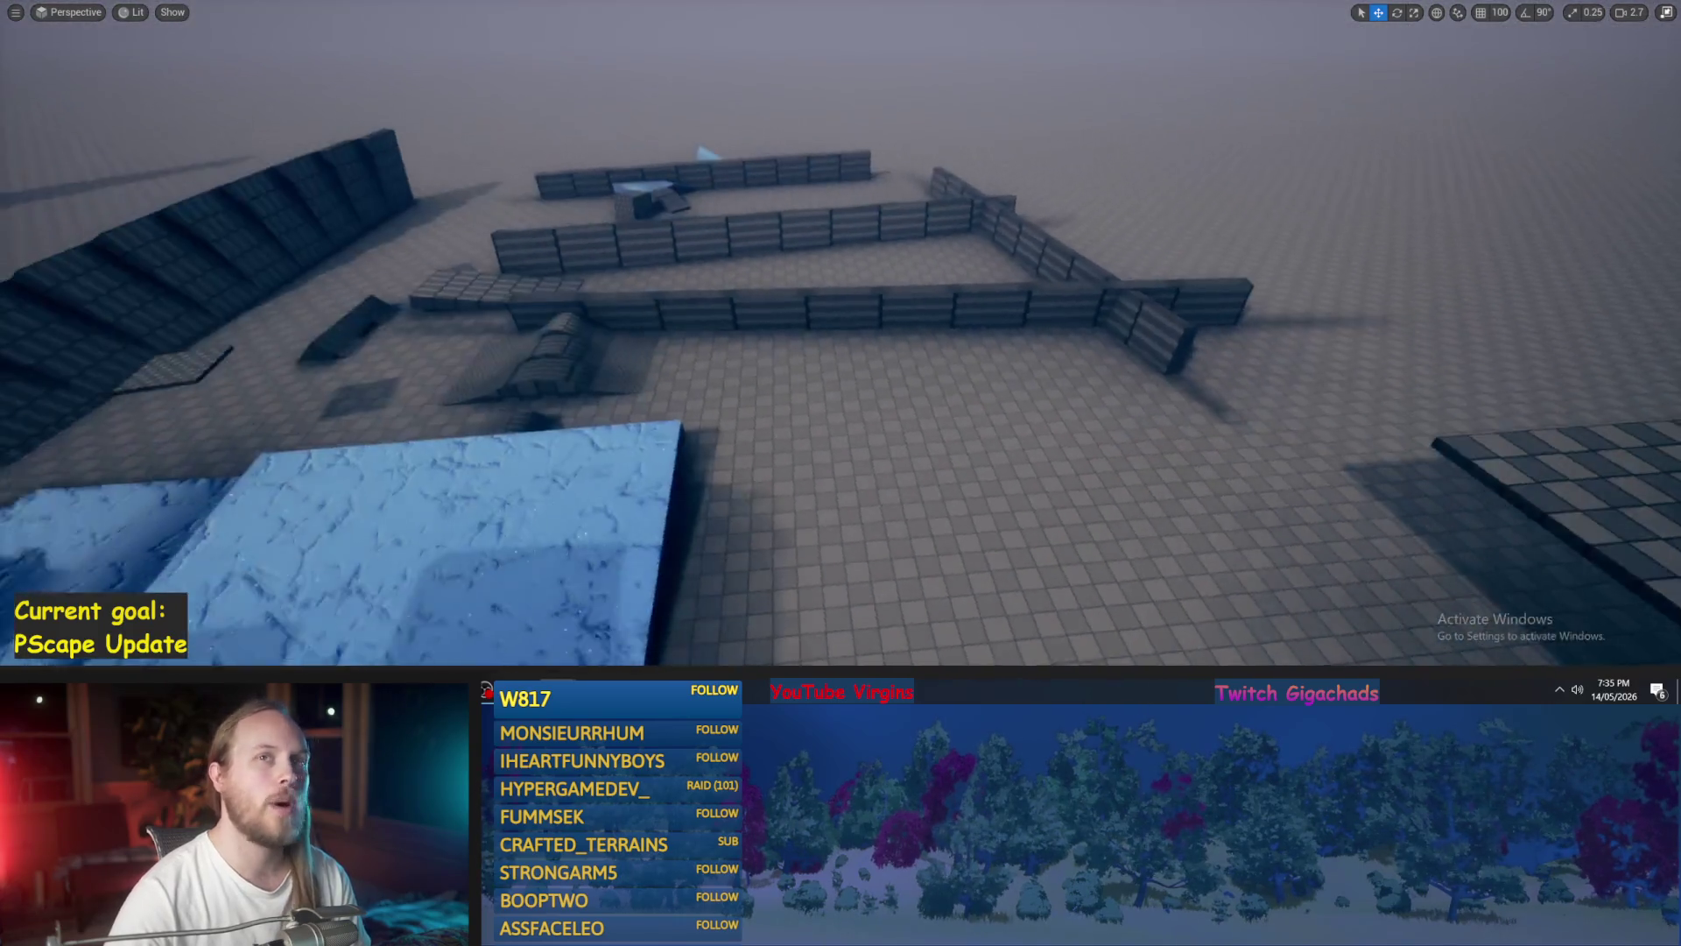
scroll(782, 339, up, 5)
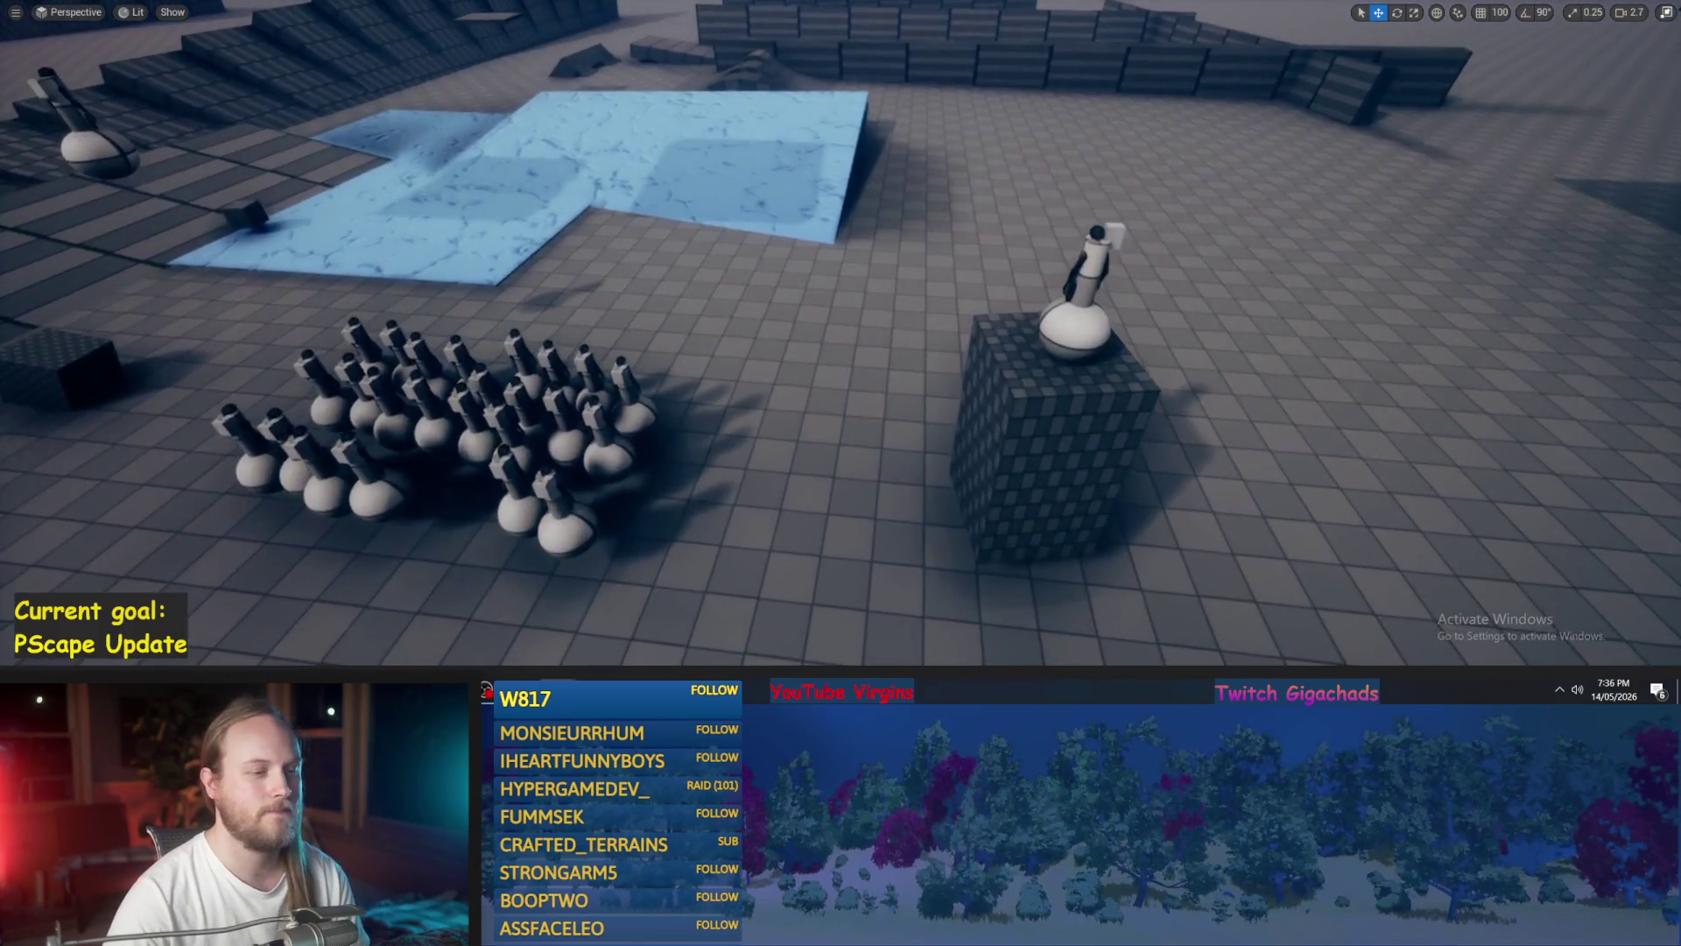
key(alt+p)
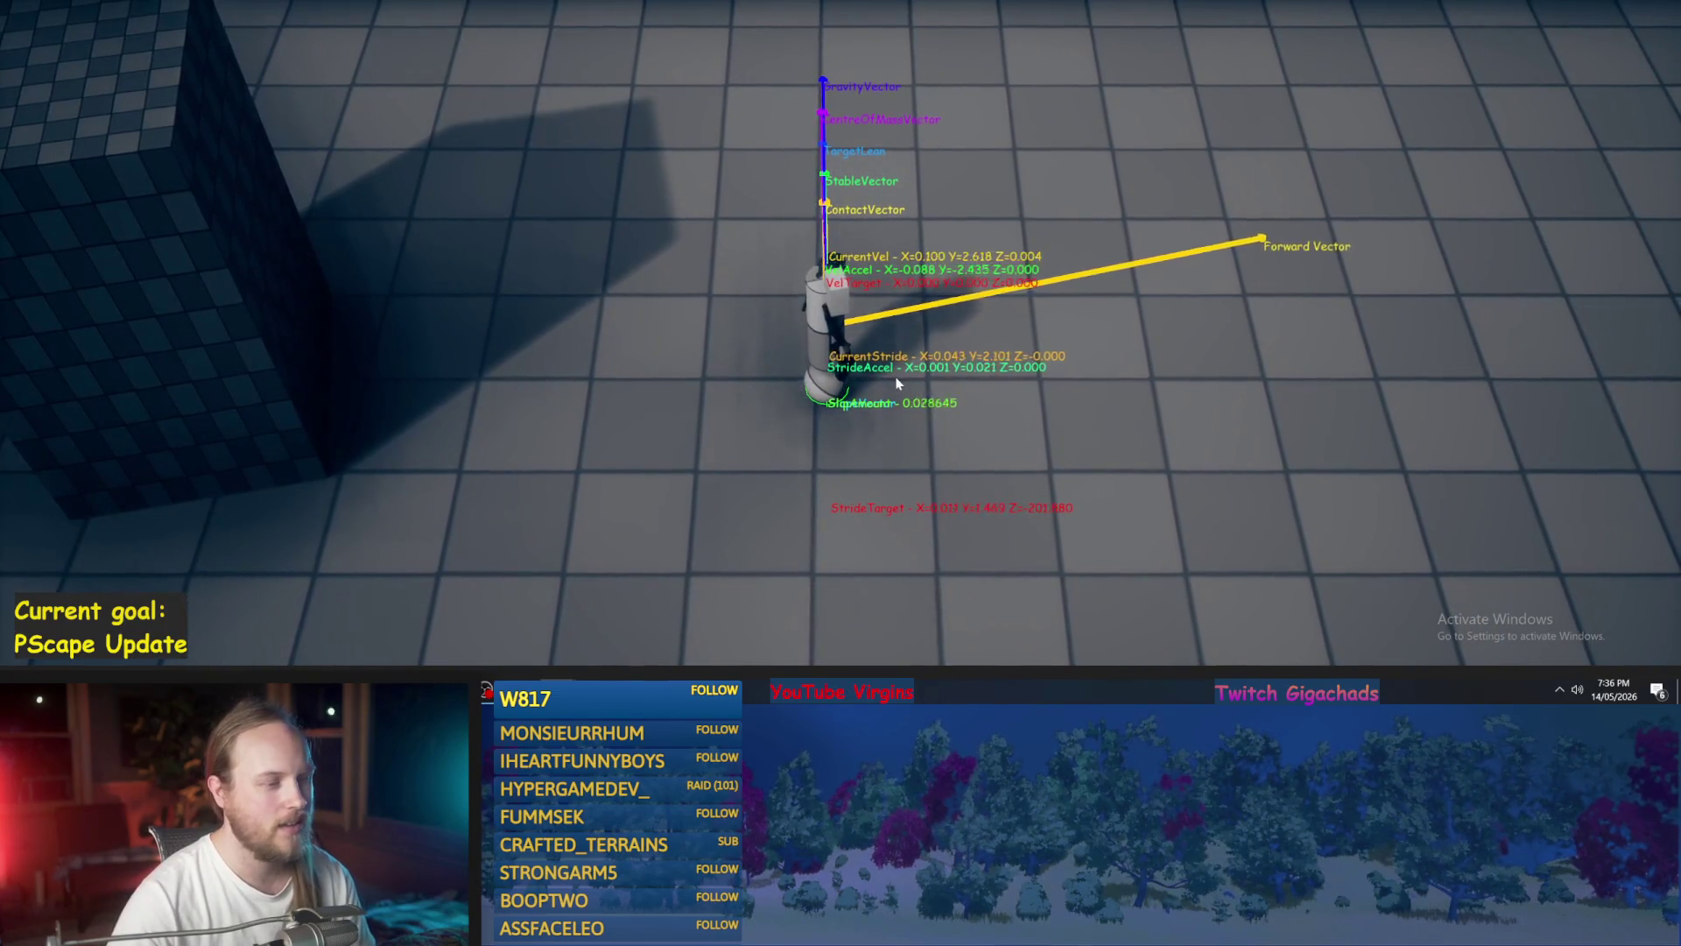
key(a)
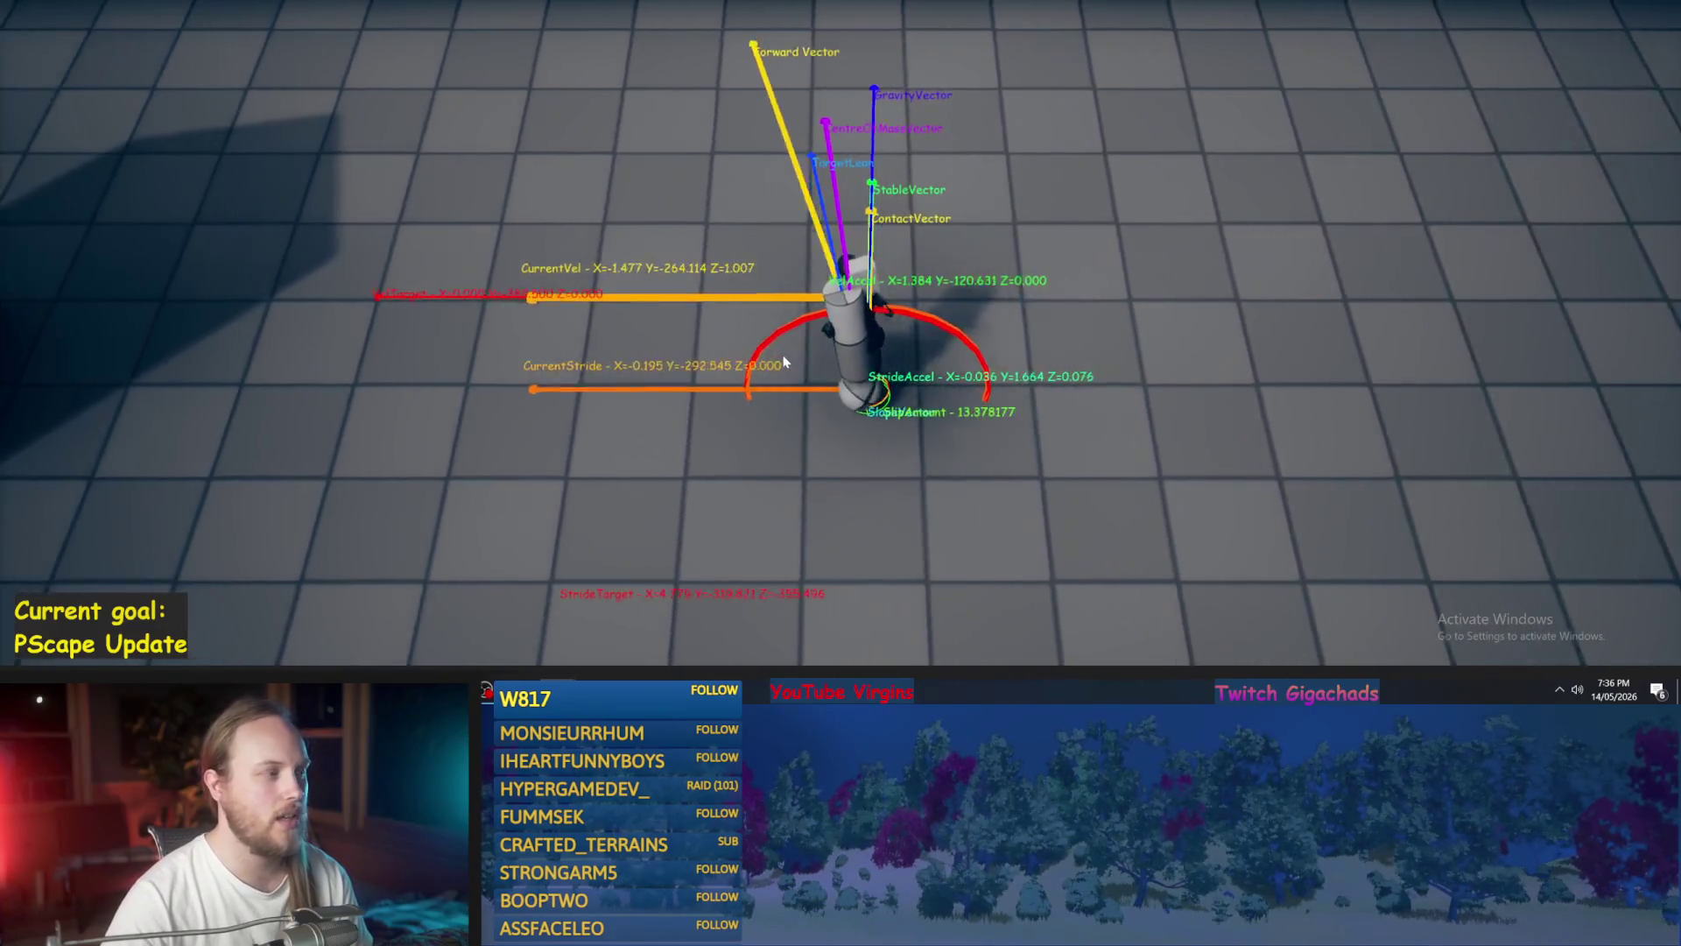
key(Escape)
key(alt+p)
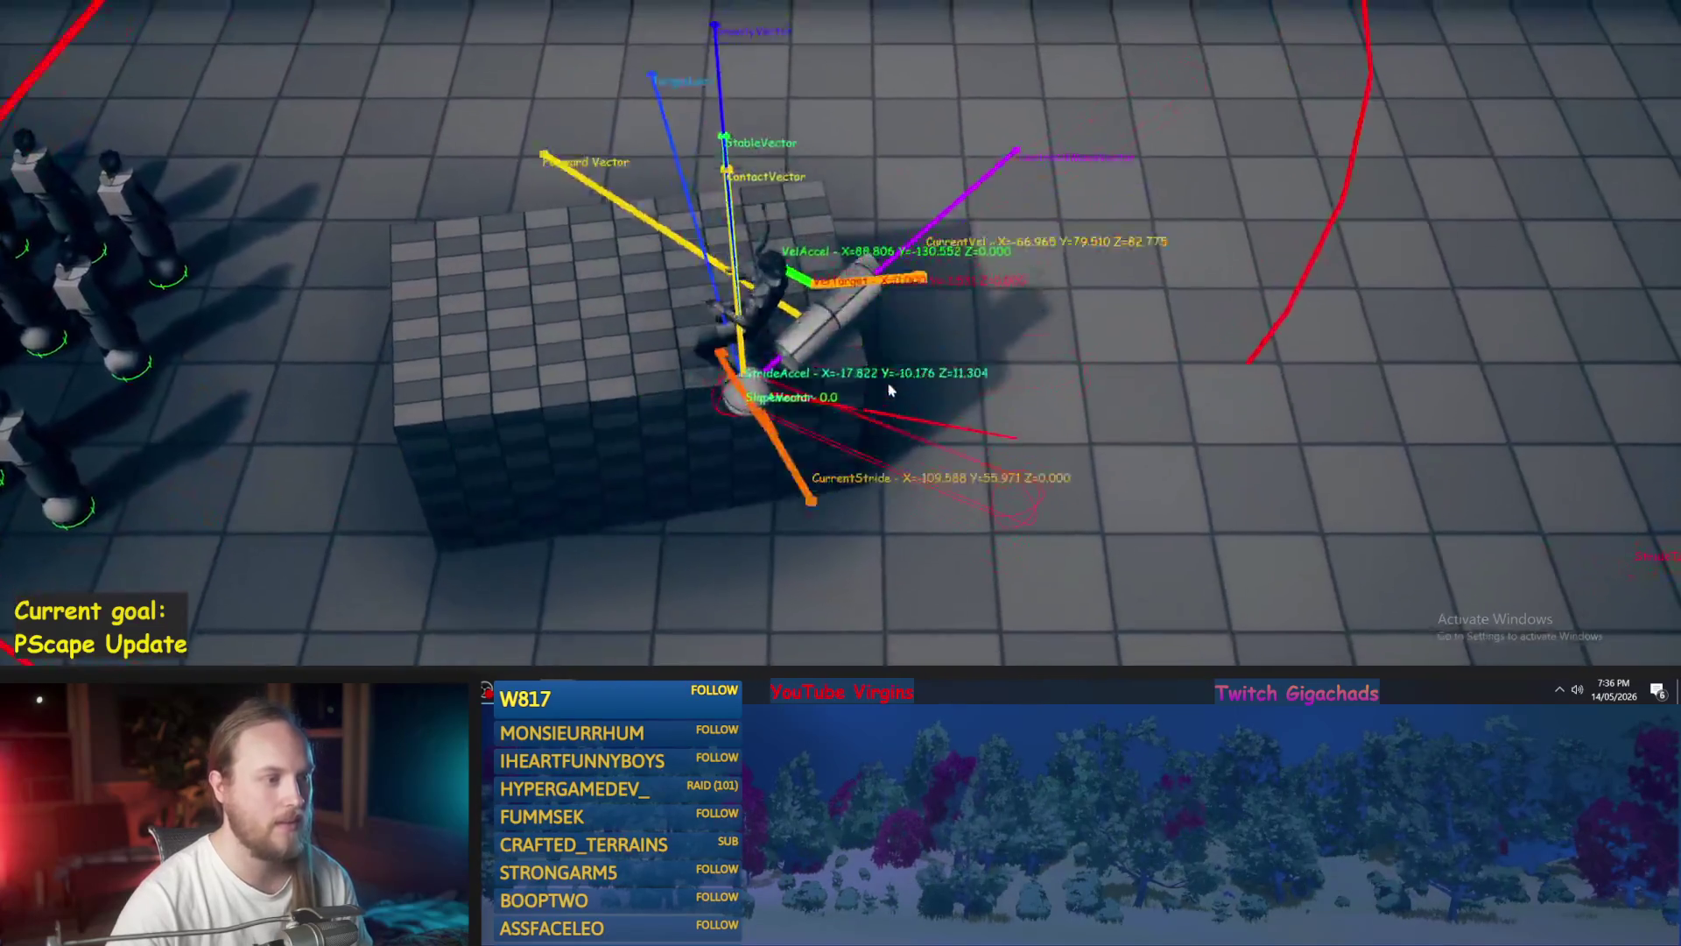
key(Escape)
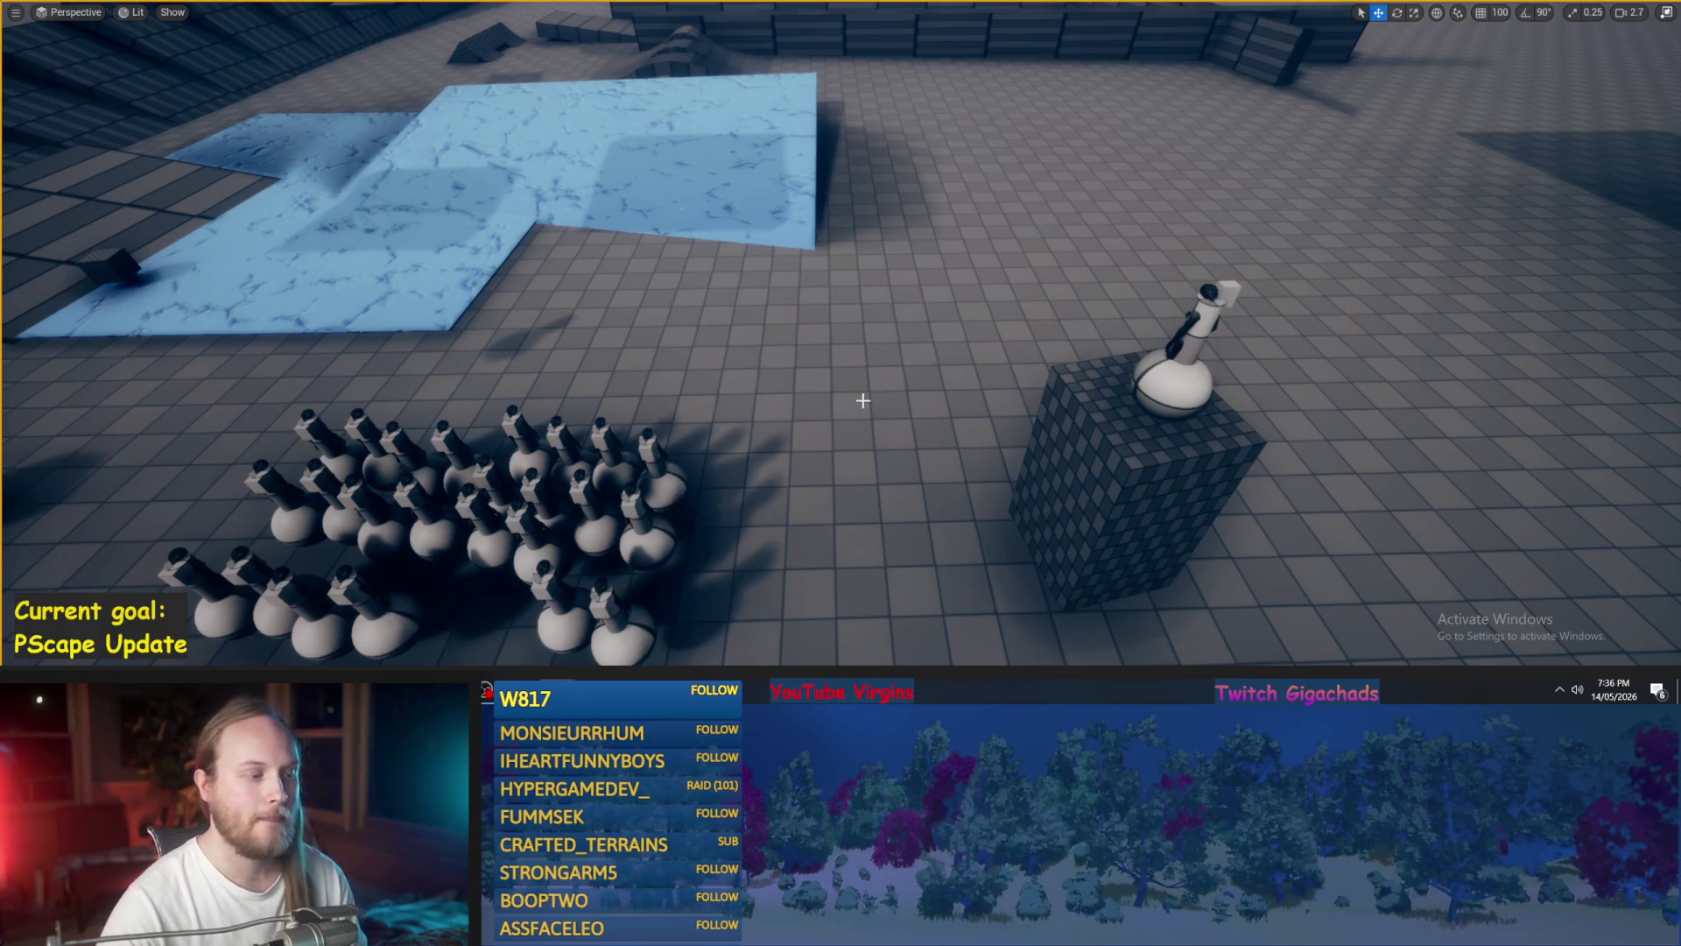
- Frame the pillar with the character in the viewport, then launch Play In Editor
scroll(863, 401, down, 5)
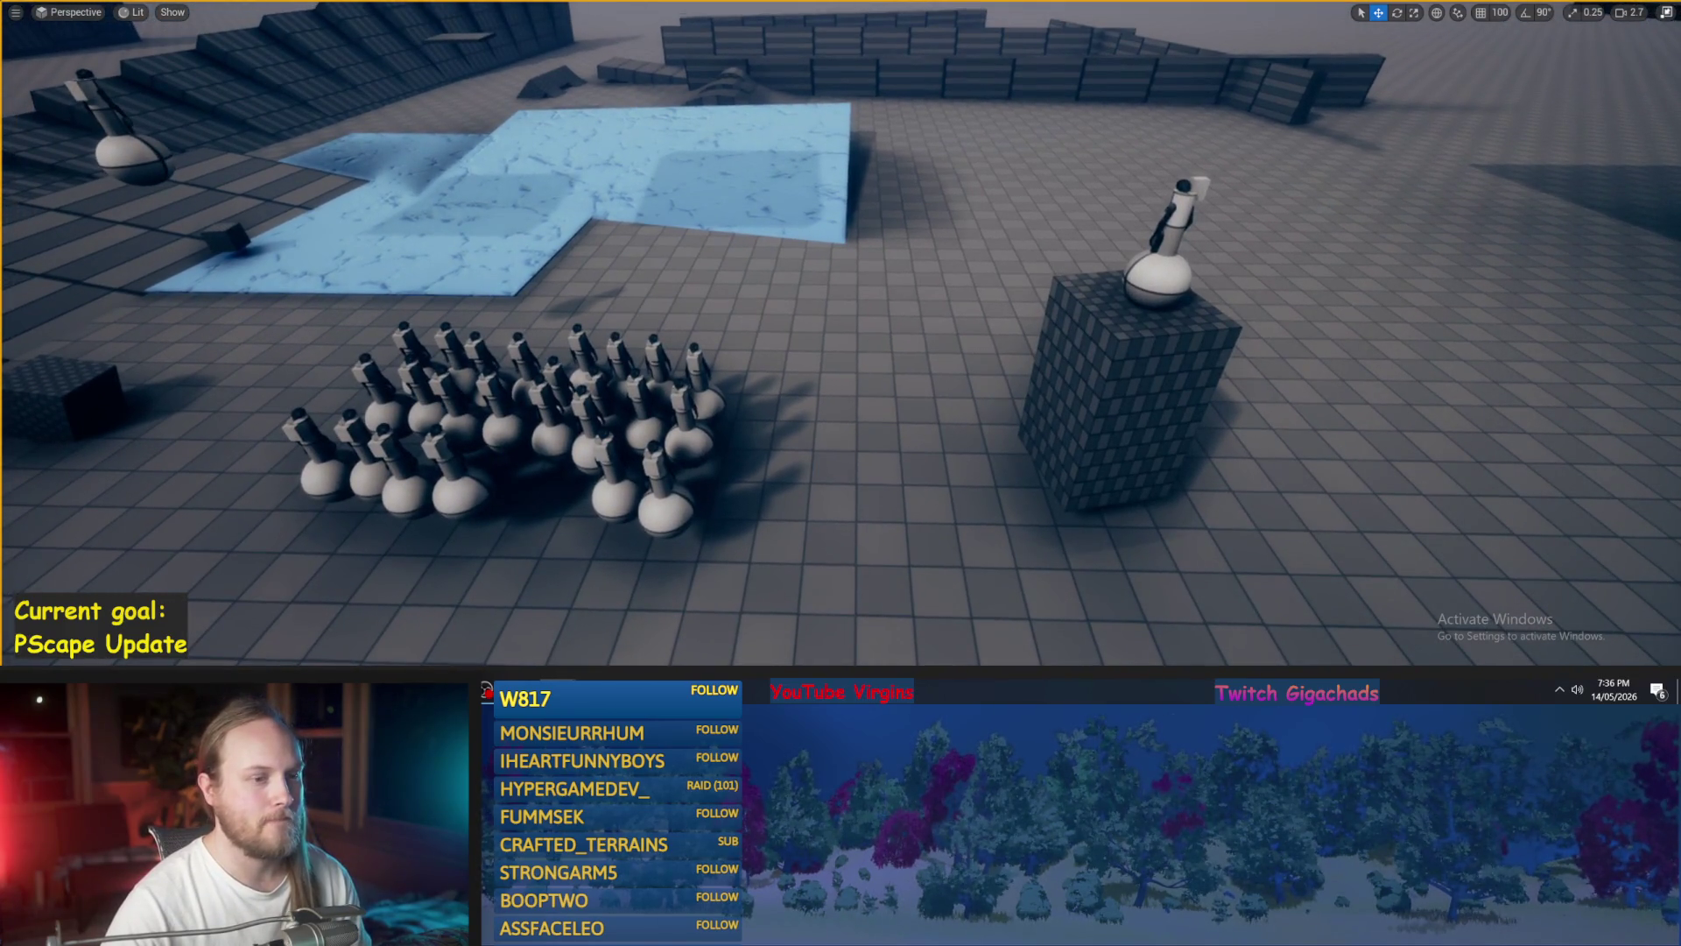
key(f)
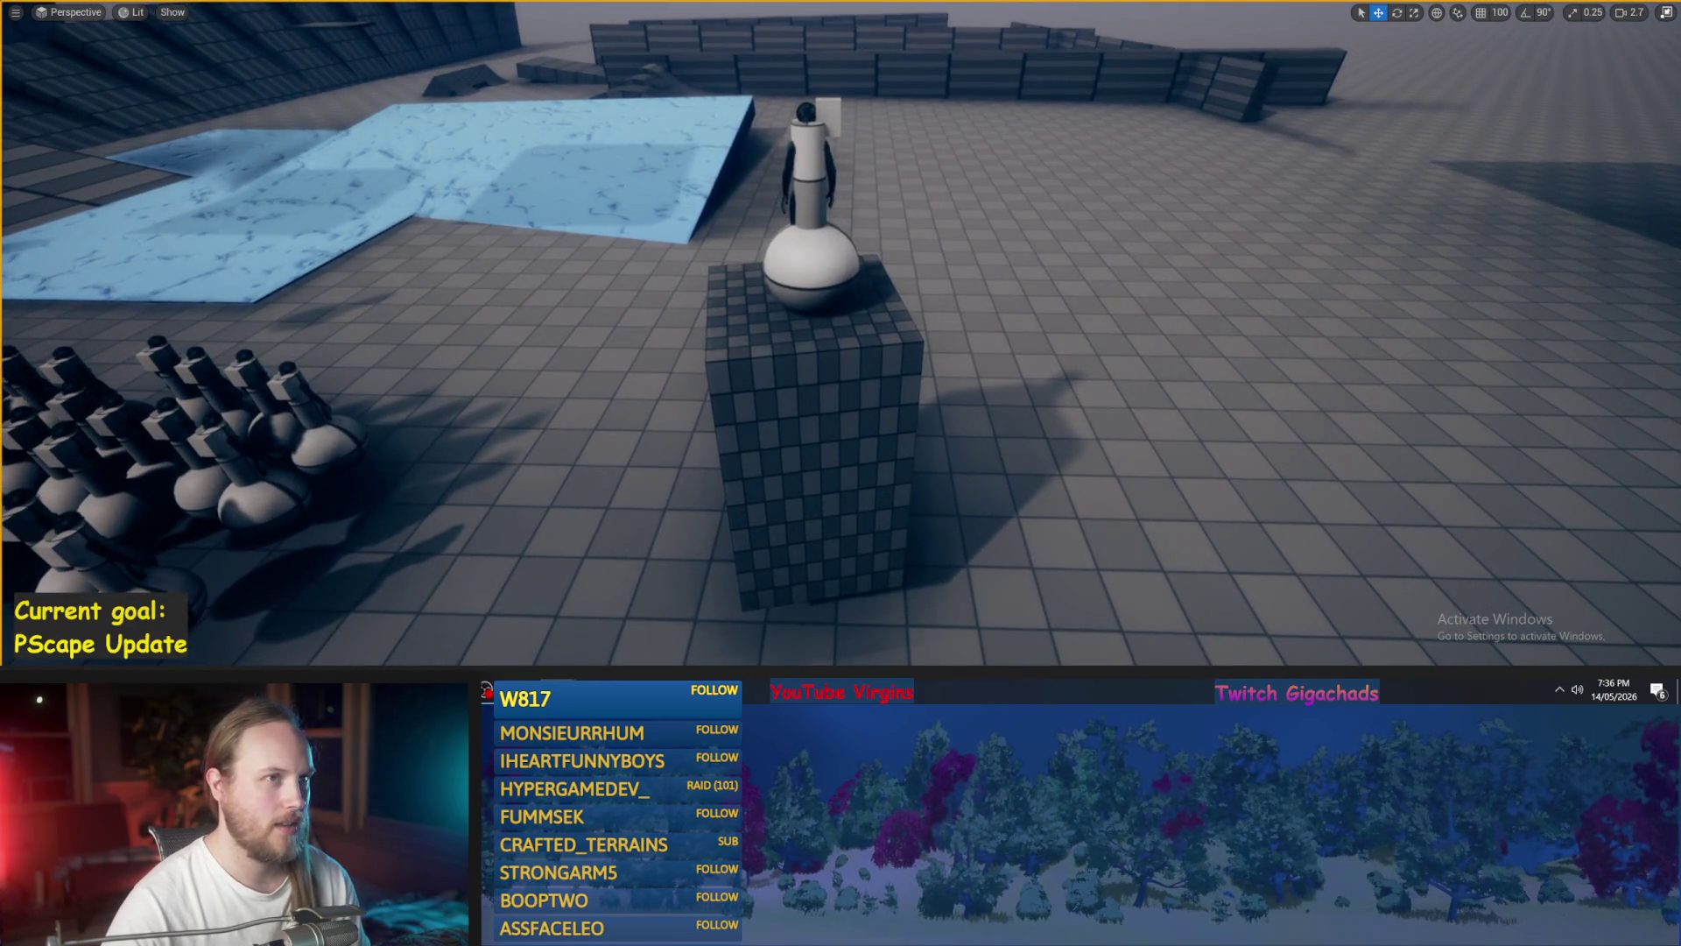
key(d)
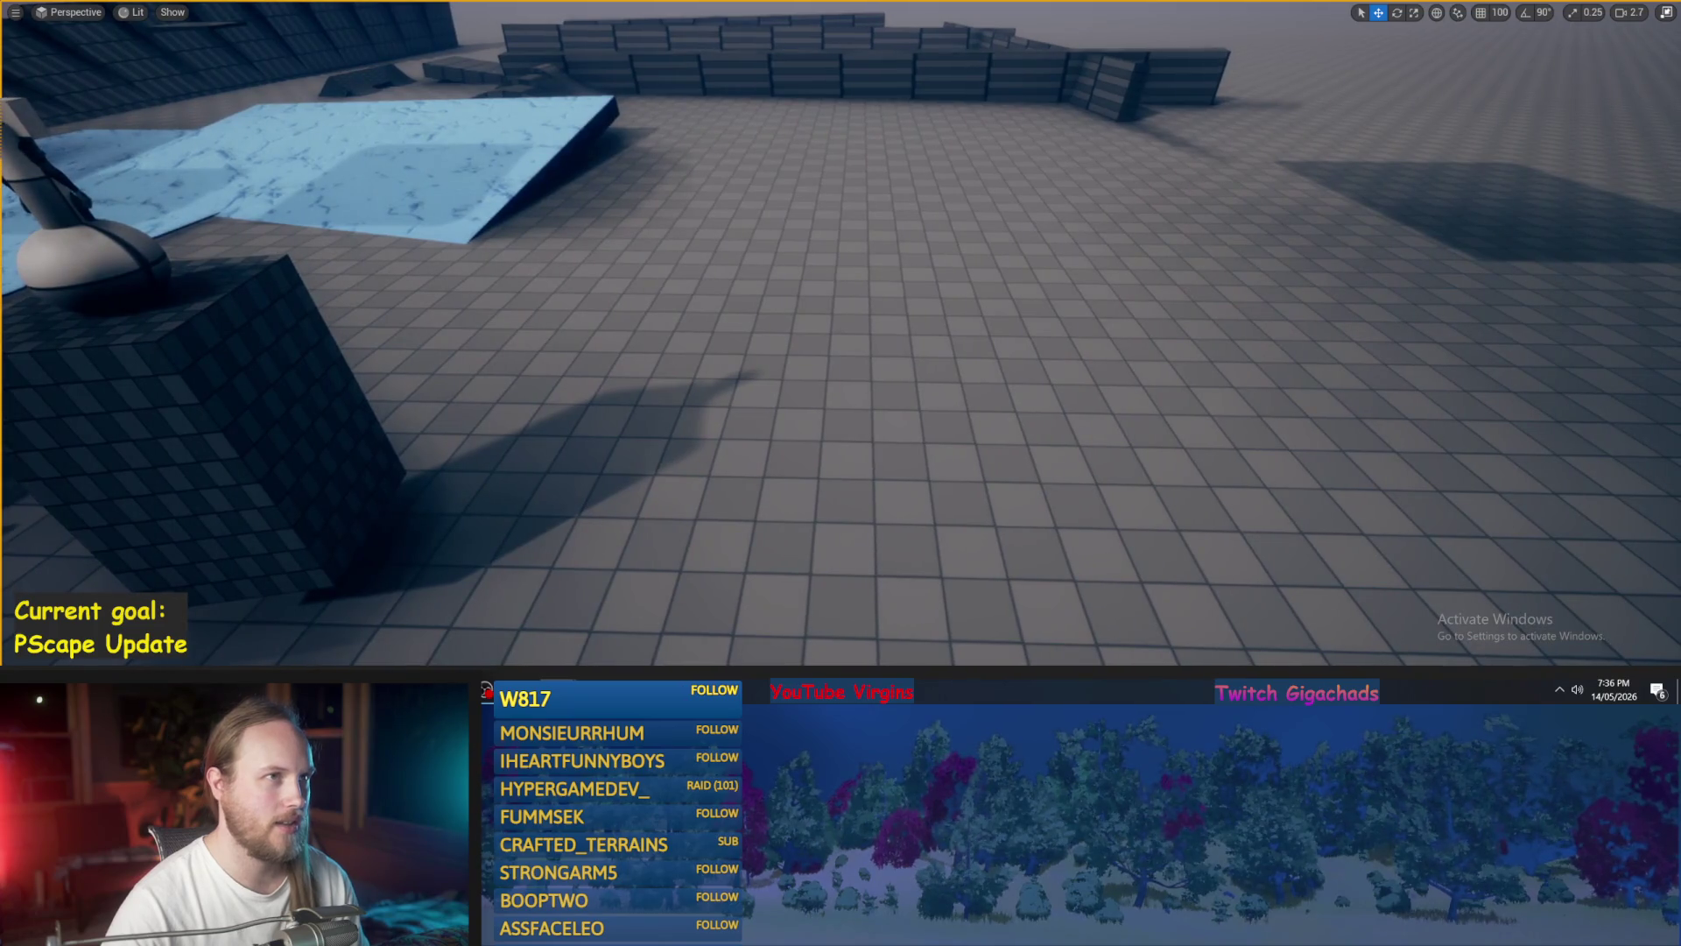
key(a)
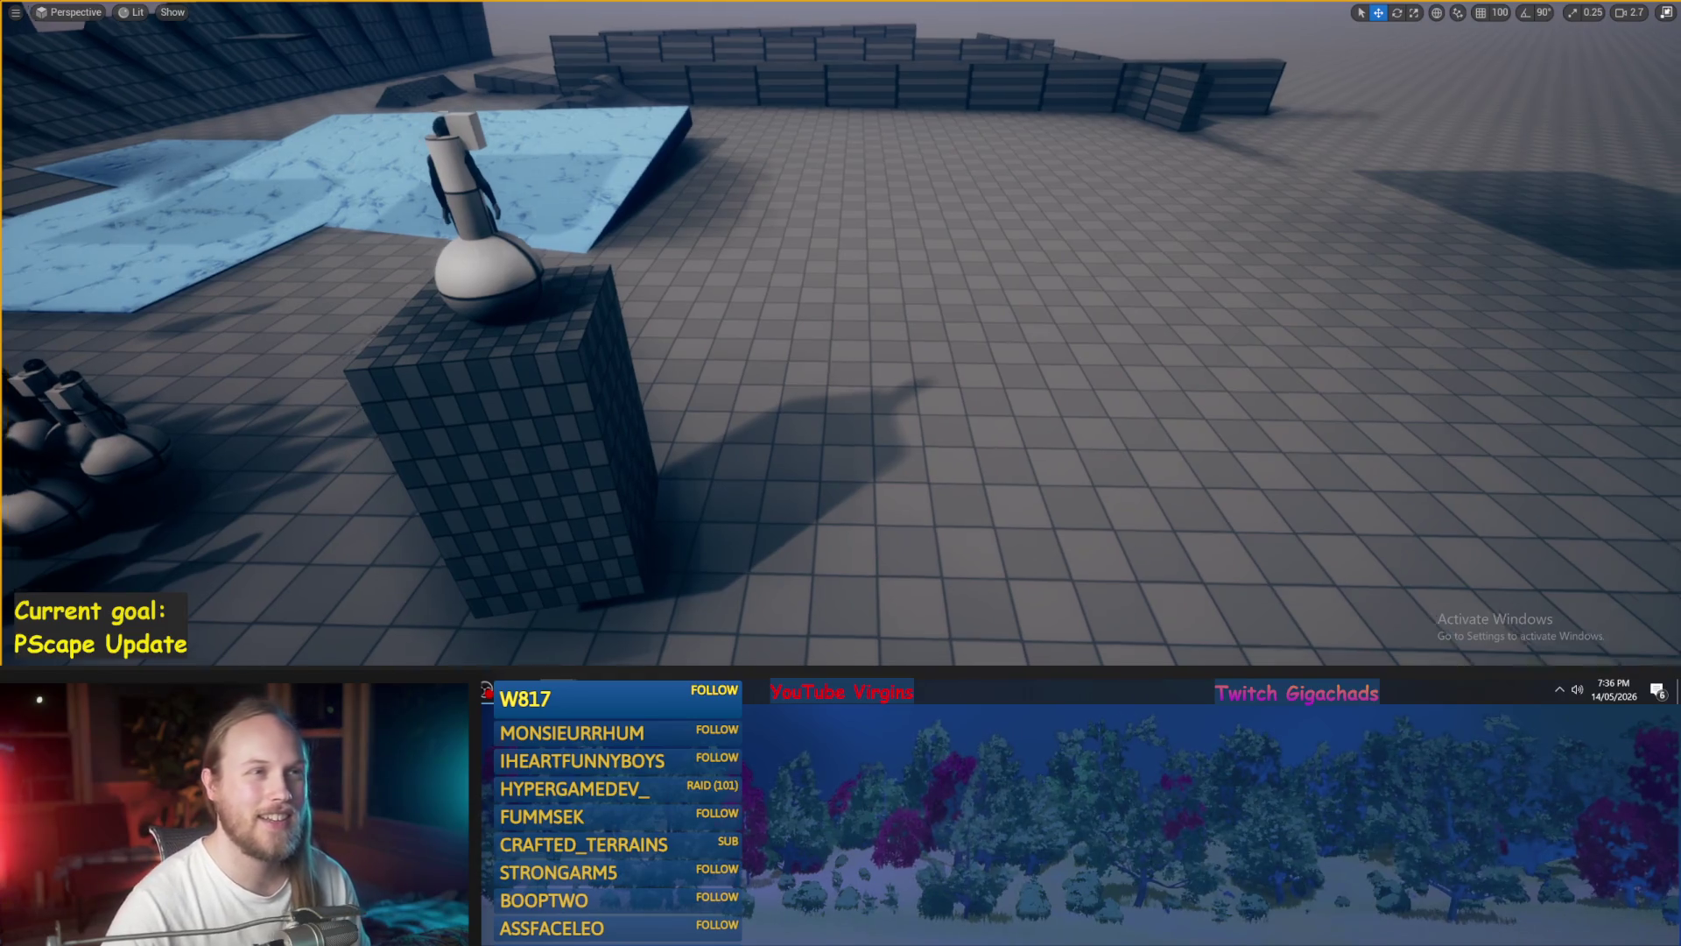
key(s)
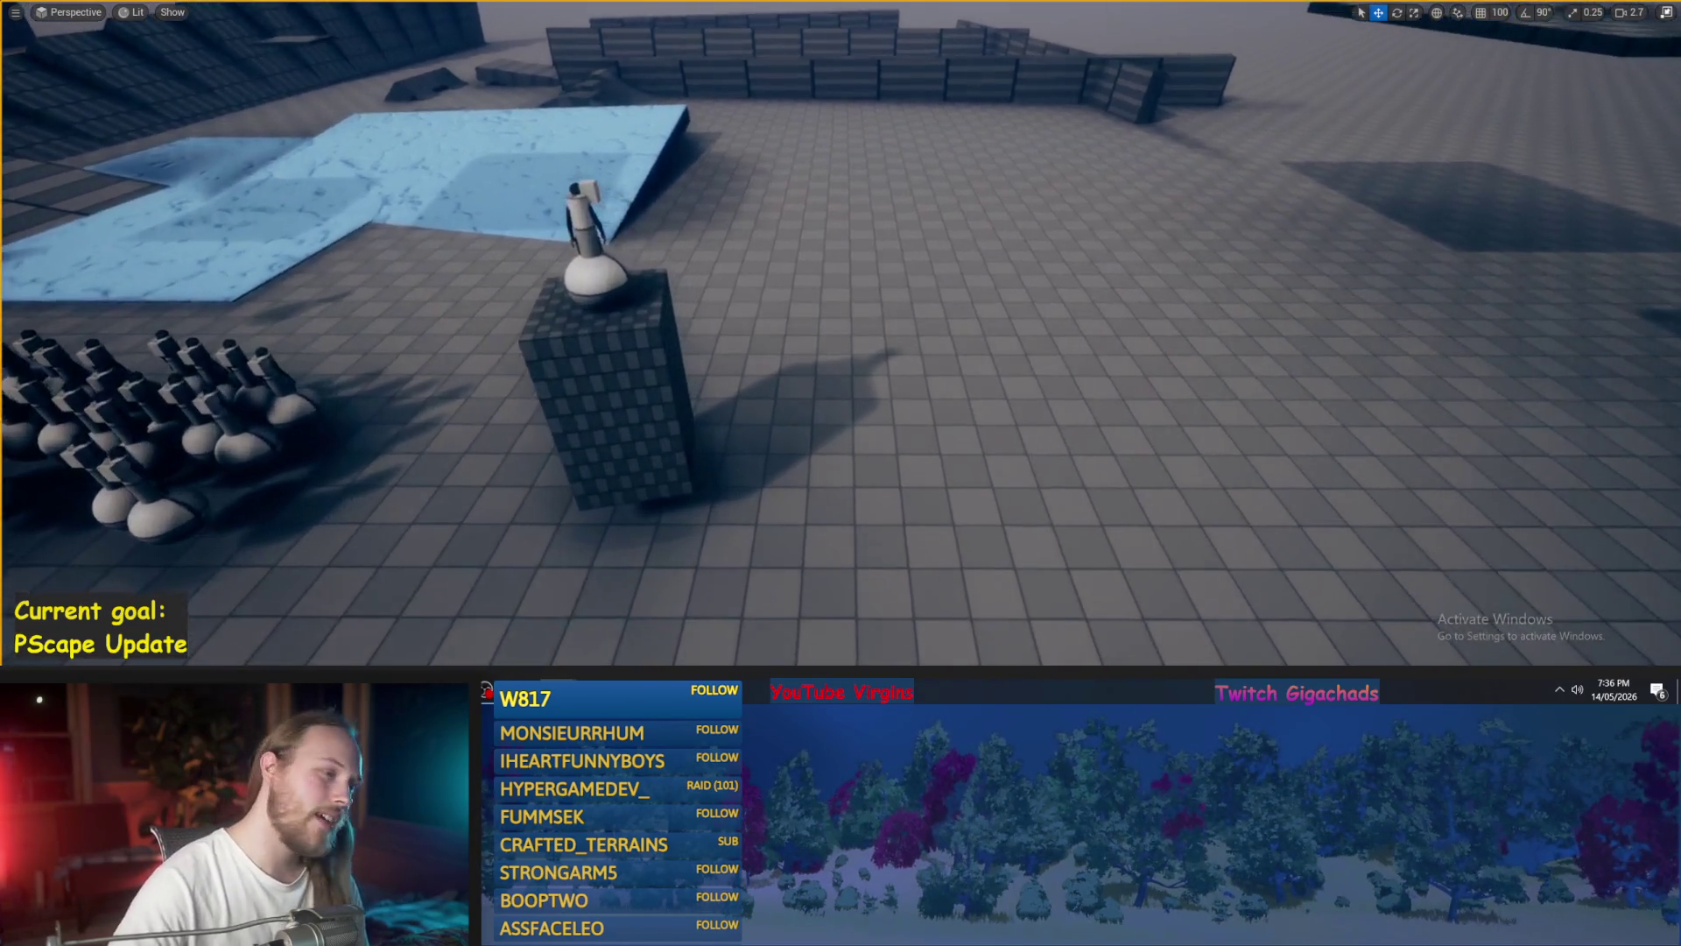
key(w)
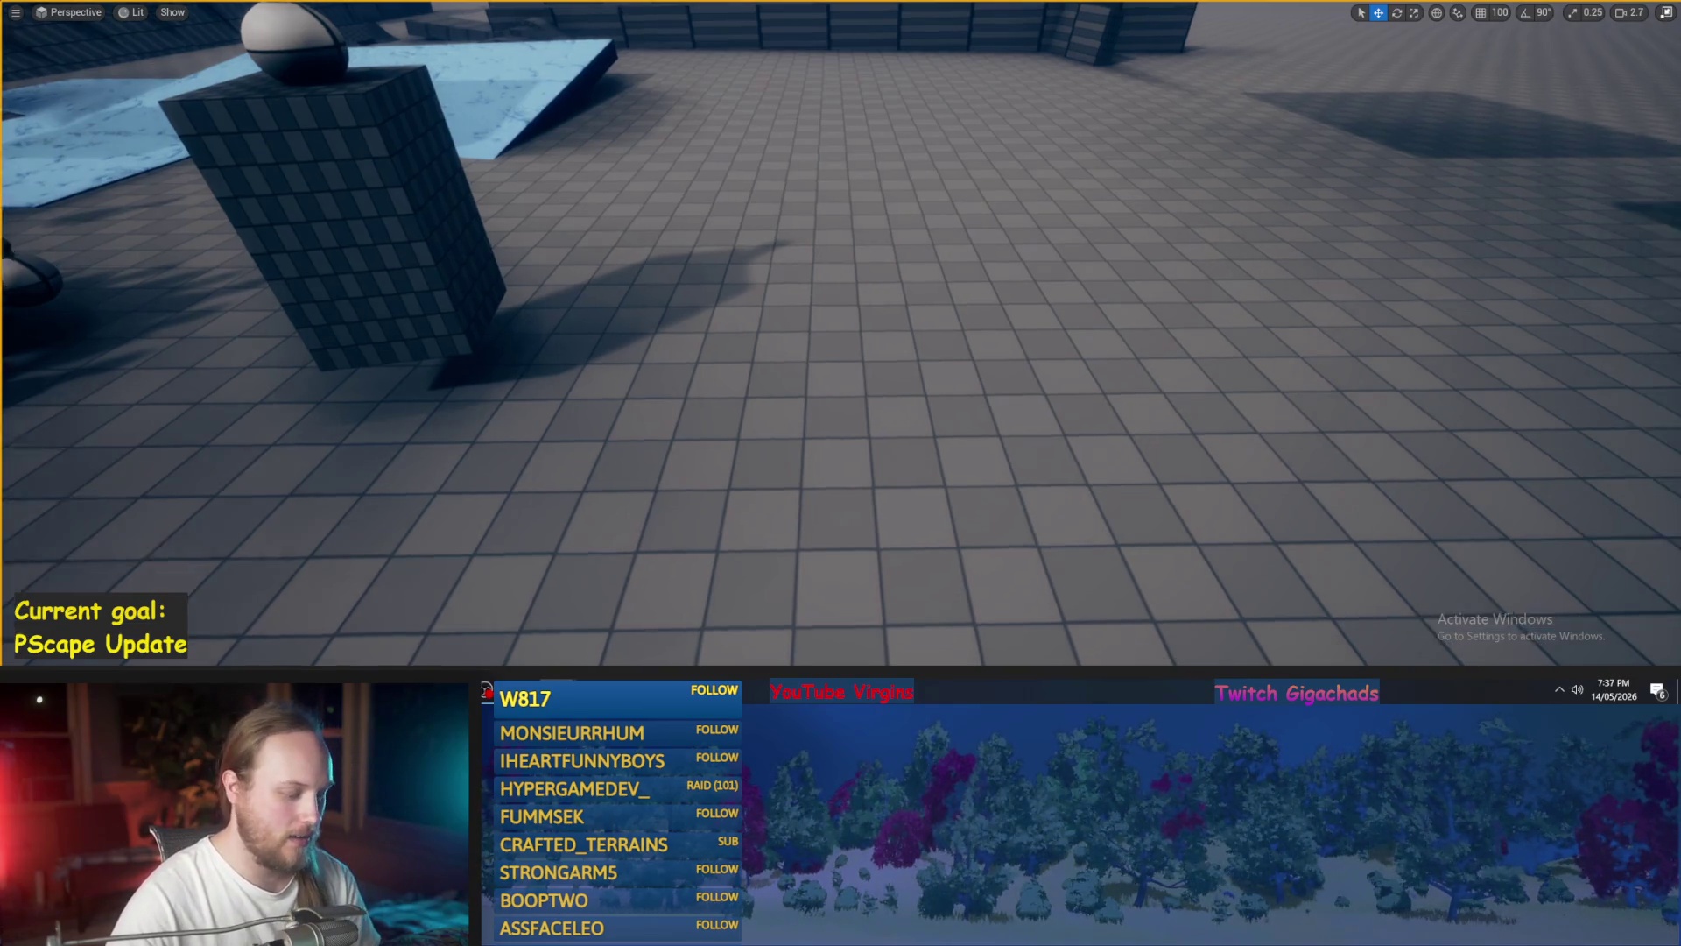
key(alt+p)
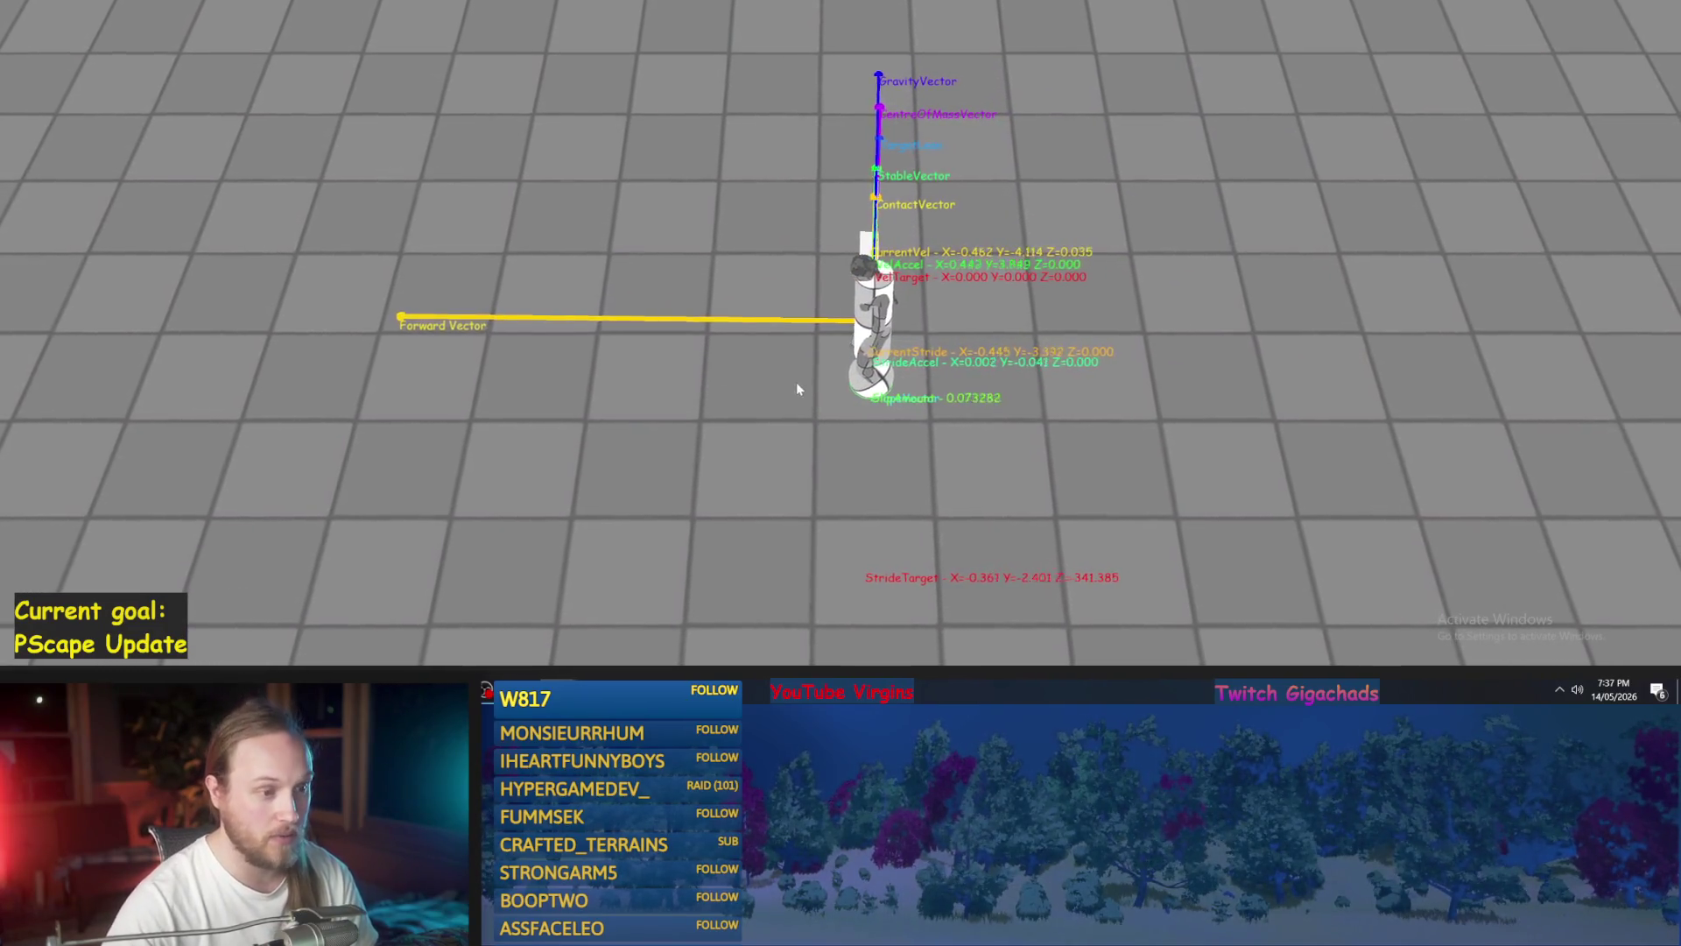
- Walk and run the character forward, steer it toward the raised platform, then stop playing
key(w)
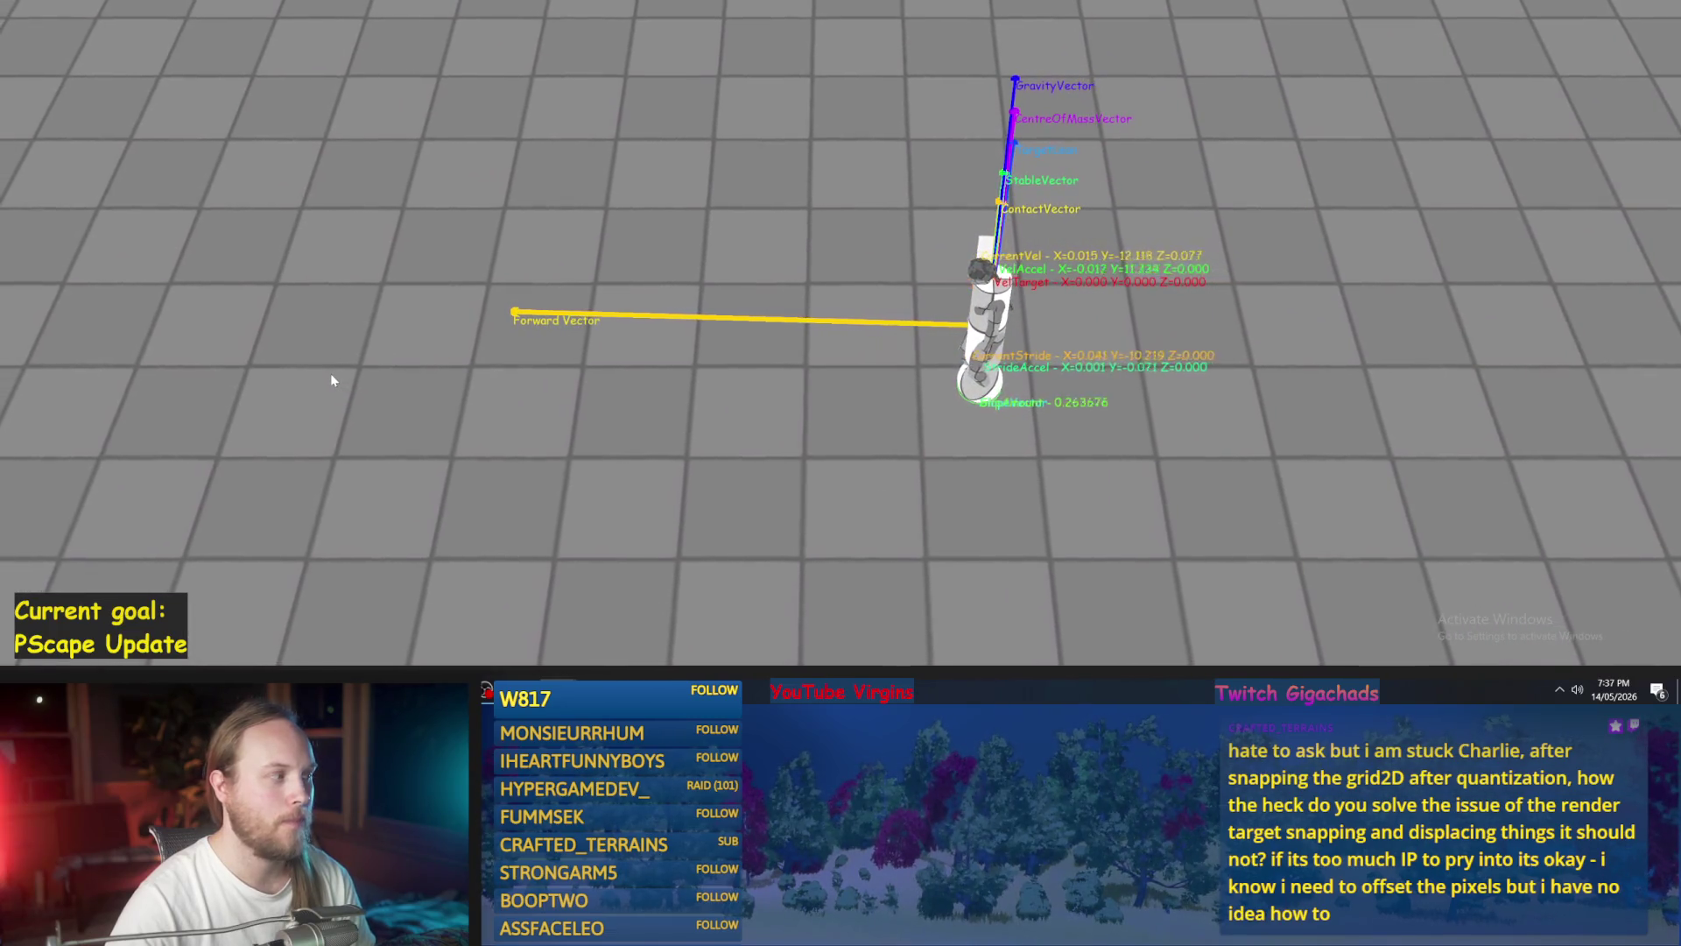
key(w)
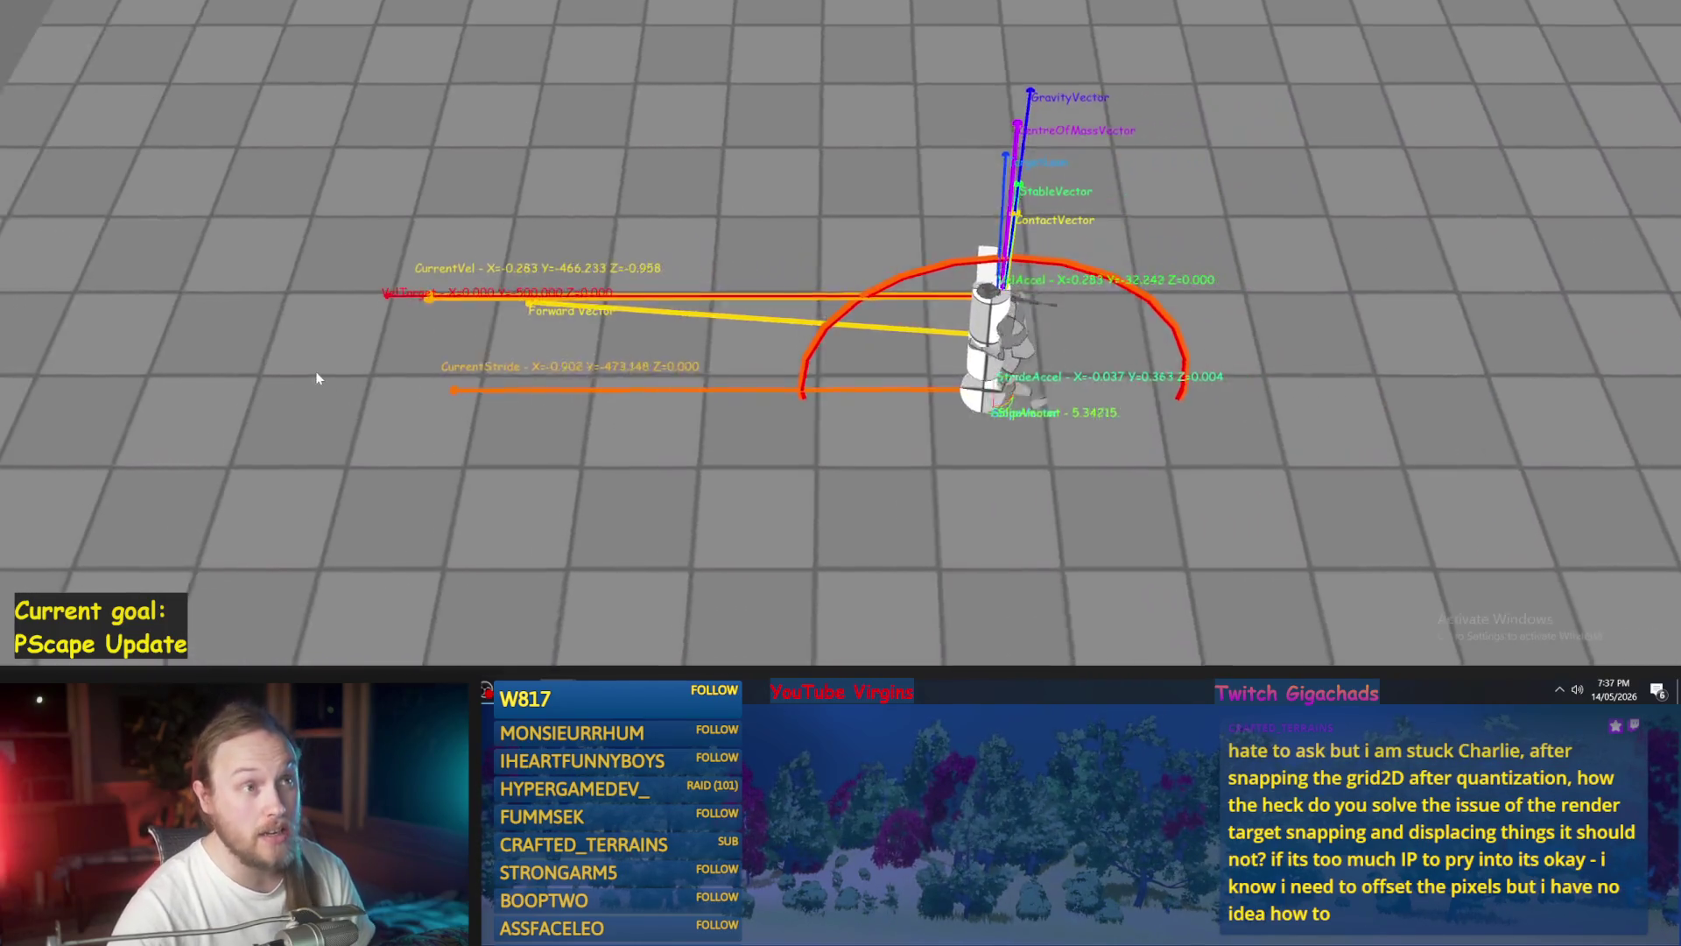
key(d)
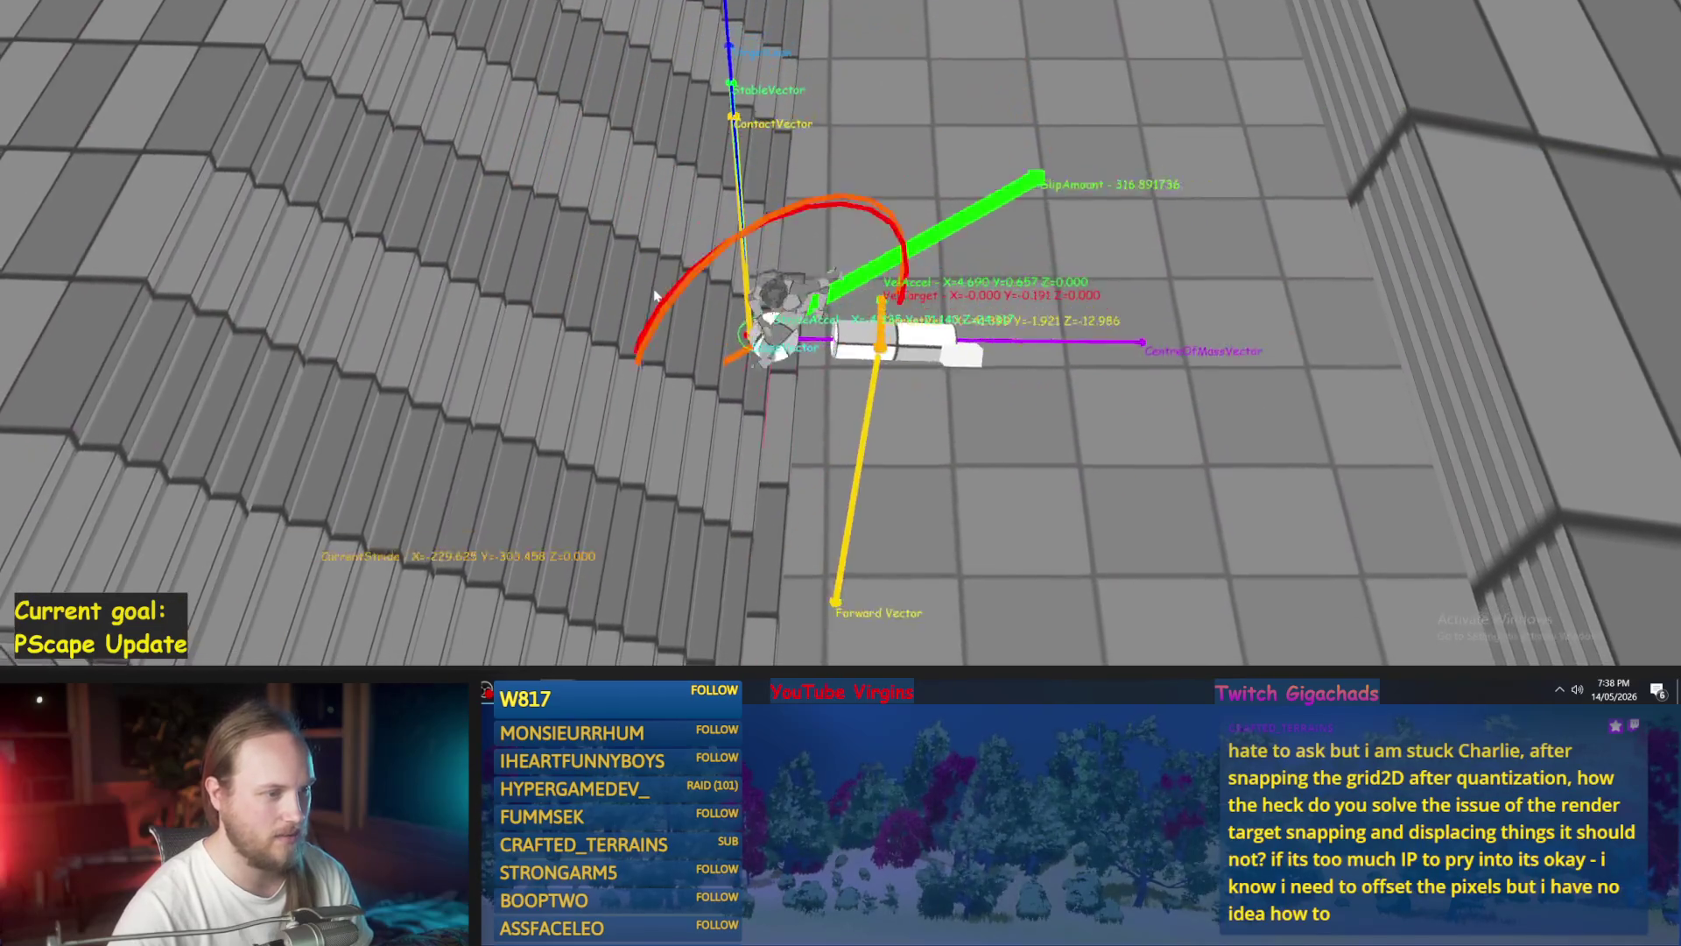
key(Escape)
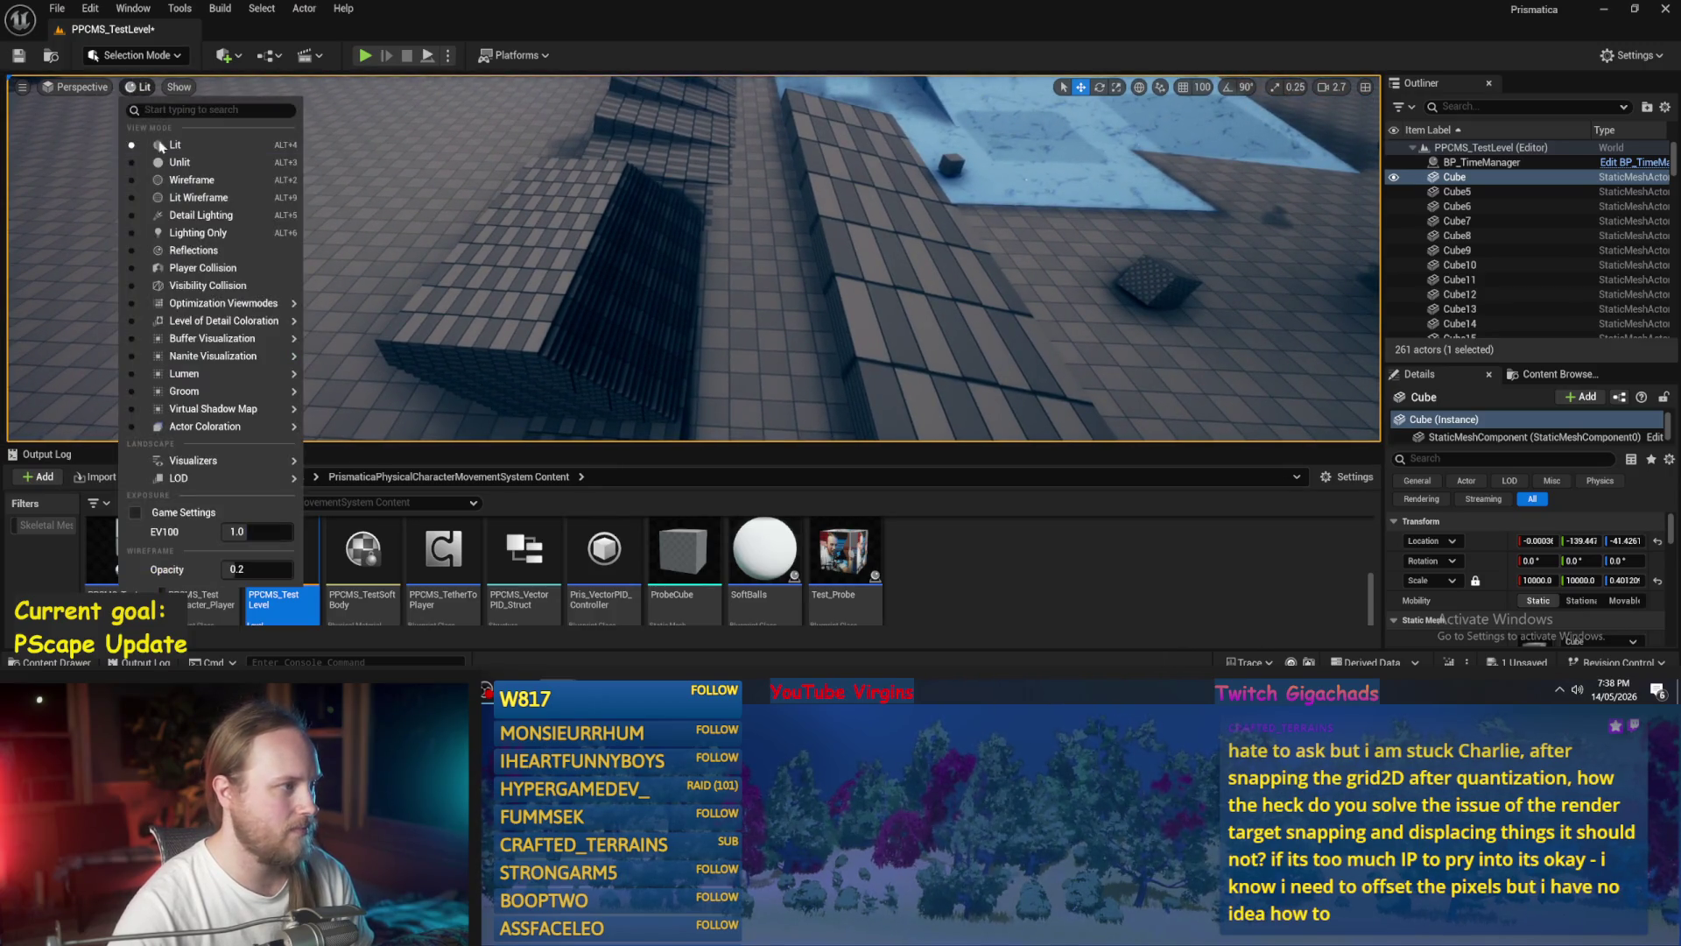
- Raise the EV100 exposure in the Lit menu and fly the camera toward the pool and balls
mouse_move(238, 530)
mouse_down()
mouse_move(219, 531)
mouse_move(252, 532)
mouse_up()
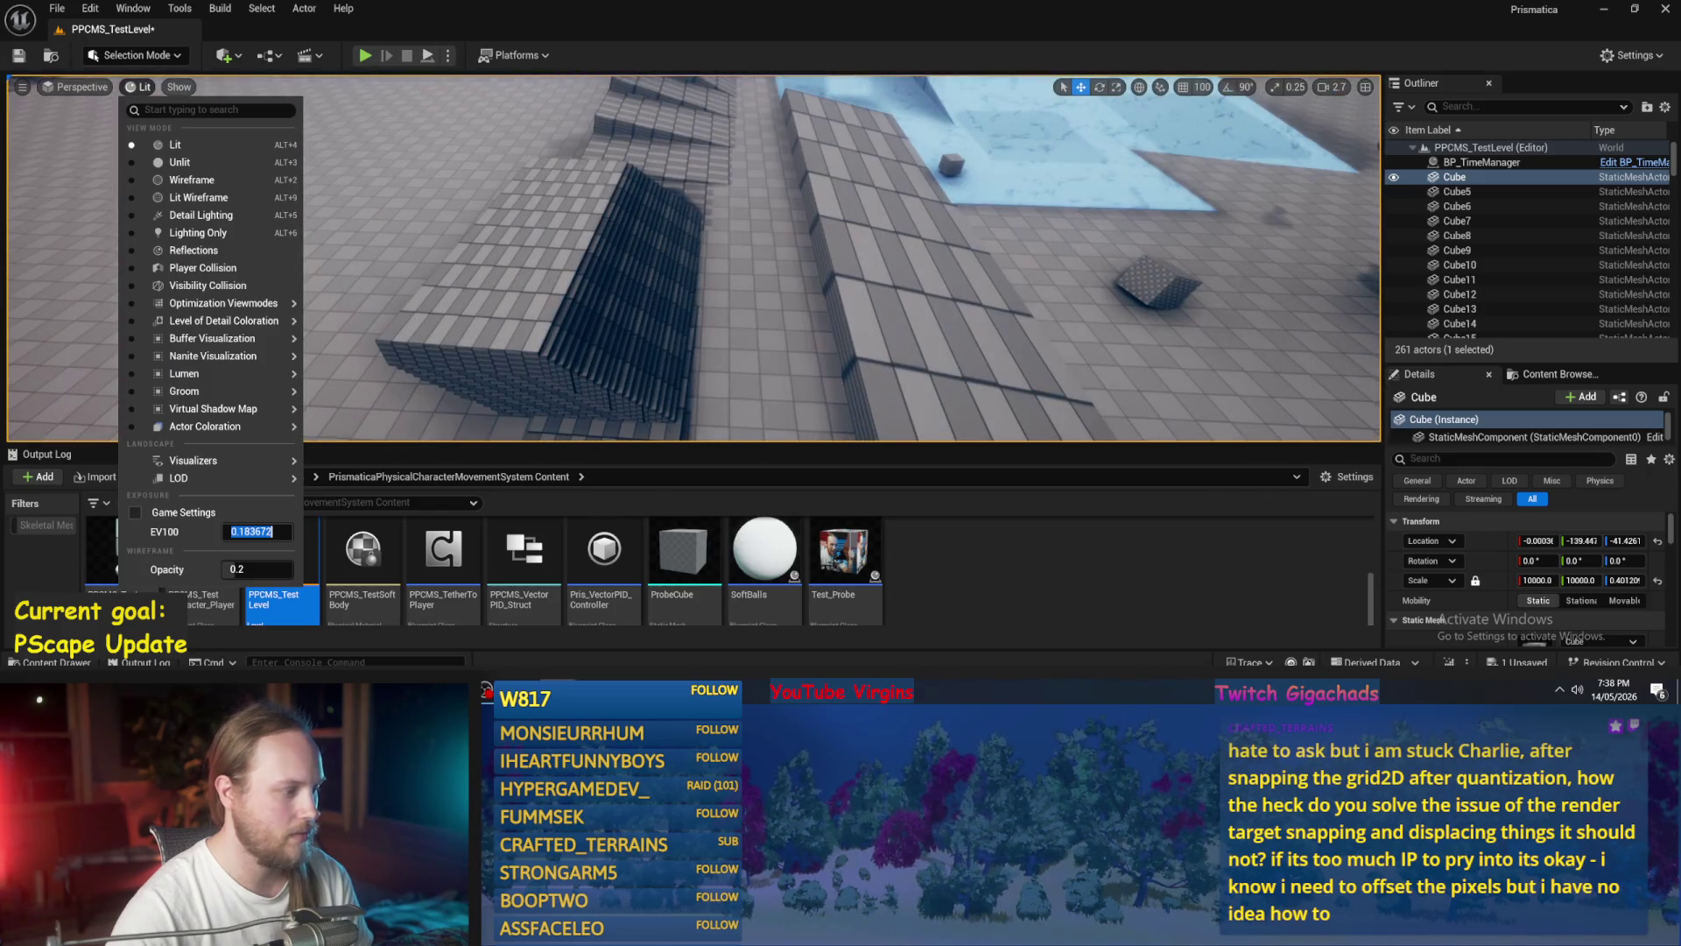
key(Escape)
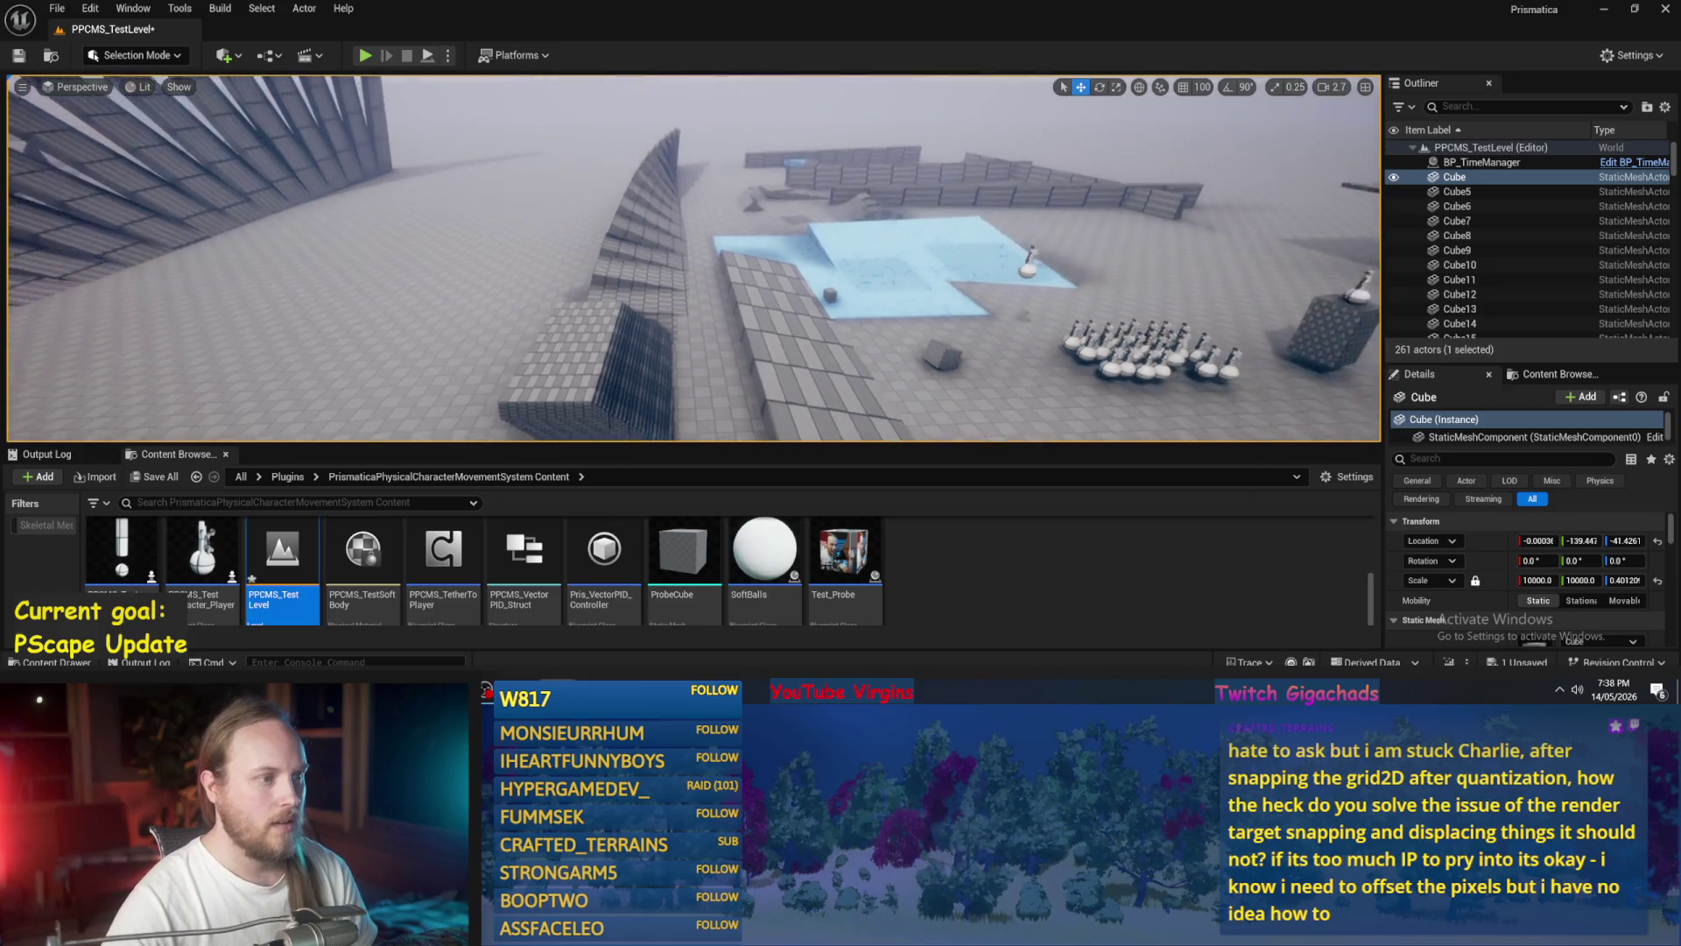
key(w)
click(971, 571)
- Turn and move the camera close to the test characters, then start play-testing
scroll(971, 571, up, 5)
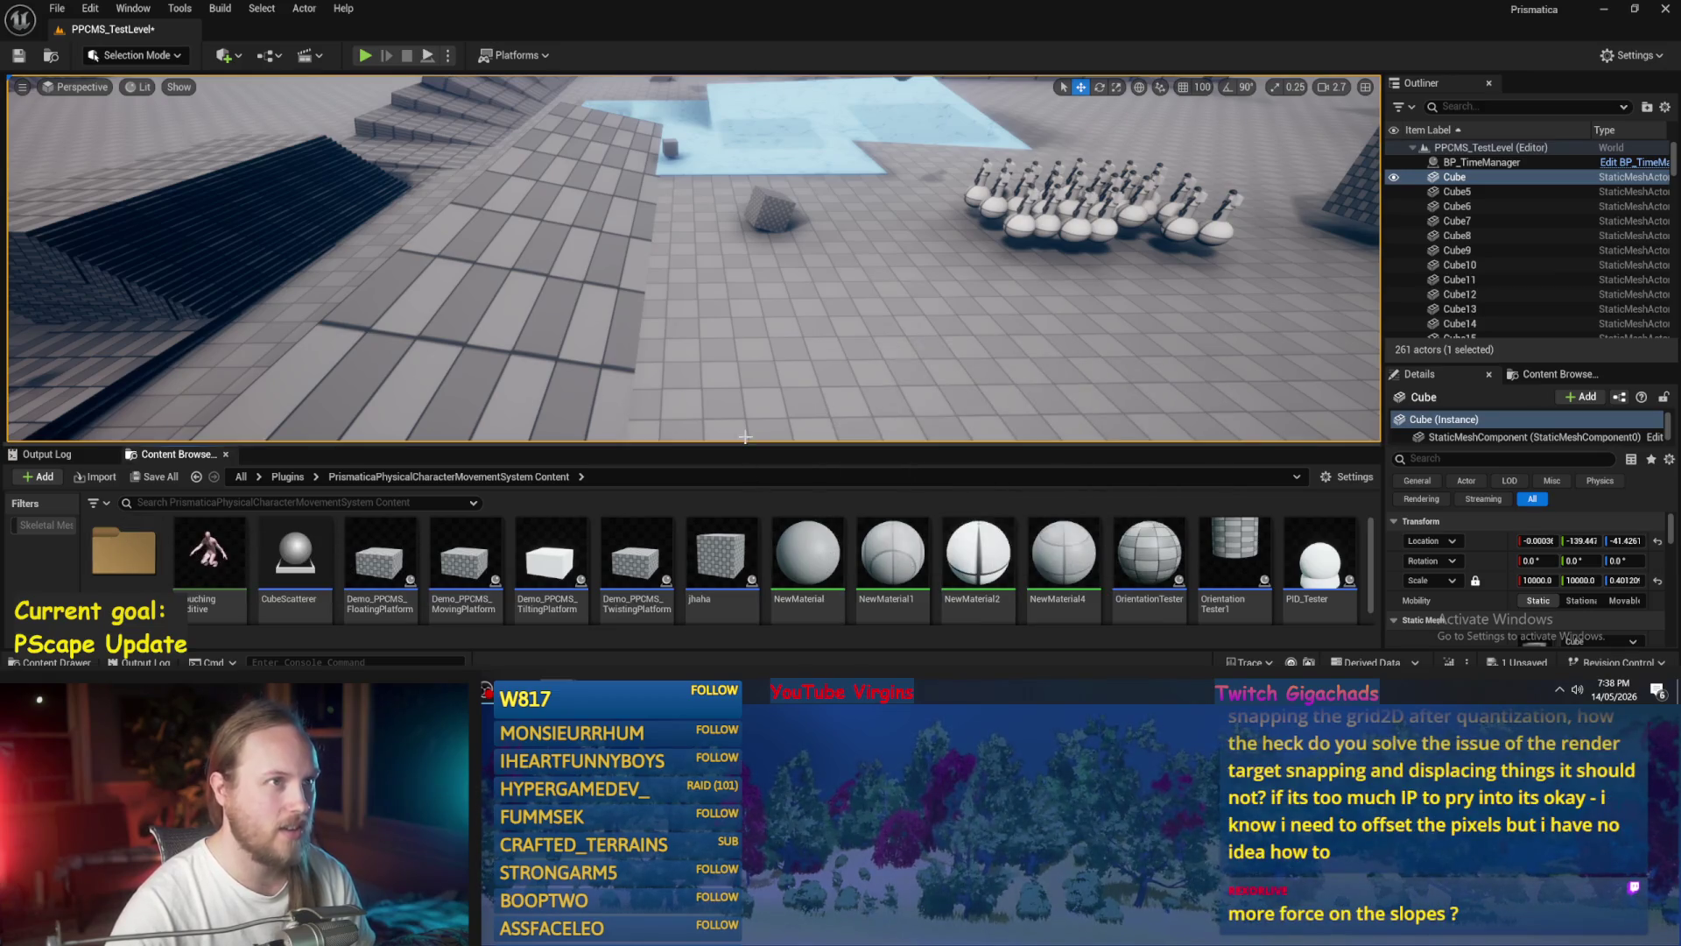
drag(753, 359, 792, 353)
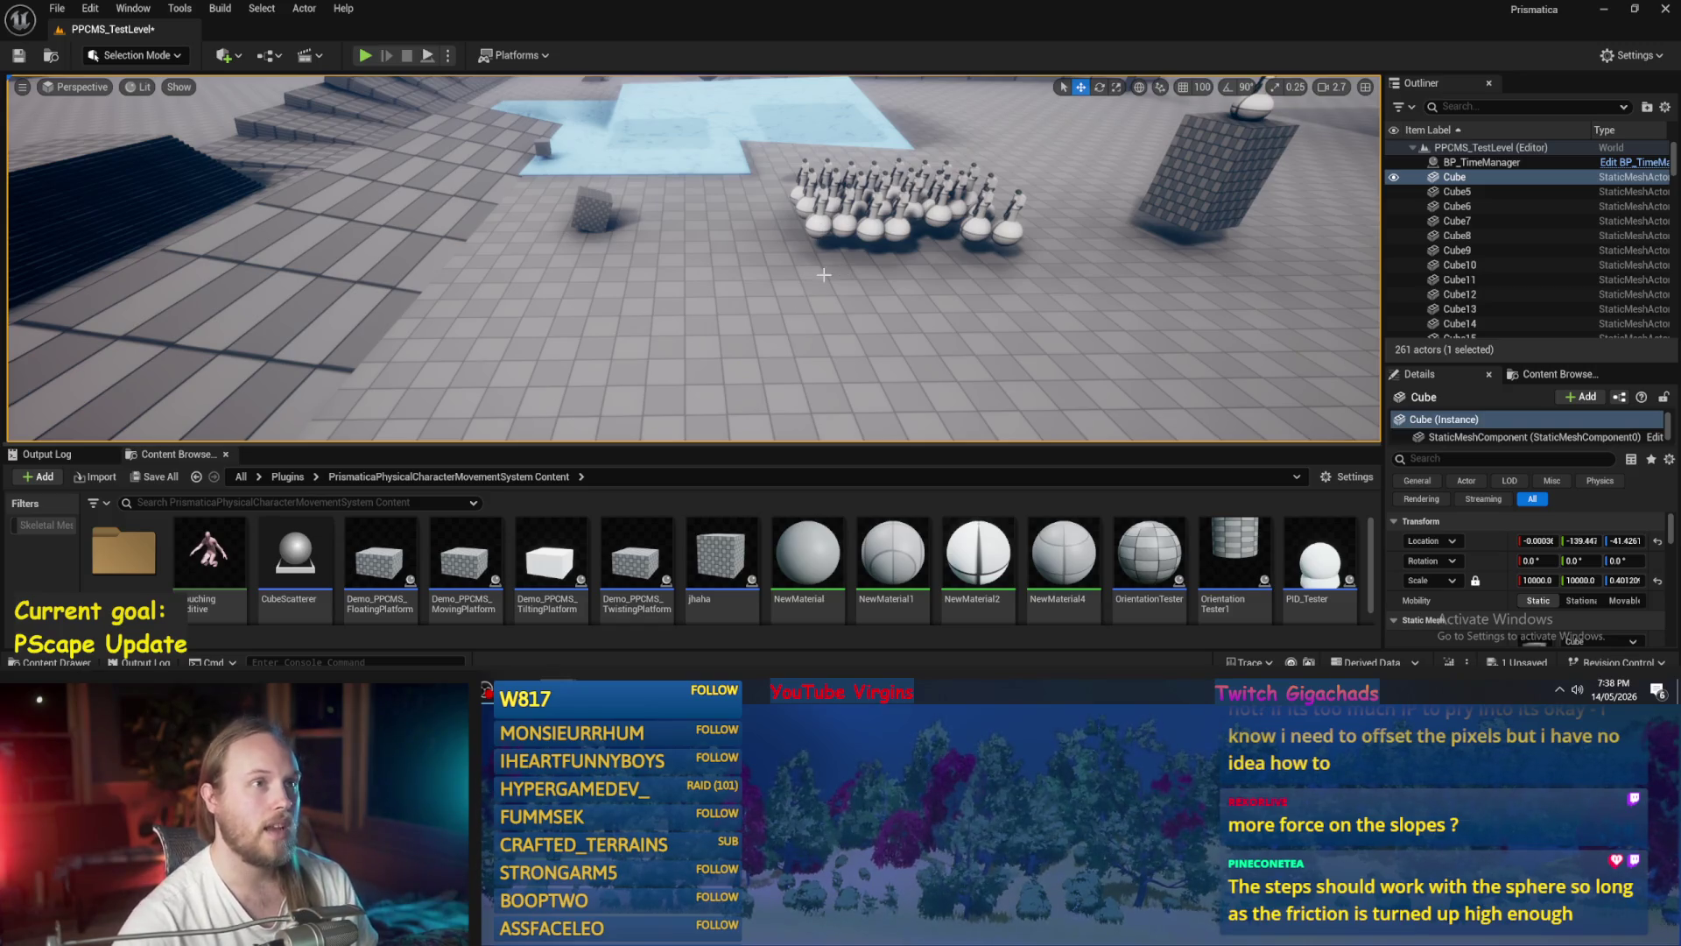
drag(785, 289, 786, 262)
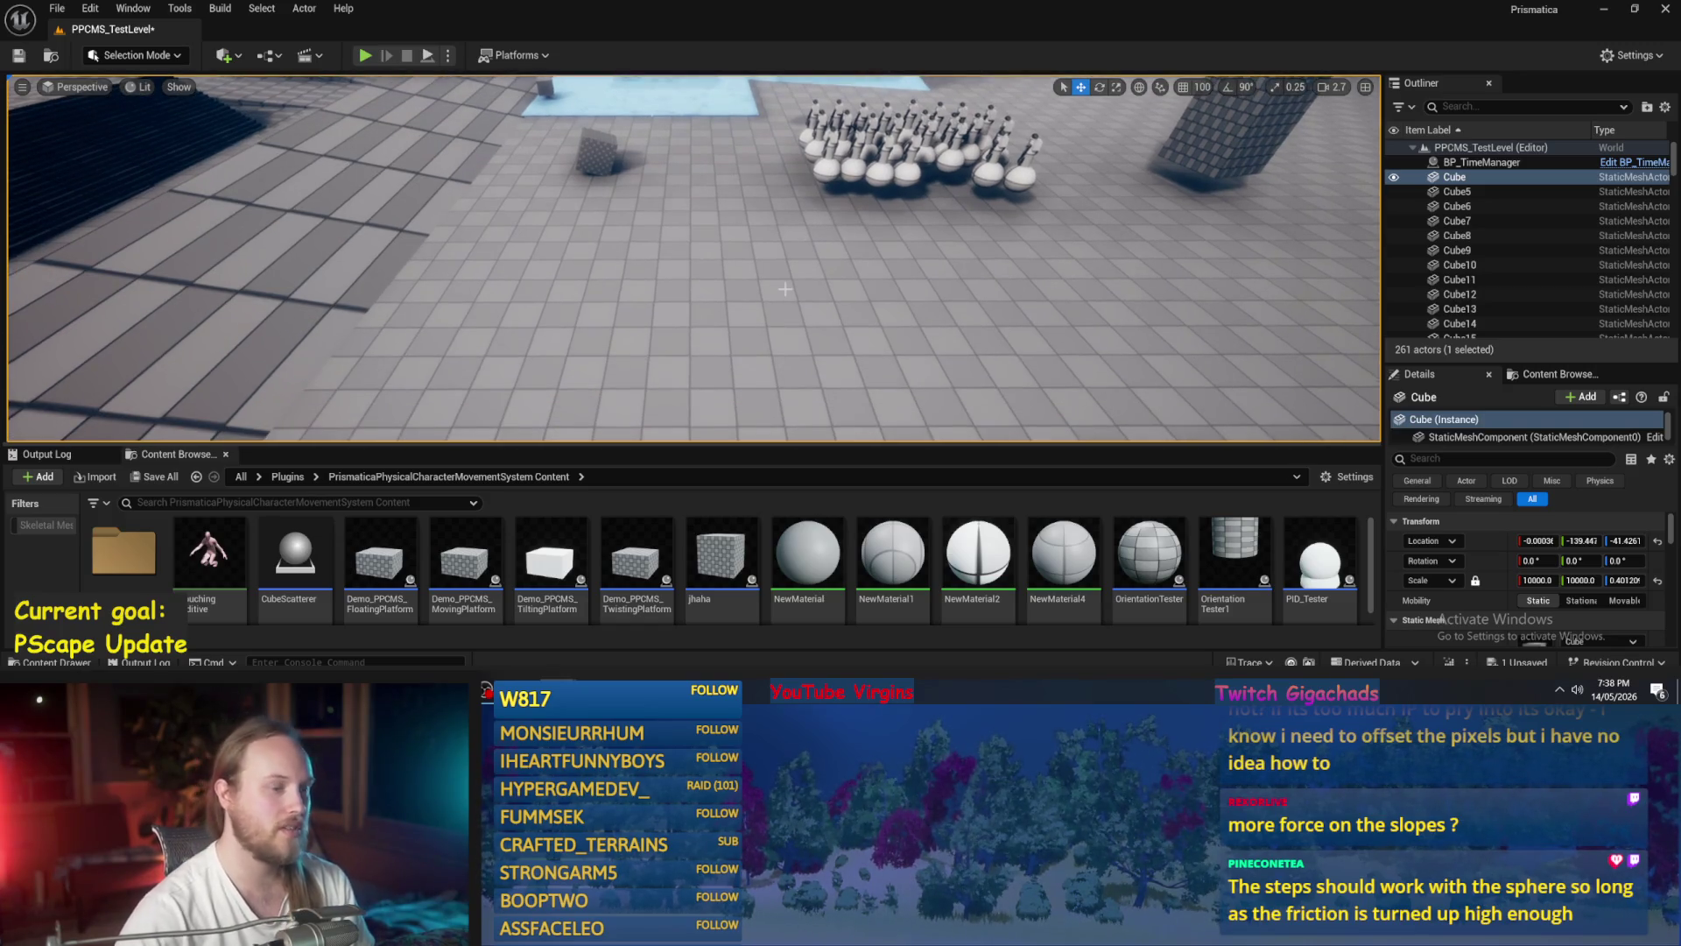
key(alt+p)
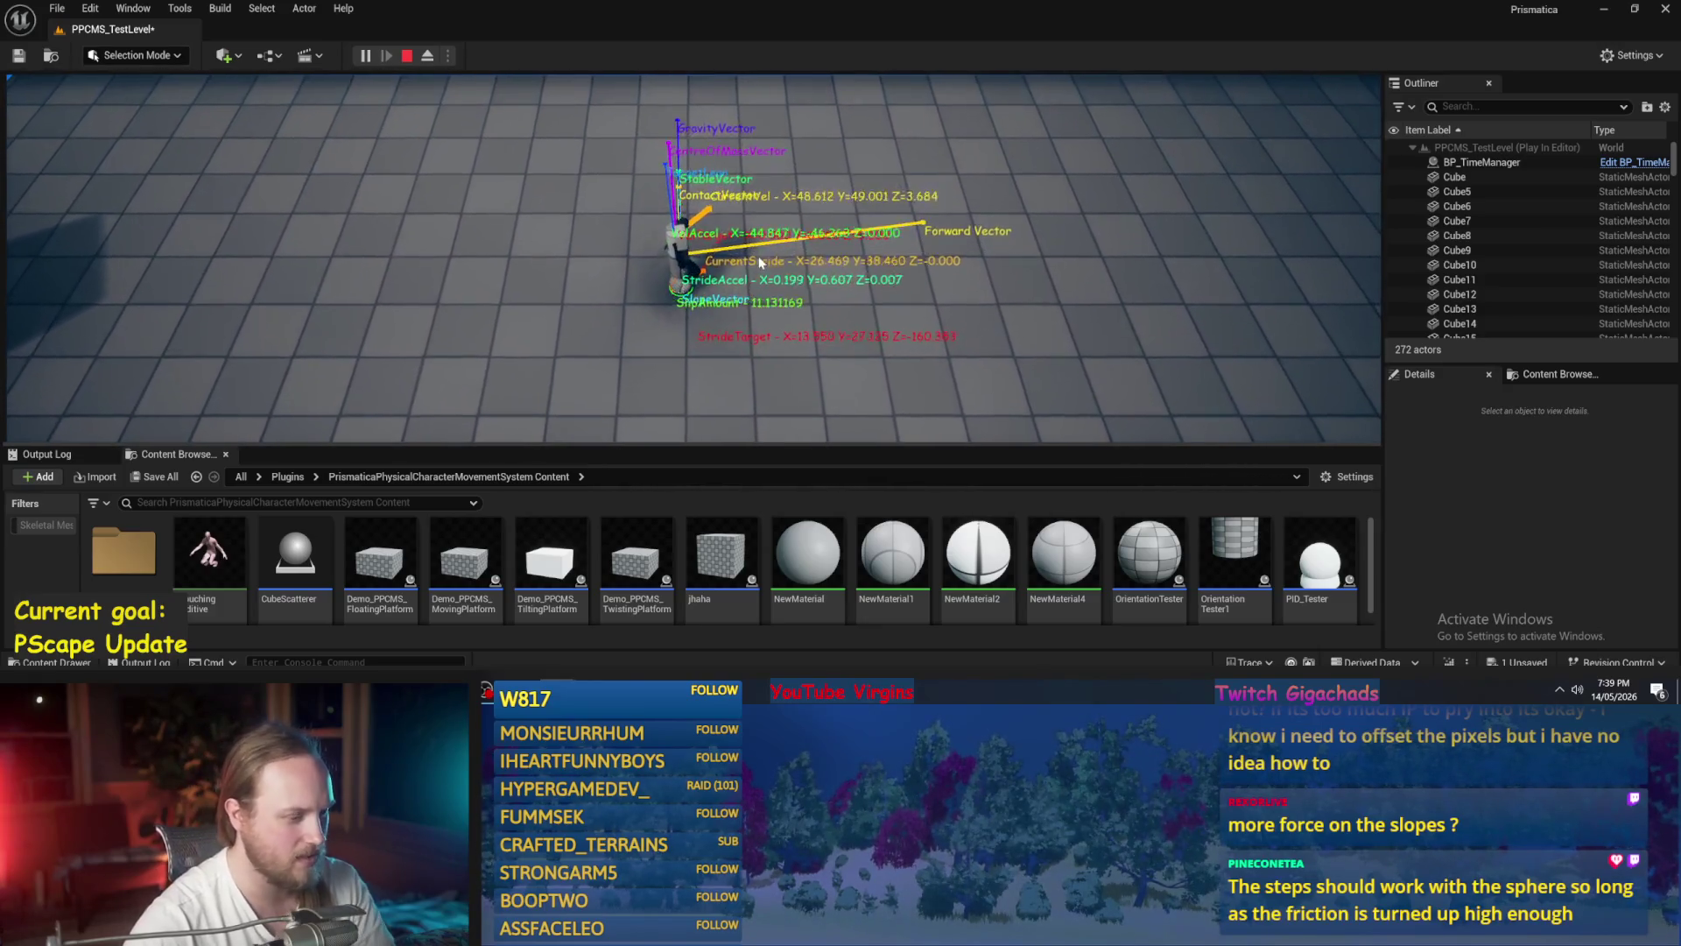
- Go fullscreen with F11, walk the character up the stepped slopes, then stop playing
key(F11)
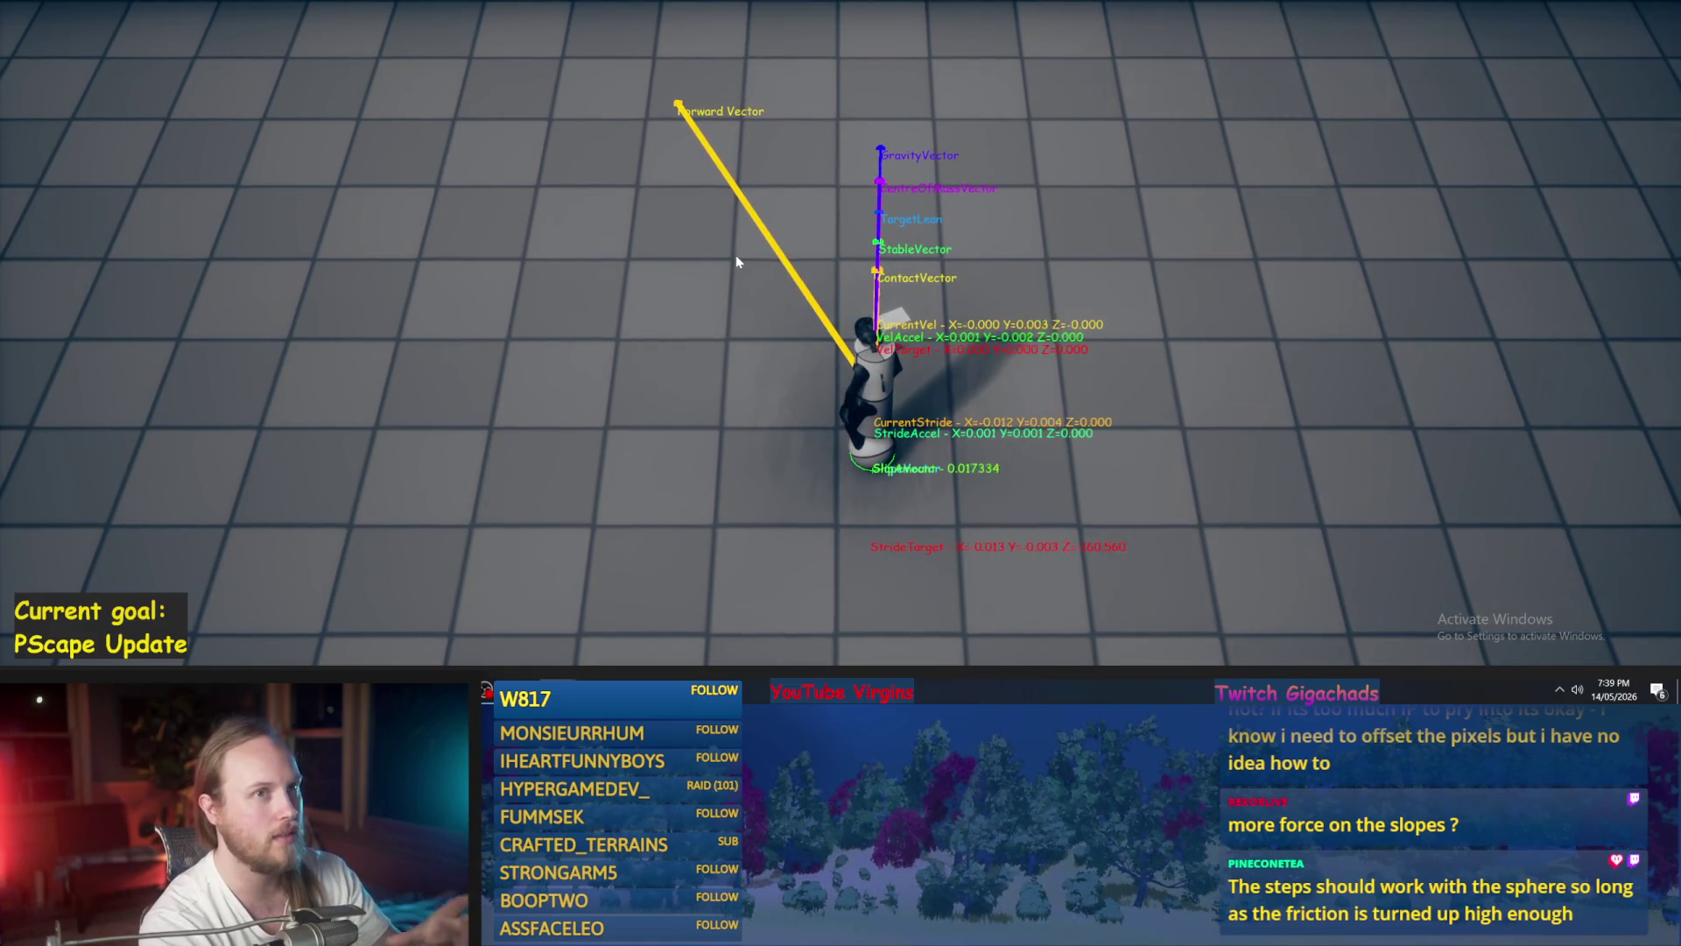
key(w)
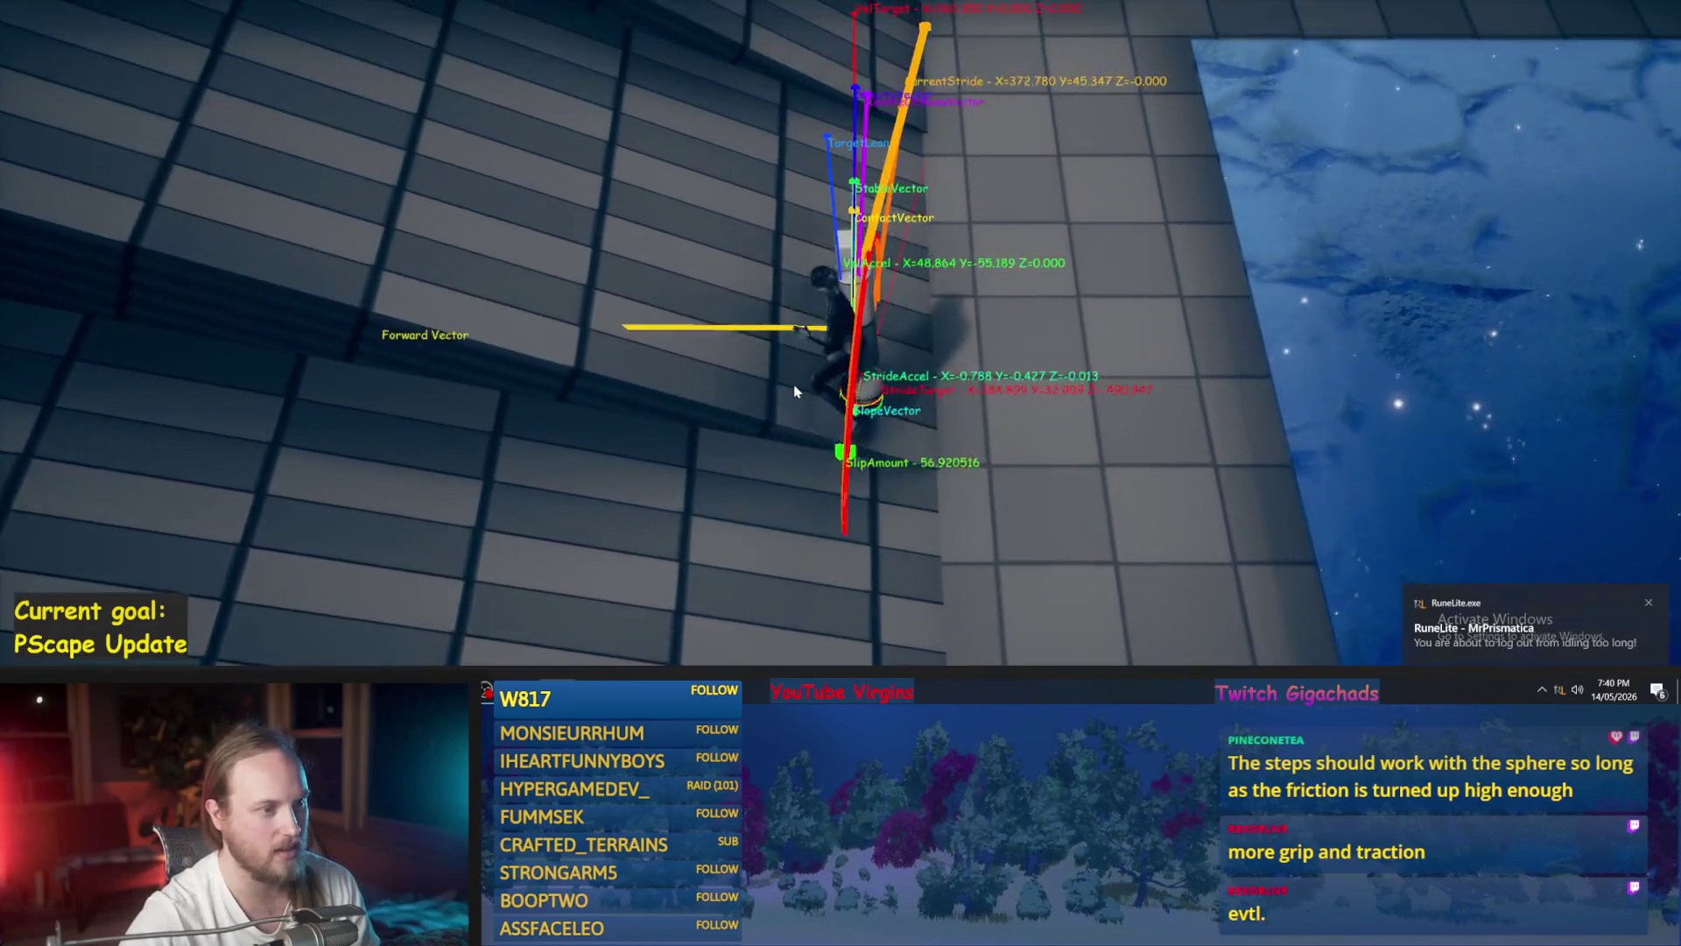
key(Escape)
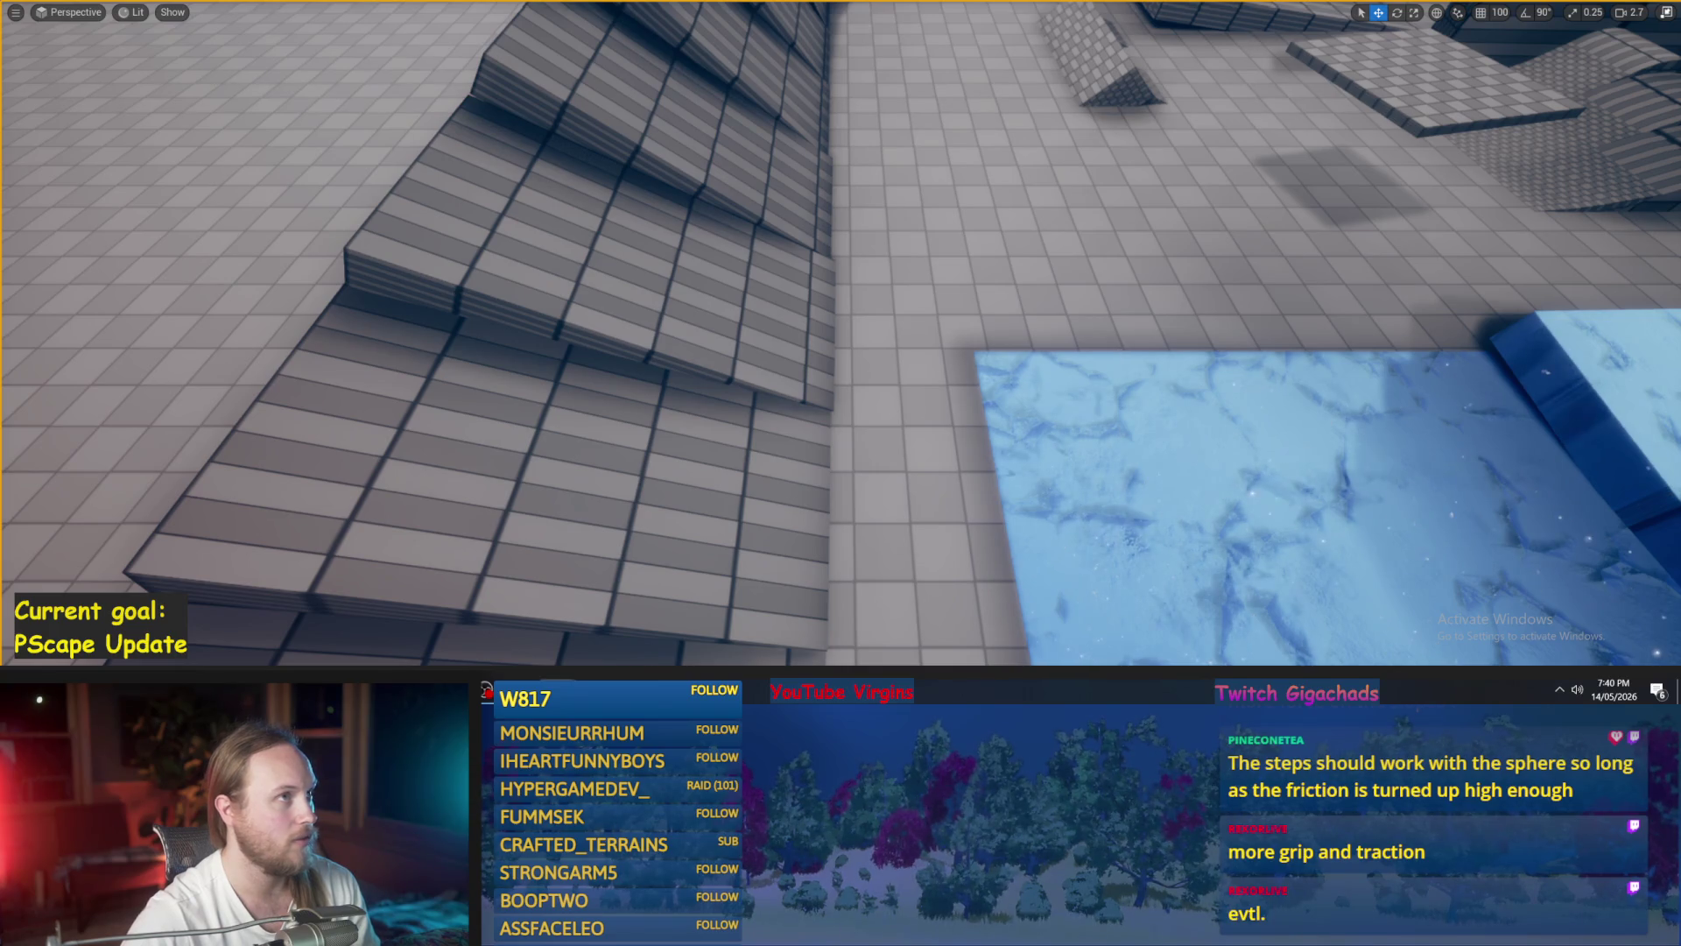
- Exit fullscreen, widen the asset listing, and fly the camera around the checkered cube and test characters
scroll(841, 332, up, 3)
key(s)
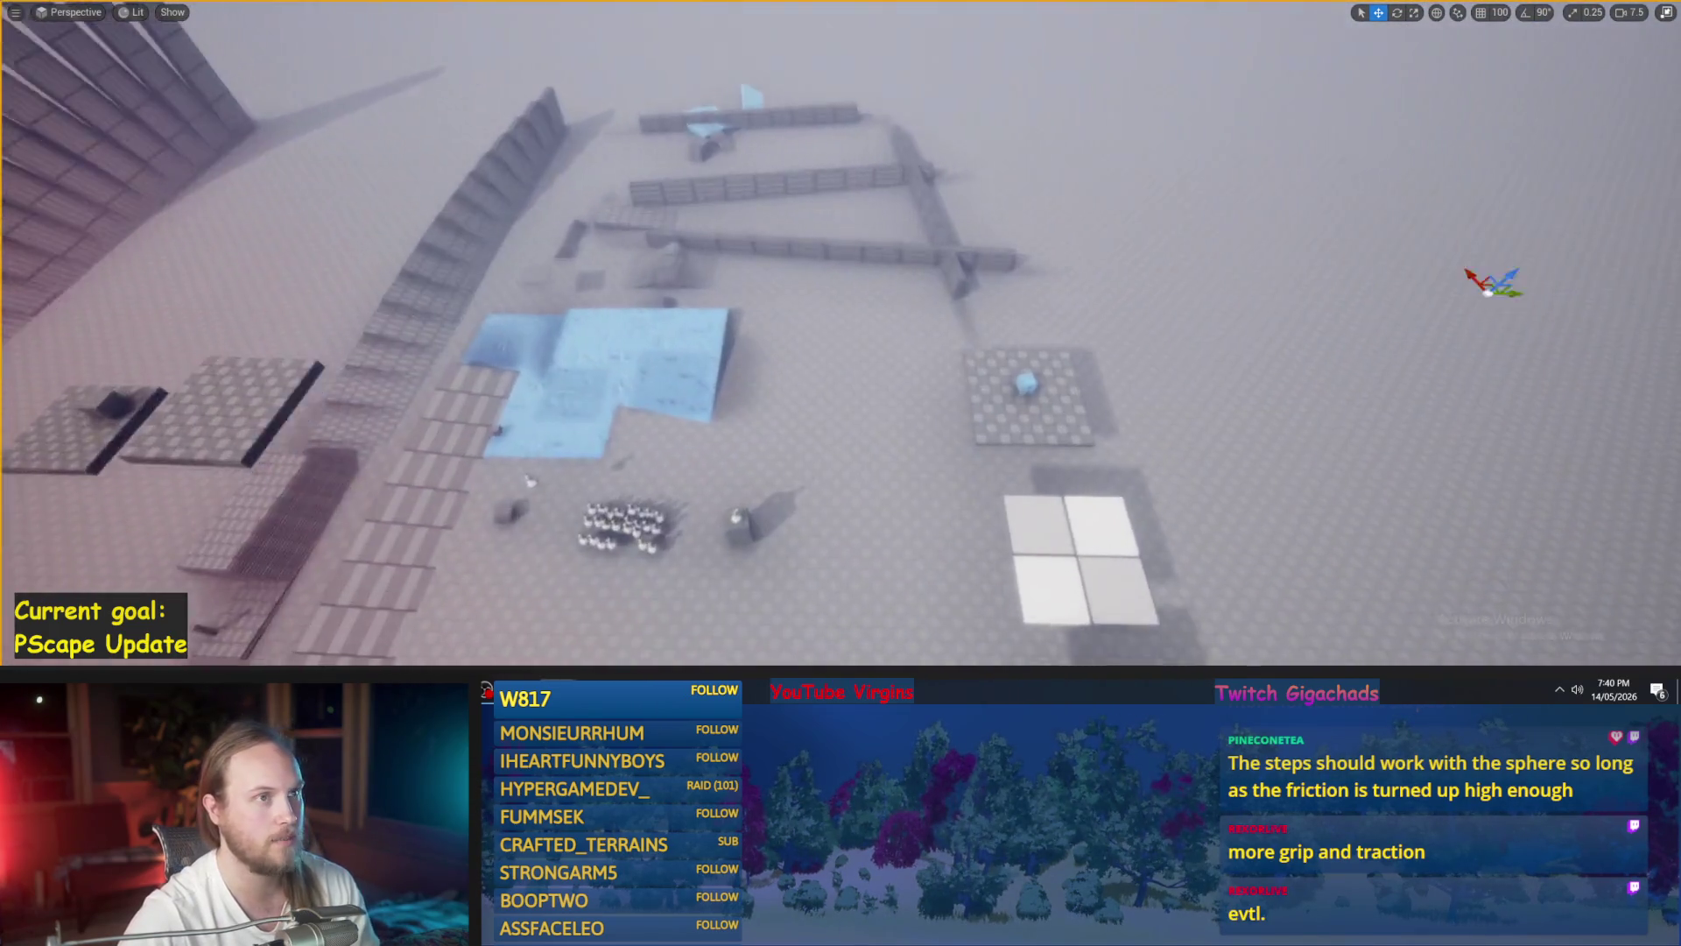
scroll(1100, 320, down, 3)
key(w)
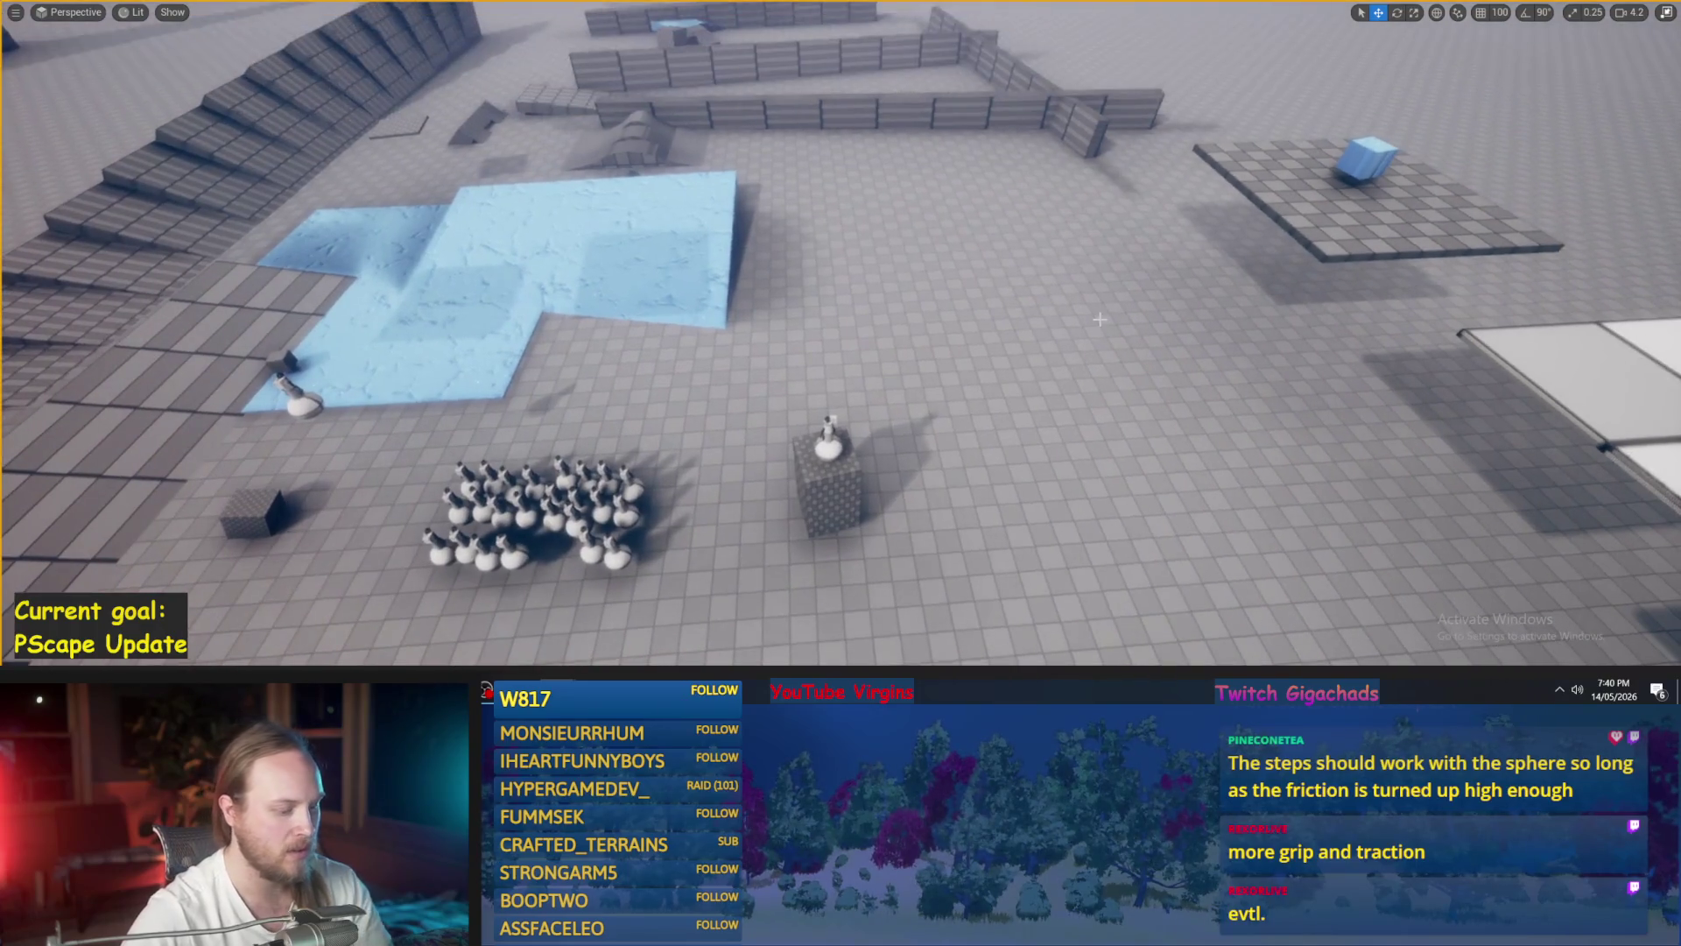
key(F11)
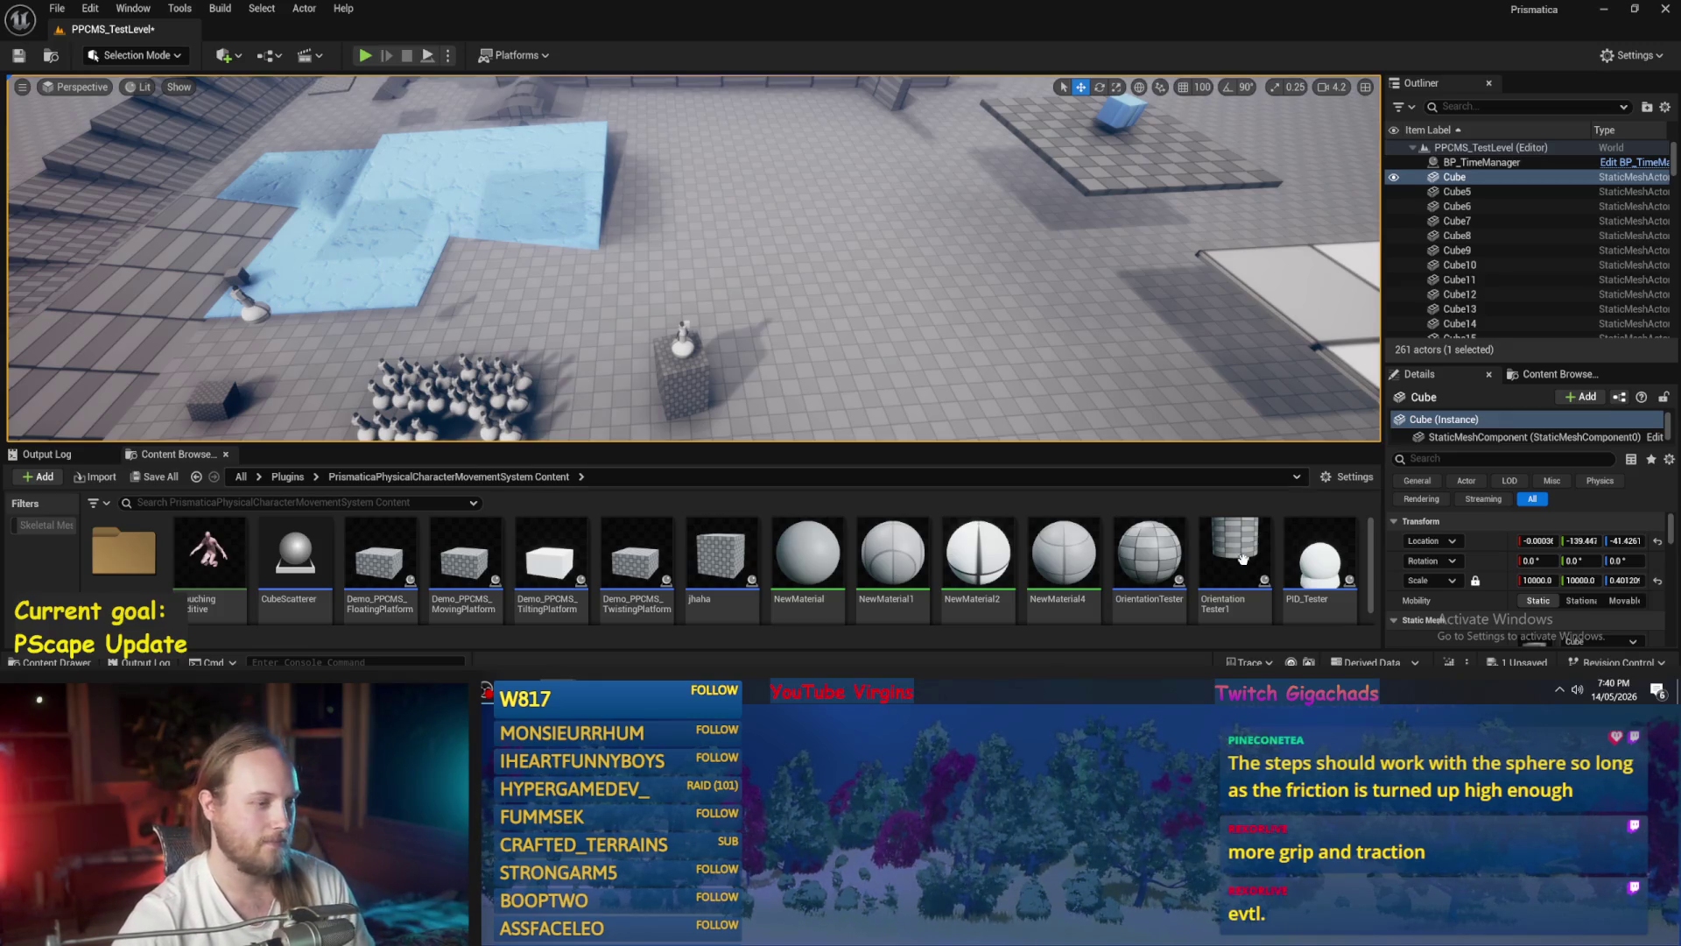
drag(1079, 444, 1070, 427)
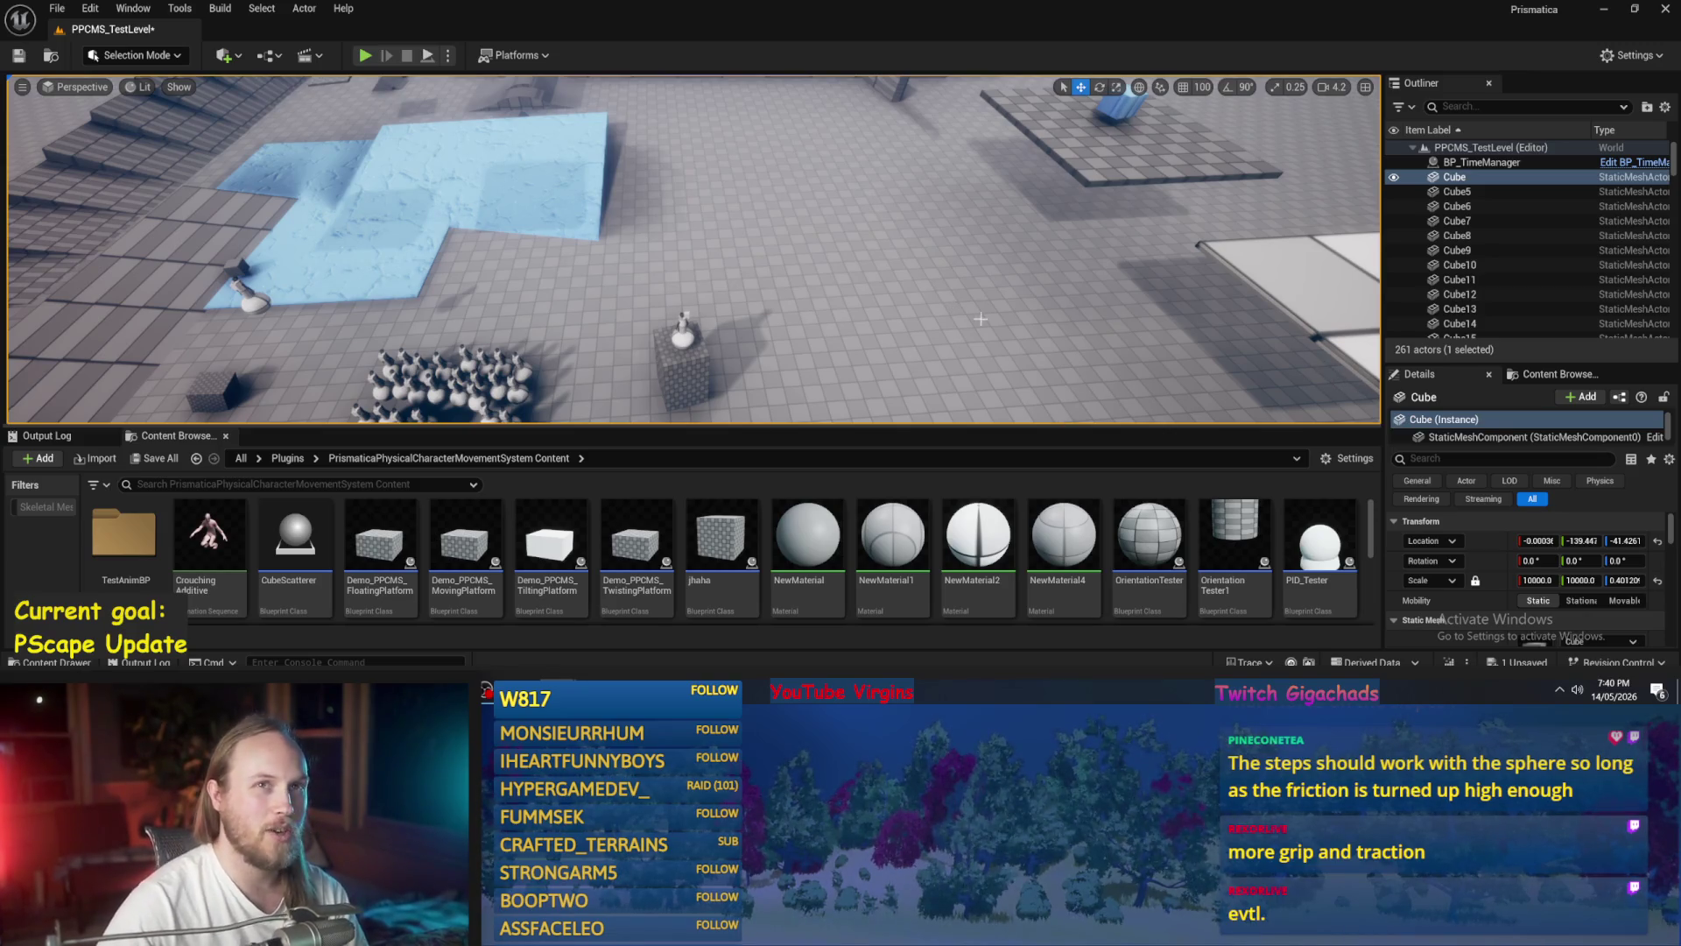
key(w)
scroll(977, 229, down, 2)
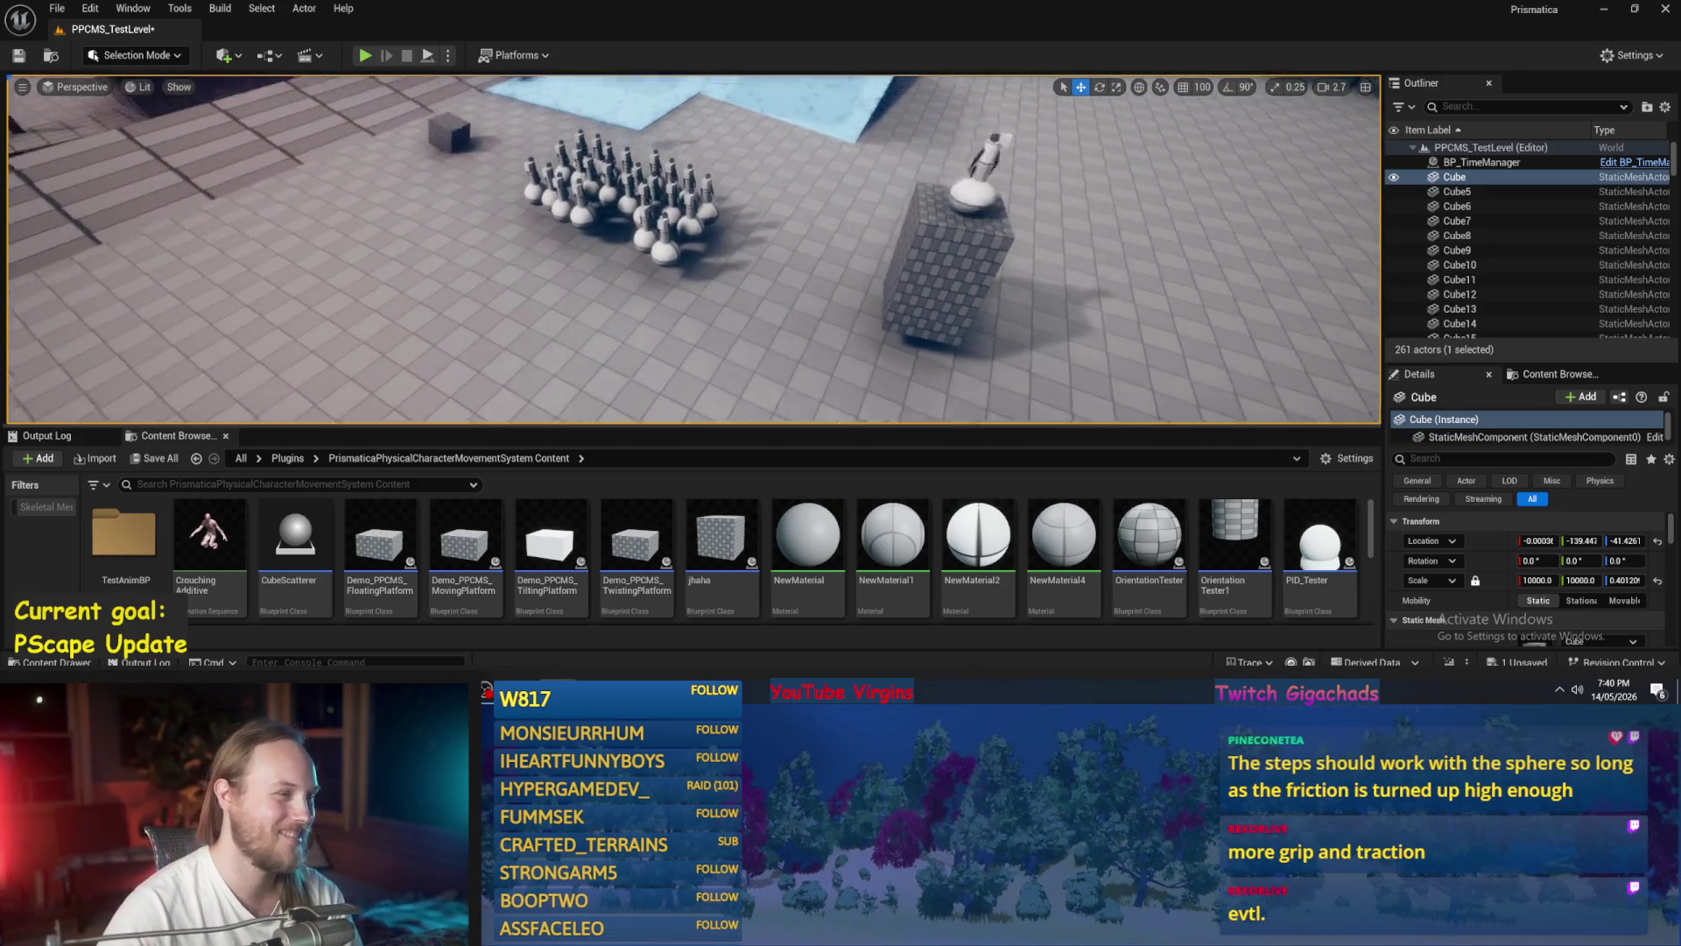
key(a)
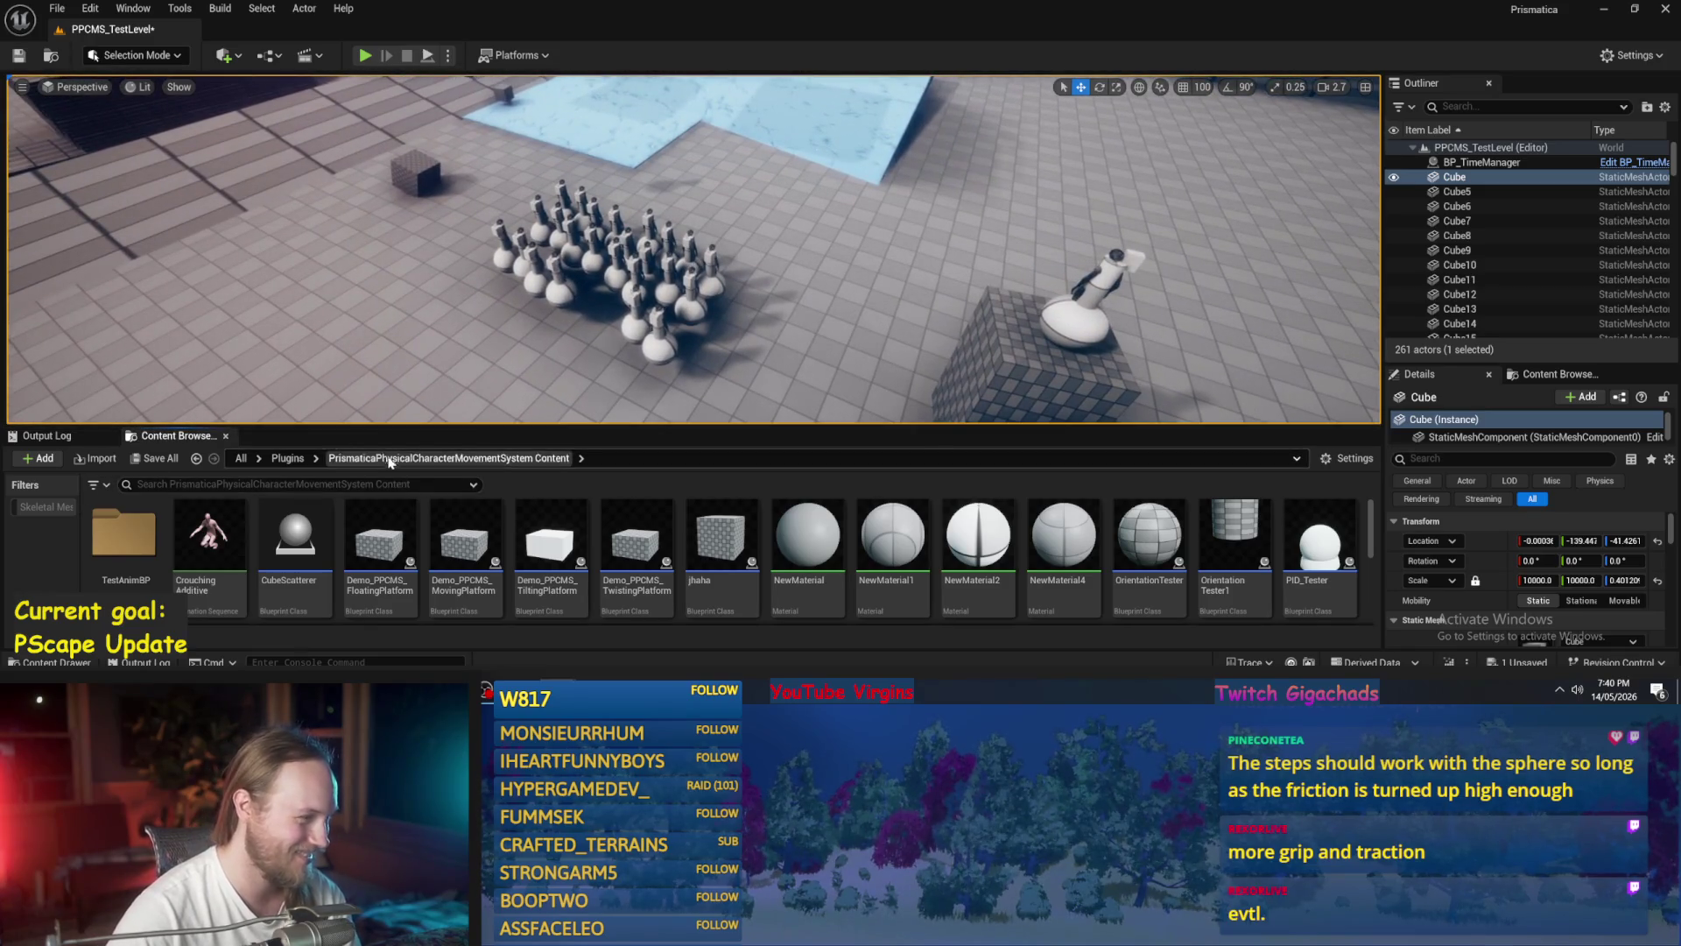
- Go up to the Plugins folder, open the plugin manager from Edit, and add a new plugin
click(288, 458)
click(90, 8)
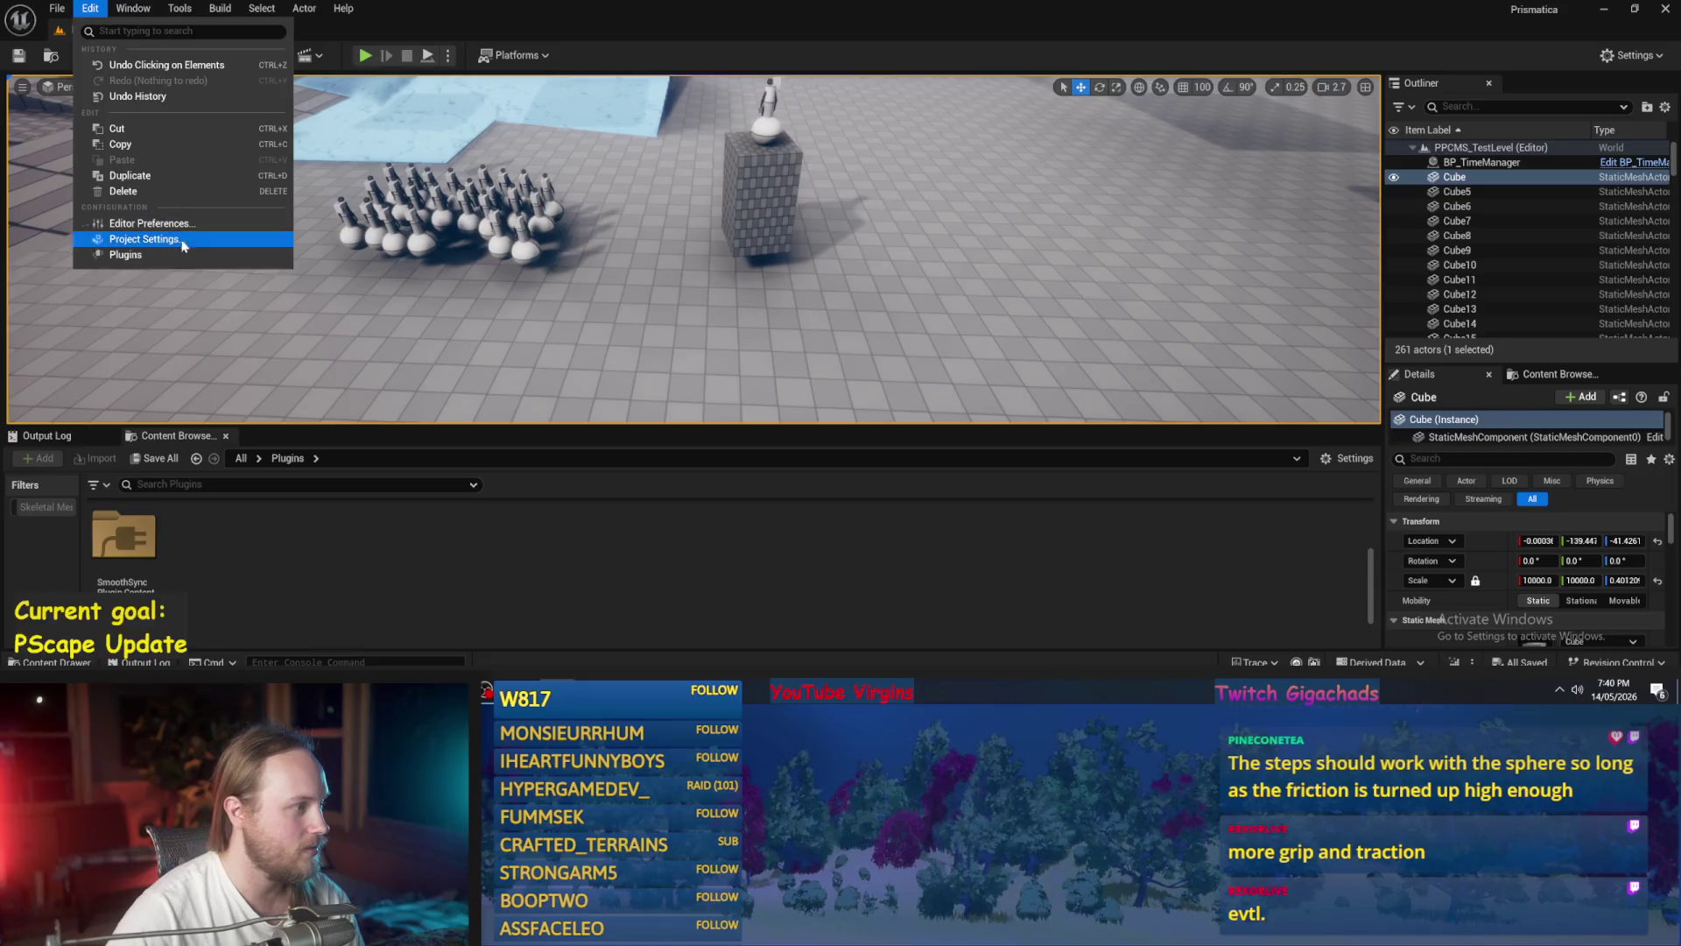
click(131, 263)
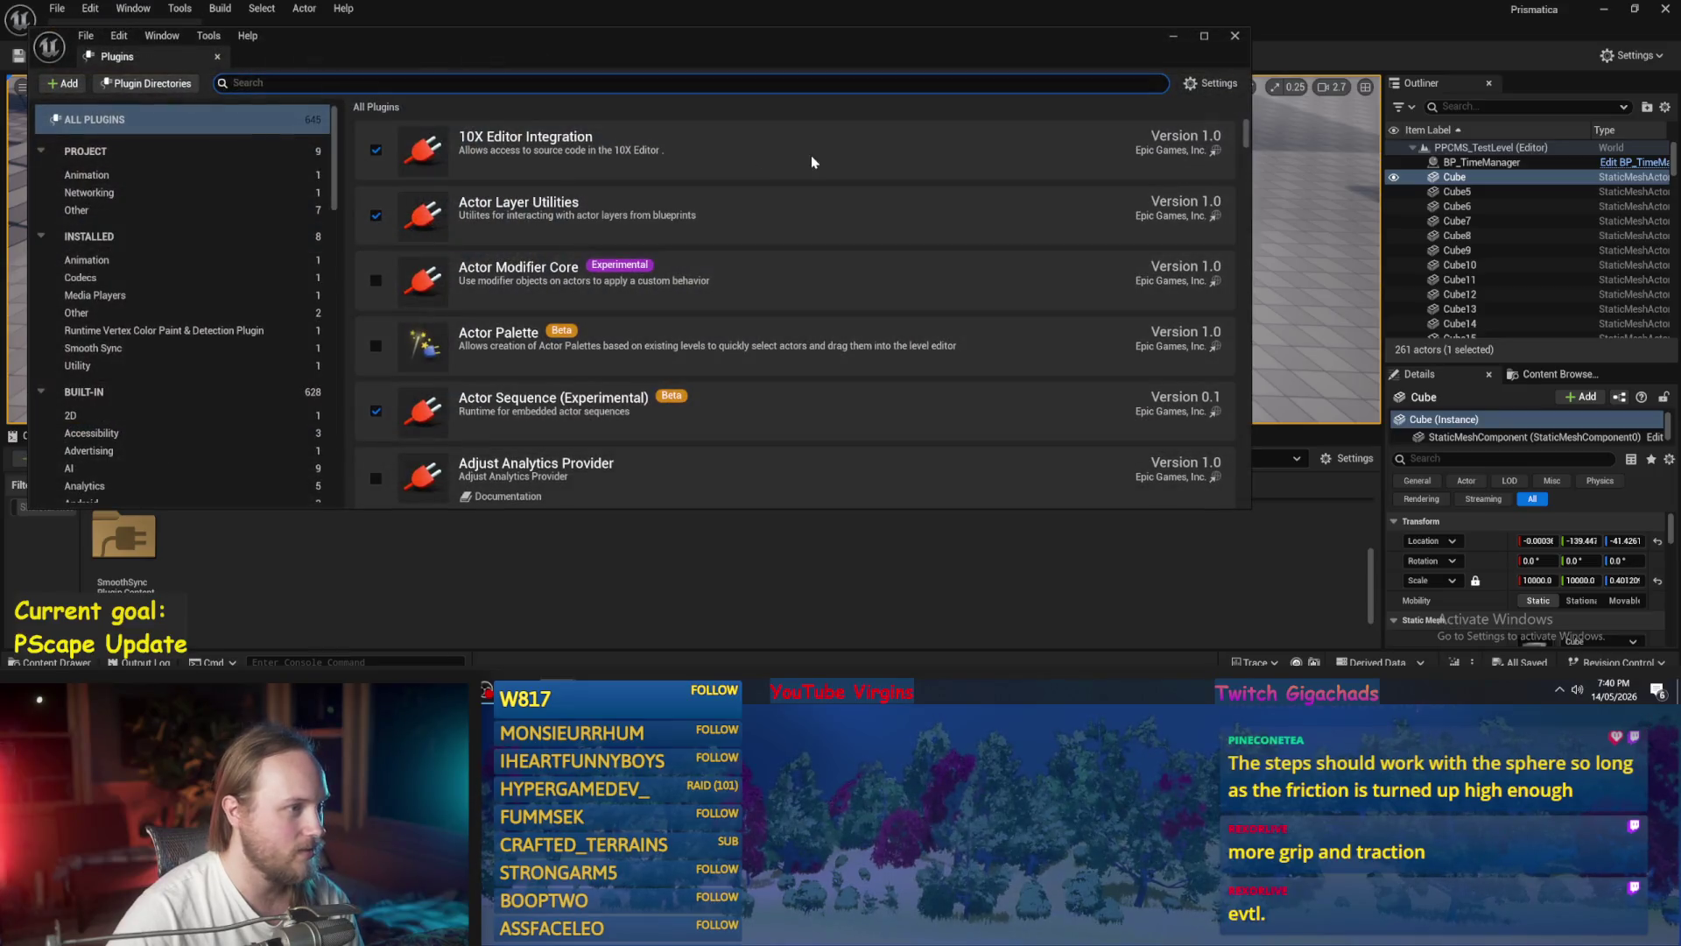
click(63, 84)
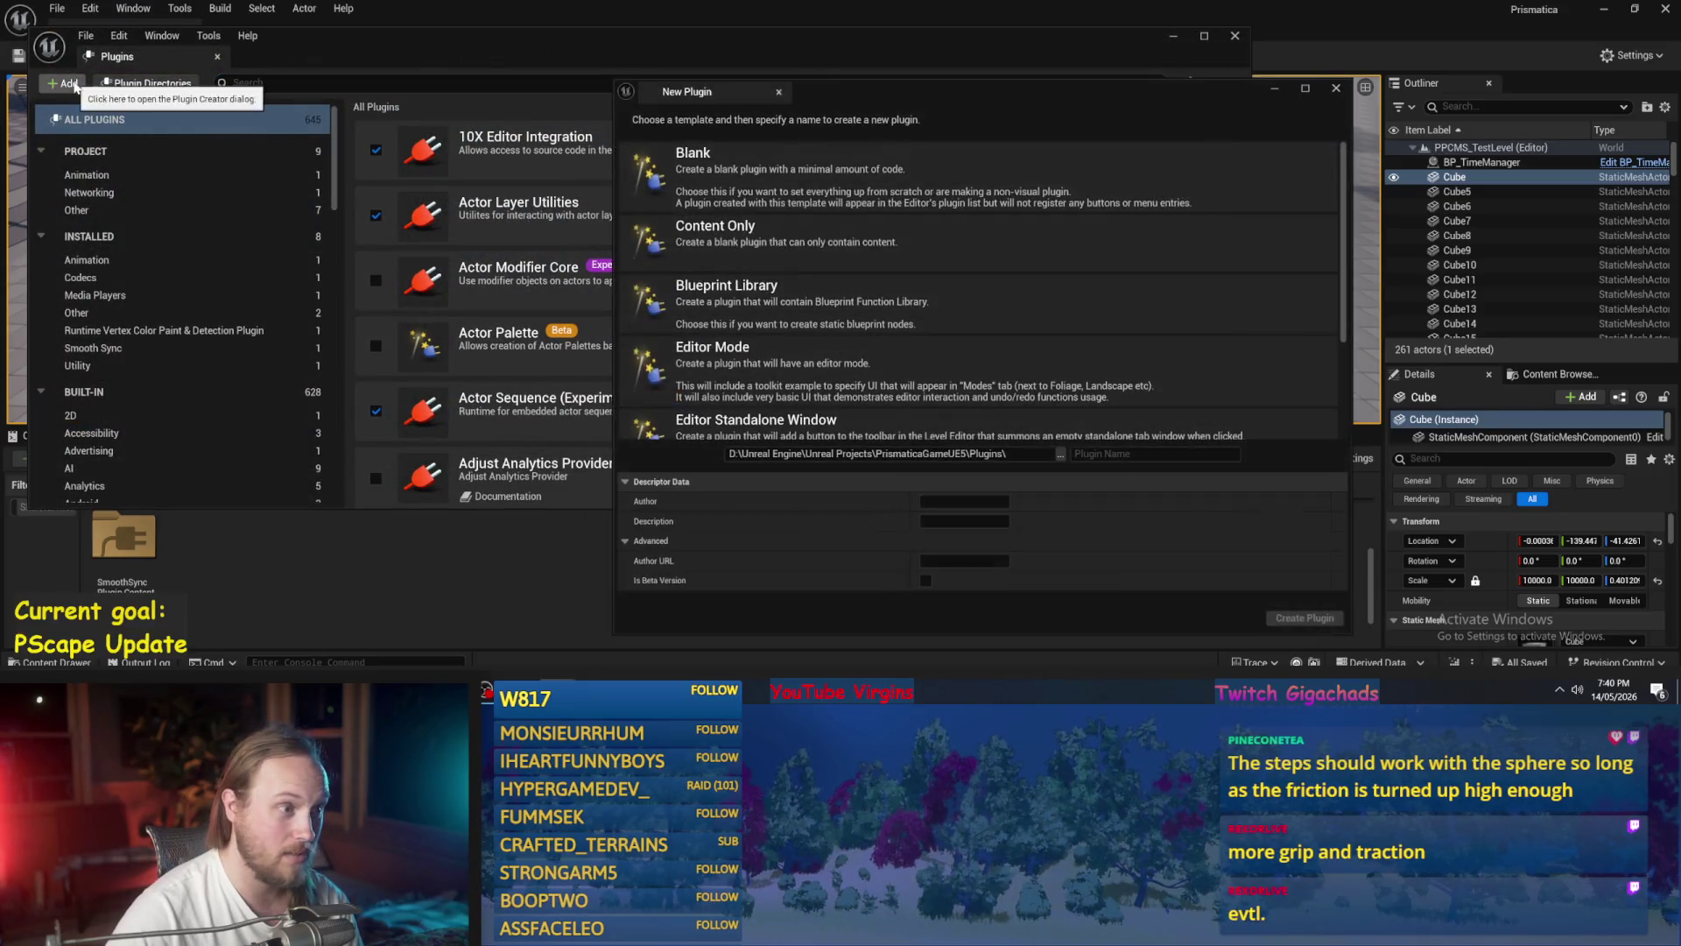
- Choose the Blank plugin template and enter the plugin author's name
click(872, 186)
click(928, 488)
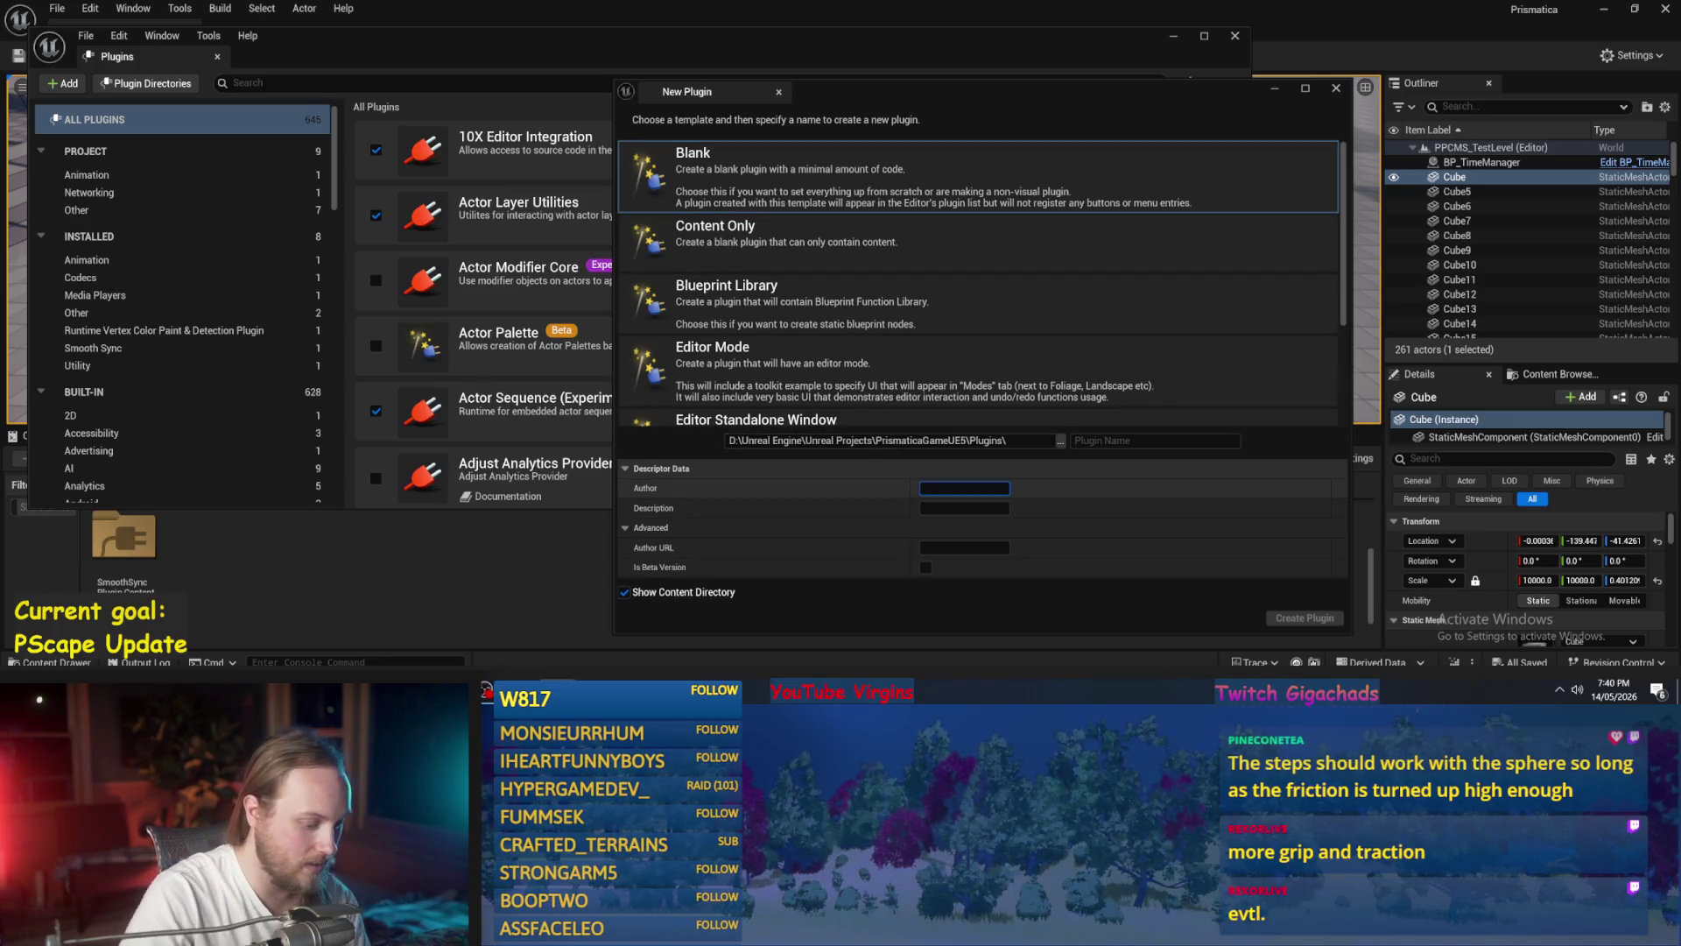
text(Prismatic)
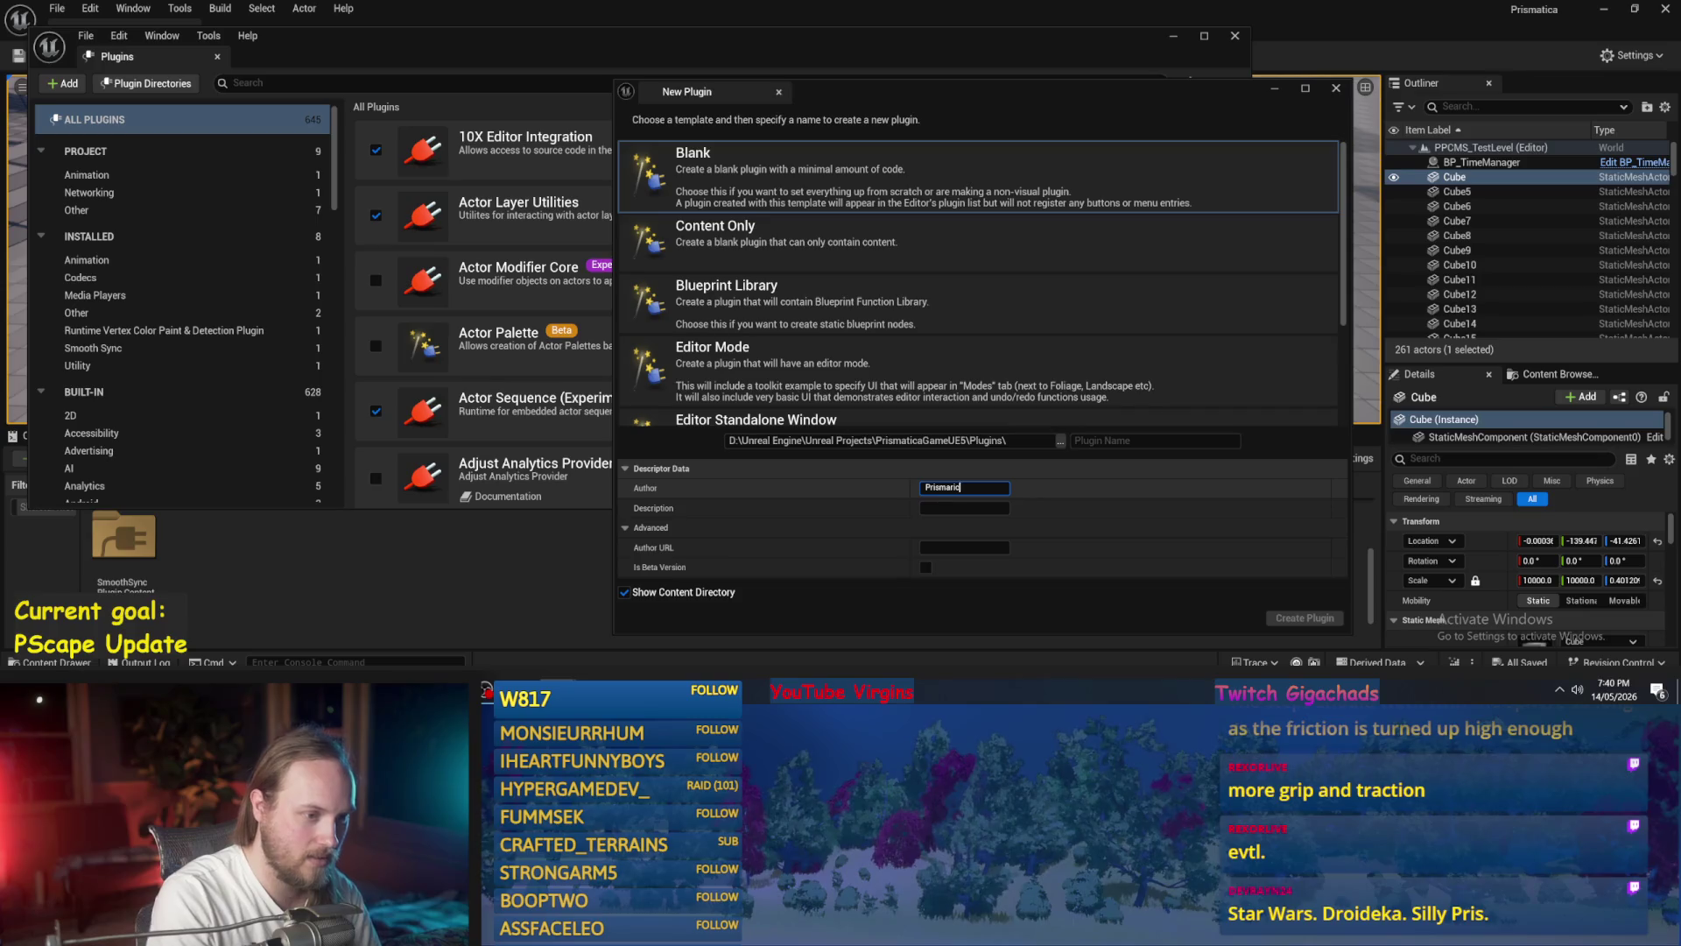
key(BackSpace)
key(BackSpace)
text(caD)
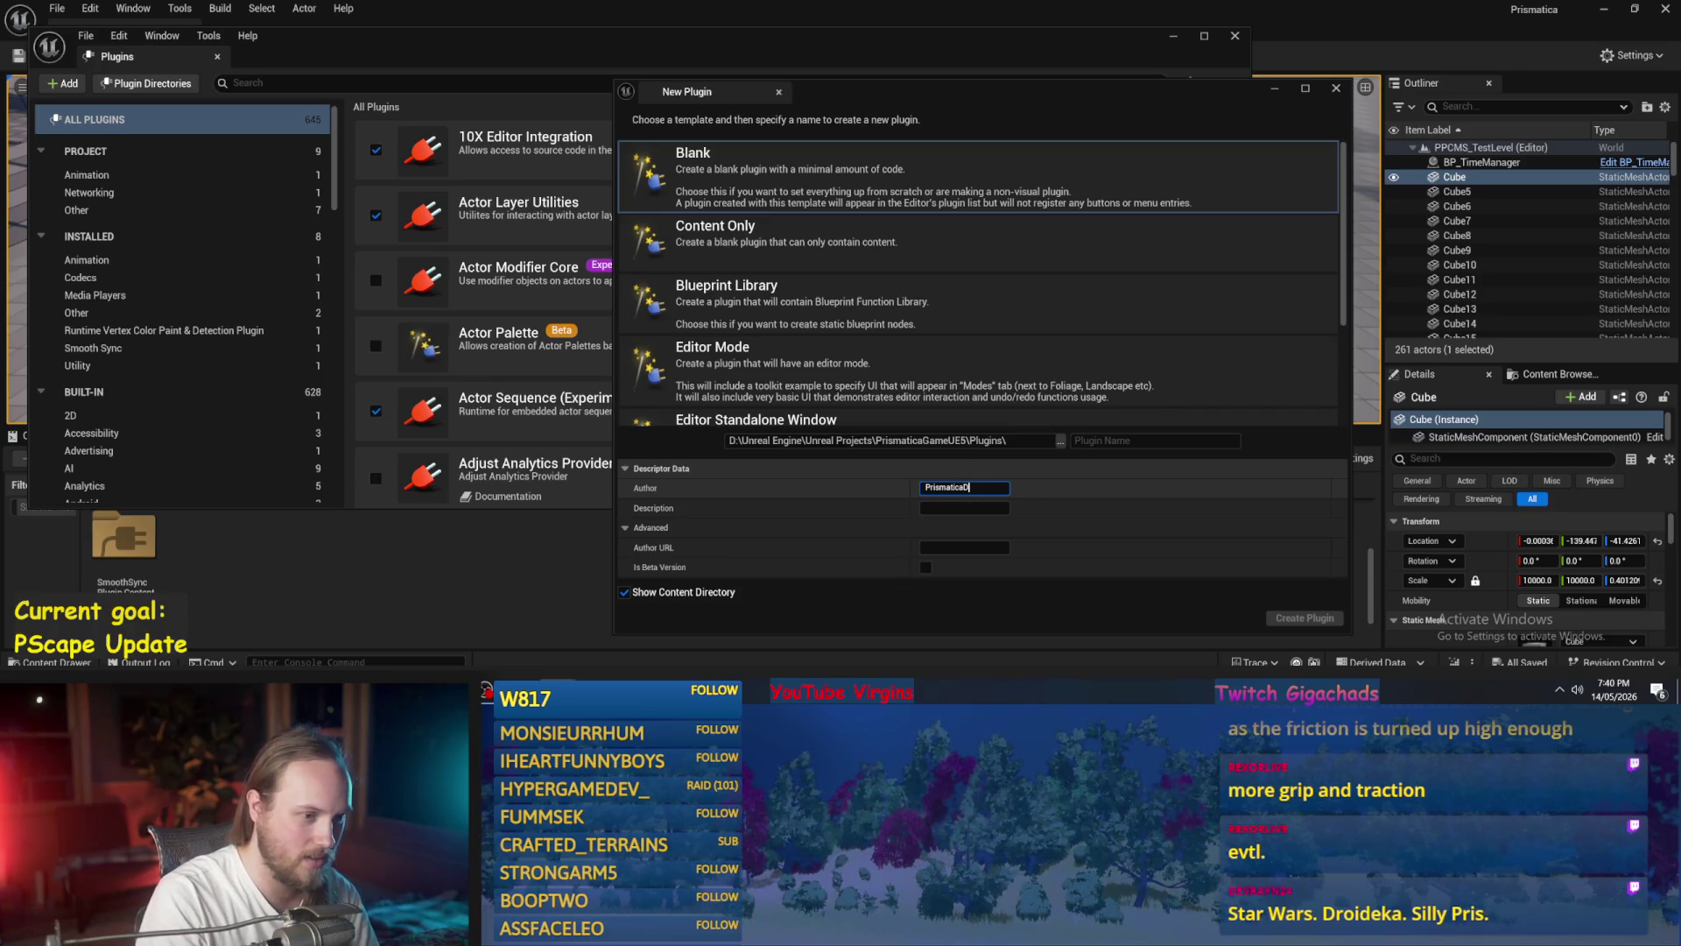
text(ev)
key(Tab)
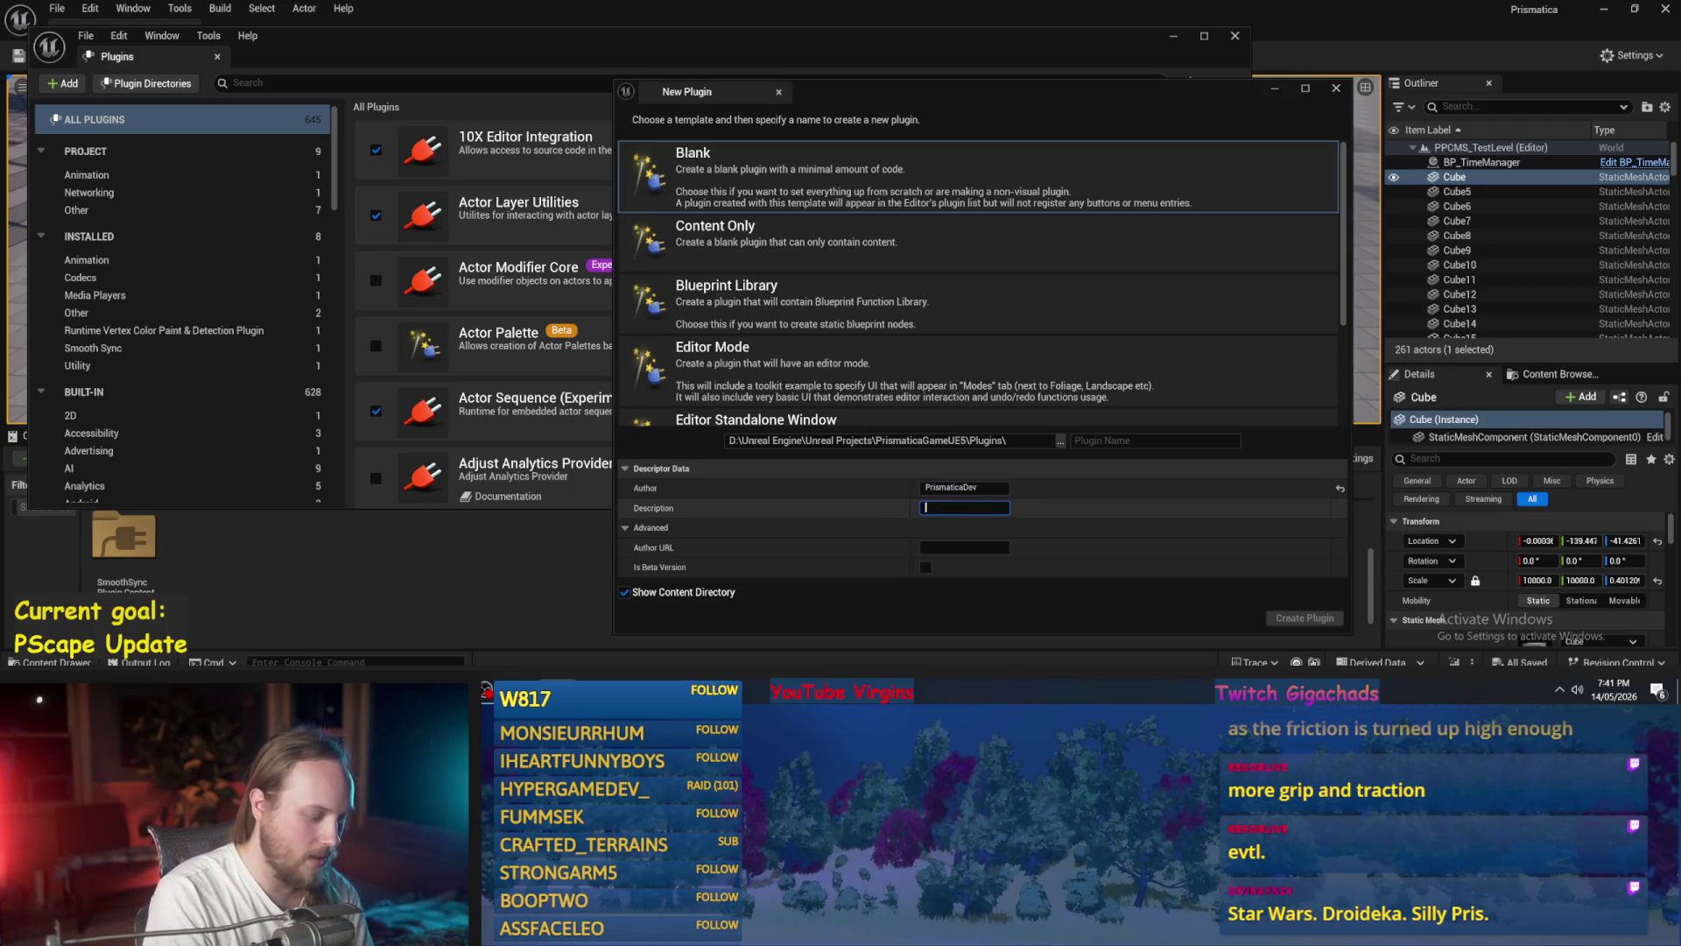
- Write the description 'Physical Feet for creatures of all sizes'
text(Physical Feet)
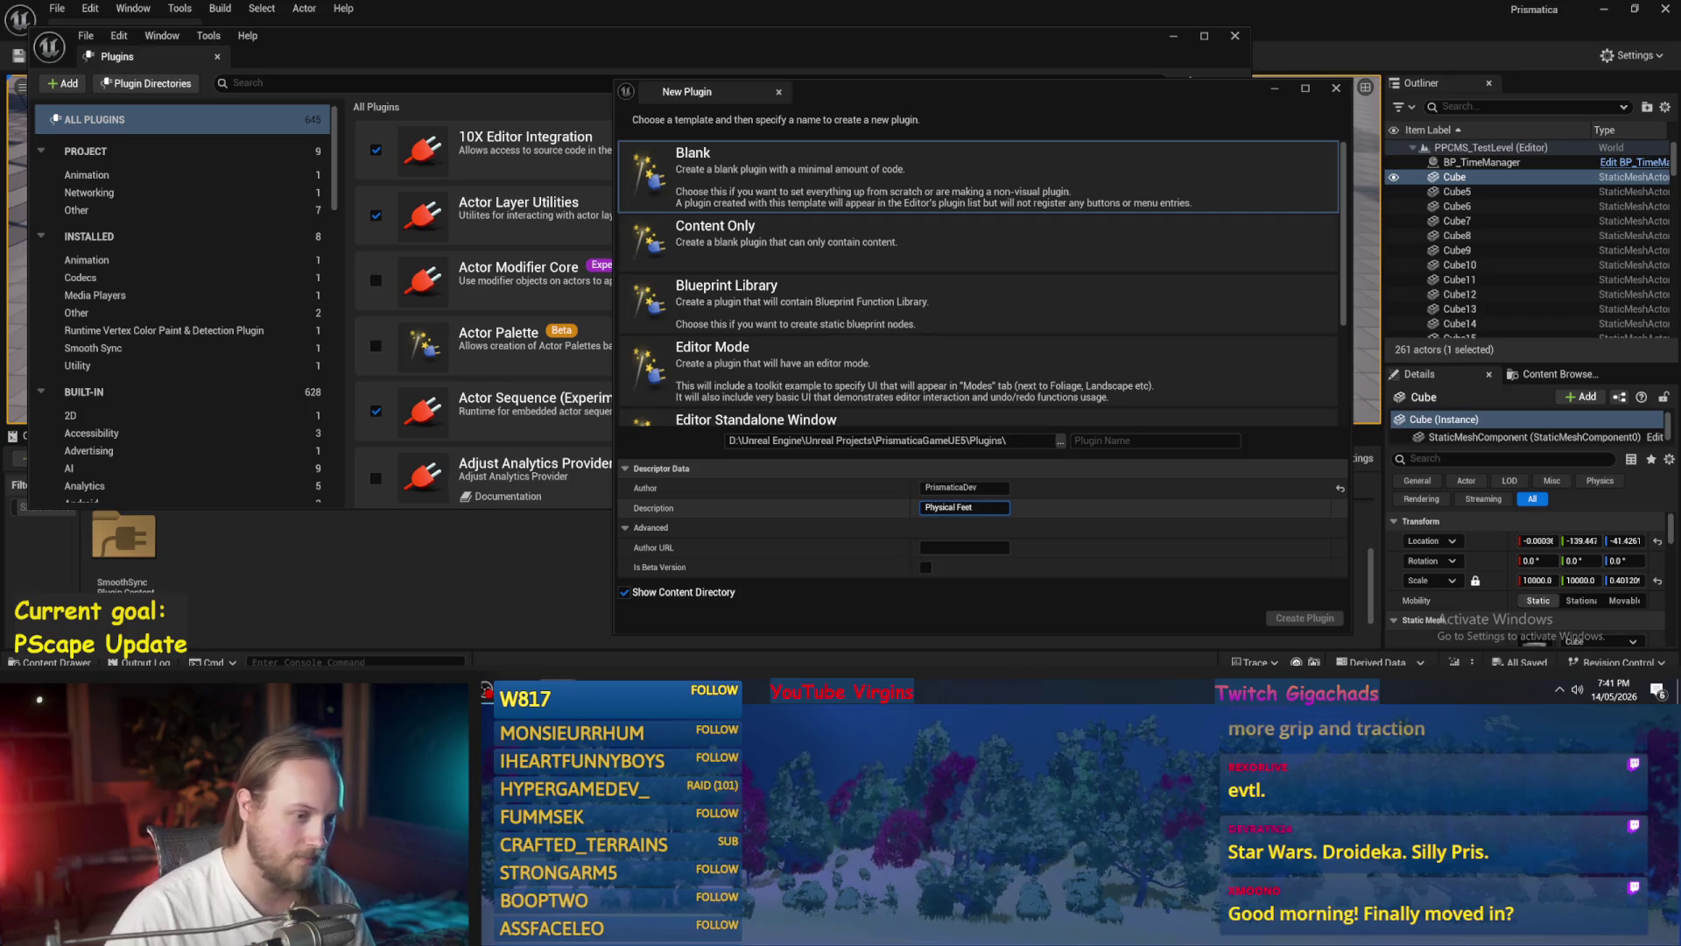
text( for )
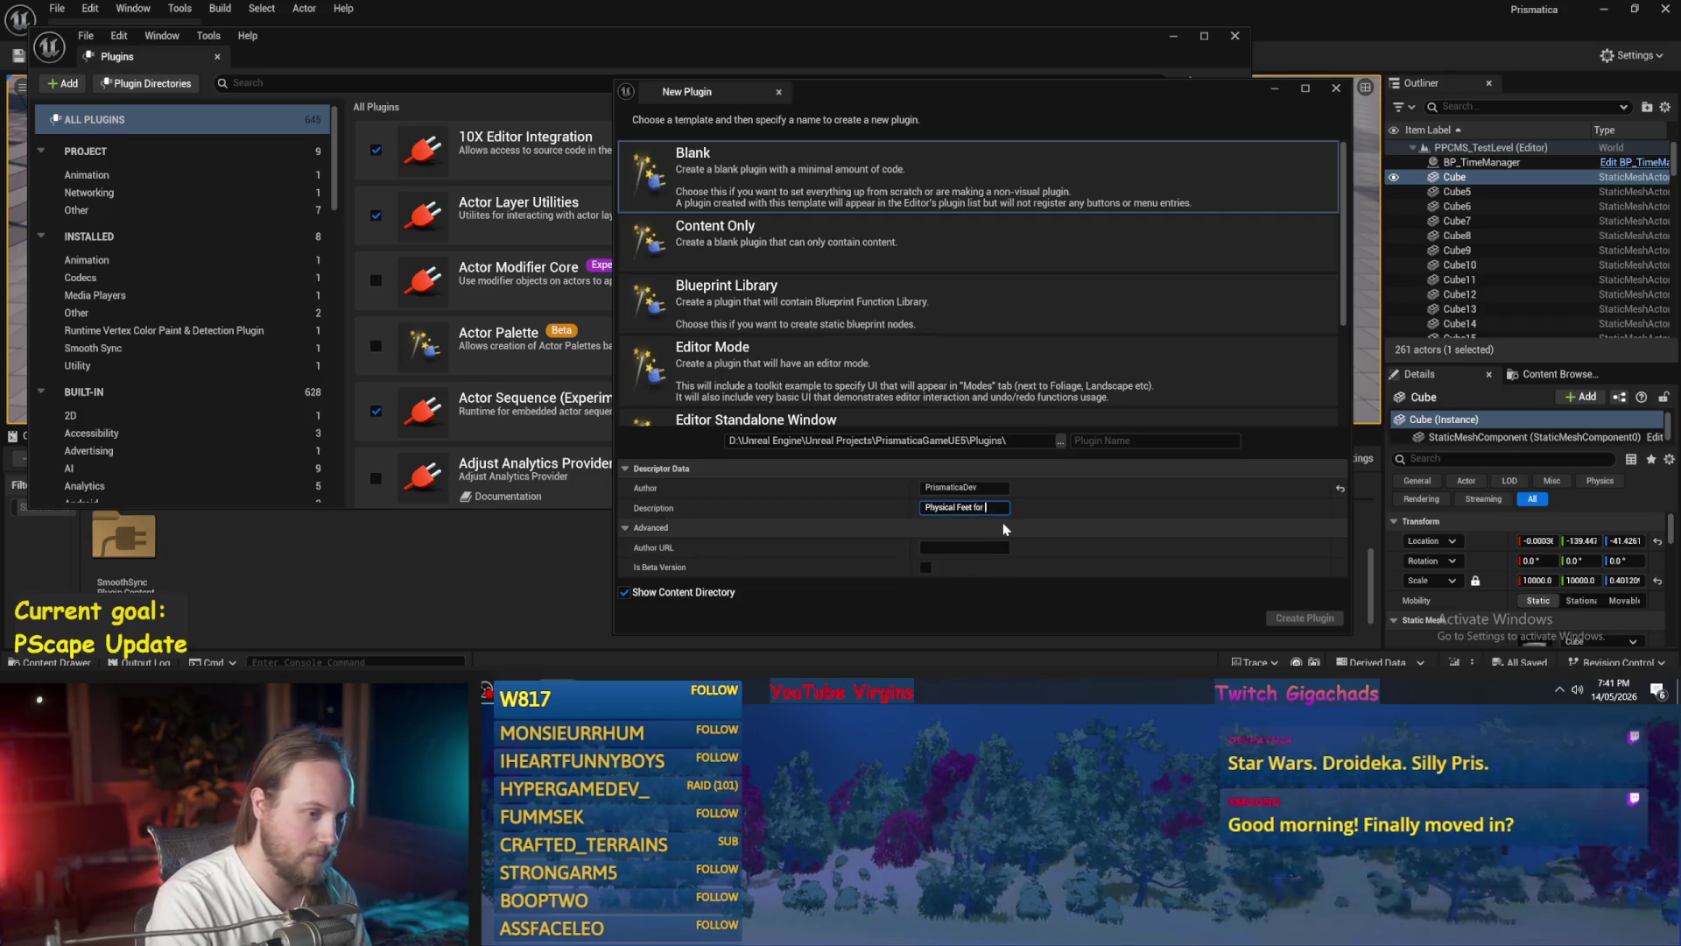
text(characters and)
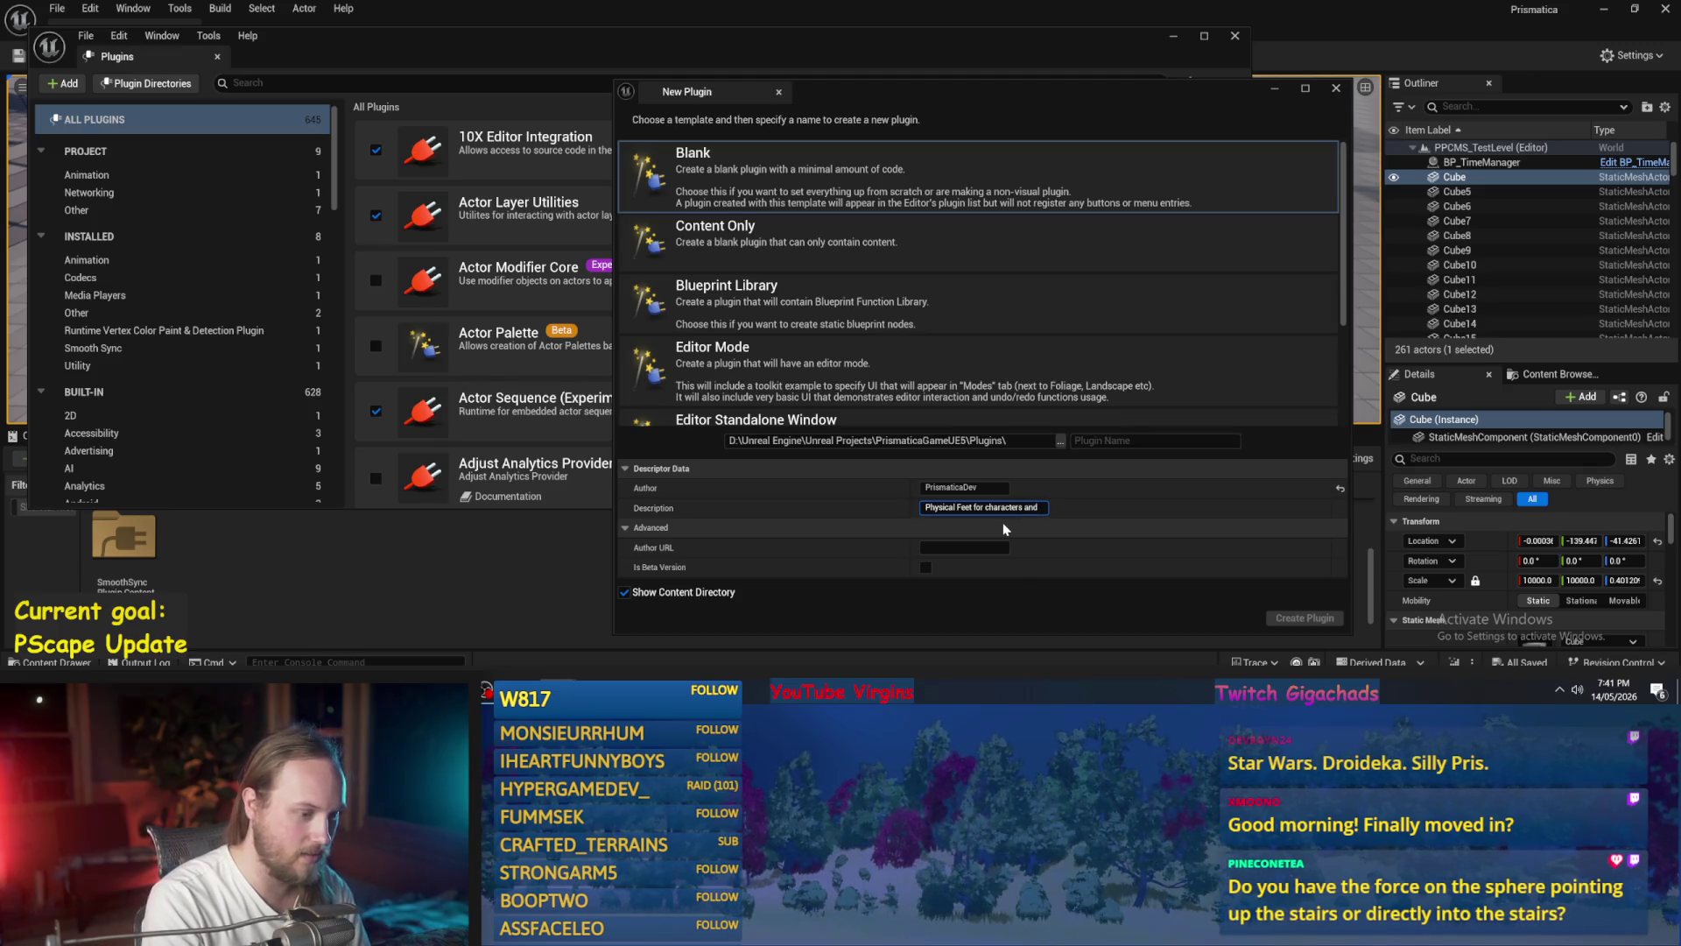
key(BackSpace)
key(BackSpace)
key(BackSpace)
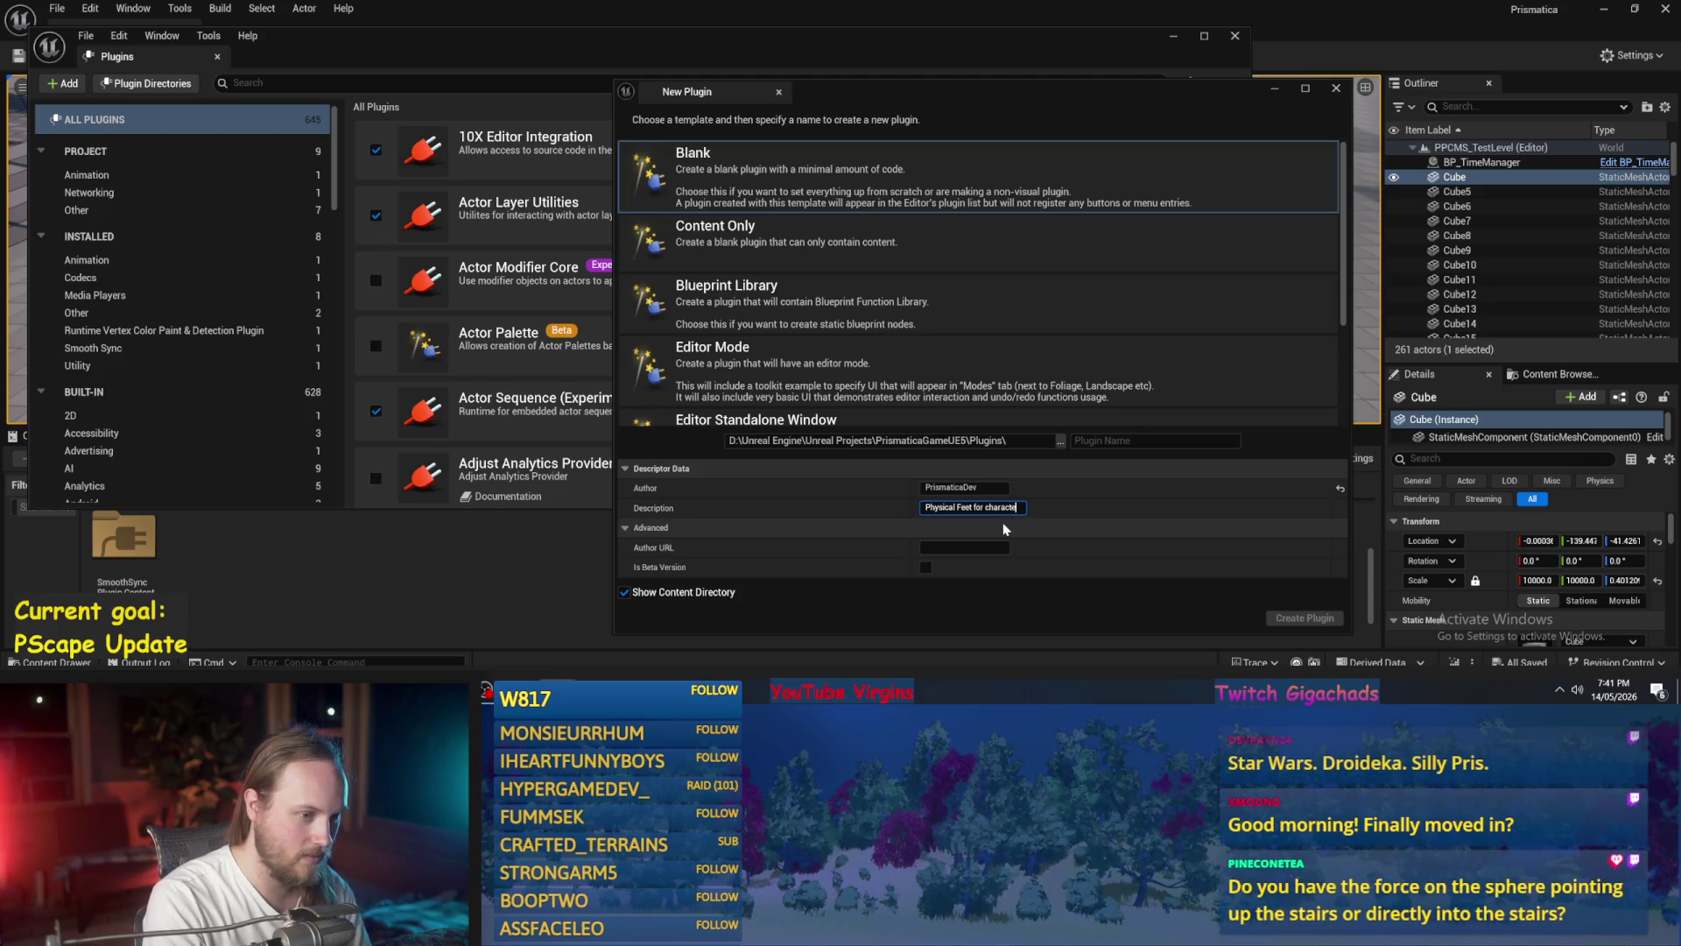
text(creatures of all)
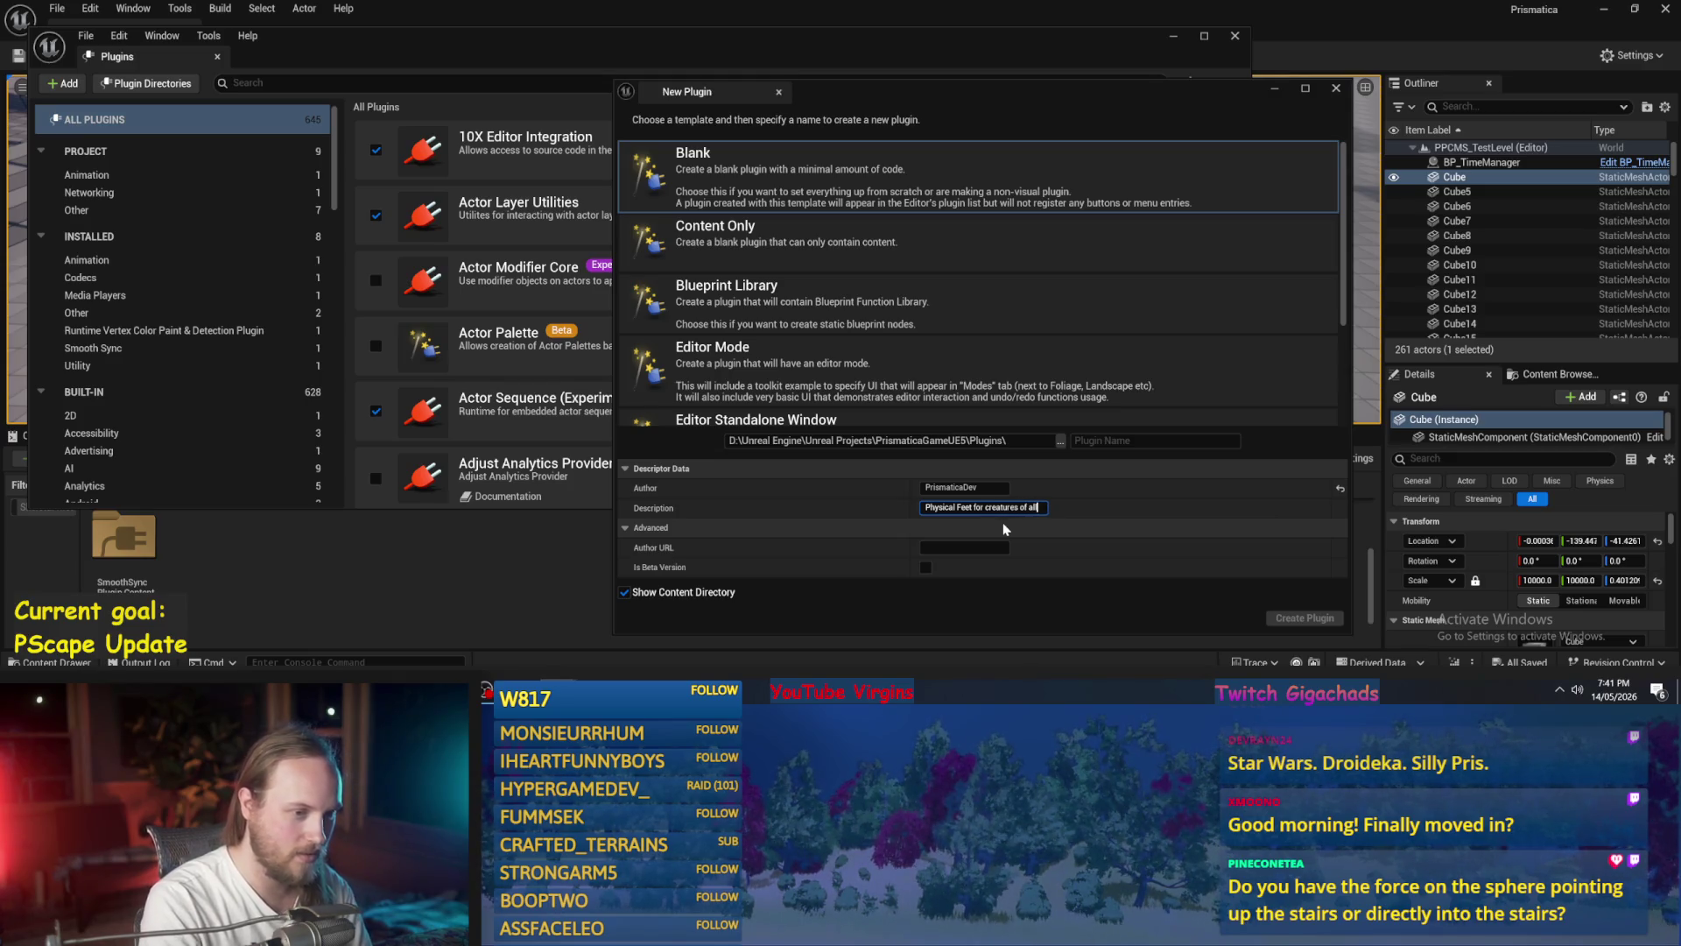
text( sizes)
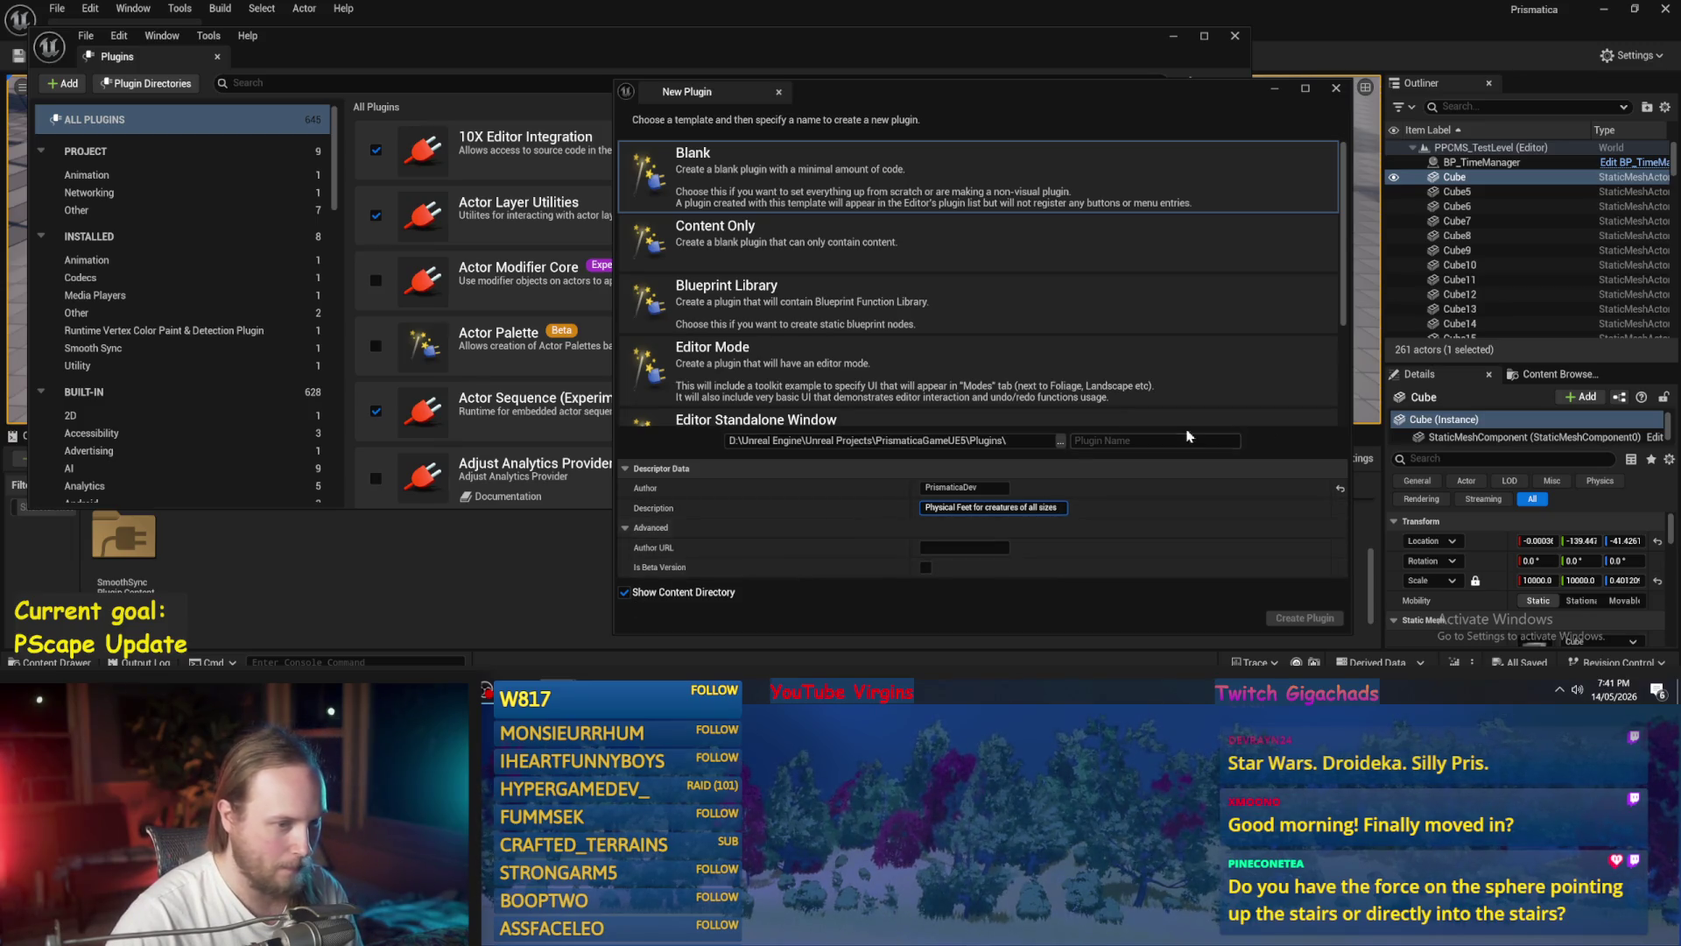
click(1128, 438)
- Type the plugin name, revising PrismaticaPhysicalFeet and PrismaticaFeetStuff until it reads PrismaticaFeet
click(1129, 440)
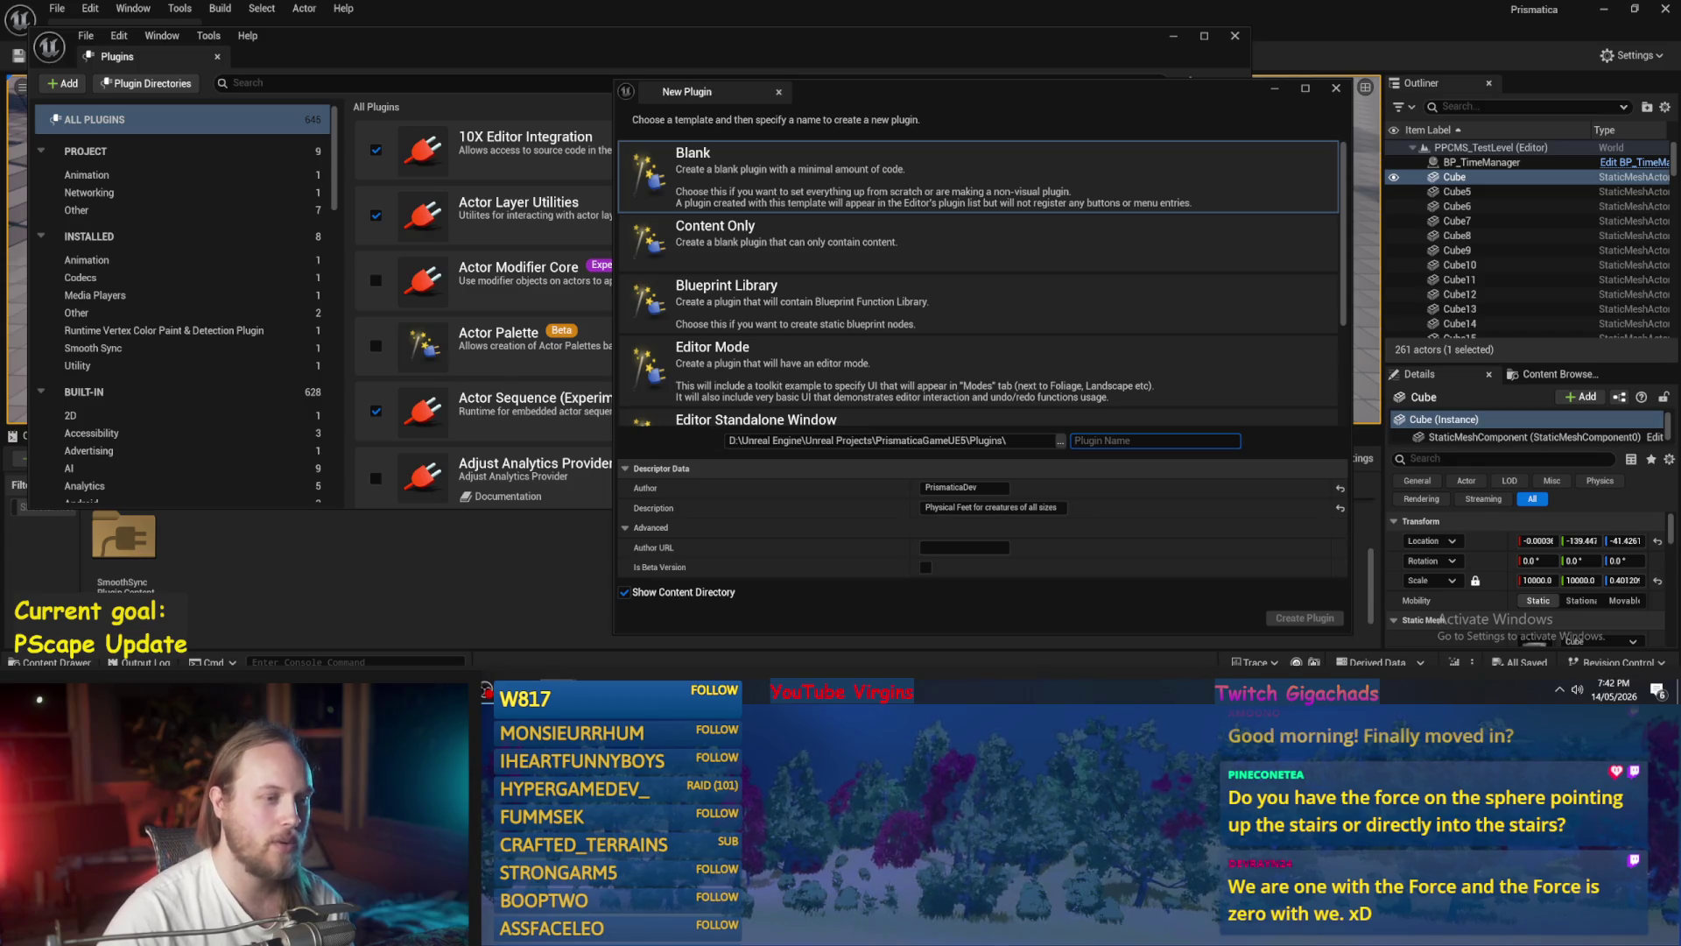
text(PRis)
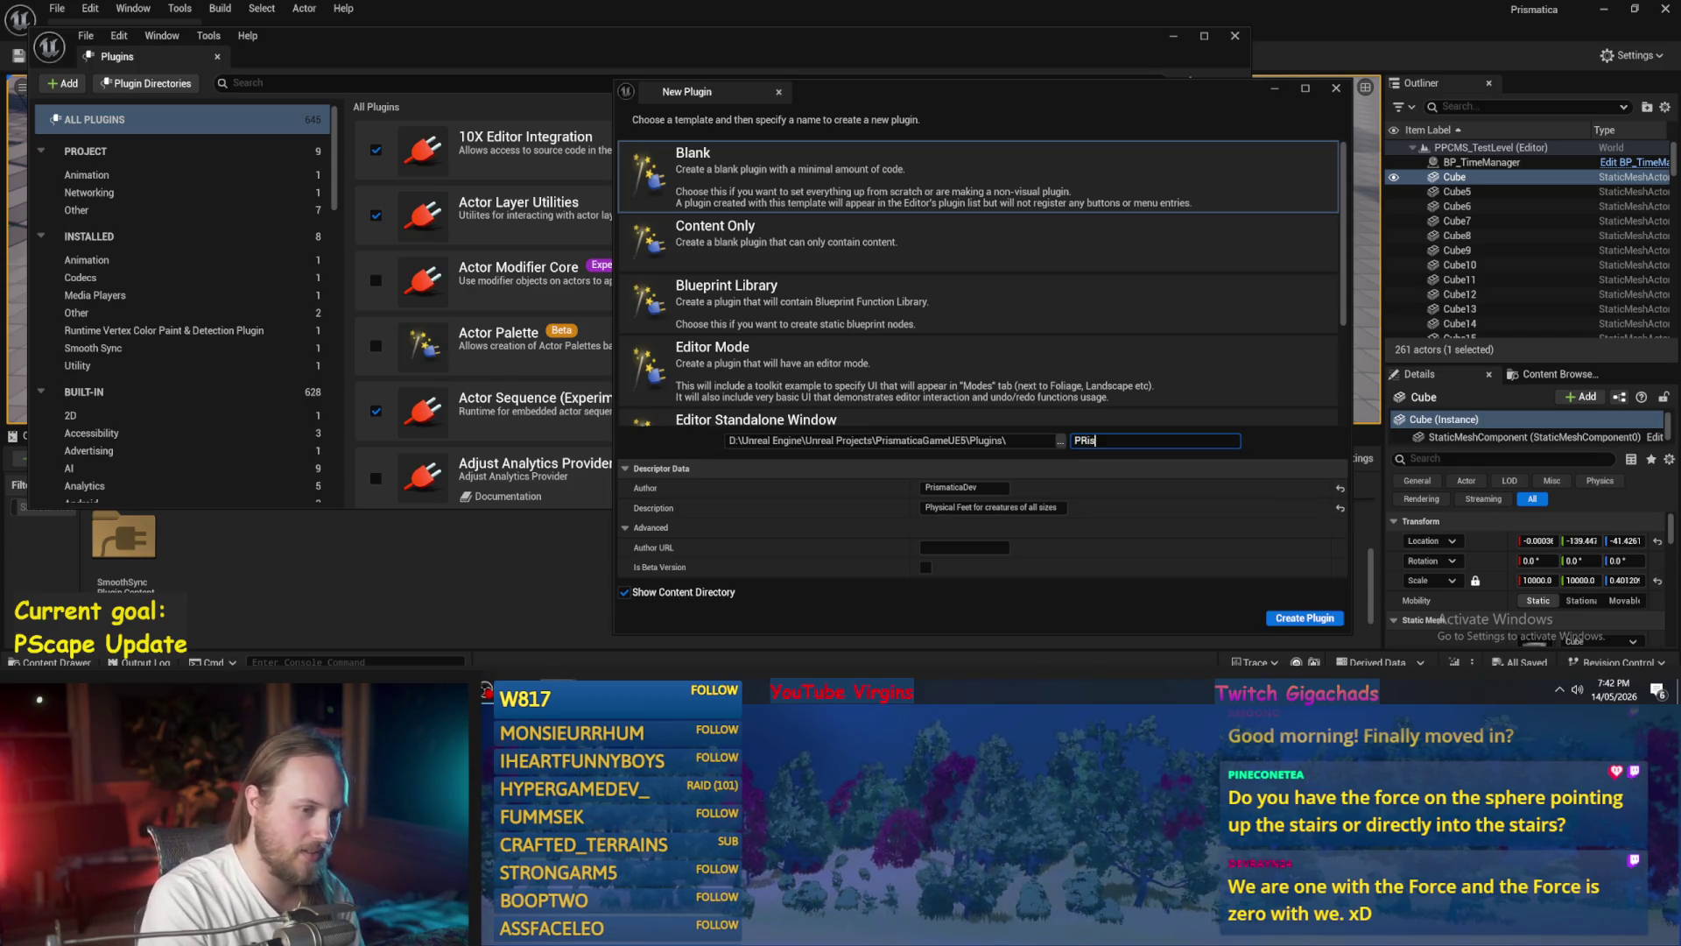
key(BackSpace)
key(BackSpace)
text(rismatic)
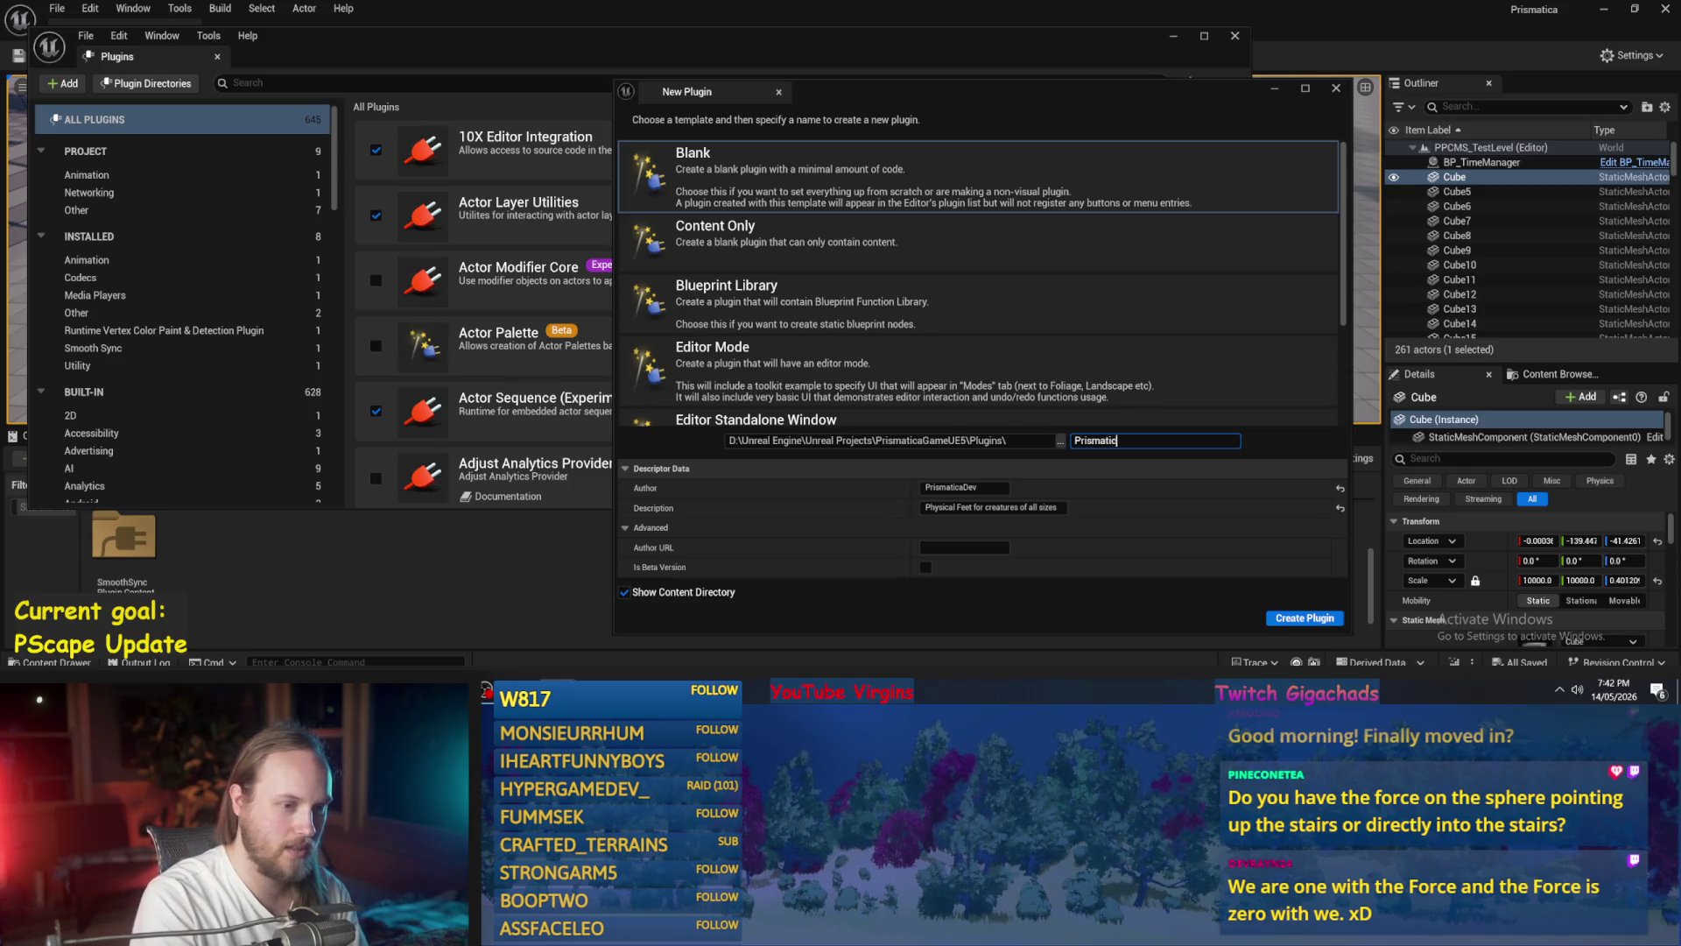
text(aPh)
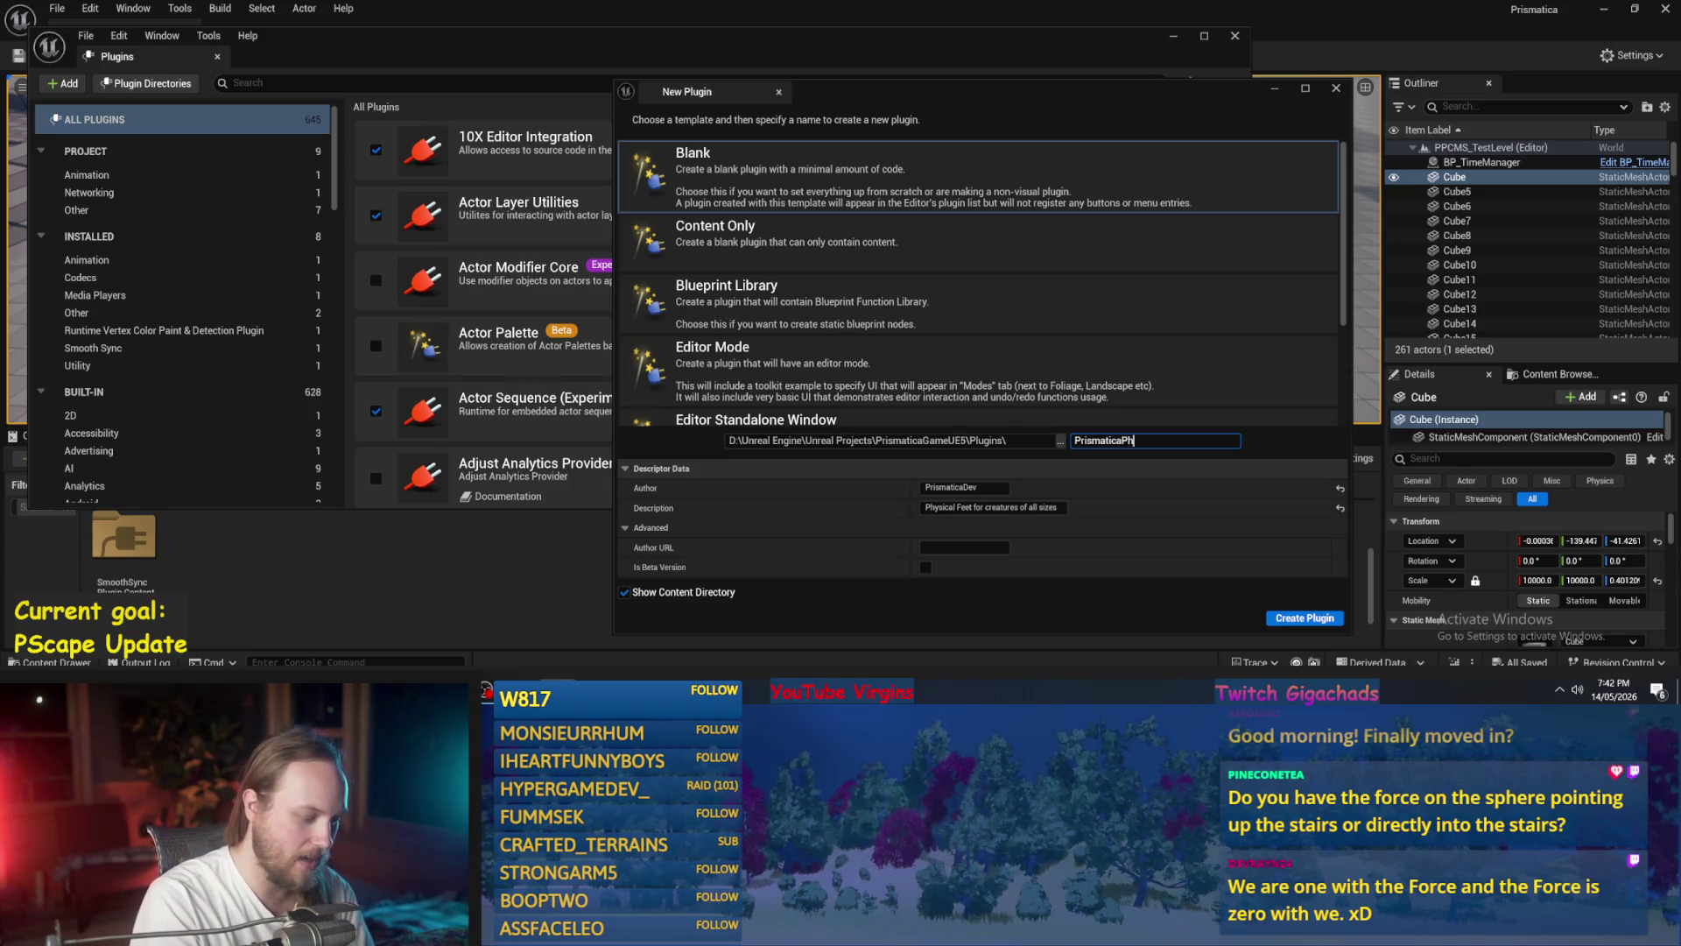
text(ysicalFeet)
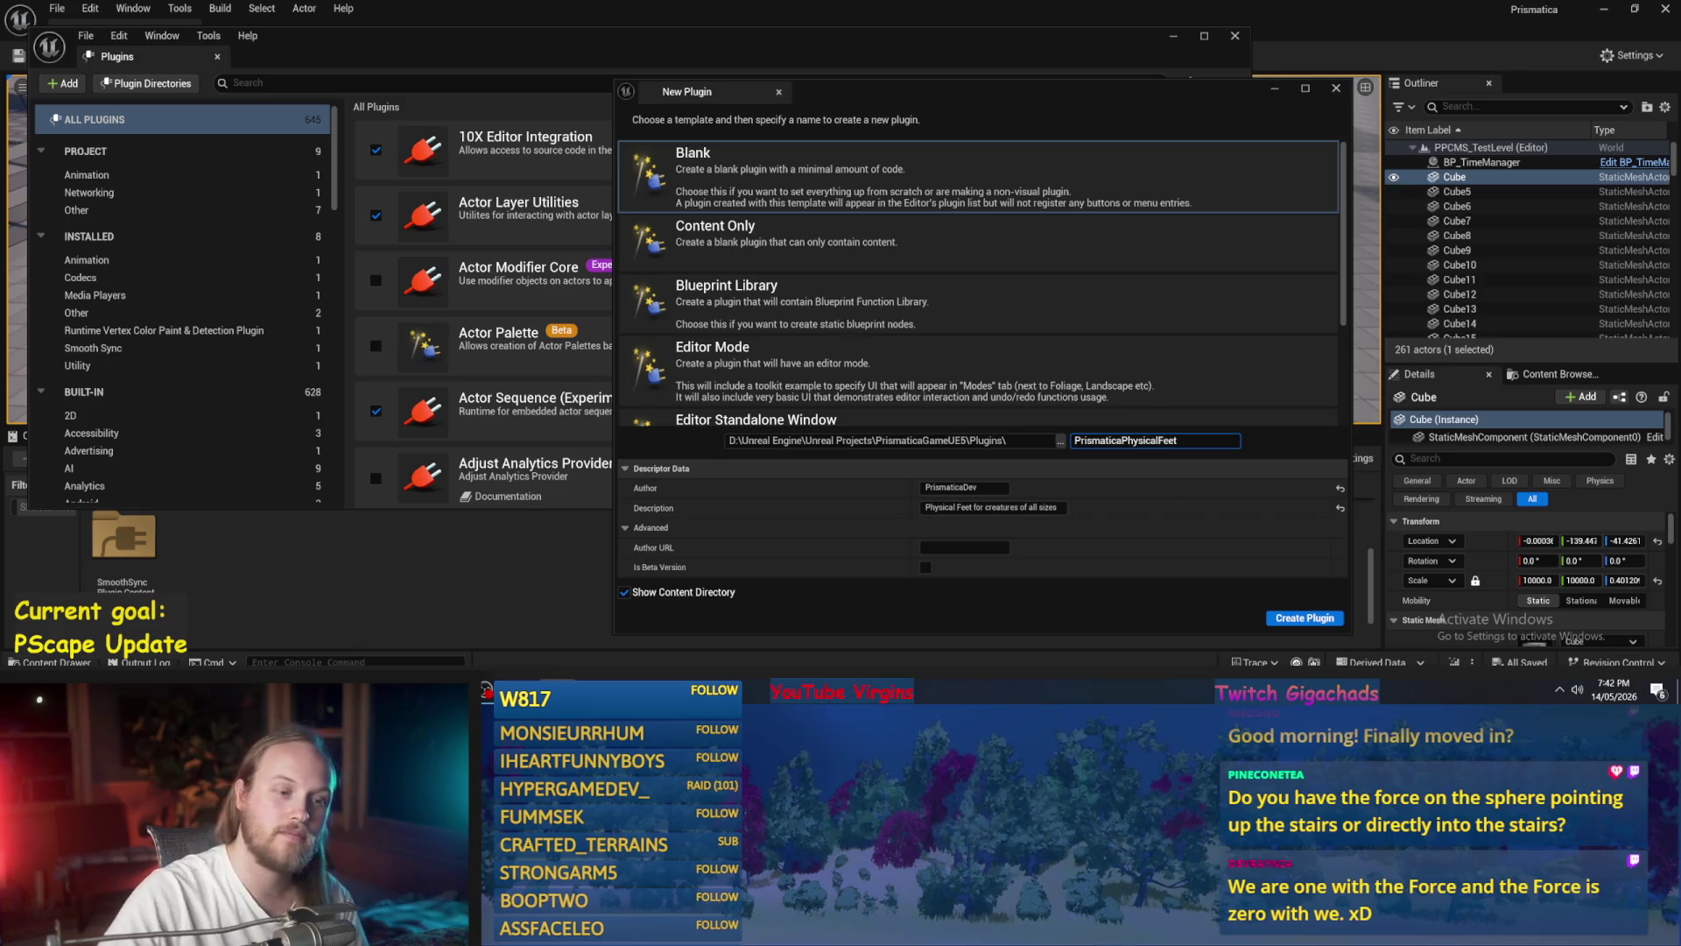
drag(1178, 441, 1121, 440)
text(FeetStuff)
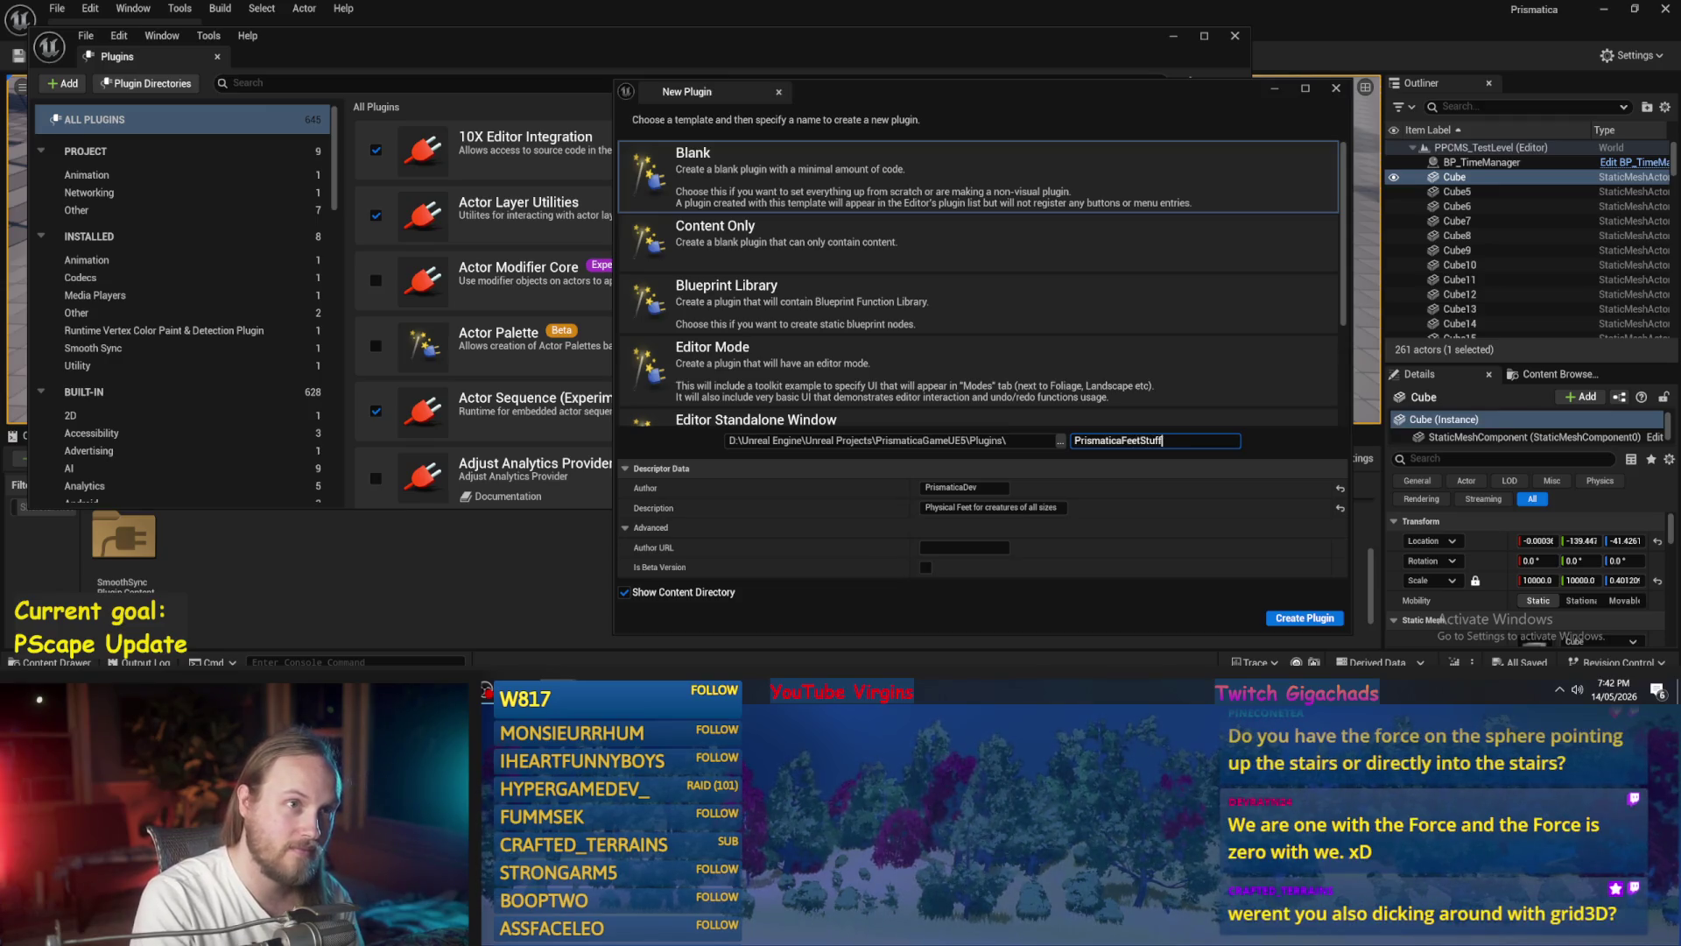
key(BackSpace)
key(BackSpace)
key(BackSpace)
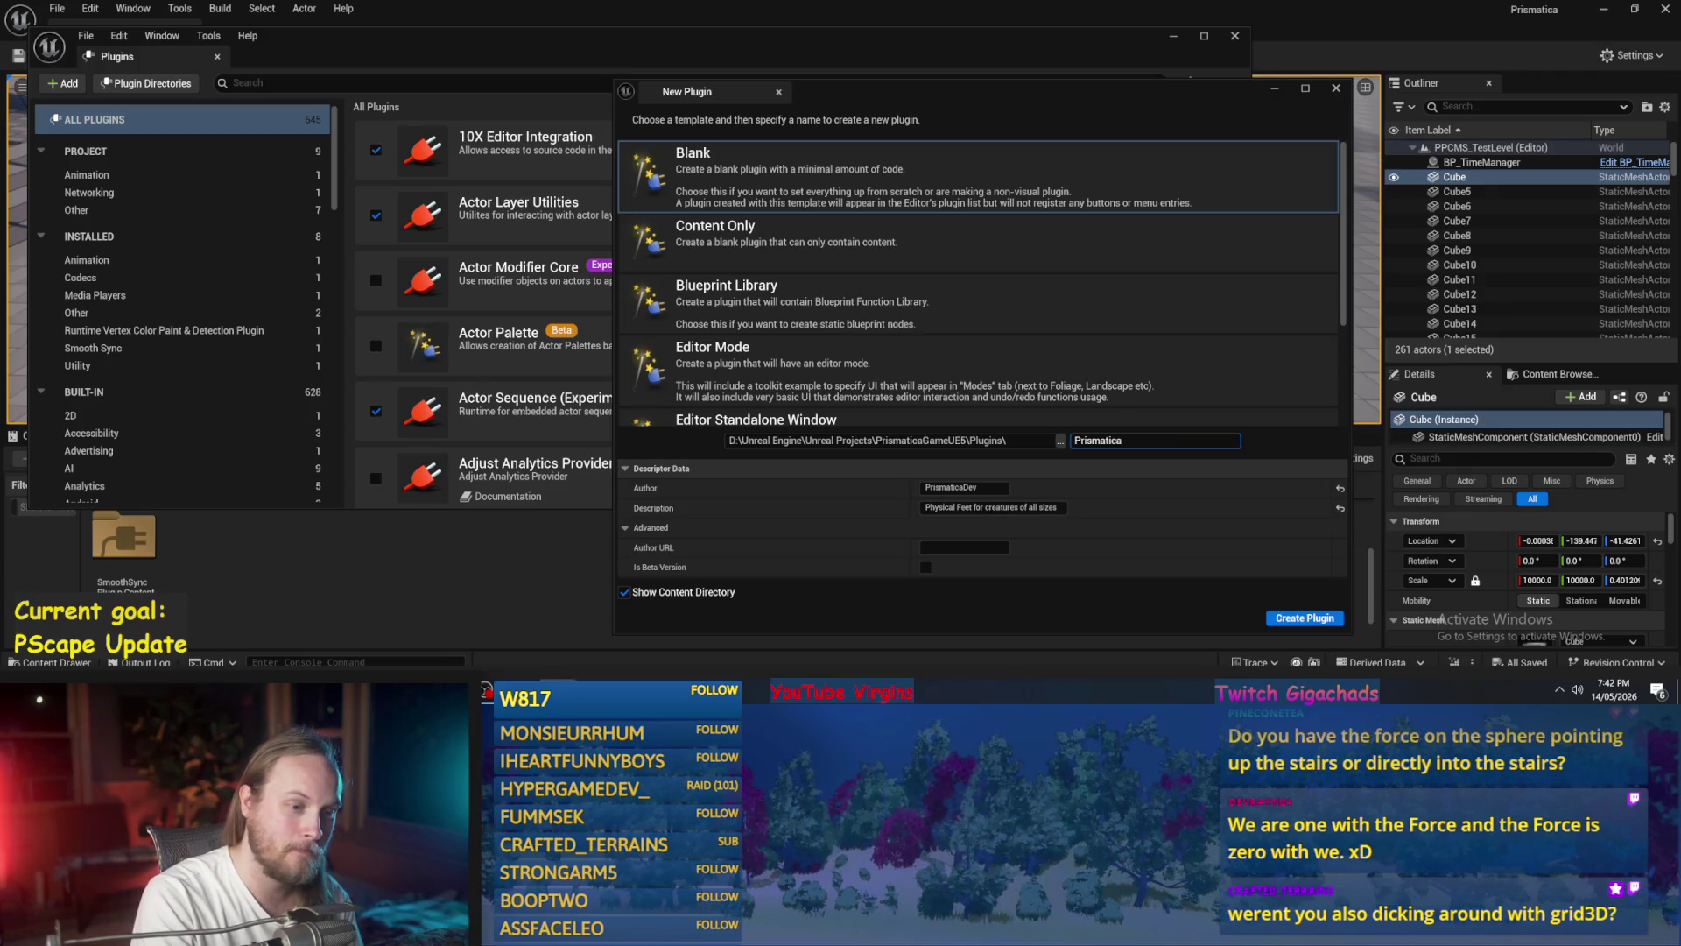
text(Feet)
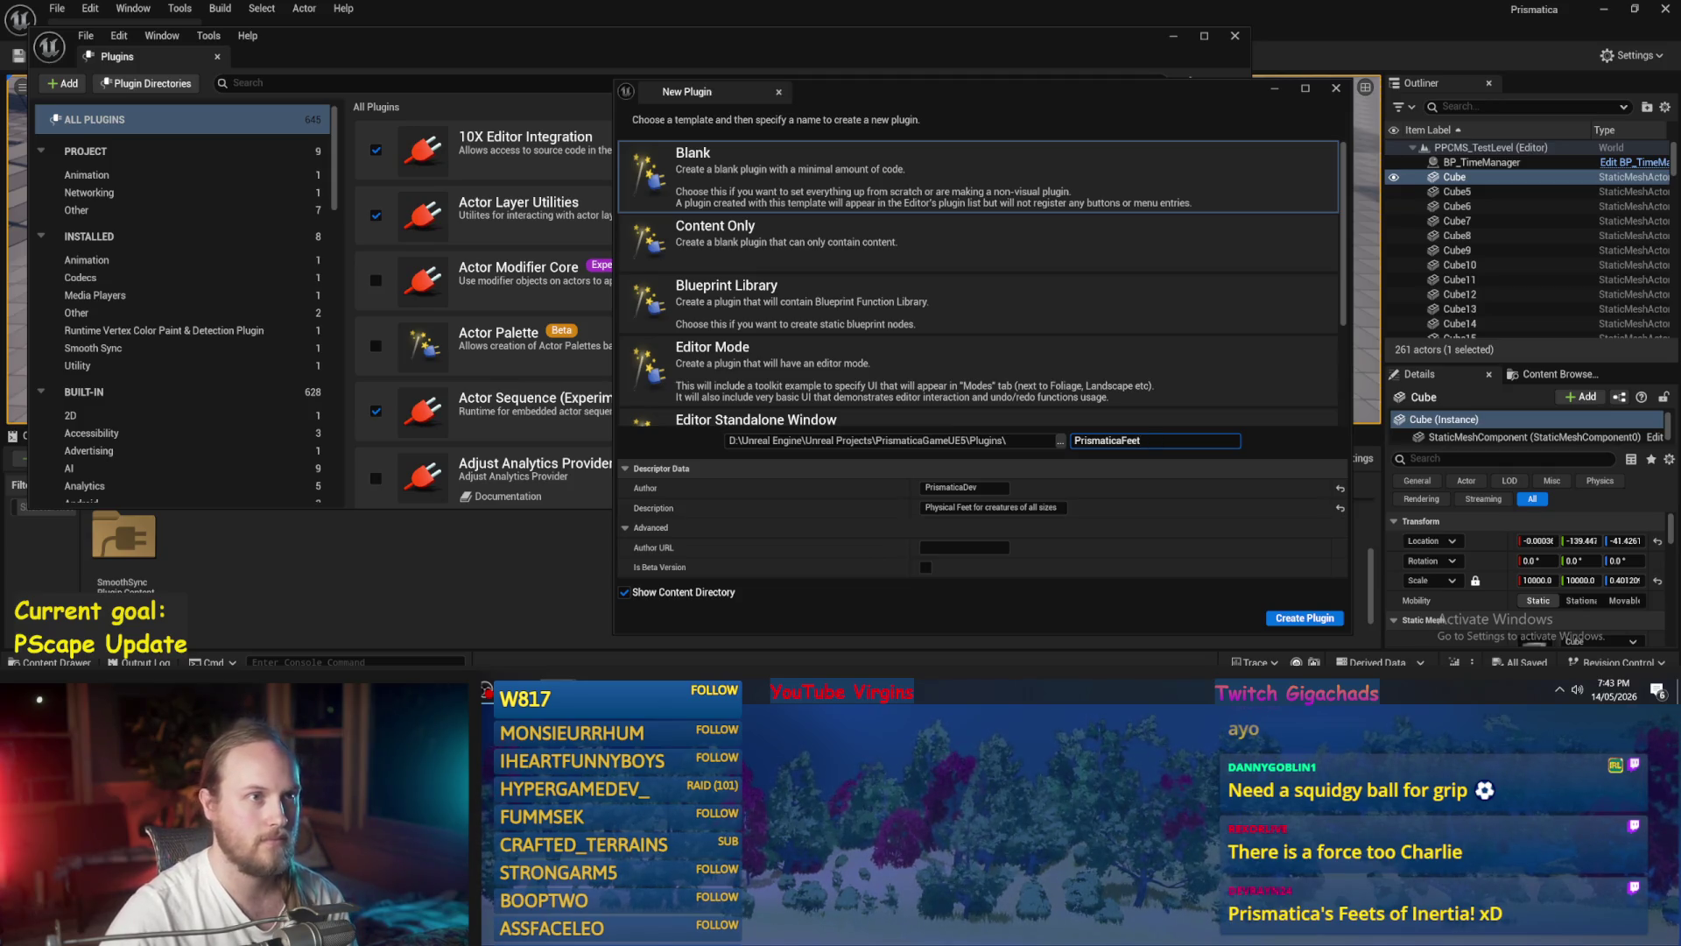
- Select 'matica' inside the PrismaticaFeet name so it can be replaced
key(shift+Left)
key(shift+Left)
key(shift+Left)
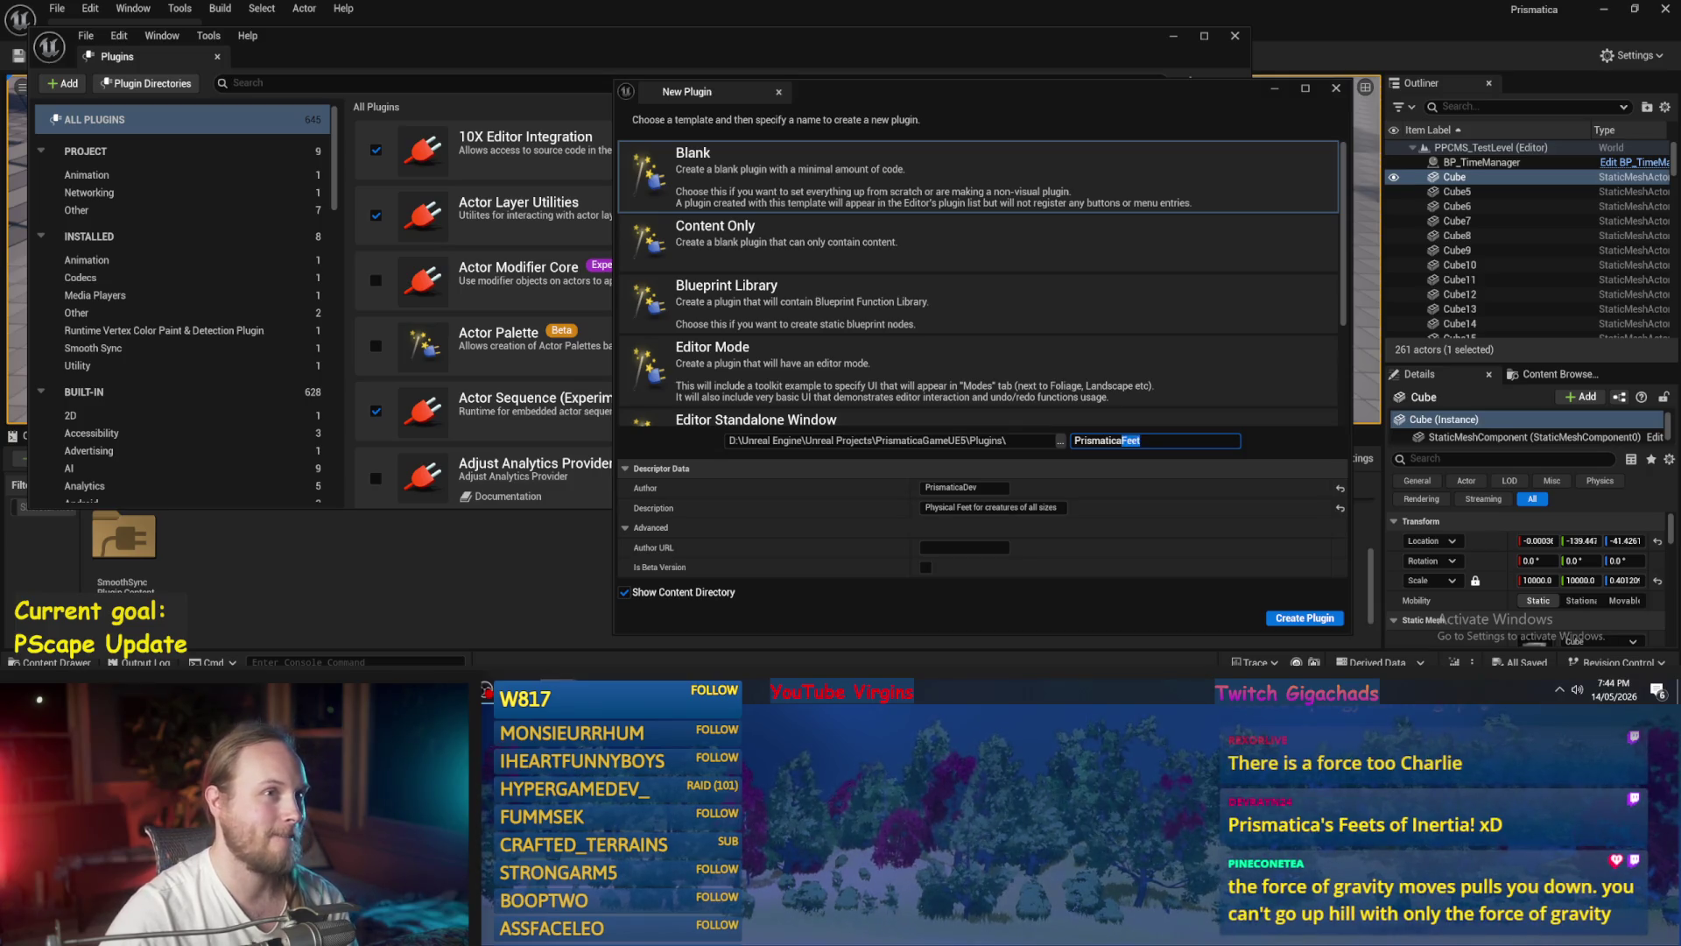
key(Right)
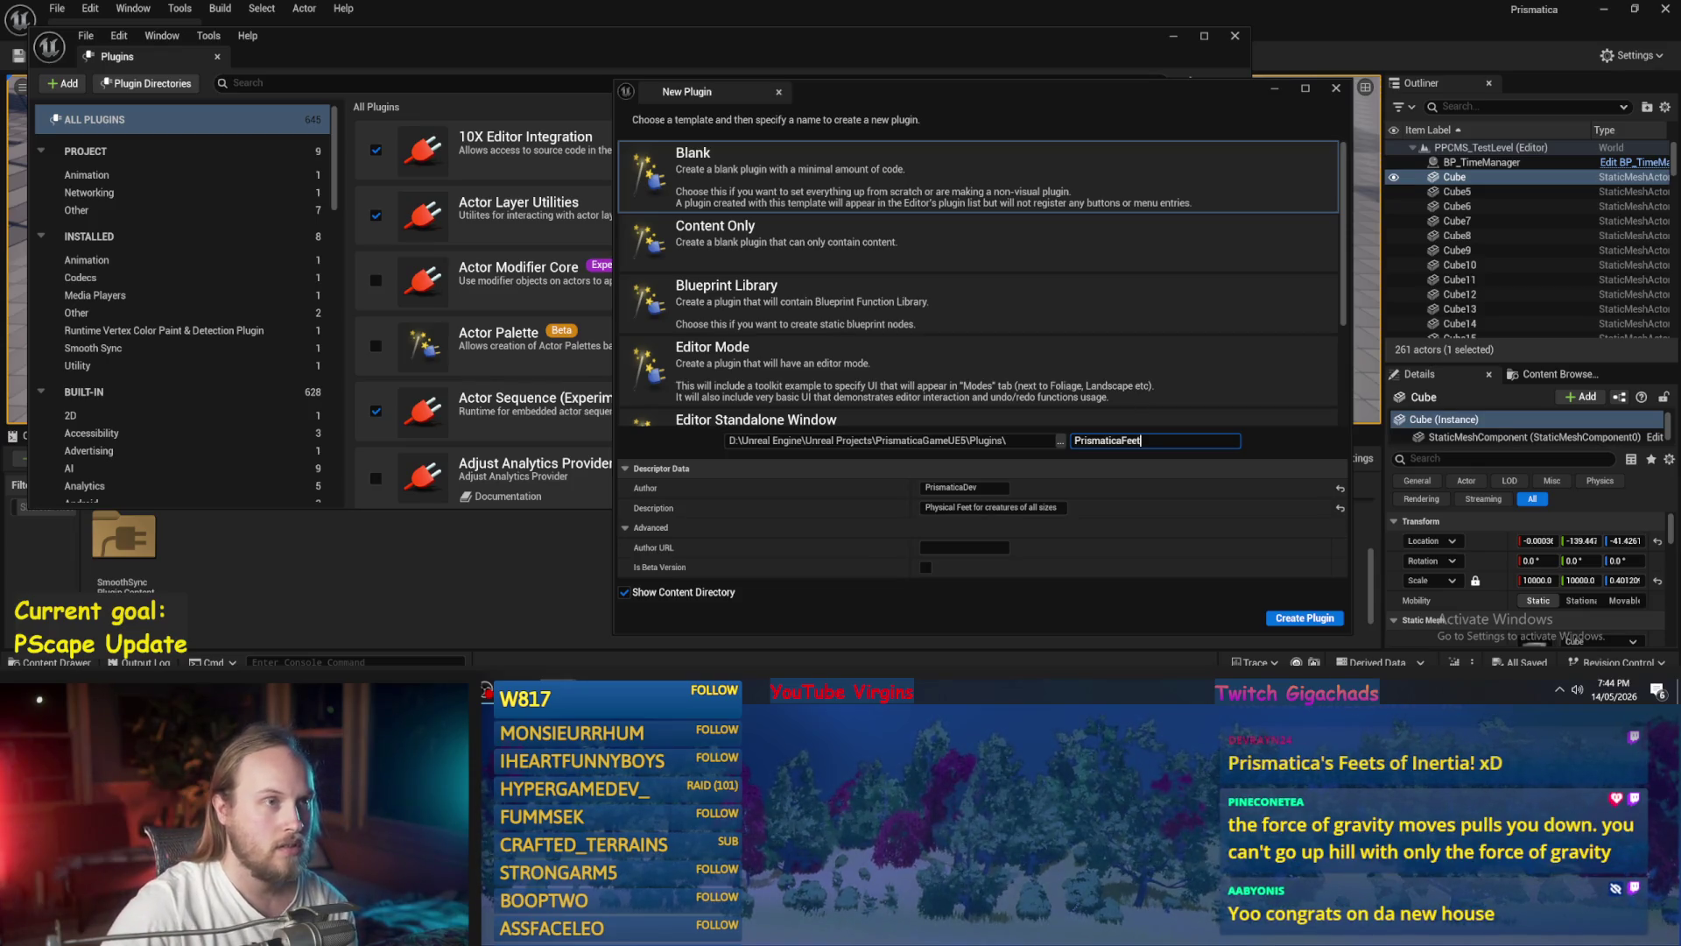
drag(1122, 441, 1087, 441)
text(Phys)
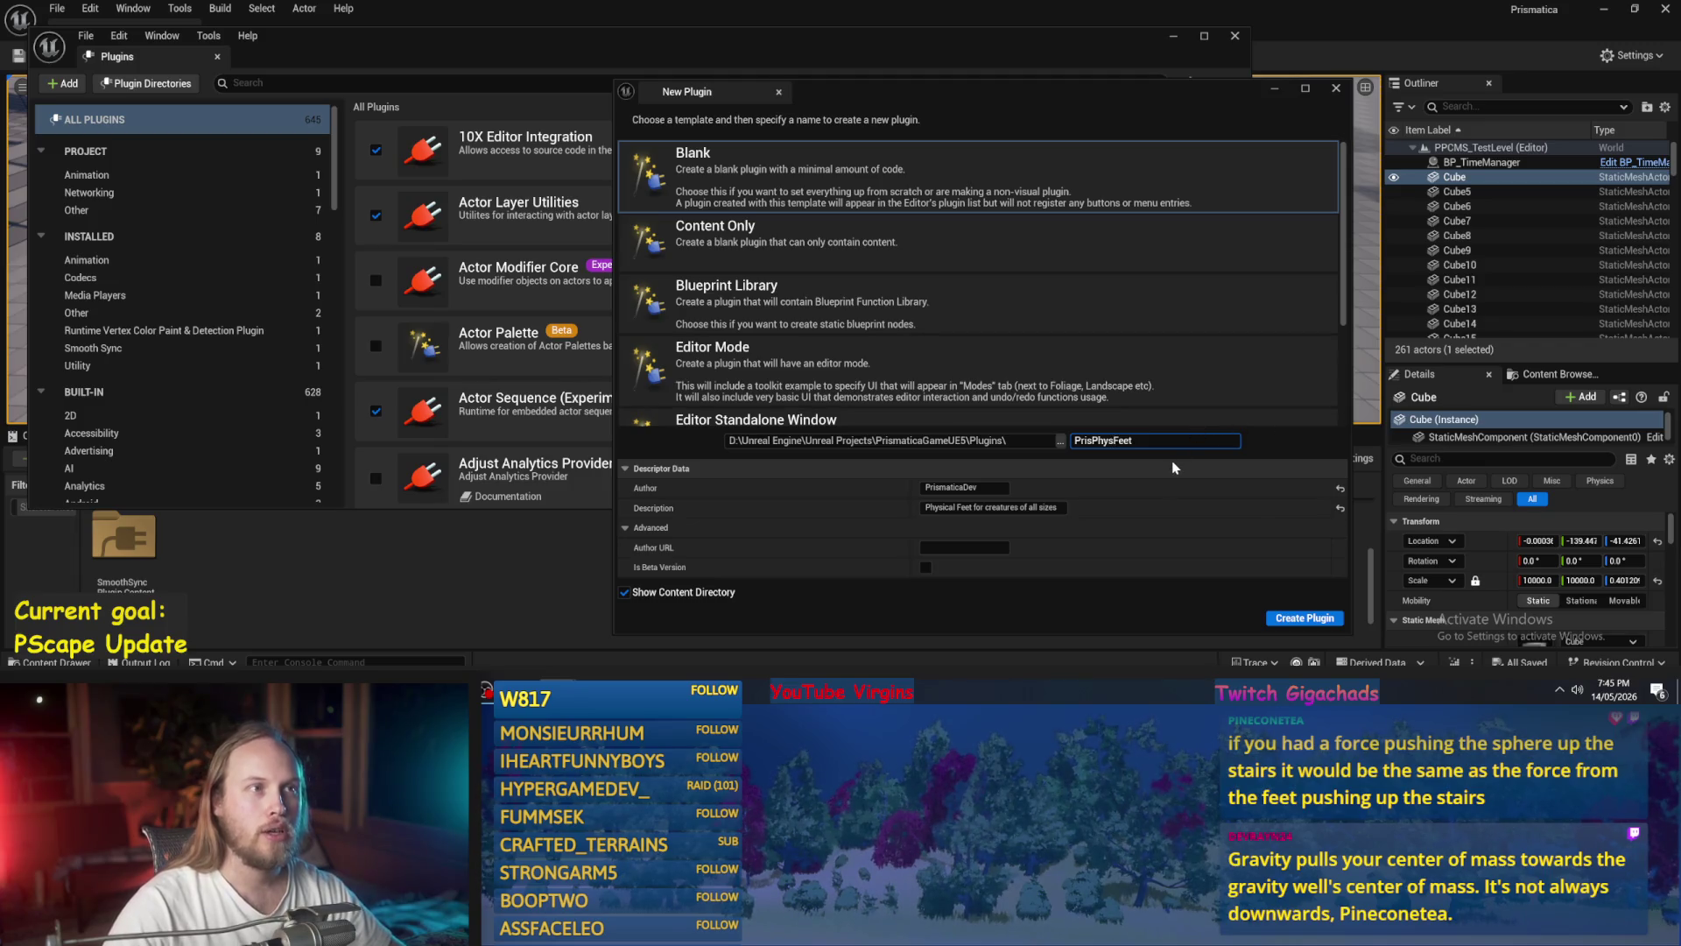
- Complete the Plugin Name field so it reads 'PrisPhysicalFeet'
click(1114, 440)
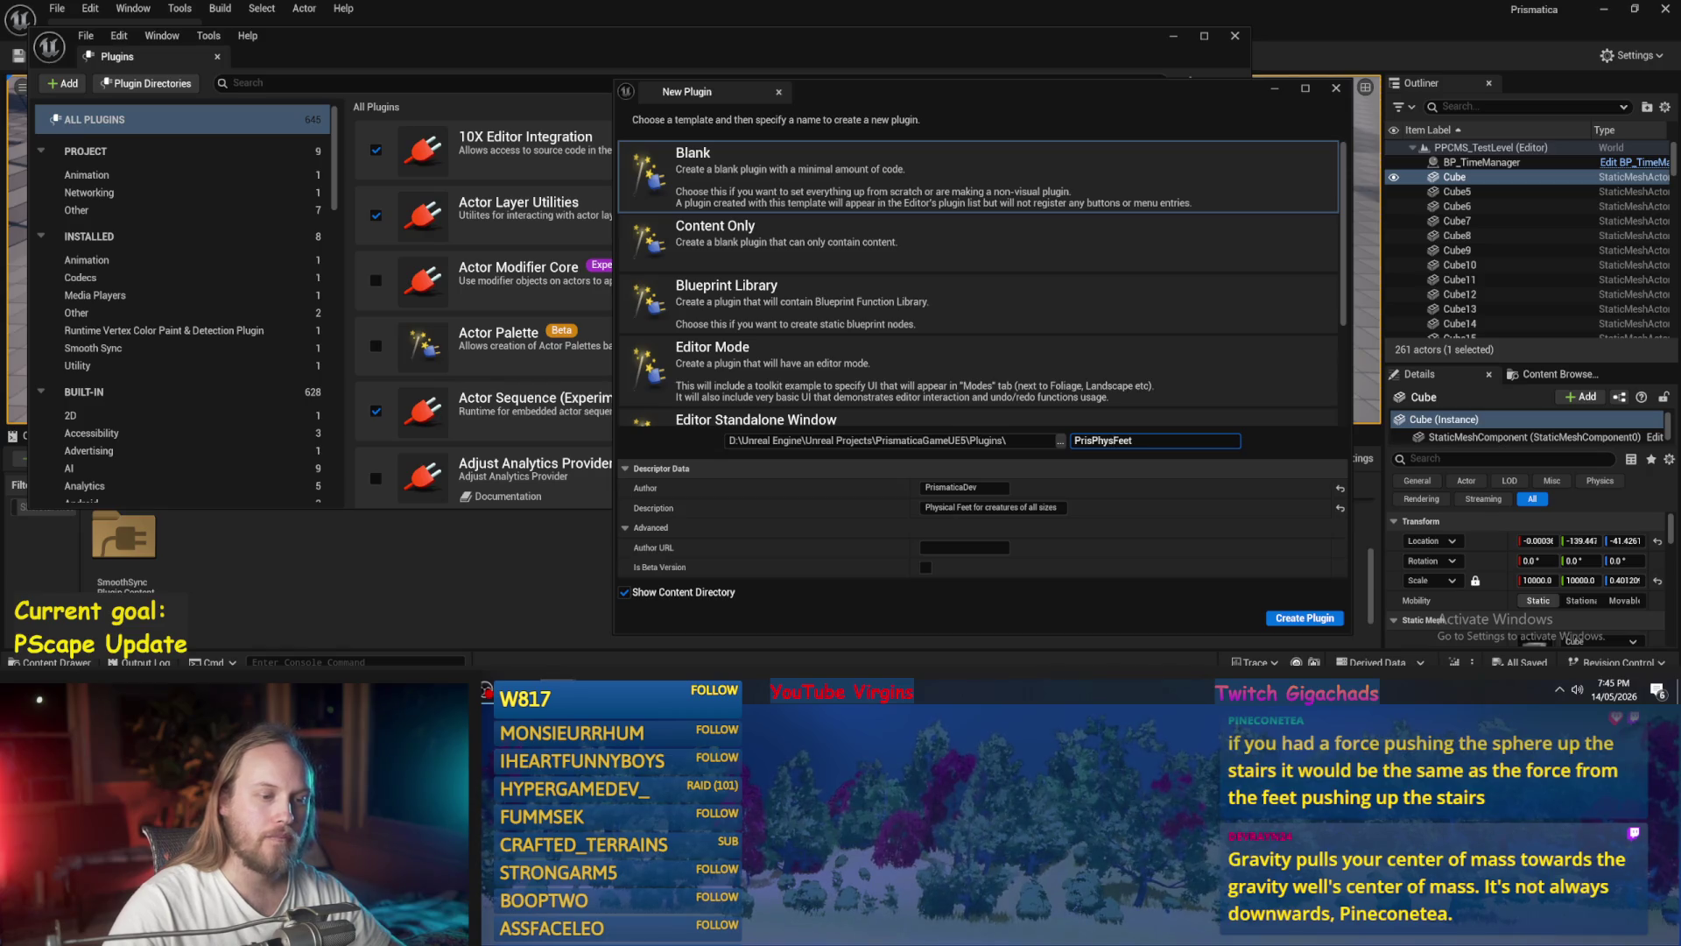
text(ical)
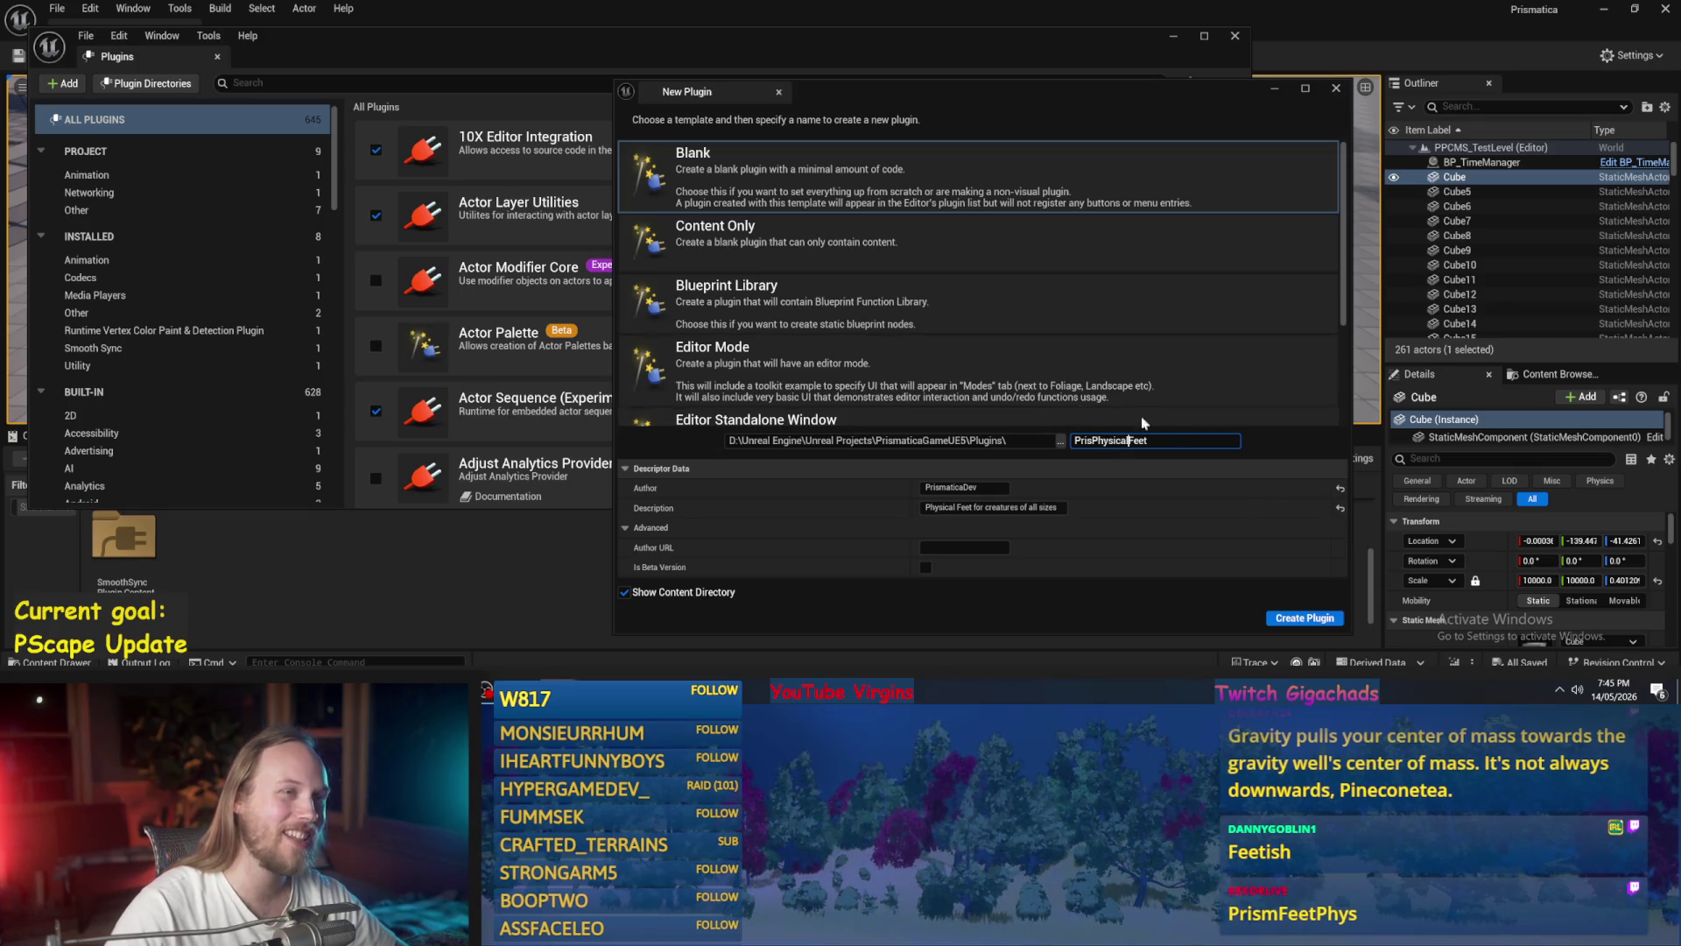
click(1130, 441)
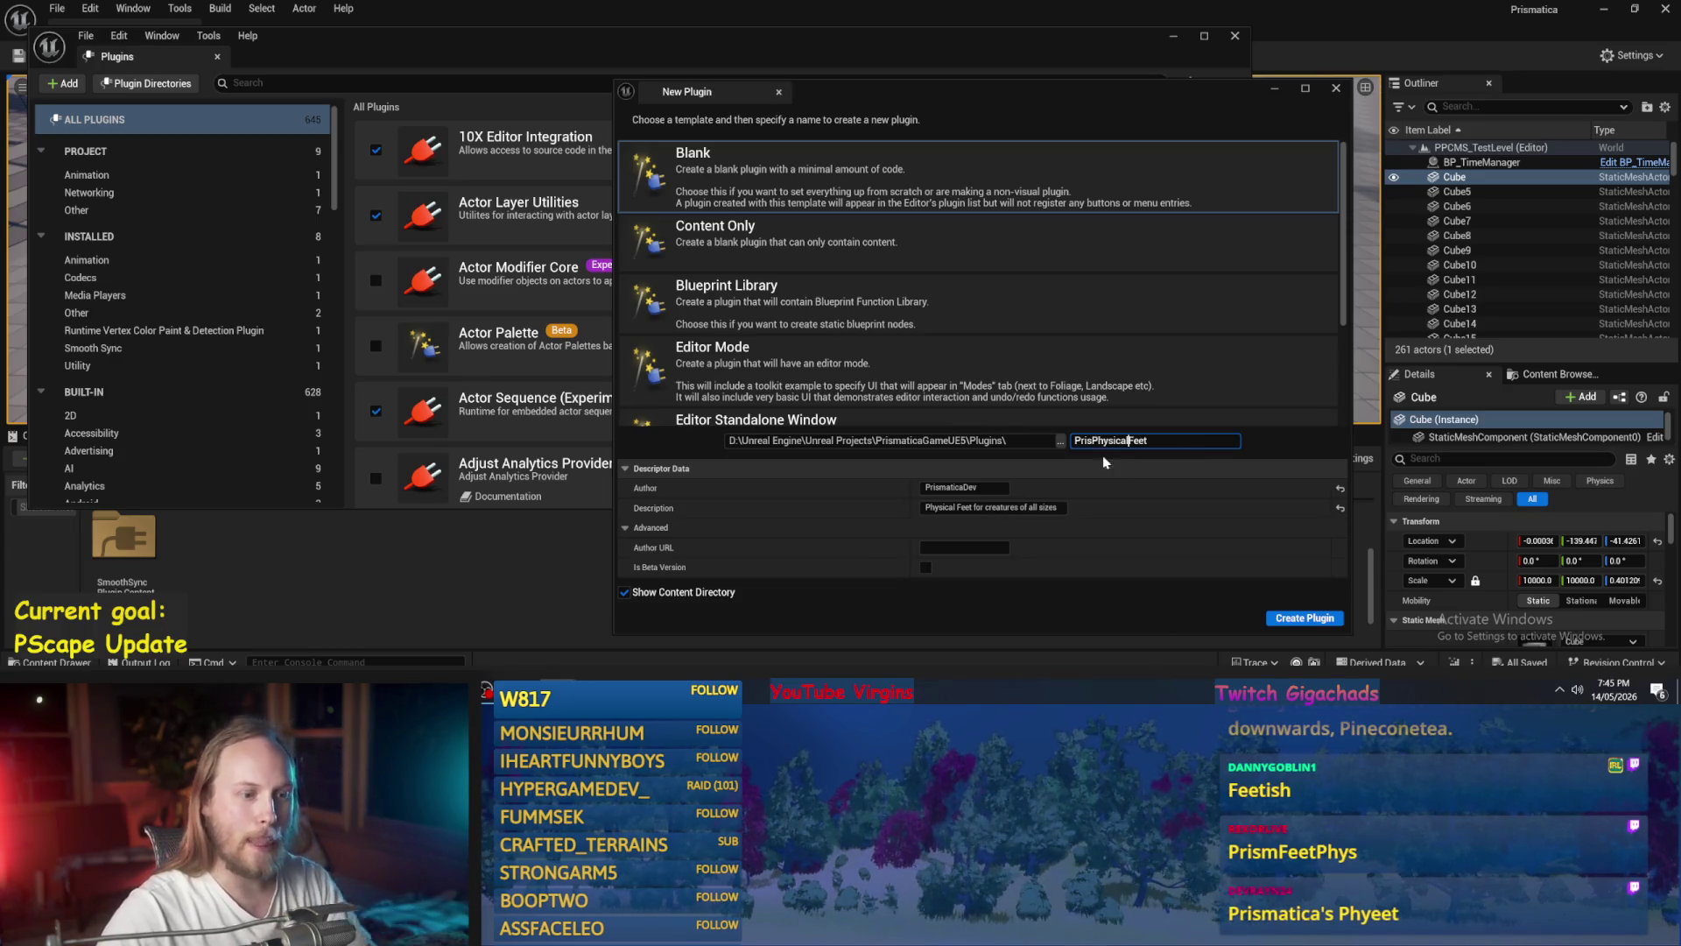
drag(1129, 441, 1099, 440)
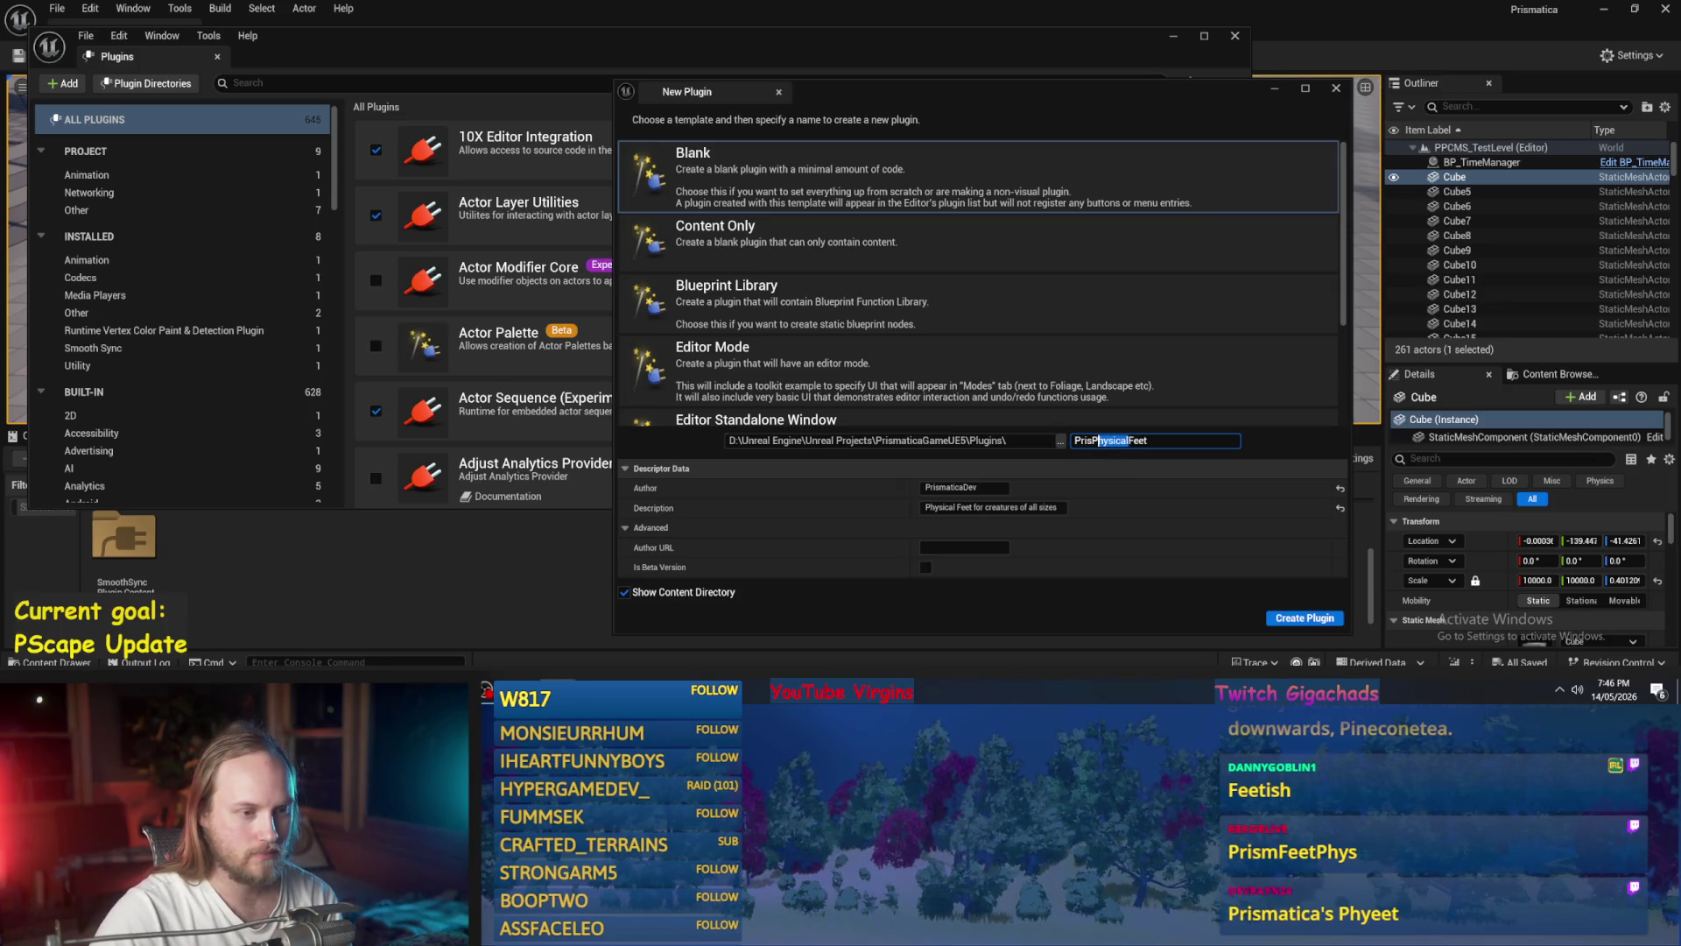
click(1177, 441)
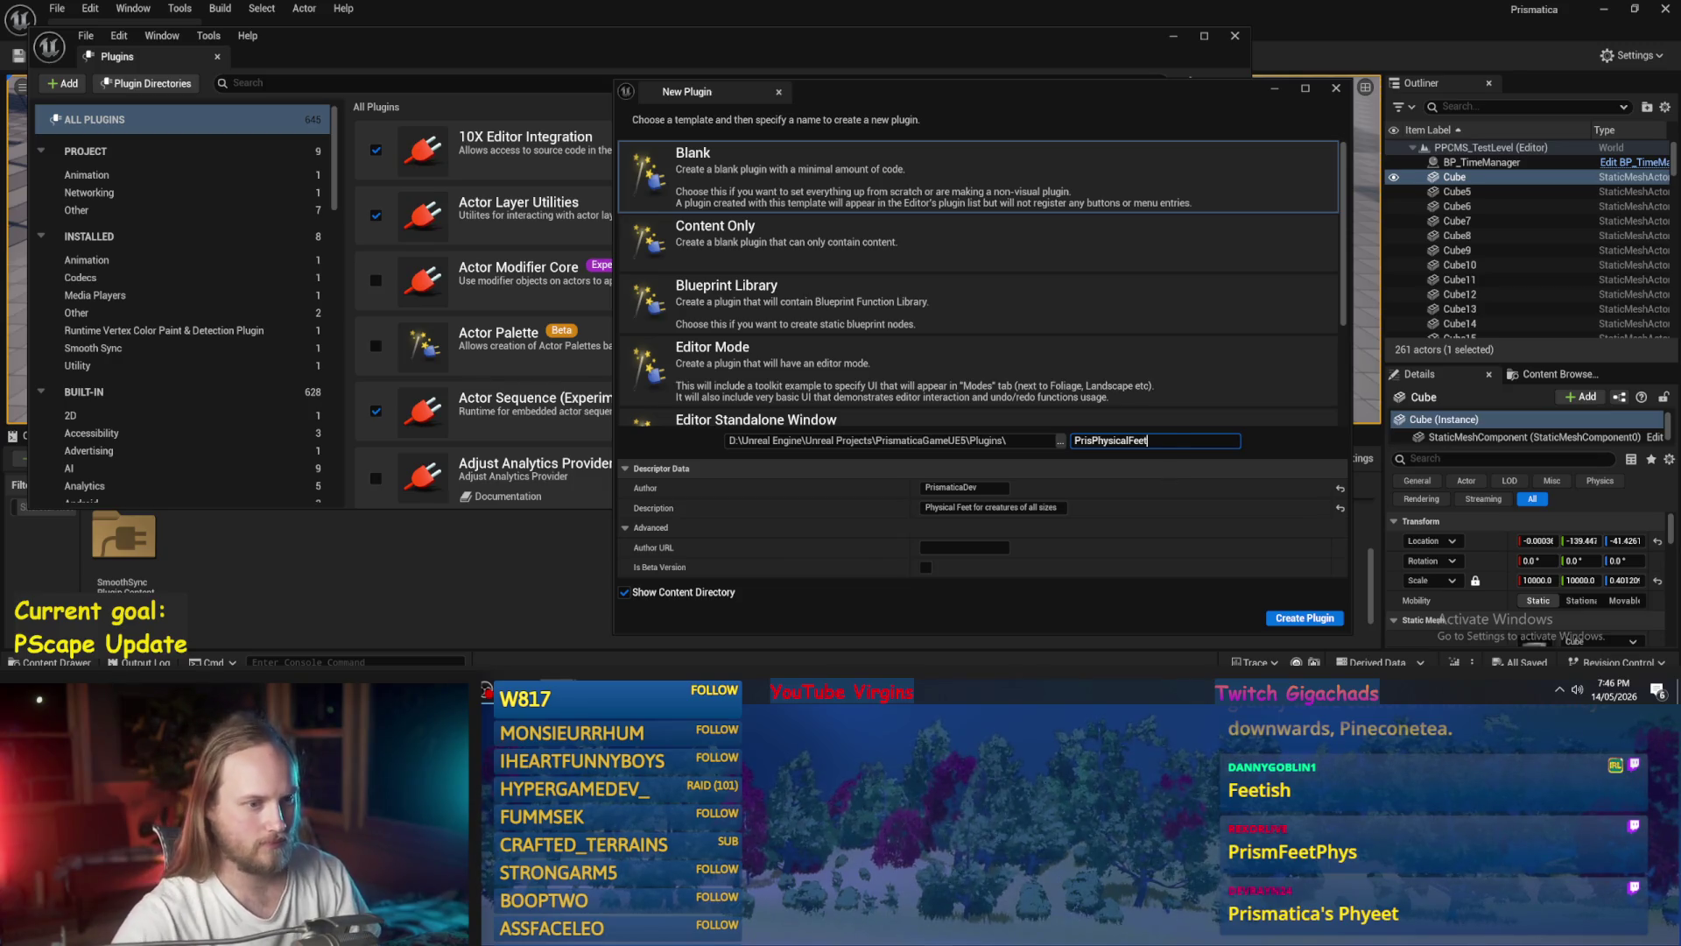
- Create the PrisPhysicalFeet plugin and close the plugin list
click(1292, 619)
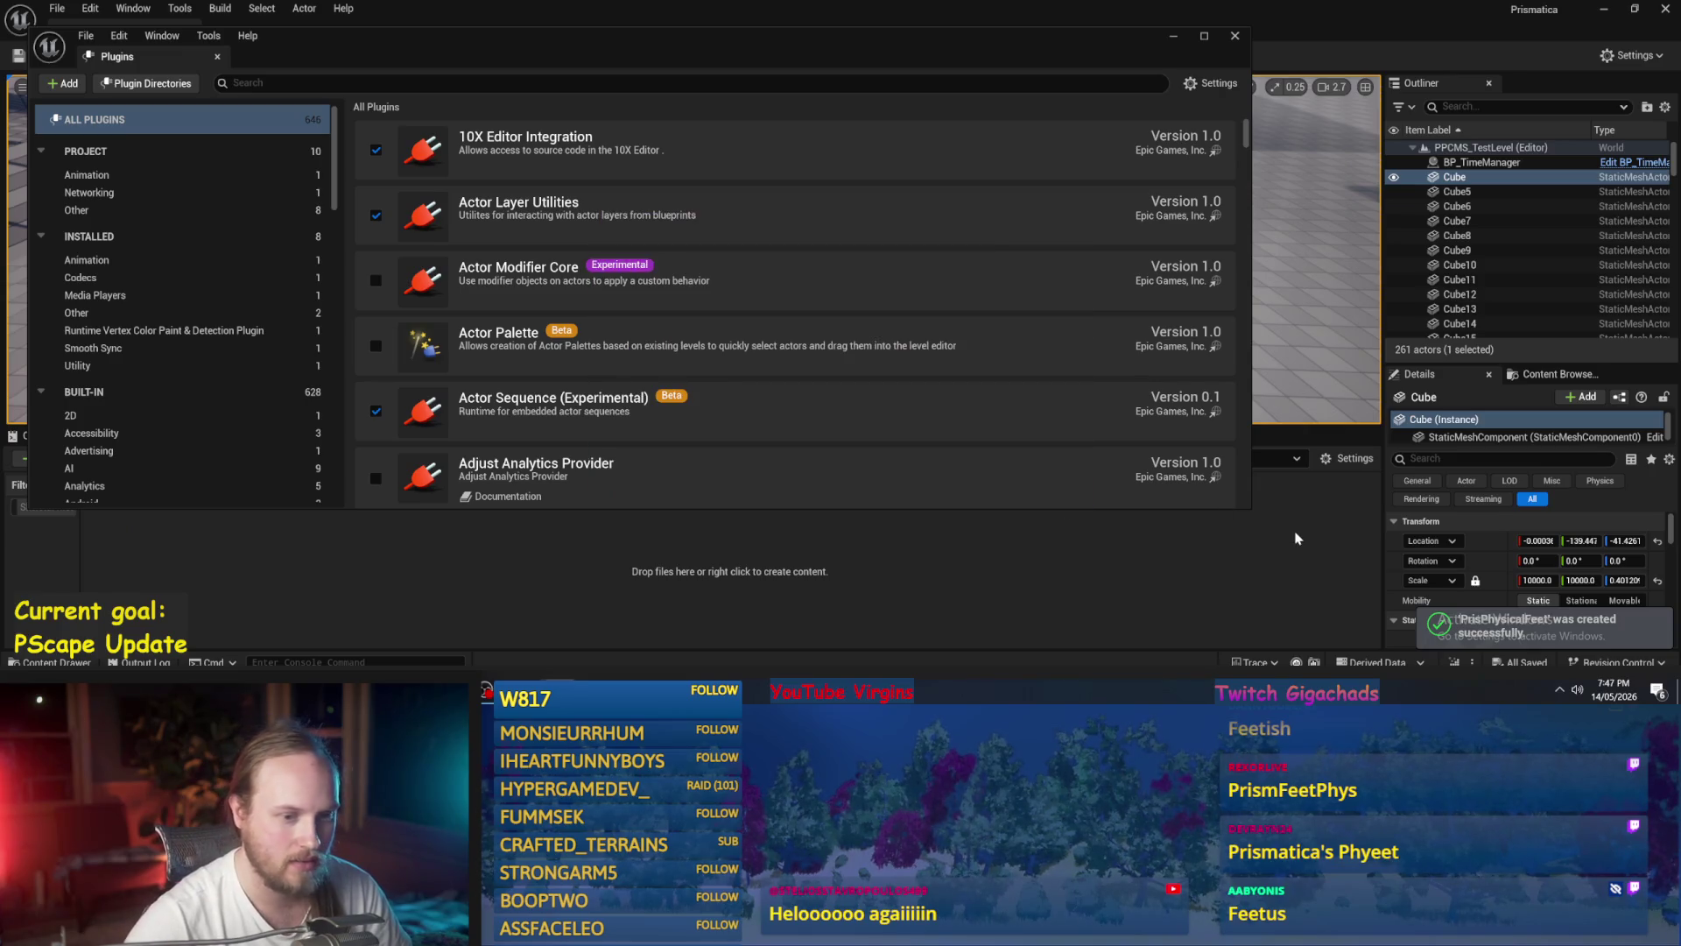
click(1241, 35)
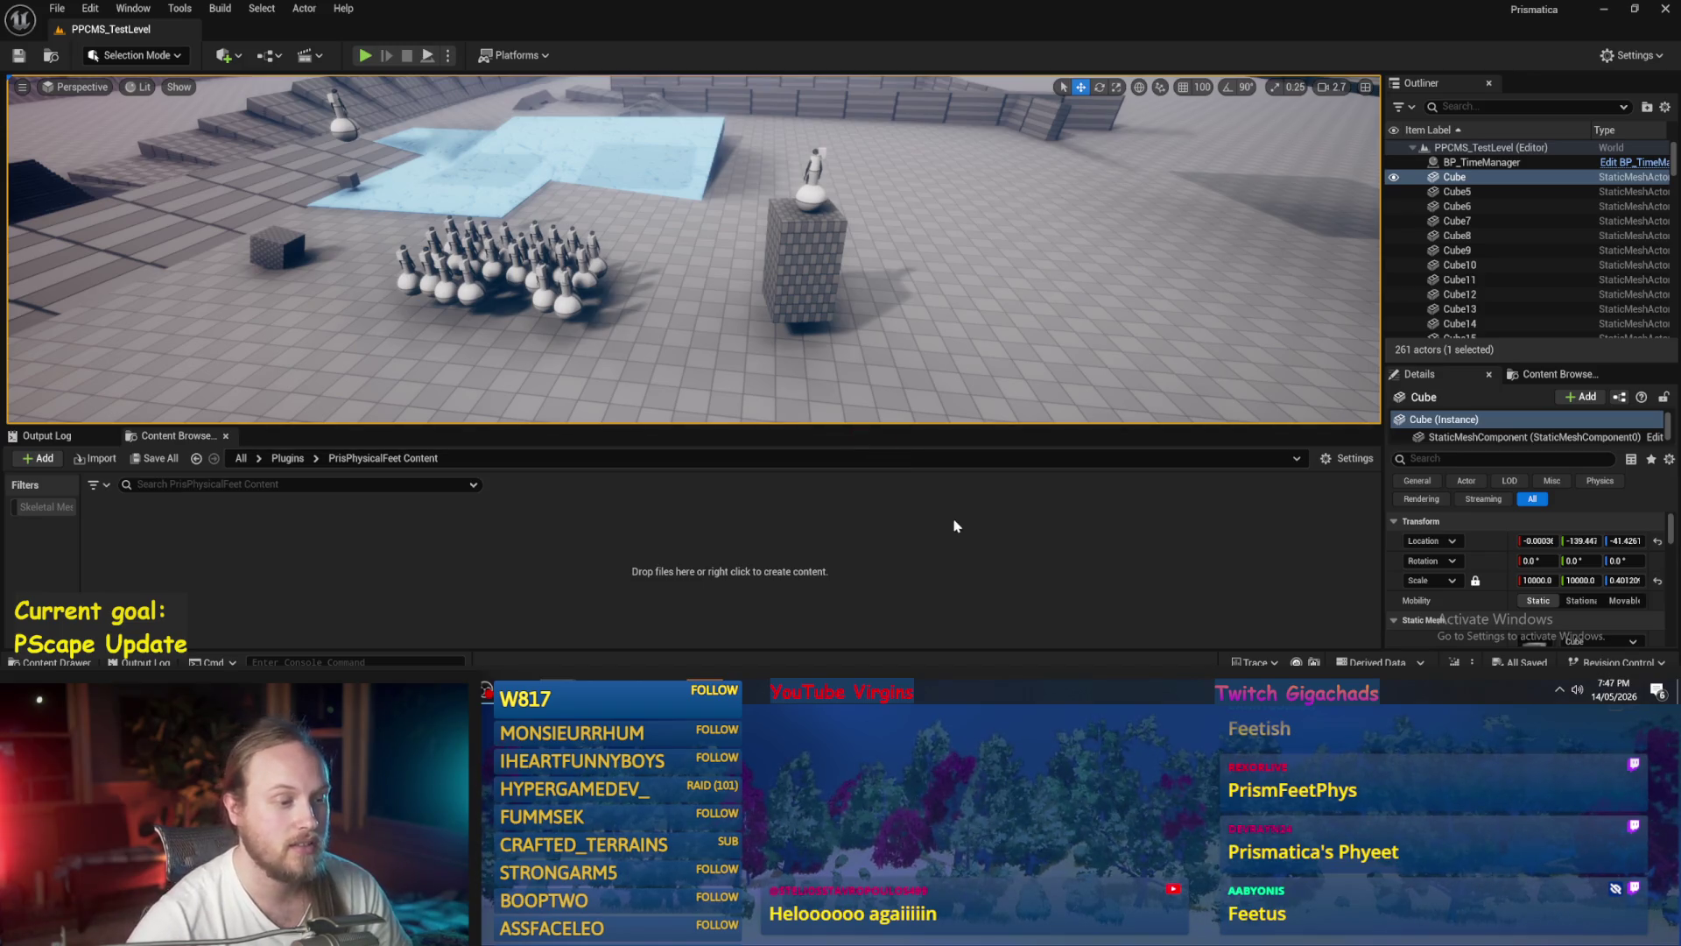
- Focus the empty PrisPhysicalFeet Content folder in the Content Browser
click(978, 549)
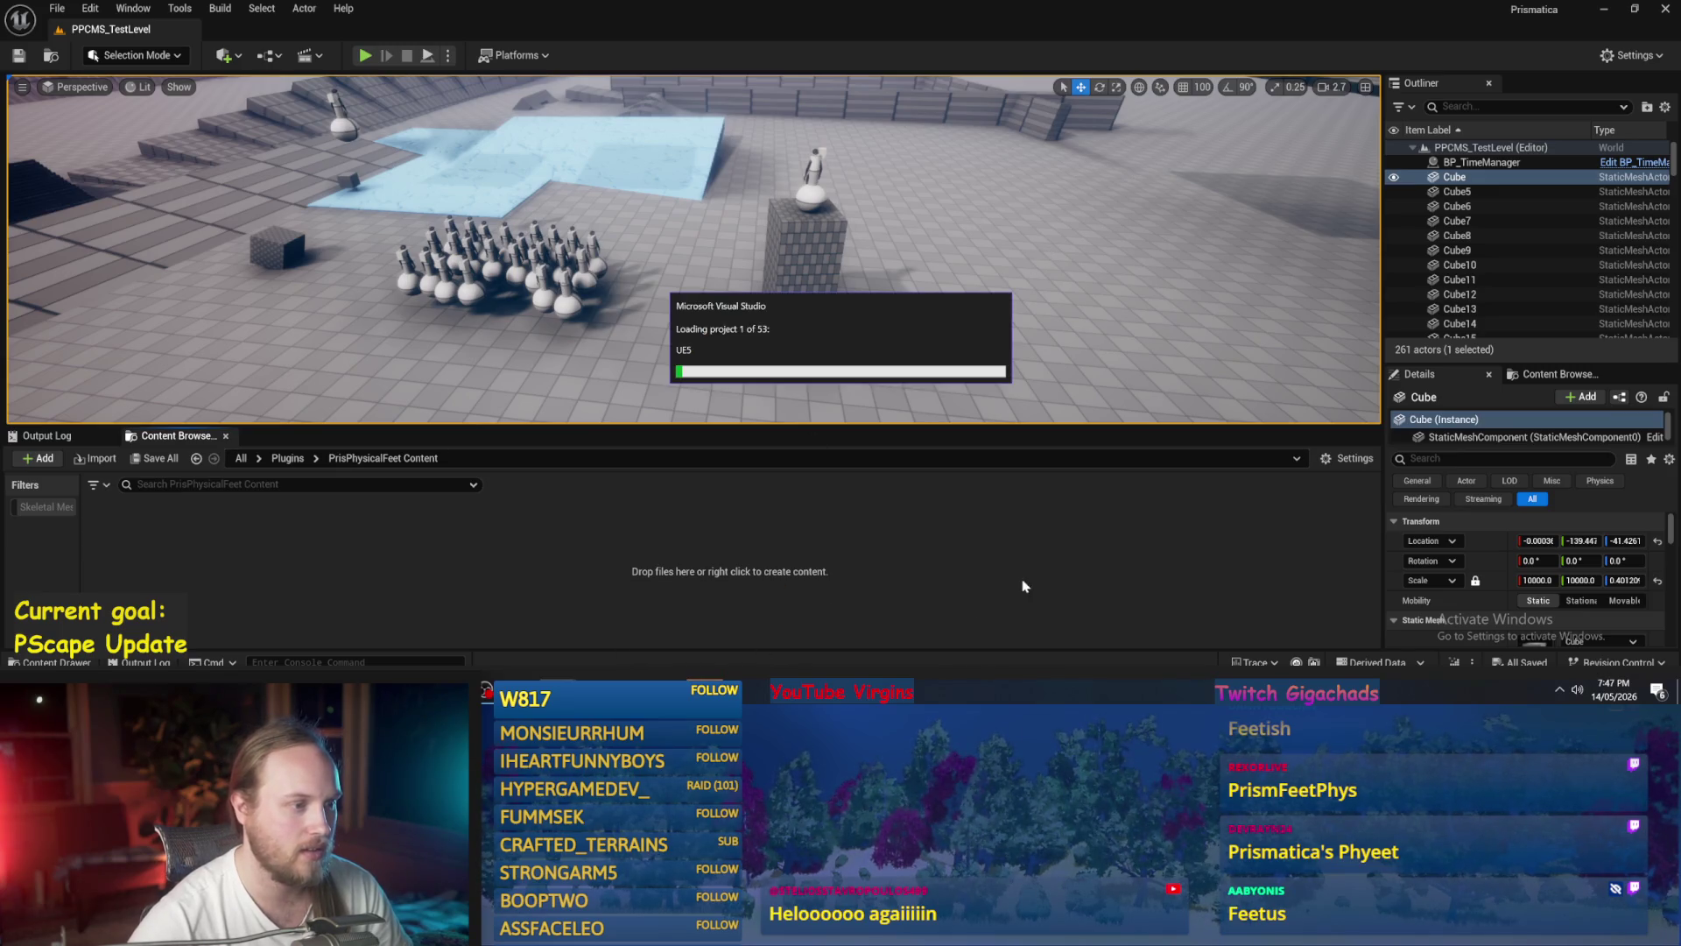
- Dismiss the Visual Studio sign-in prompt and browse up to the Plugins folder listing
drag(1105, 292, 1094, 290)
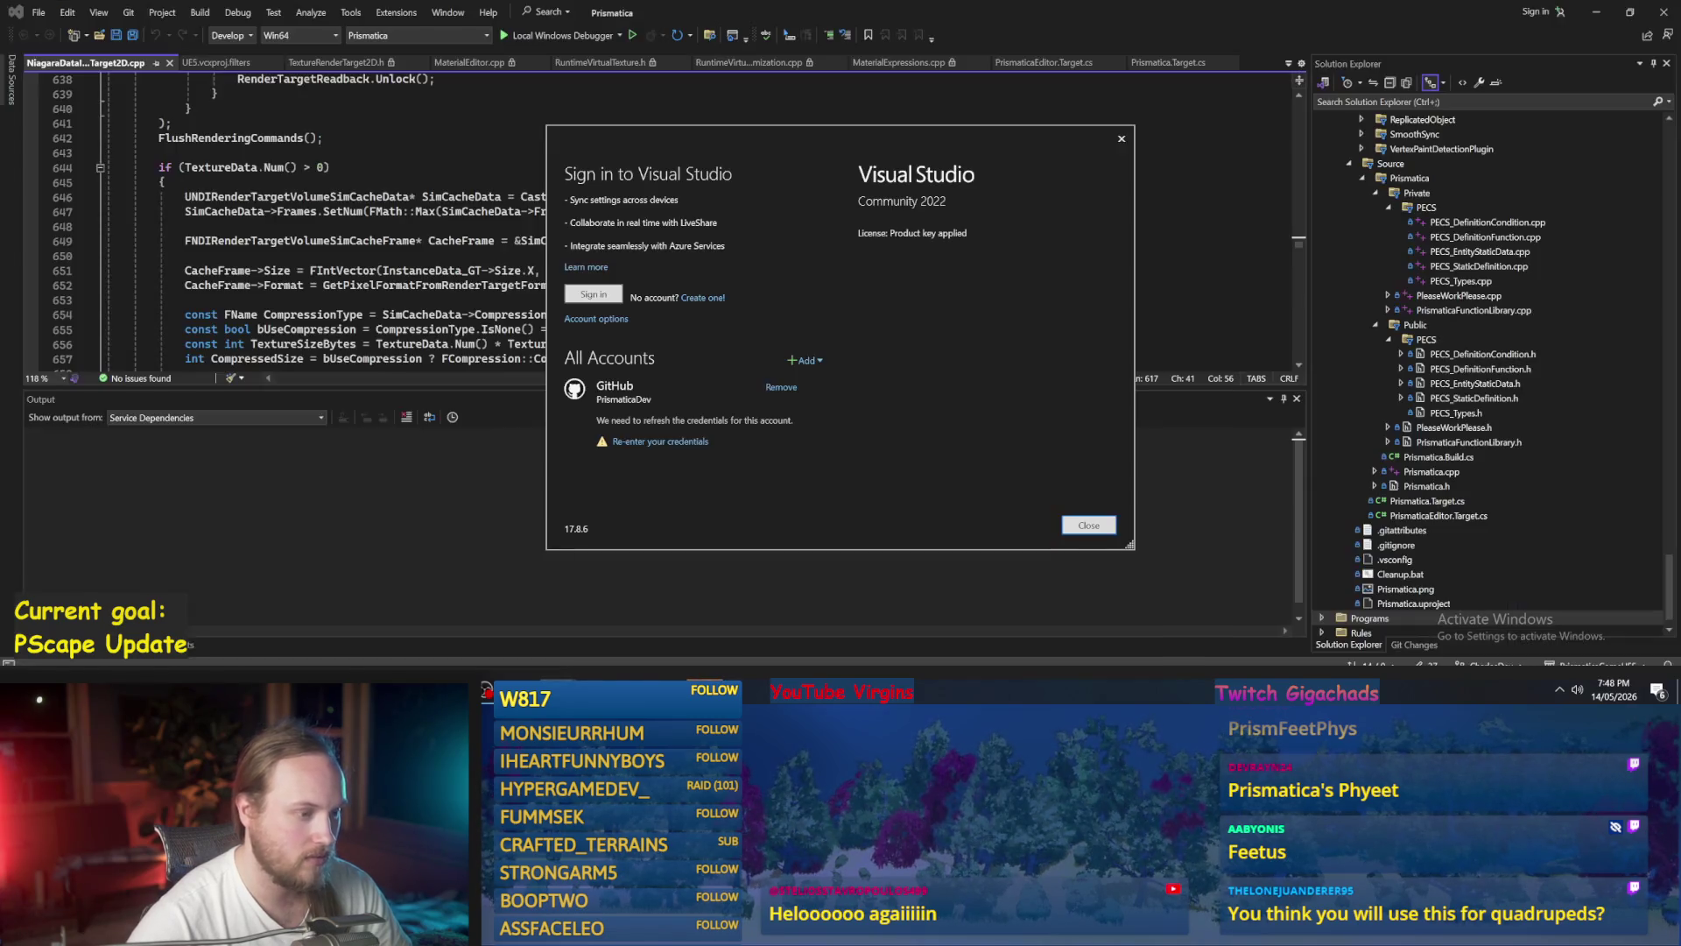
click(1090, 531)
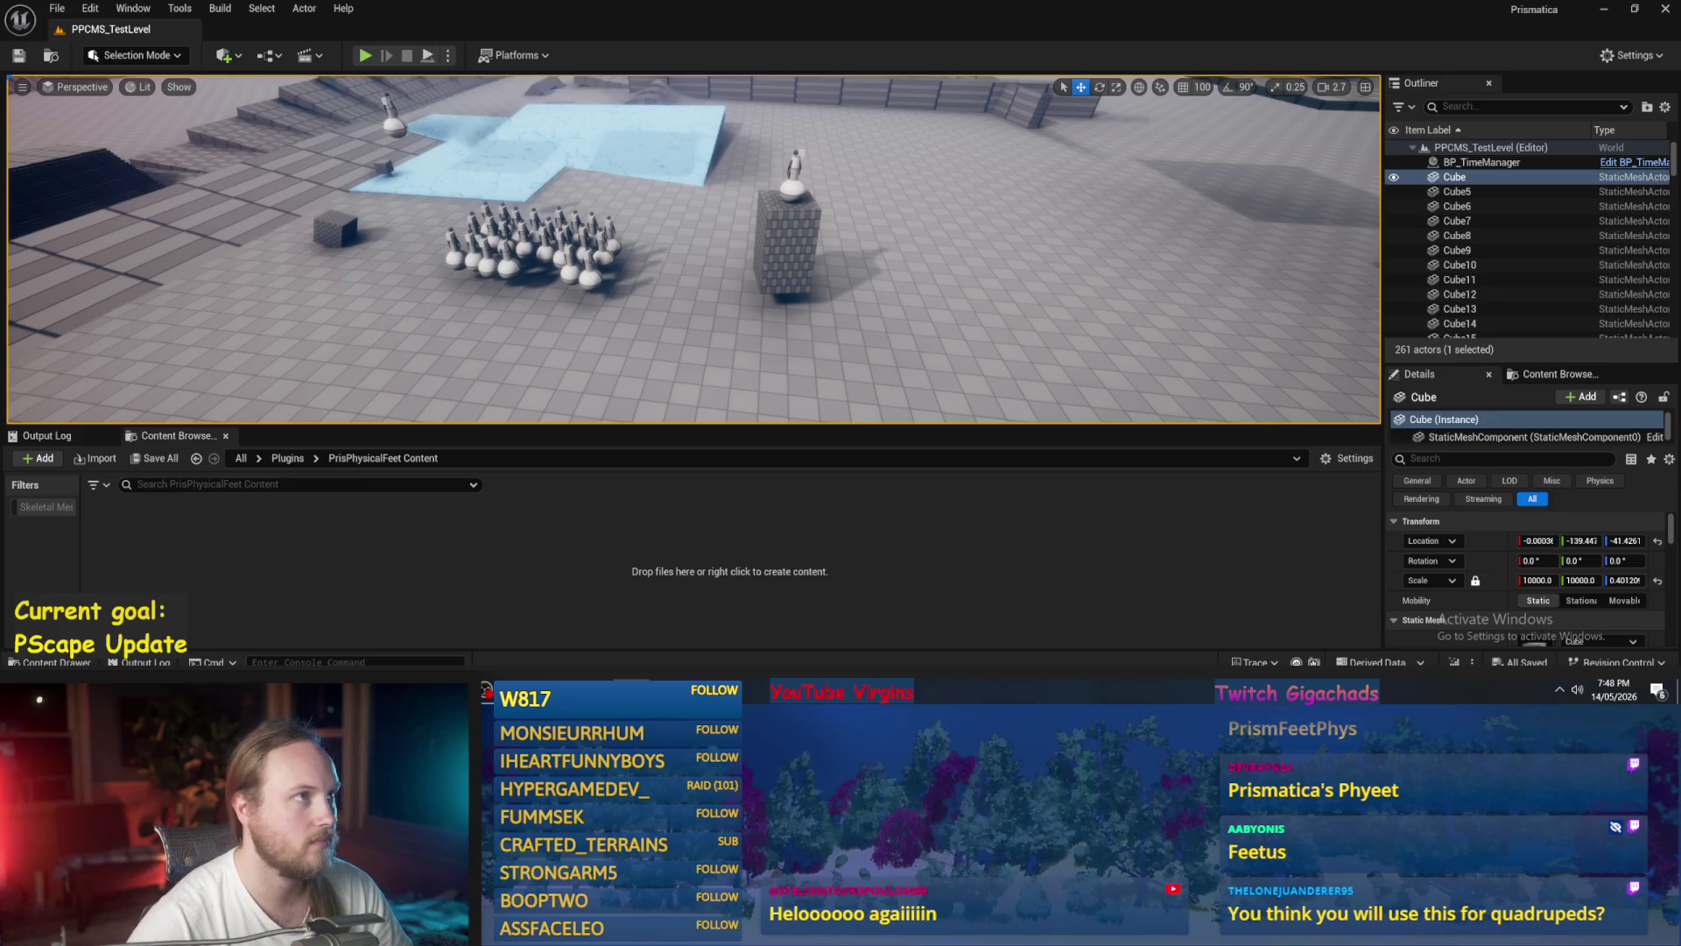
scroll(957, 333, down, 5)
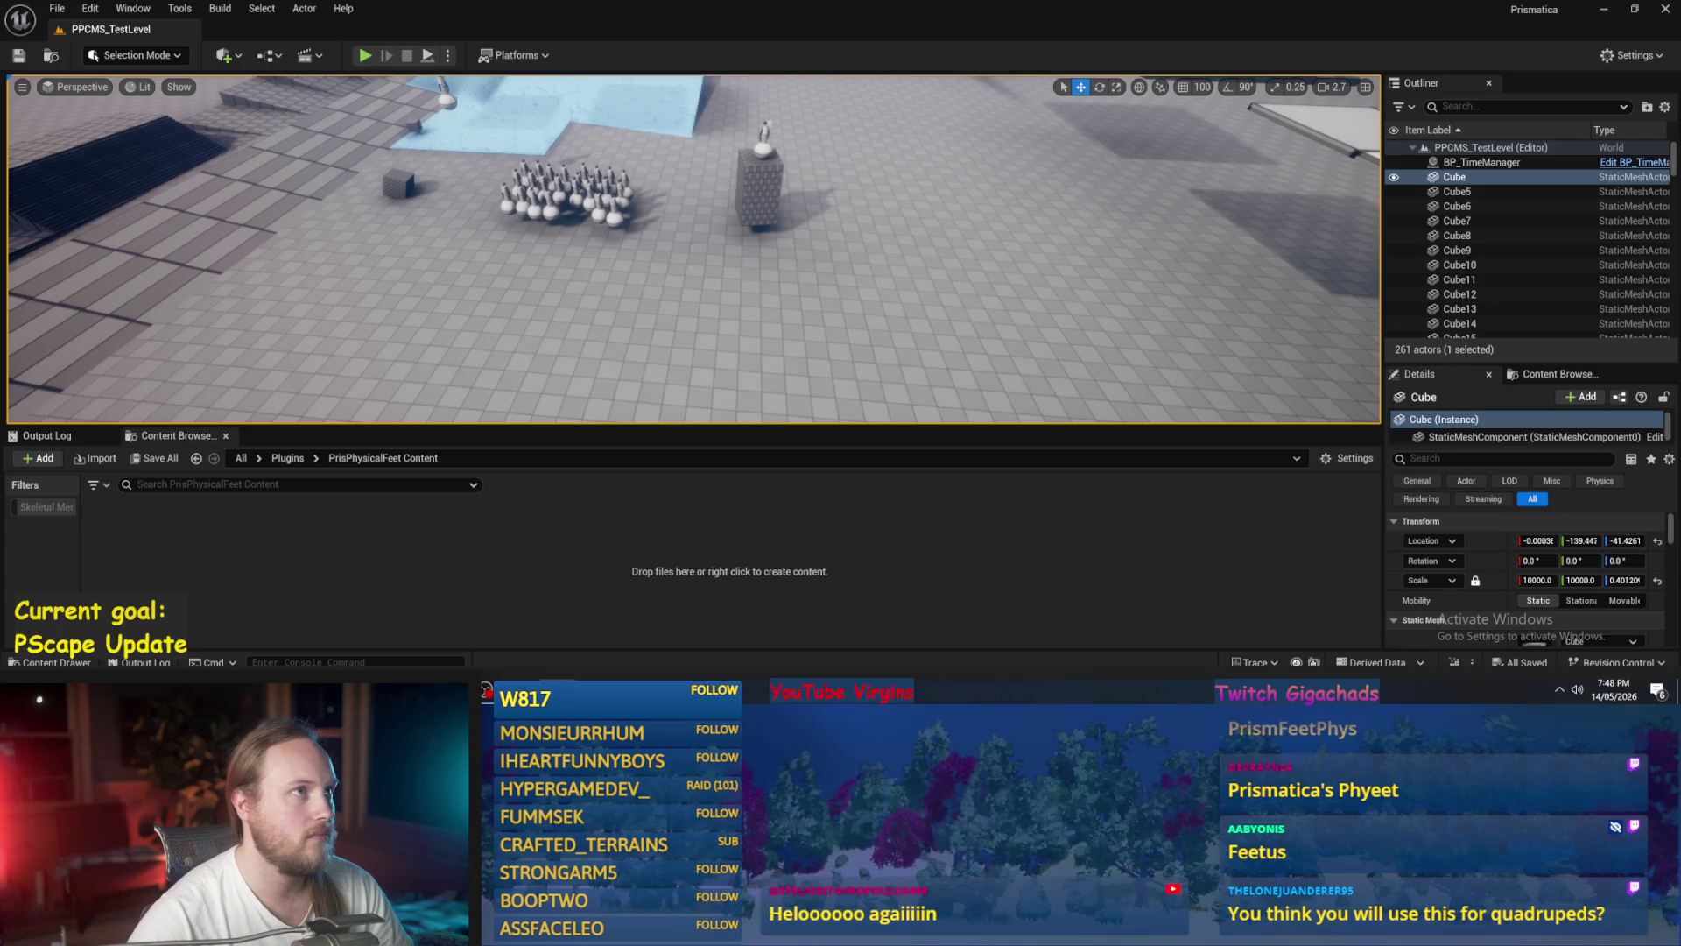
click(287, 458)
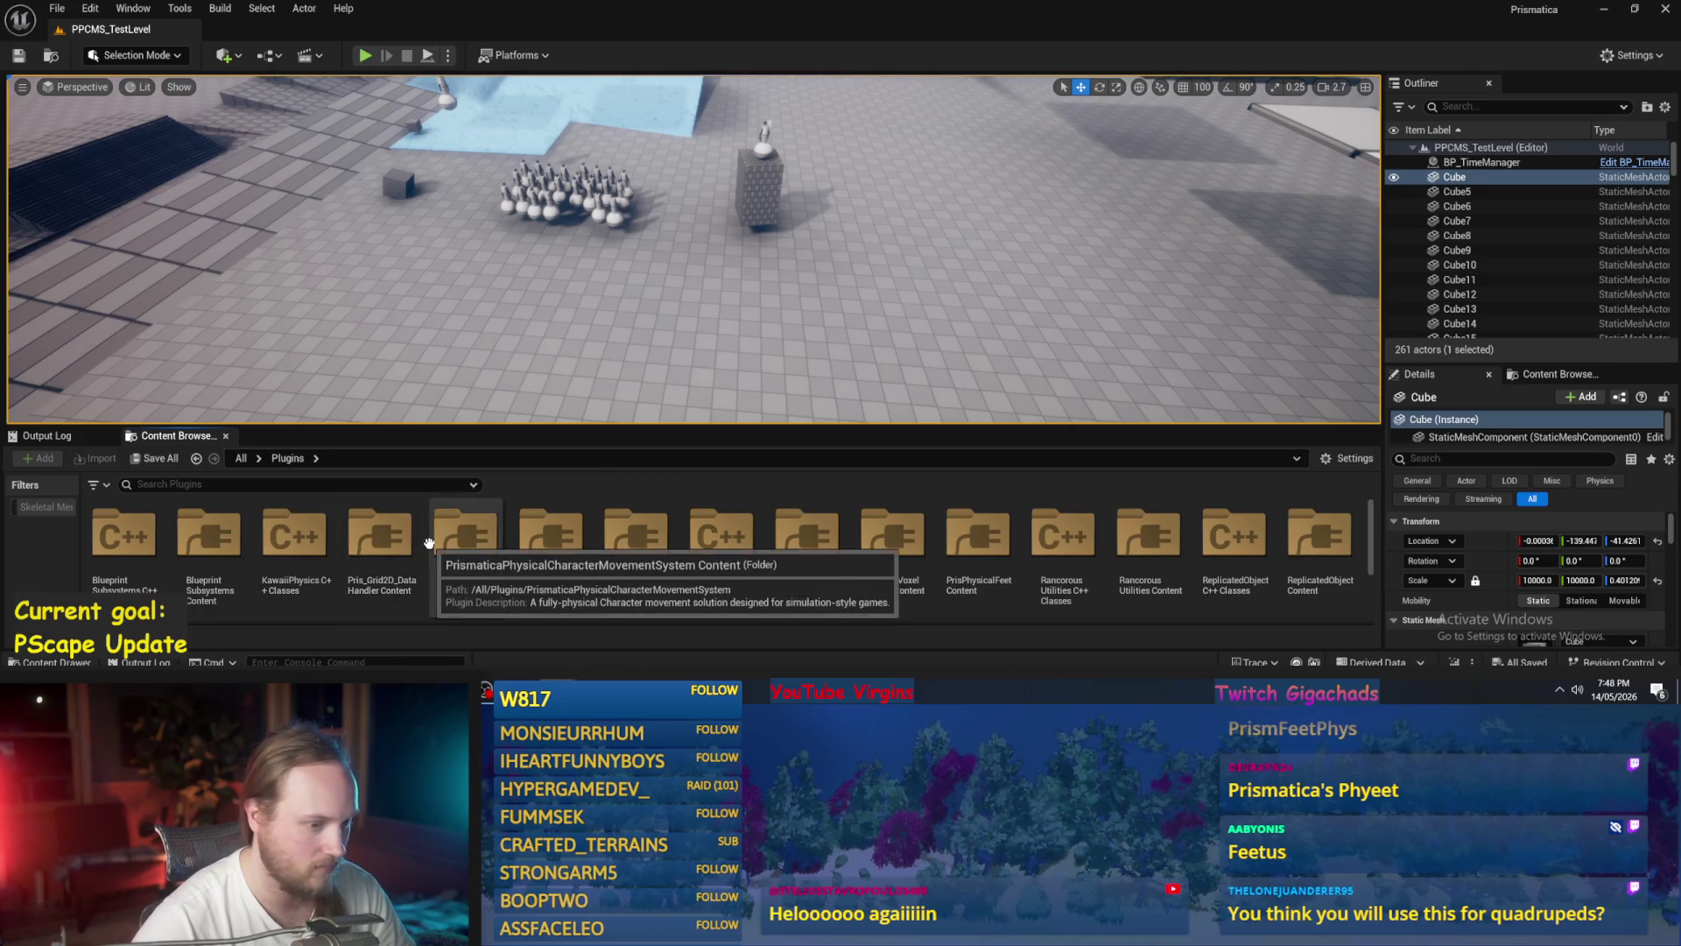
- Open the empty PrisPhysicalFeet Content folder and bring up its new-content menu
double_click(959, 541)
right_click(524, 556)
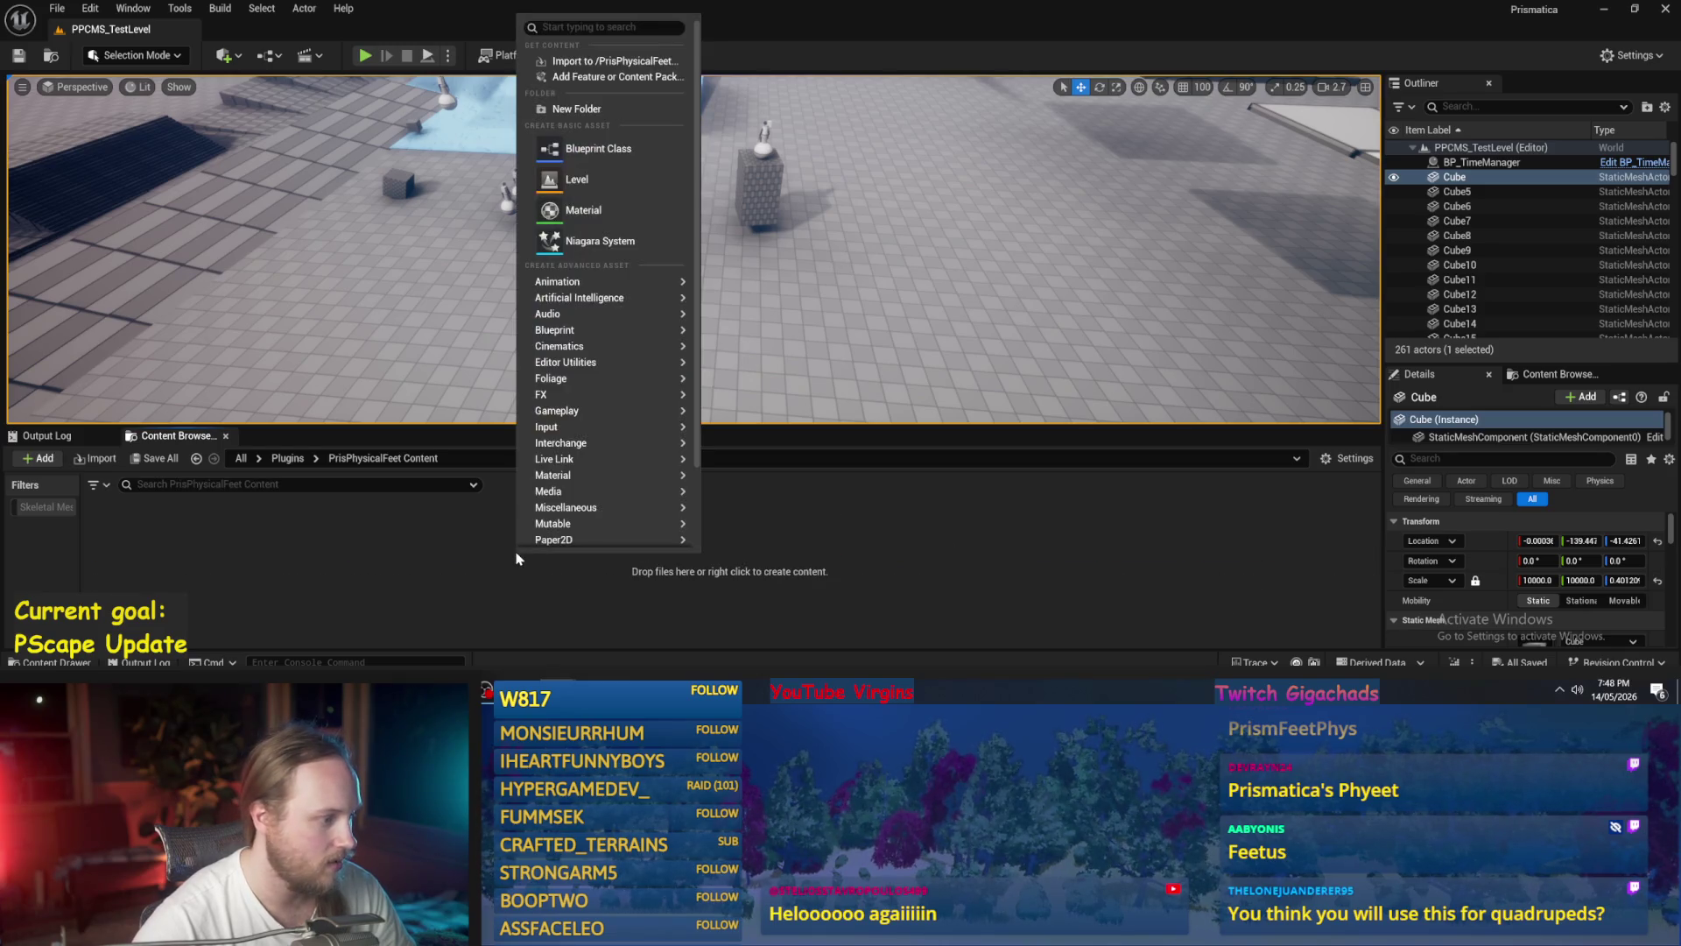
mouse_move(613, 443)
key(Escape)
scroll(692, 249, down, 10)
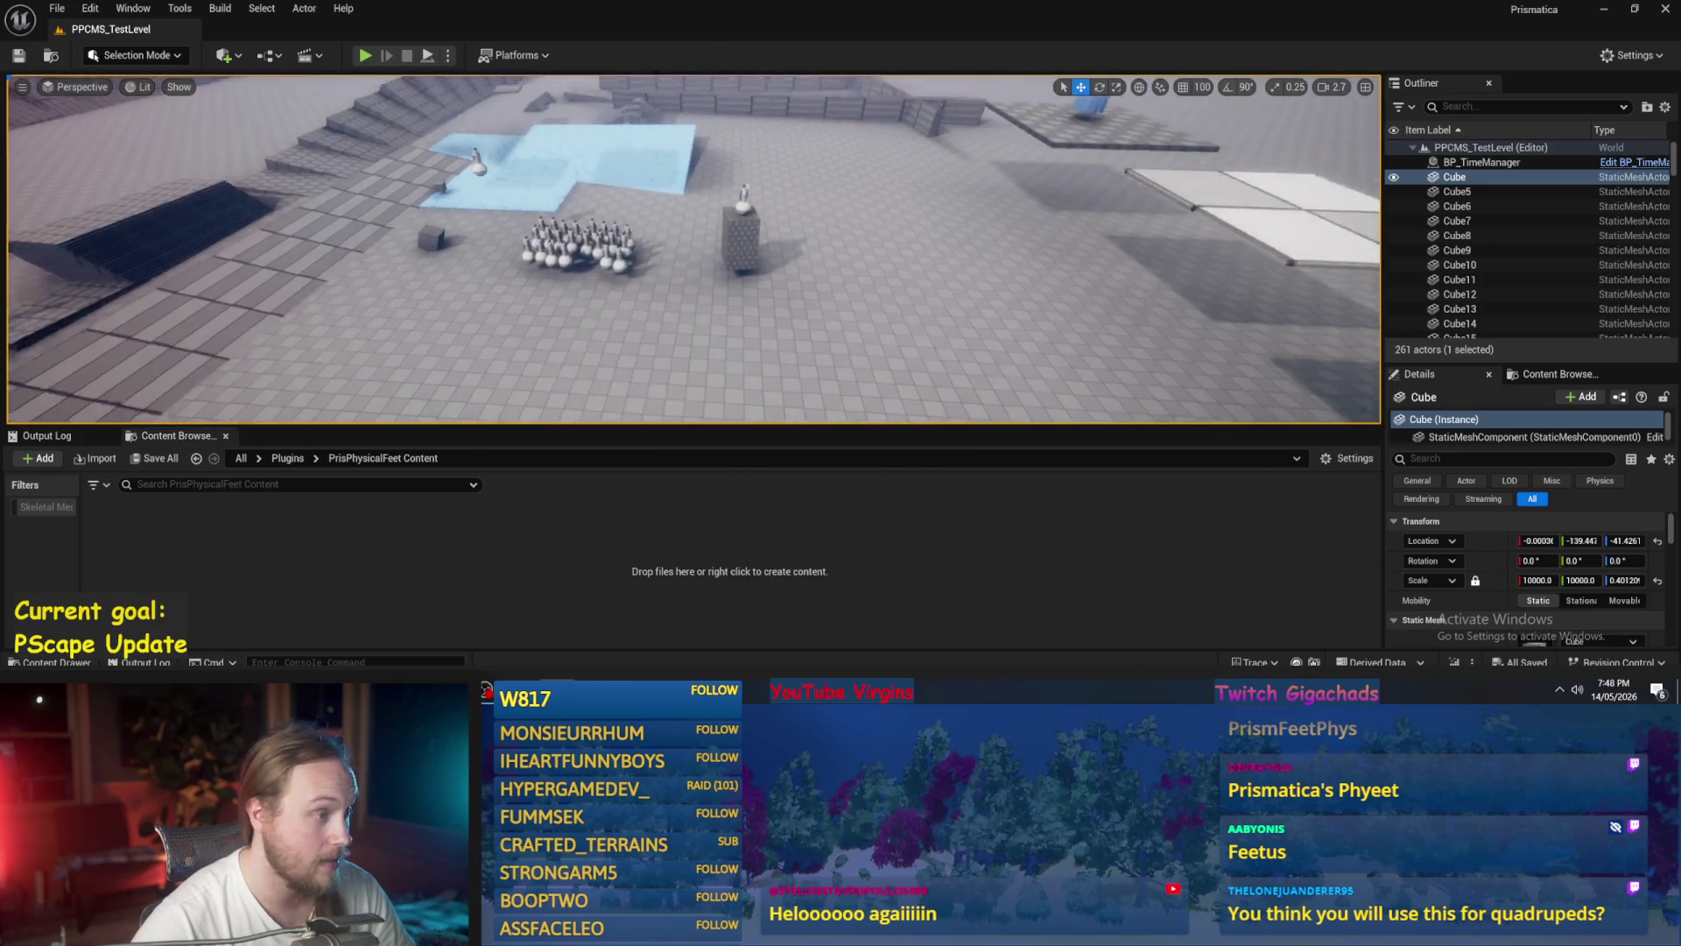
scroll(692, 250, up, 10)
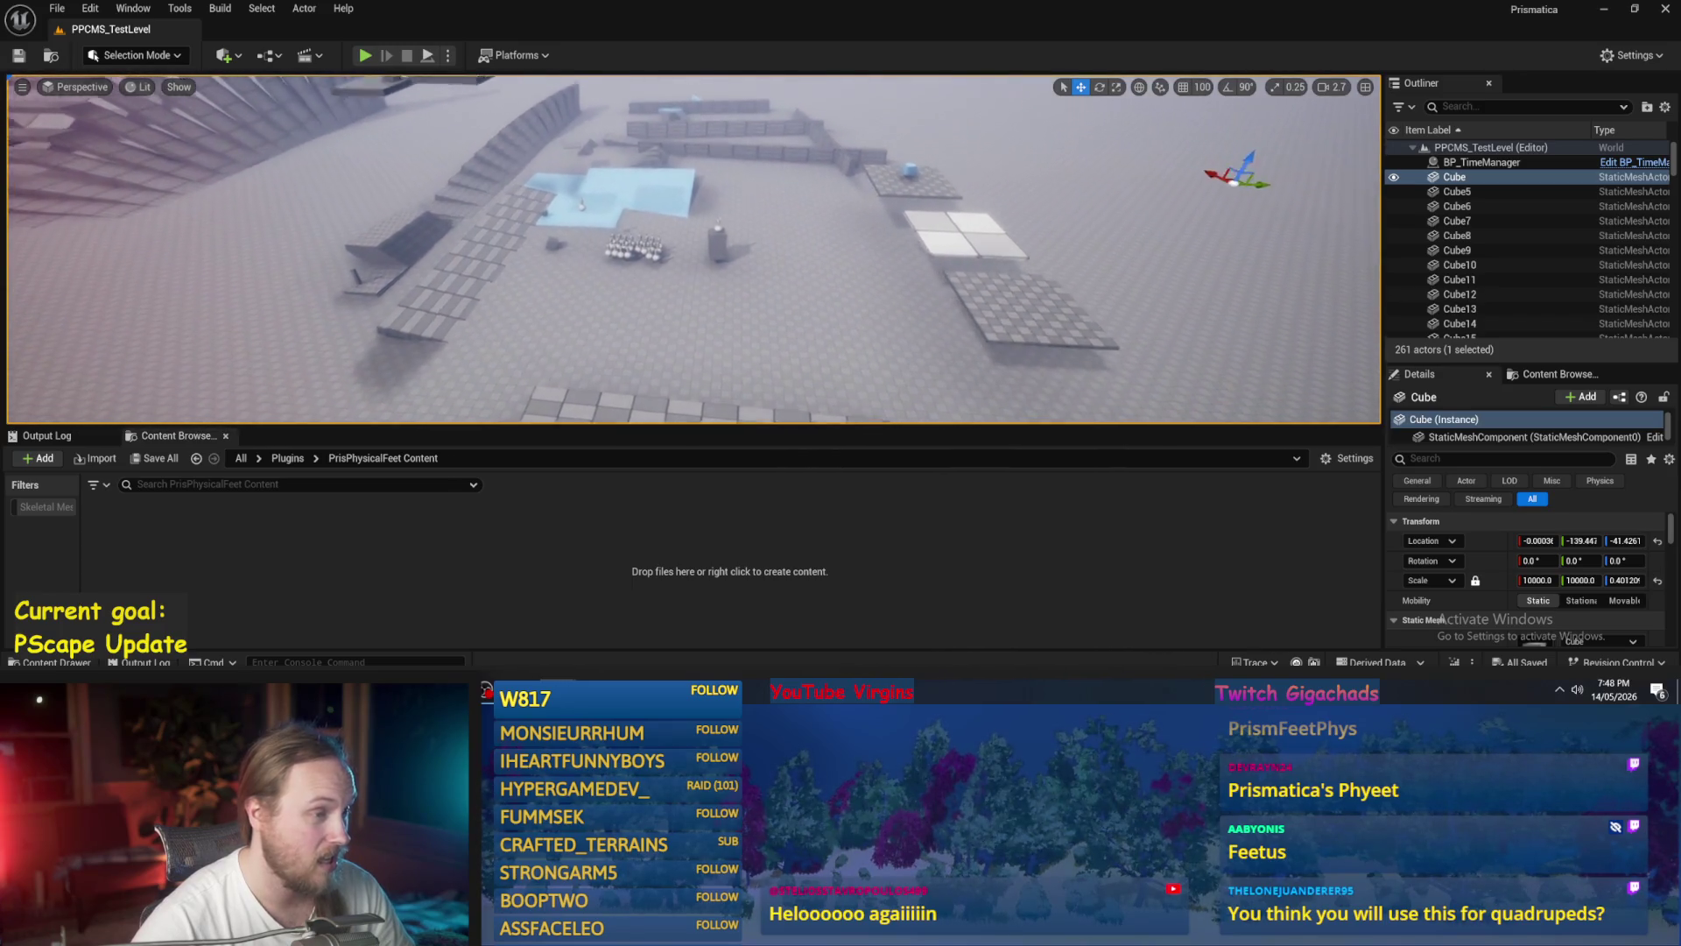
scroll(691, 249, up, 5)
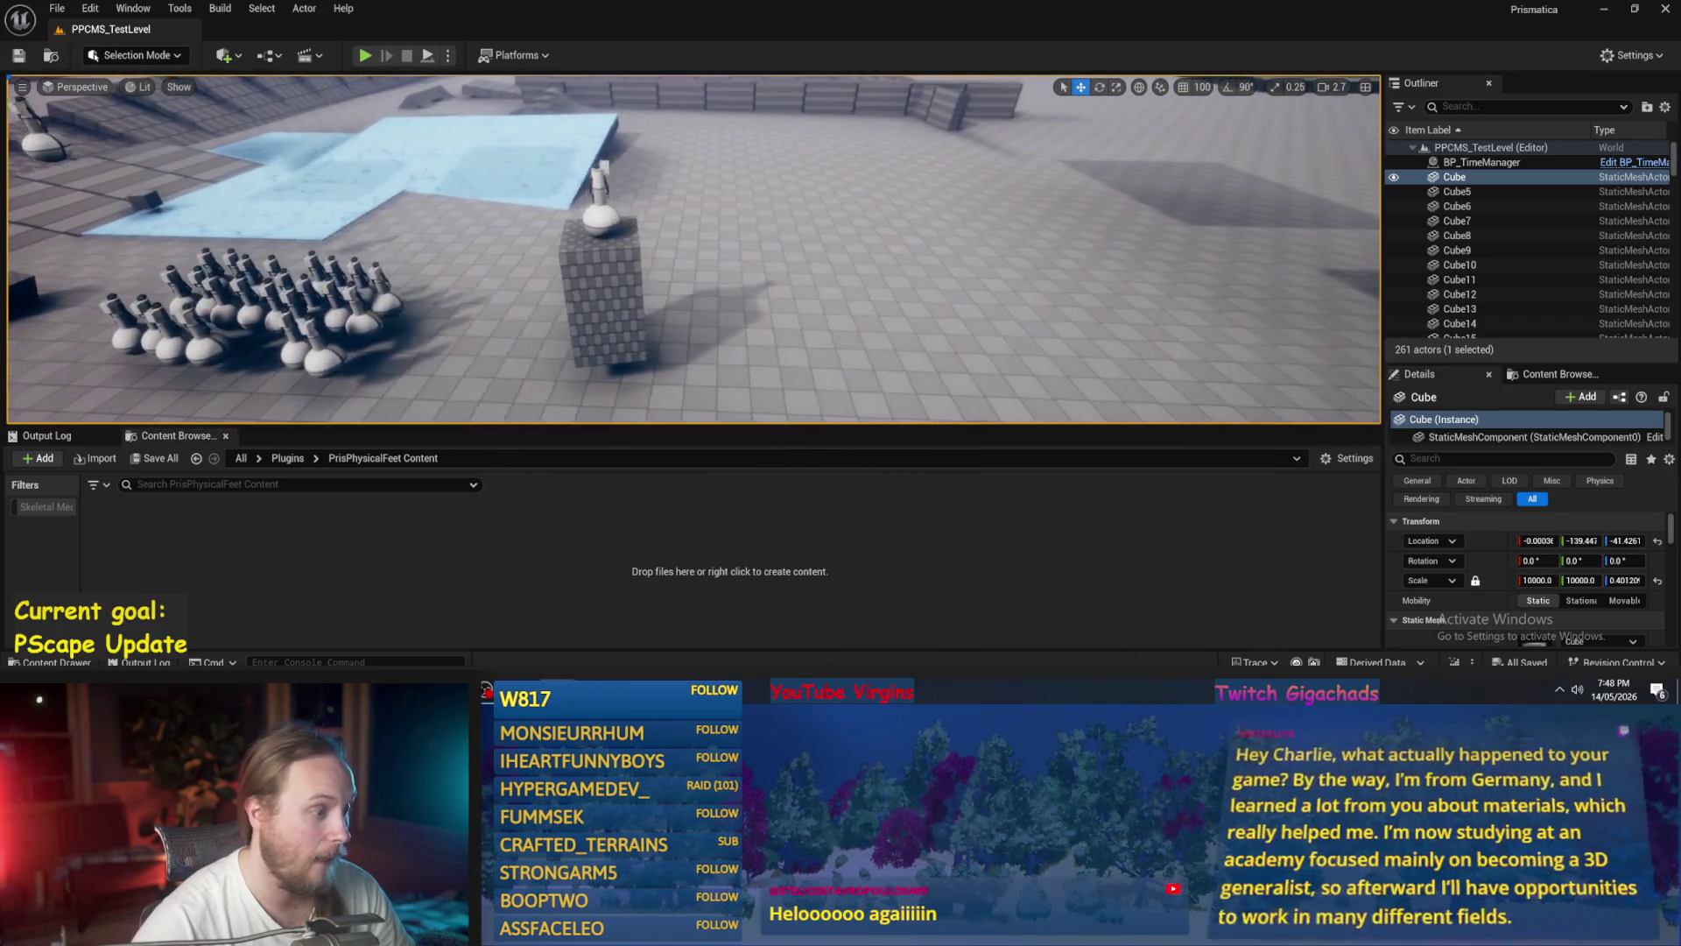
right_click(316, 539)
- Create a Level asset named PPFeet_TestLevel in the PrisPhysicalFeet Content folder
mouse_move(398, 335)
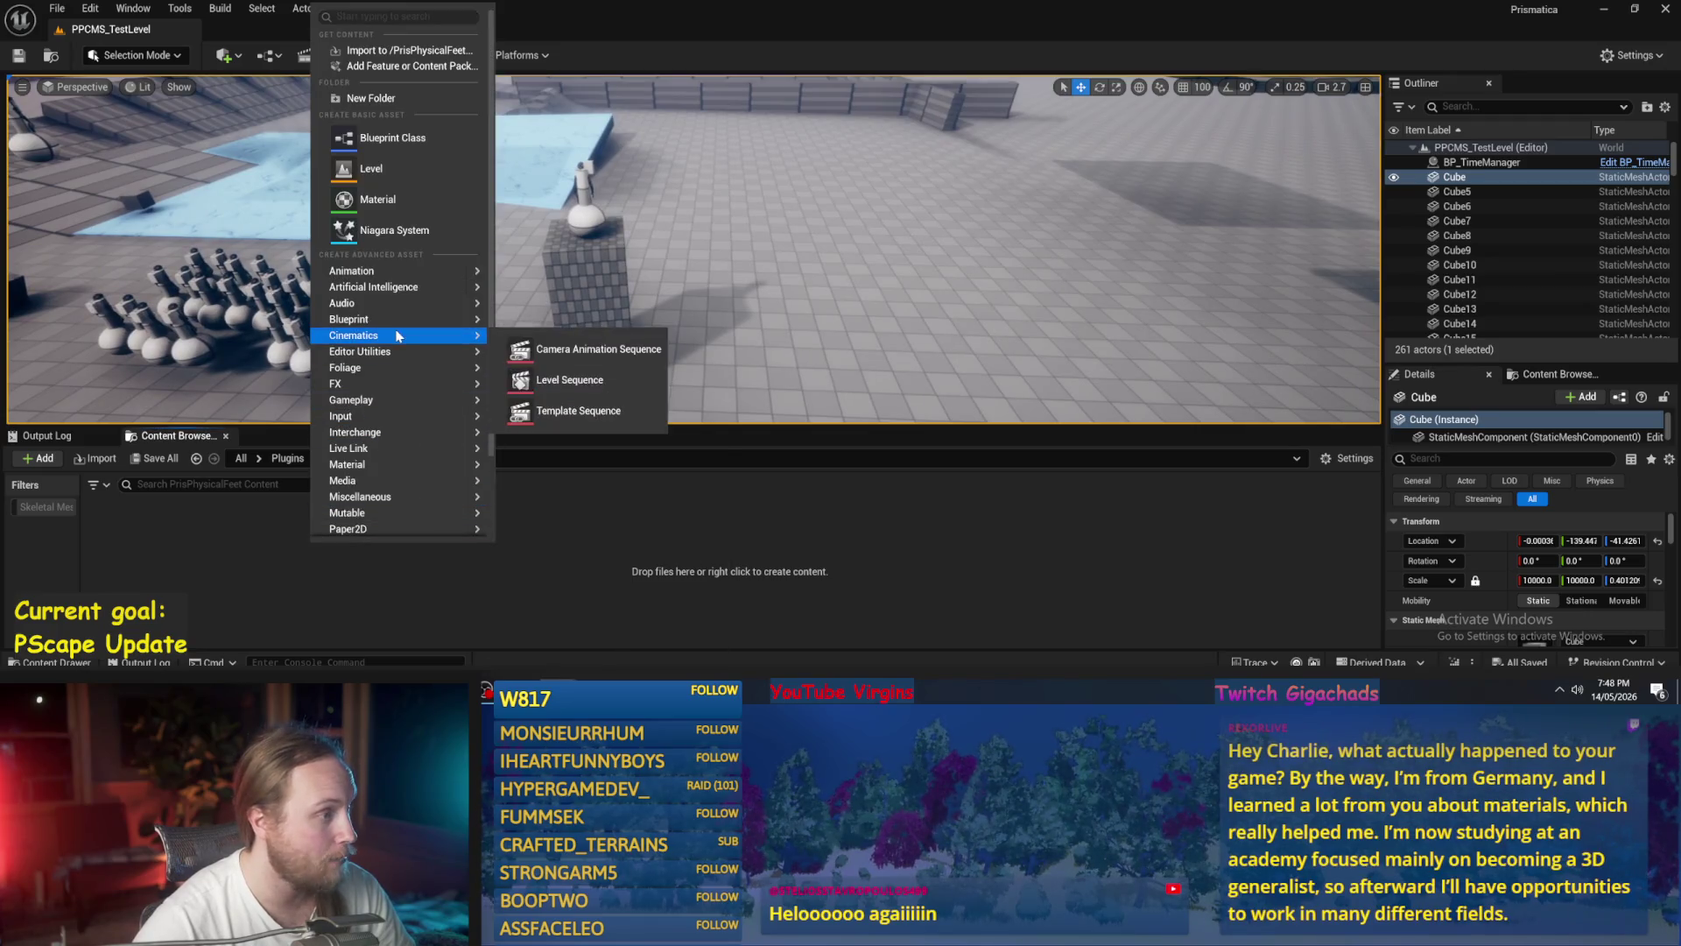
click(398, 169)
text(PPFeet_)
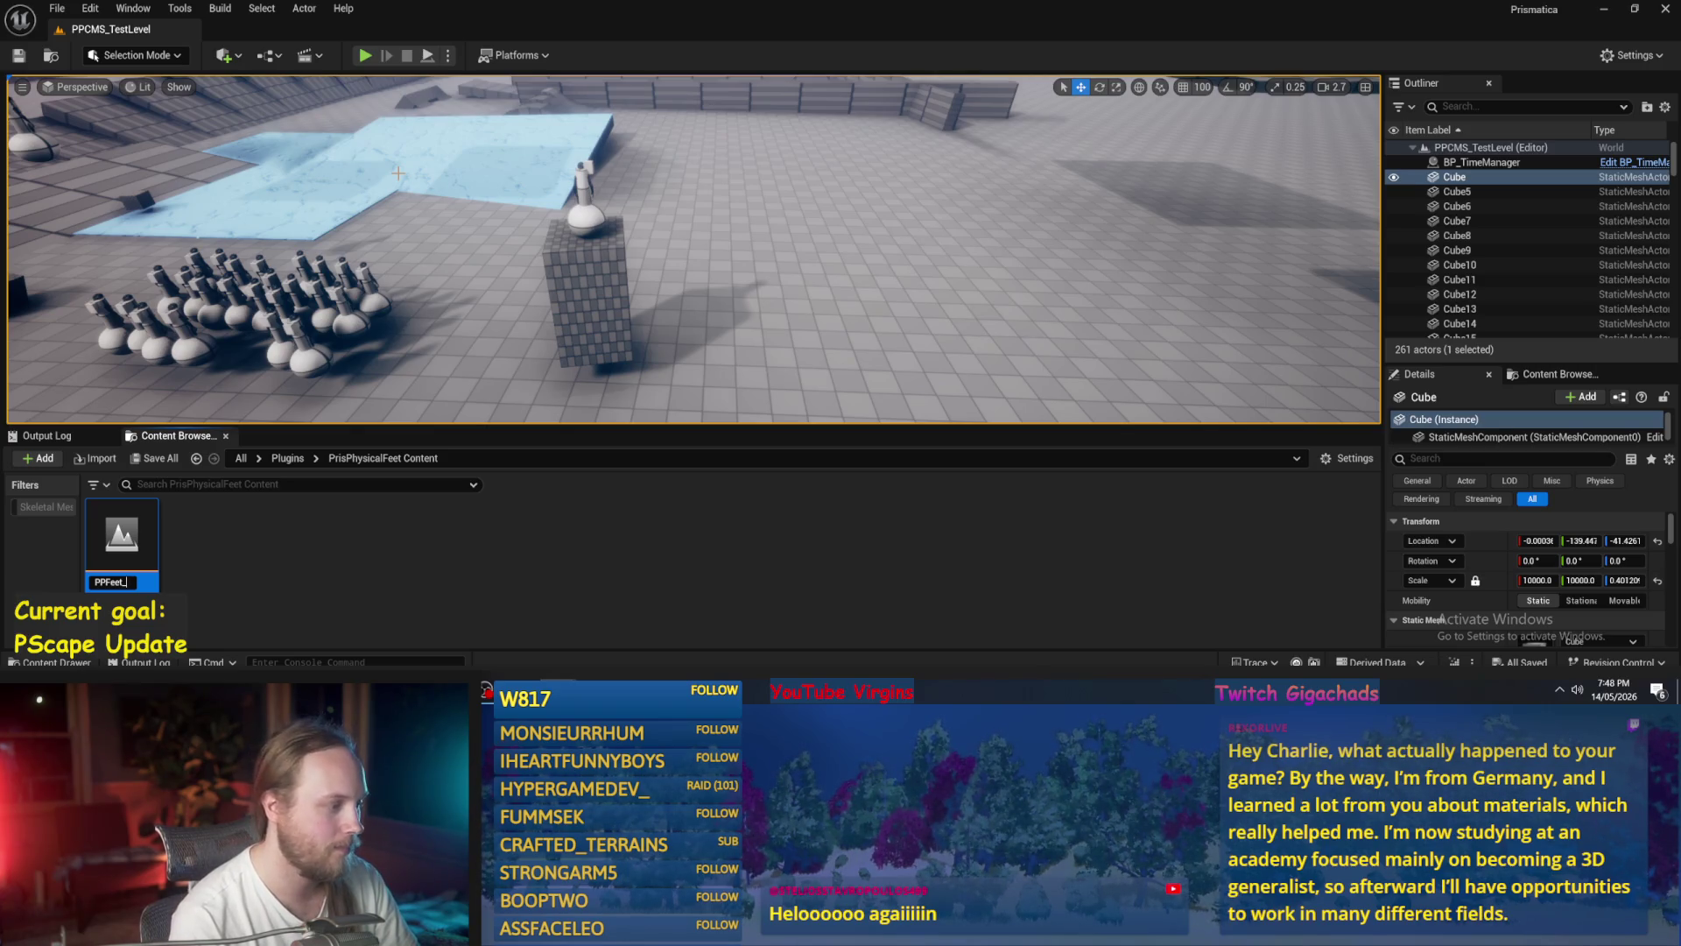
text(LE)
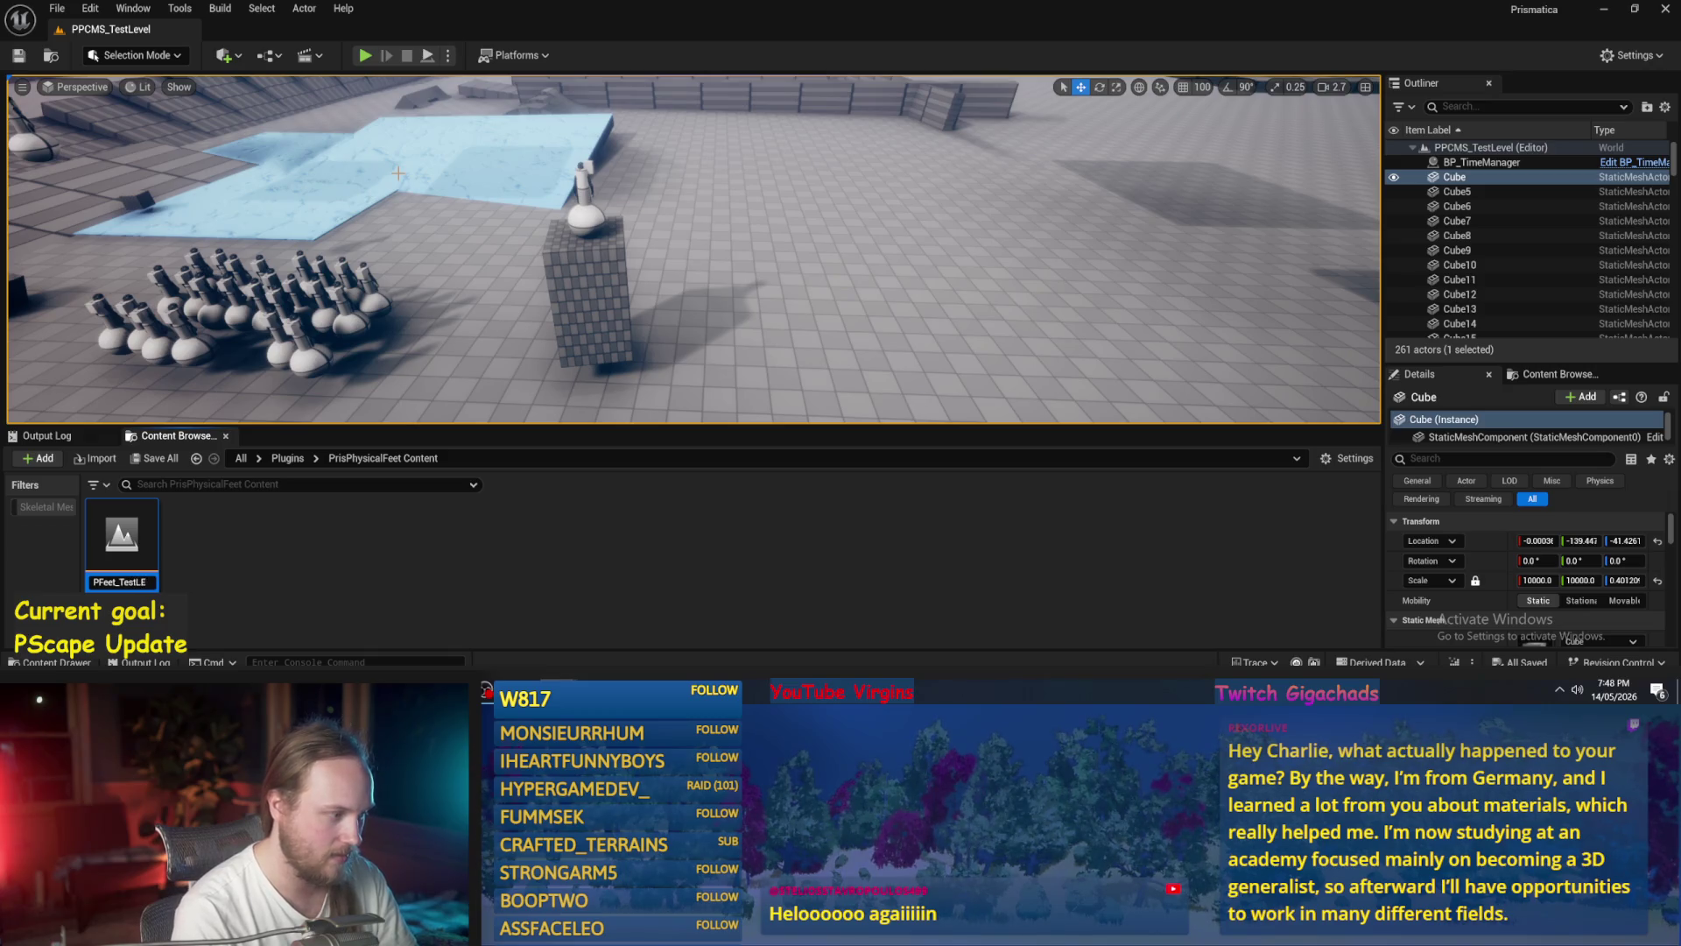
text(el)
key(Return)
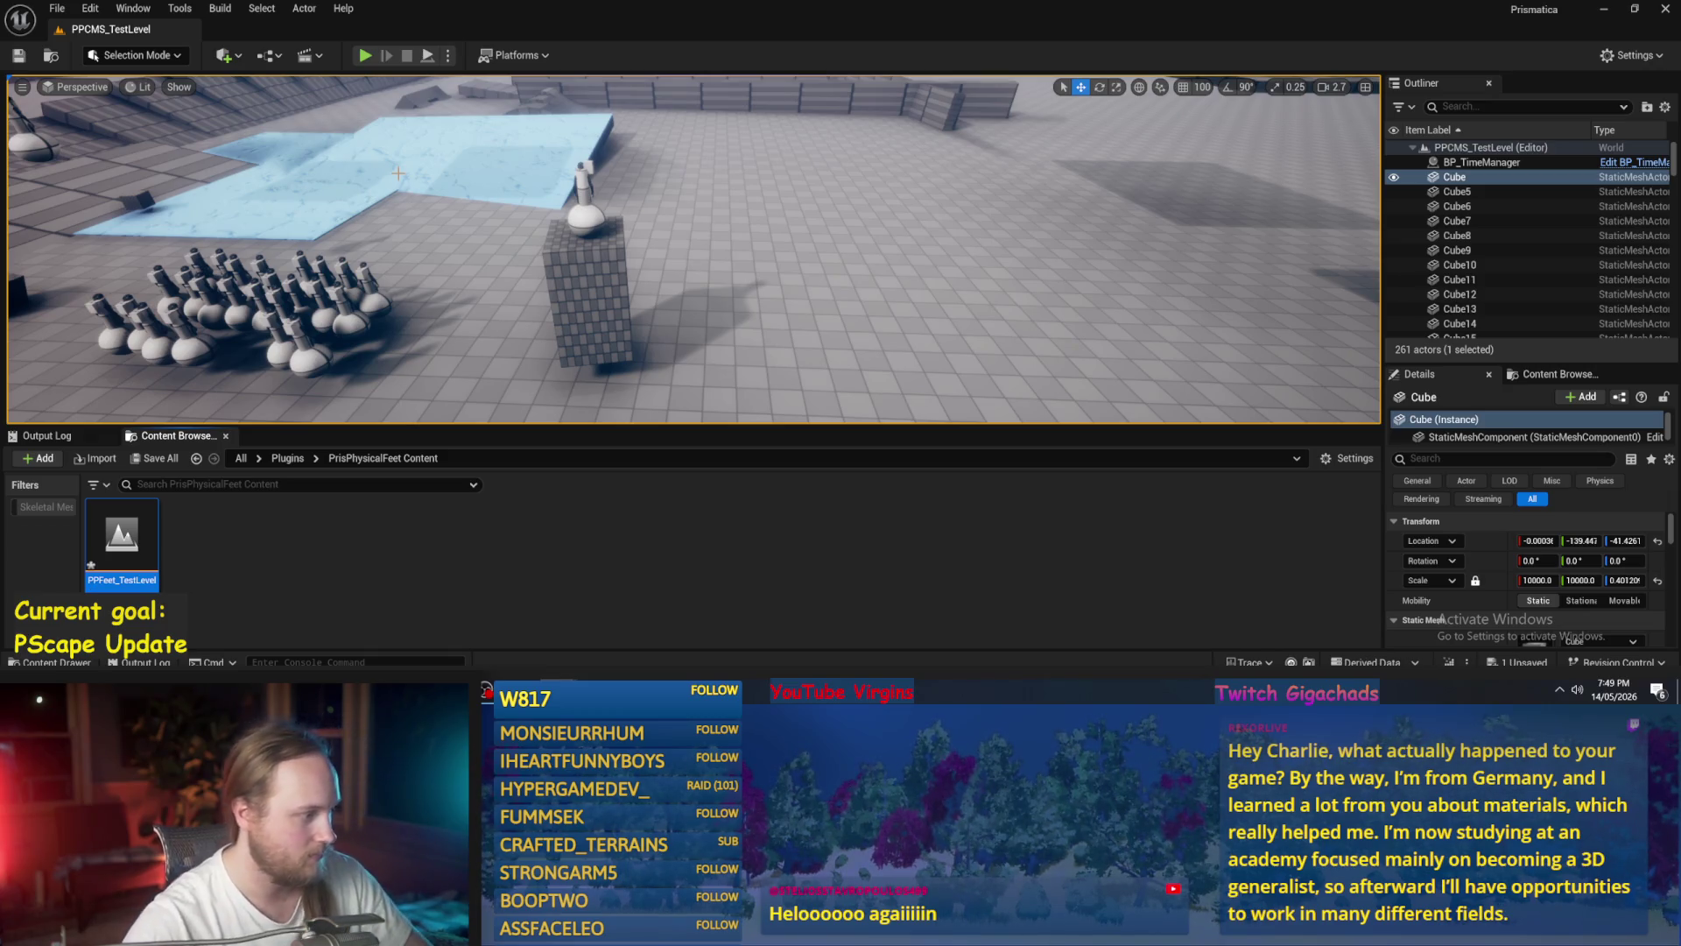
- Save and load PPFeet_TestLevel, then drop a Cube from the Shapes category into it
key(ctrl+shift+s)
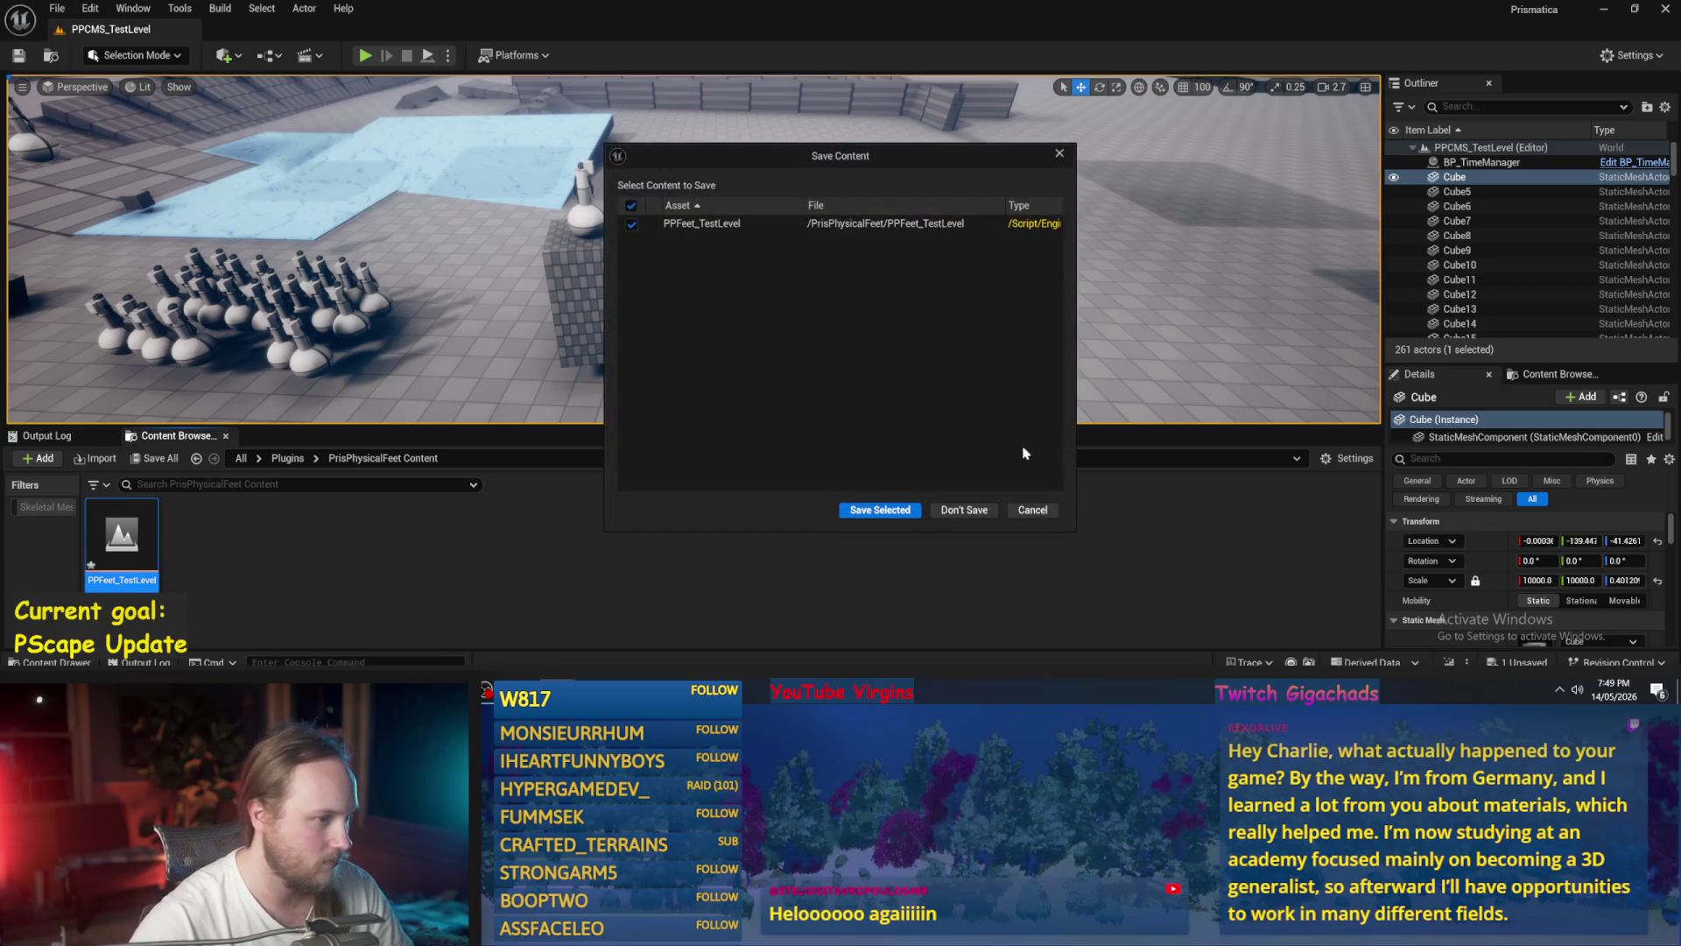
click(890, 512)
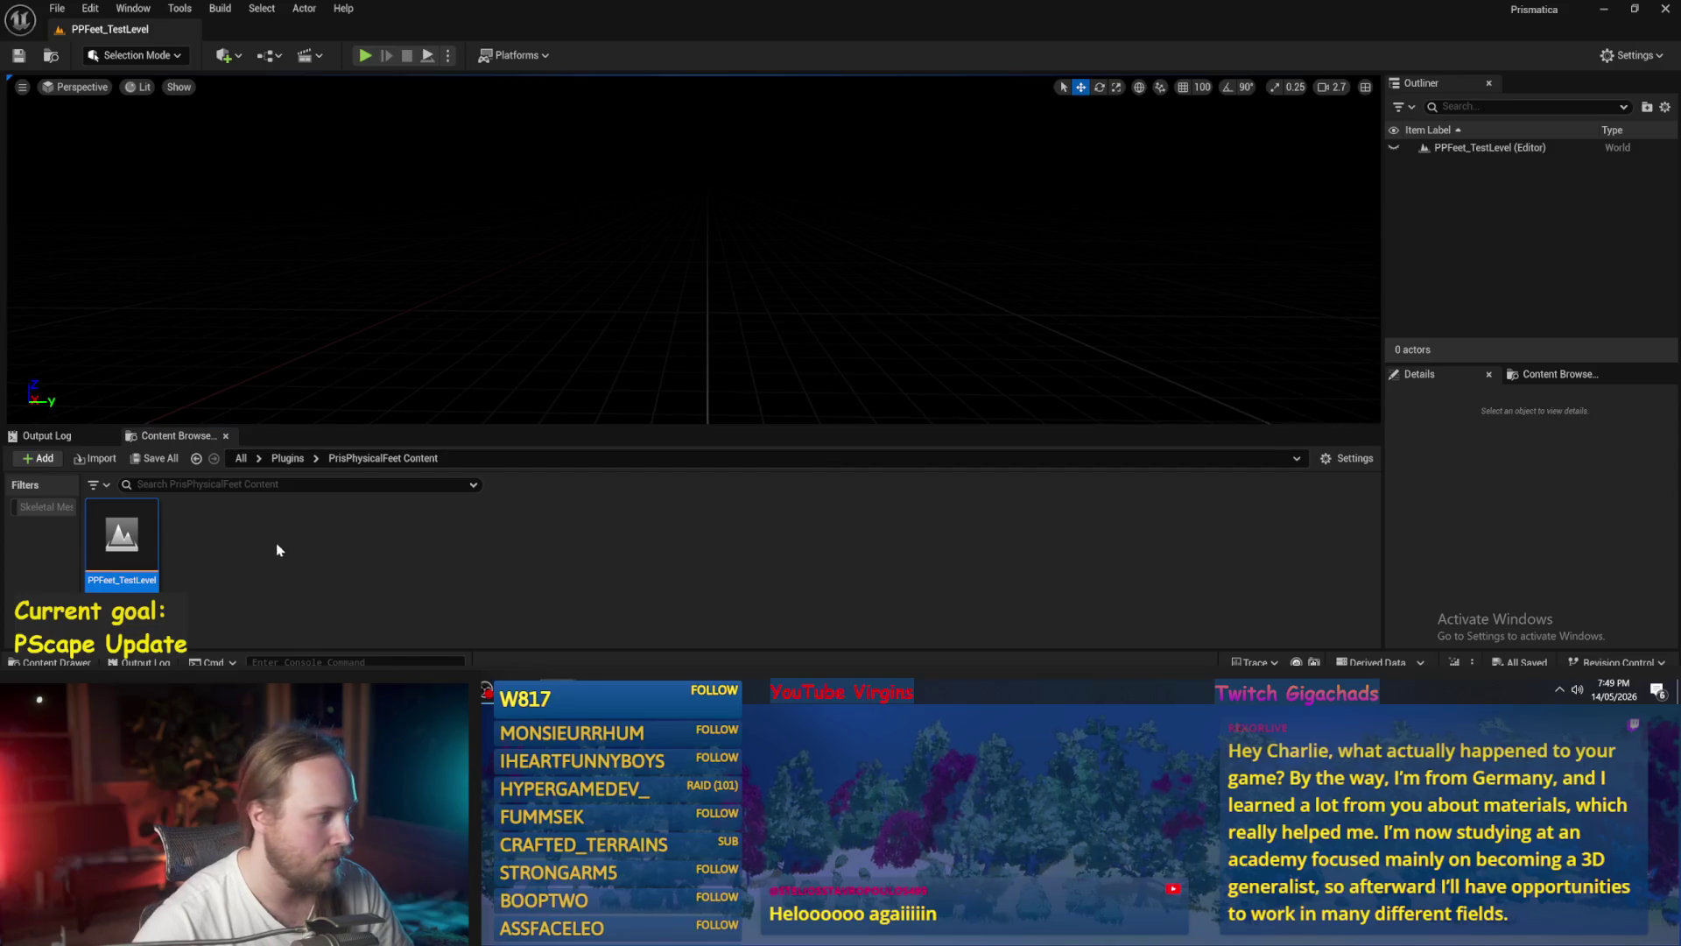
click(1445, 106)
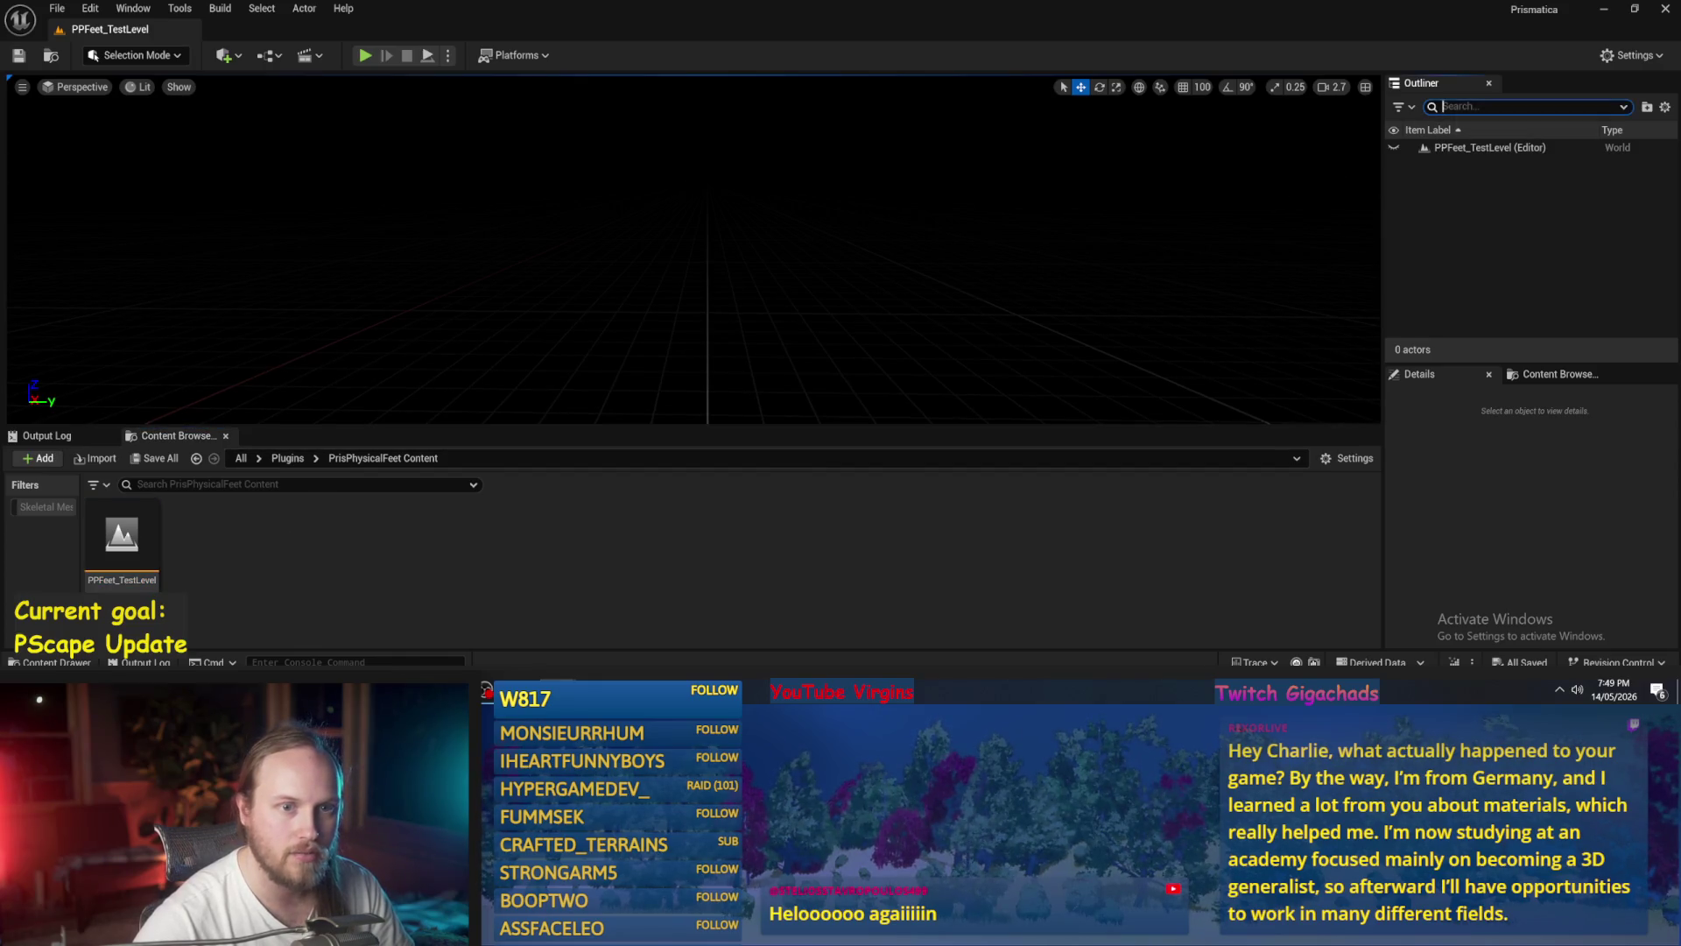
click(7, 114)
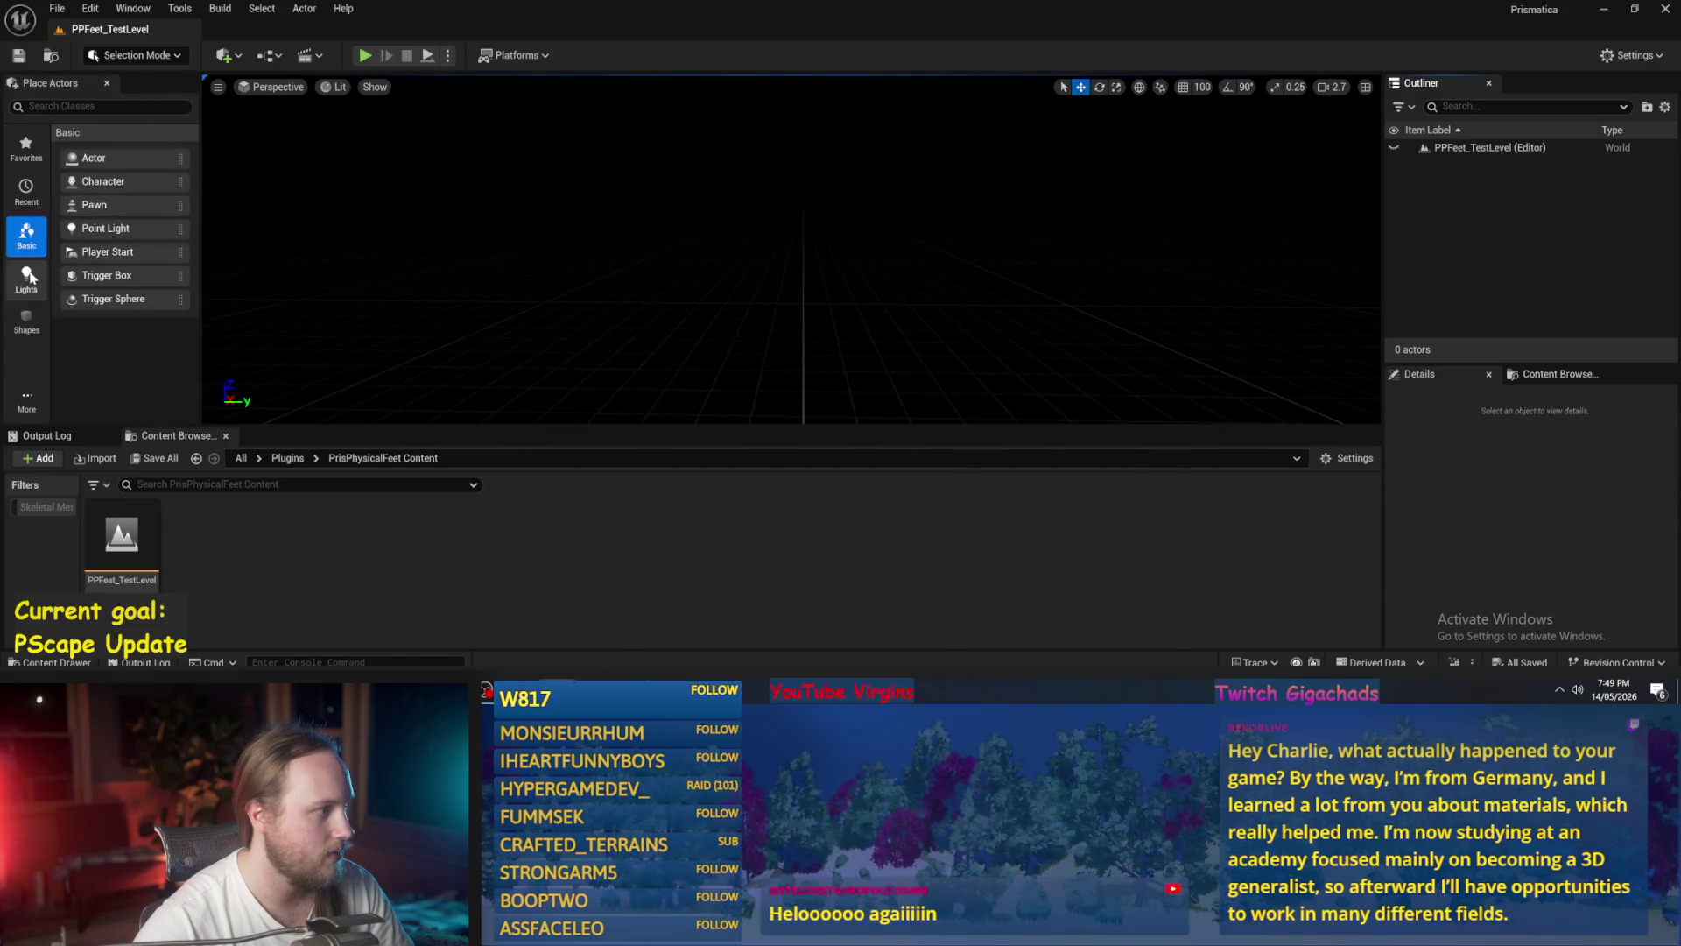
click(26, 320)
drag(796, 306, 802, 308)
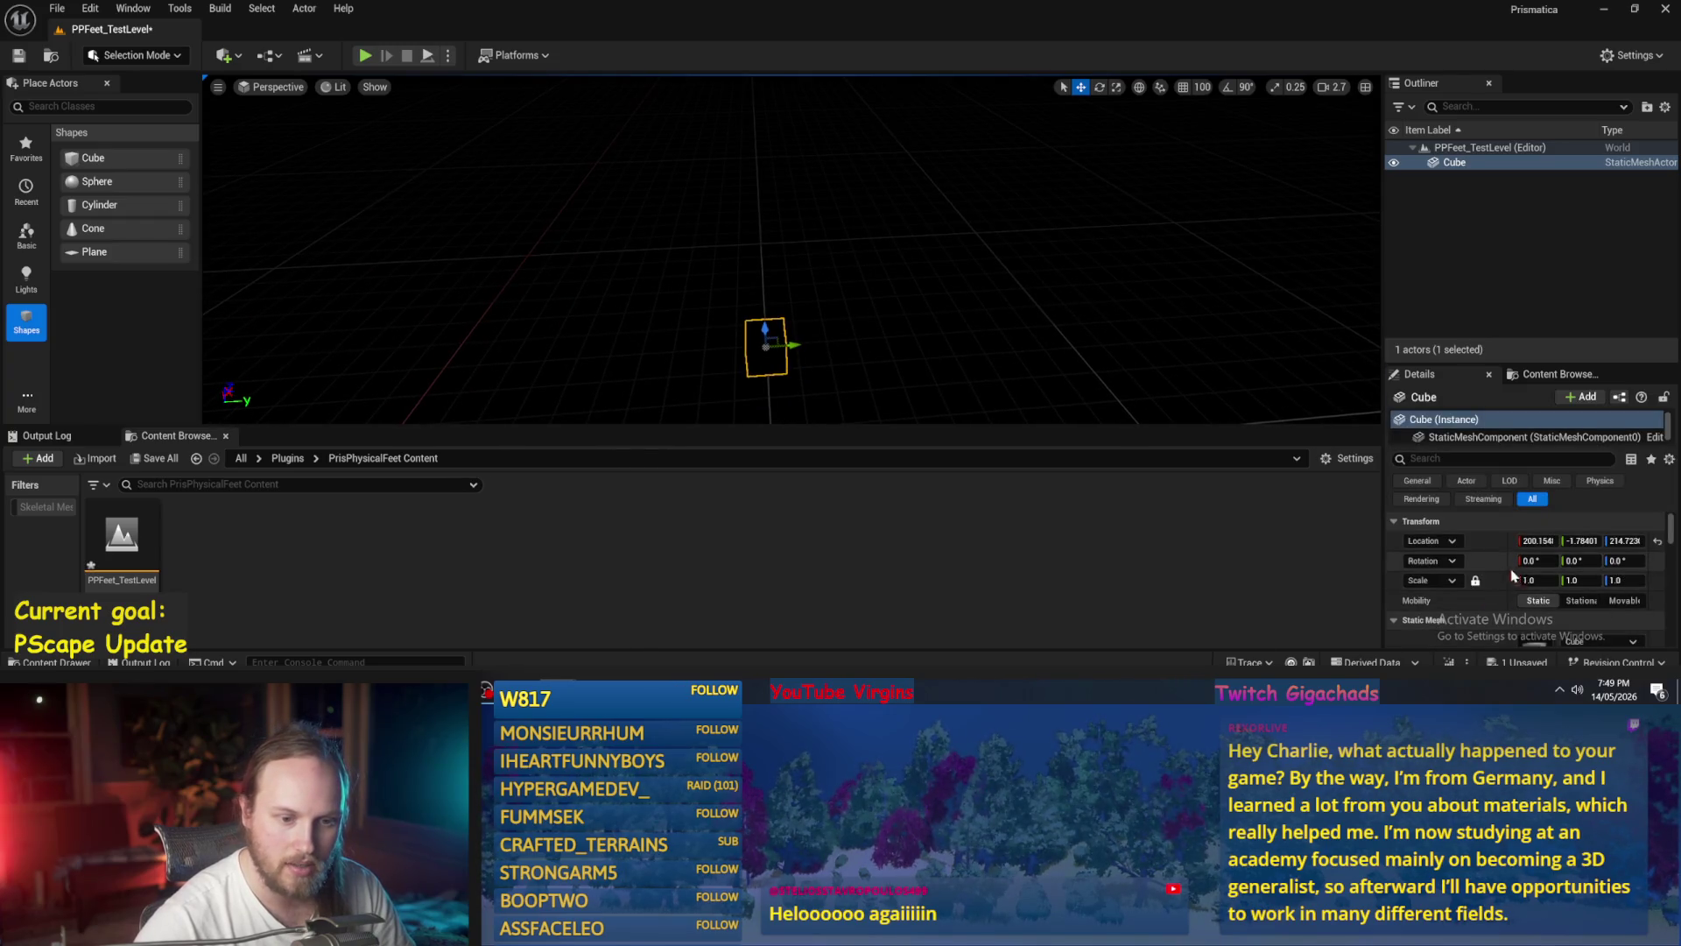
- Unlock the Cube's scale and set it to 1000 × 1000 × 1 as a floor slab
click(1475, 581)
click(1550, 582)
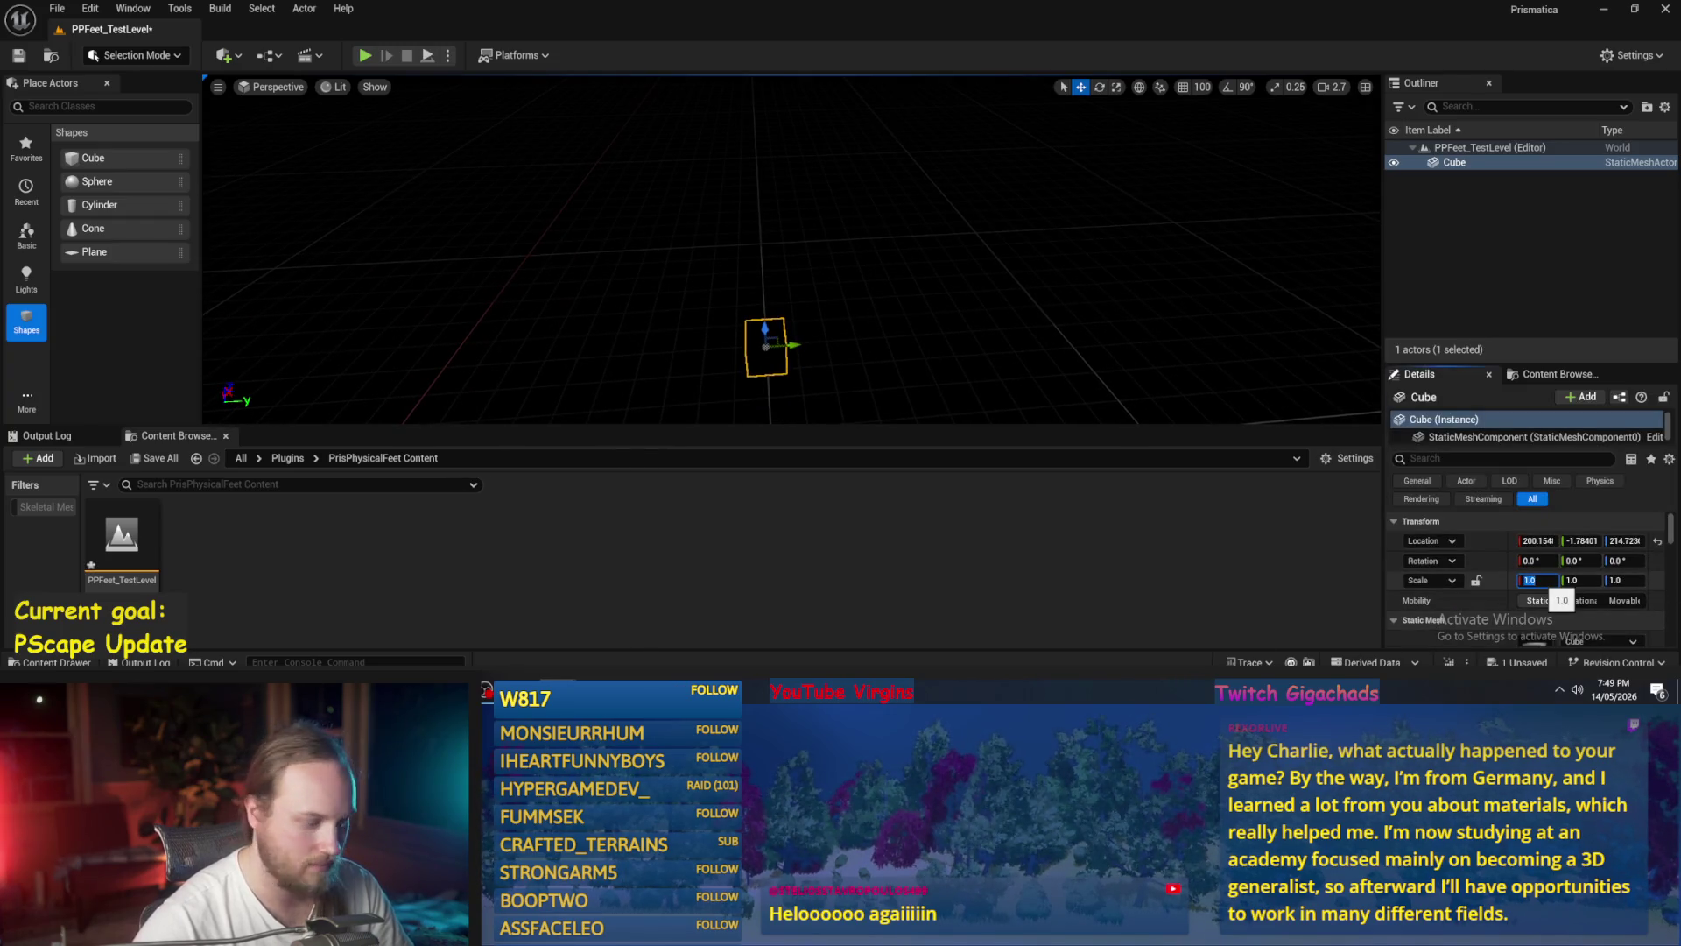
text(1-)
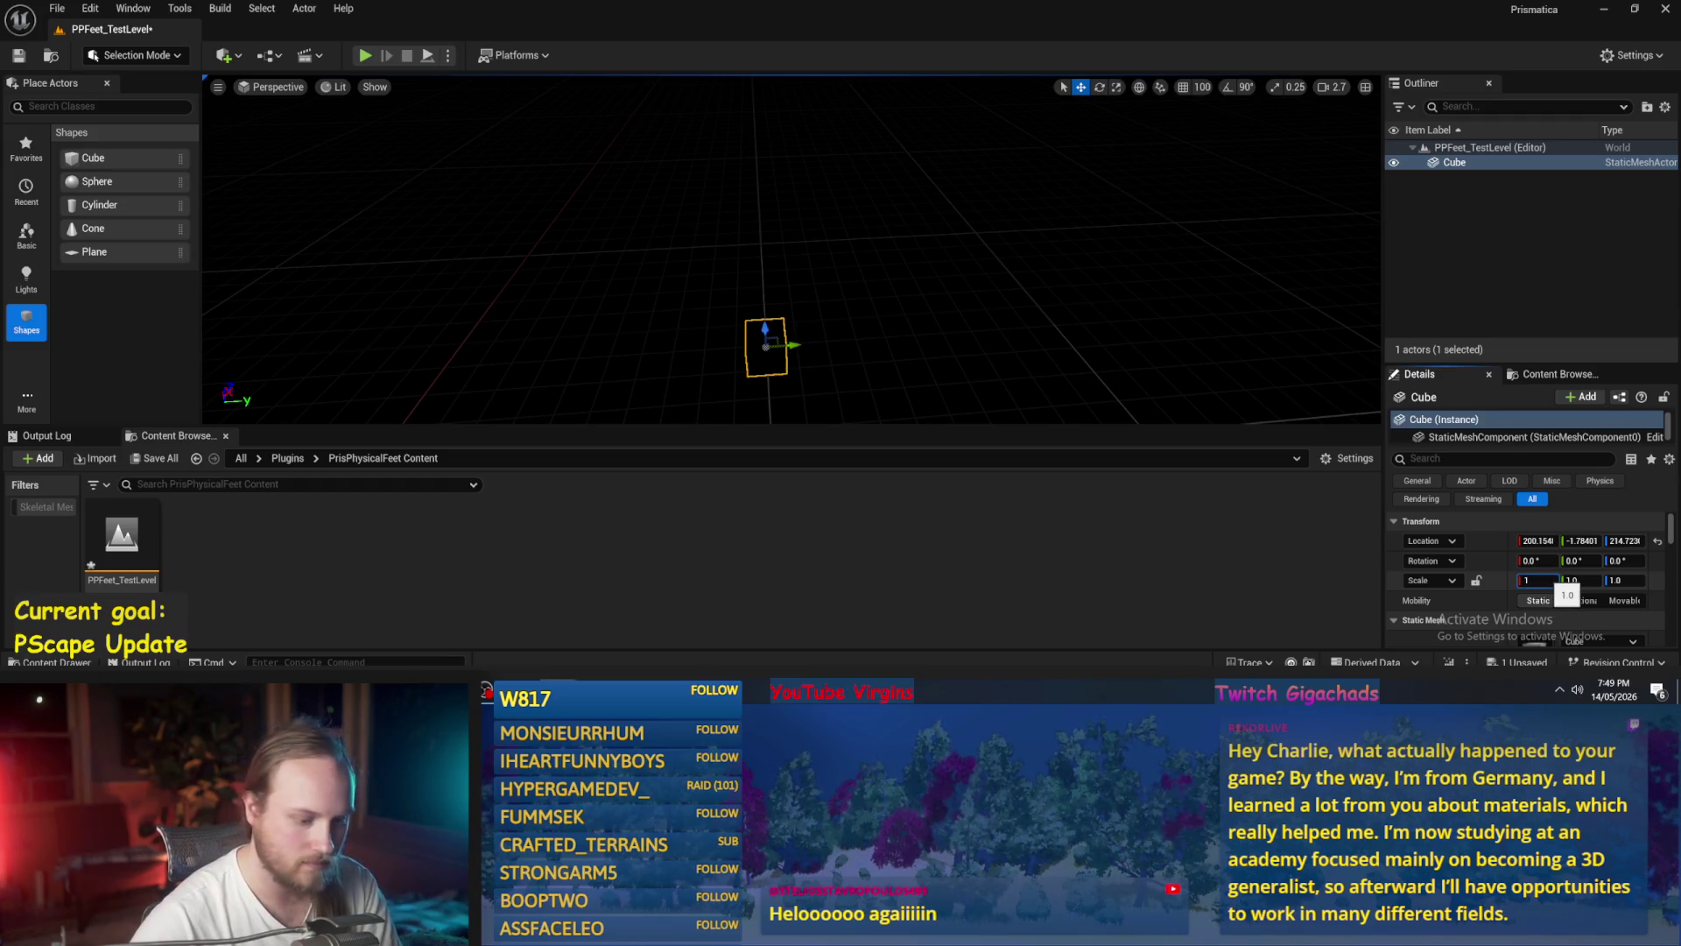
text(00)
key(Tab)
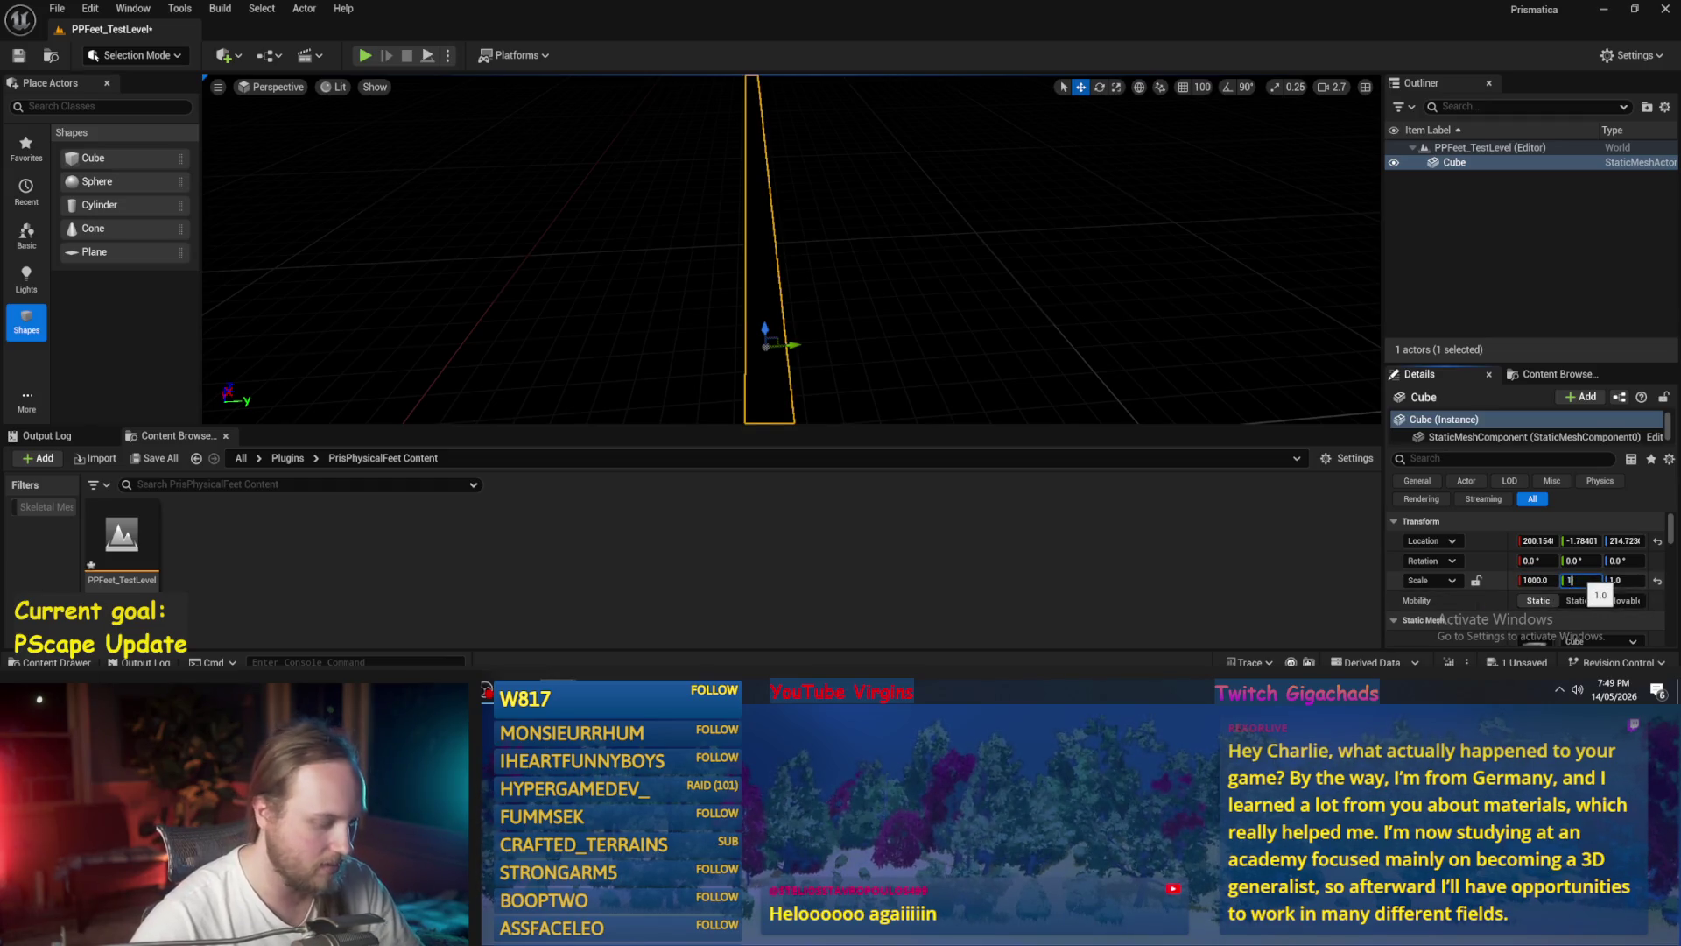
text(000)
key(Return)
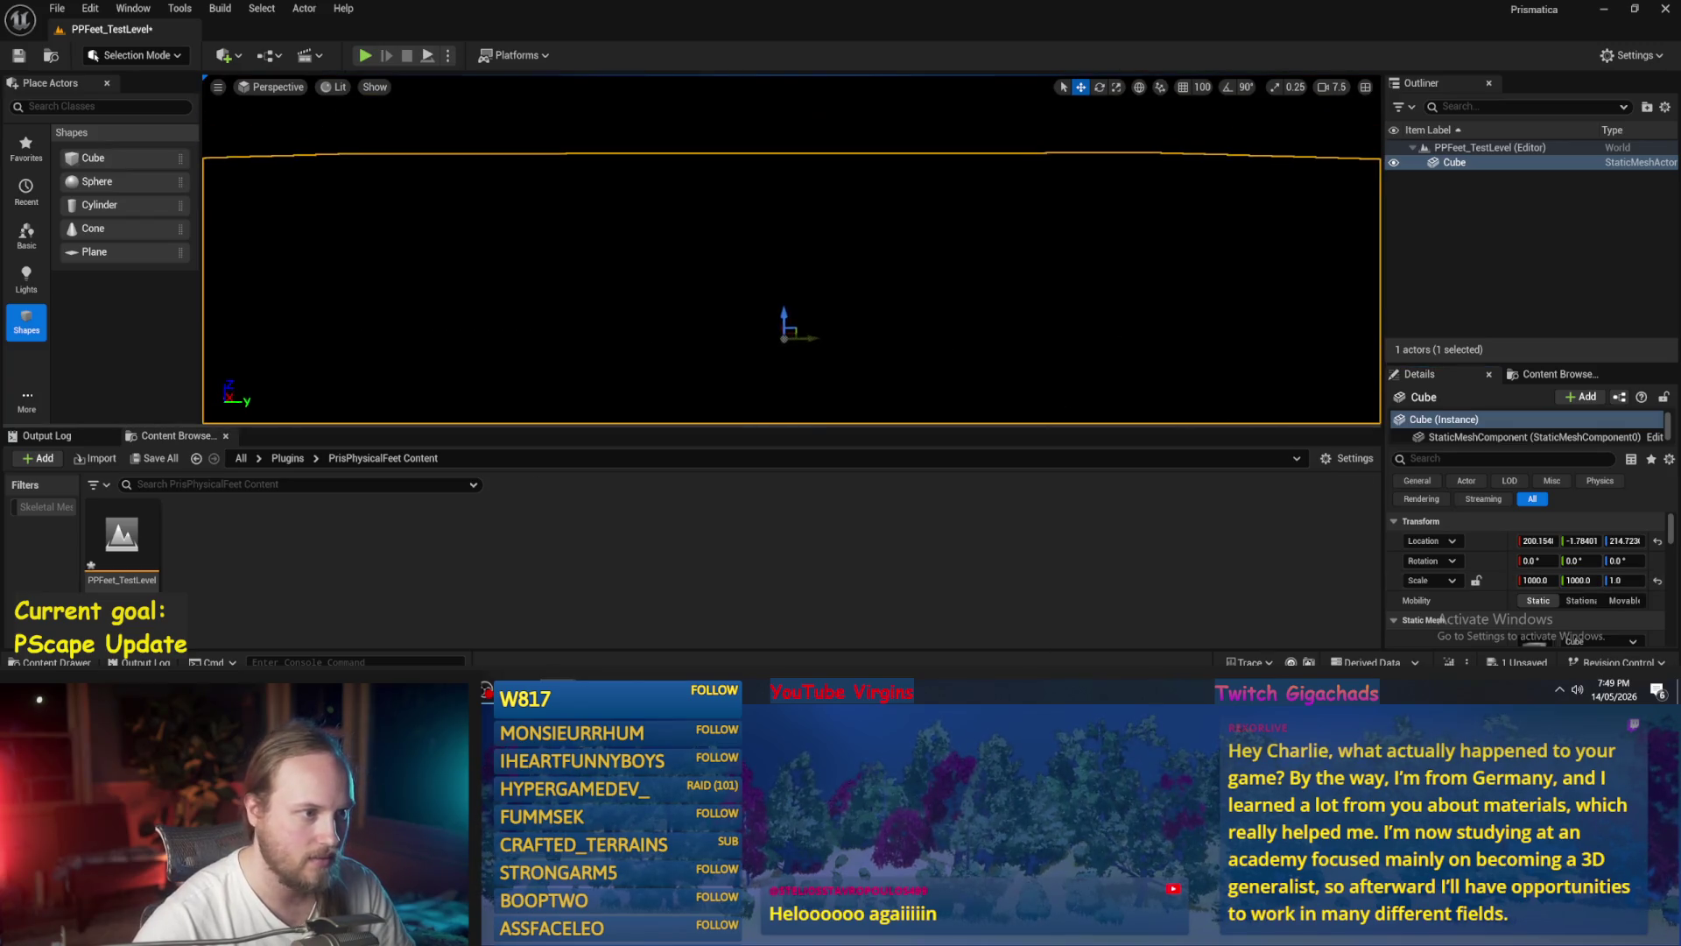
click(103, 106)
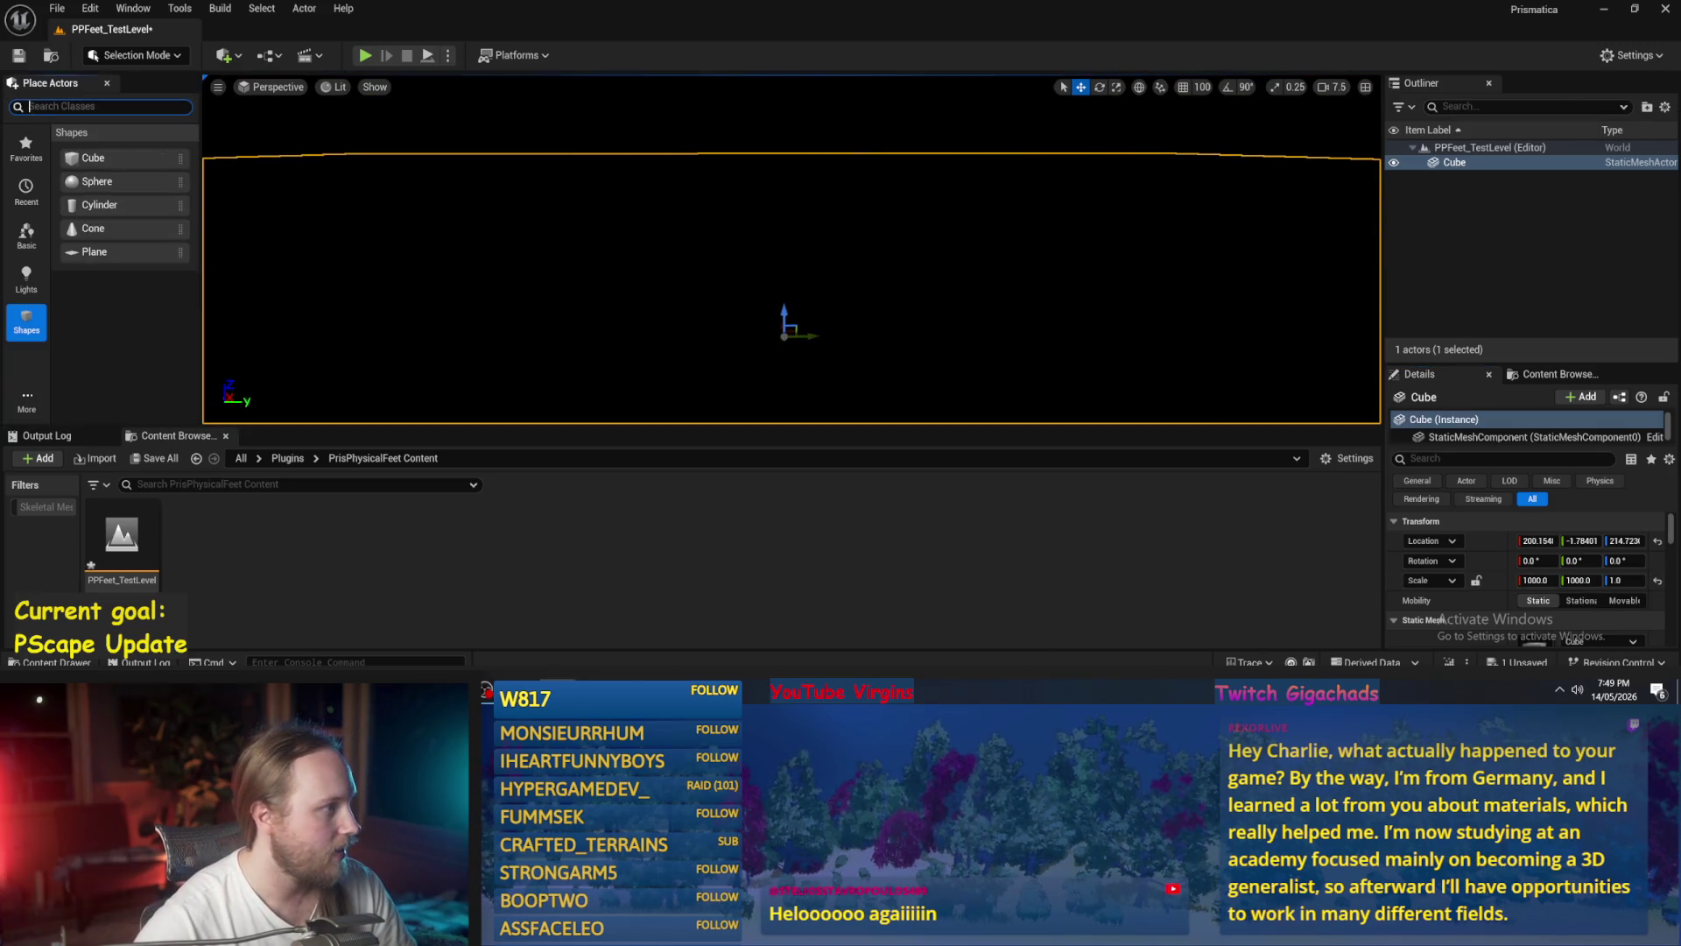
- Add a Directional Light and a Sky Light to the test level
text(direct)
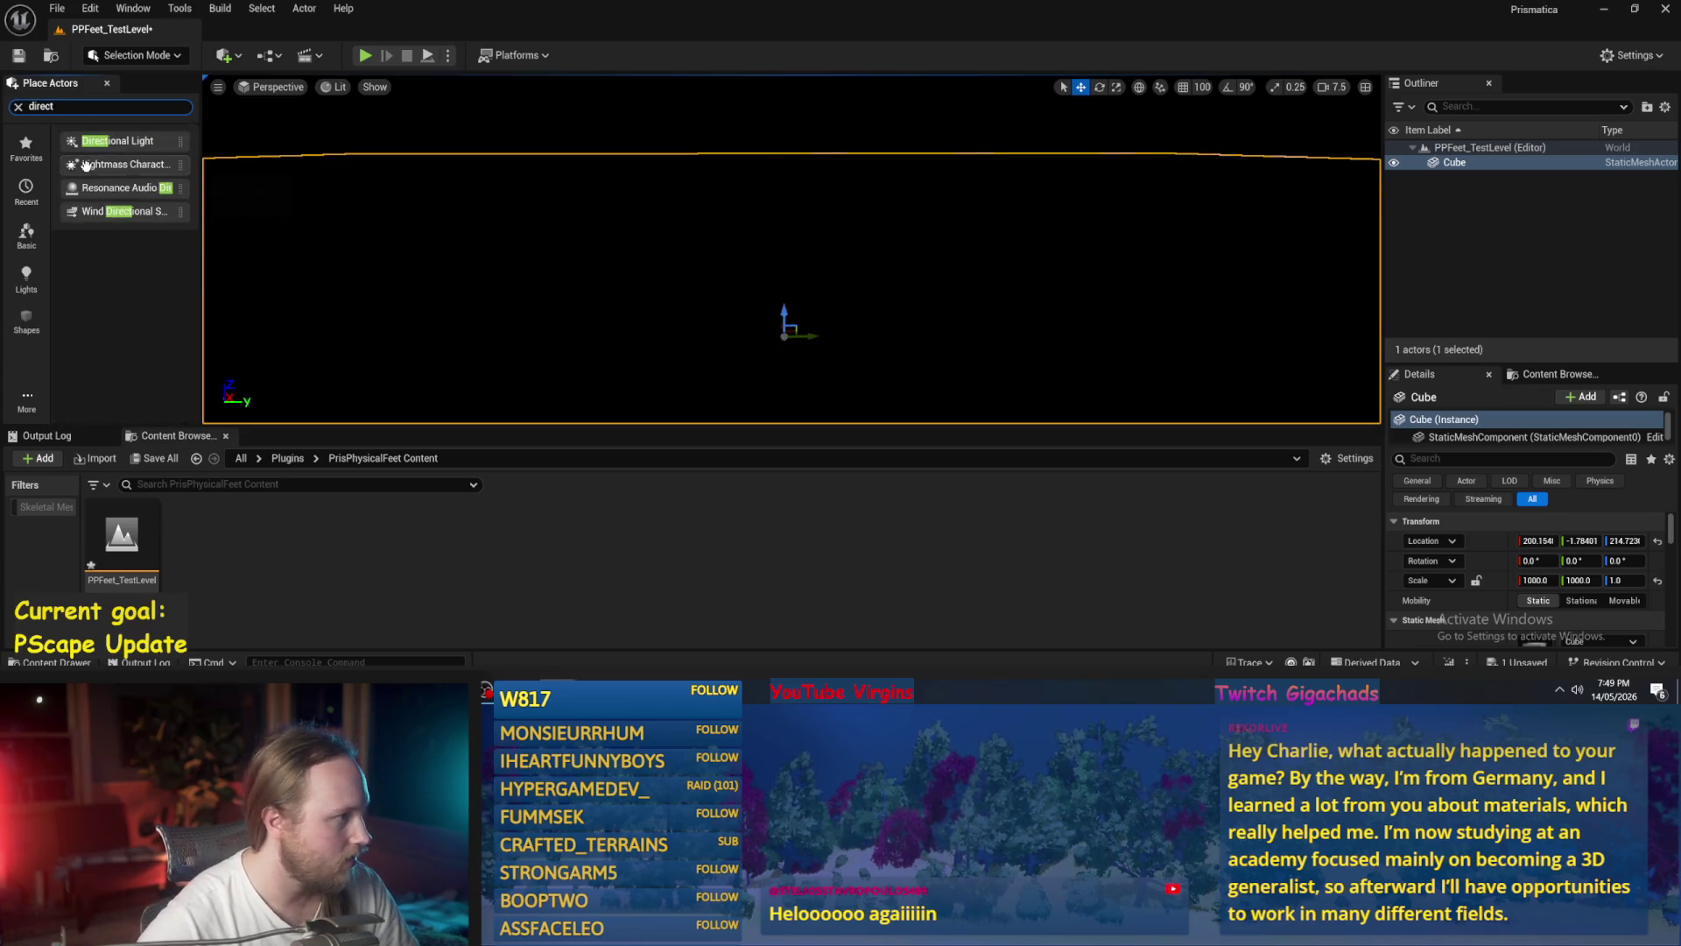
double_click(103, 142)
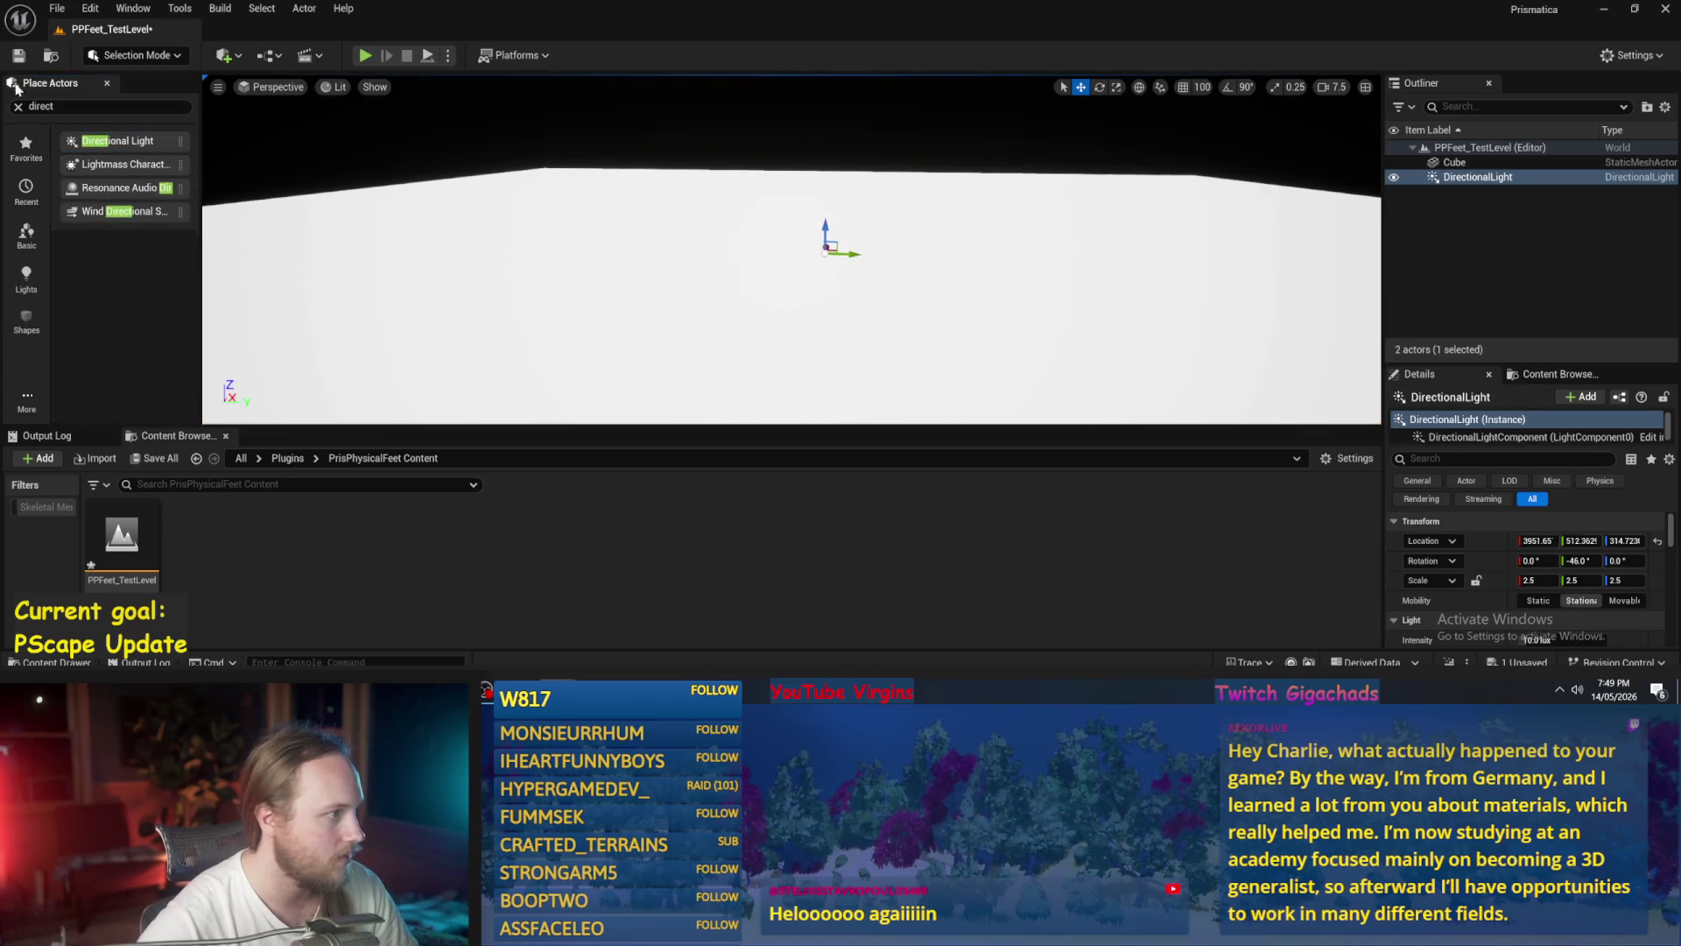
text(sky)
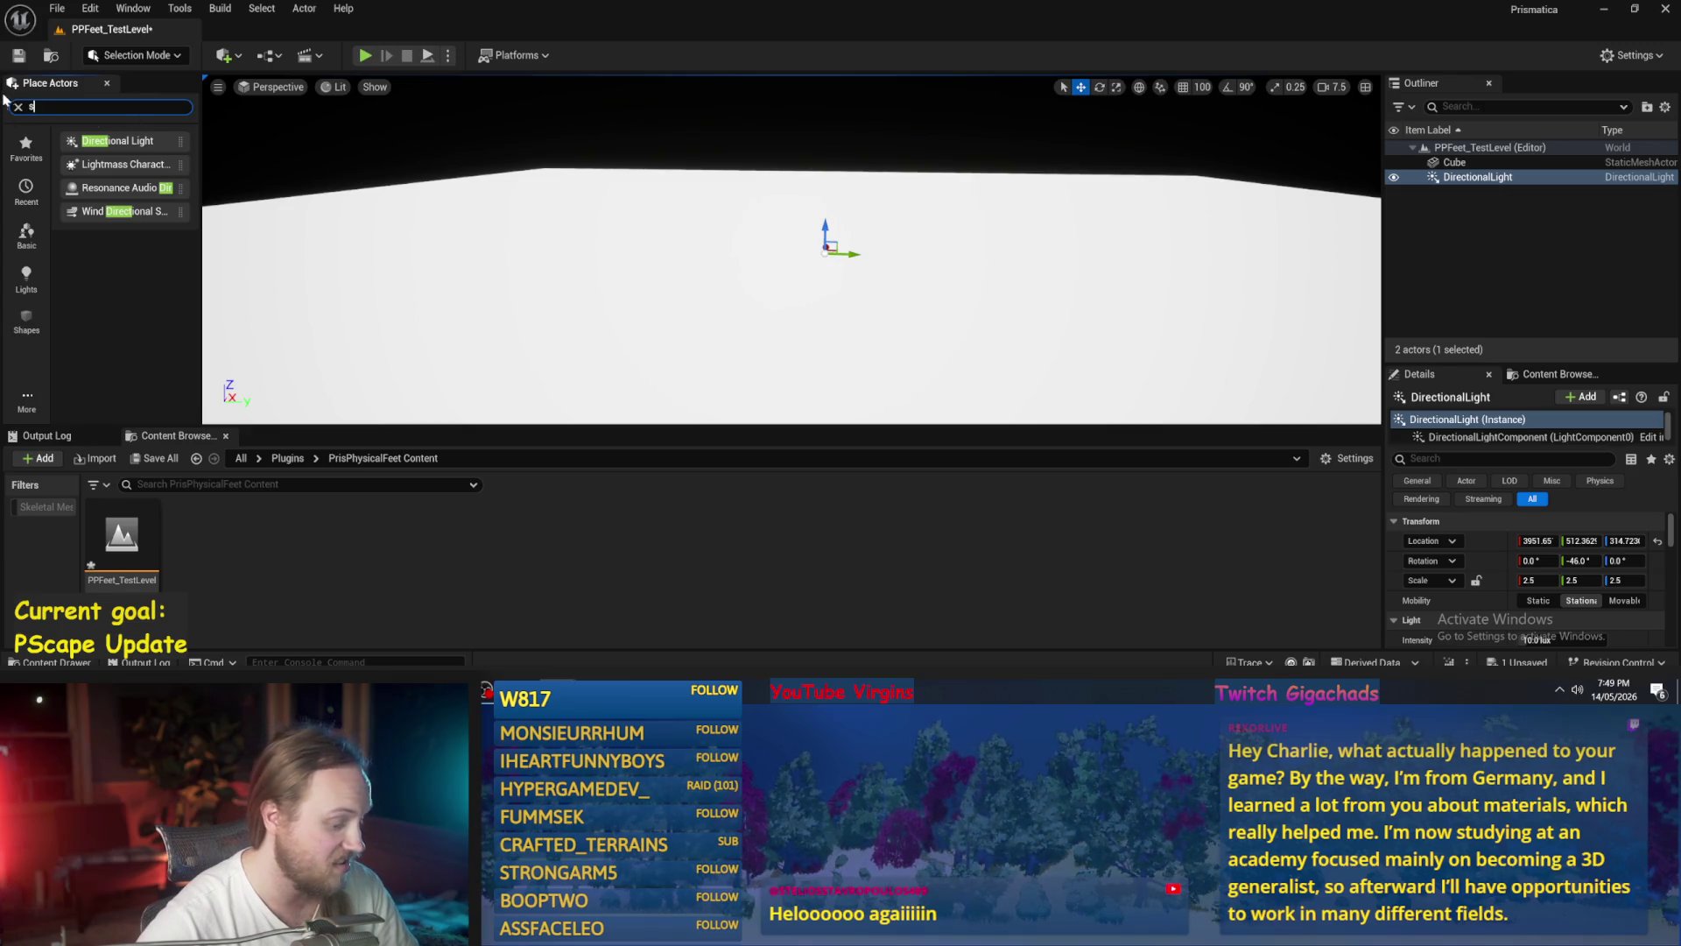
drag(103, 164, 767, 280)
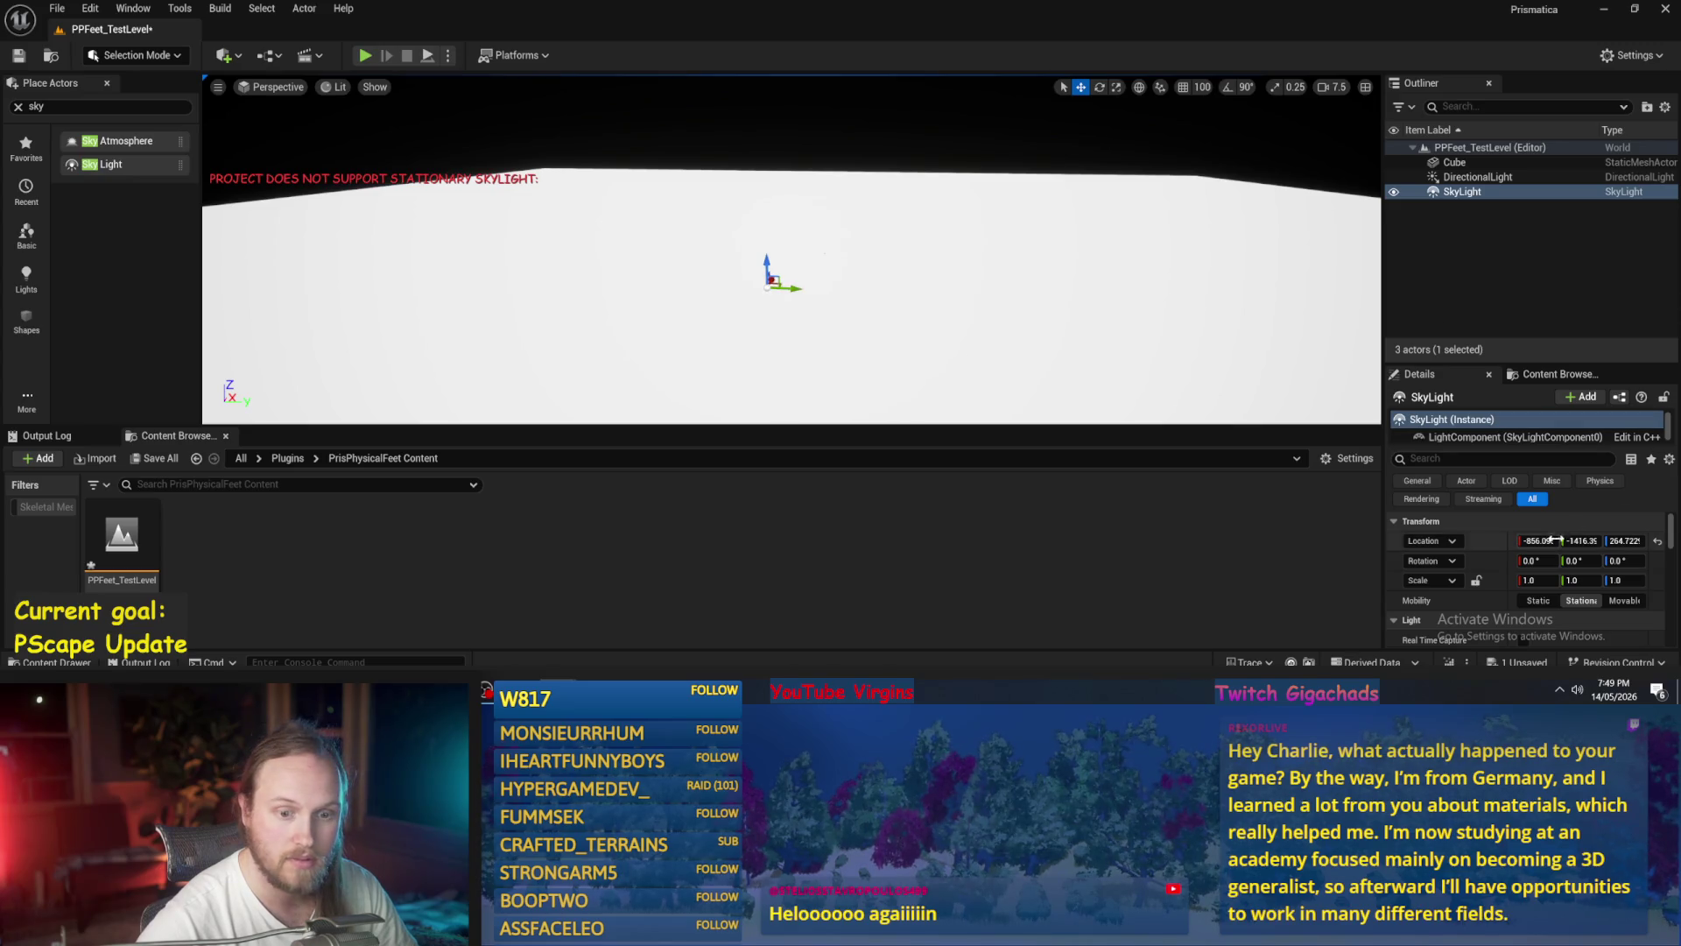
- Set the Mobility of both the Sky Light and the Directional Light to Movable
click(1625, 601)
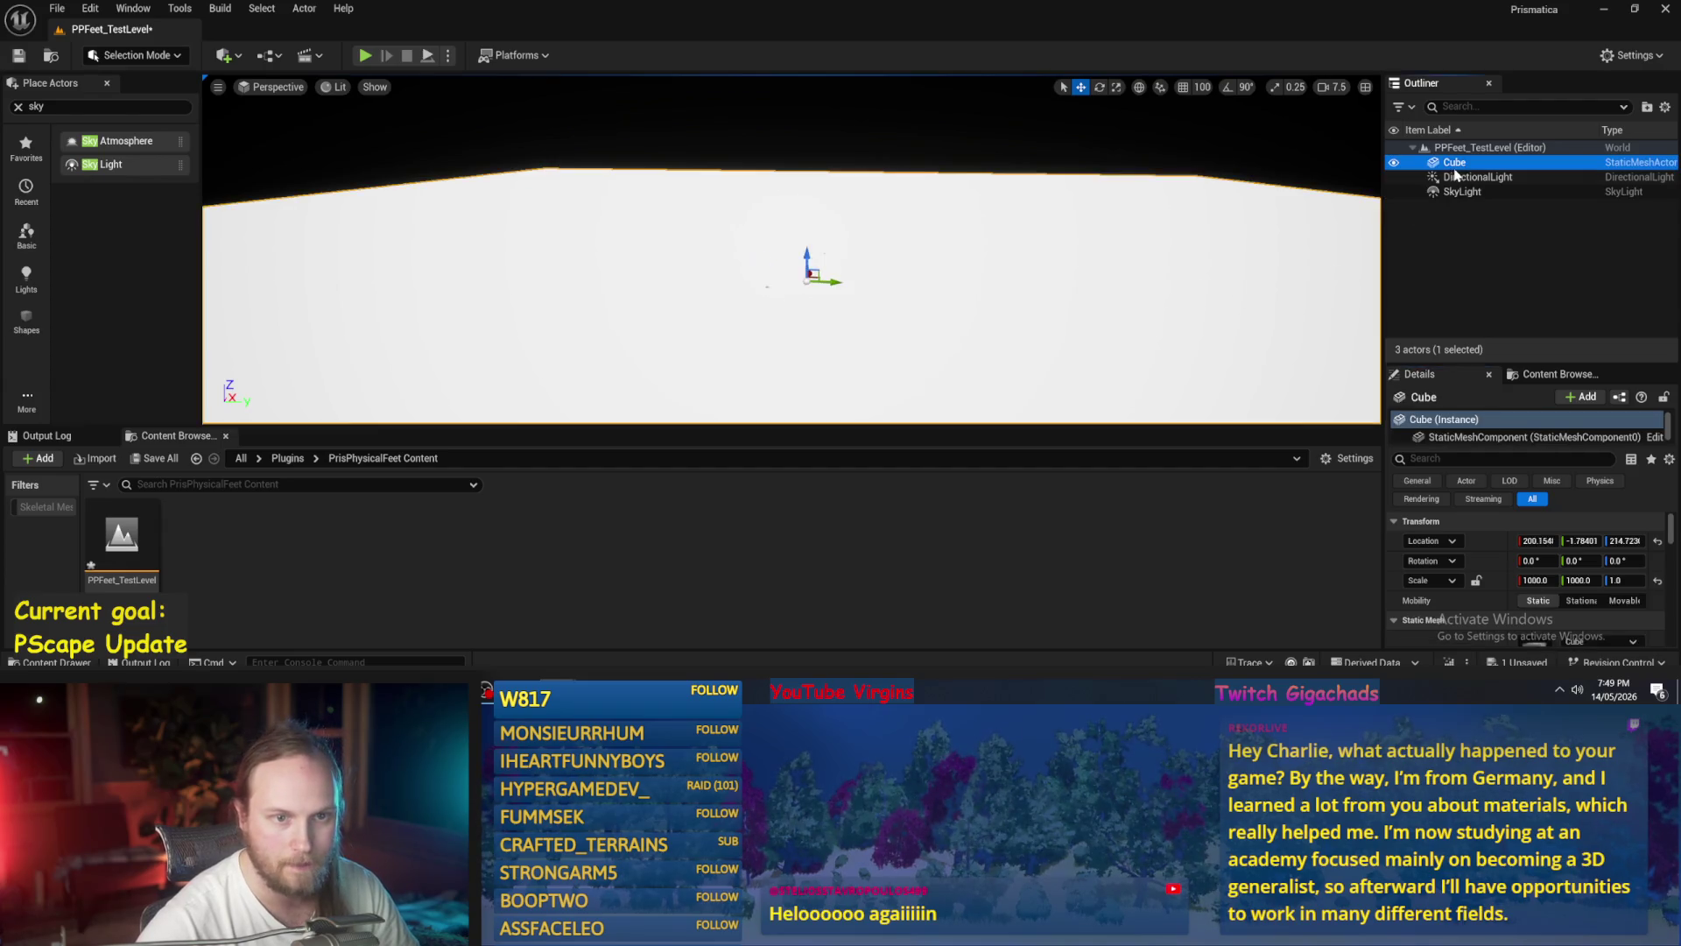
click(1478, 177)
click(1641, 600)
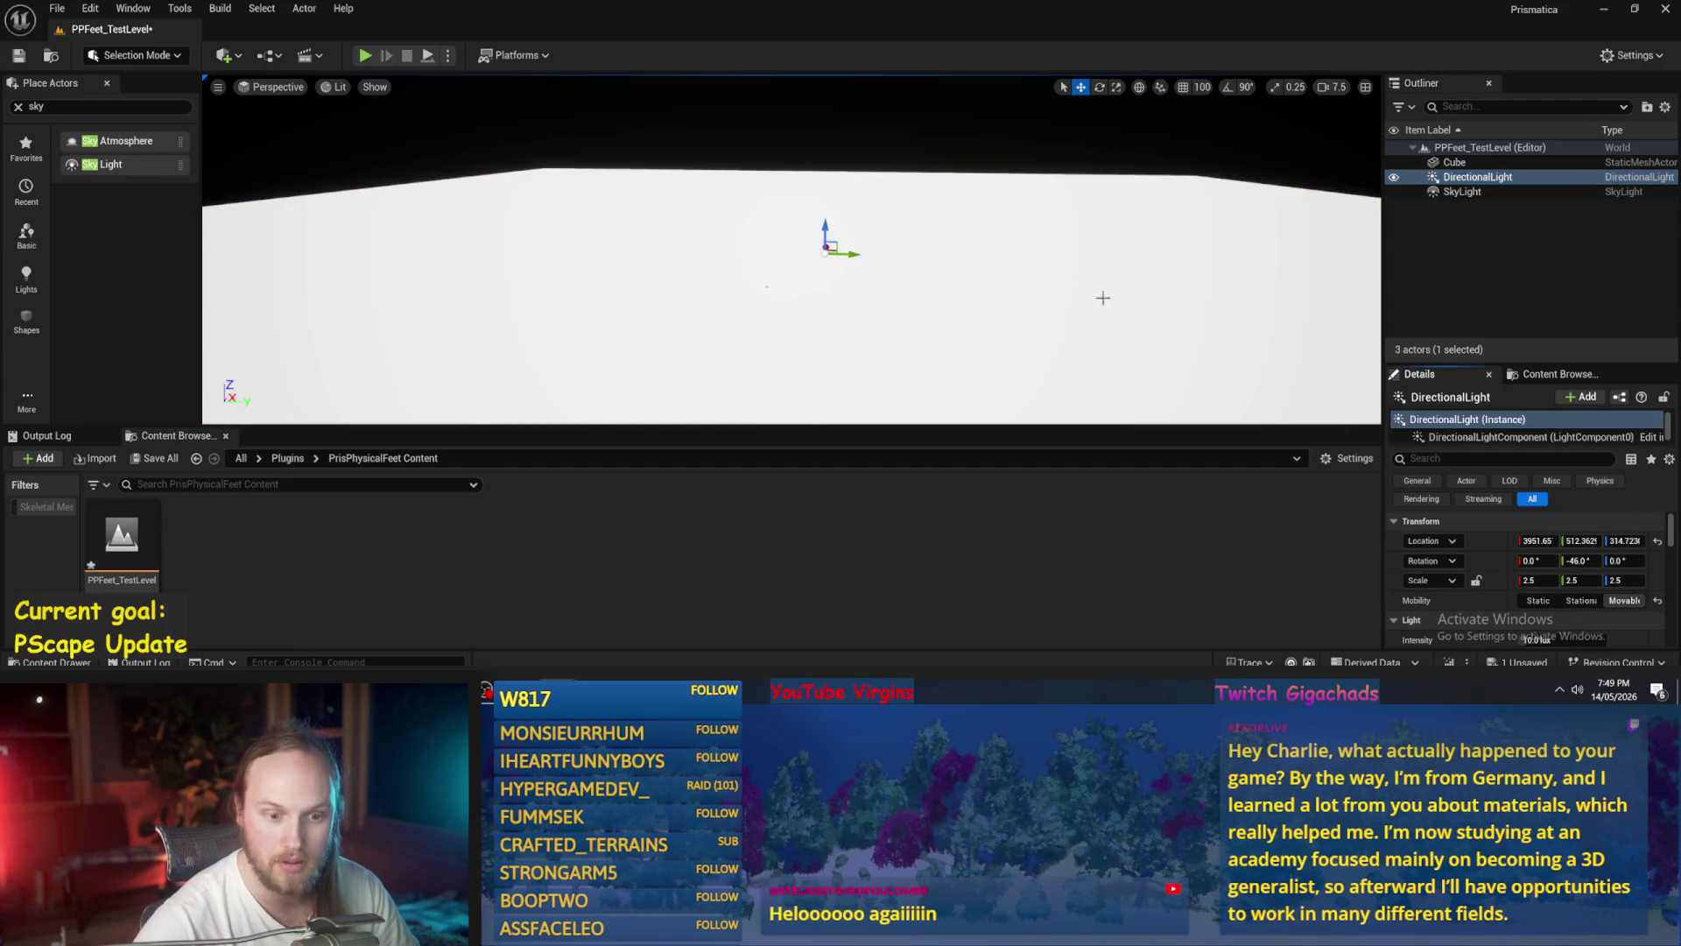
click(1518, 191)
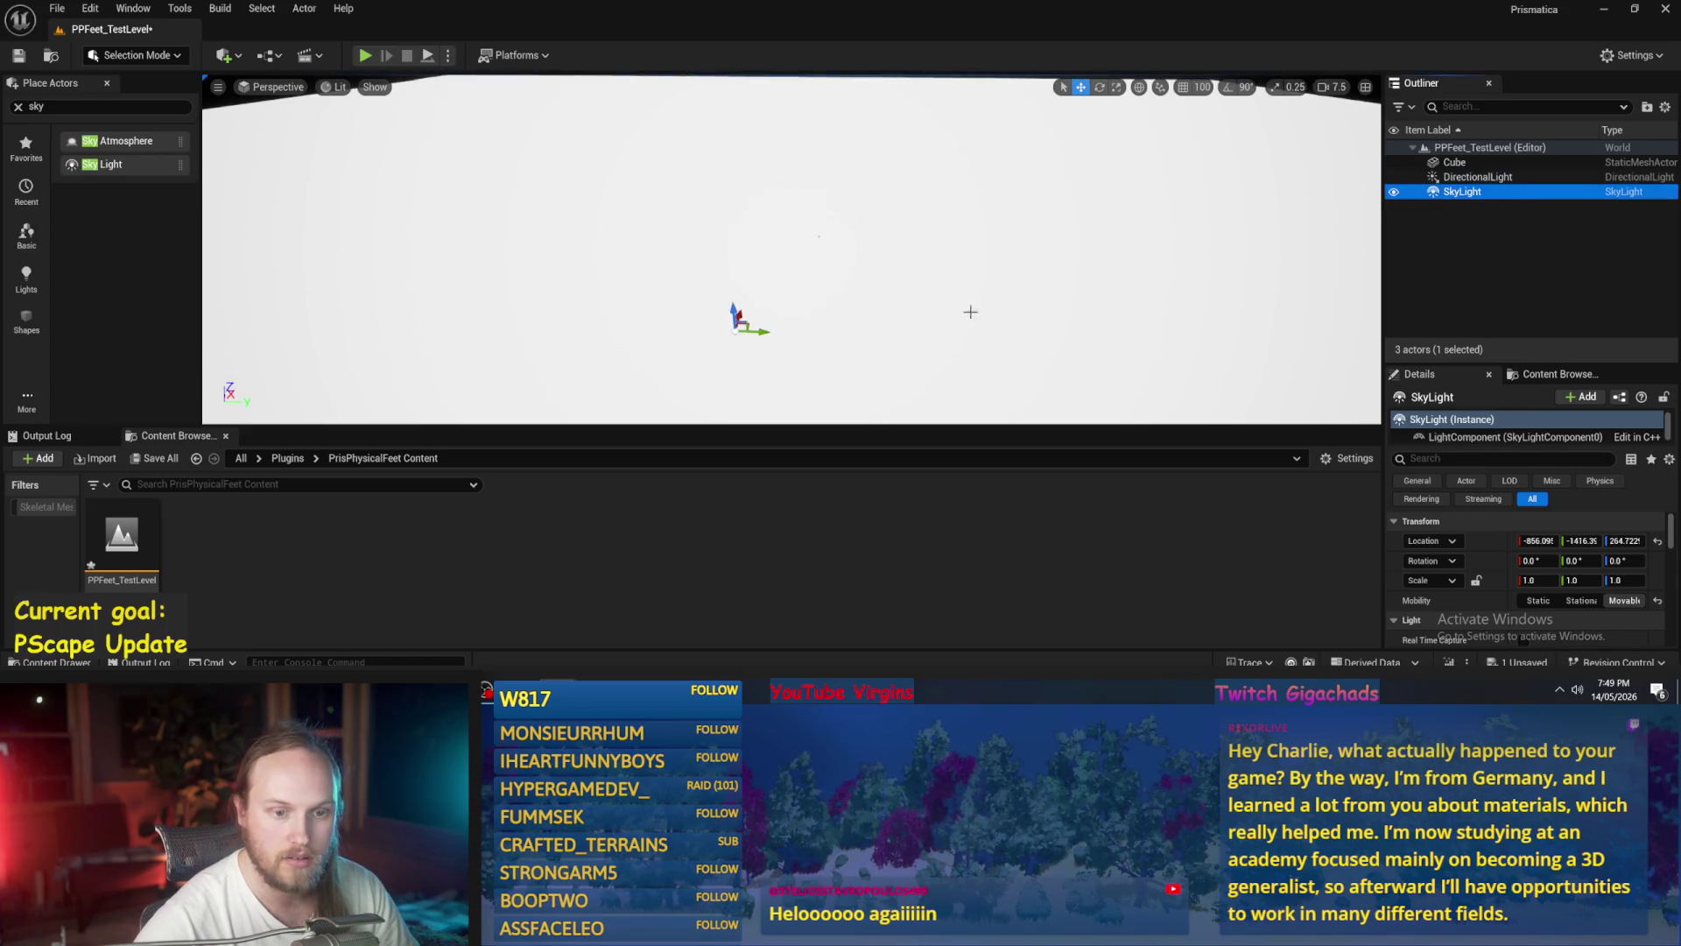
click(26, 321)
- Place a Sphere in the level and move it closer in on the floor
mouse_move(164, 202)
mouse_down()
mouse_move(526, 315)
mouse_move(530, 295)
mouse_move(595, 263)
mouse_up()
key(e)
key(r)
key(w)
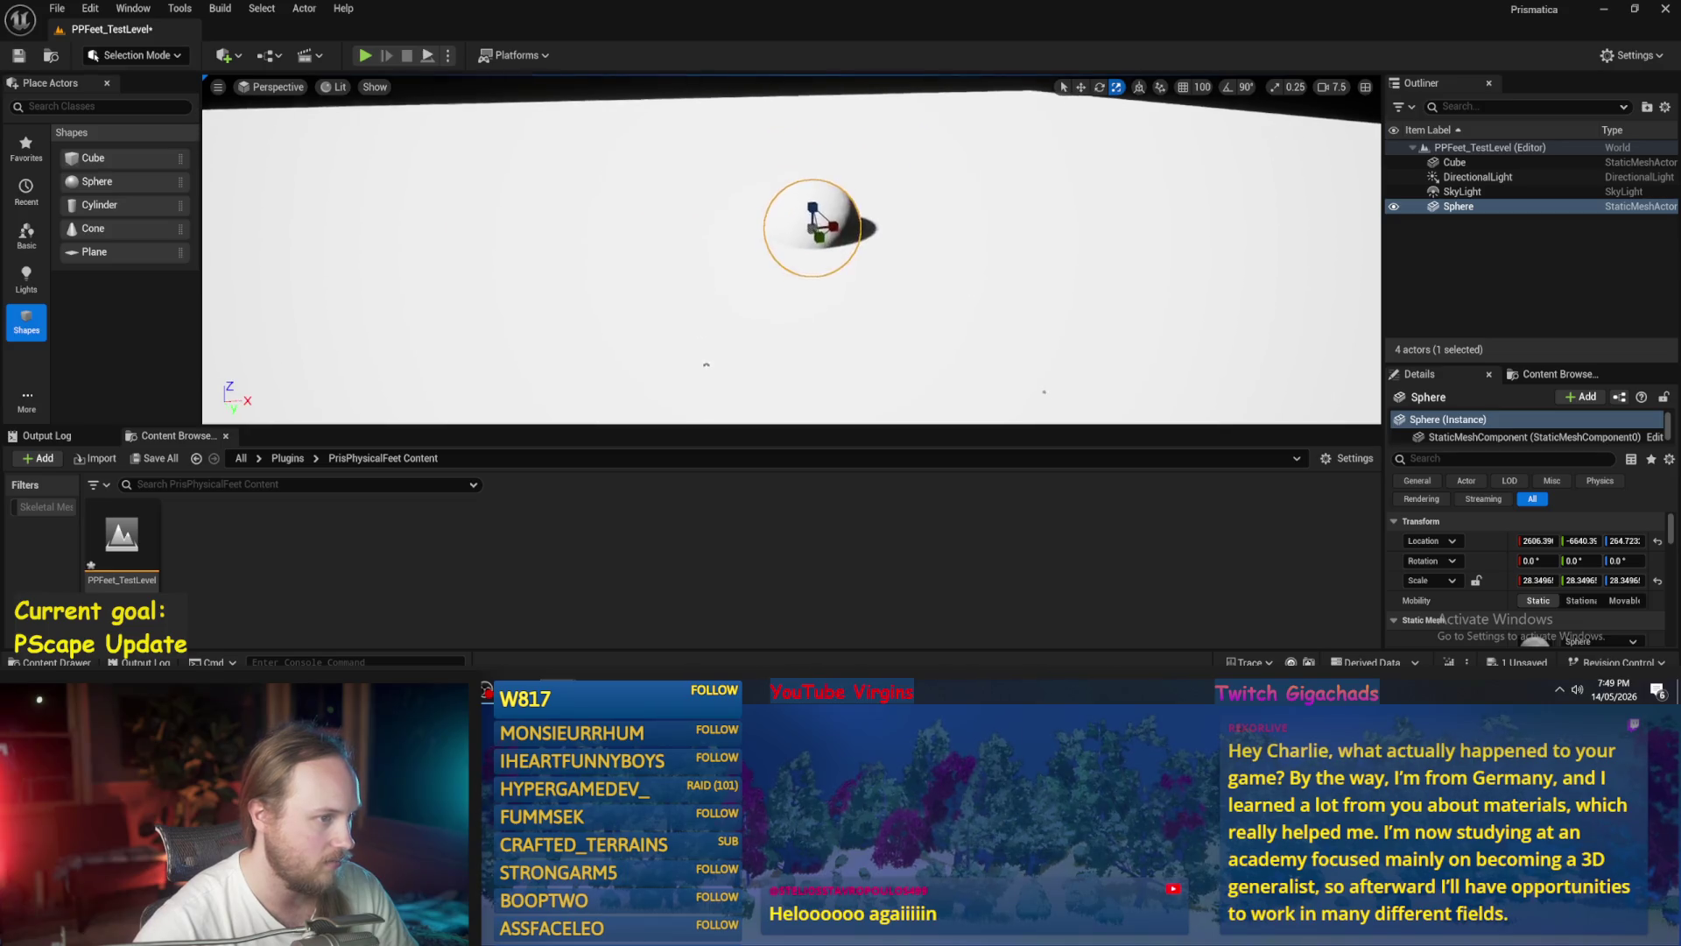
mouse_move(826, 238)
mouse_down()
mouse_move(799, 330)
mouse_move(844, 300)
mouse_move(856, 254)
mouse_move(929, 352)
mouse_up()
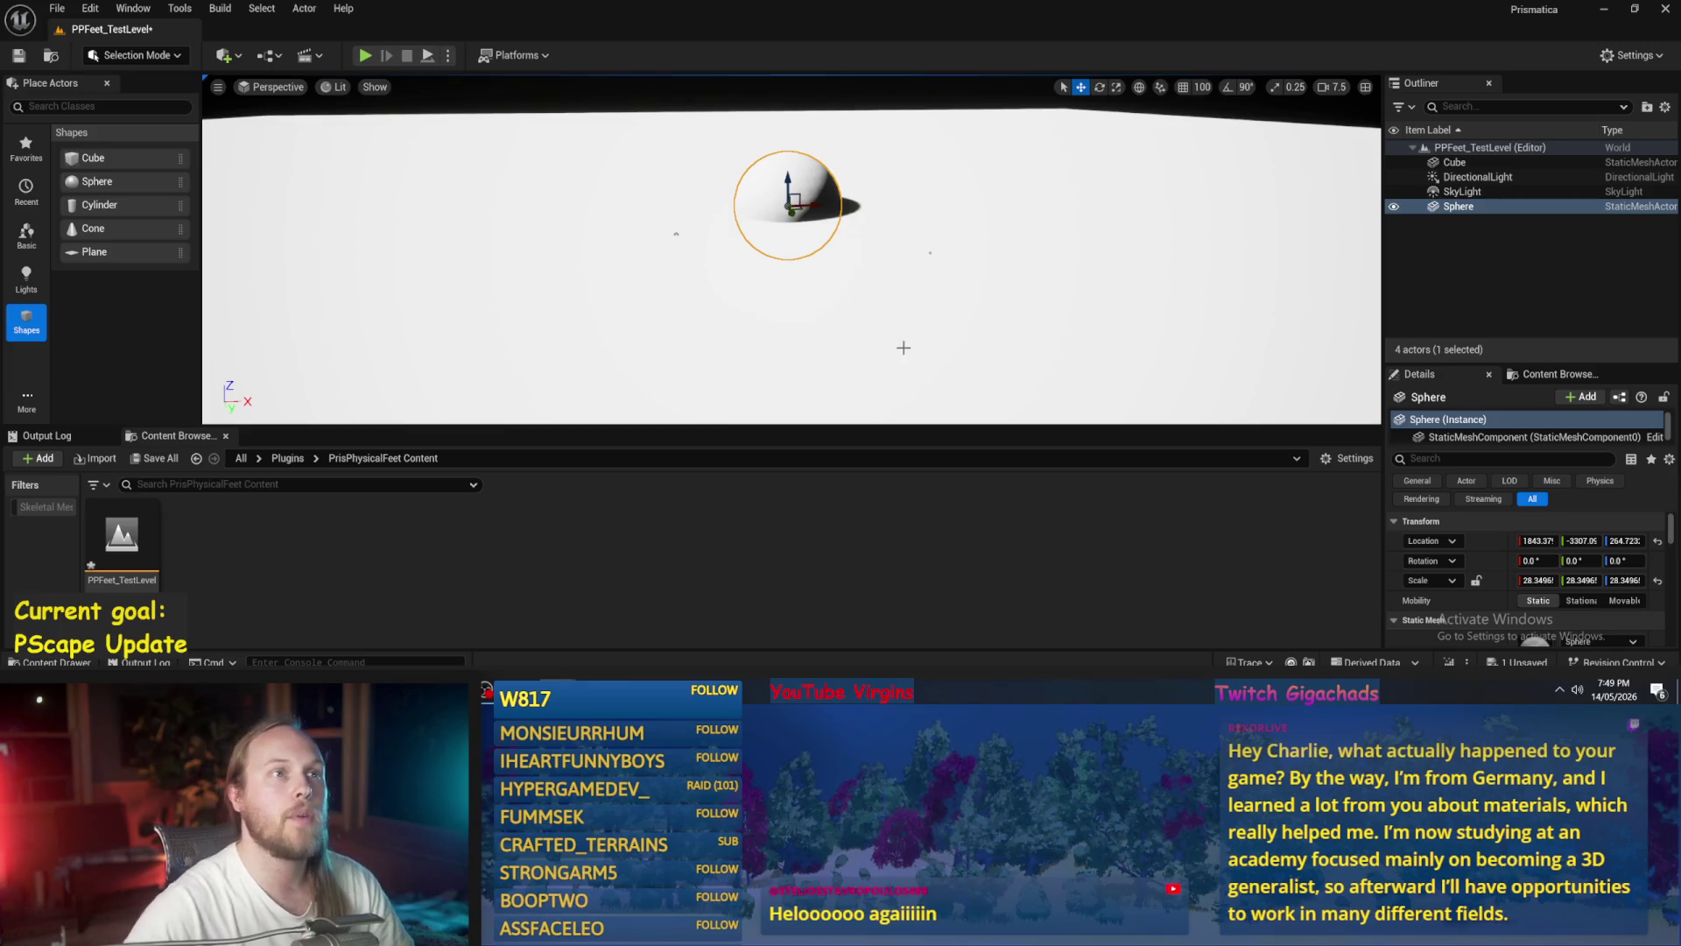
mouse_move(859, 300)
mouse_down()
mouse_move(873, 289)
mouse_move(873, 341)
mouse_move(915, 314)
mouse_move(788, 315)
mouse_move(858, 254)
mouse_move(859, 281)
mouse_move(768, 233)
mouse_up()
key(f)
- Sink and enlarge the sphere into a half-buried mound, duplicating it for three mounds
click(859, 254)
click(718, 294)
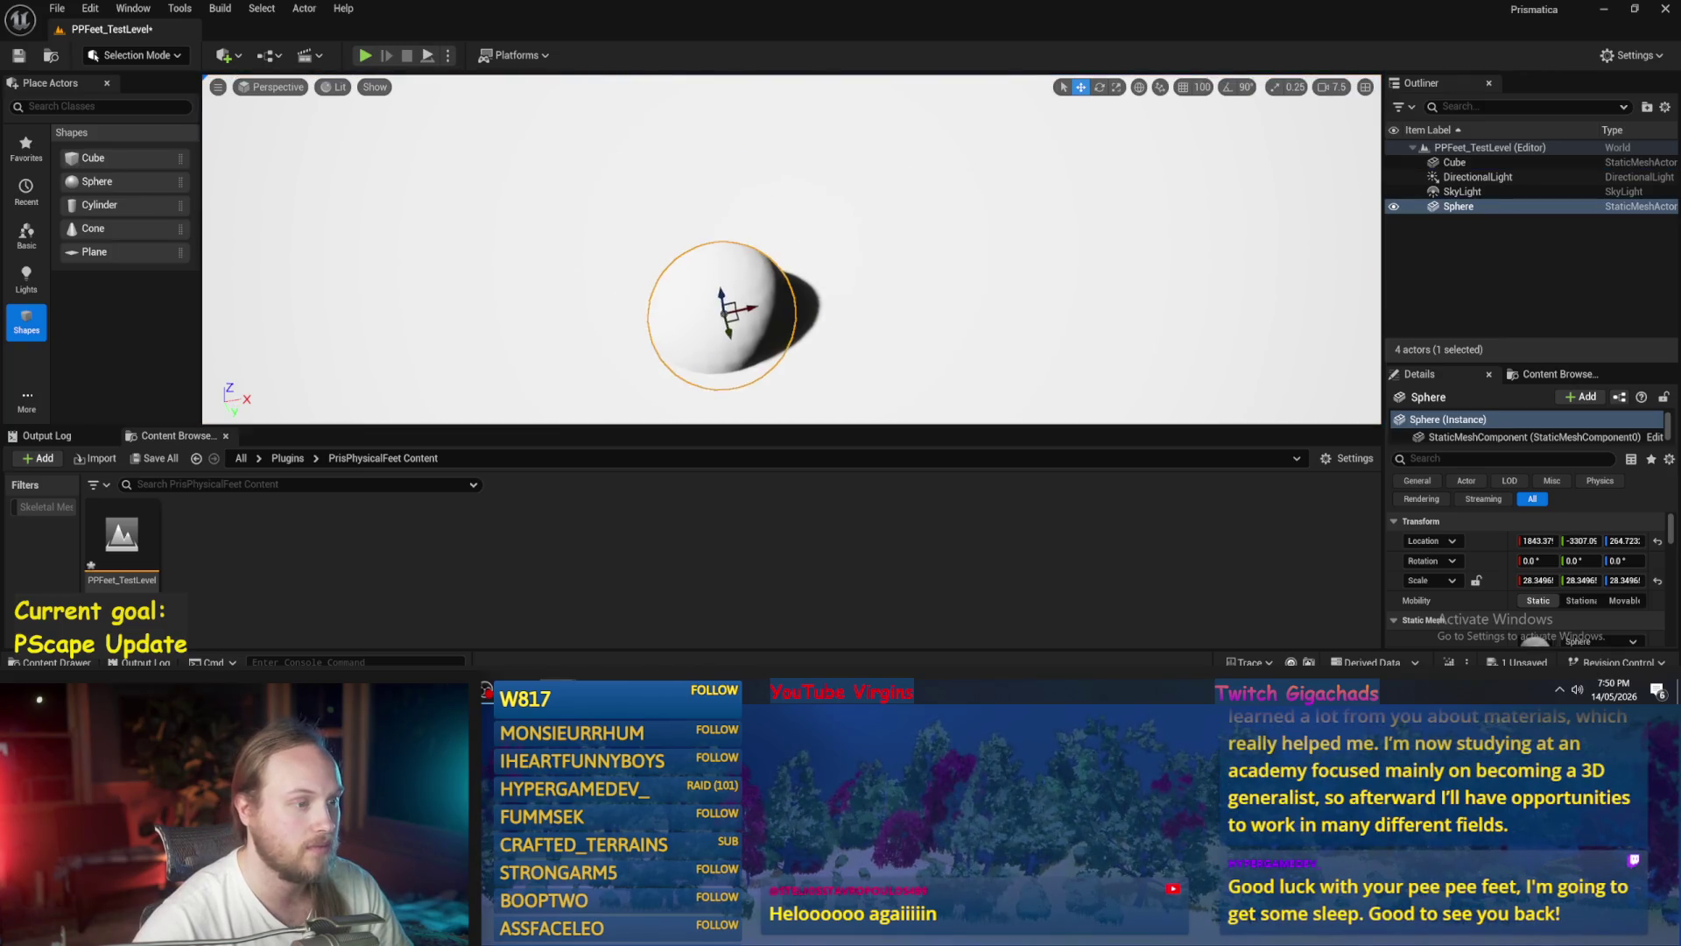
mouse_move(724, 292)
mouse_down()
mouse_move(559, 404)
mouse_move(635, 230)
mouse_up()
key(r)
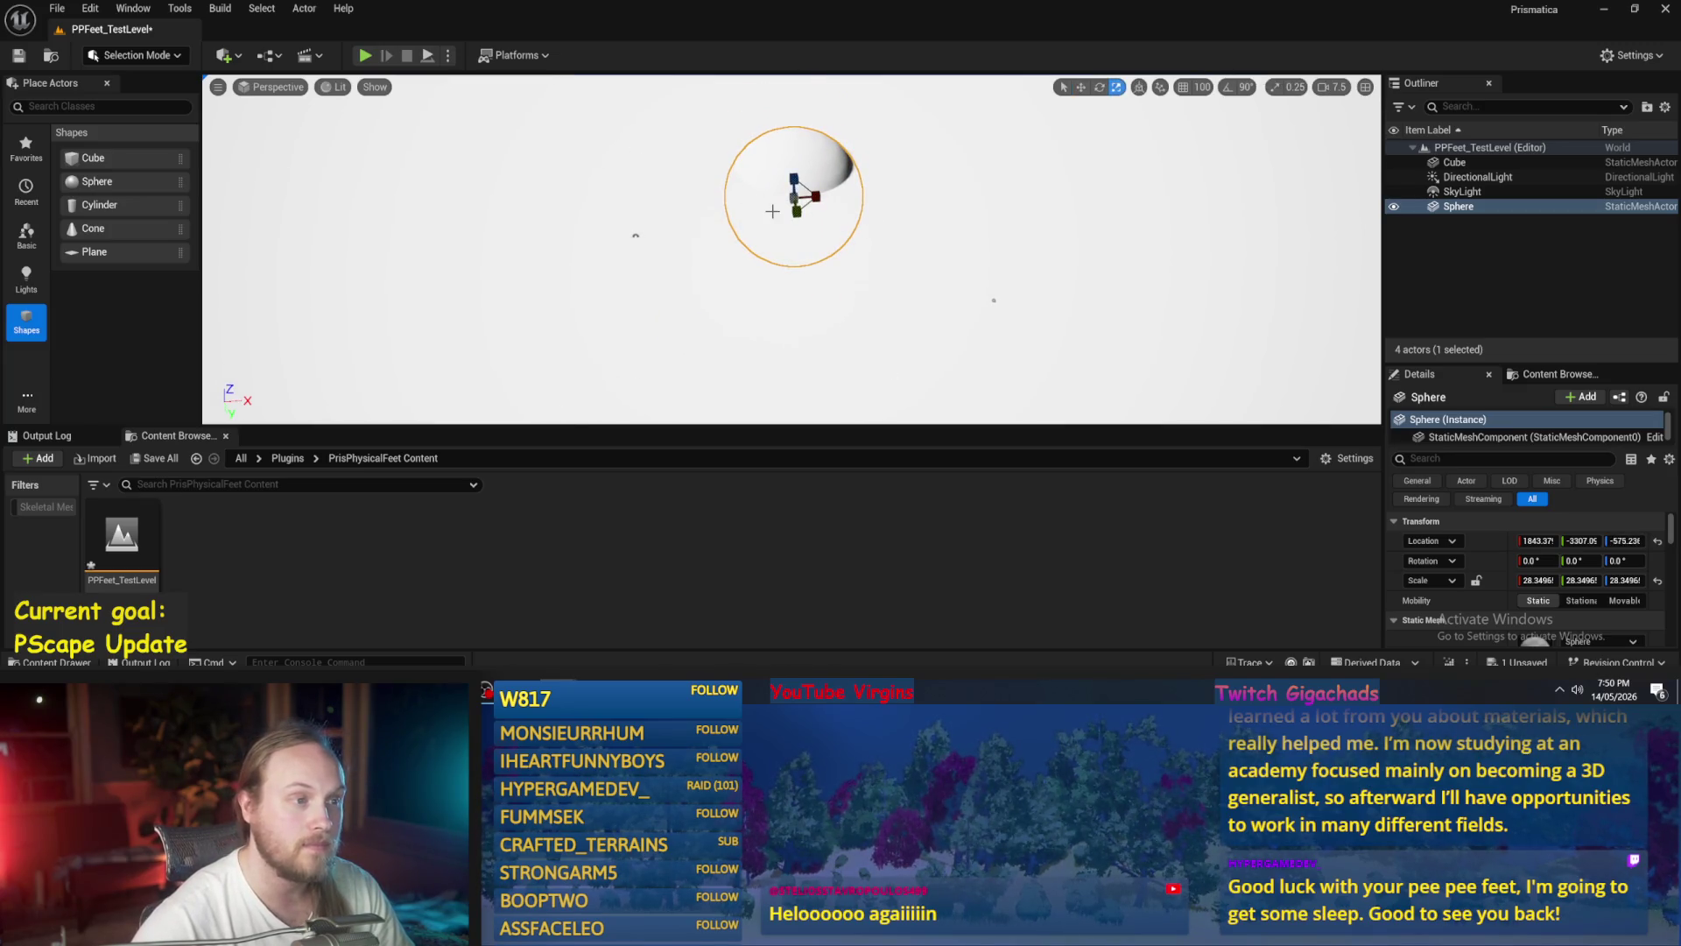
mouse_move(797, 194)
mouse_down()
mouse_move(812, 175)
mouse_move(412, 376)
mouse_move(498, 351)
mouse_move(536, 377)
mouse_move(496, 357)
mouse_move(543, 346)
mouse_move(602, 239)
mouse_move(832, 219)
mouse_move(781, 263)
mouse_move(788, 312)
mouse_move(775, 288)
mouse_up()
key(w)
key(r)
key(w)
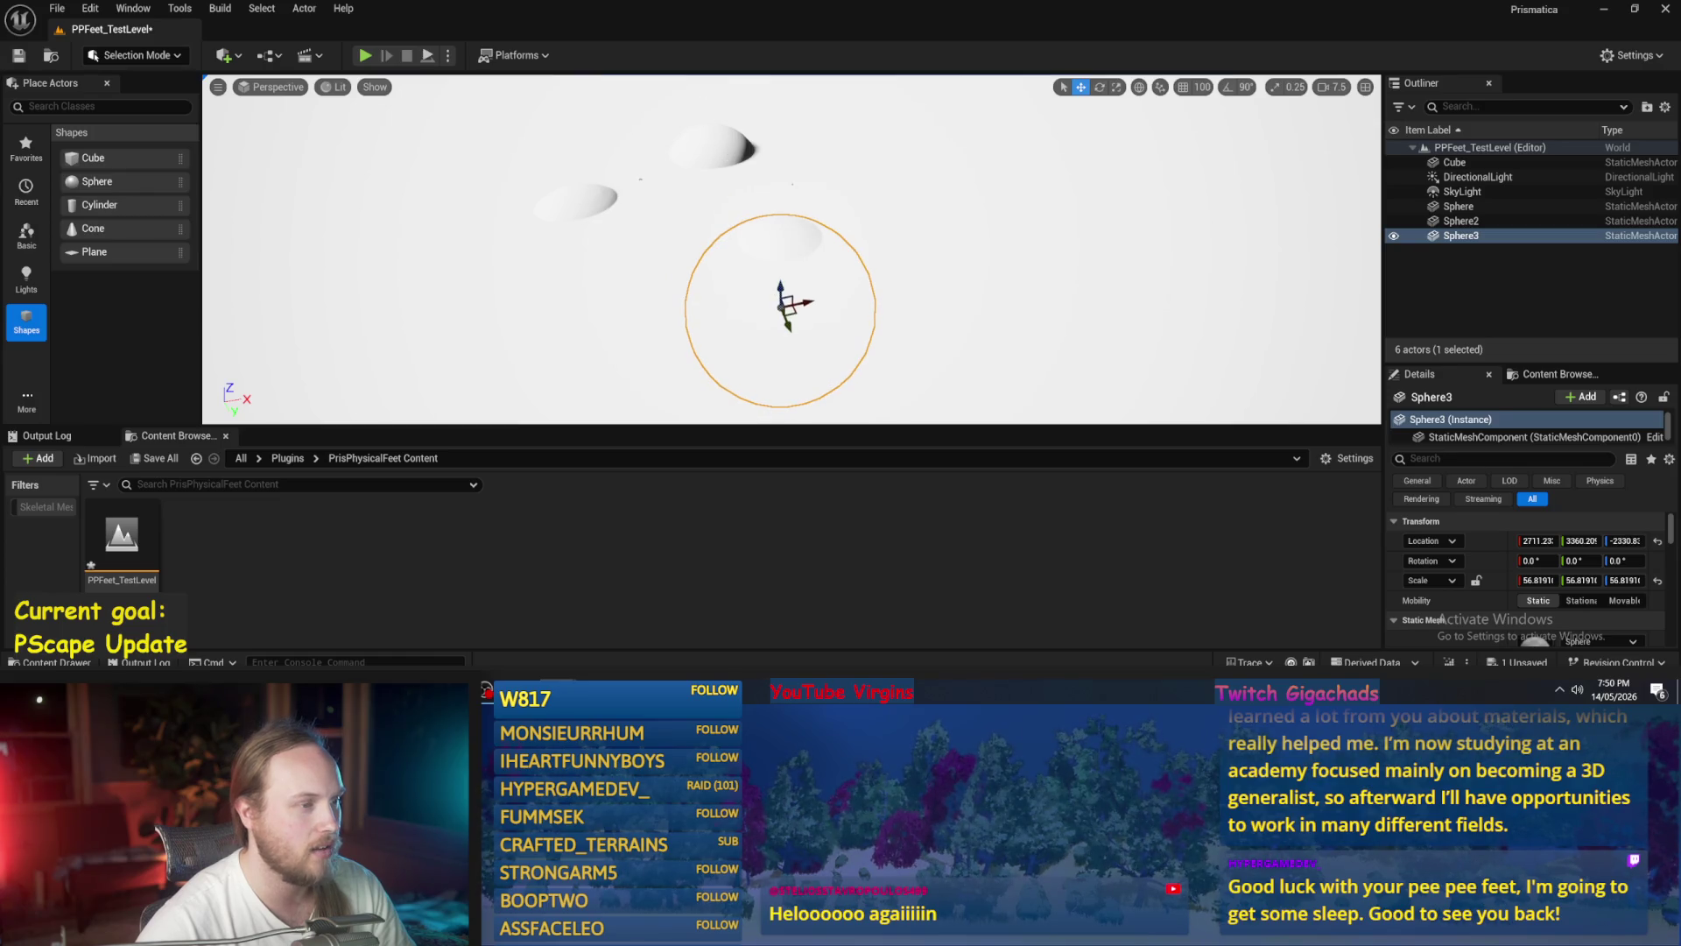
click(725, 169)
- Add a Cube, scale it up to about 11 and tilt it
drag(166, 162, 582, 279)
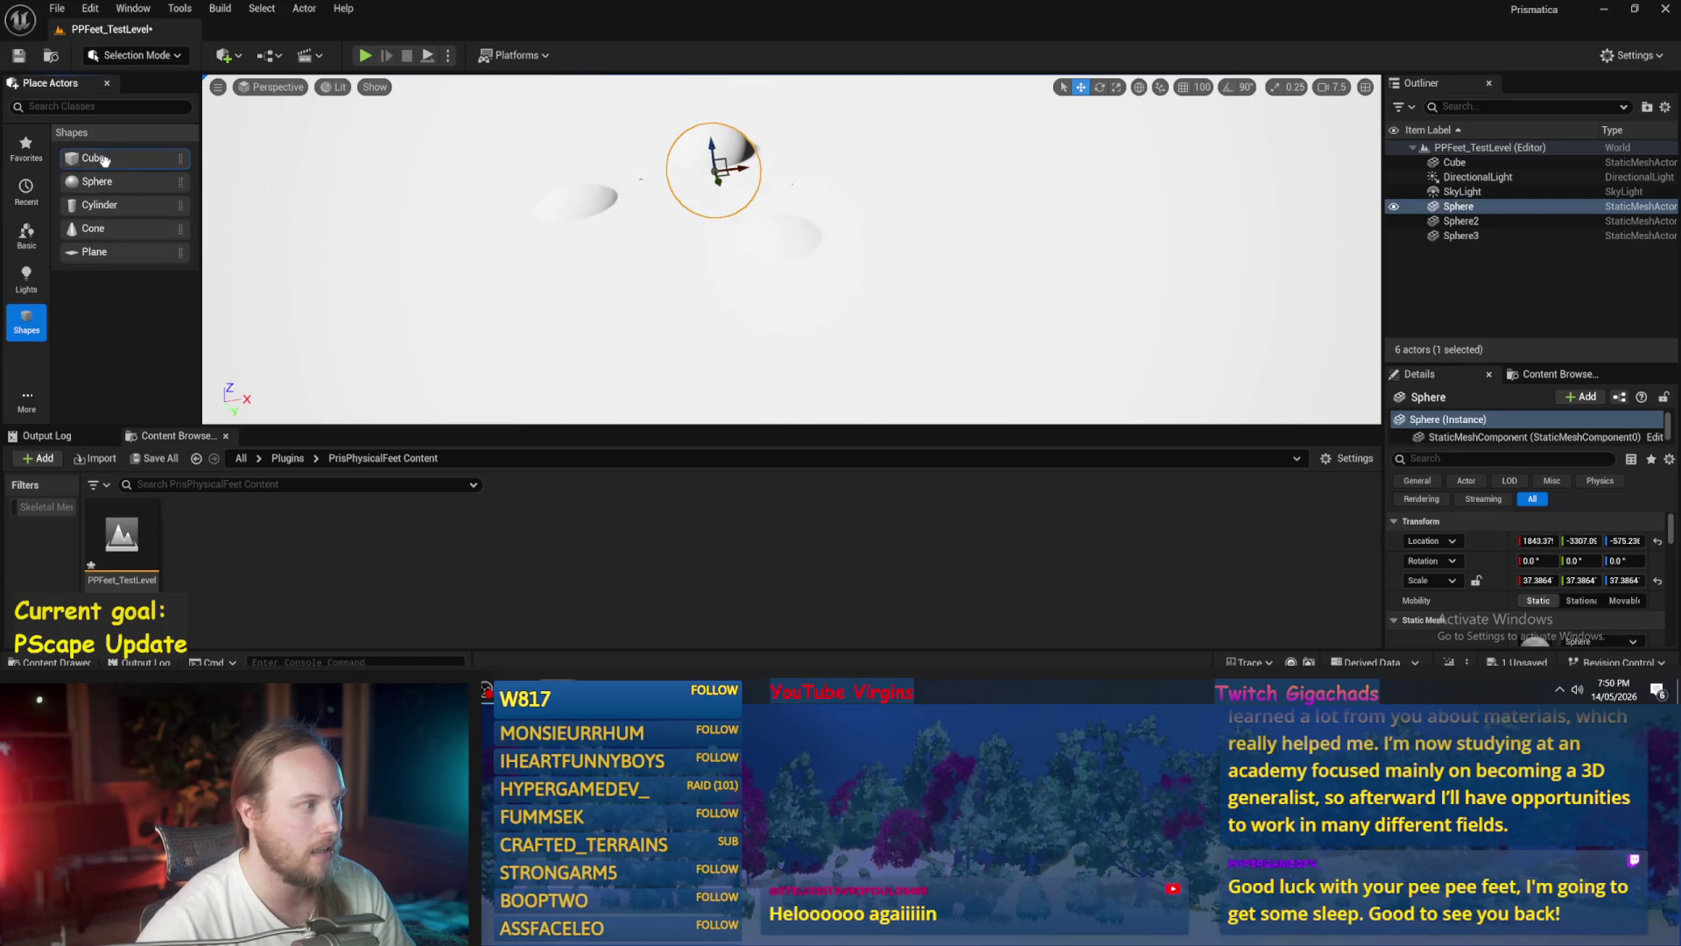
key(r)
mouse_move(586, 274)
mouse_down()
mouse_move(642, 273)
mouse_move(578, 267)
mouse_move(589, 311)
mouse_up()
key(e)
key(w)
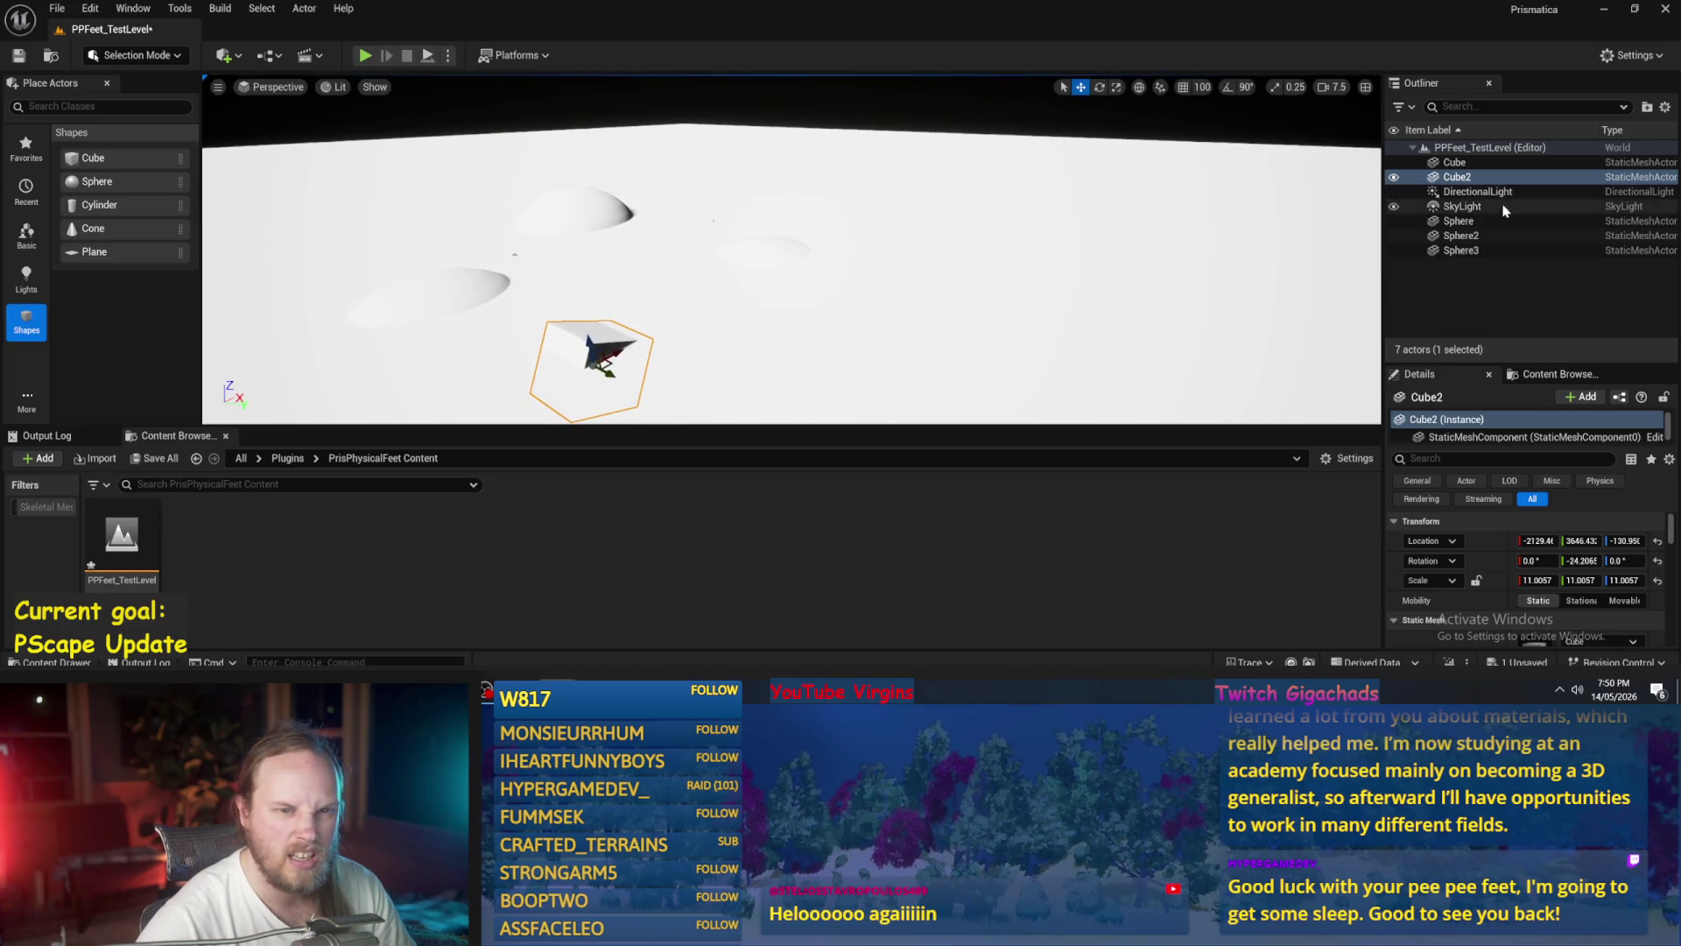
- Dim the directional light's intensity to about 4.05 lux
click(1478, 190)
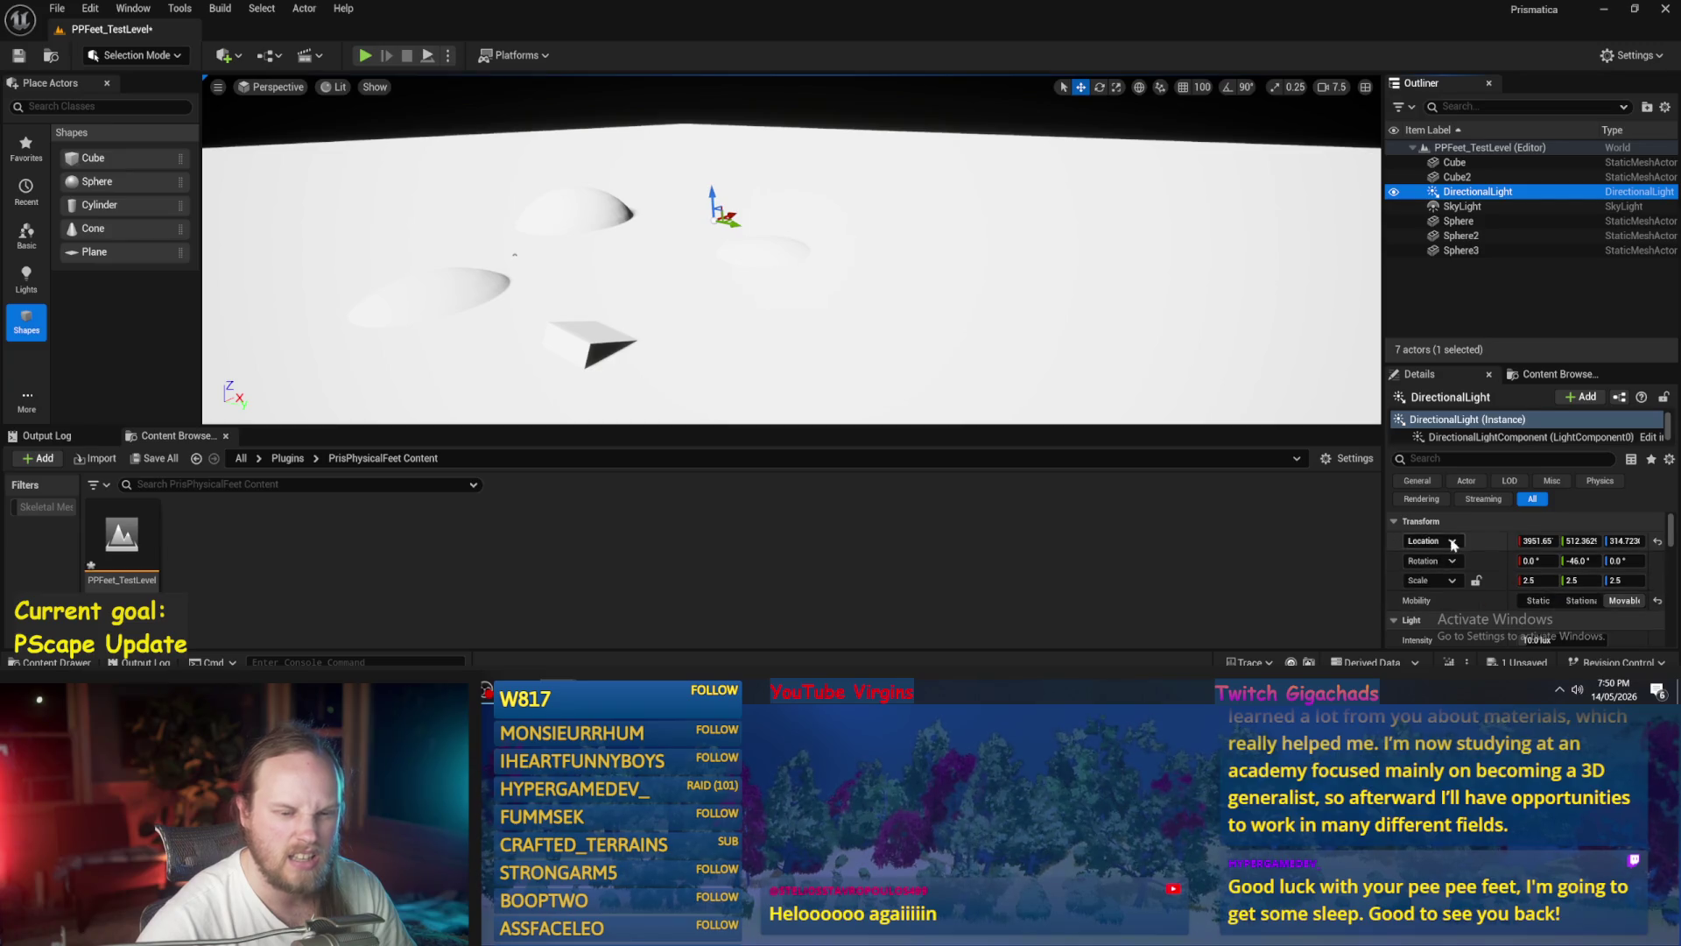
scroll(1488, 569, down, 2)
mouse_move(1541, 569)
mouse_down()
mouse_move(1436, 569)
mouse_move(1497, 569)
mouse_up()
- Set the sky light's source to SLS Specified Cubemap using CloudCubeMap
click(1471, 206)
scroll(1514, 561, down, 3)
click(1563, 565)
click(1563, 598)
click(1576, 587)
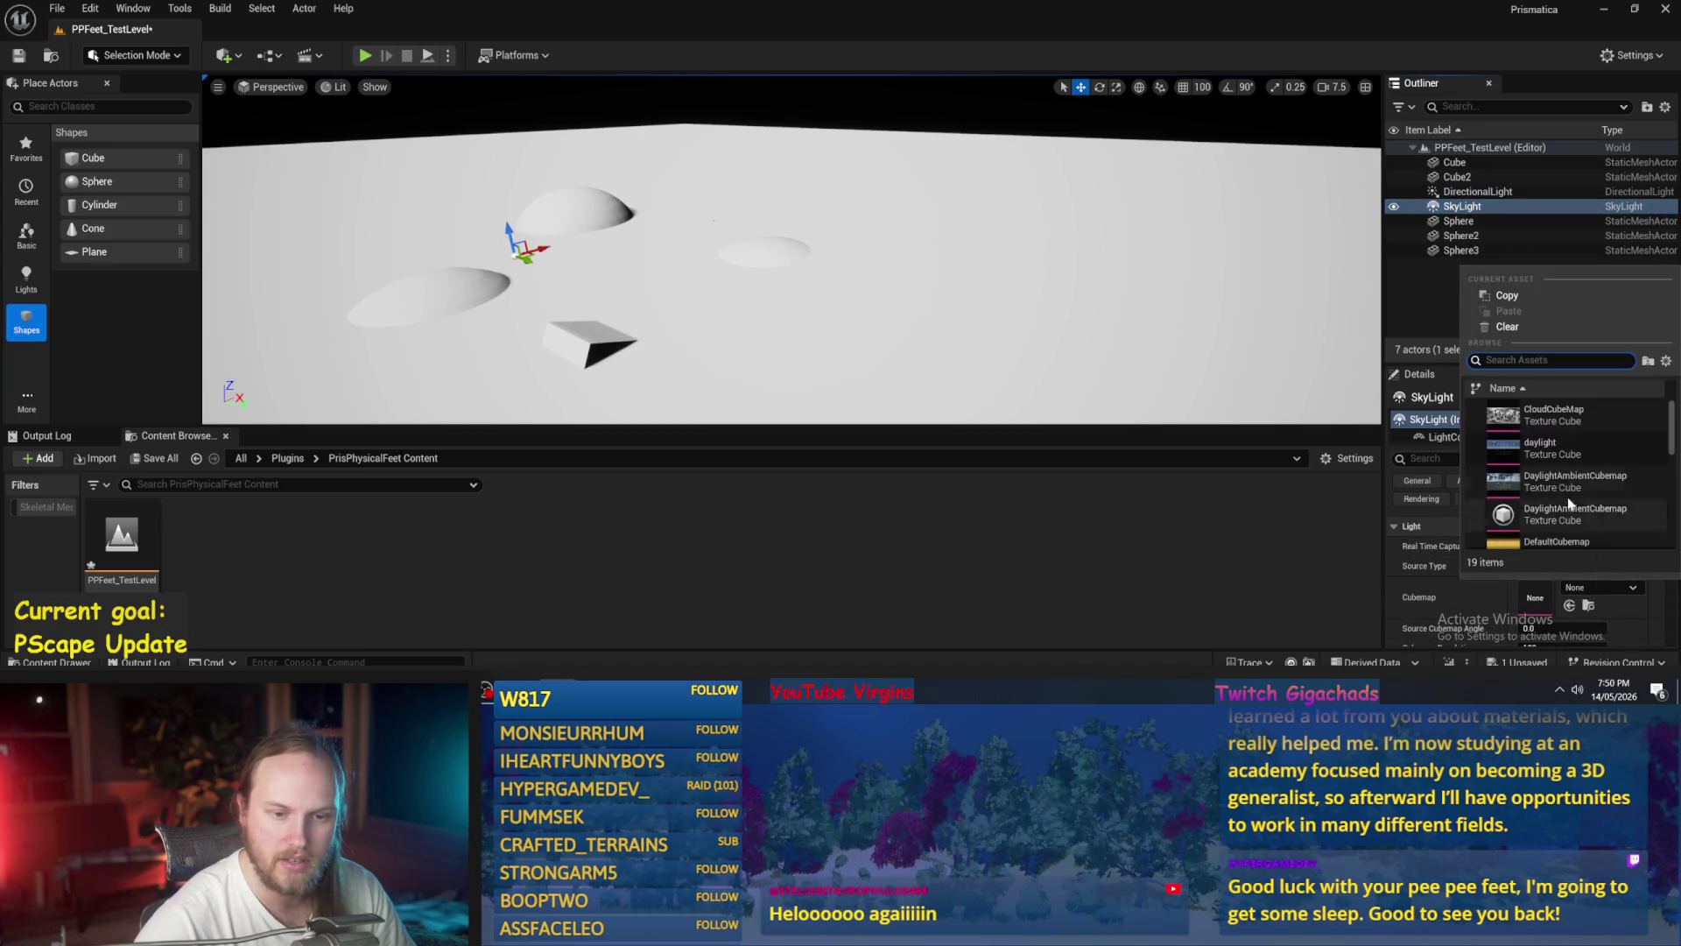
click(1553, 414)
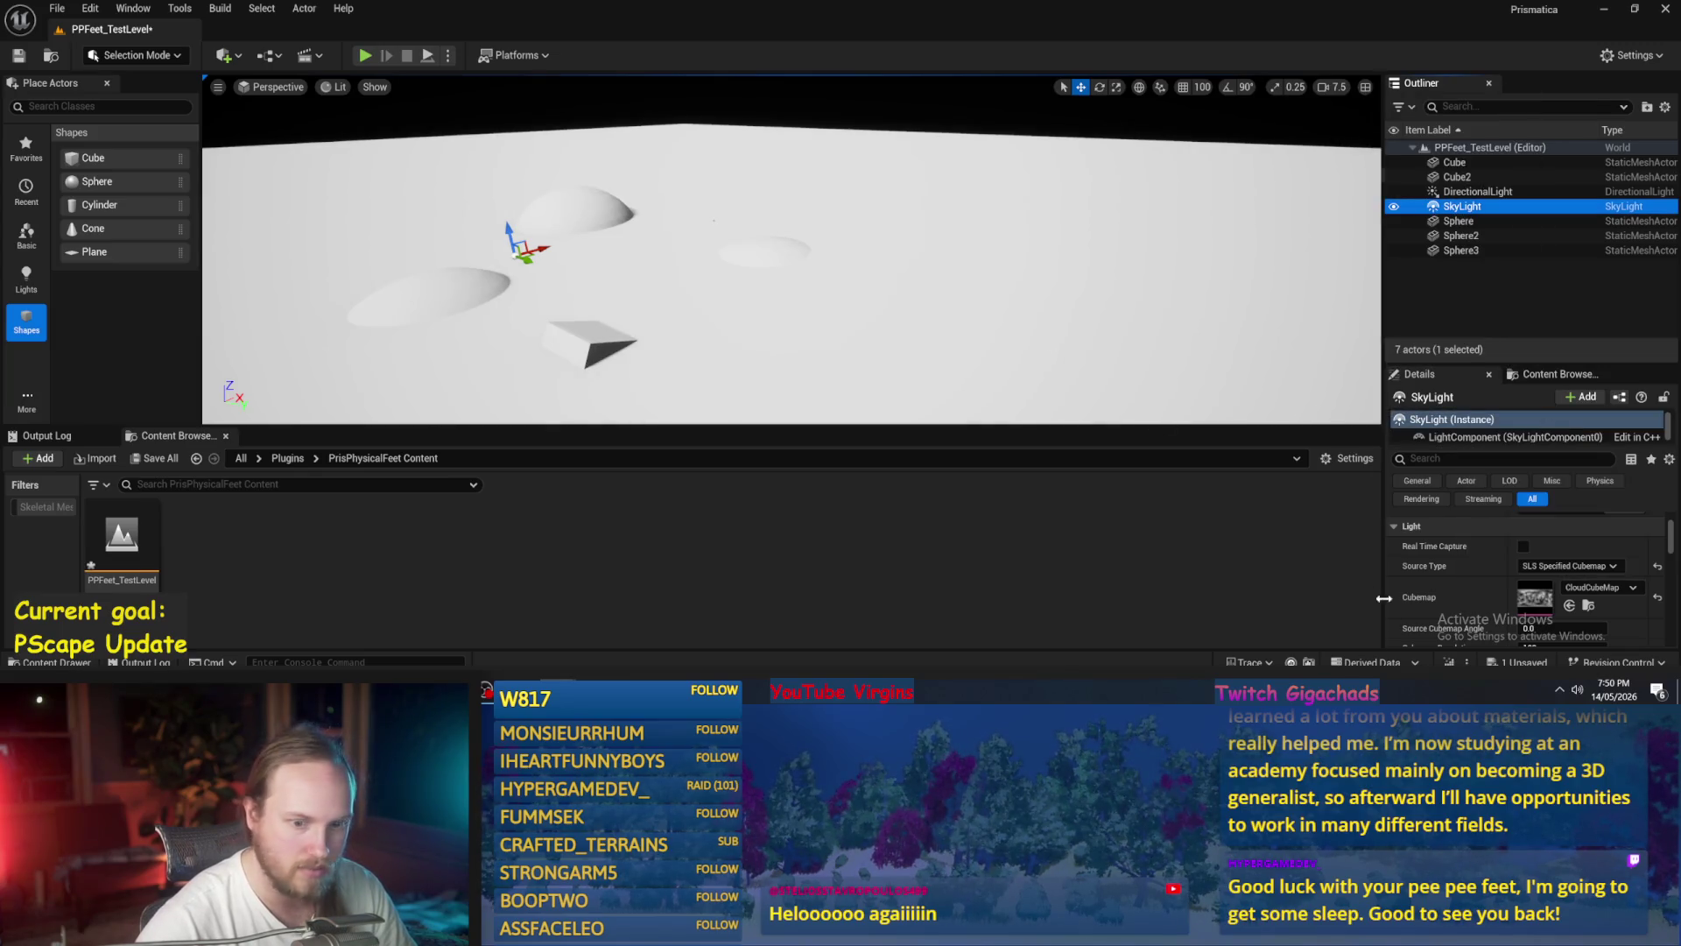
- Set the sky light's Intensity Scale to 2.0
scroll(1541, 569, down, 5)
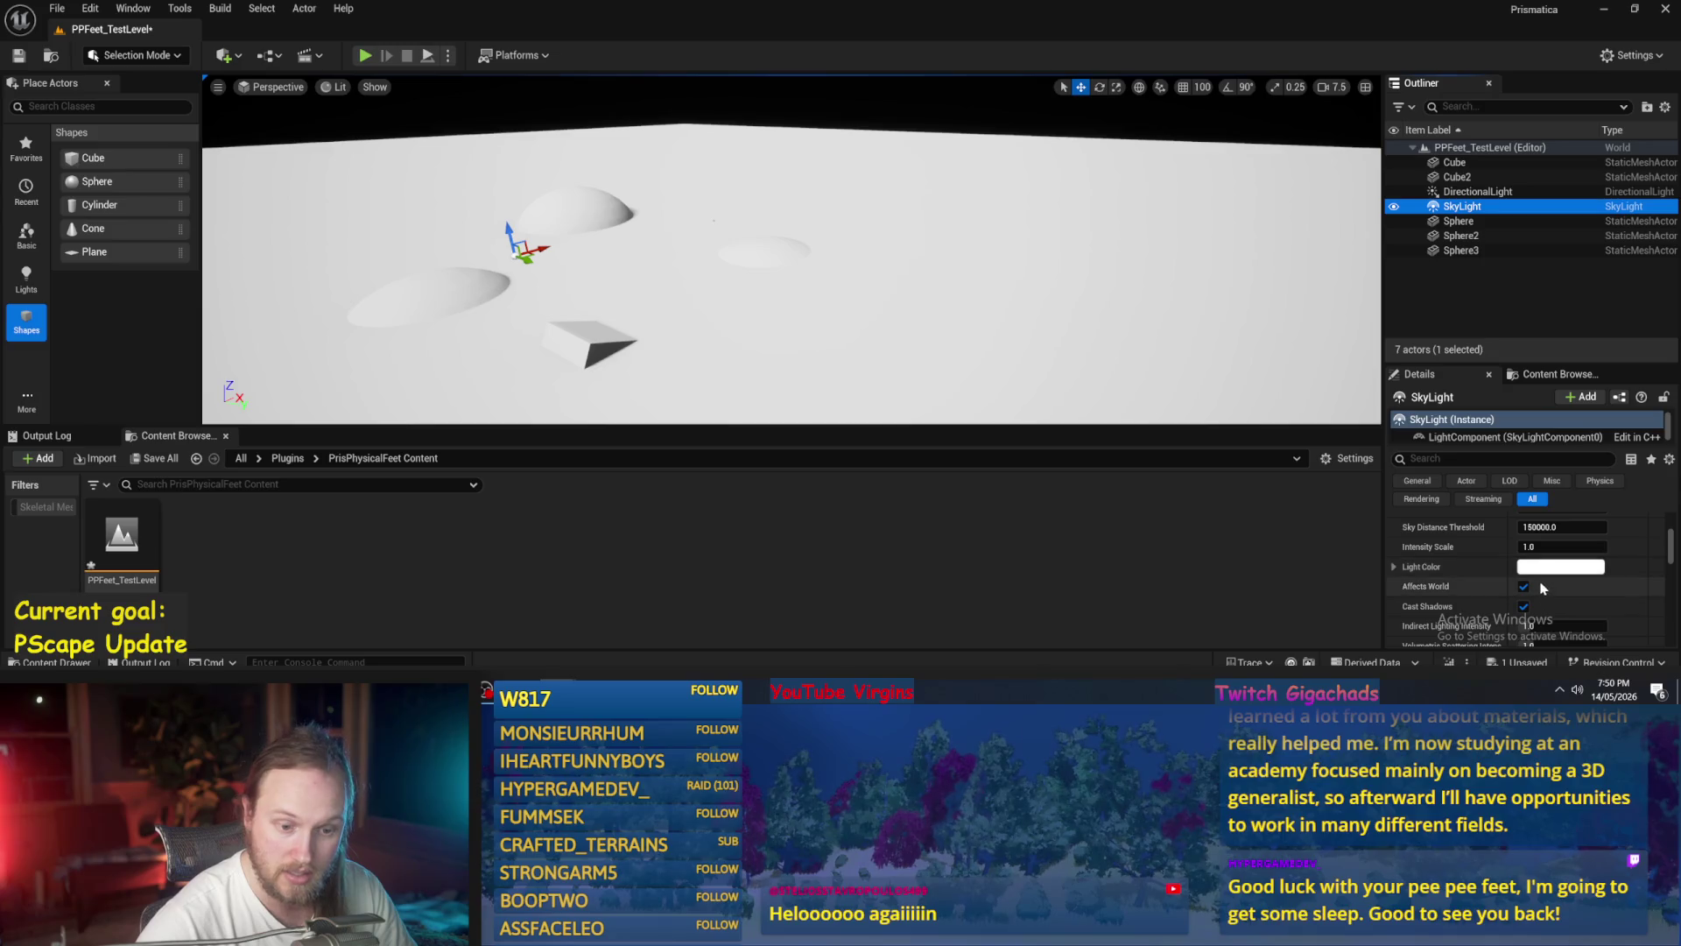
drag(1550, 547, 1663, 547)
text(1)
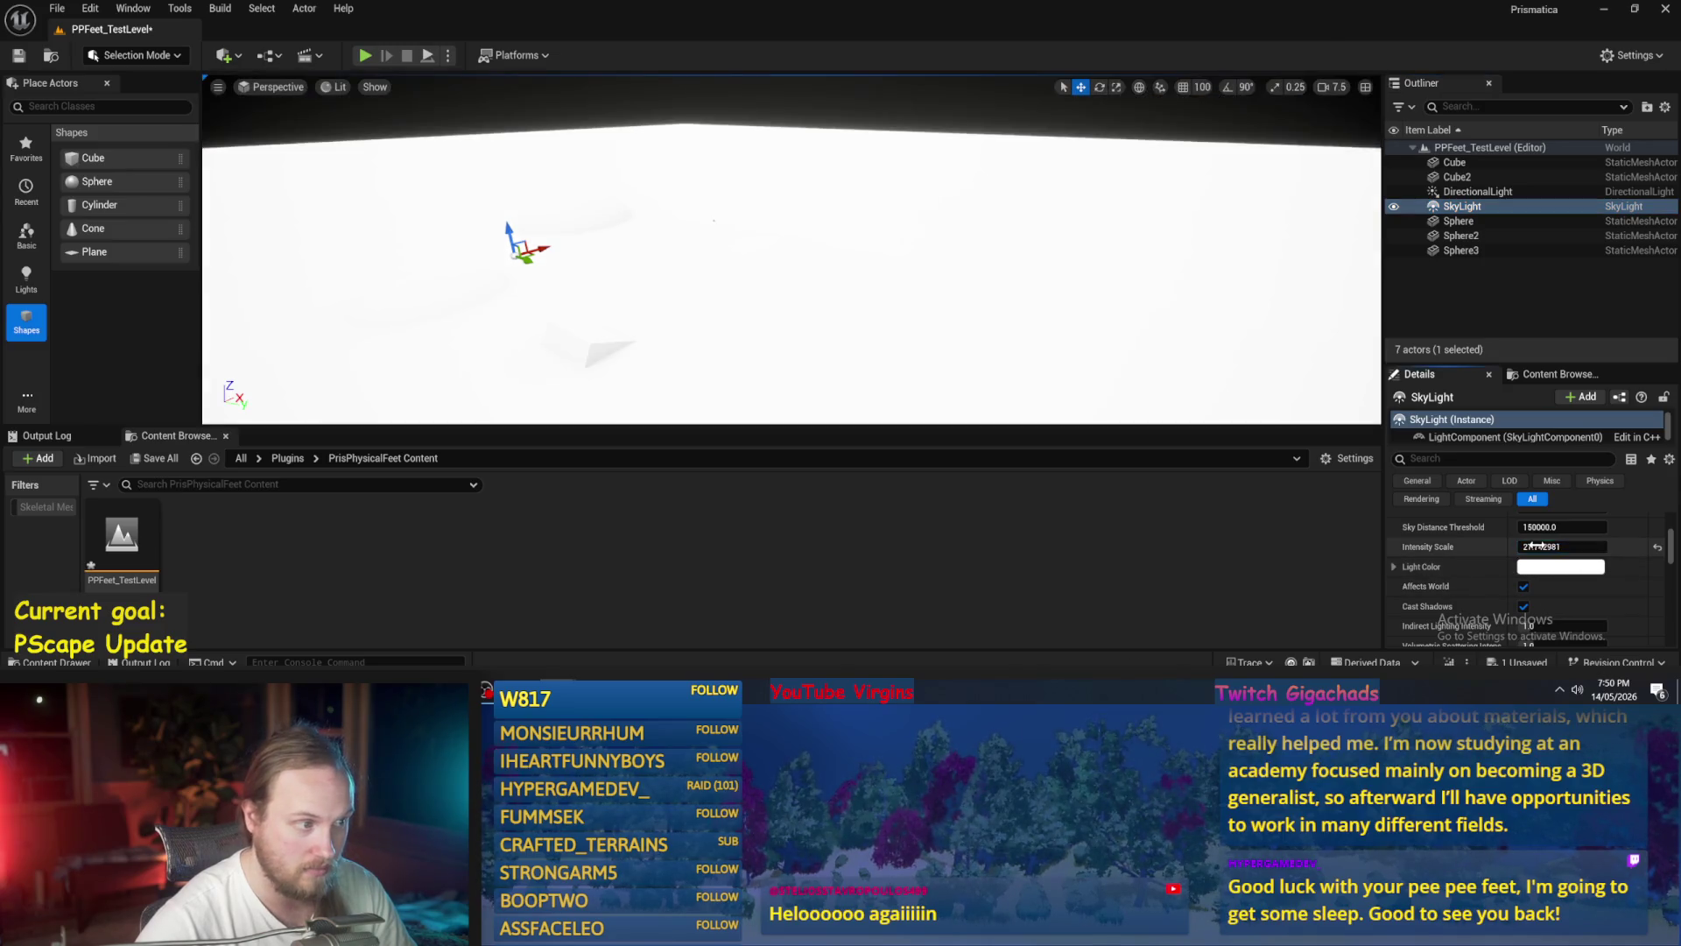
key(Return)
text(2)
key(Return)
click(604, 343)
- Frame the wedge cube and tilt it by about 22 degrees
key(f)
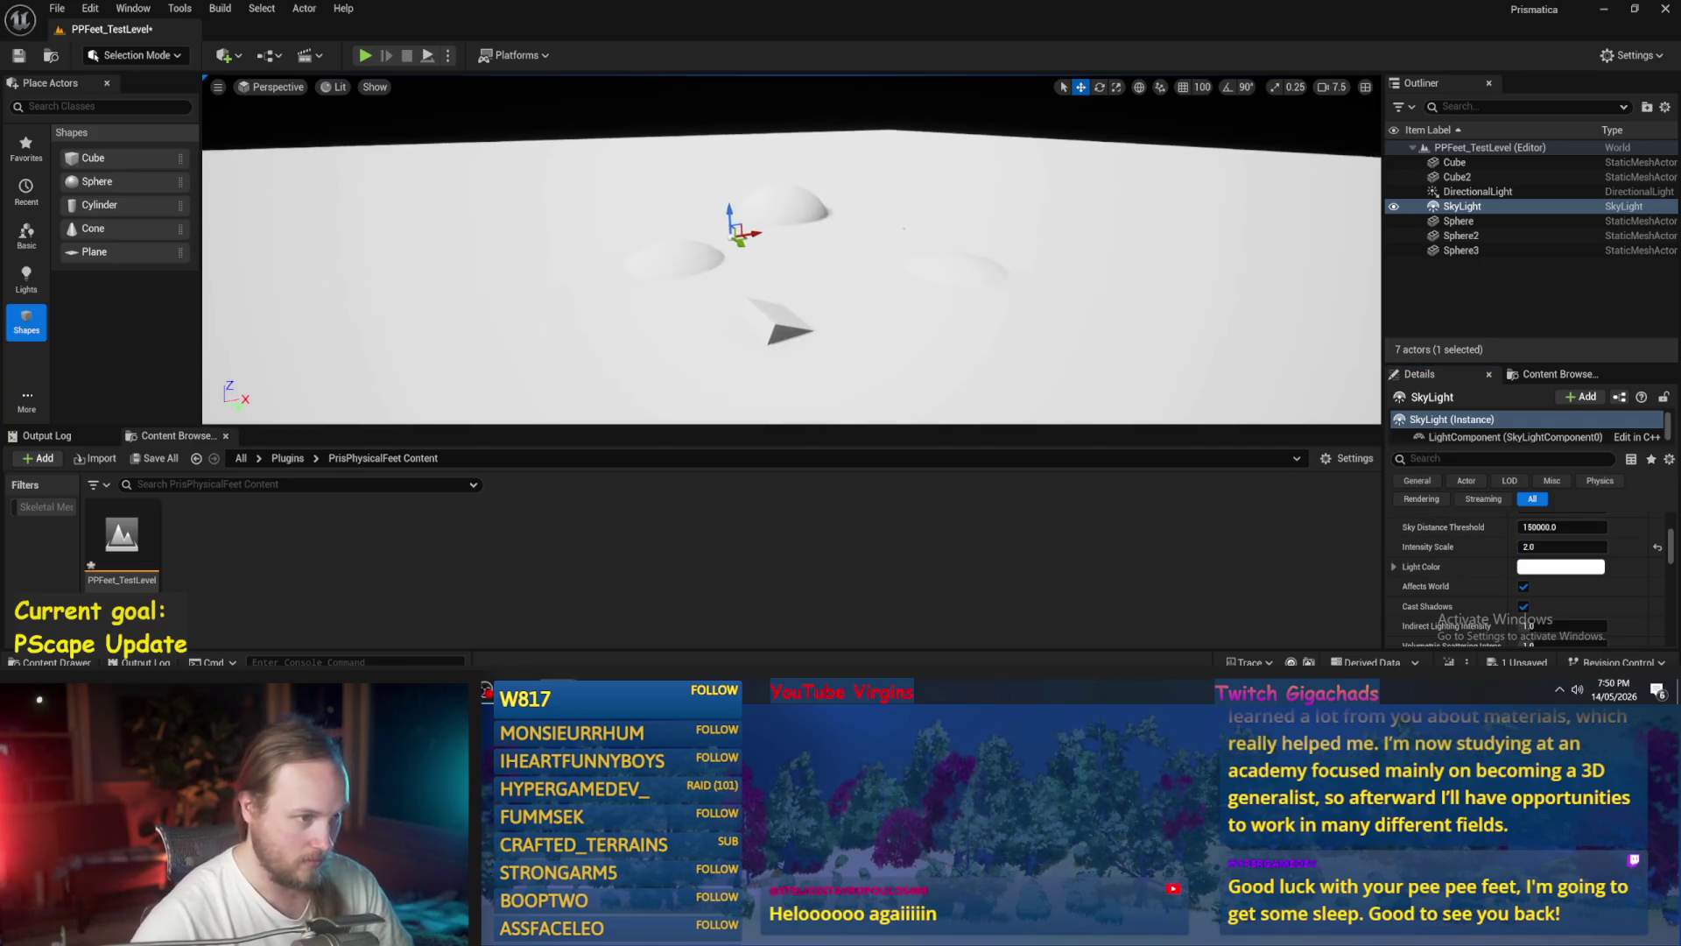
key(e)
key(r)
key(e)
key(r)
key(e)
mouse_move(738, 298)
mouse_down()
mouse_move(731, 272)
mouse_move(741, 306)
mouse_move(708, 353)
mouse_move(1033, 273)
mouse_move(976, 363)
mouse_move(944, 371)
mouse_move(814, 220)
mouse_move(732, 250)
mouse_move(798, 230)
mouse_move(804, 208)
mouse_move(836, 263)
mouse_move(811, 260)
mouse_move(768, 182)
mouse_move(755, 203)
mouse_move(780, 218)
mouse_up()
key(r)
- Copy the wedge as a new cube, rotate it and stretch it taller among the mounds
key(w)
key(e)
key(w)
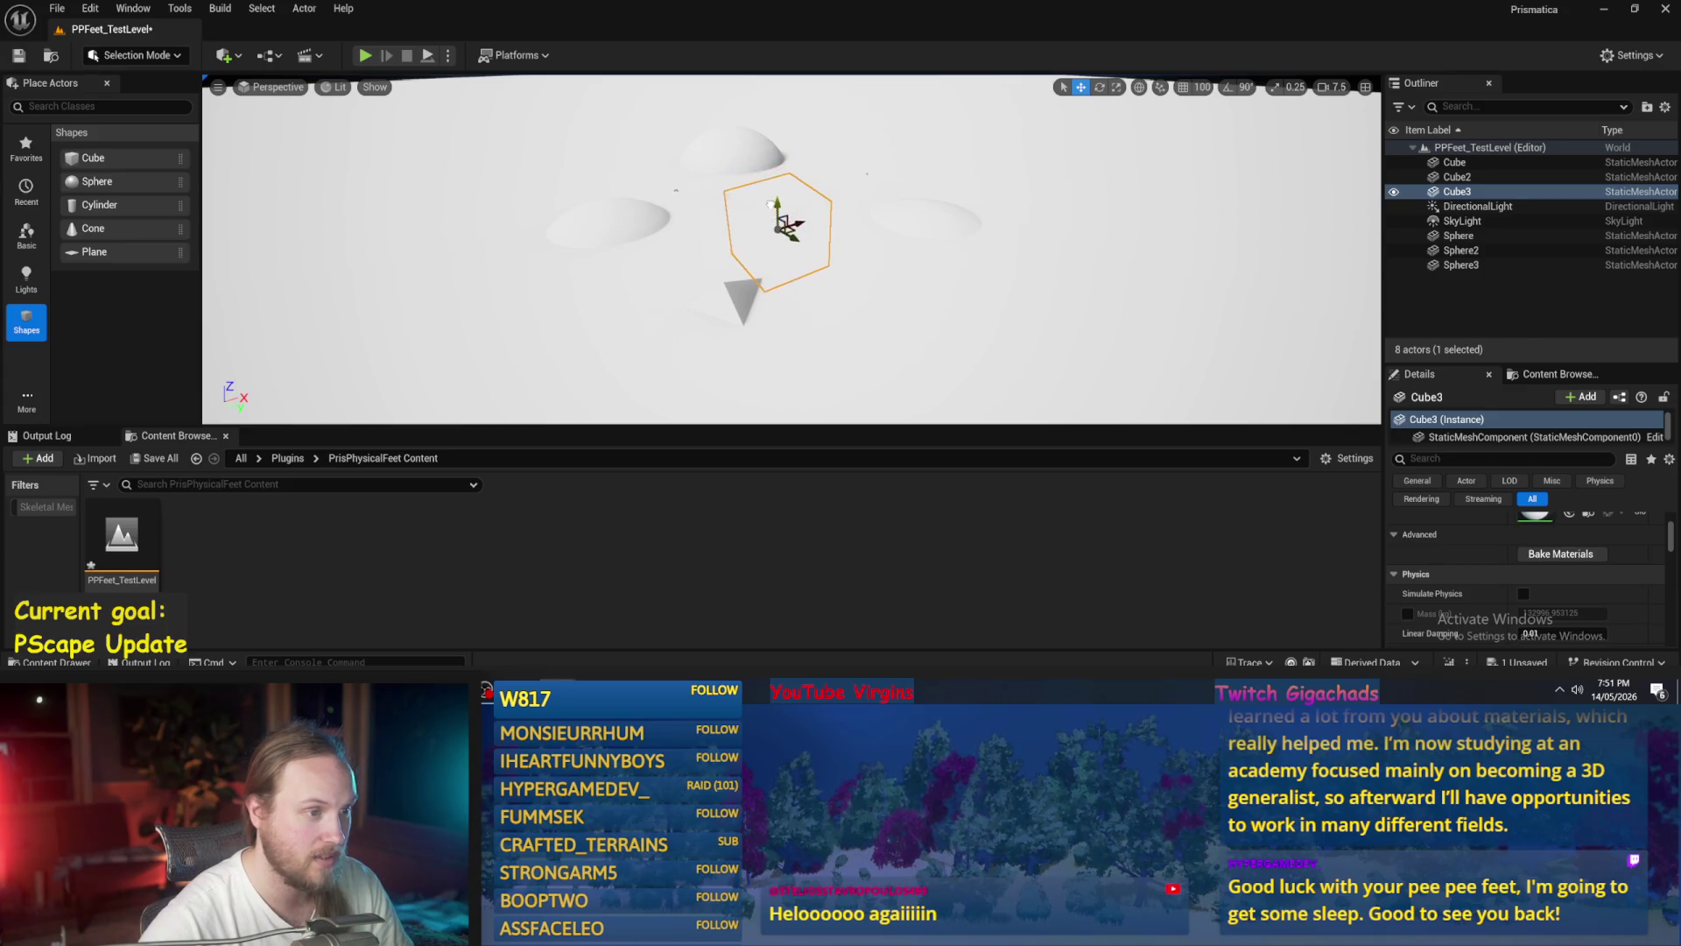
key(r)
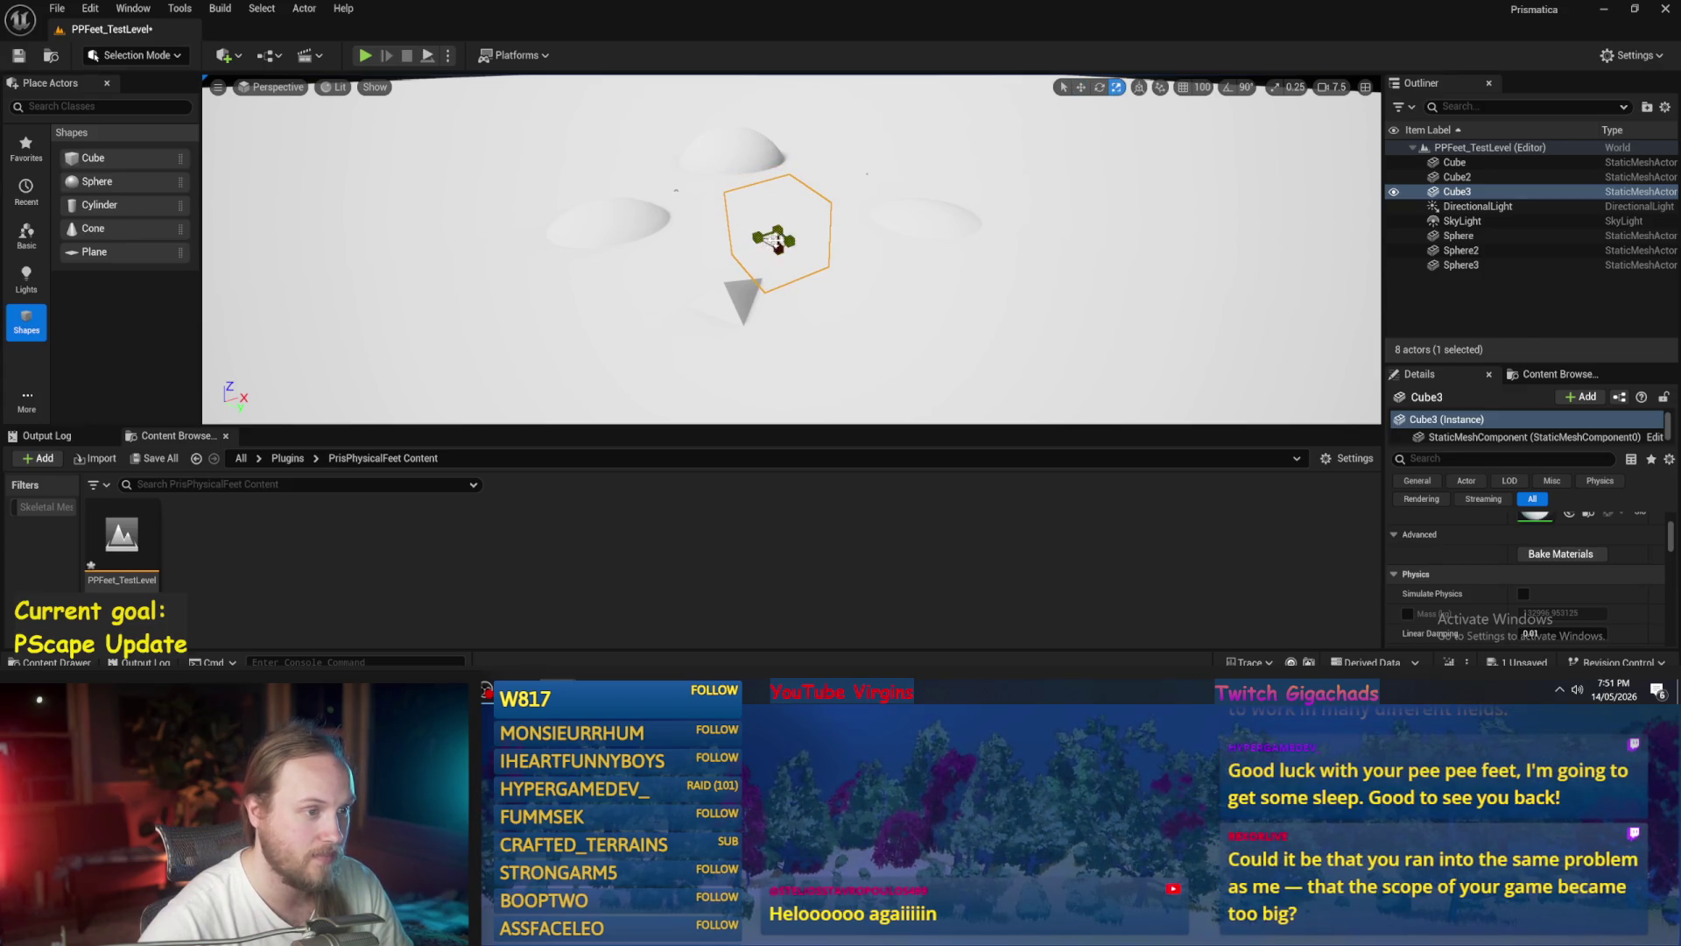
drag(776, 238, 719, 243)
key(w)
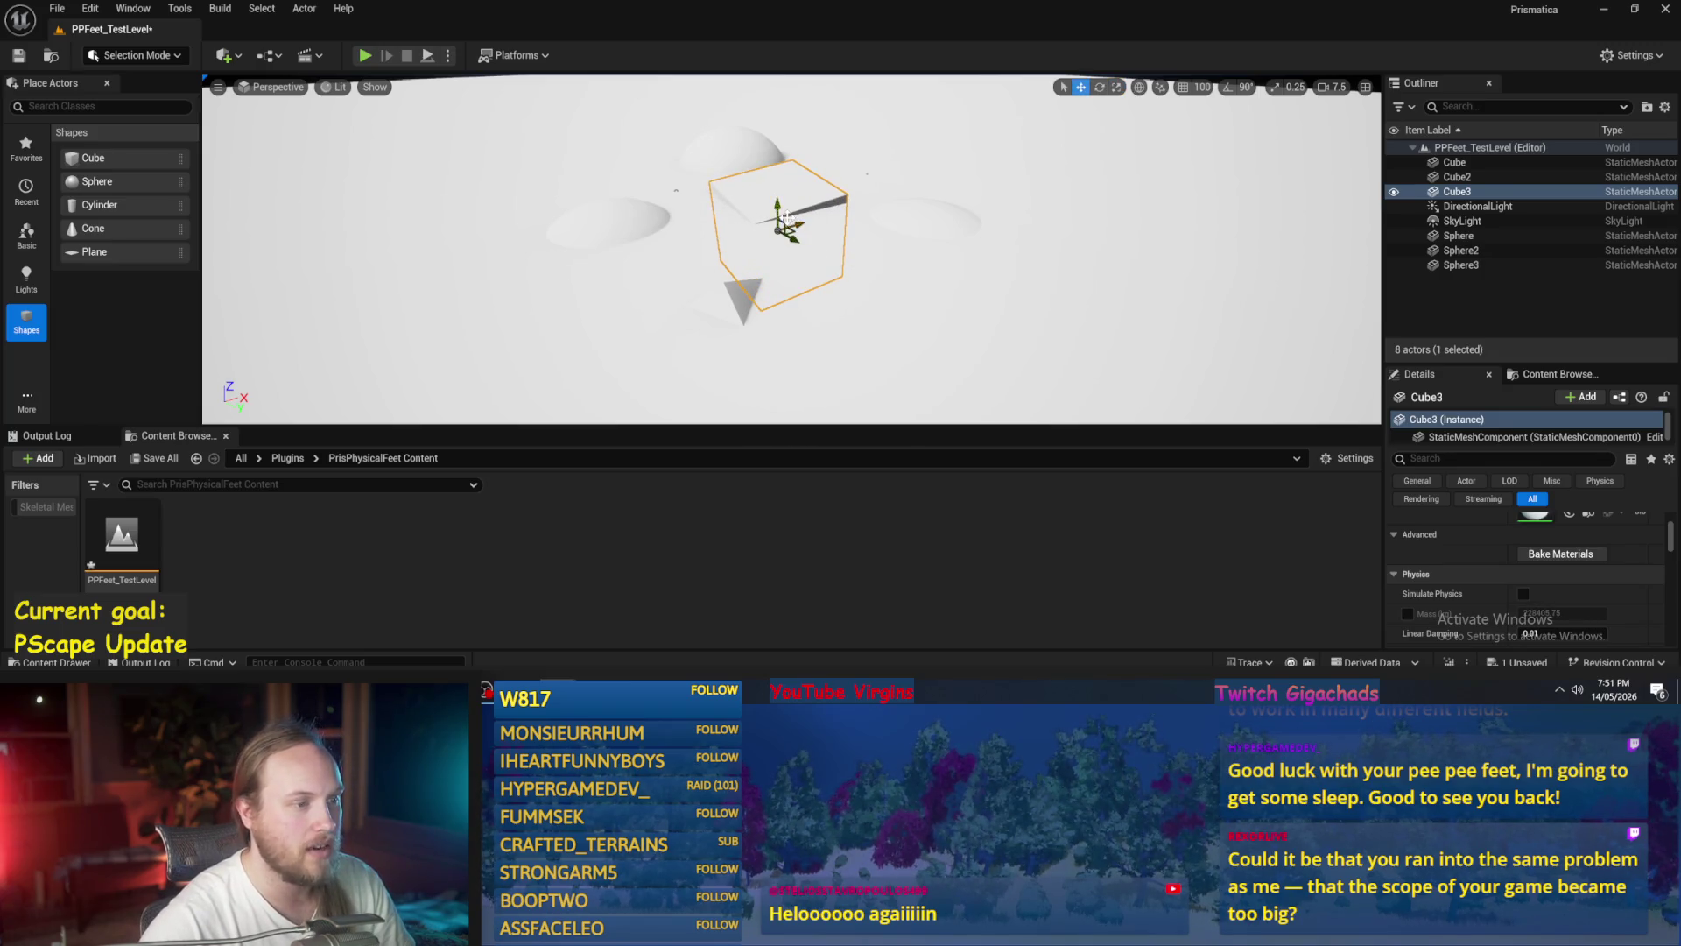
mouse_move(792, 226)
mouse_down()
mouse_move(691, 241)
mouse_move(727, 214)
mouse_move(796, 259)
mouse_move(858, 265)
mouse_move(780, 256)
mouse_up()
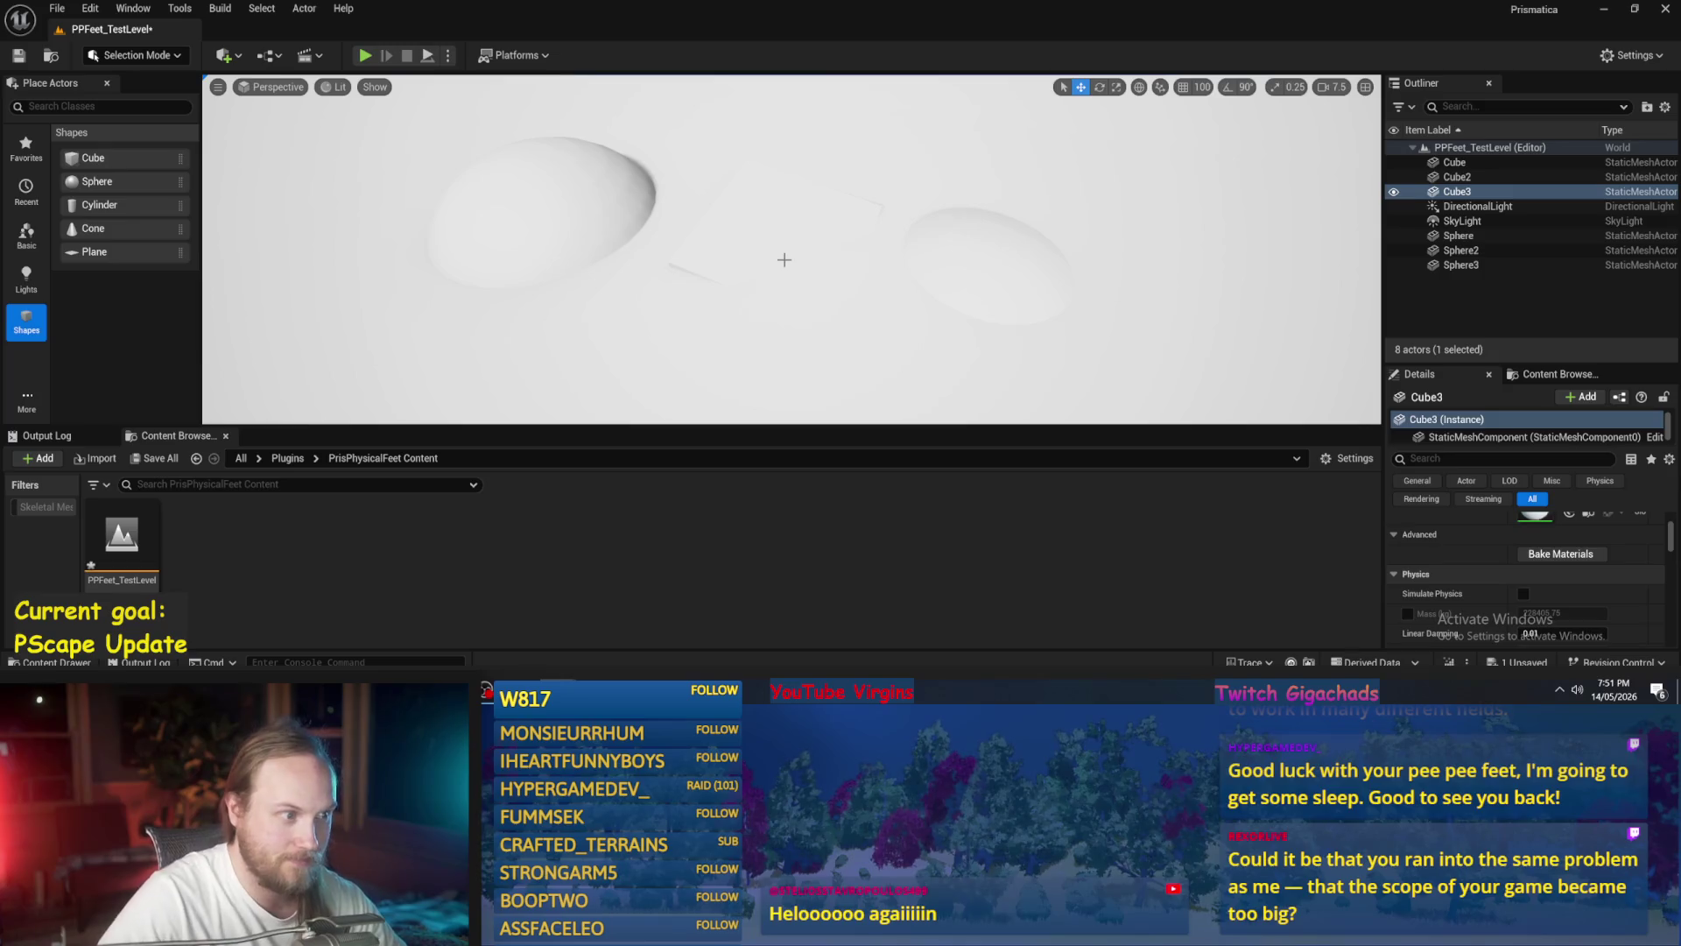
drag(798, 298, 855, 200)
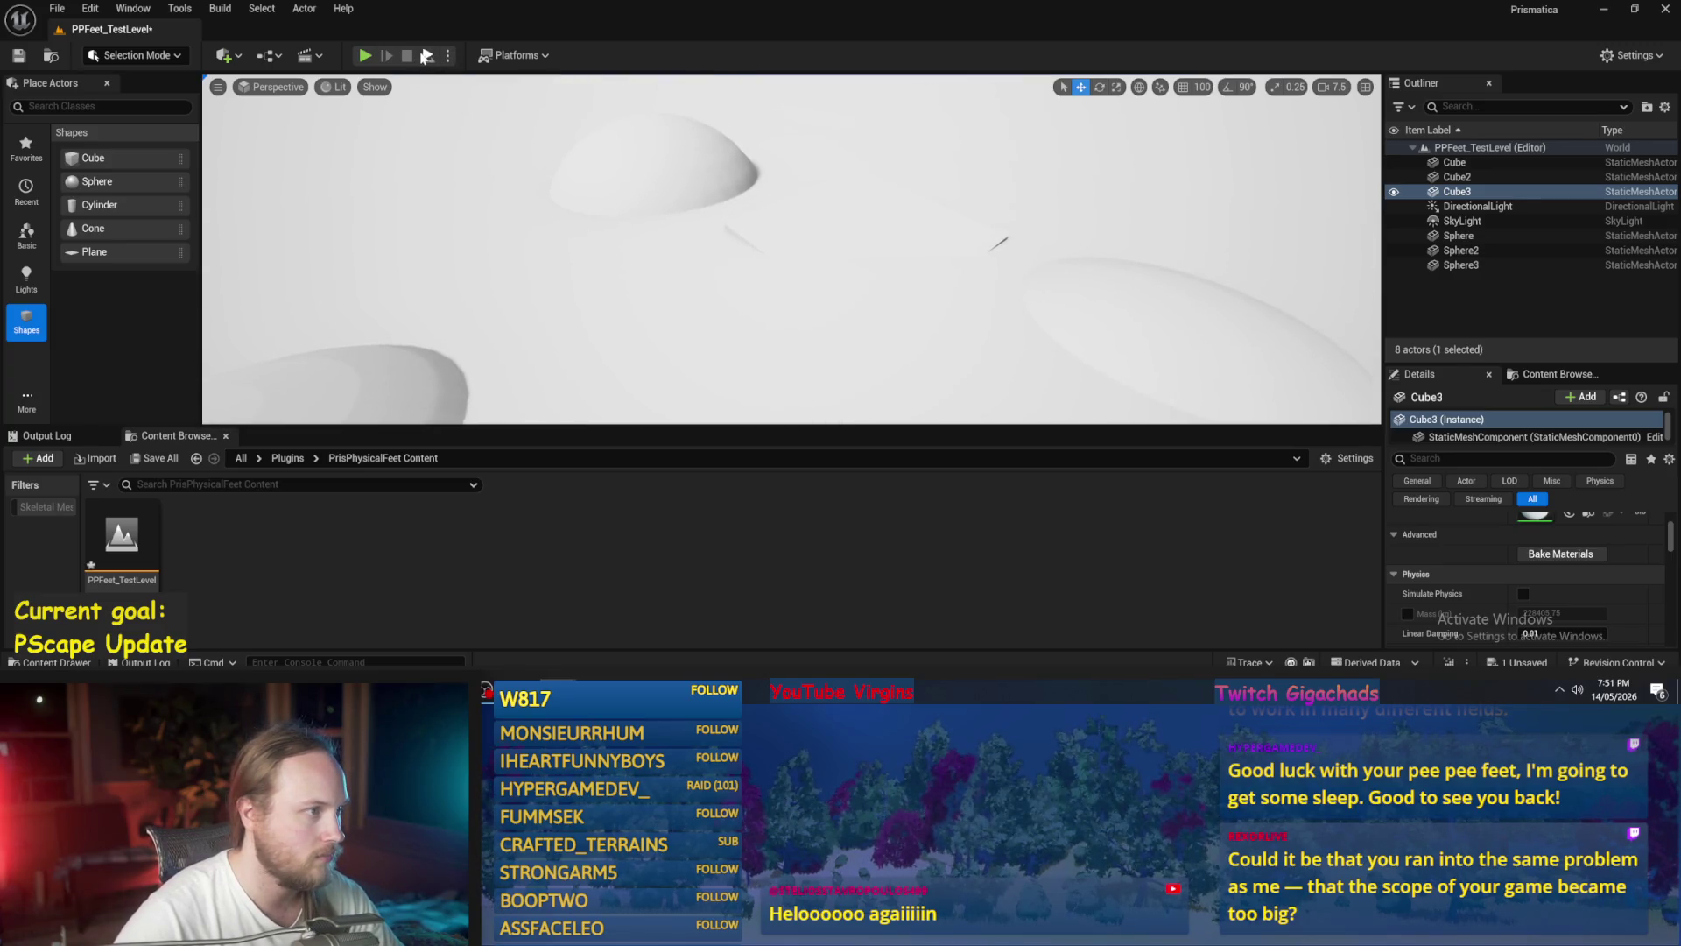
- End Play-In-Editor and save PPFeet_TestLevel with Ctrl+S
key(Escape)
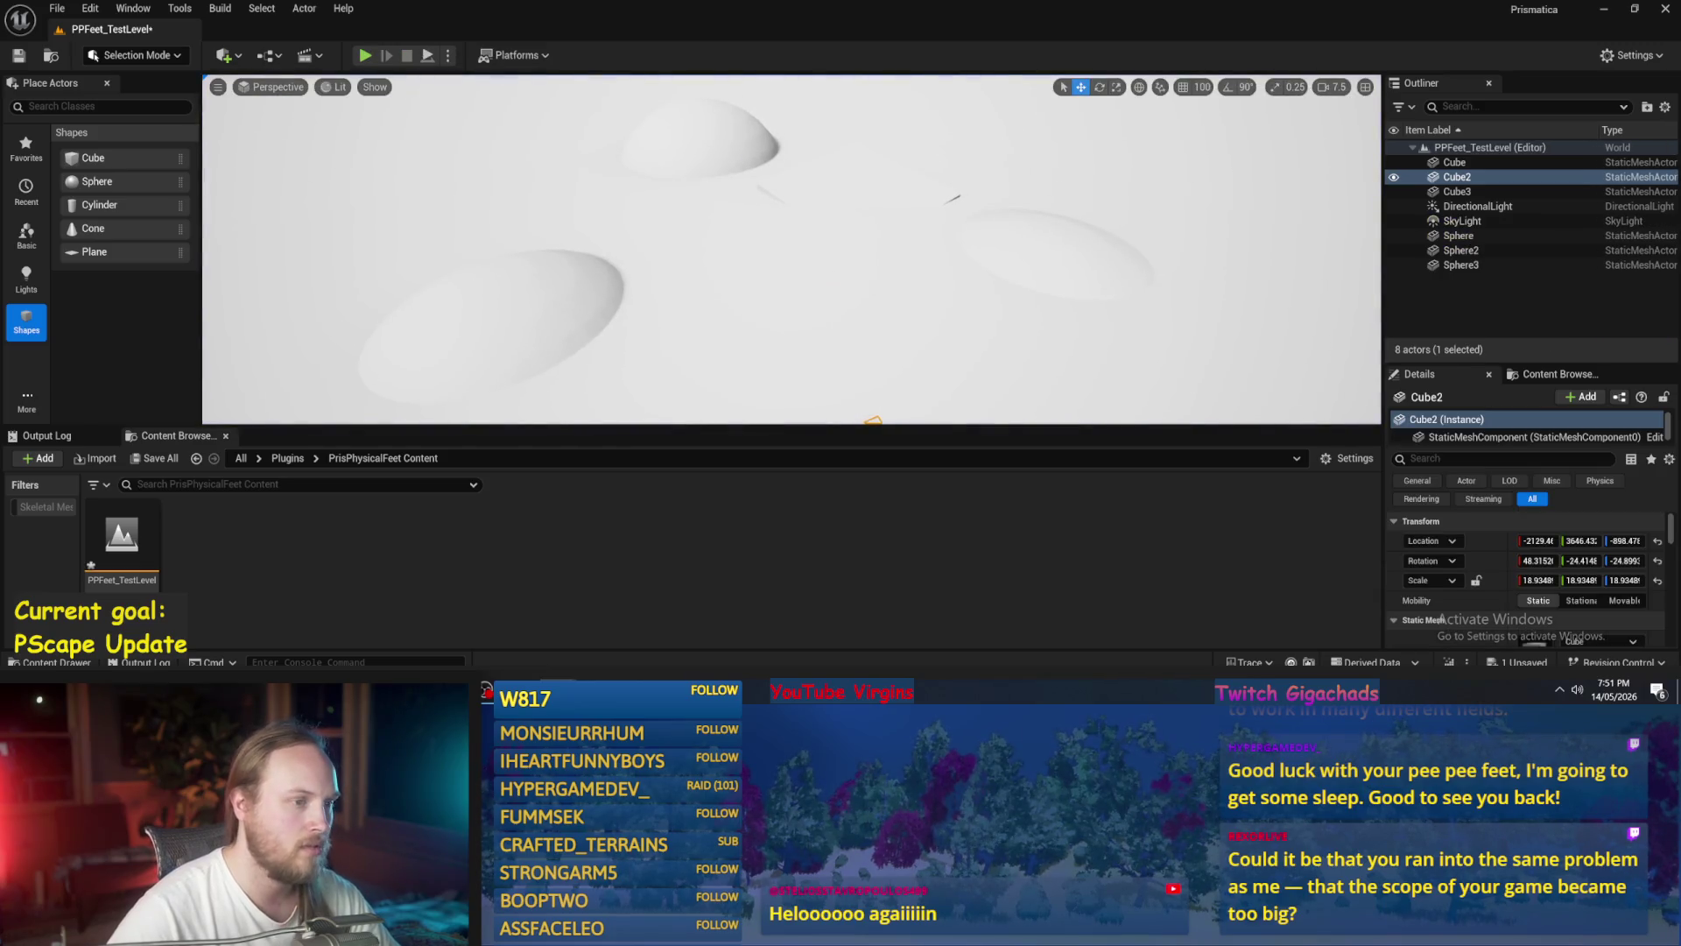
scroll(843, 270, down, 2)
key(ctrl+s)
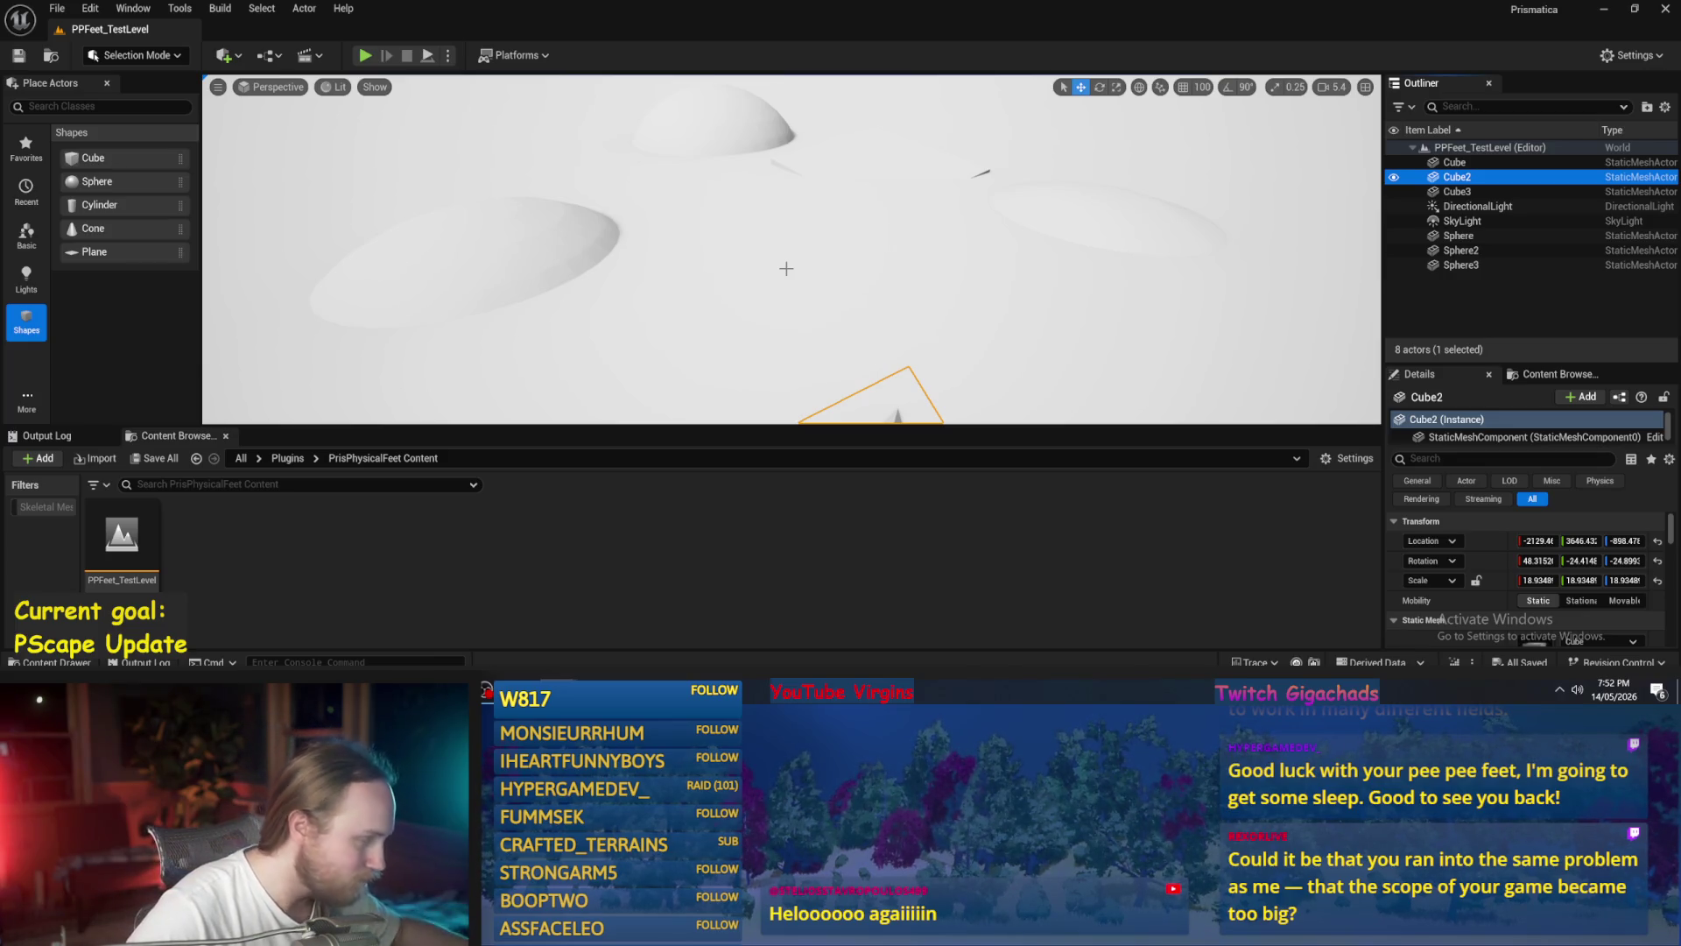
- Start a new Blueprint class in the content folder with ActorComponent as parent
right_click(561, 554)
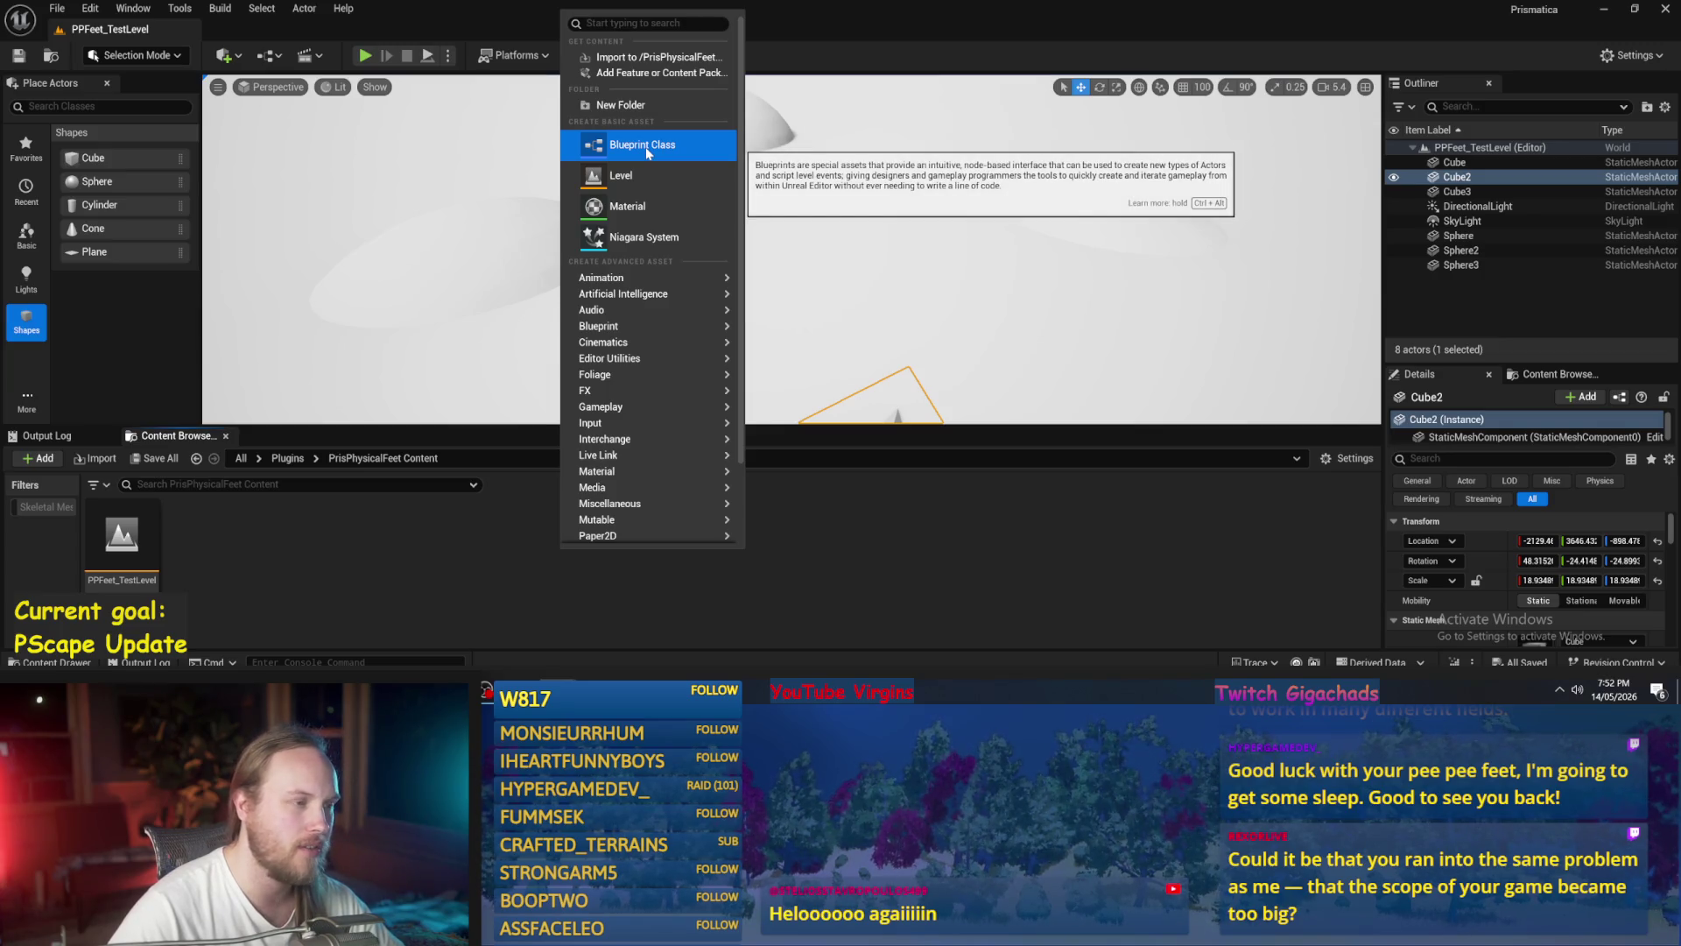
click(364, 577)
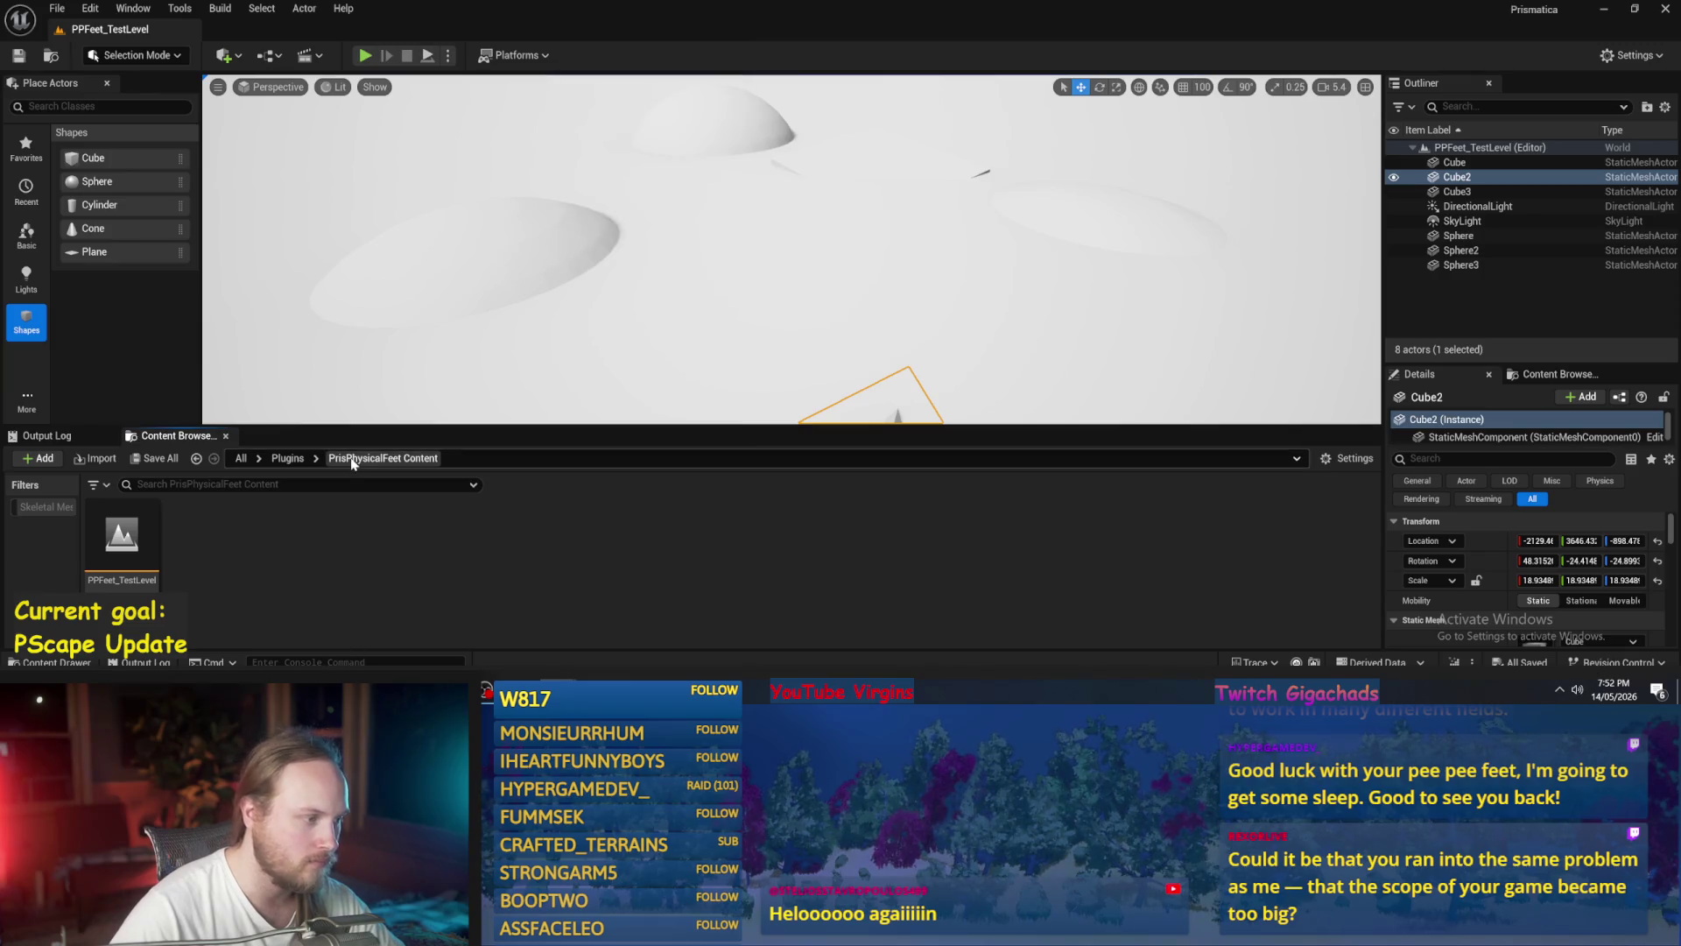
right_click(658, 561)
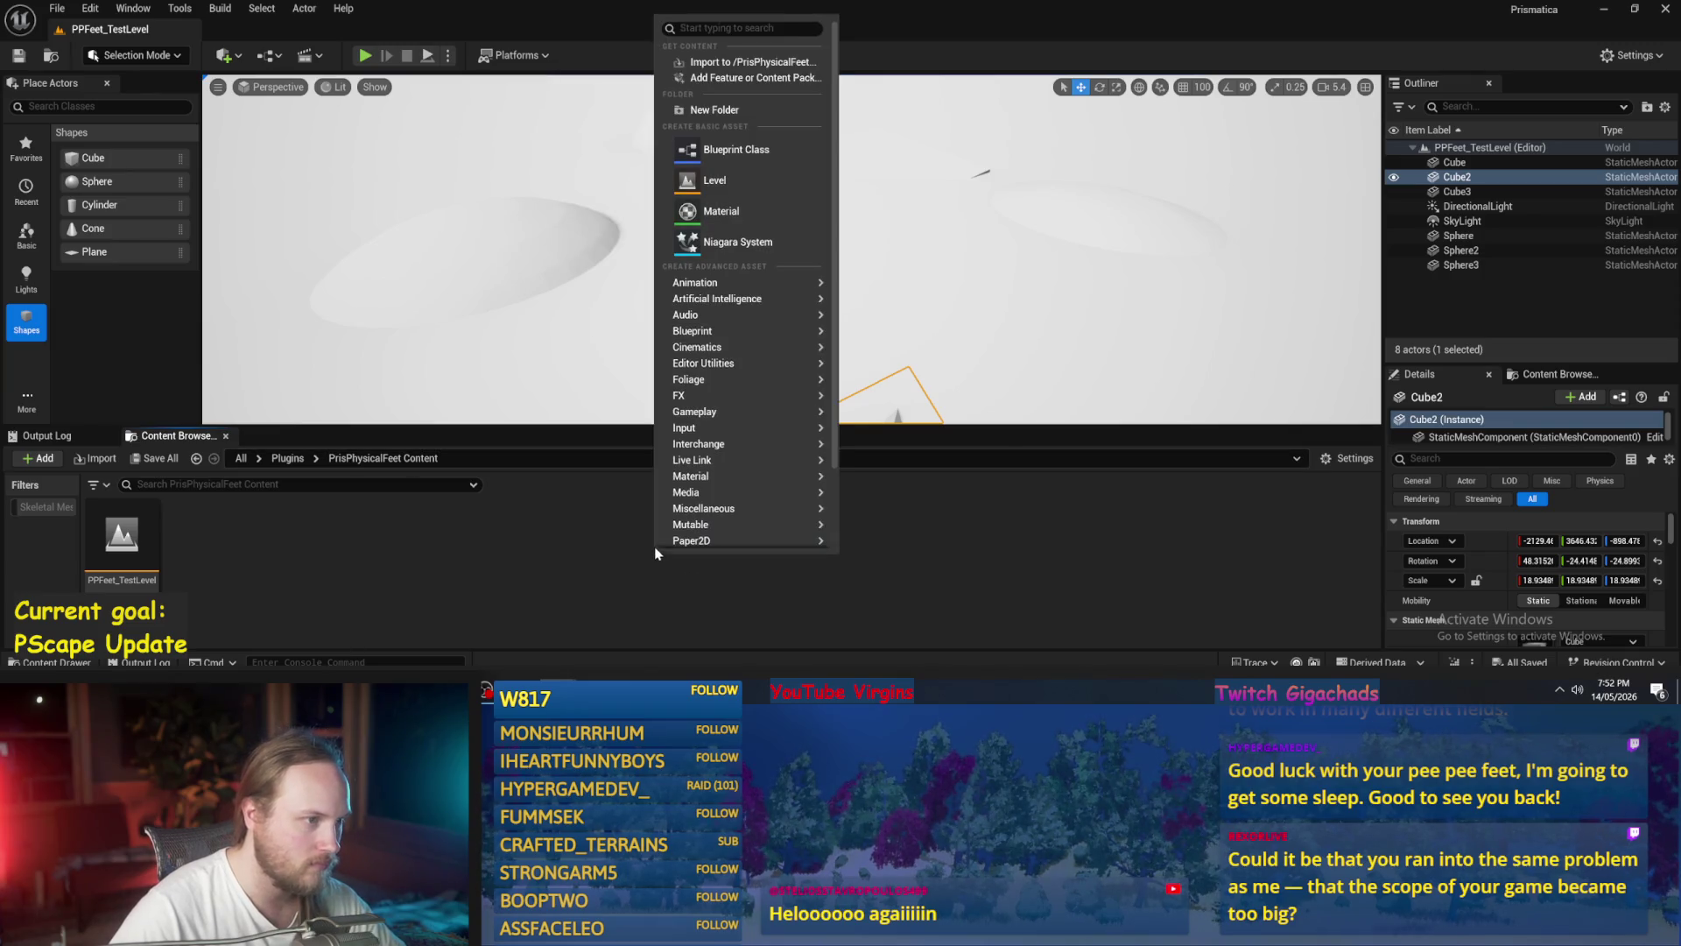
click(765, 154)
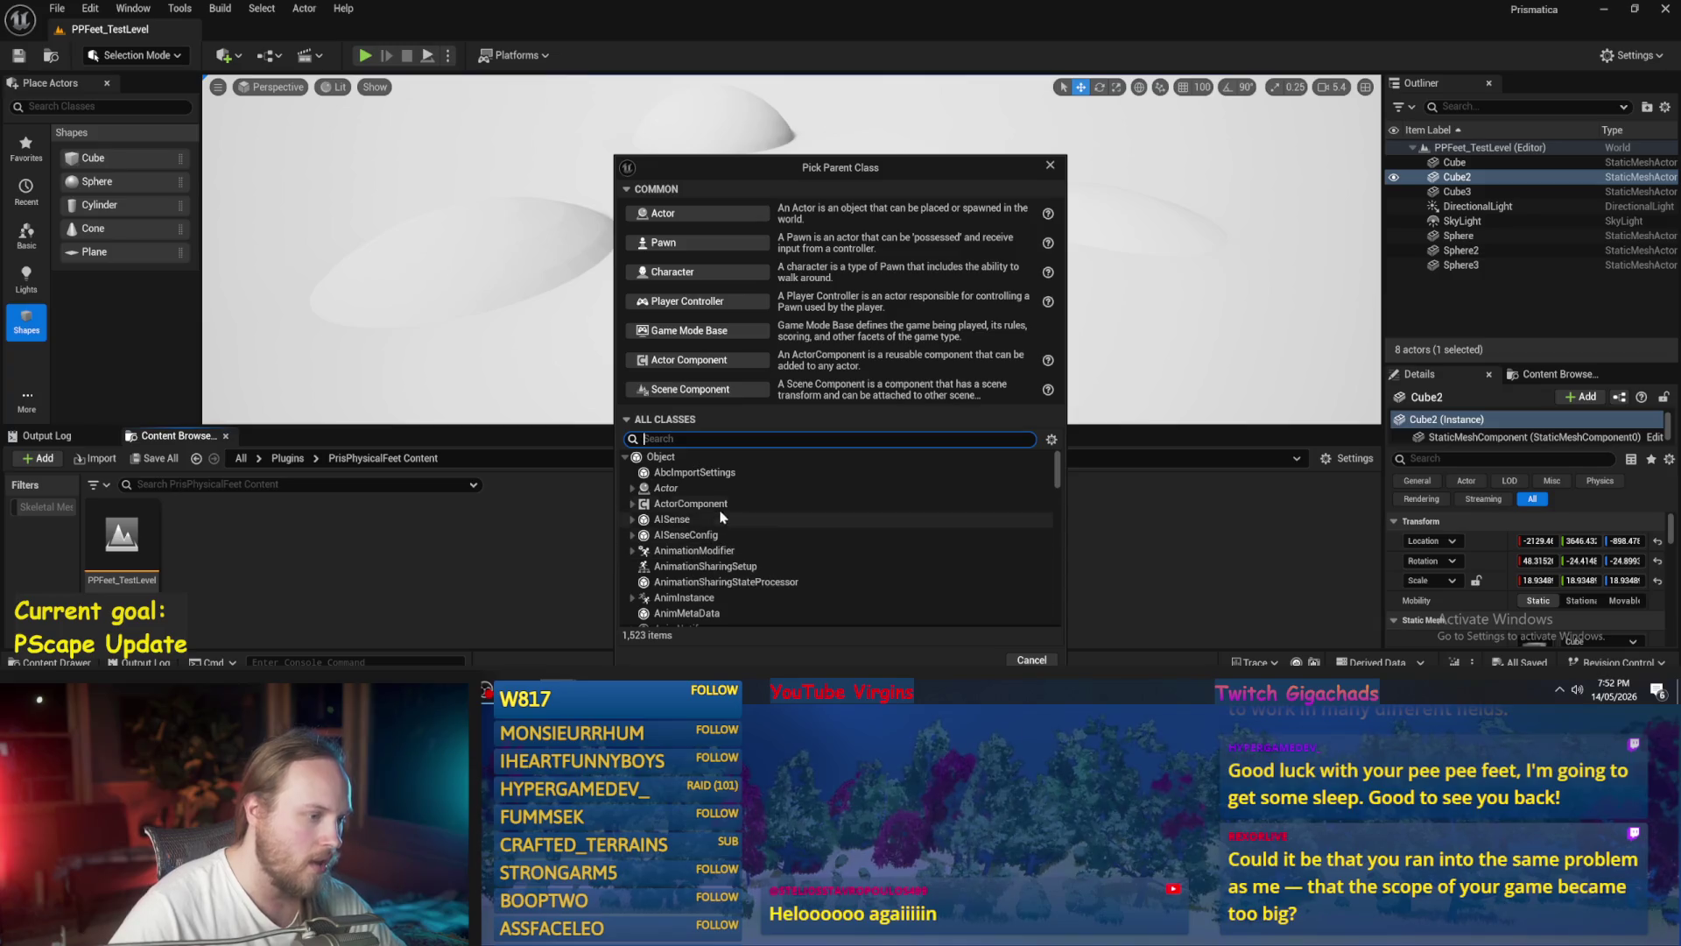
scroll(732, 508, down, 1)
scroll(732, 512, up, 1)
click(701, 505)
scroll(766, 567, down, 1)
scroll(767, 569, up, 1)
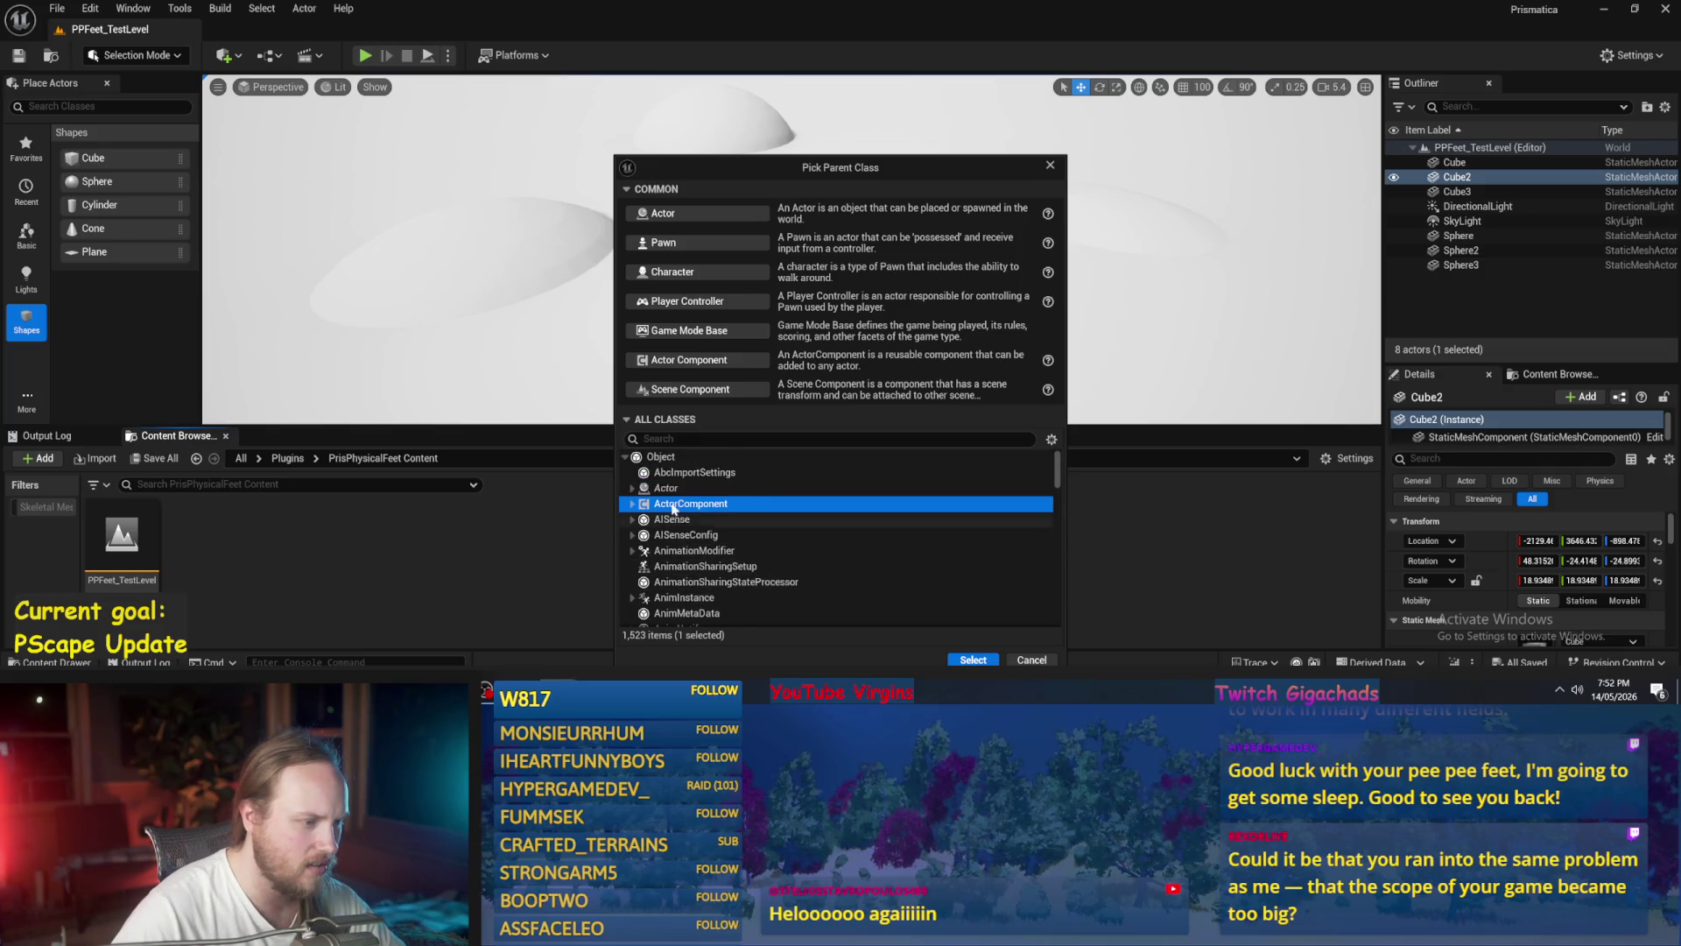
click(632, 504)
scroll(675, 494, down, 1)
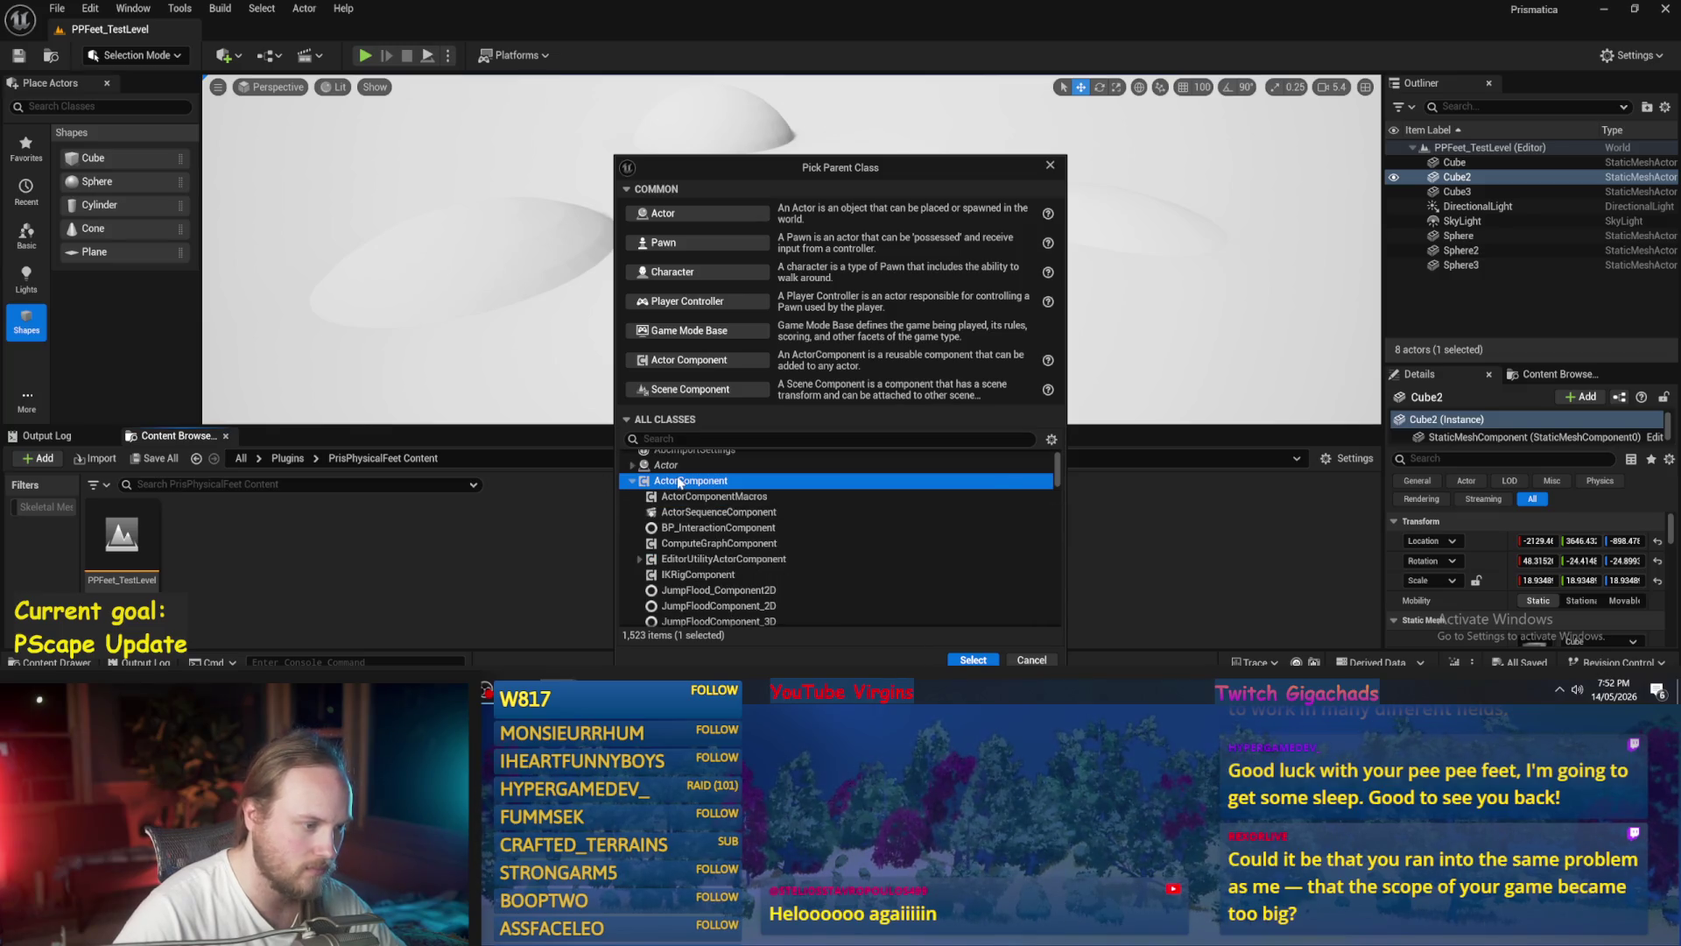
click(973, 659)
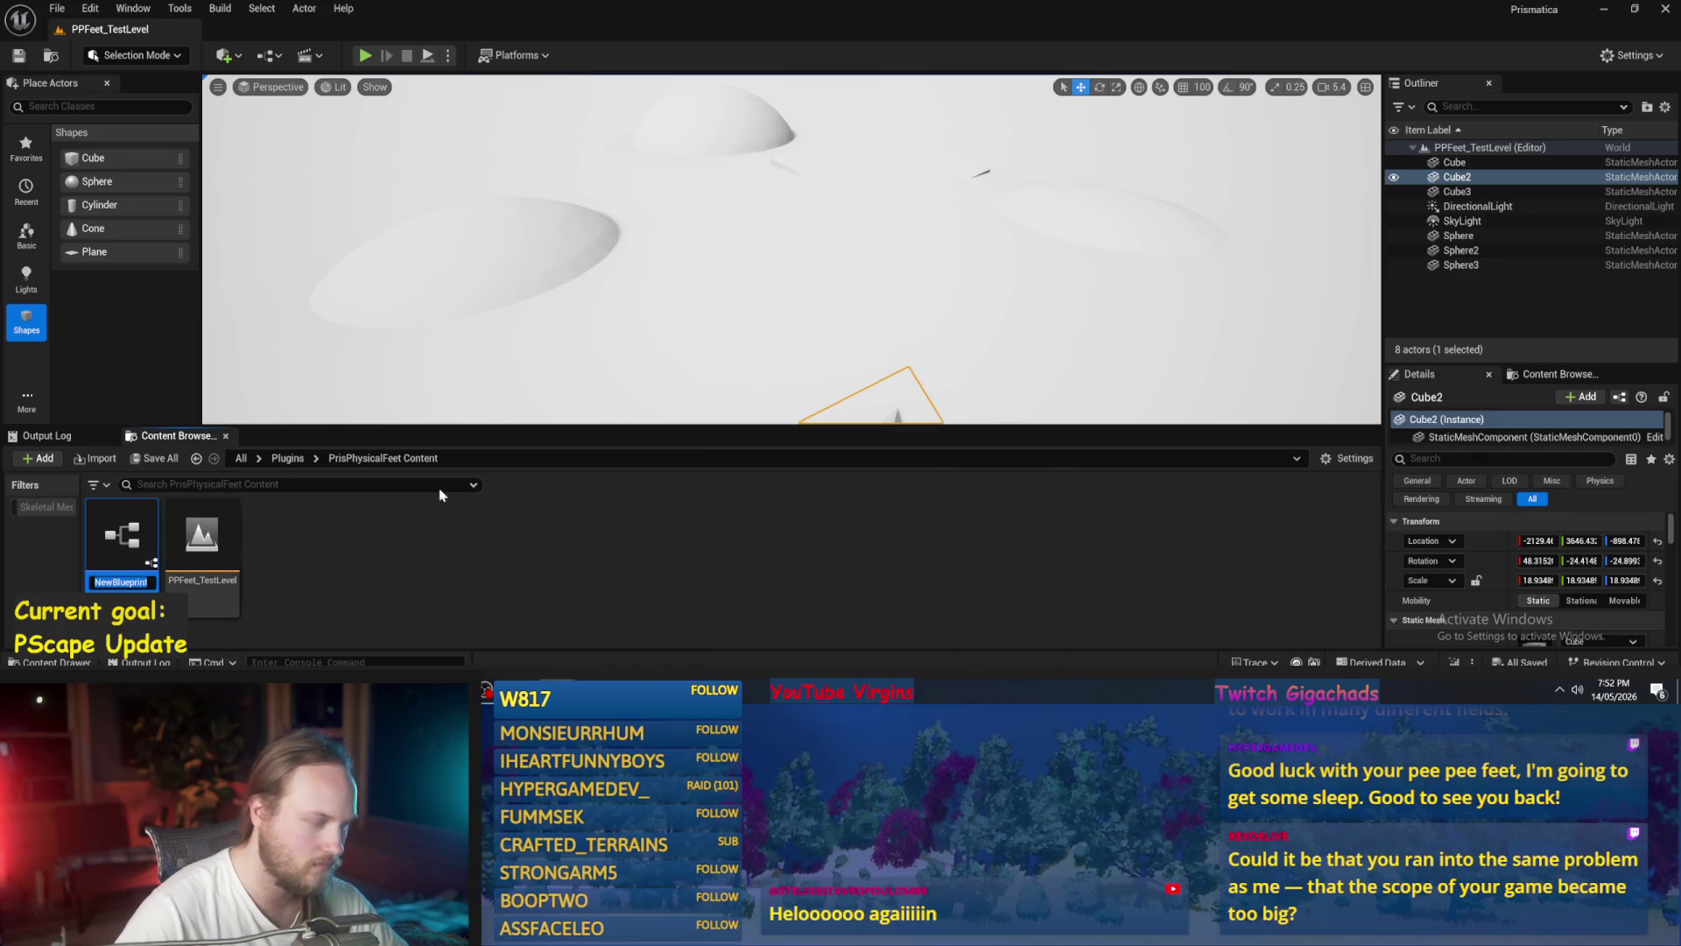
- Name the new blueprint PPFeet_Base
text(PPFeet_)
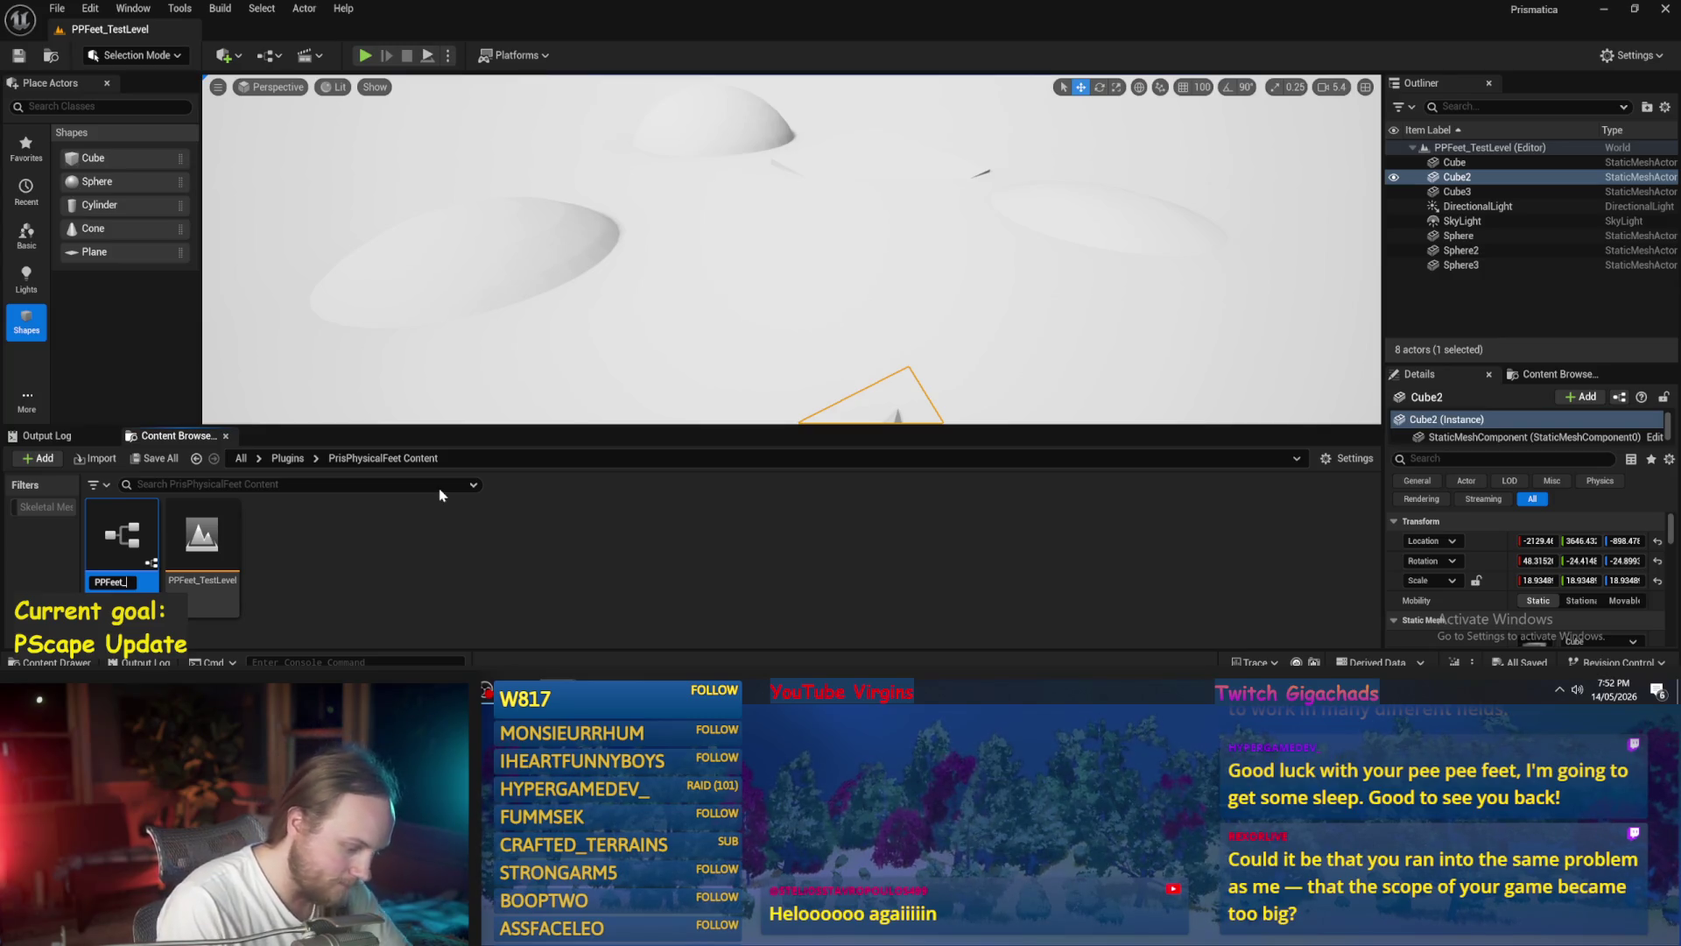
text(d)
key(BackSpace)
key(BackSpace)
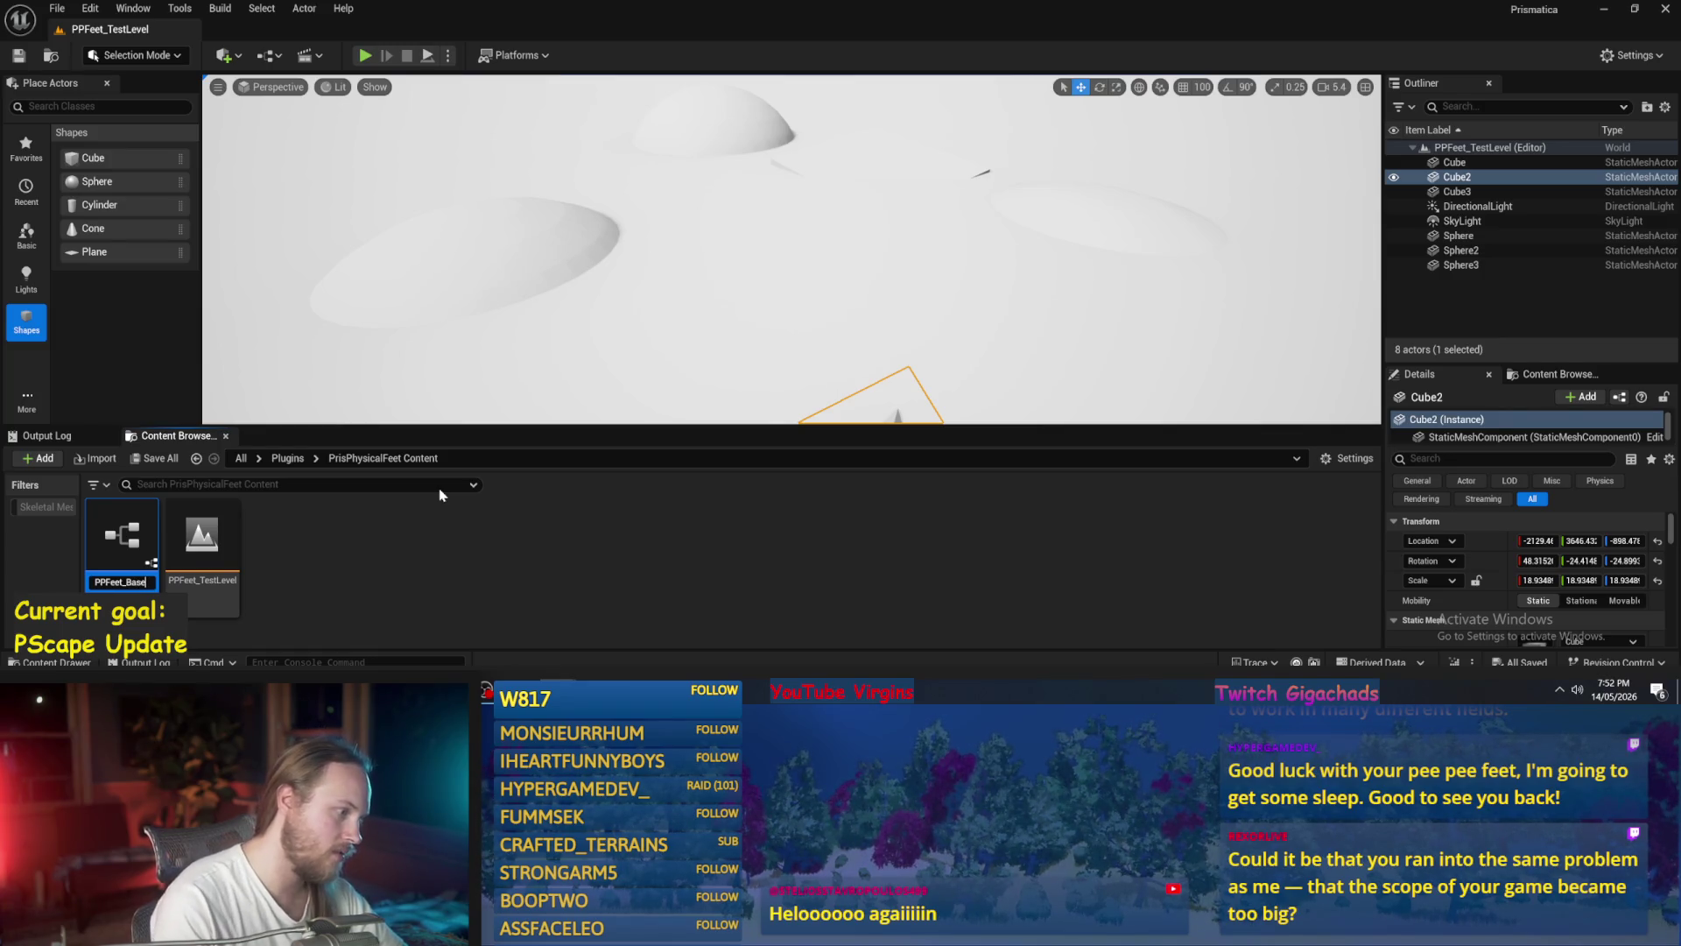
key(Return)
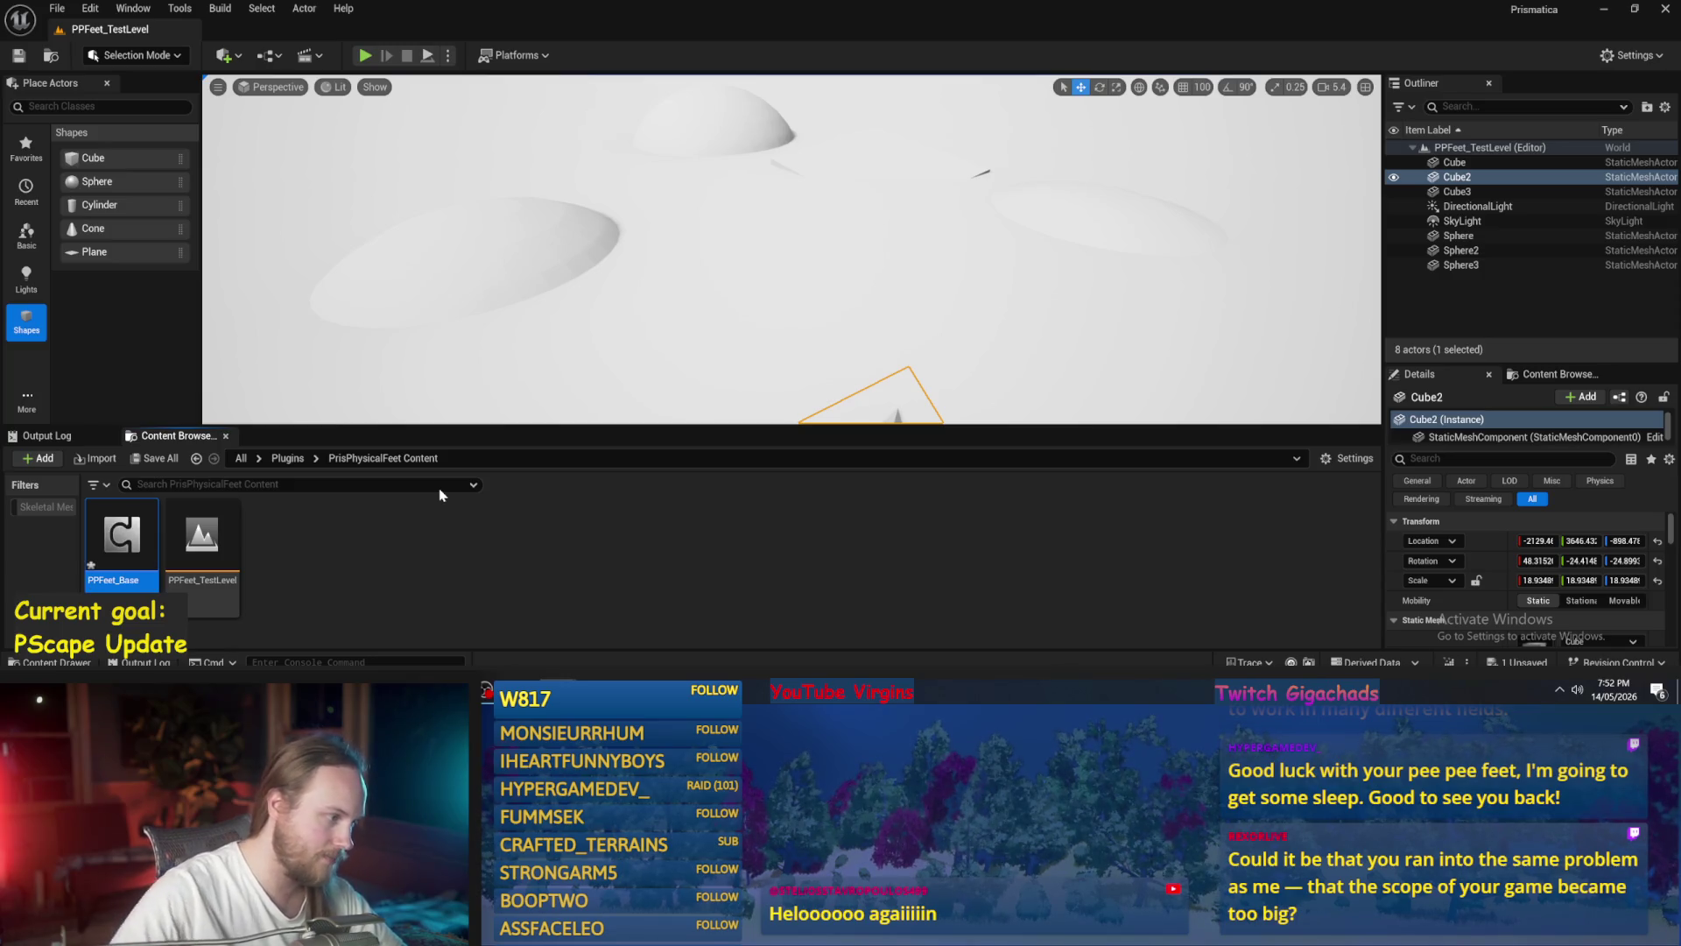
click(341, 538)
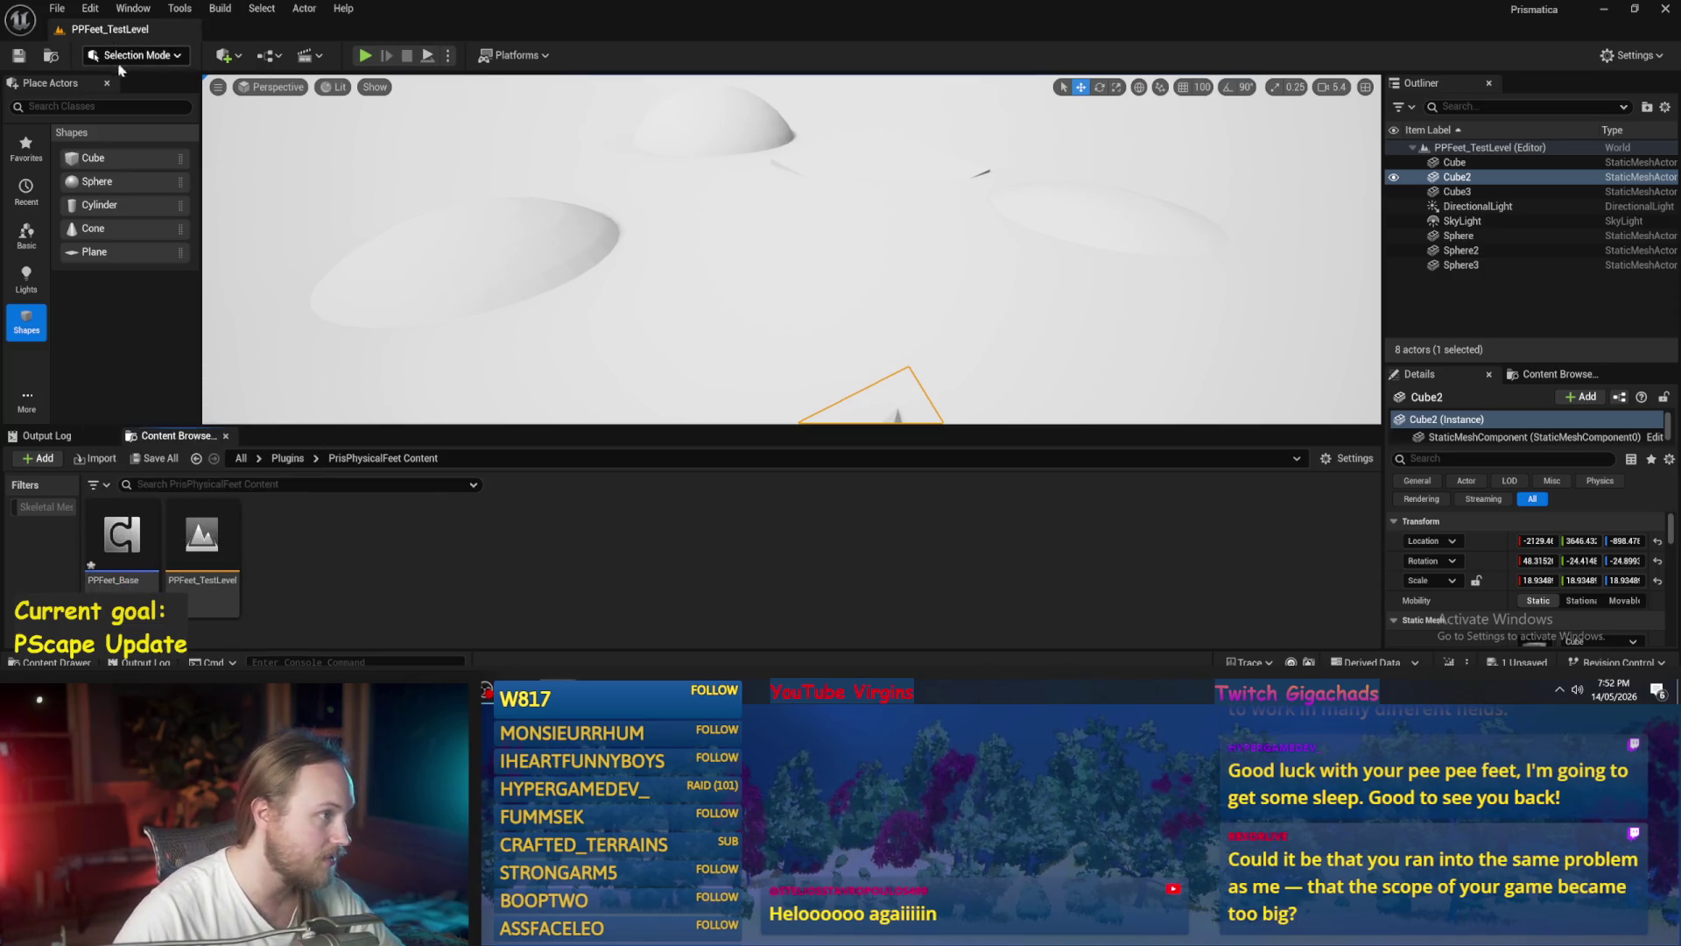
- Create a child blueprint of PPFeet_Base named PPFeet_Biped
right_click(130, 559)
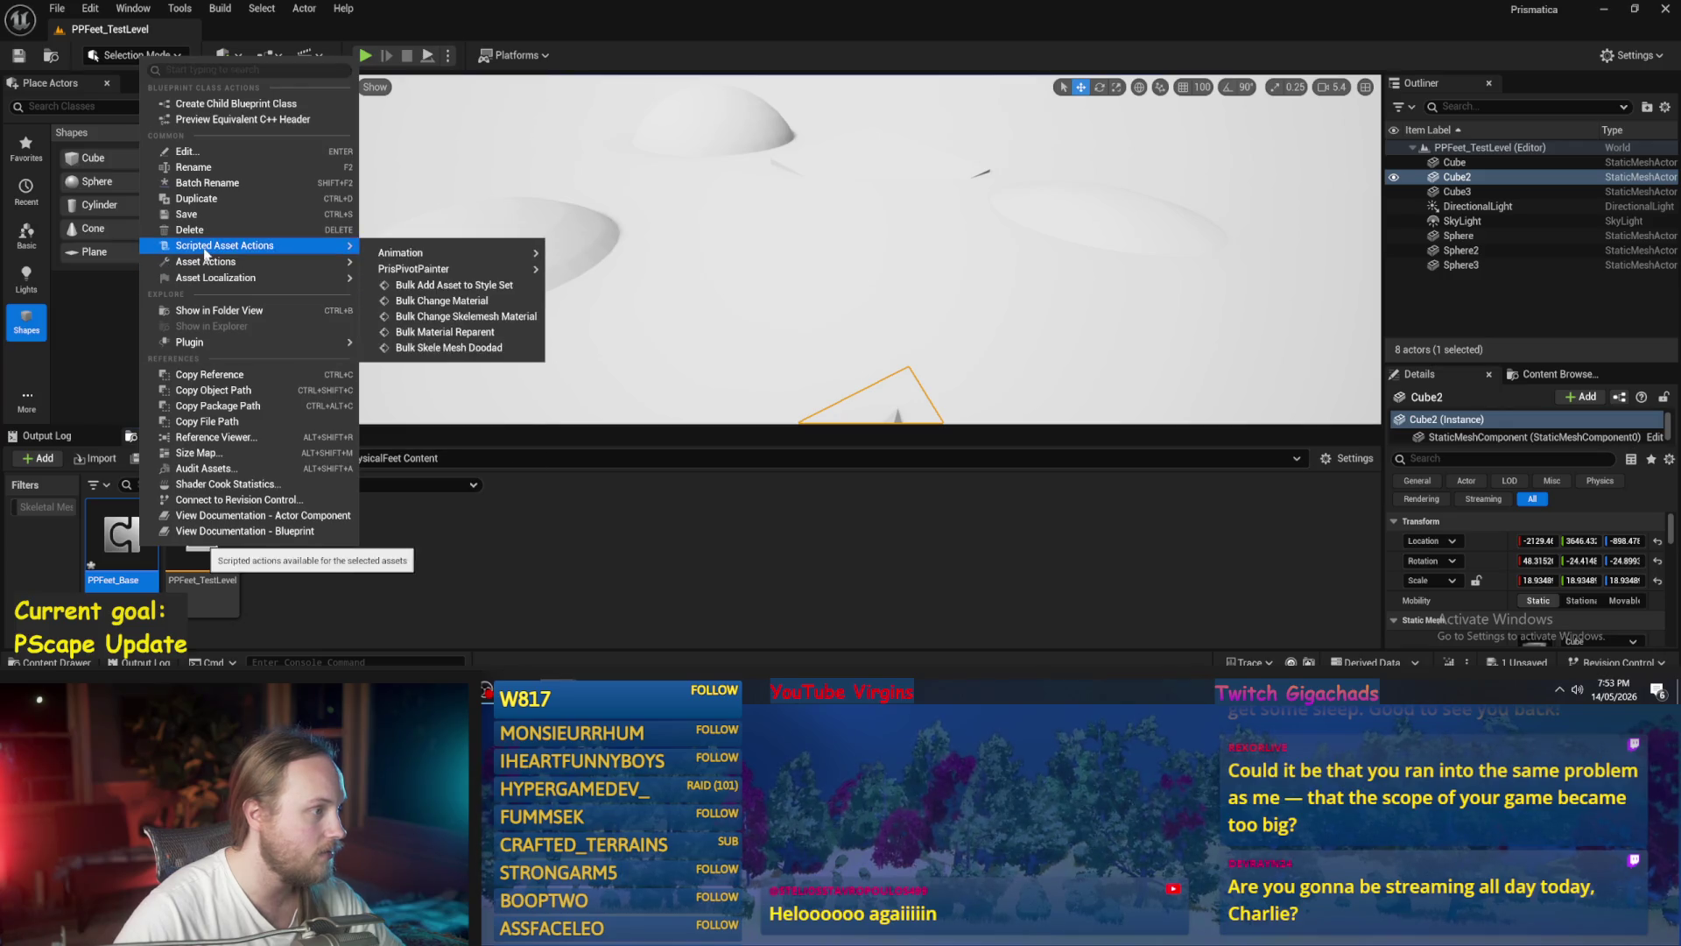
click(209, 107)
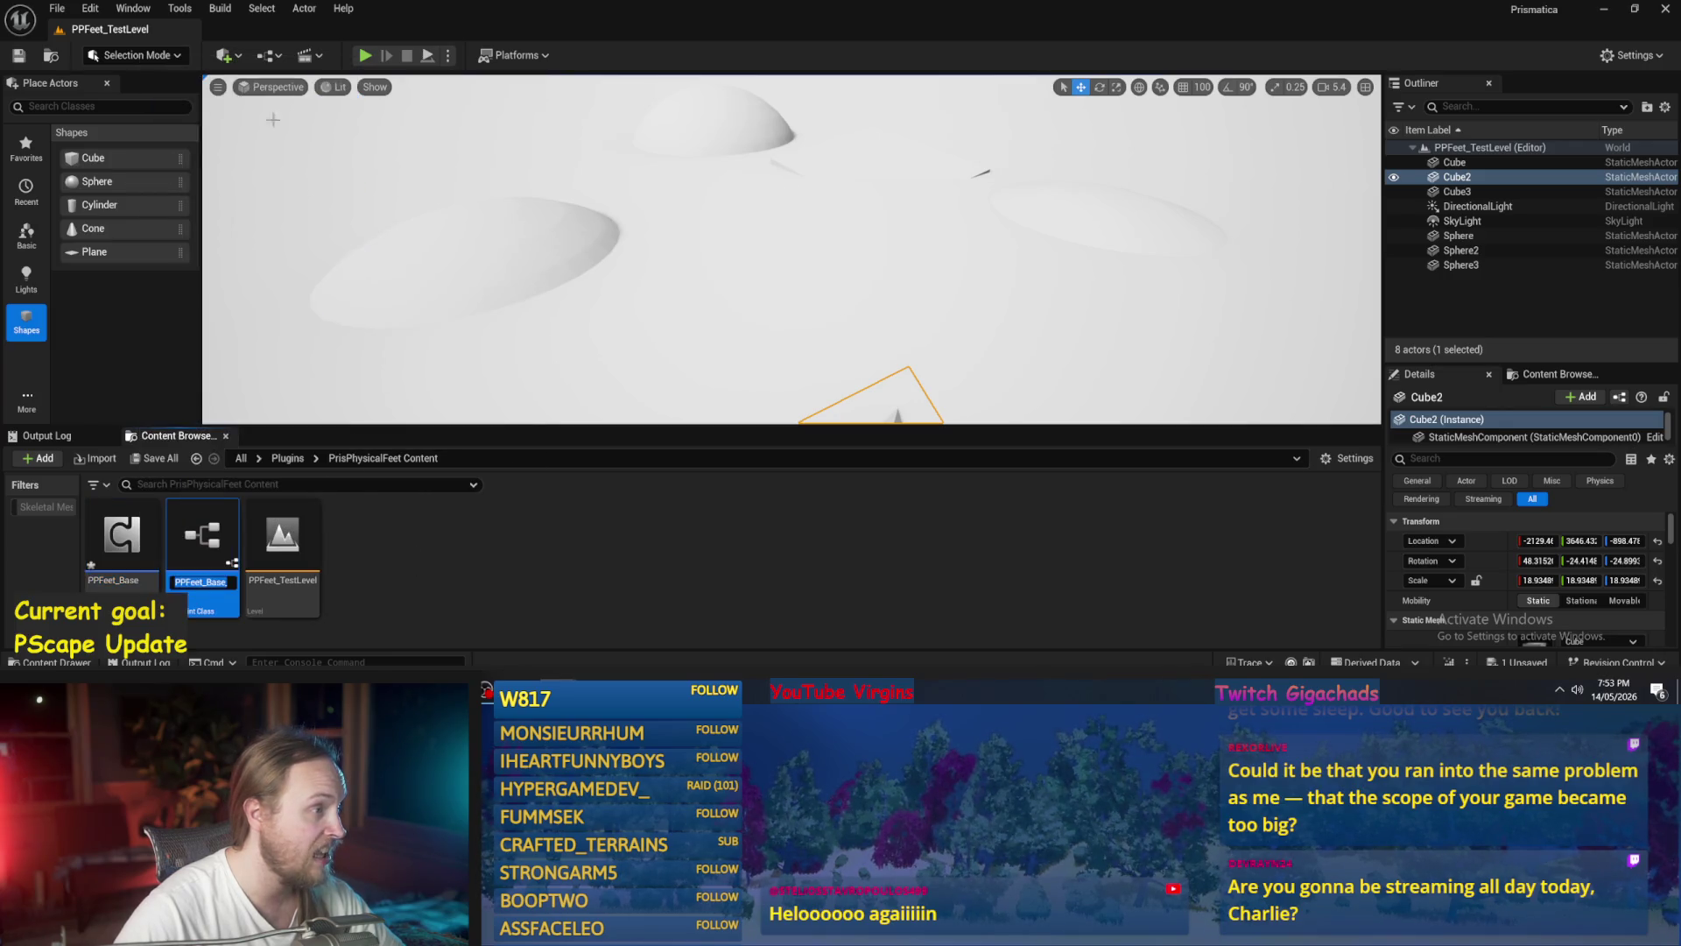
key(End)
key(BackSpace)
key(BackSpace)
key(BackSpace)
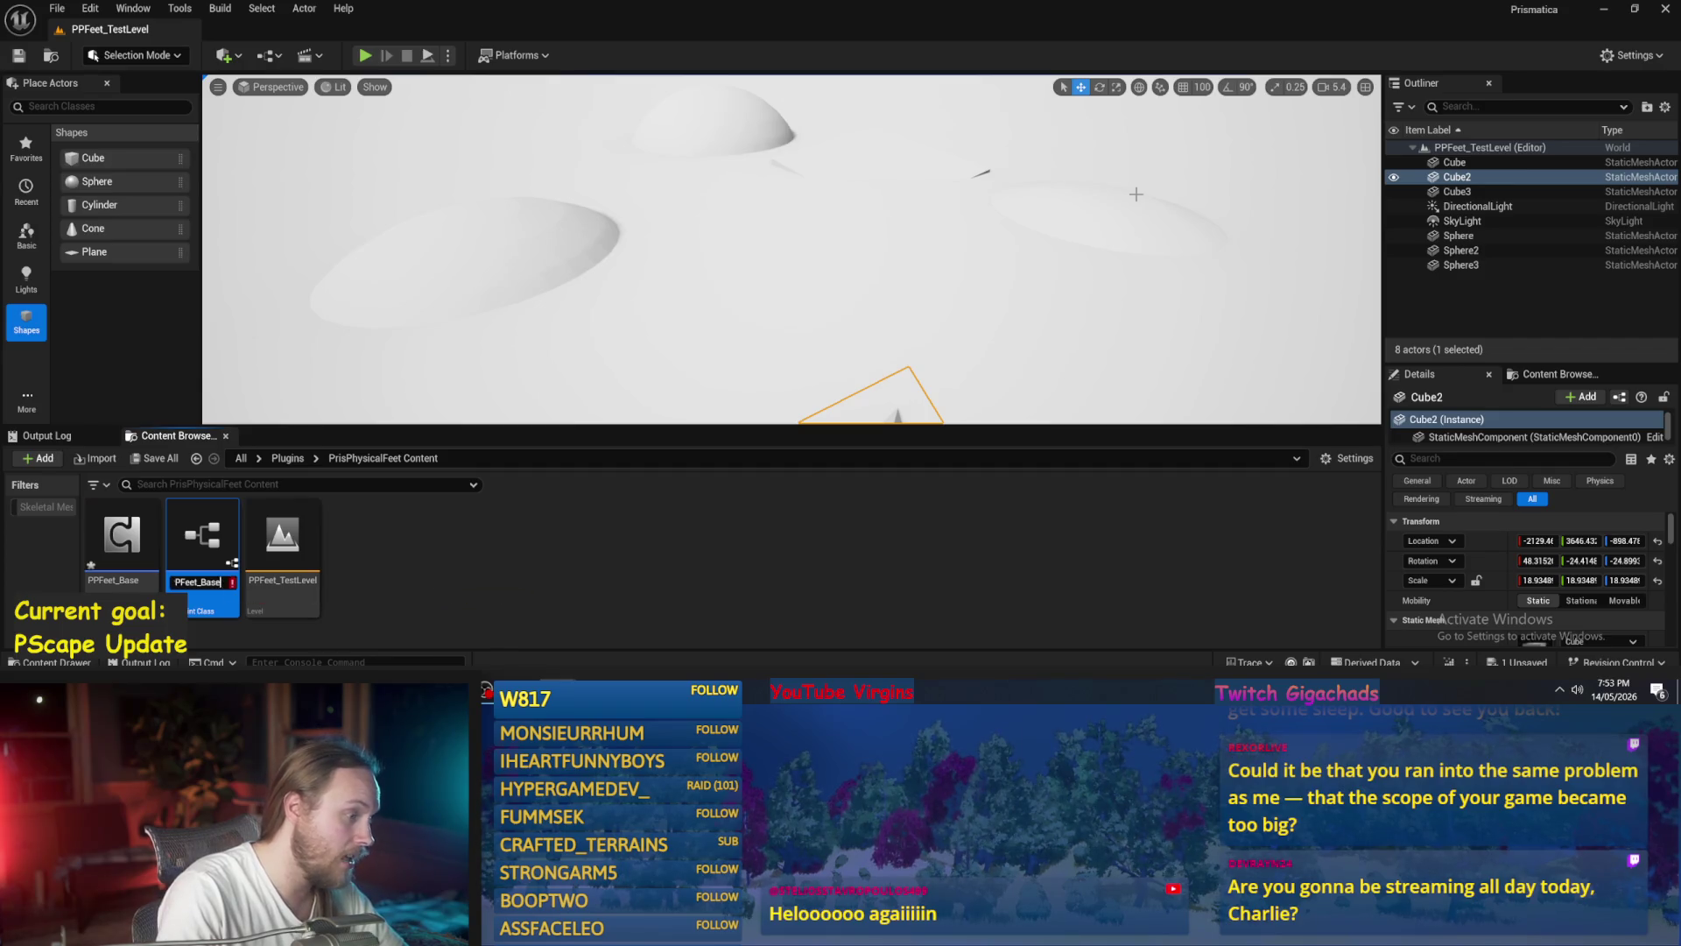
text(ed)
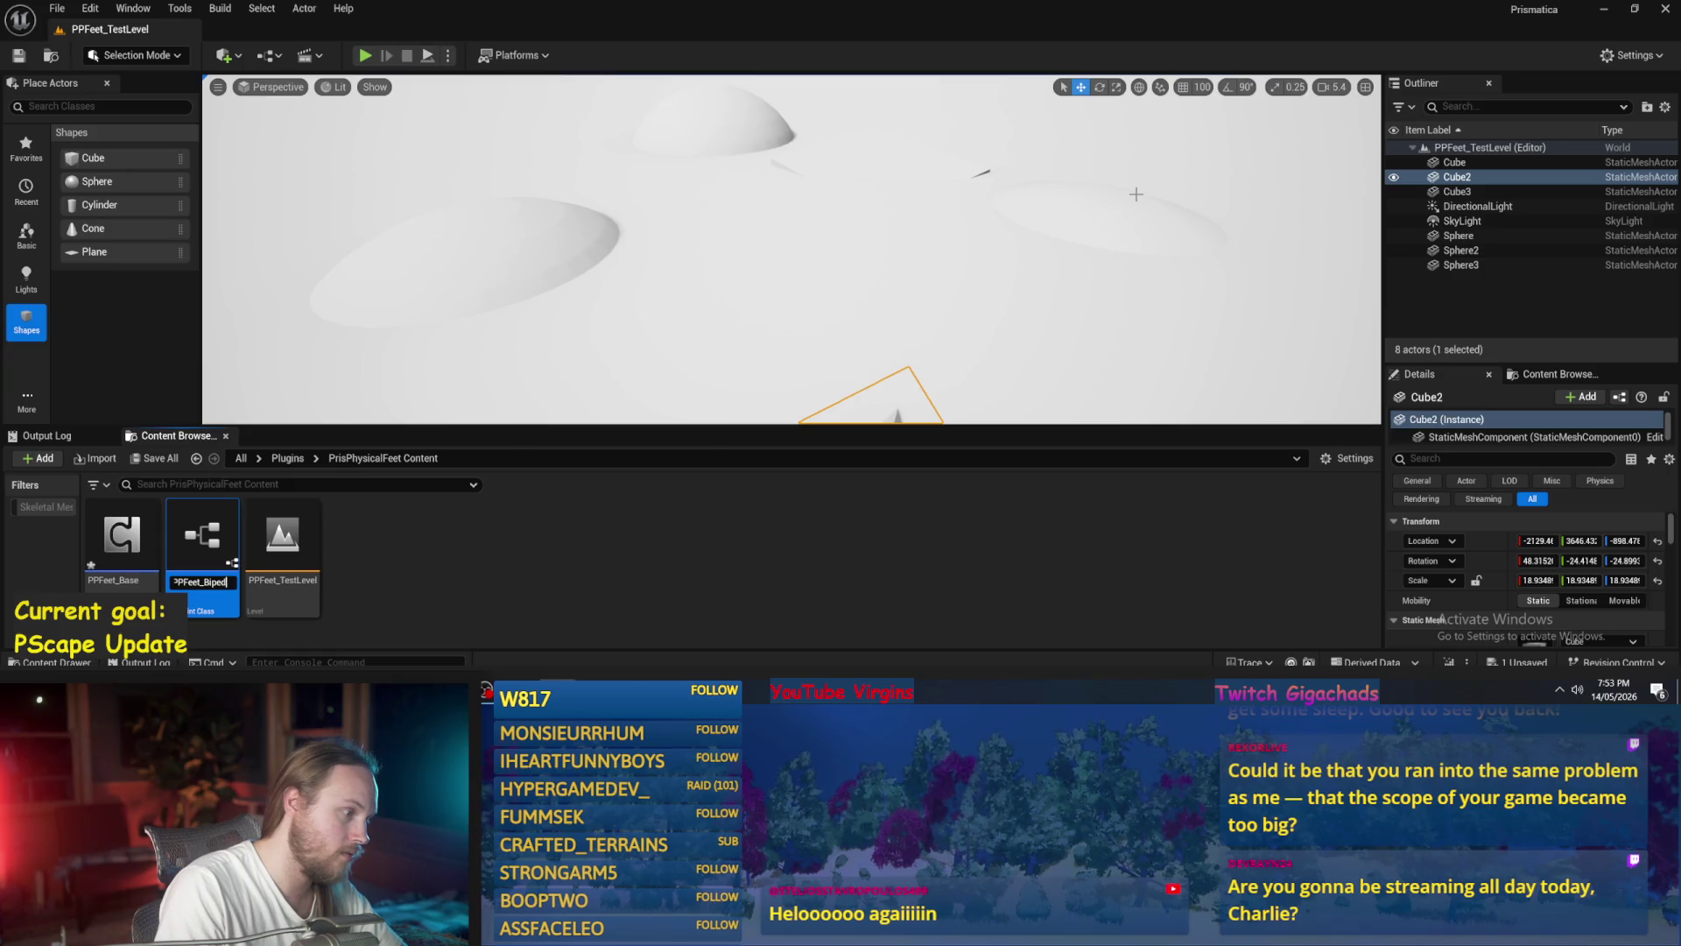
text(umanoid)
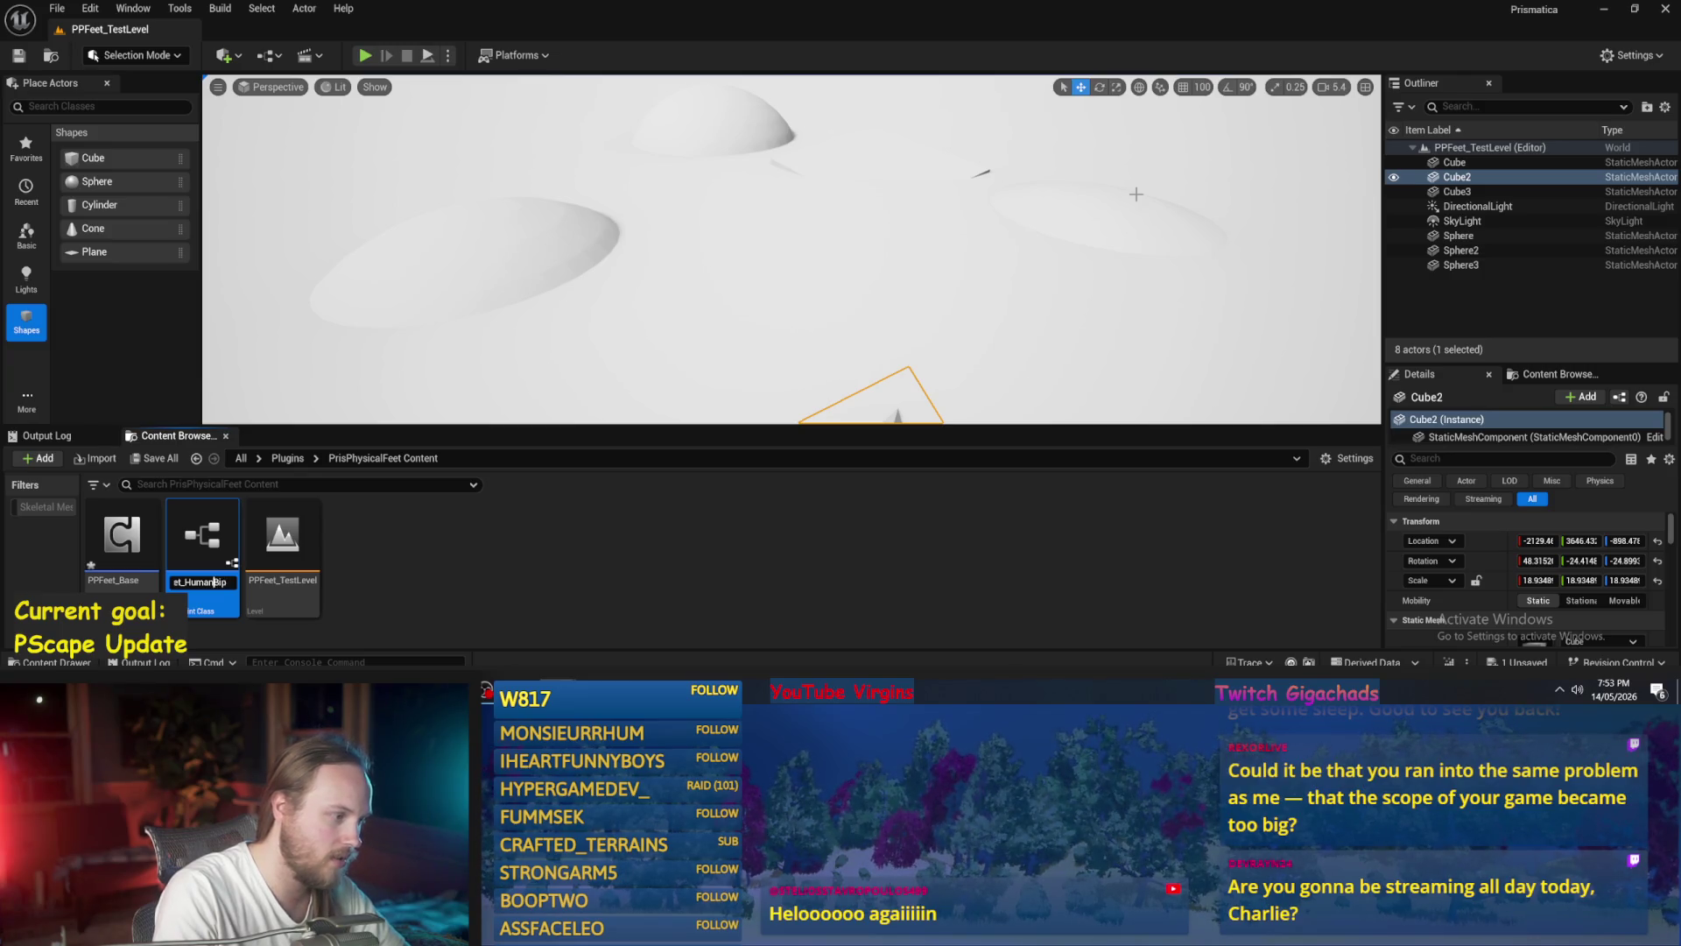
key(Return)
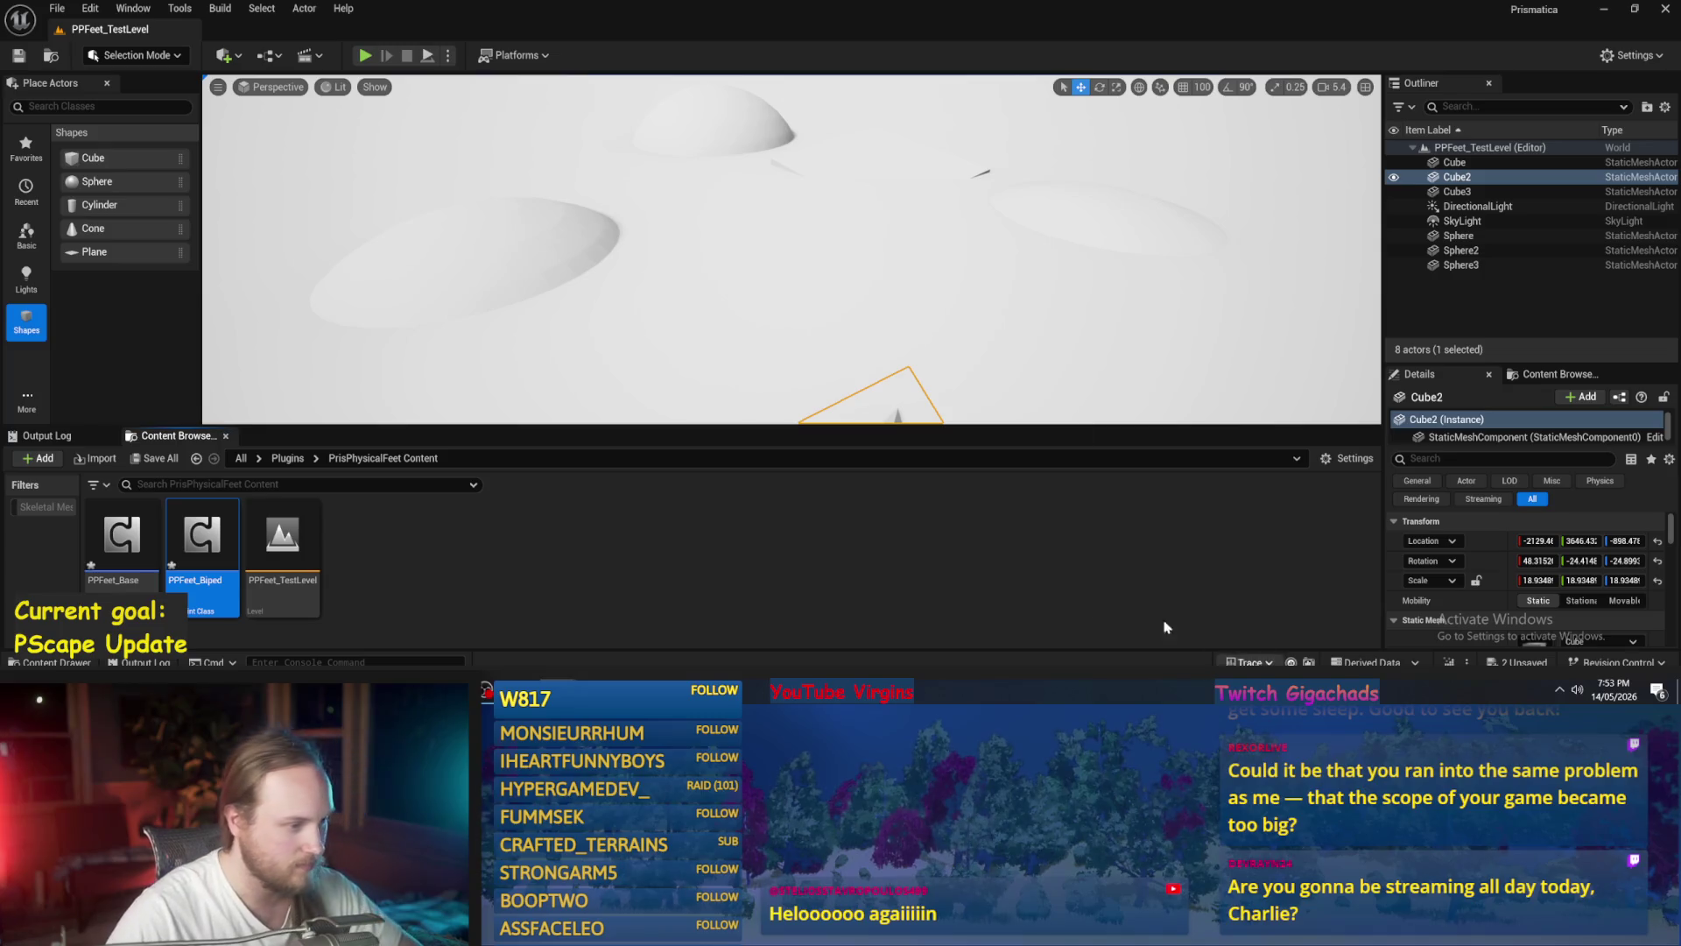
click(577, 486)
- Save all unsaved assets
click(18, 55)
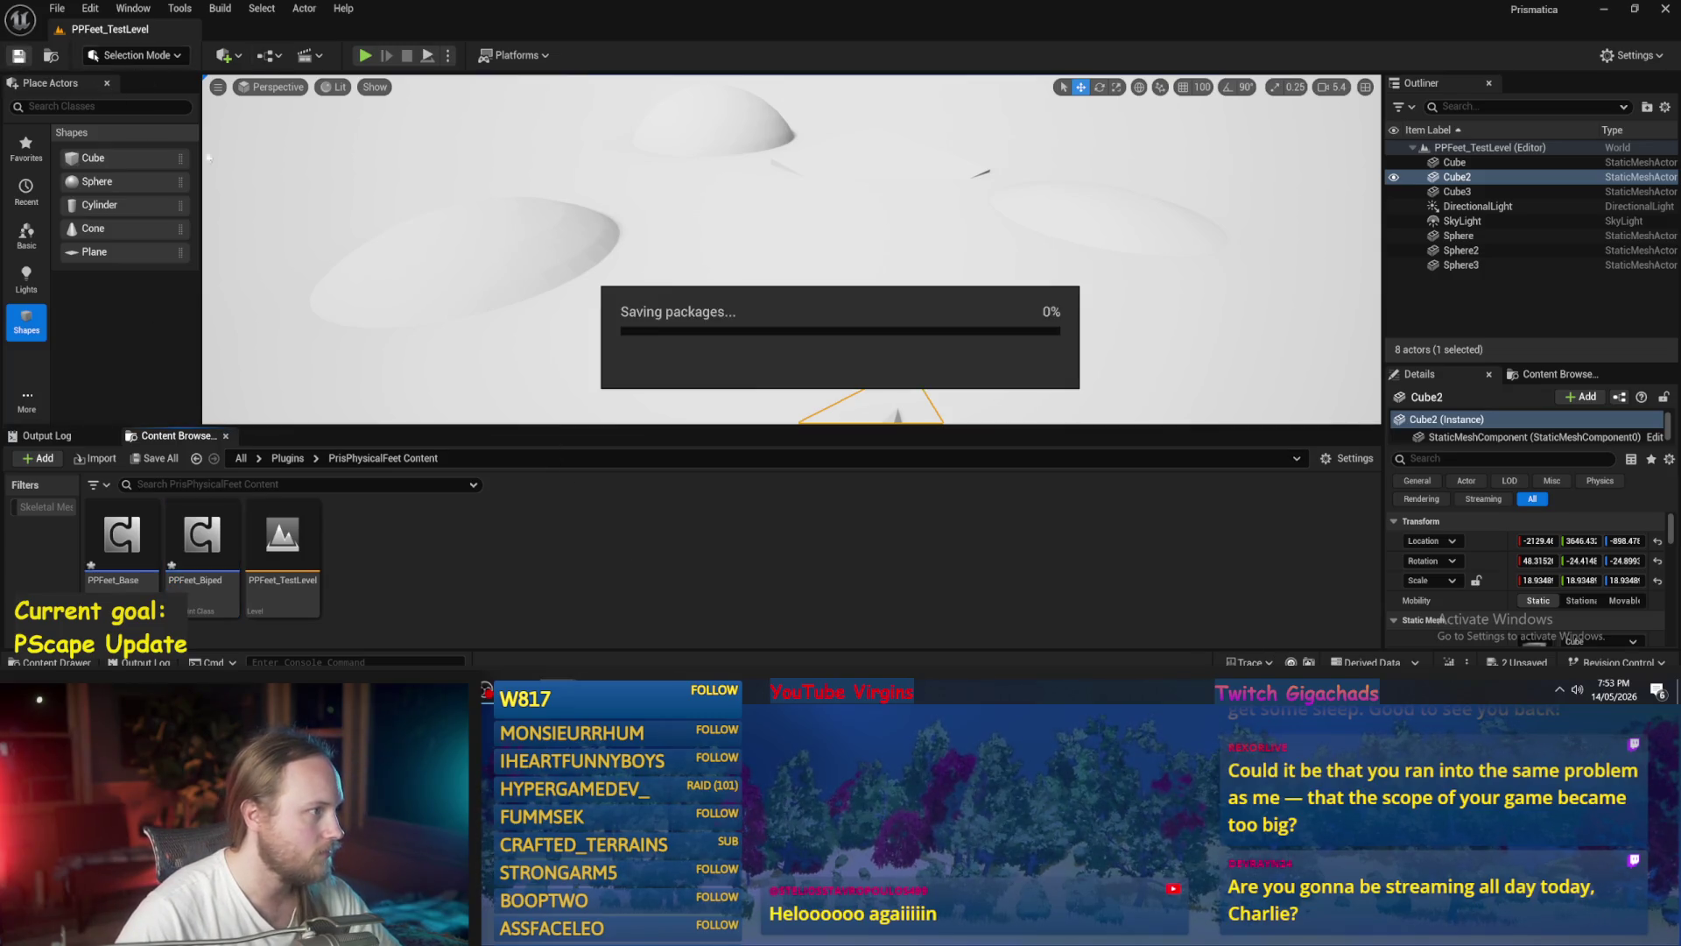
scroll(814, 272, up, 5)
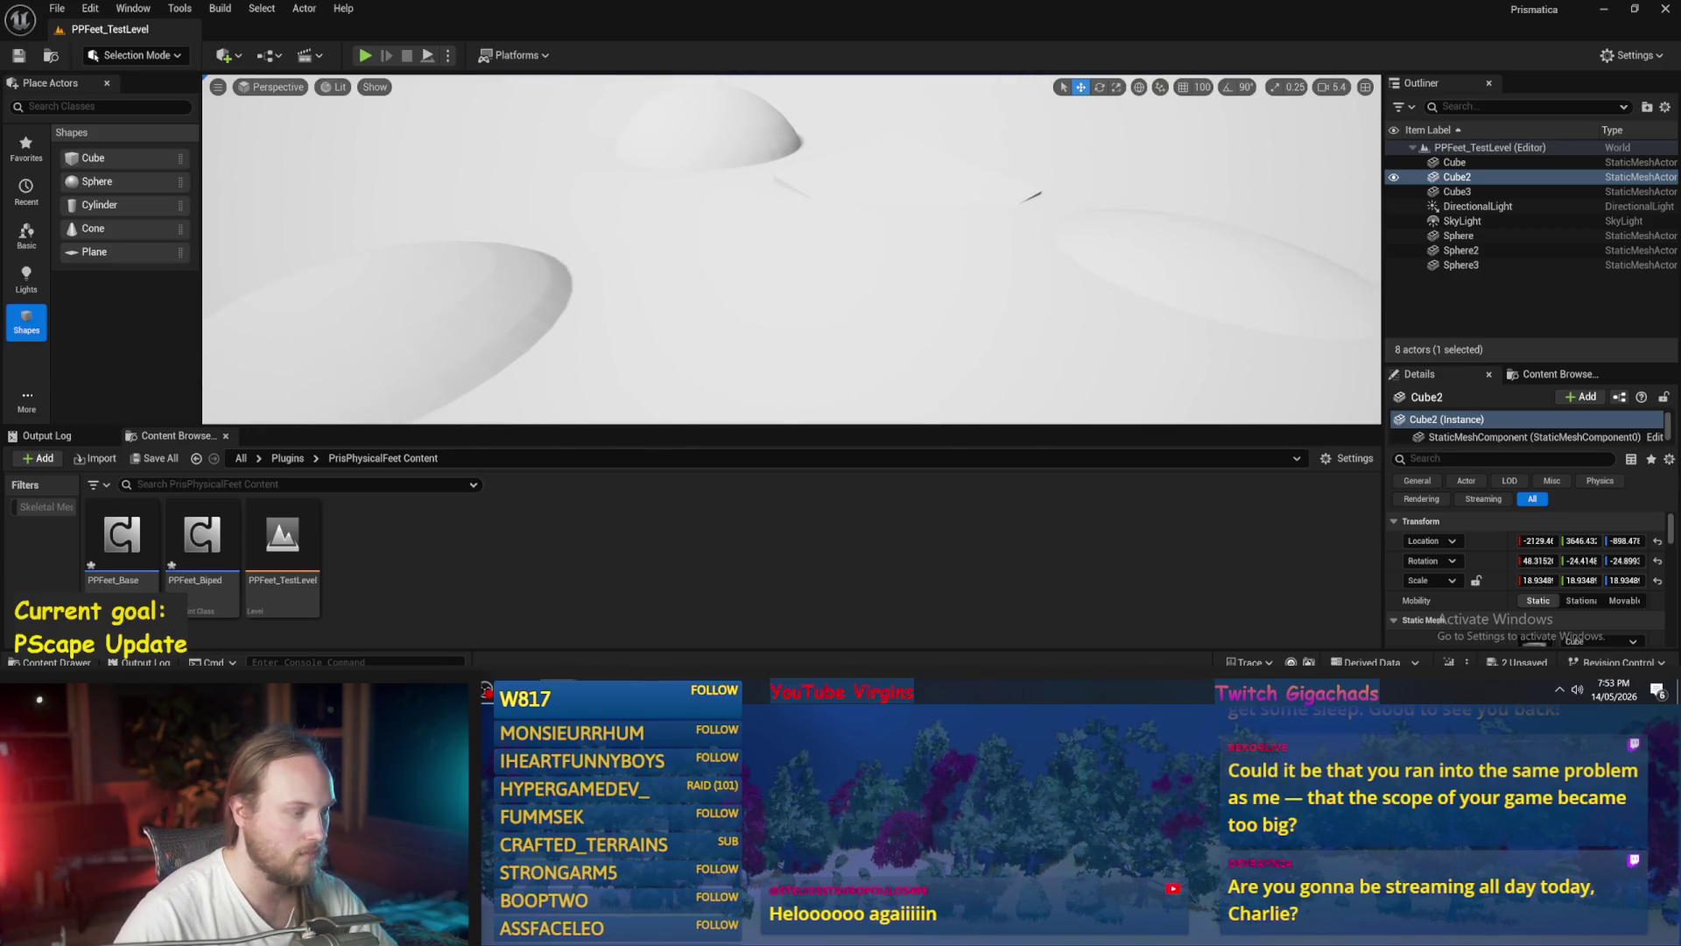
scroll(791, 250, up, 3)
right_click(491, 578)
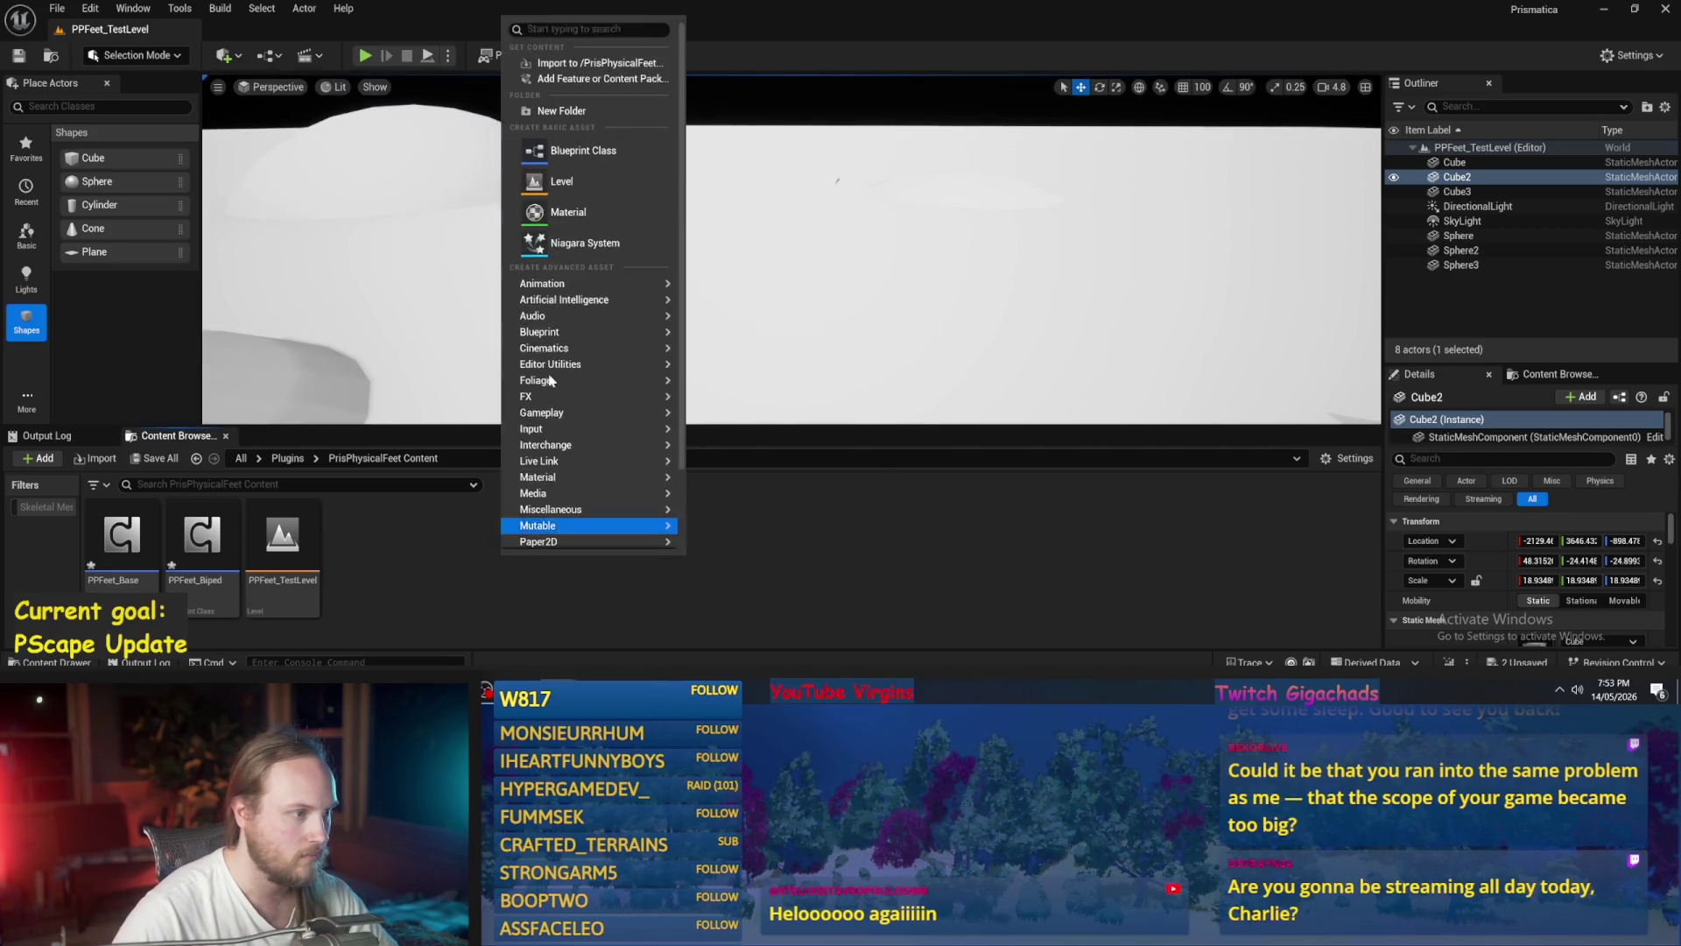
- Make an Actor-parented Blueprint class PPFeet_TestGuy and open it in the Blueprint editor
click(571, 153)
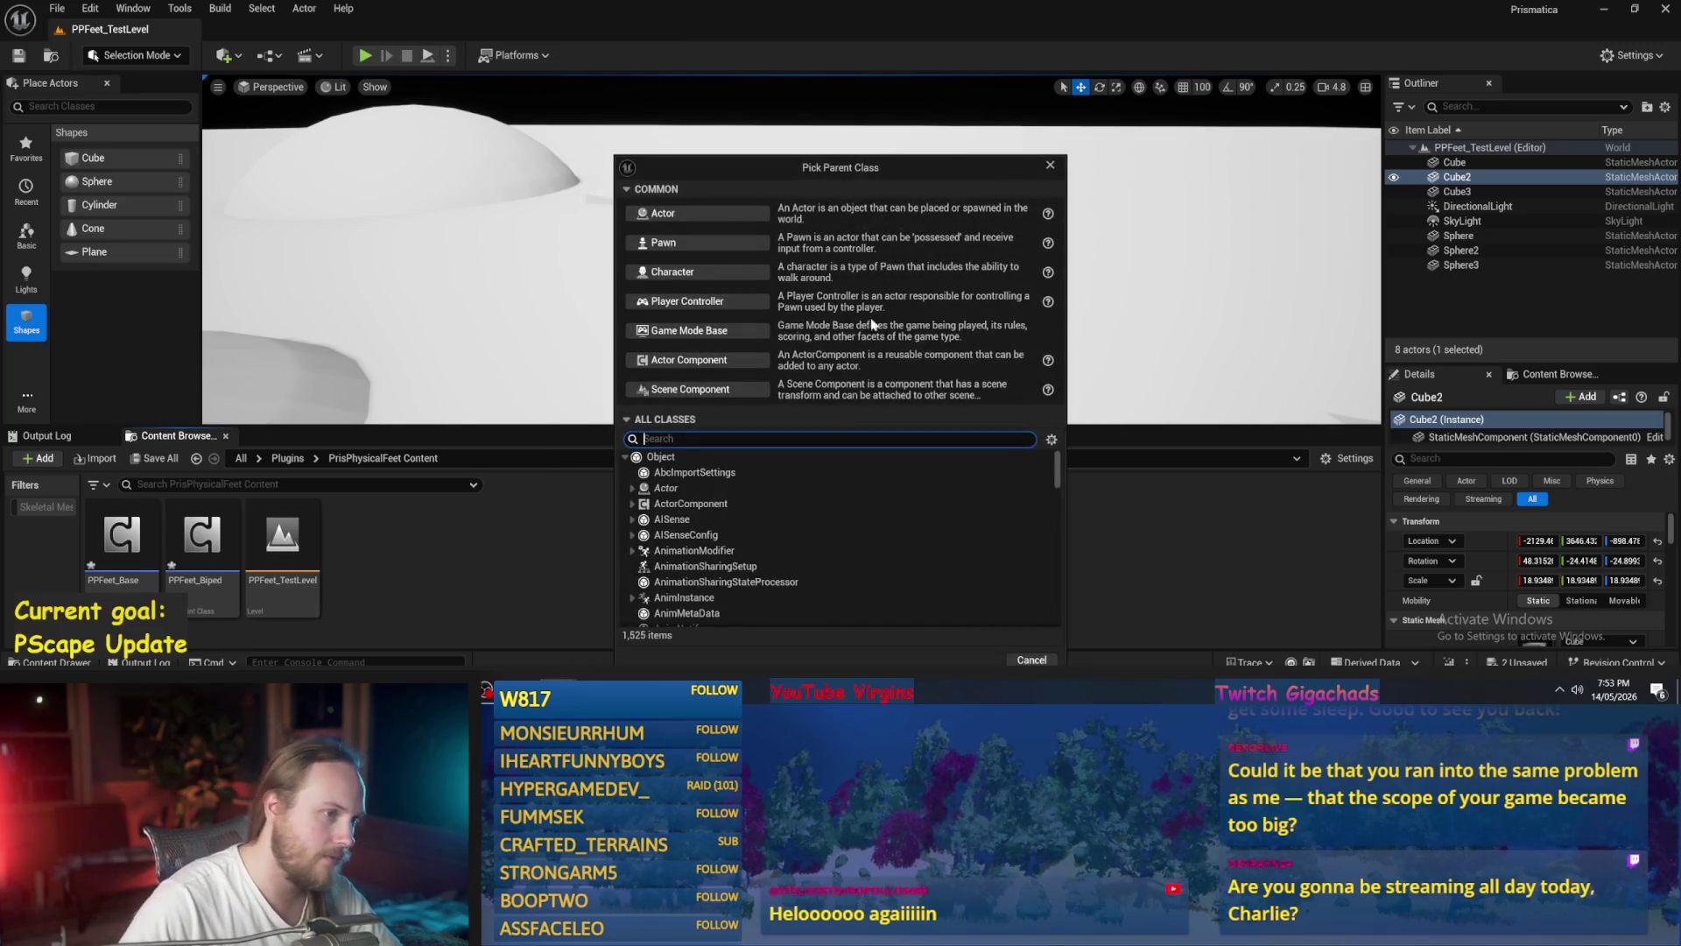
click(701, 213)
text(PPFeet_)
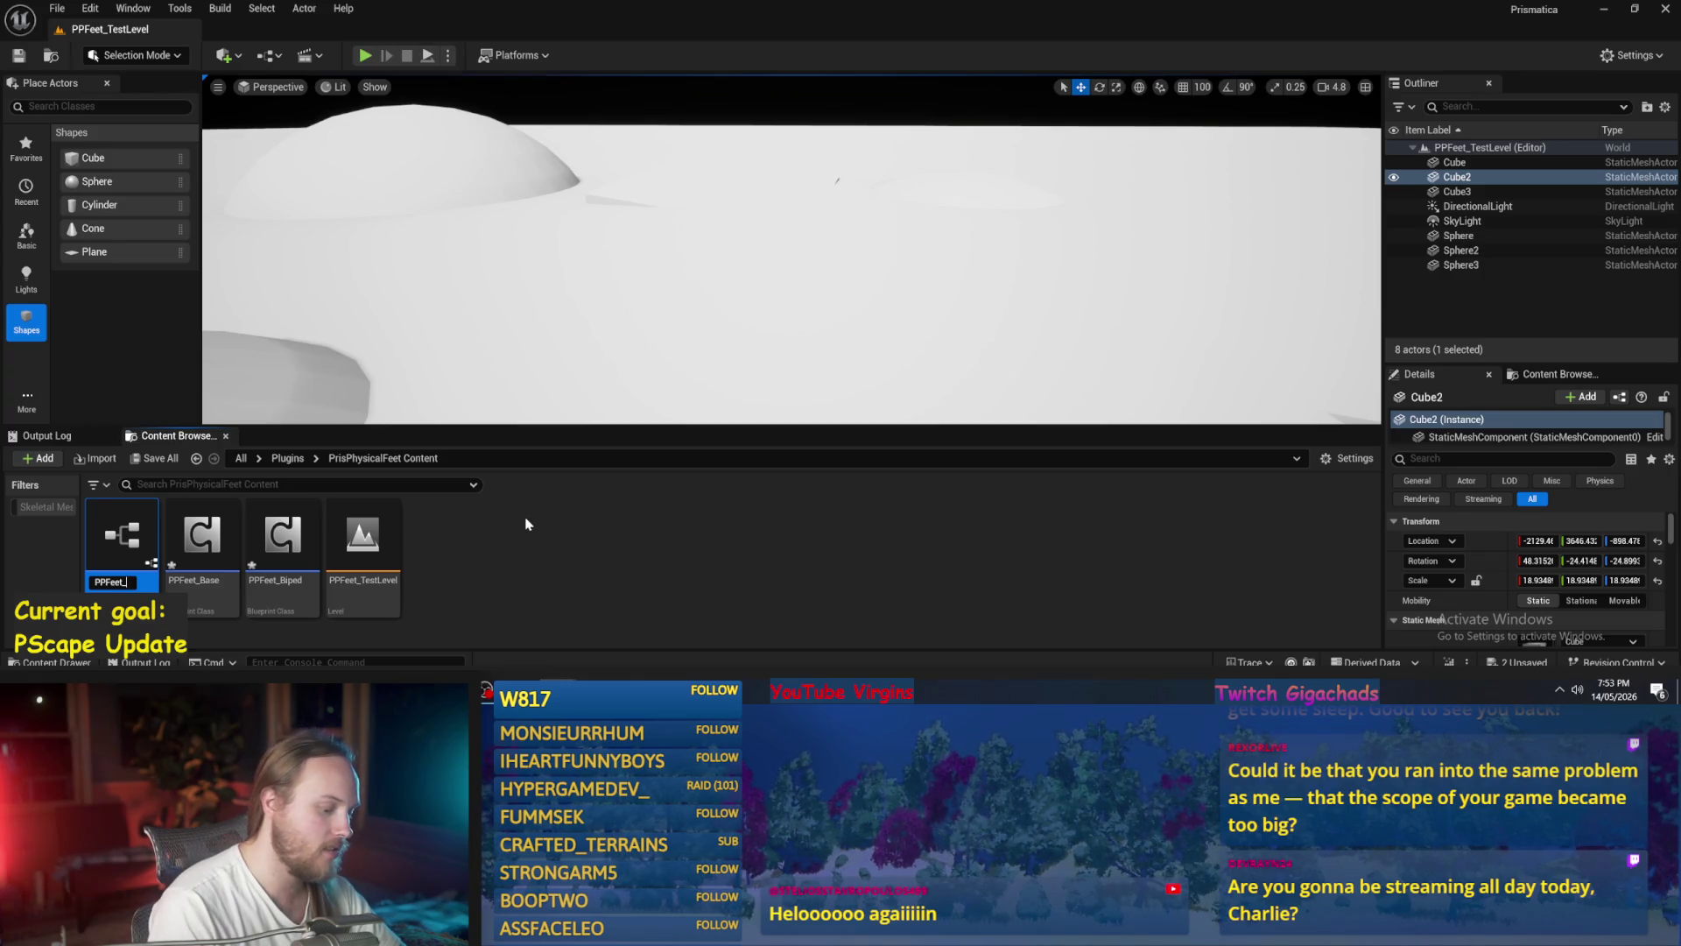
text(TestGuy)
key(Return)
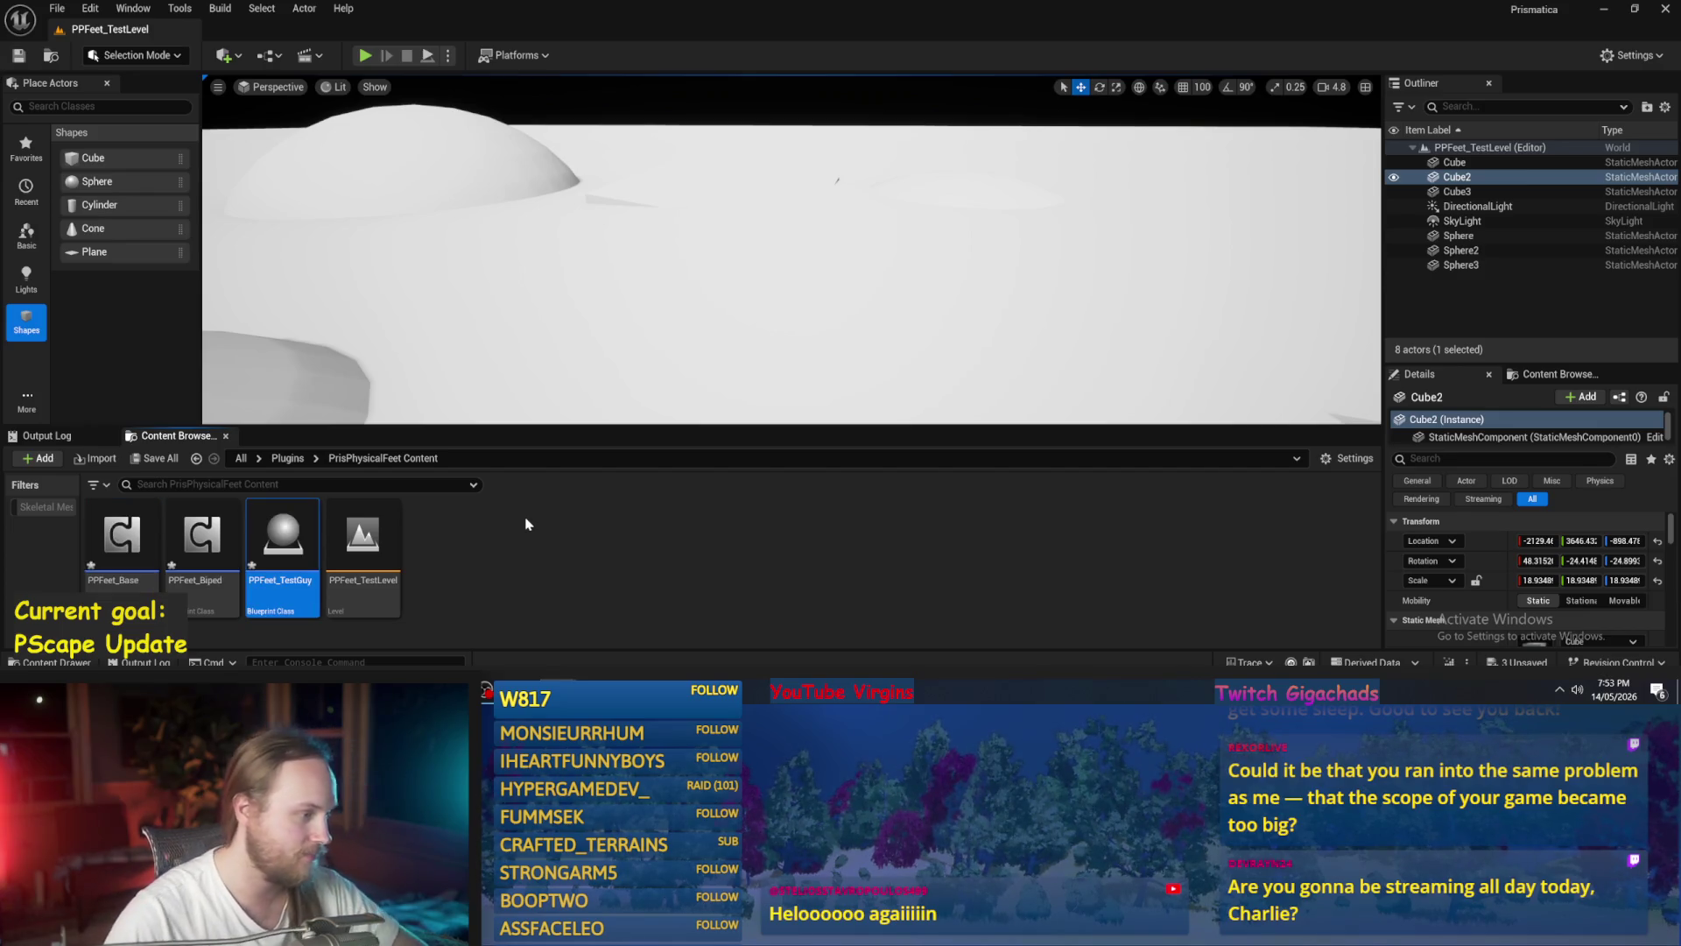
double_click(289, 534)
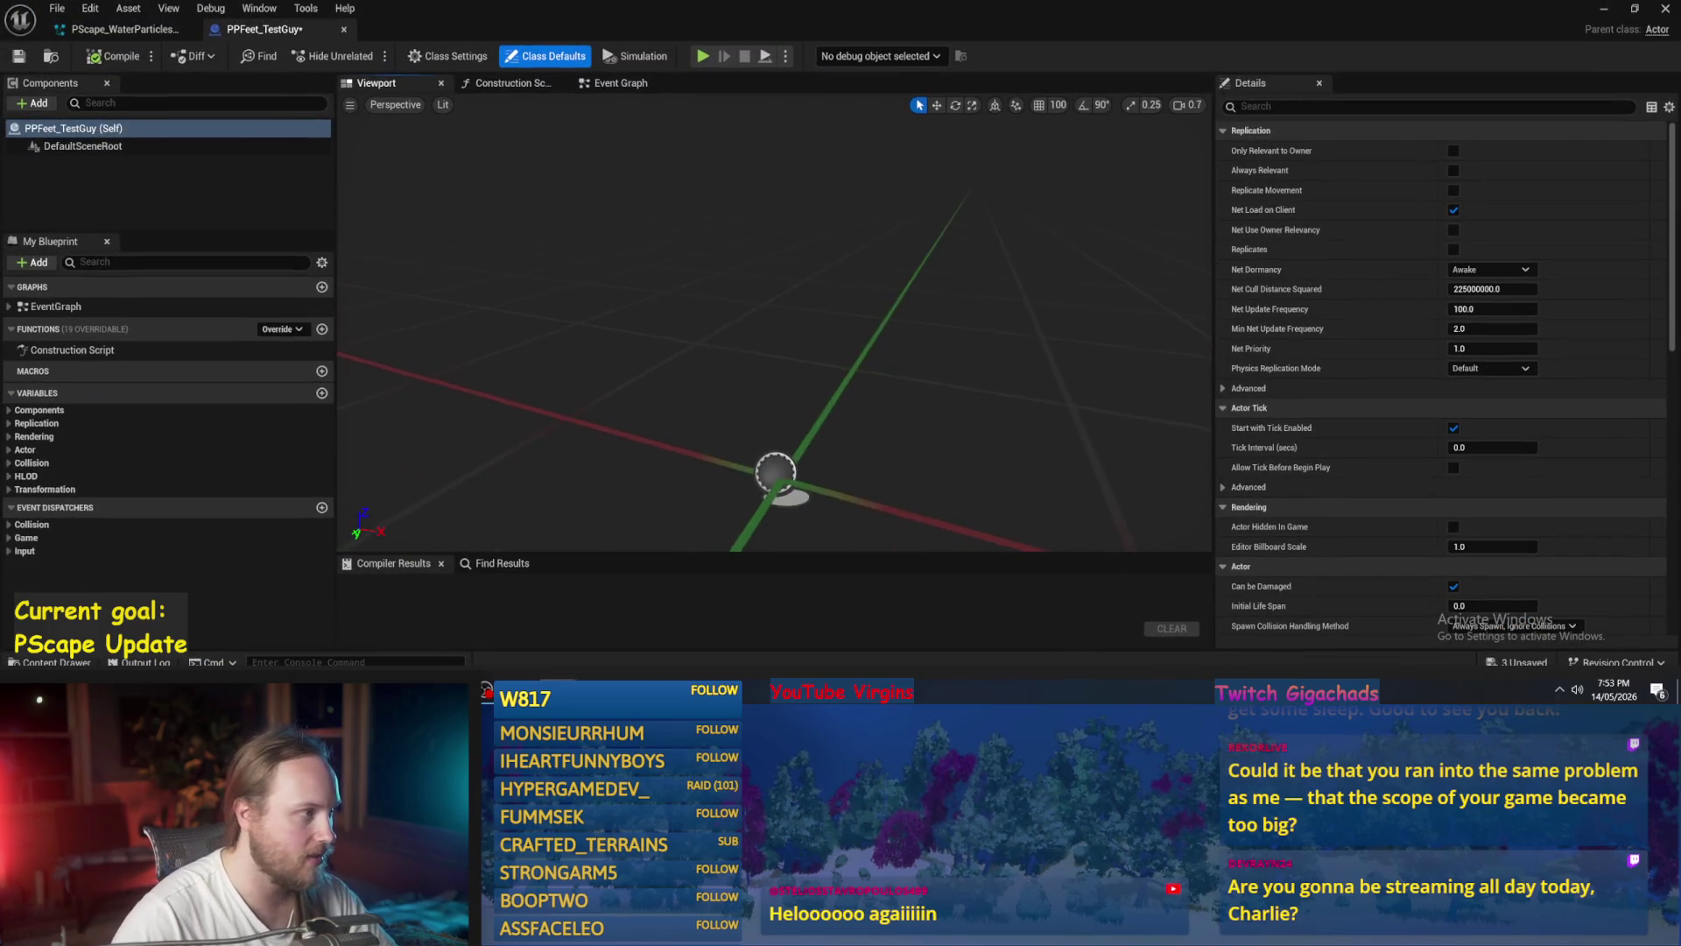
- Compile PPFeet_TestGuy and orbit the preview viewport around the actor
click(116, 56)
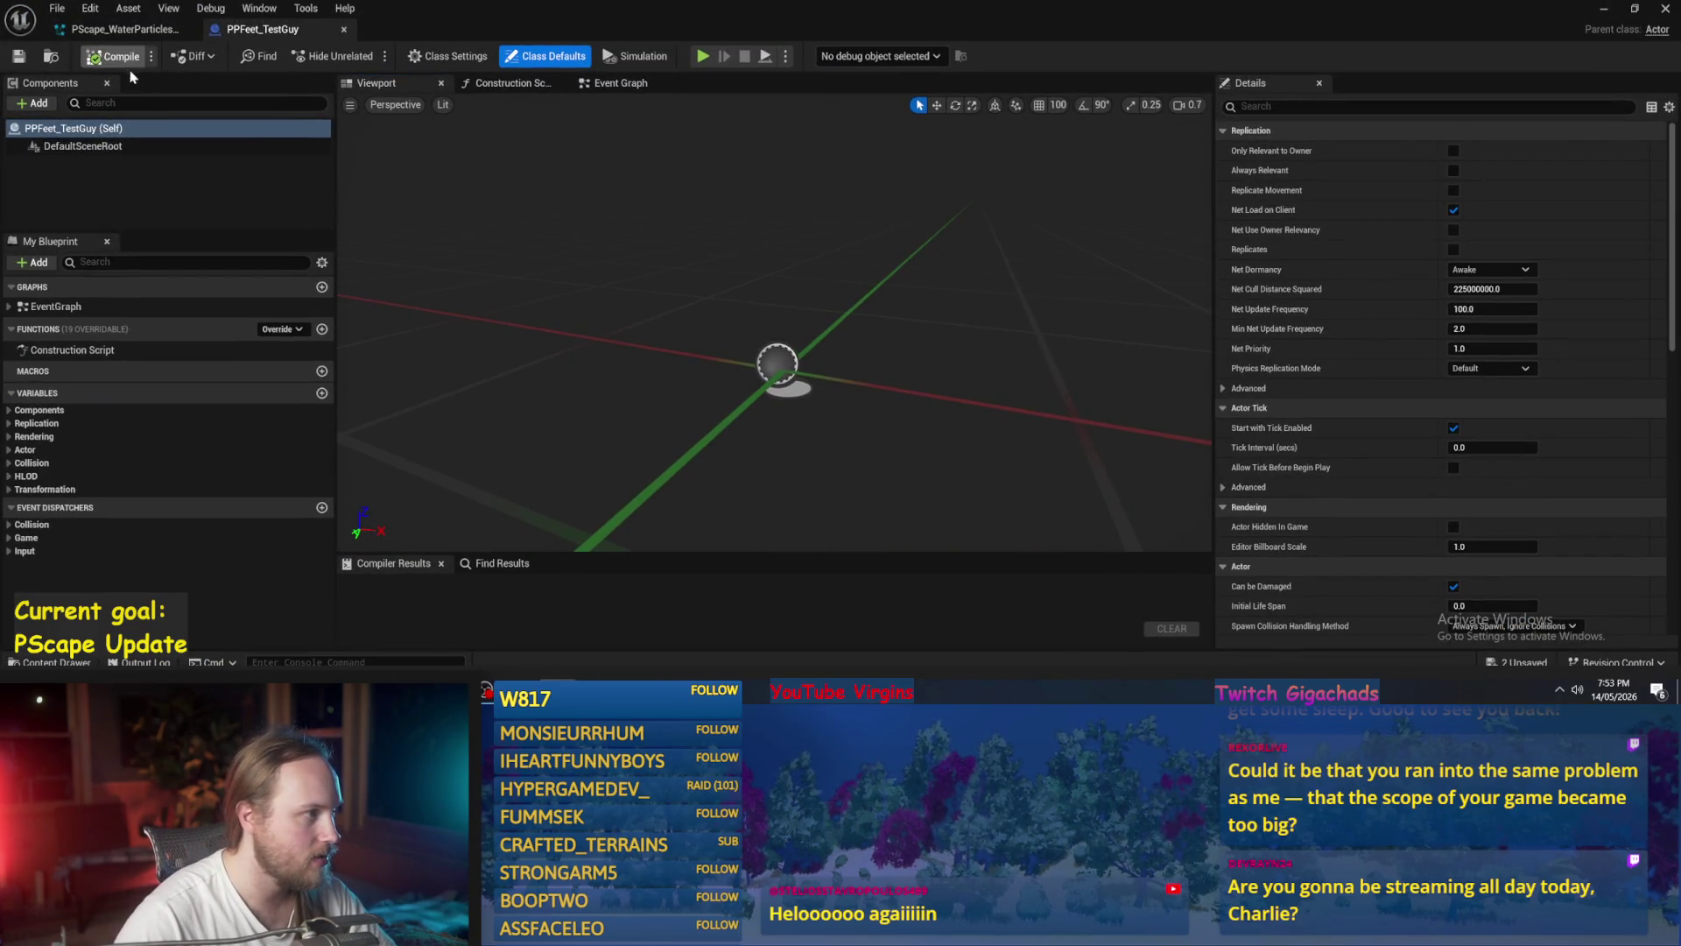
drag(771, 350, 797, 394)
drag(875, 438, 865, 396)
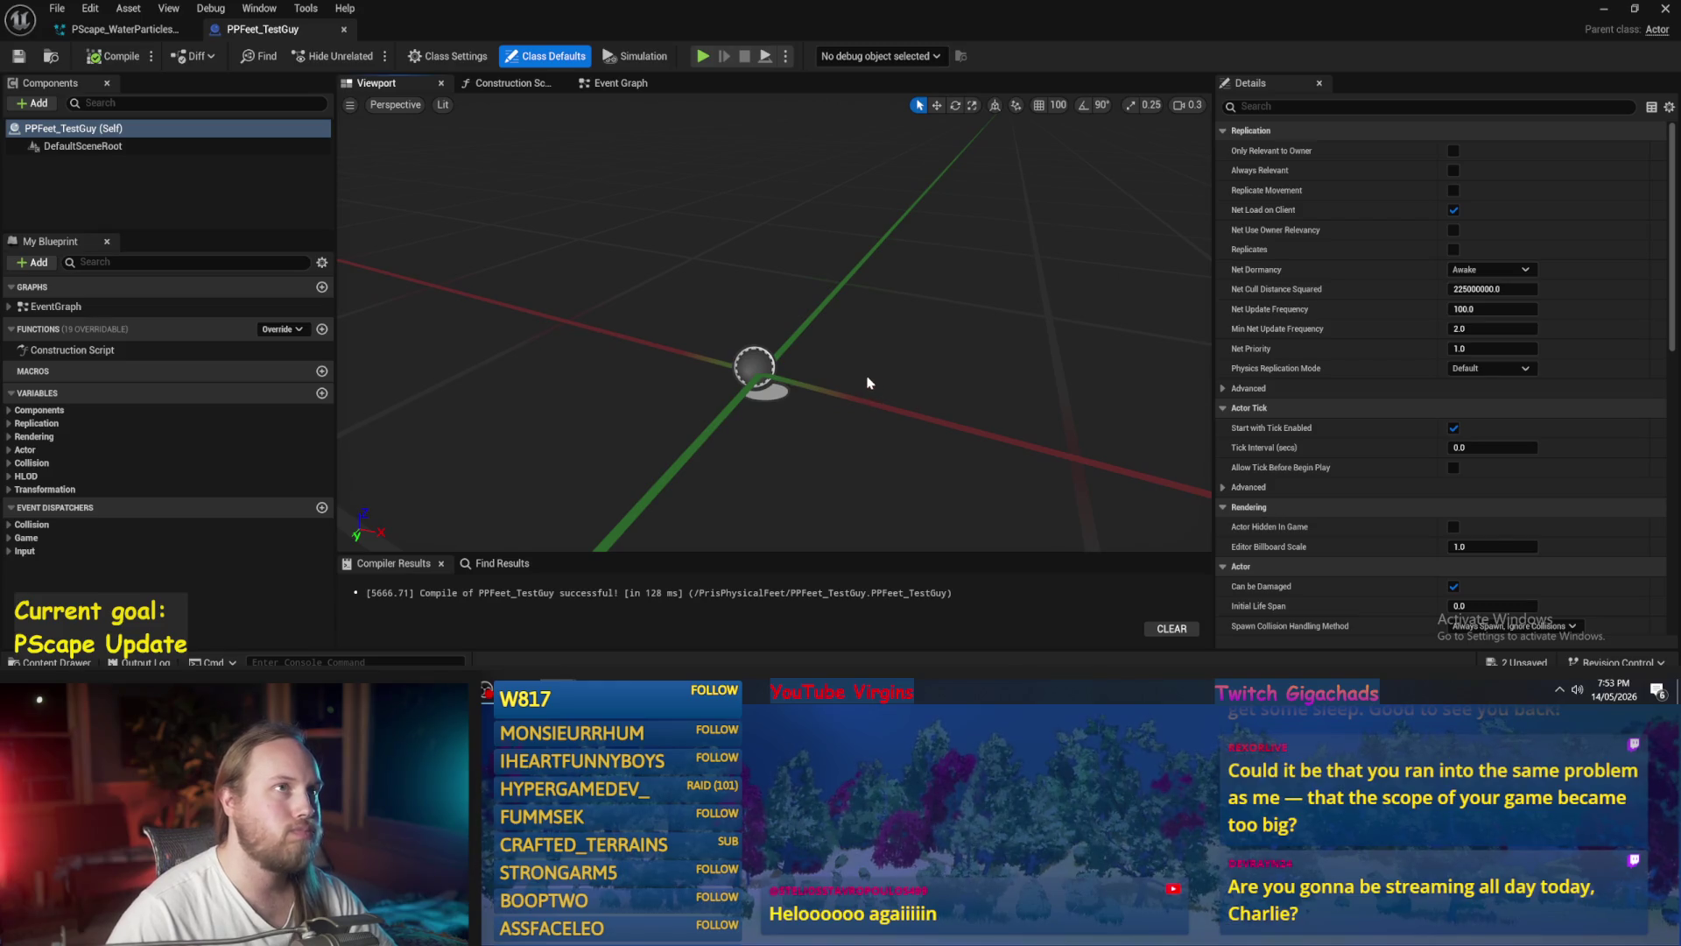
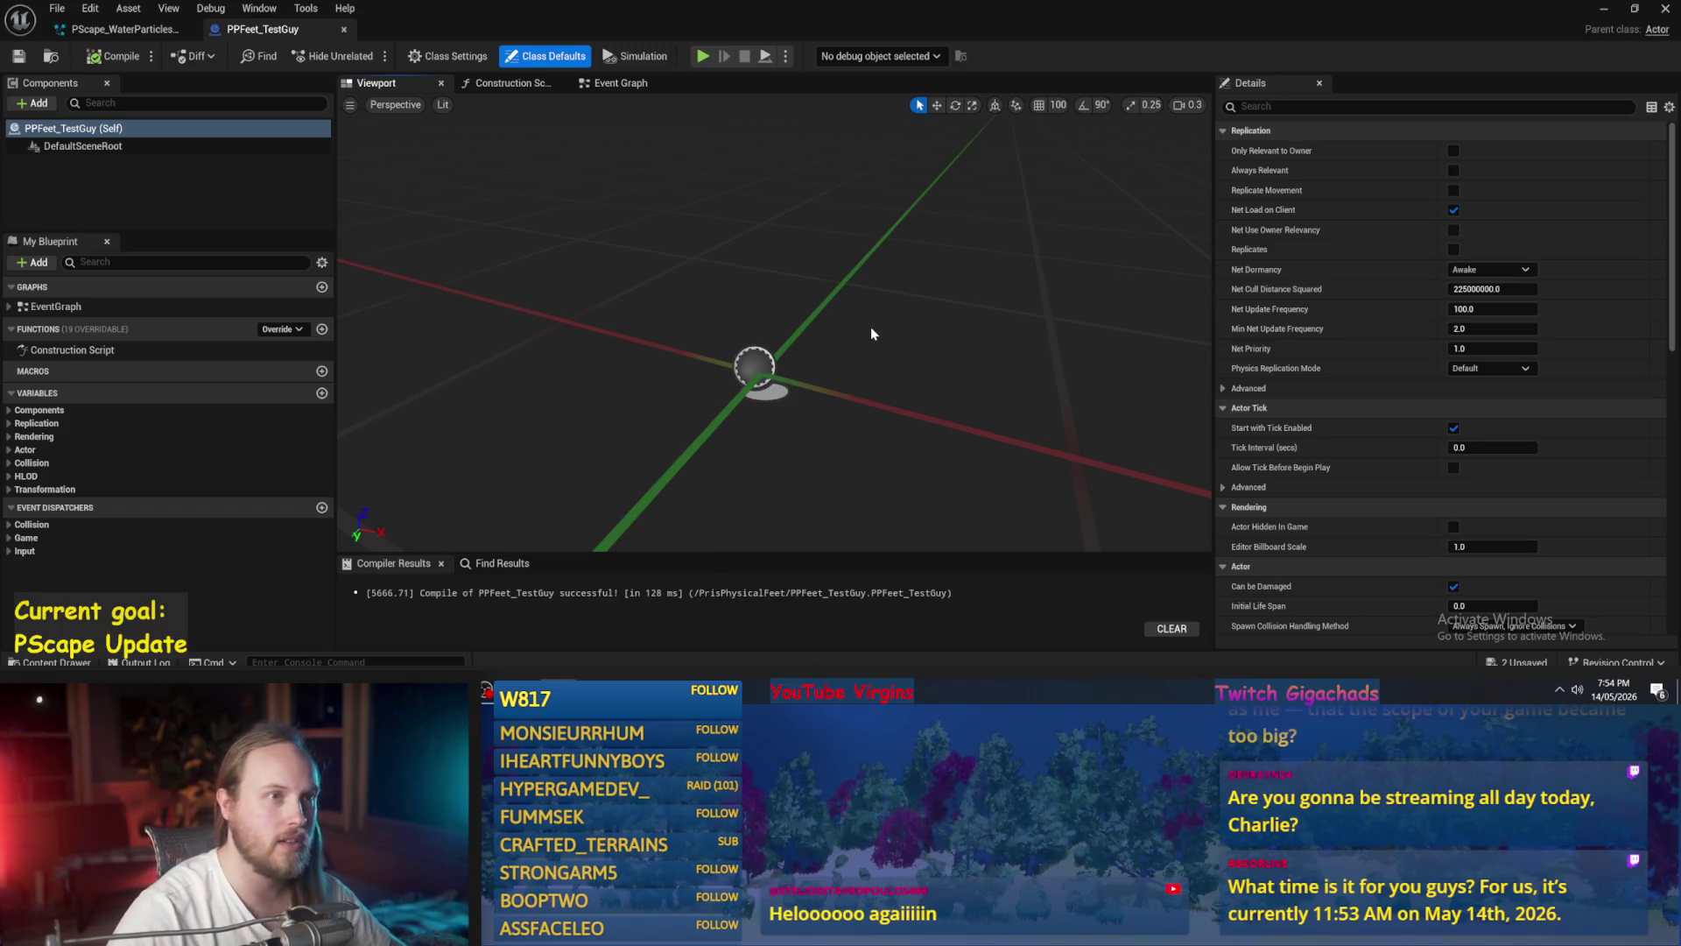
- Select DefaultSceneRoot and orbit the preview around the blueprint's origin
click(766, 375)
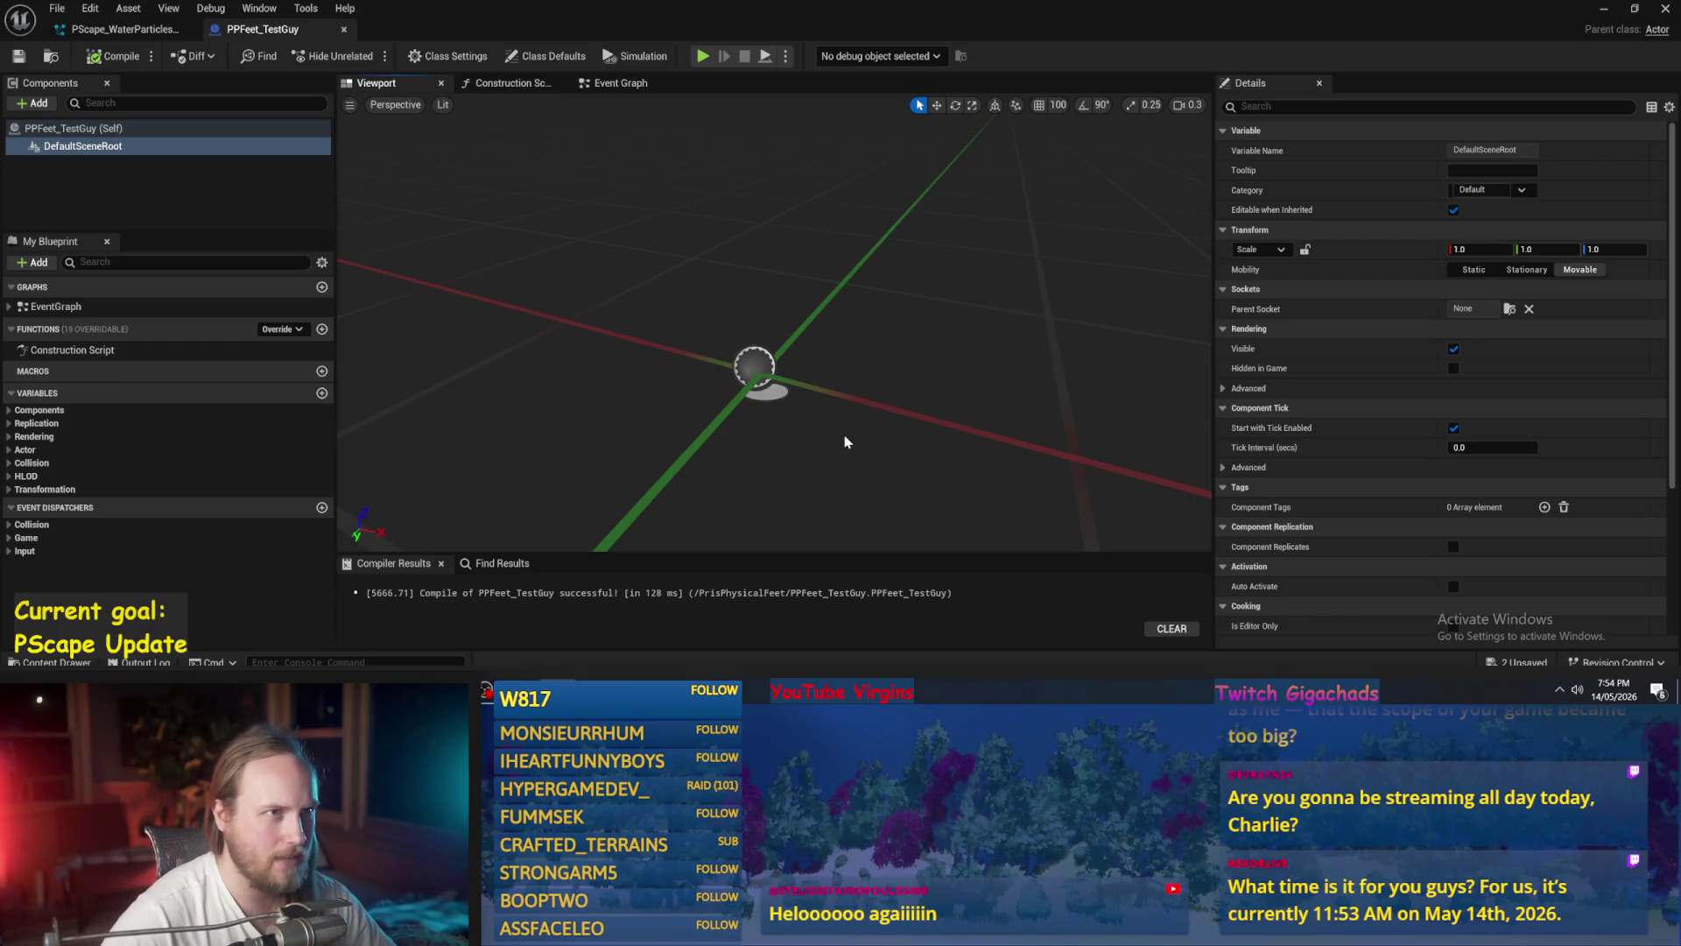
scroll(907, 402, down, 2)
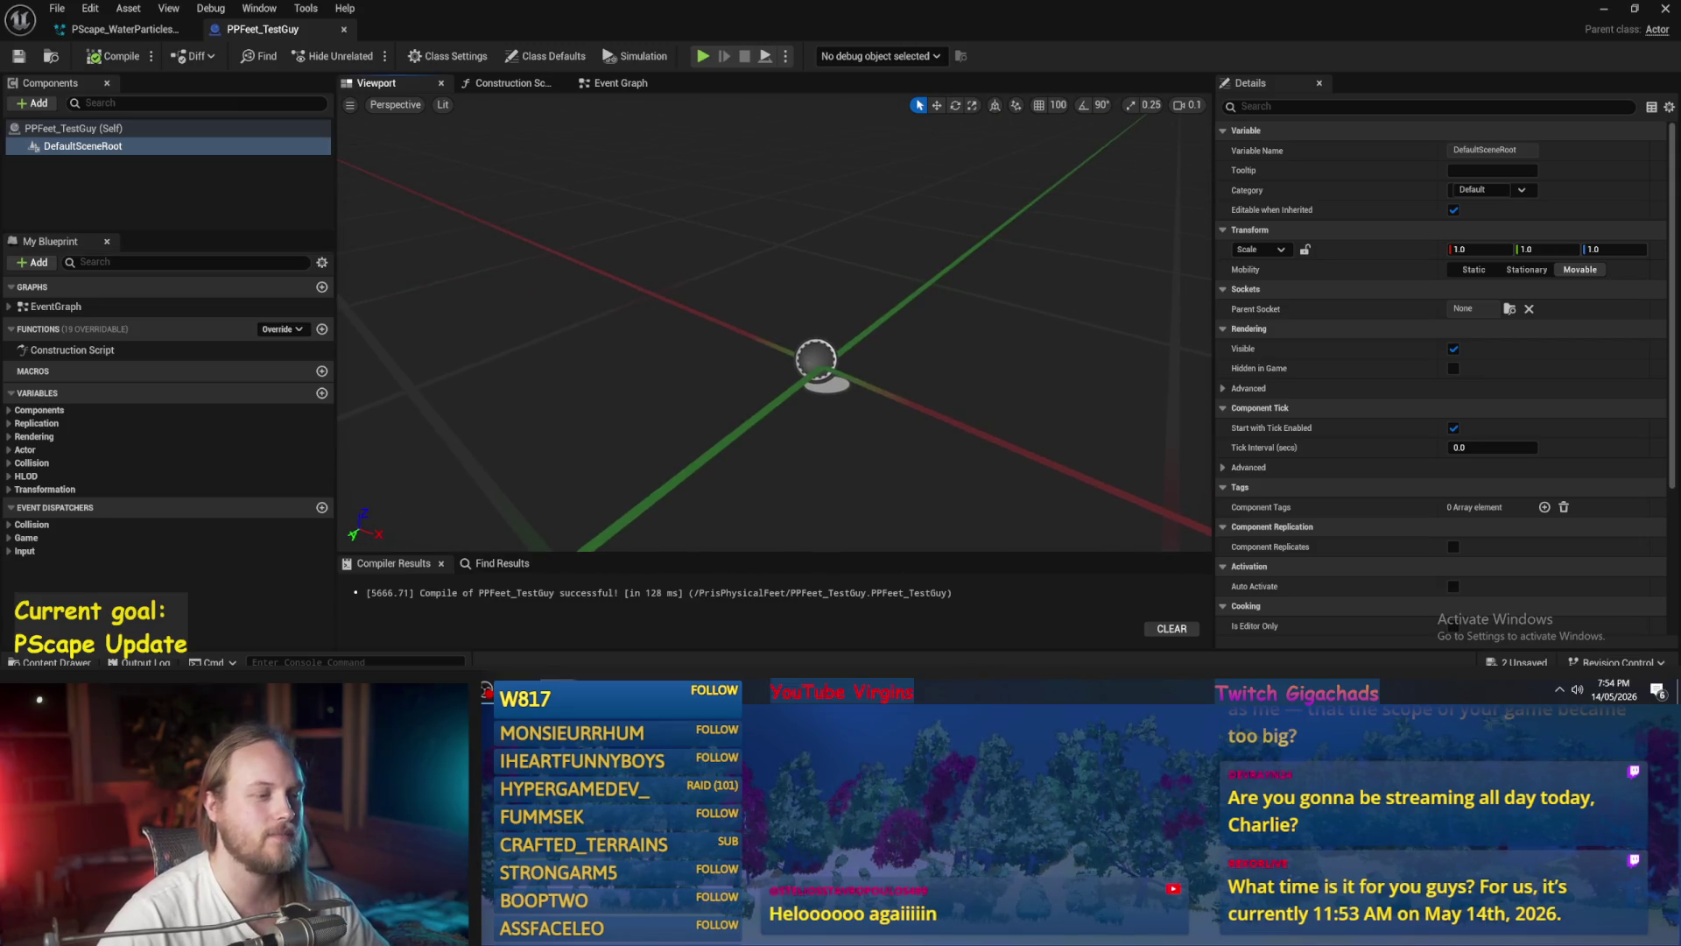
scroll(911, 379, up, 4)
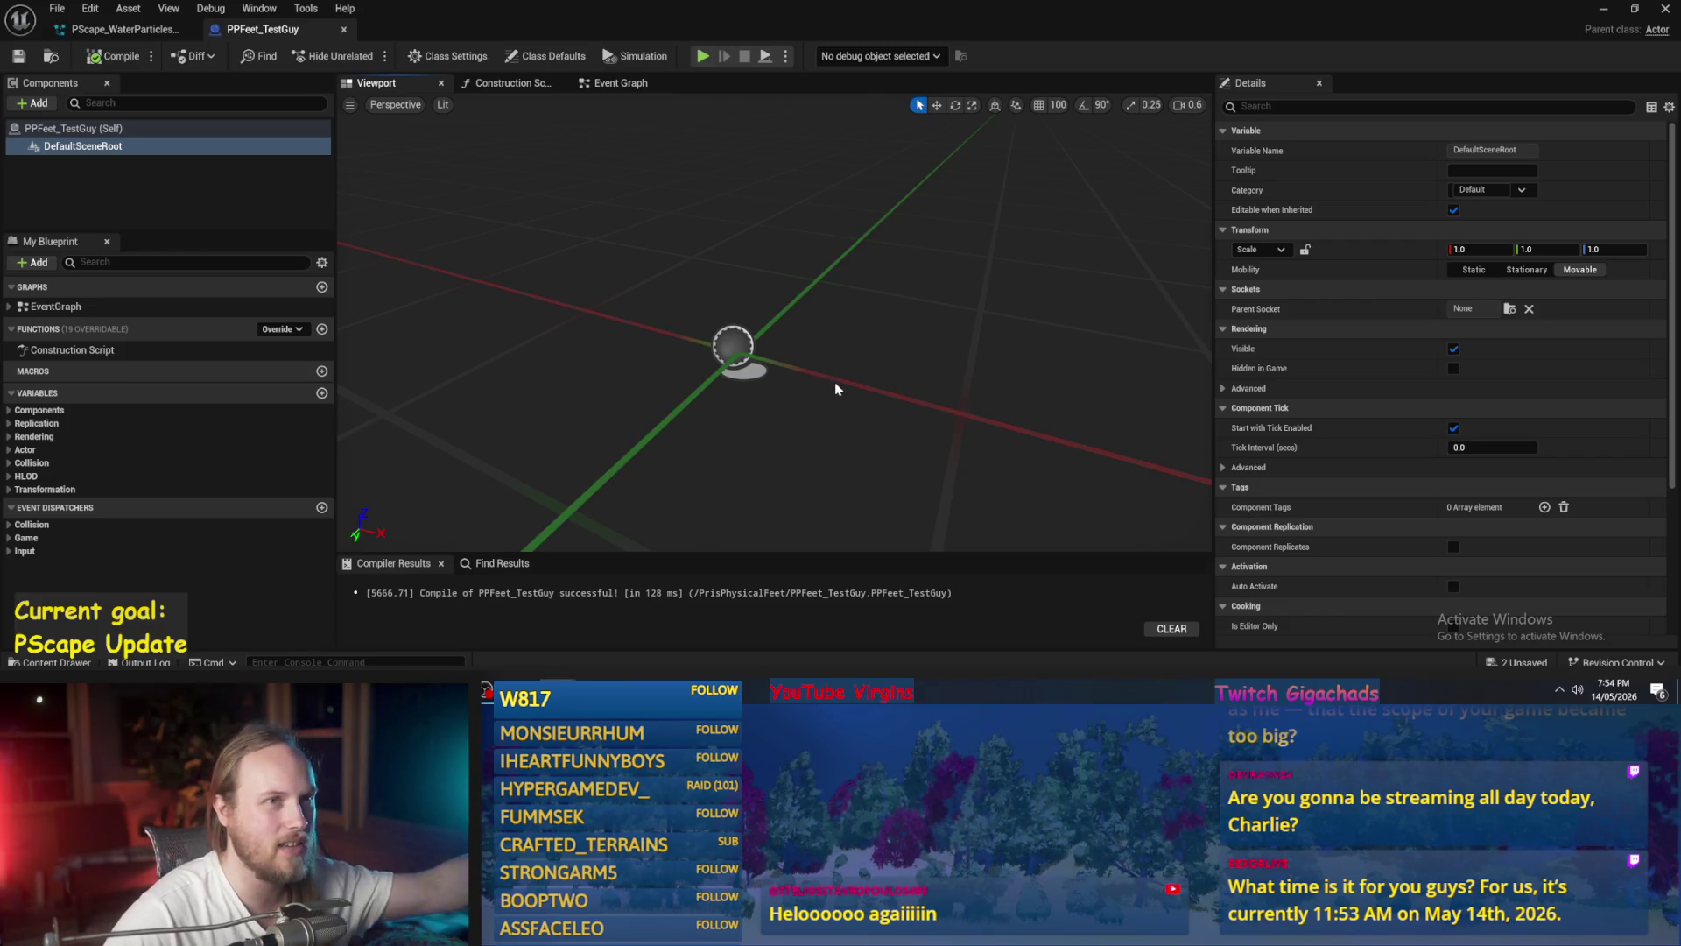
drag(851, 338, 906, 376)
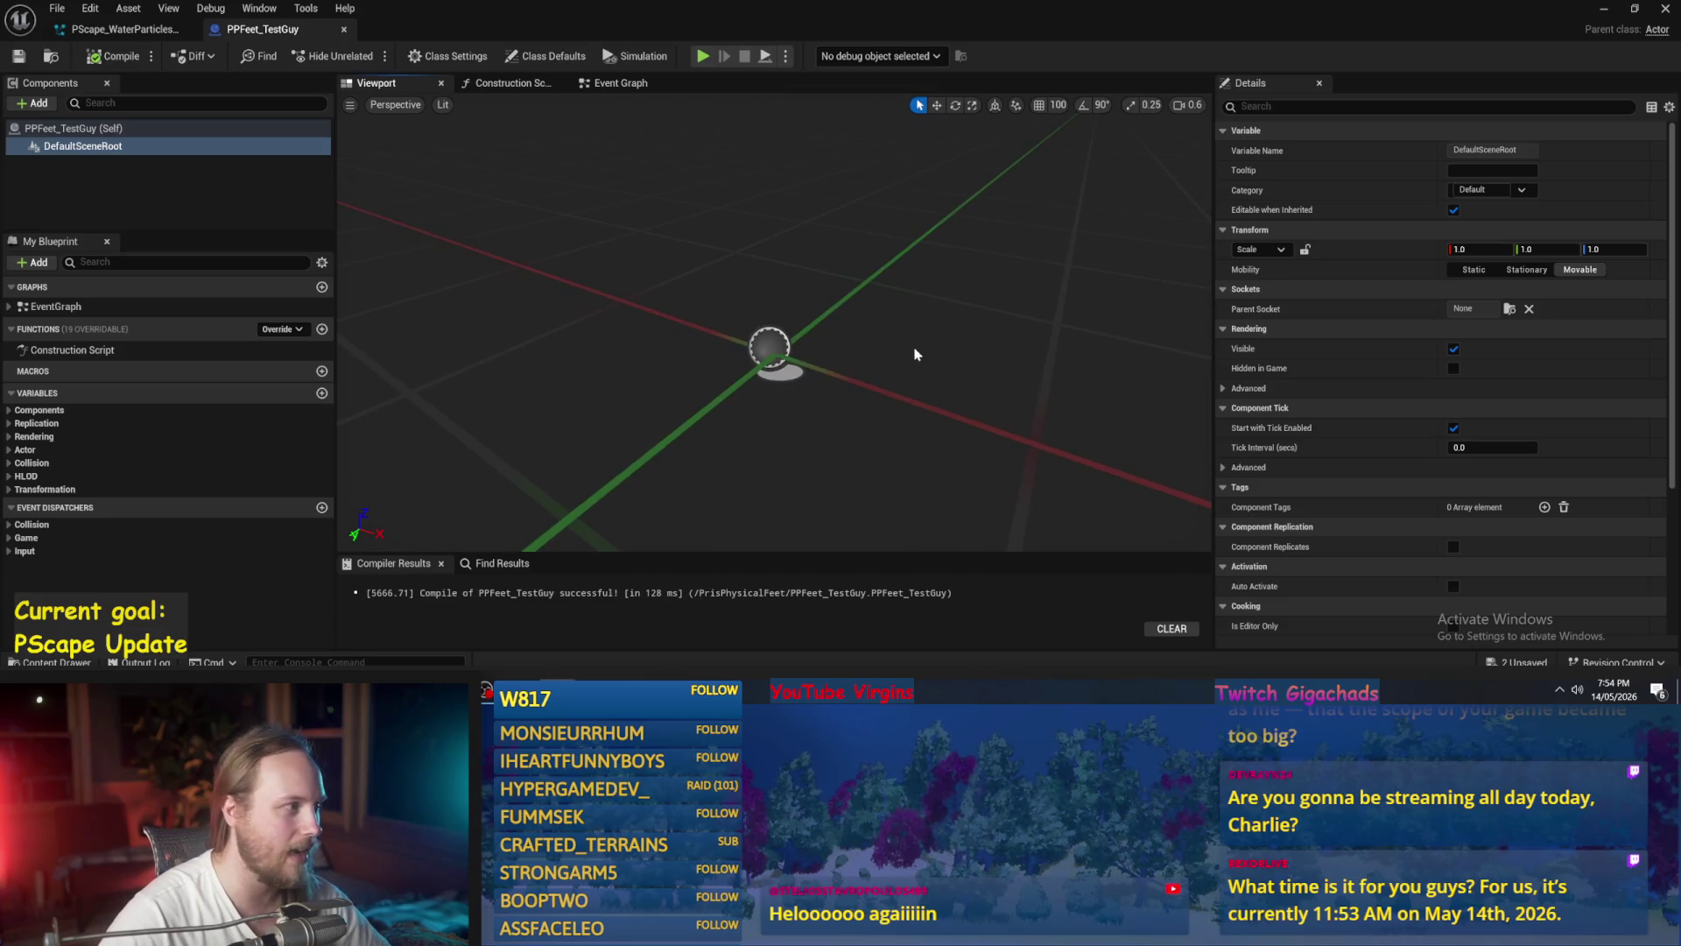
scroll(924, 334, up, 1)
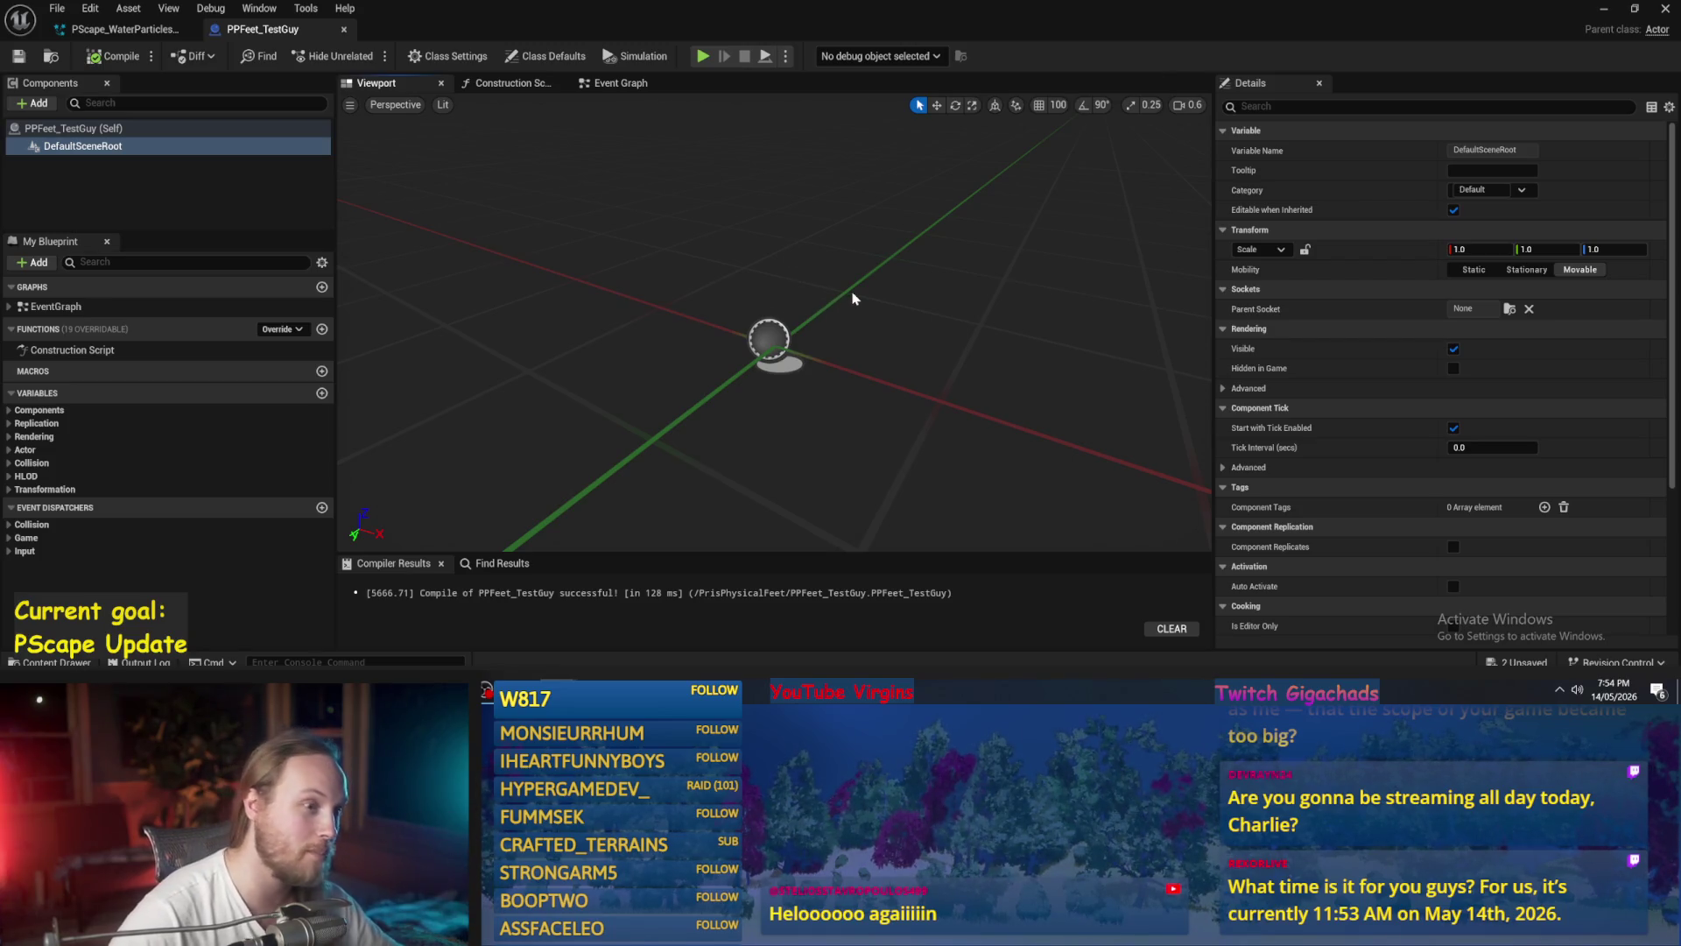
drag(876, 304, 876, 304)
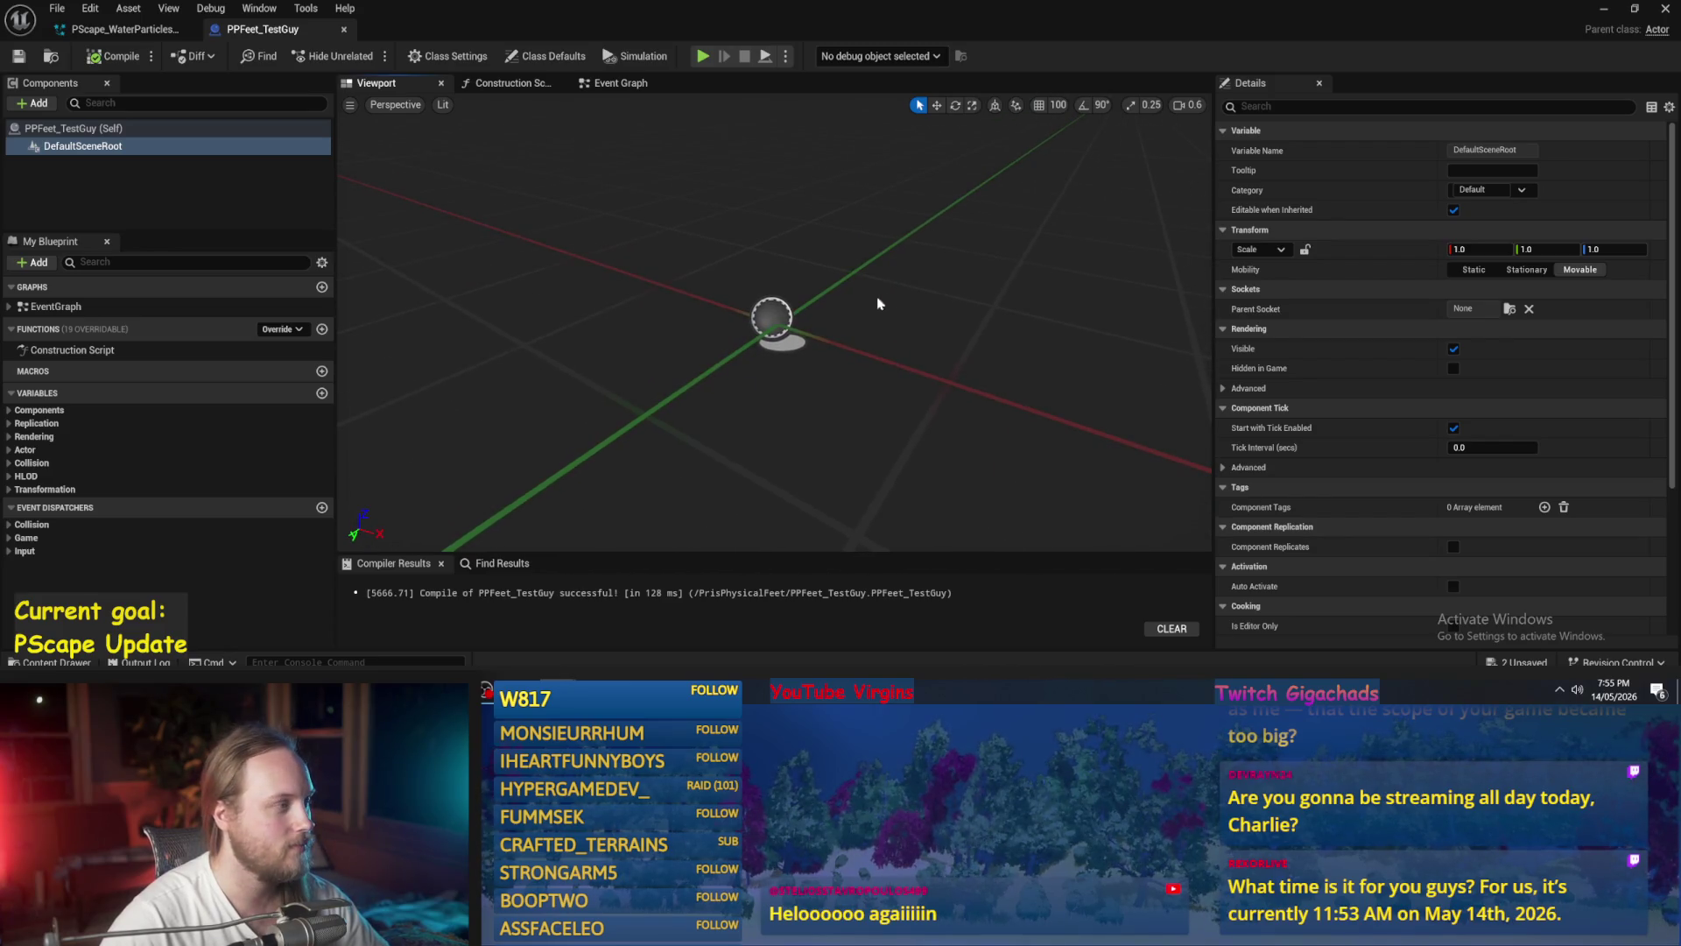
- Add a Capsule Collision component and make it the blueprint's root
click(68, 171)
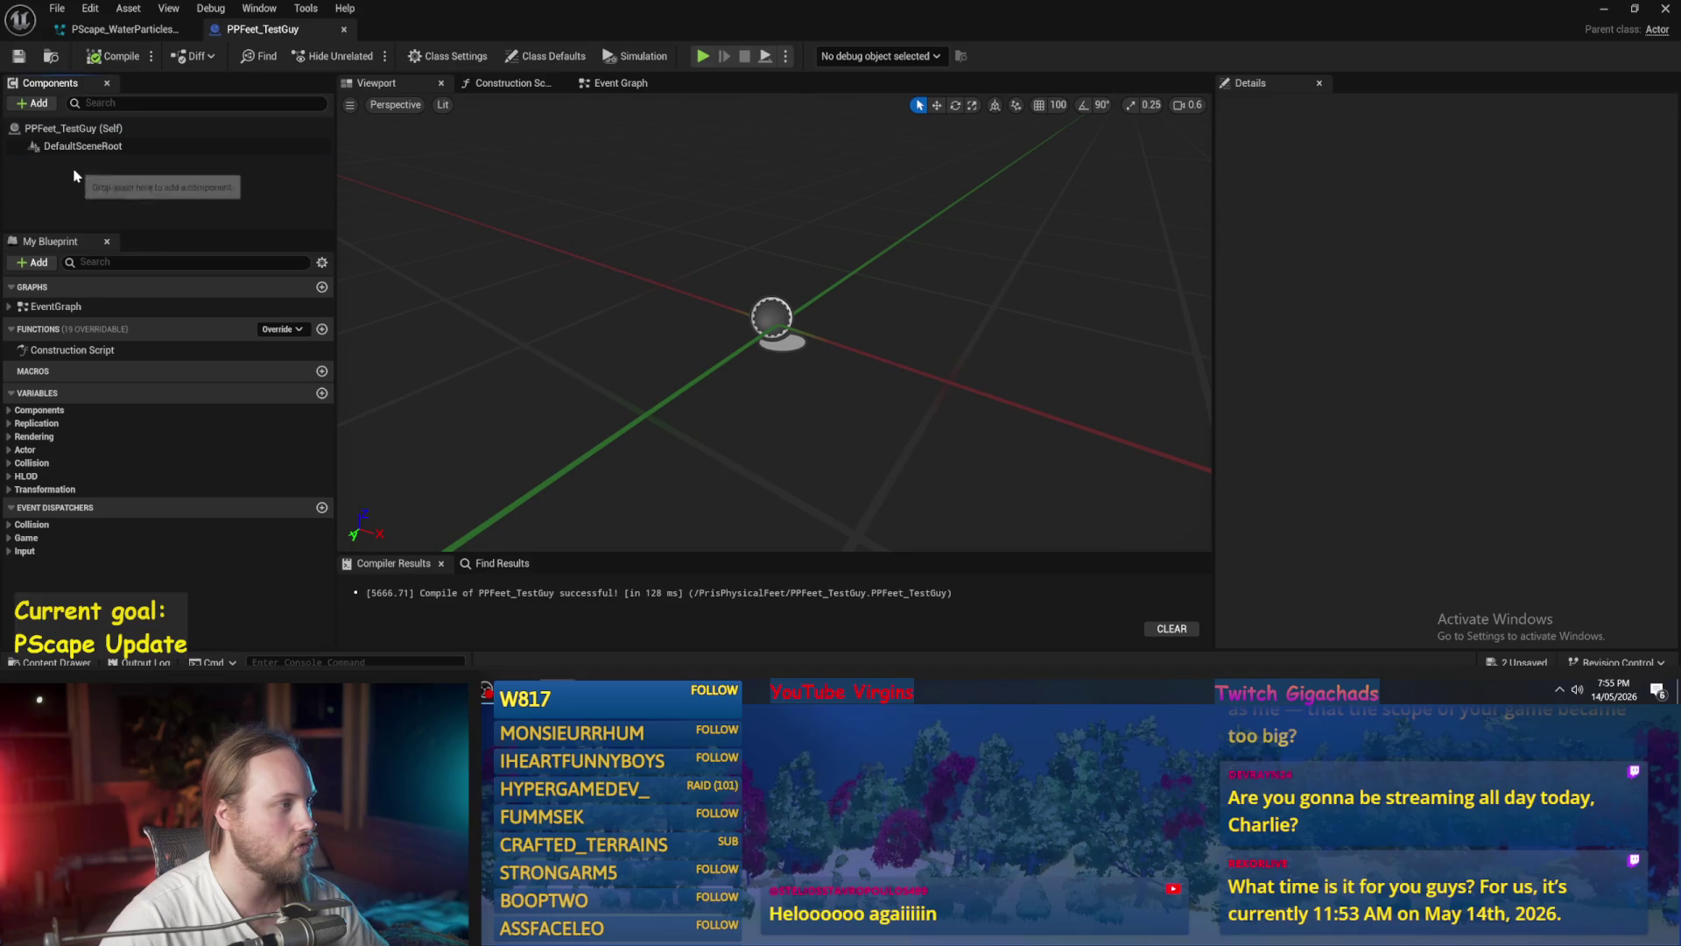
click(39, 103)
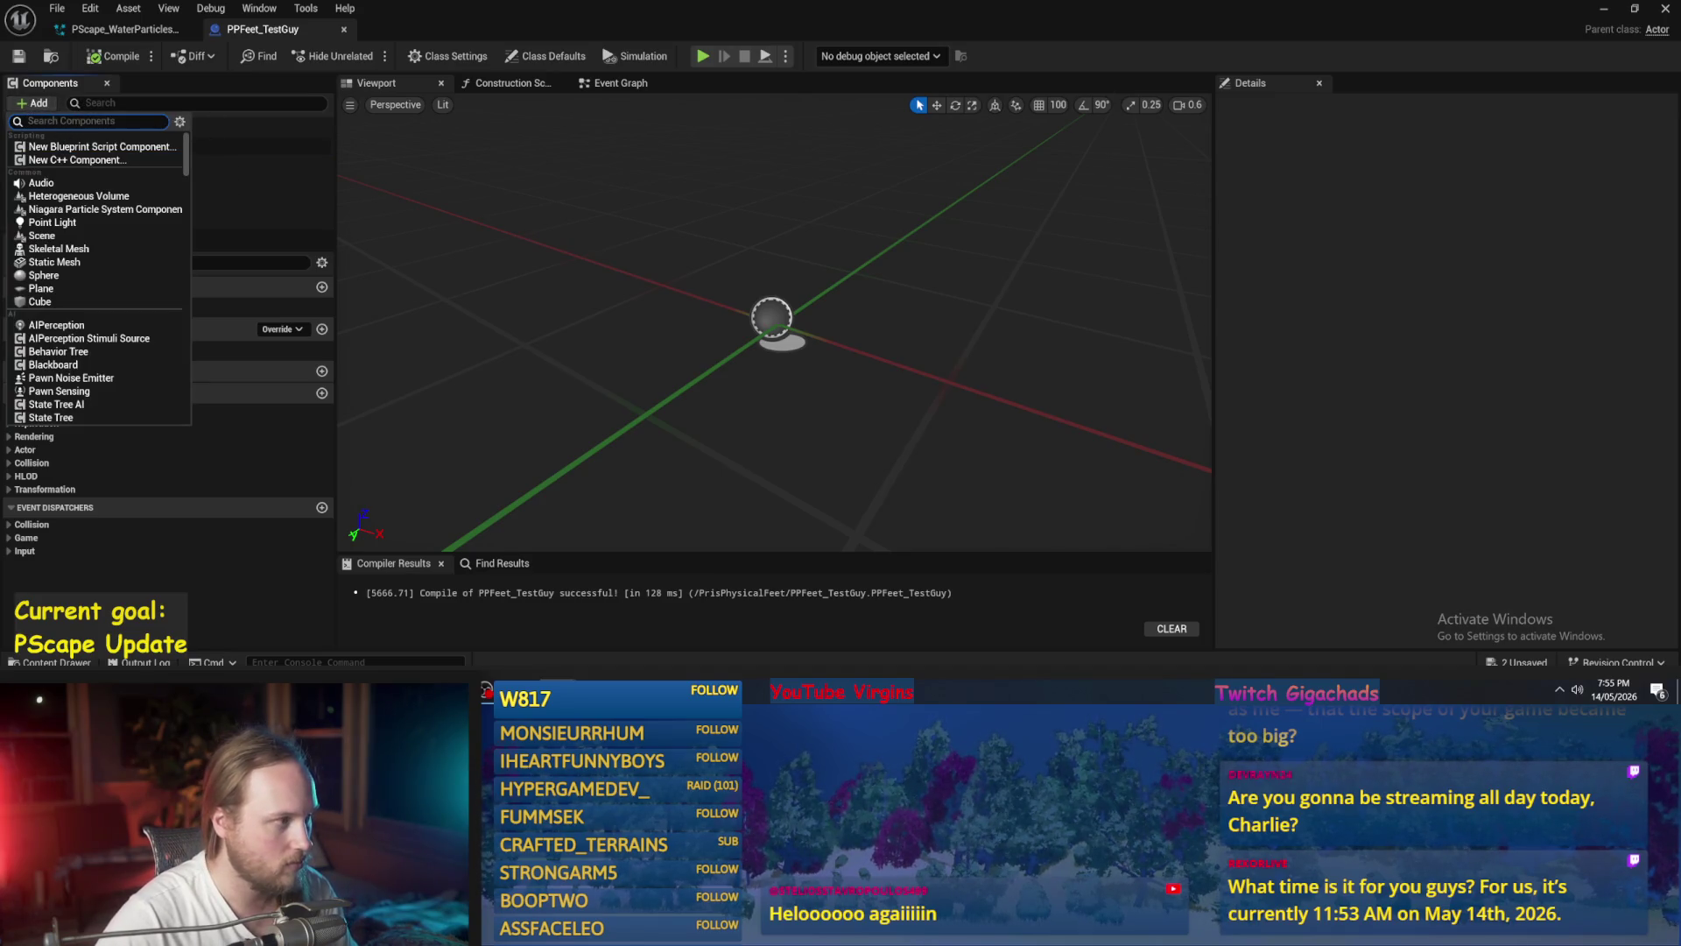
text(caps)
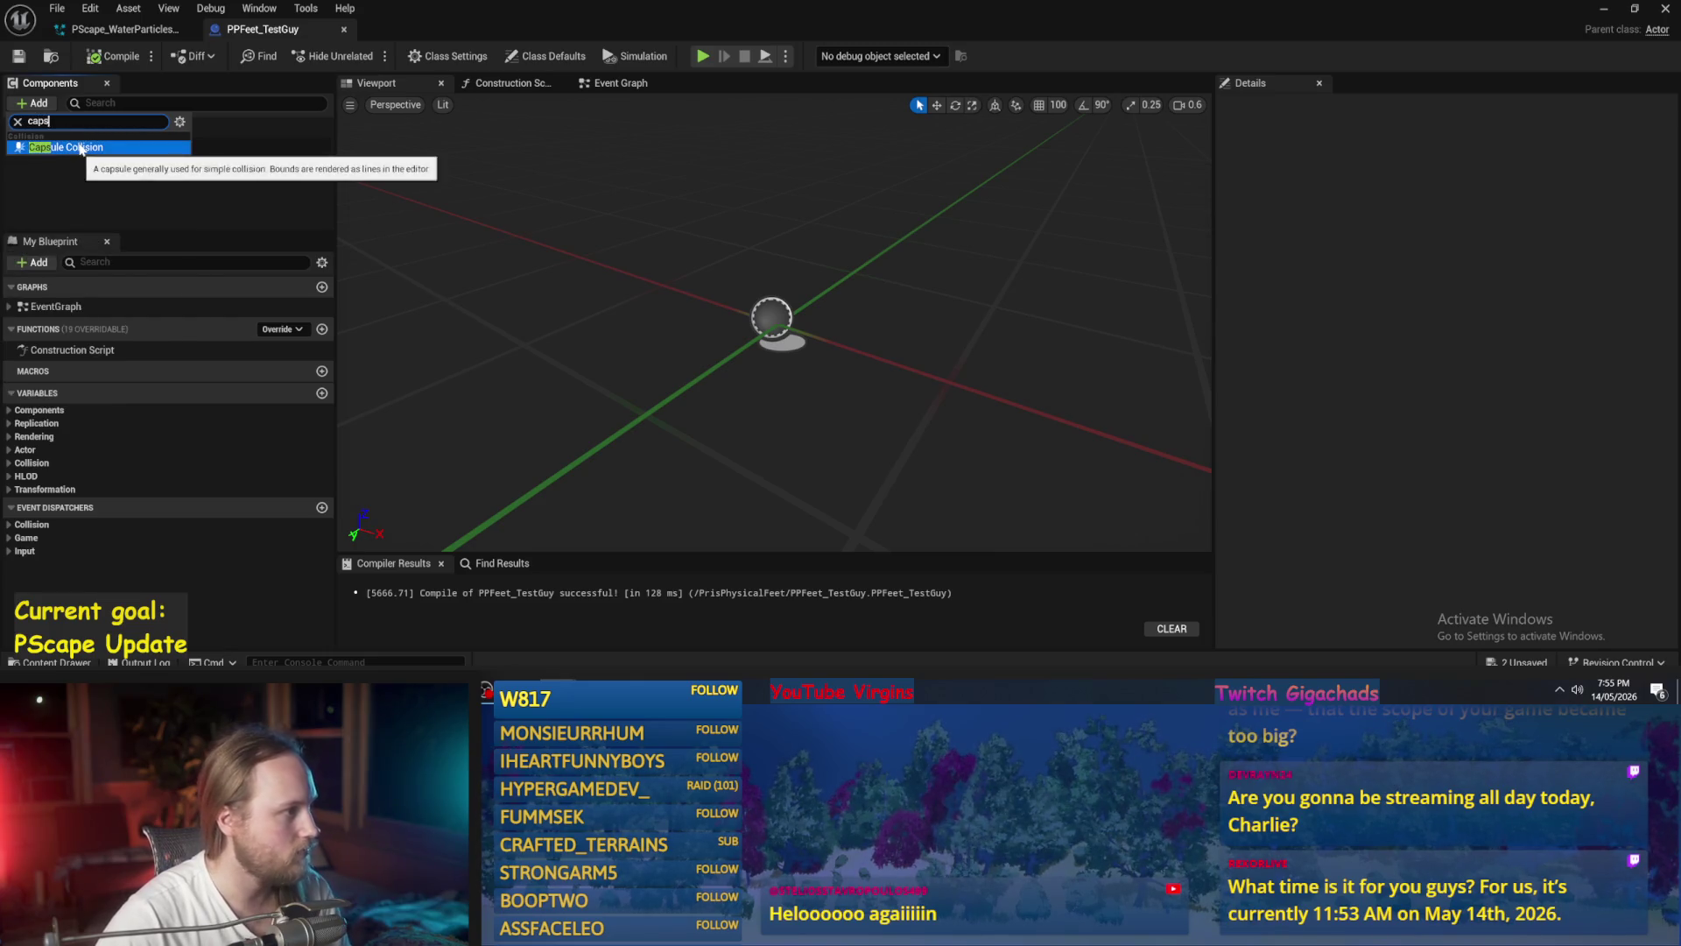
click(67, 147)
click(96, 173)
drag(68, 164, 86, 147)
click(721, 357)
drag(721, 357, 692, 359)
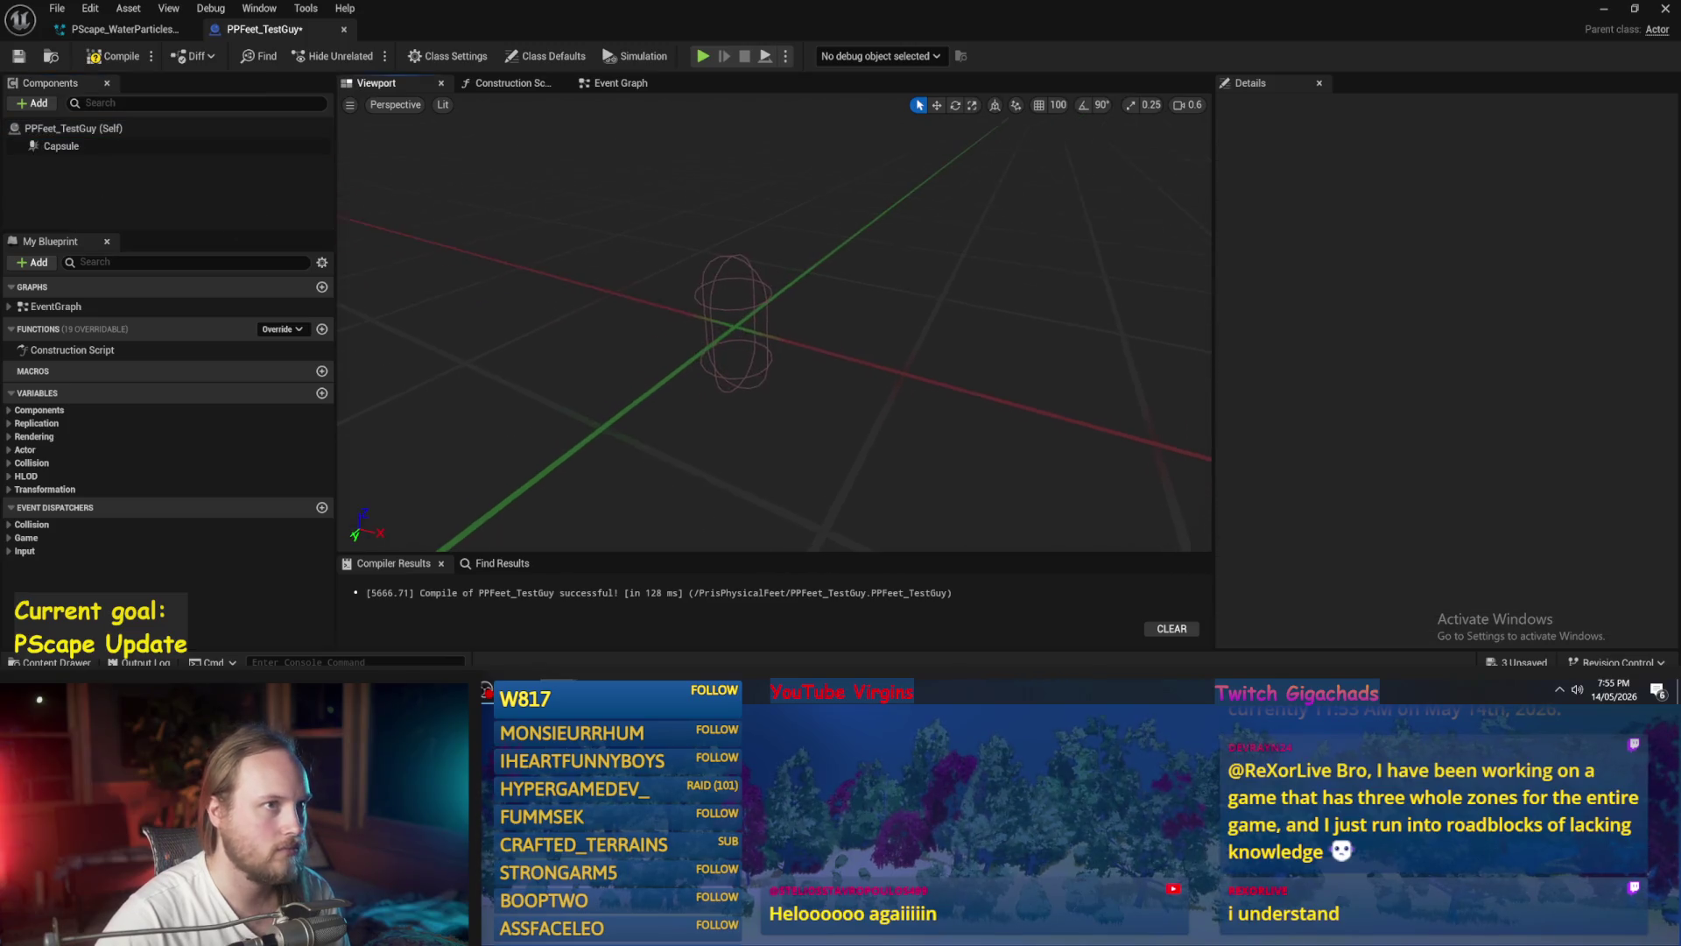
- Select the Capsule and filter its Details for the hidden/visibility settings
click(62, 147)
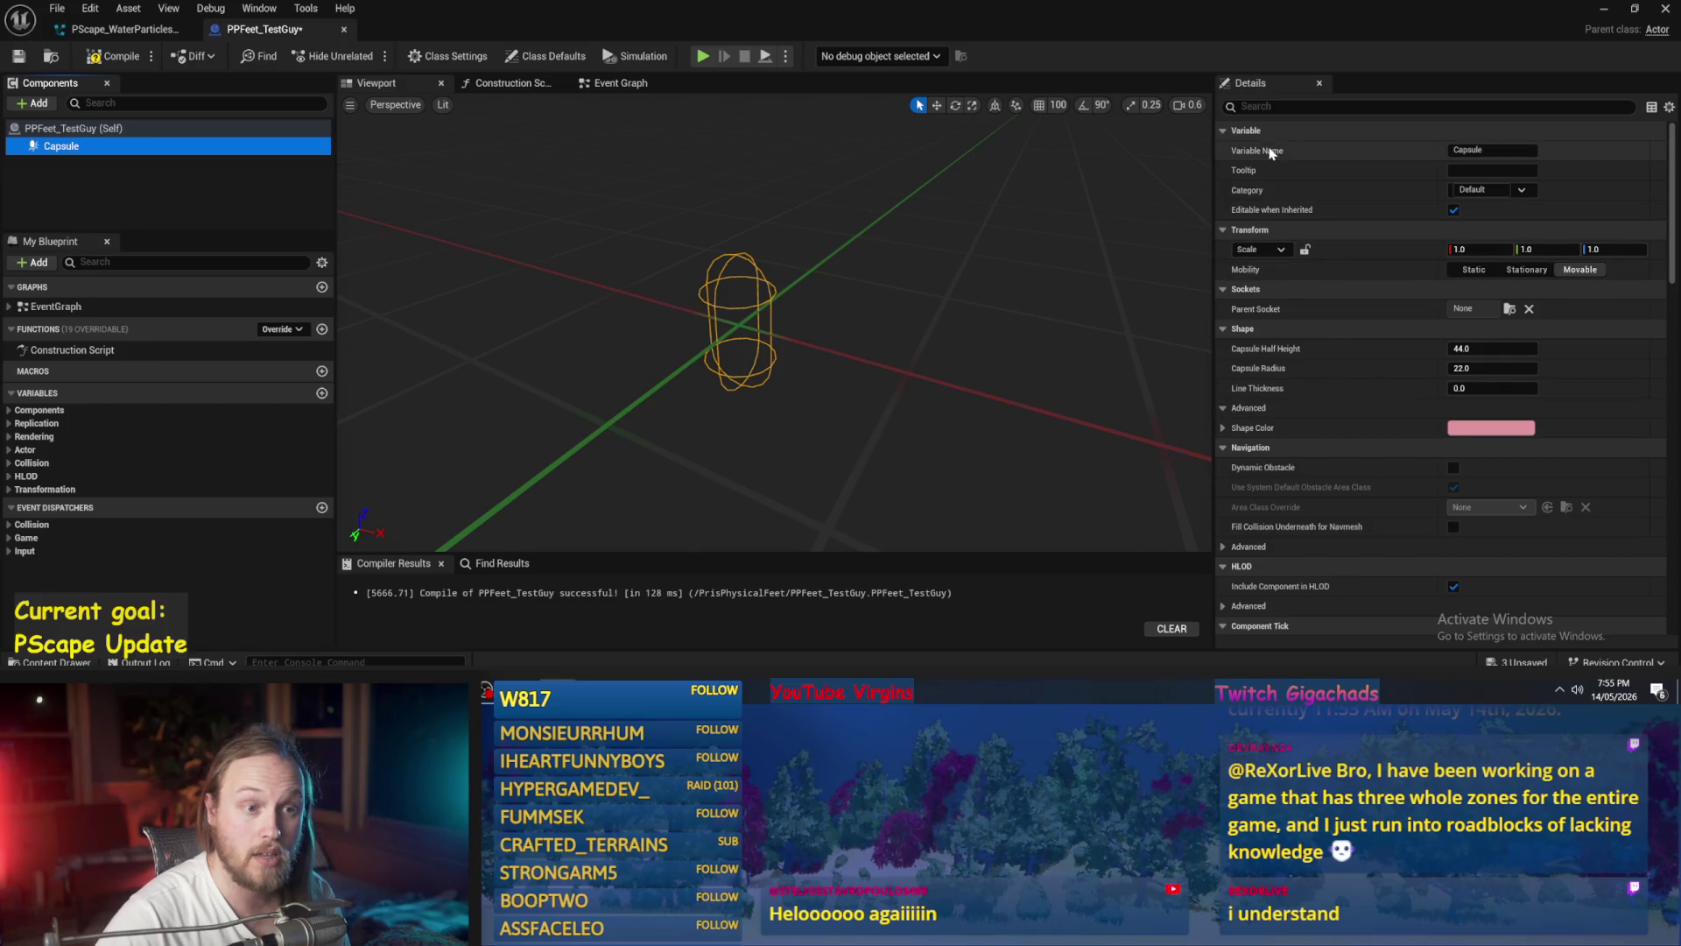
click(1270, 105)
text(idd)
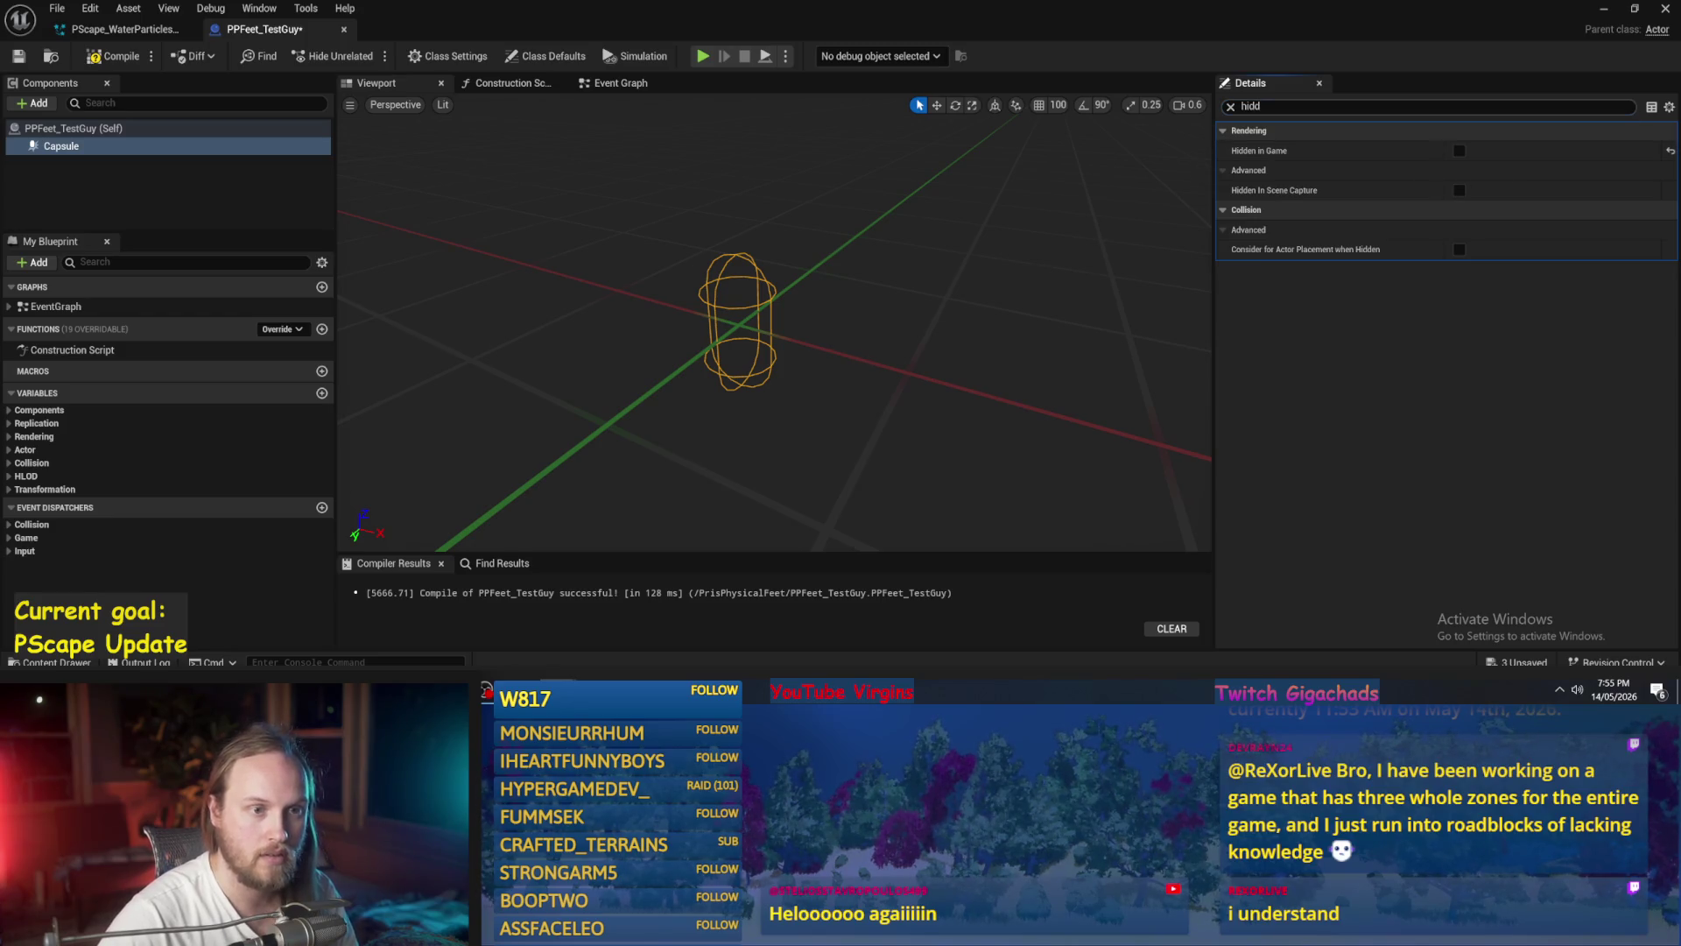
text(vis)
drag(875, 306, 814, 307)
drag(823, 372, 805, 373)
- Compile the blueprint, clear the property filter, and recompile
click(116, 57)
click(17, 56)
drag(966, 424, 932, 312)
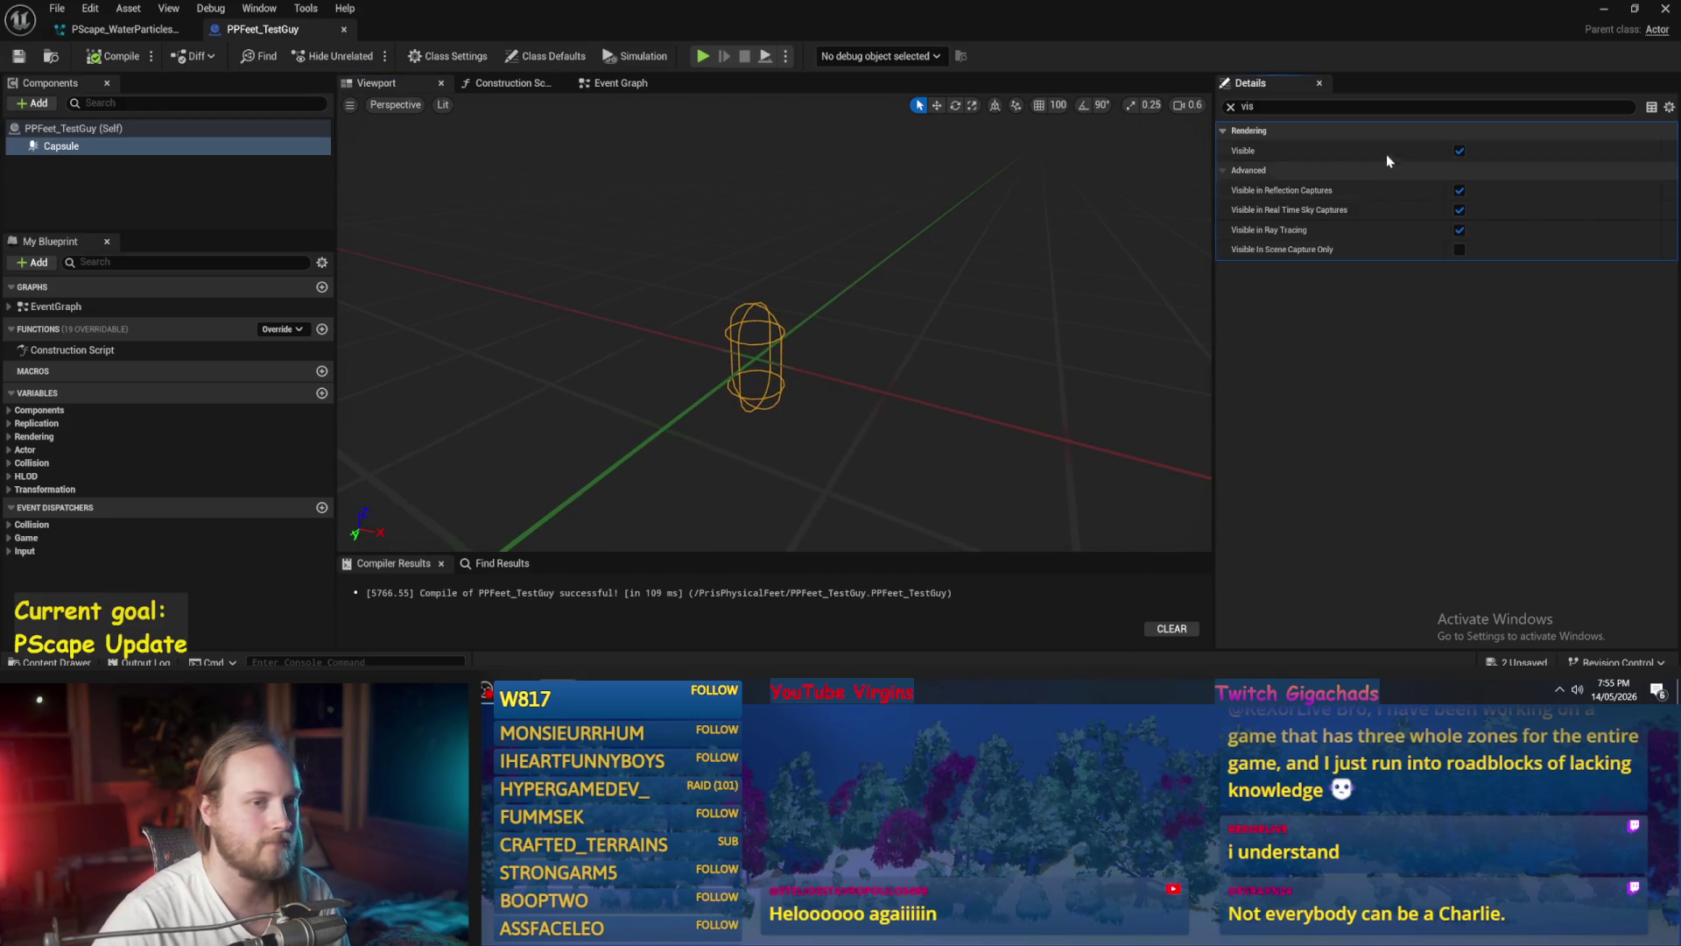
click(1231, 106)
drag(876, 394, 876, 337)
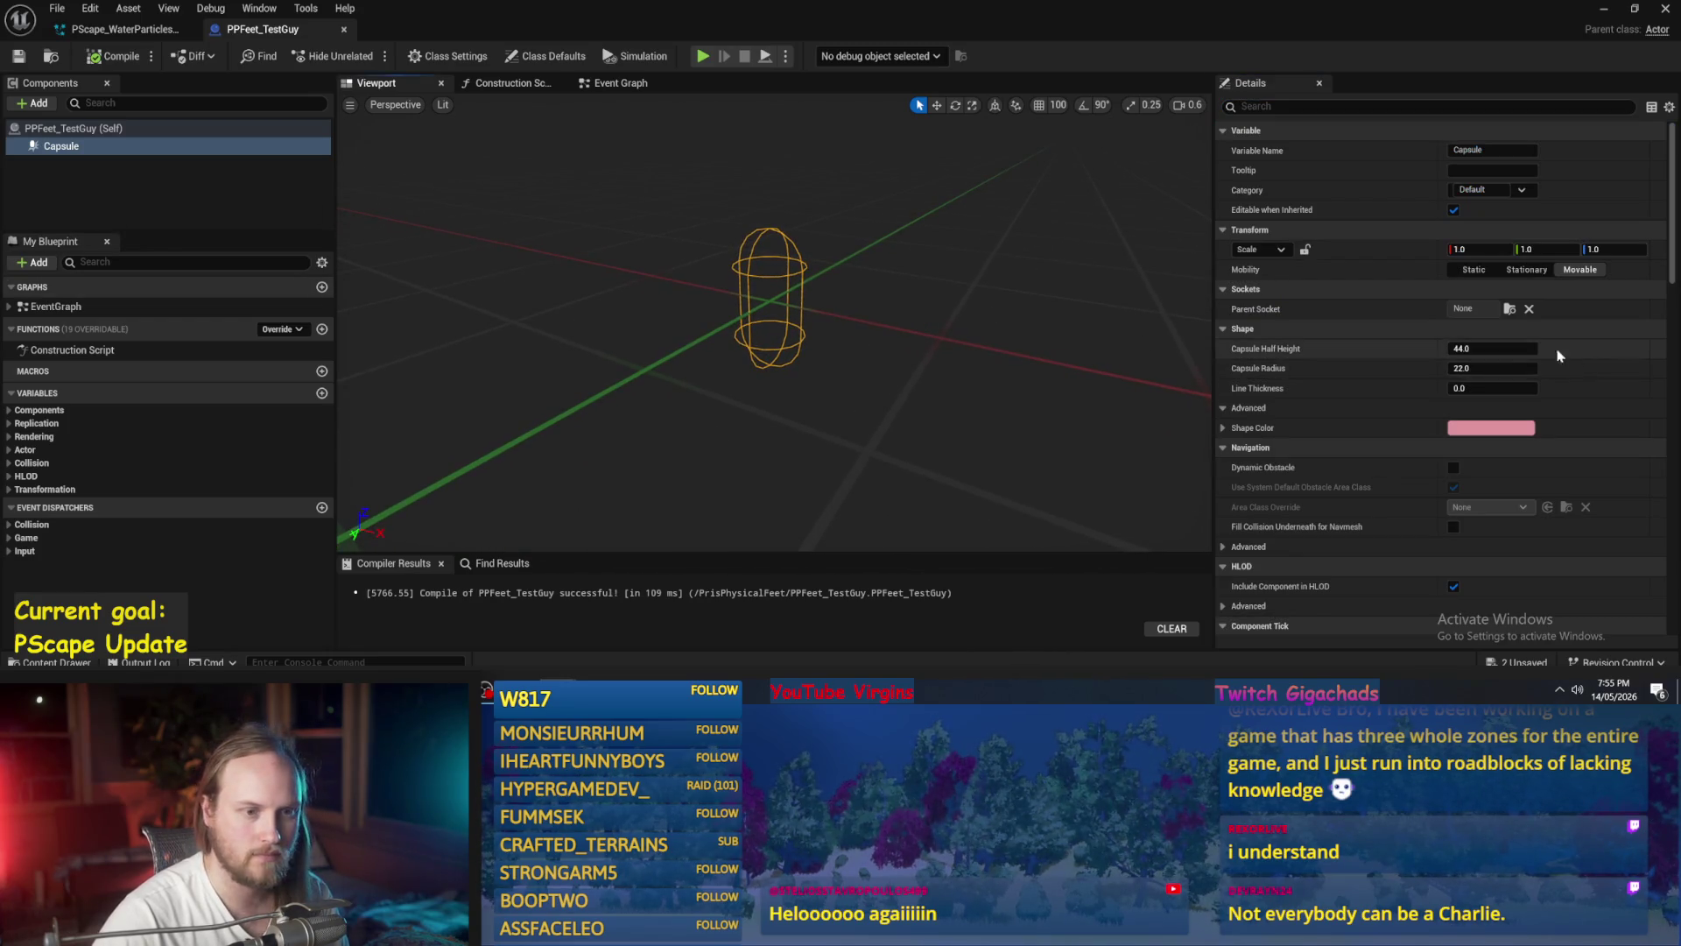
click(114, 56)
click(33, 103)
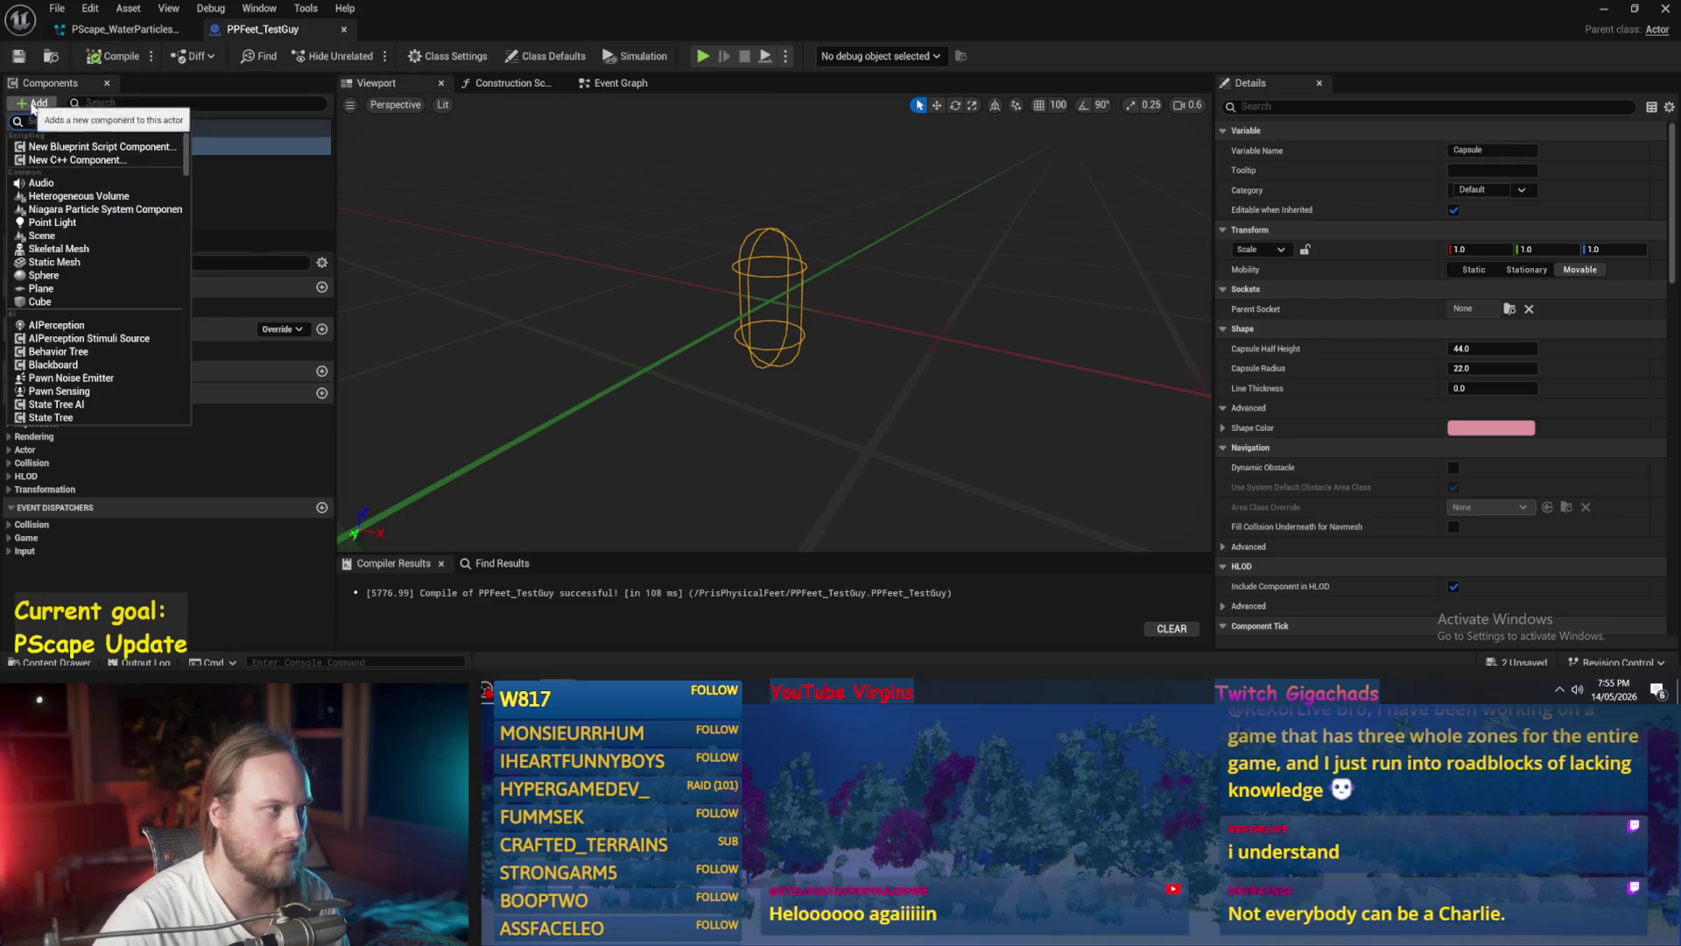
- Add a Skeletal Mesh component under the capsule using the All_Fixed_Ready_To_Booba mesh
text(mesh)
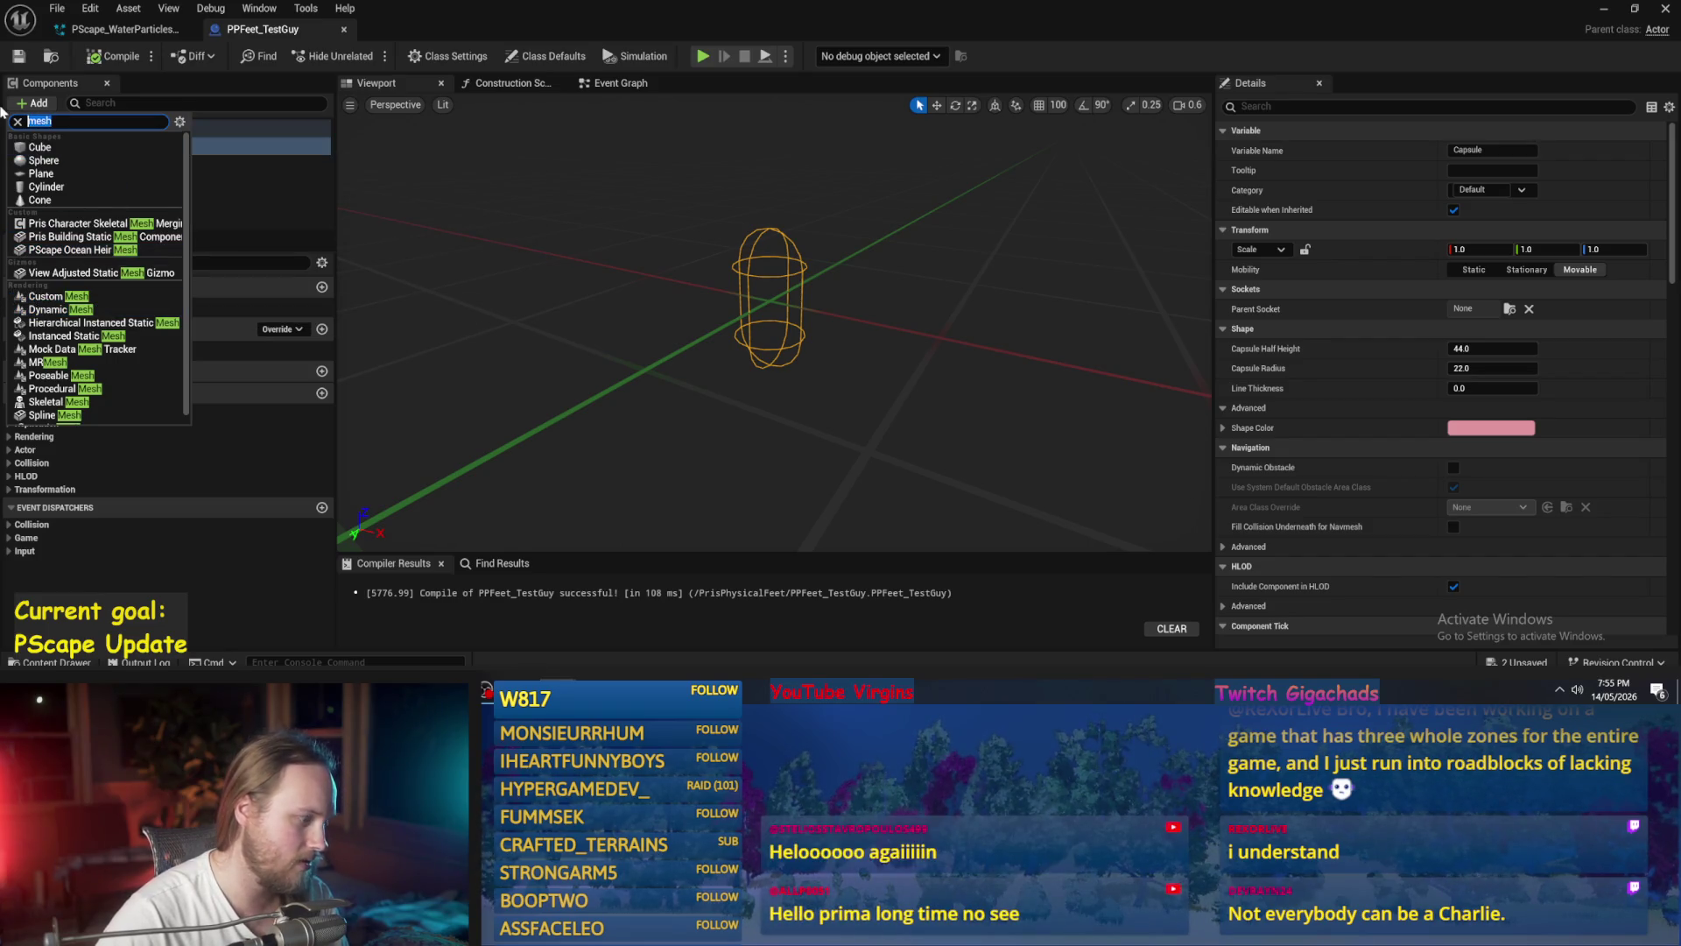
text(skele)
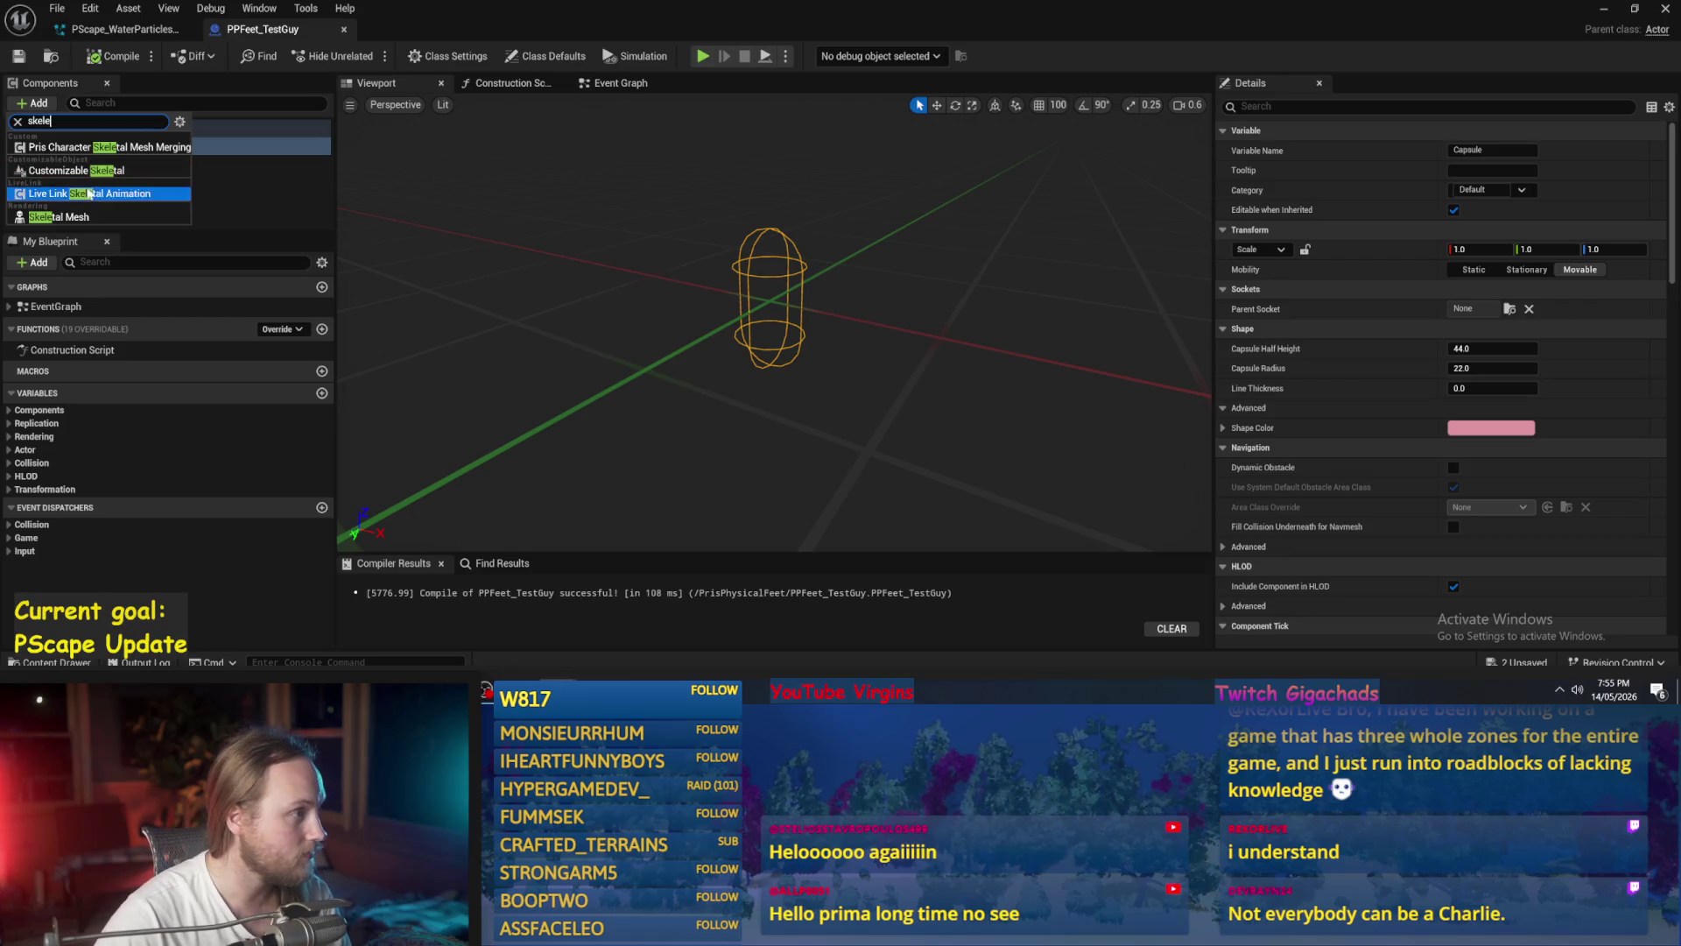
click(85, 217)
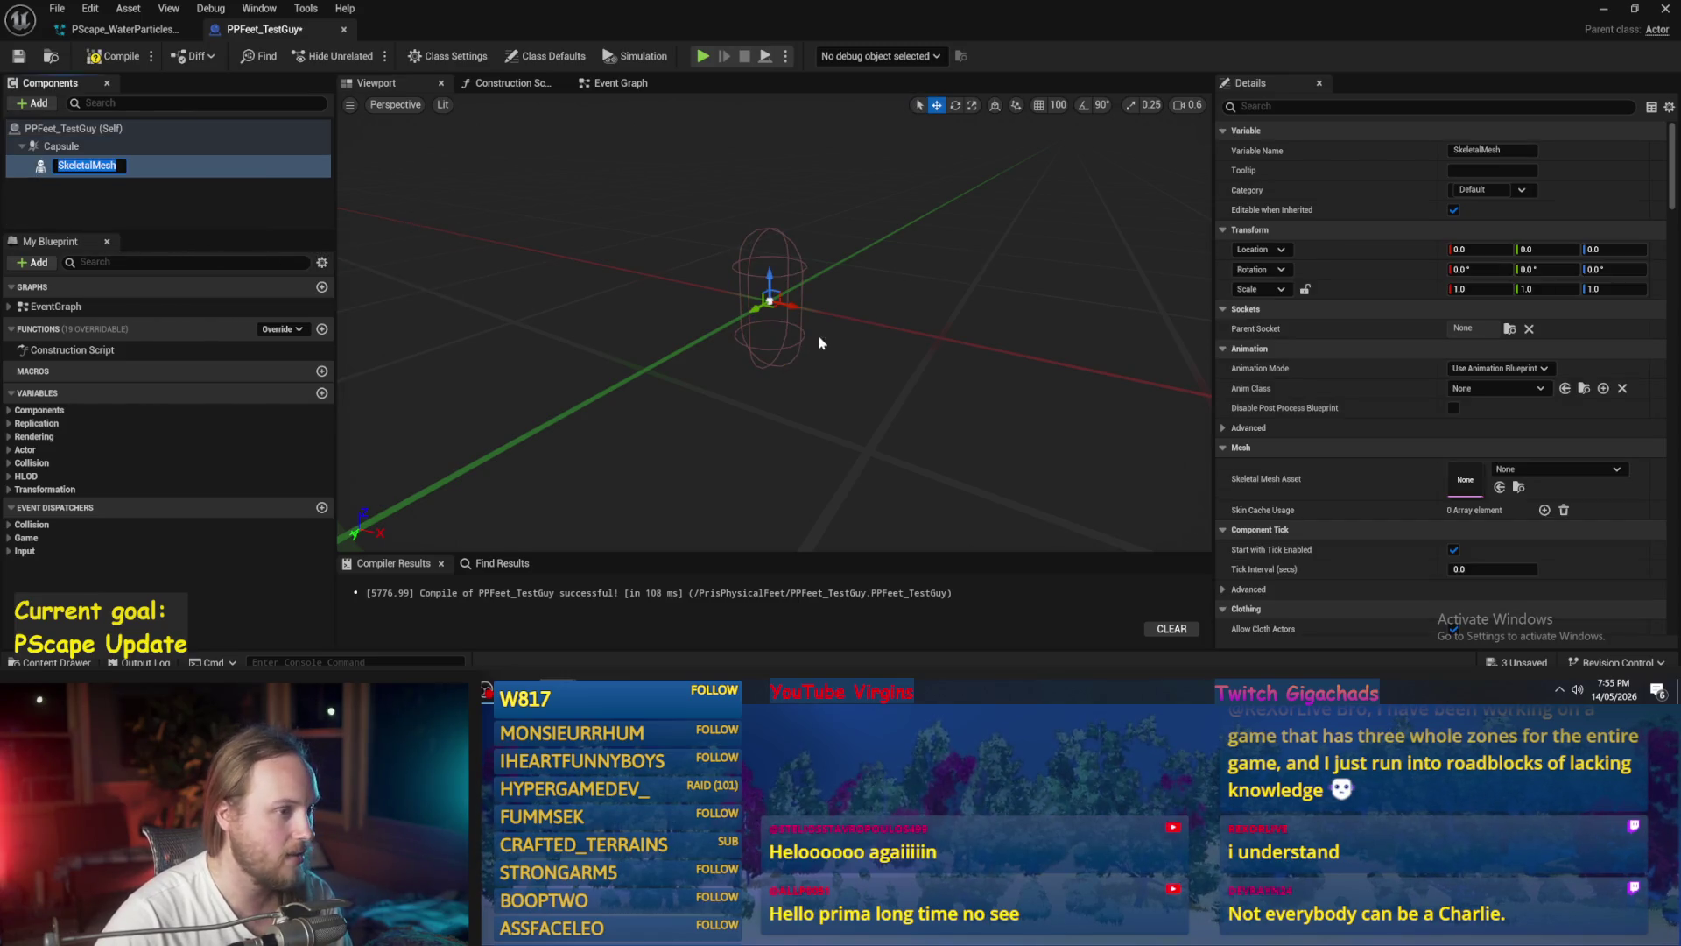
click(96, 200)
click(123, 168)
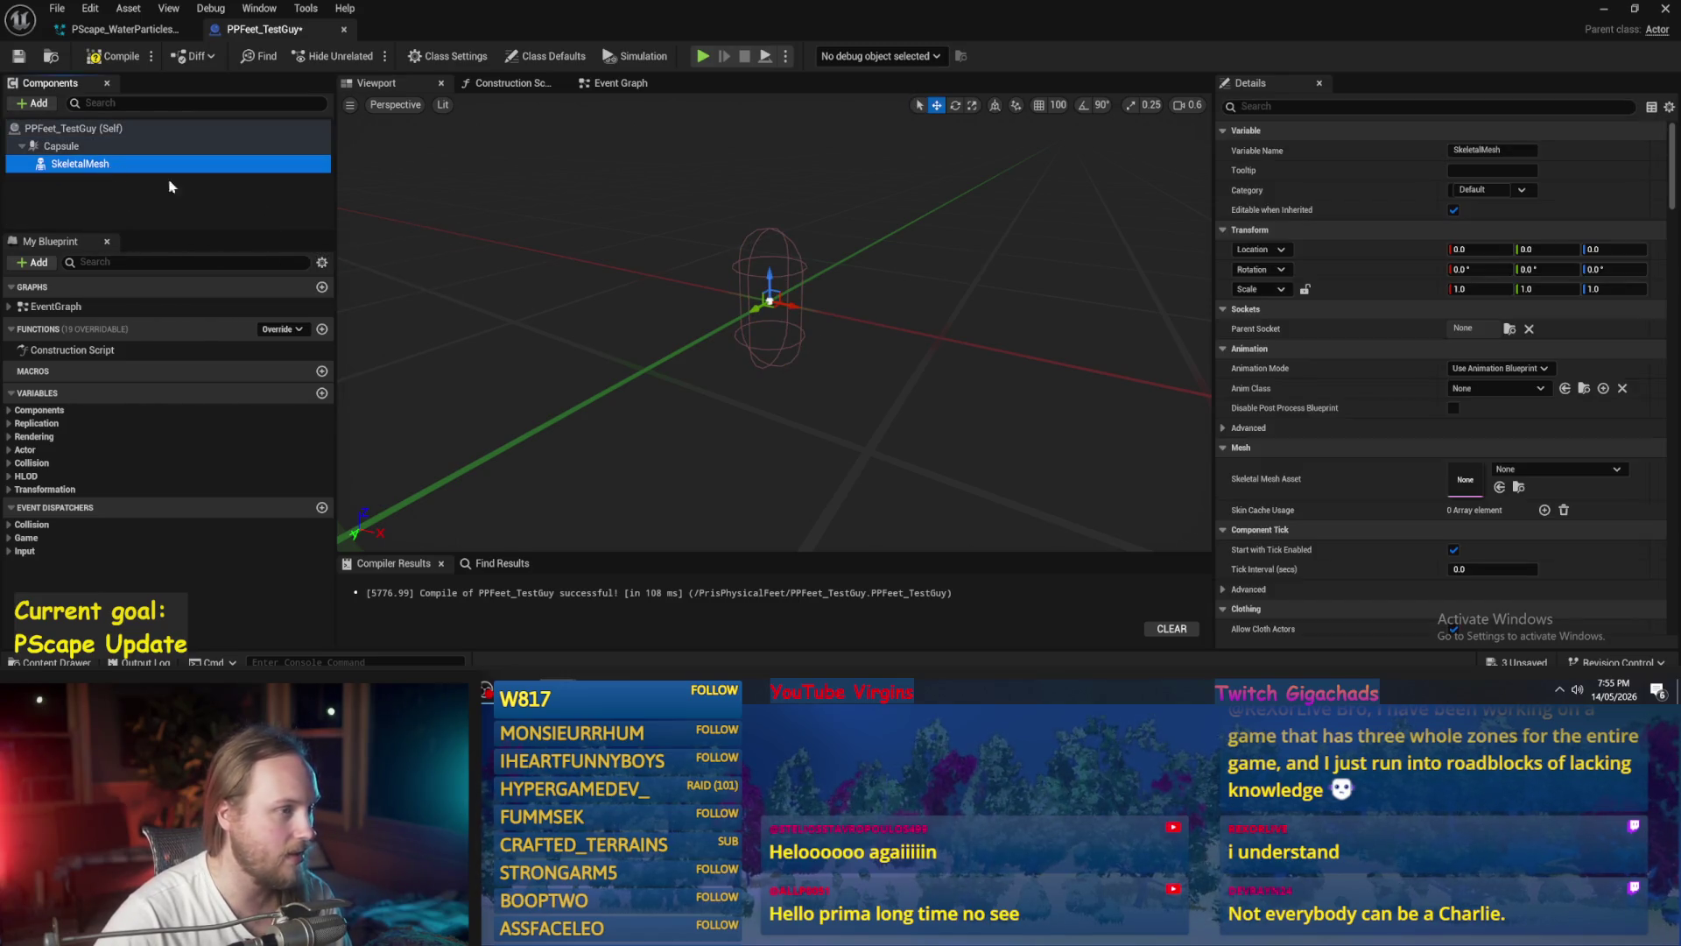
click(1541, 470)
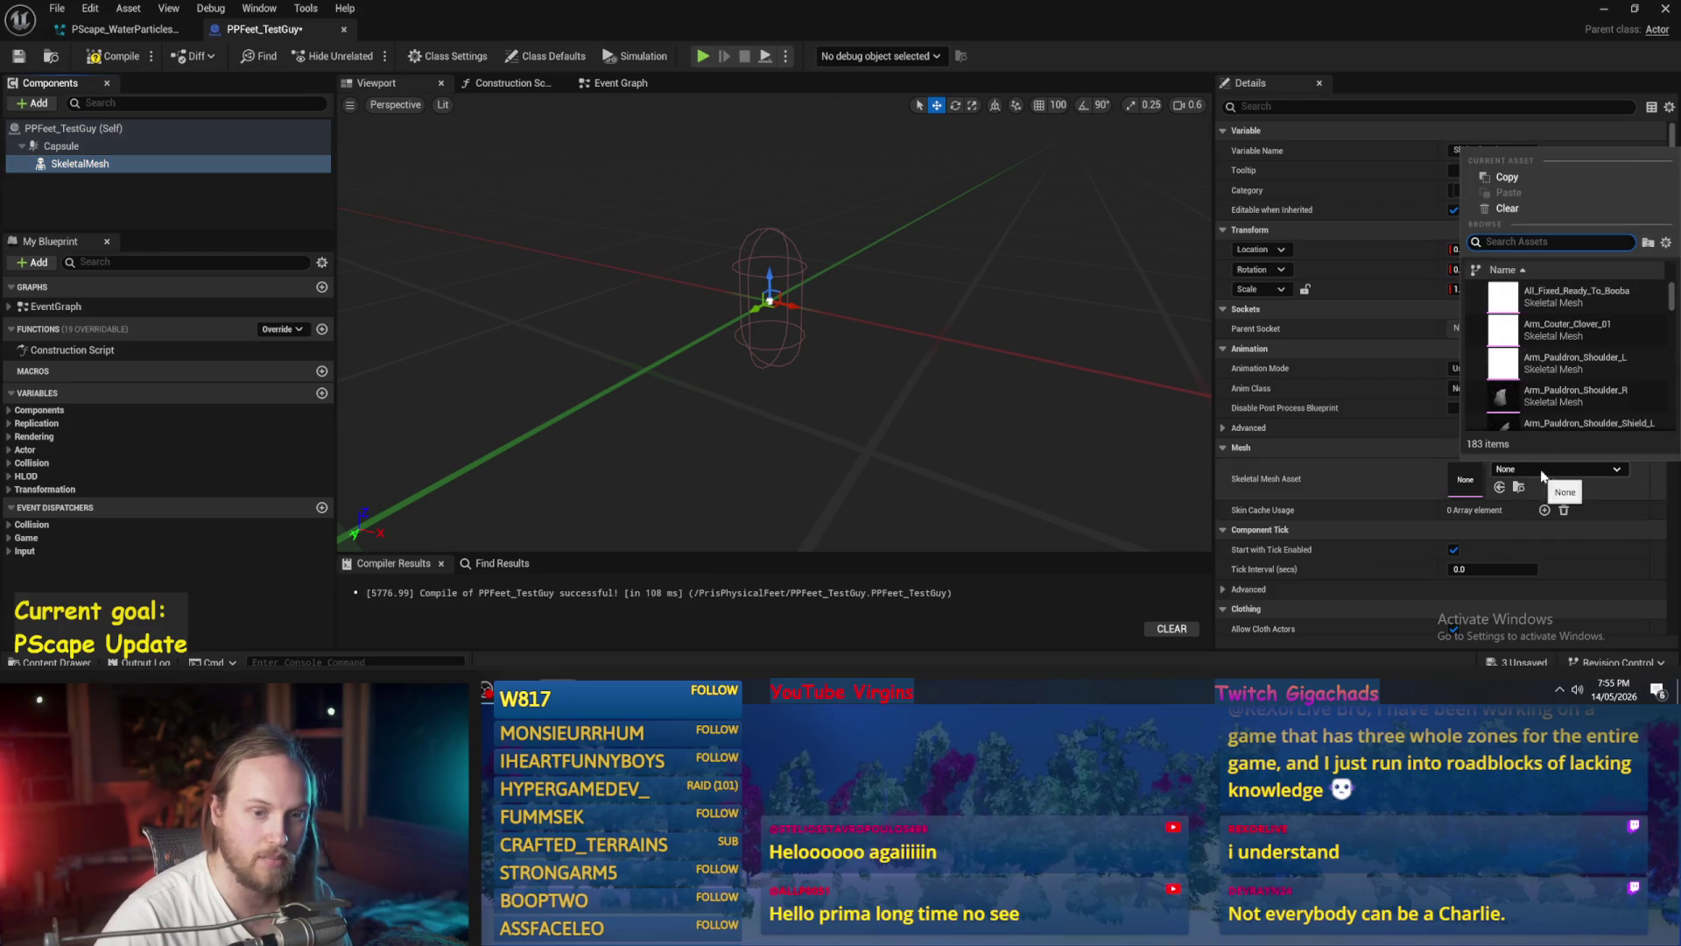
click(1575, 292)
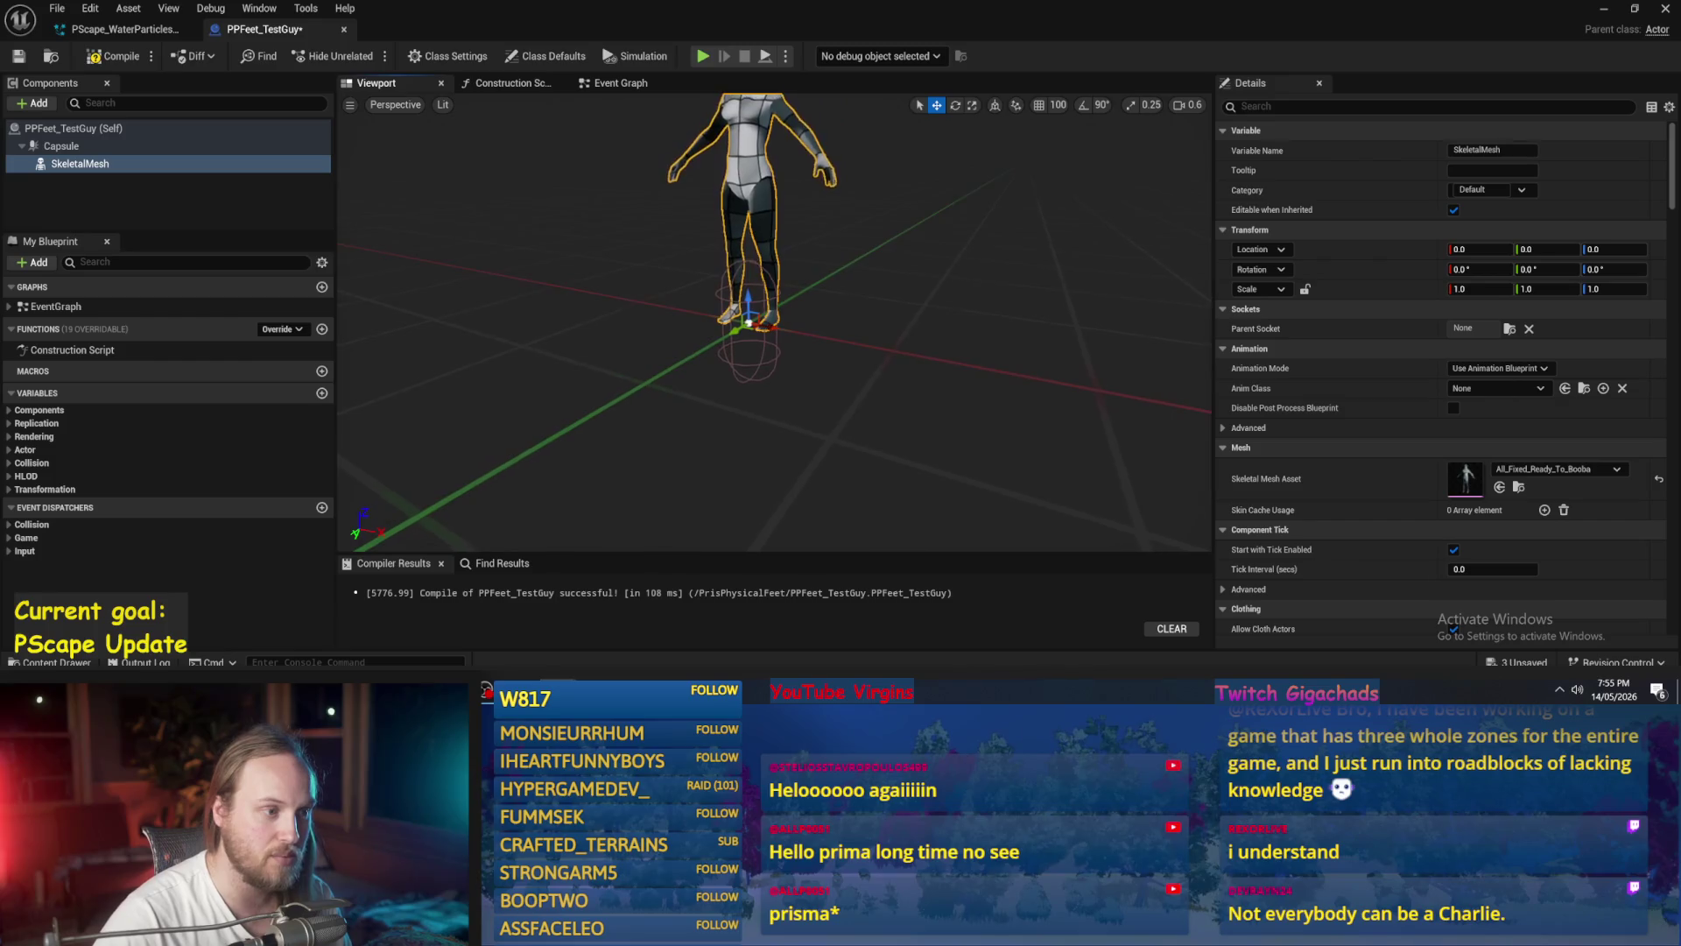
- Swap the SkeletalMesh asset to Prismannequin_BaseMesh_V6
scroll(749, 346, down, 5)
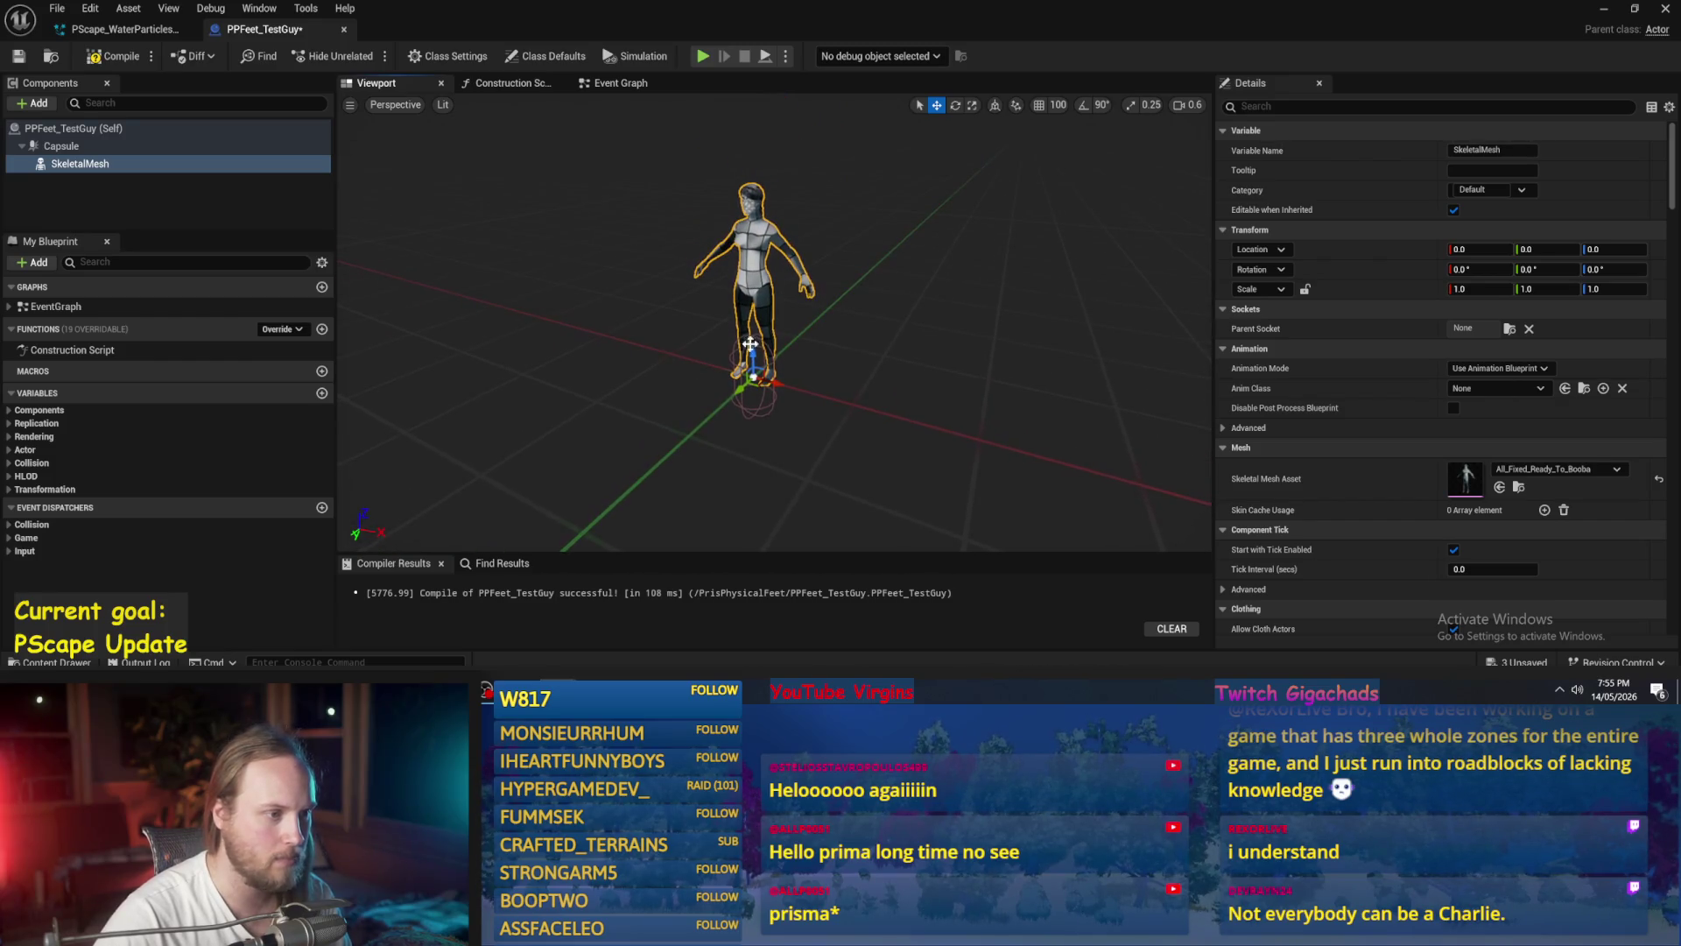
click(765, 410)
key(q)
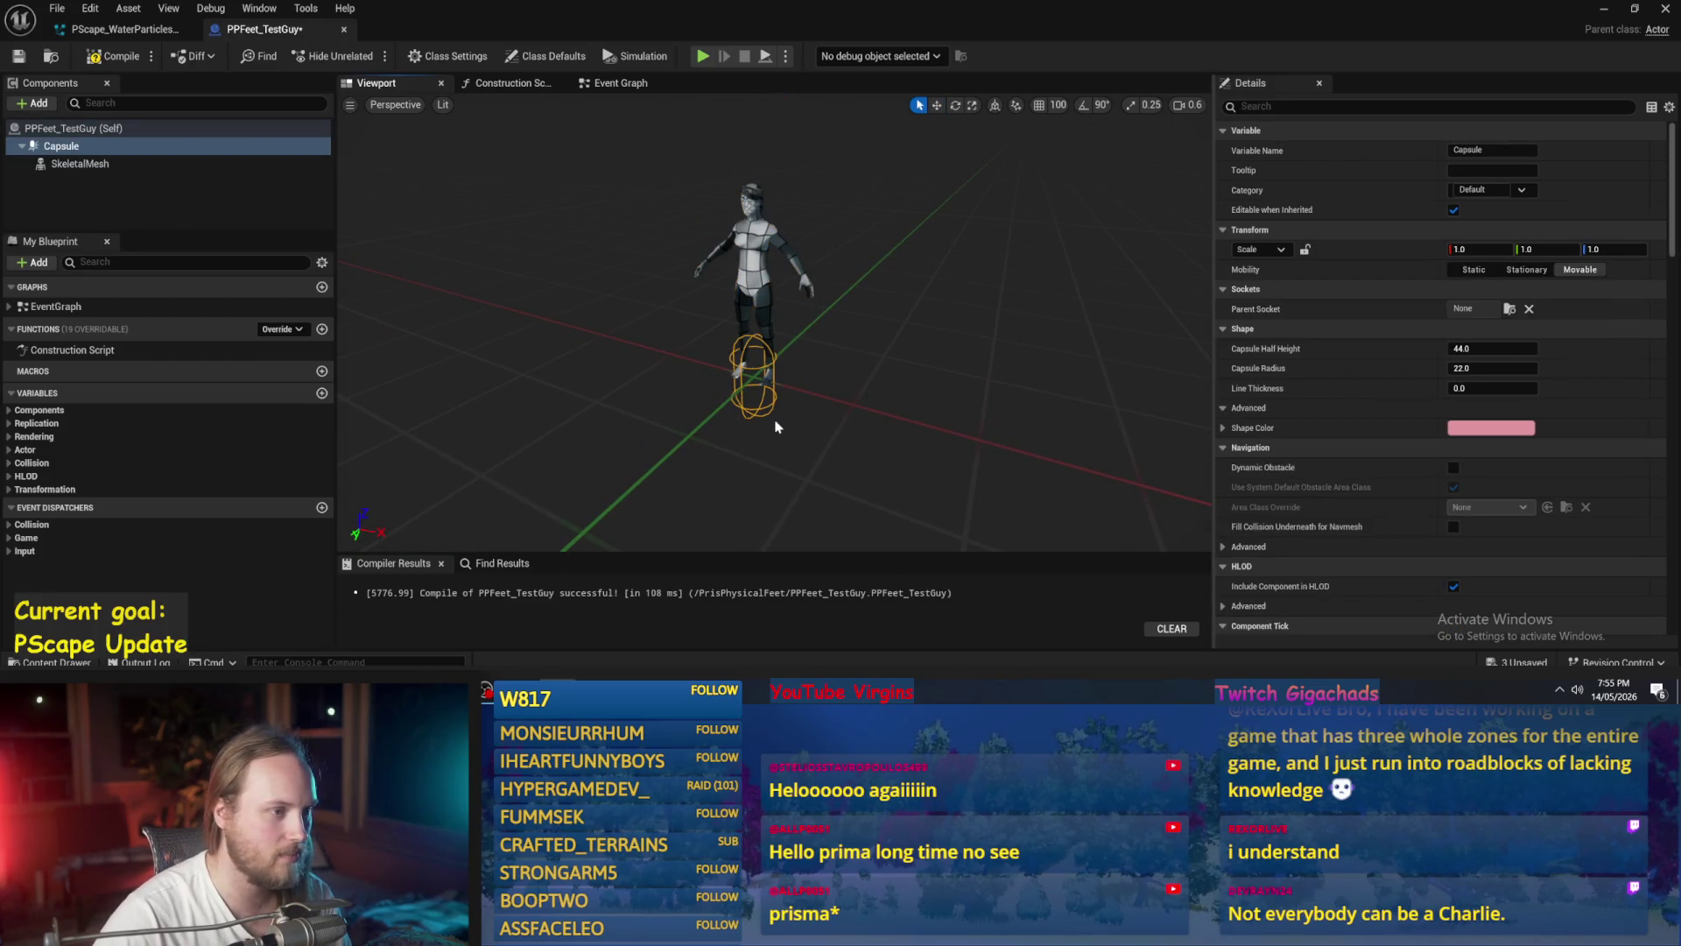
click(751, 262)
key(w)
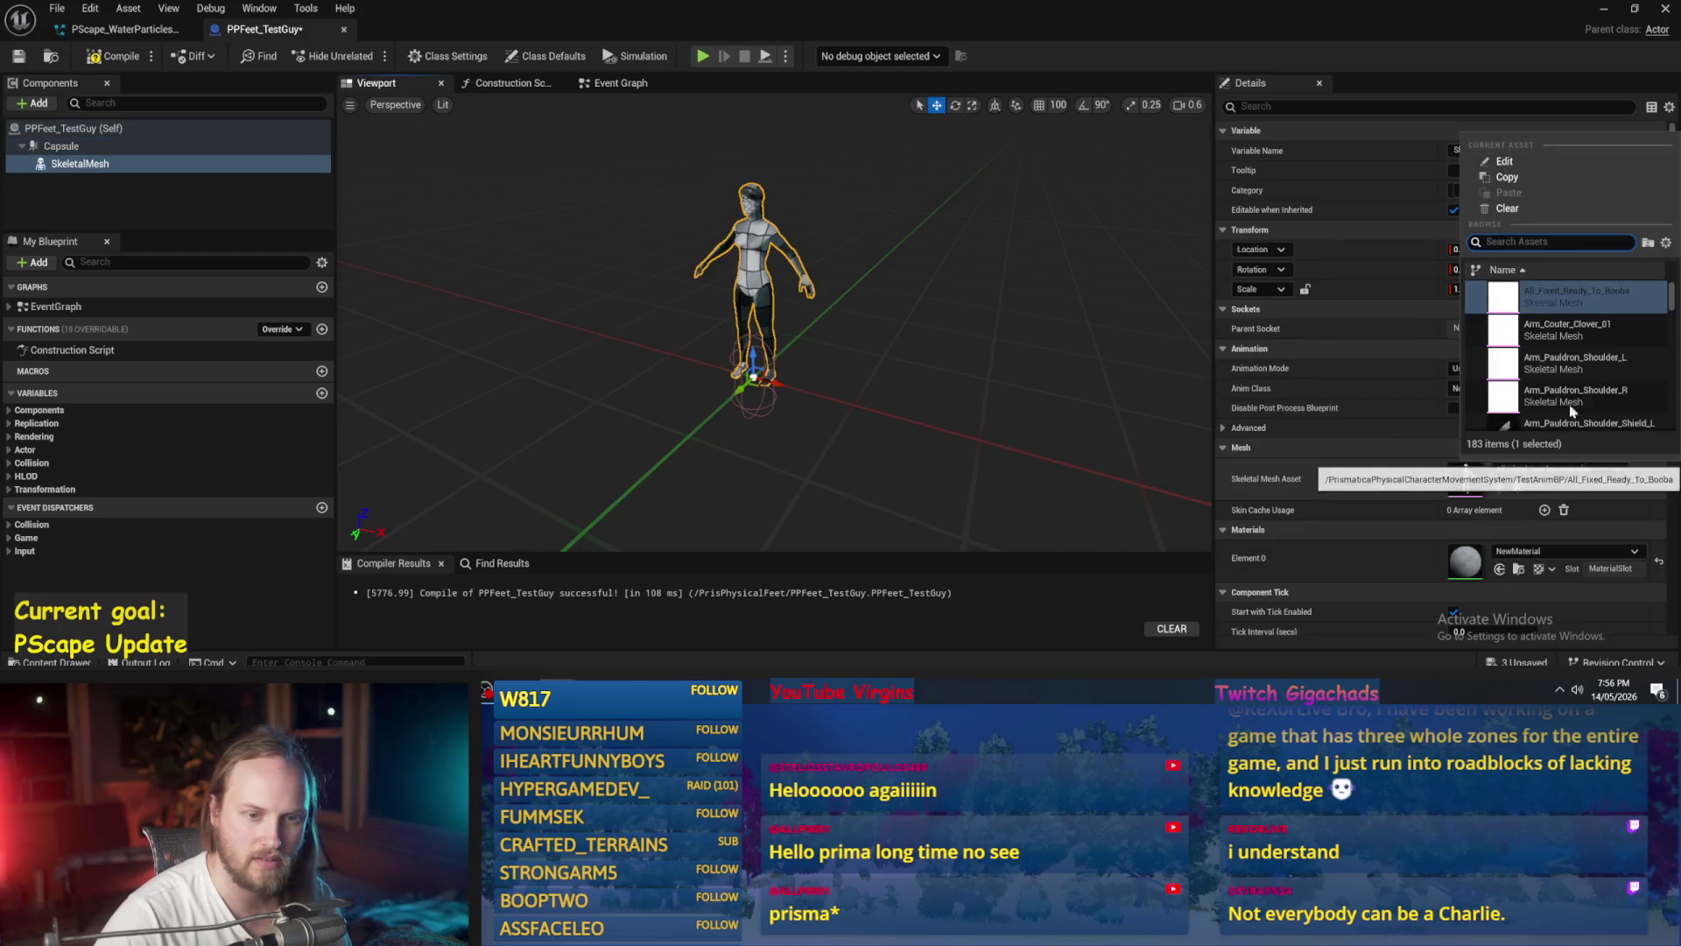
click(1603, 375)
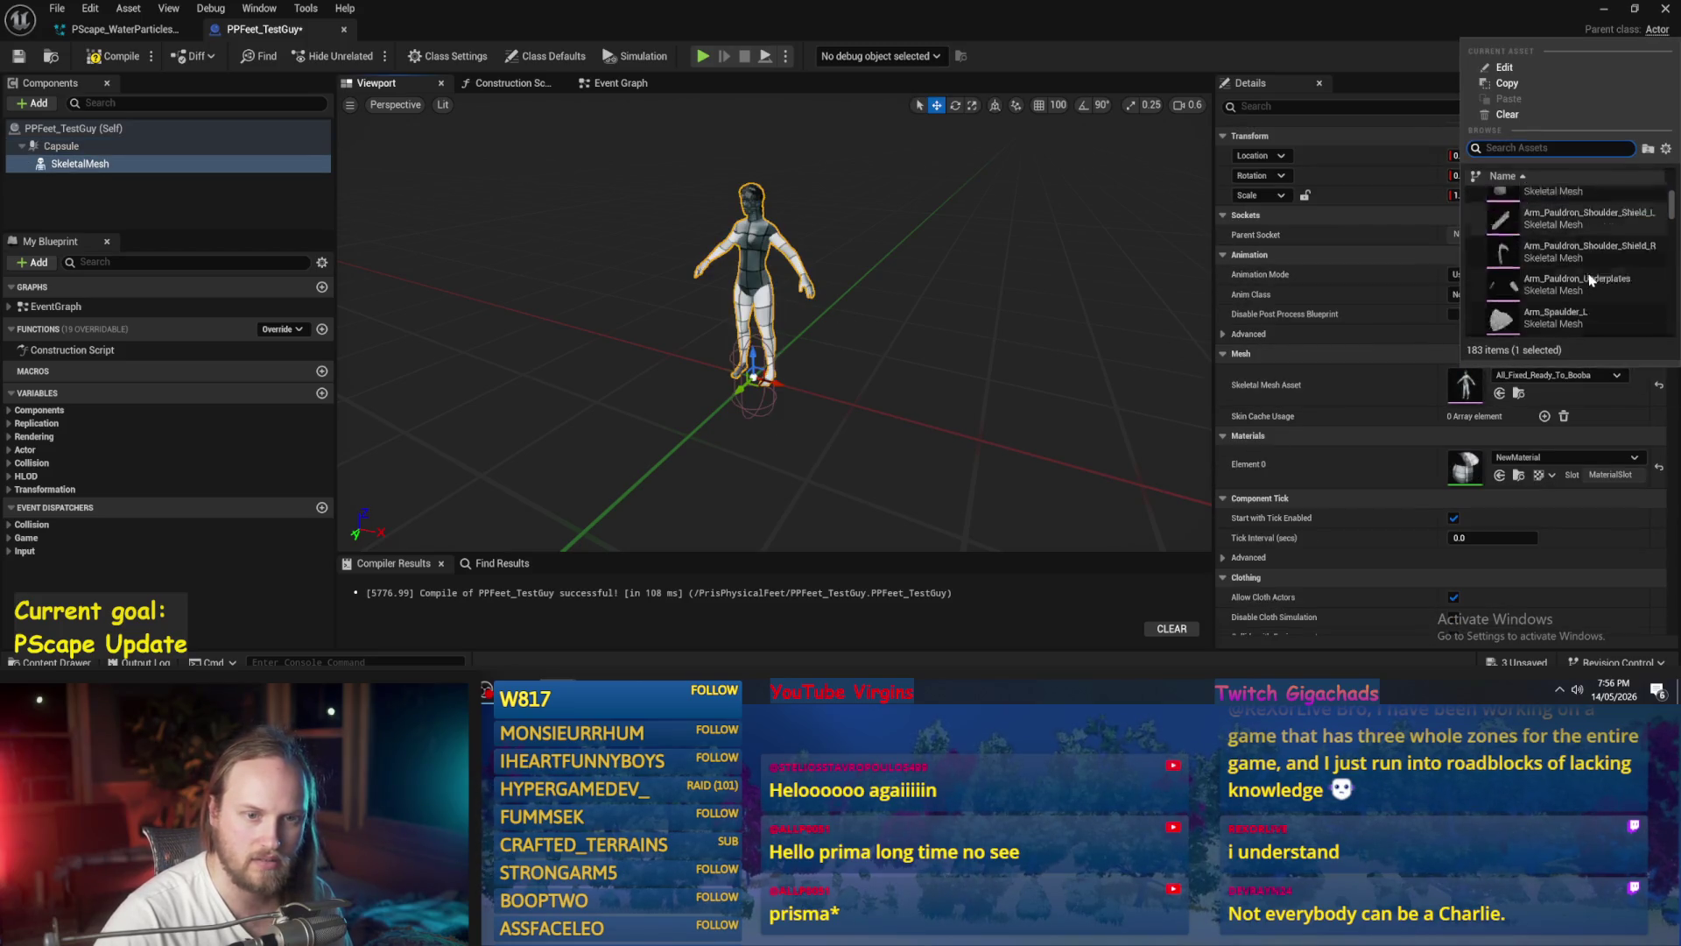
scroll(1589, 280, down, 5)
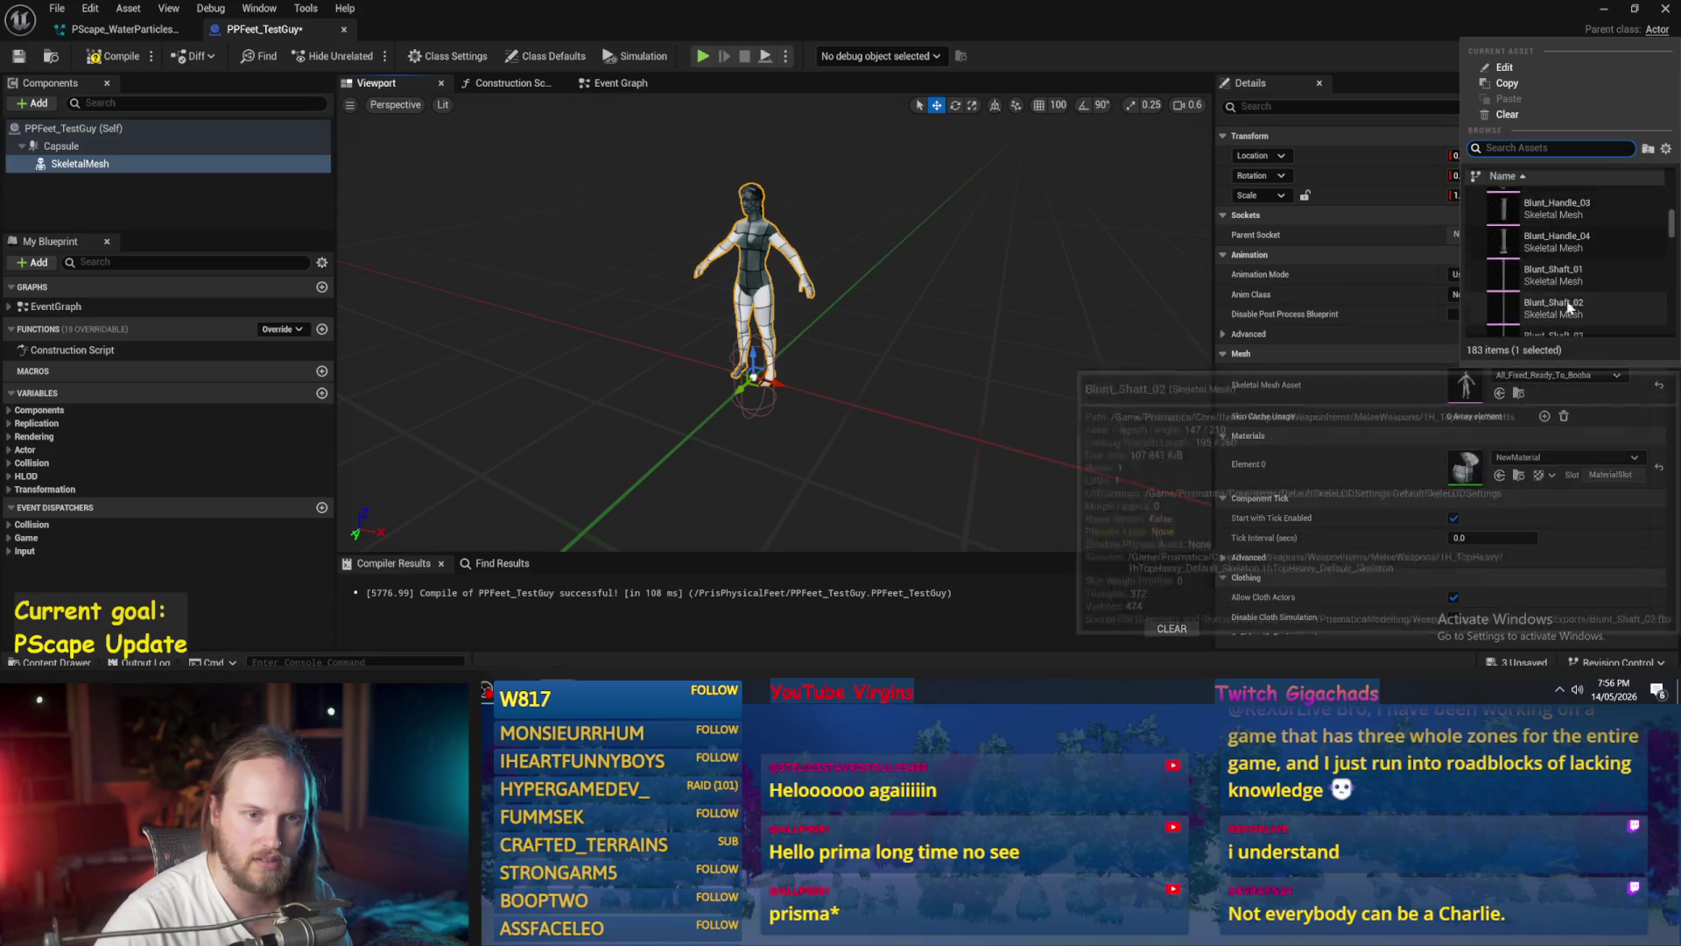
text(be)
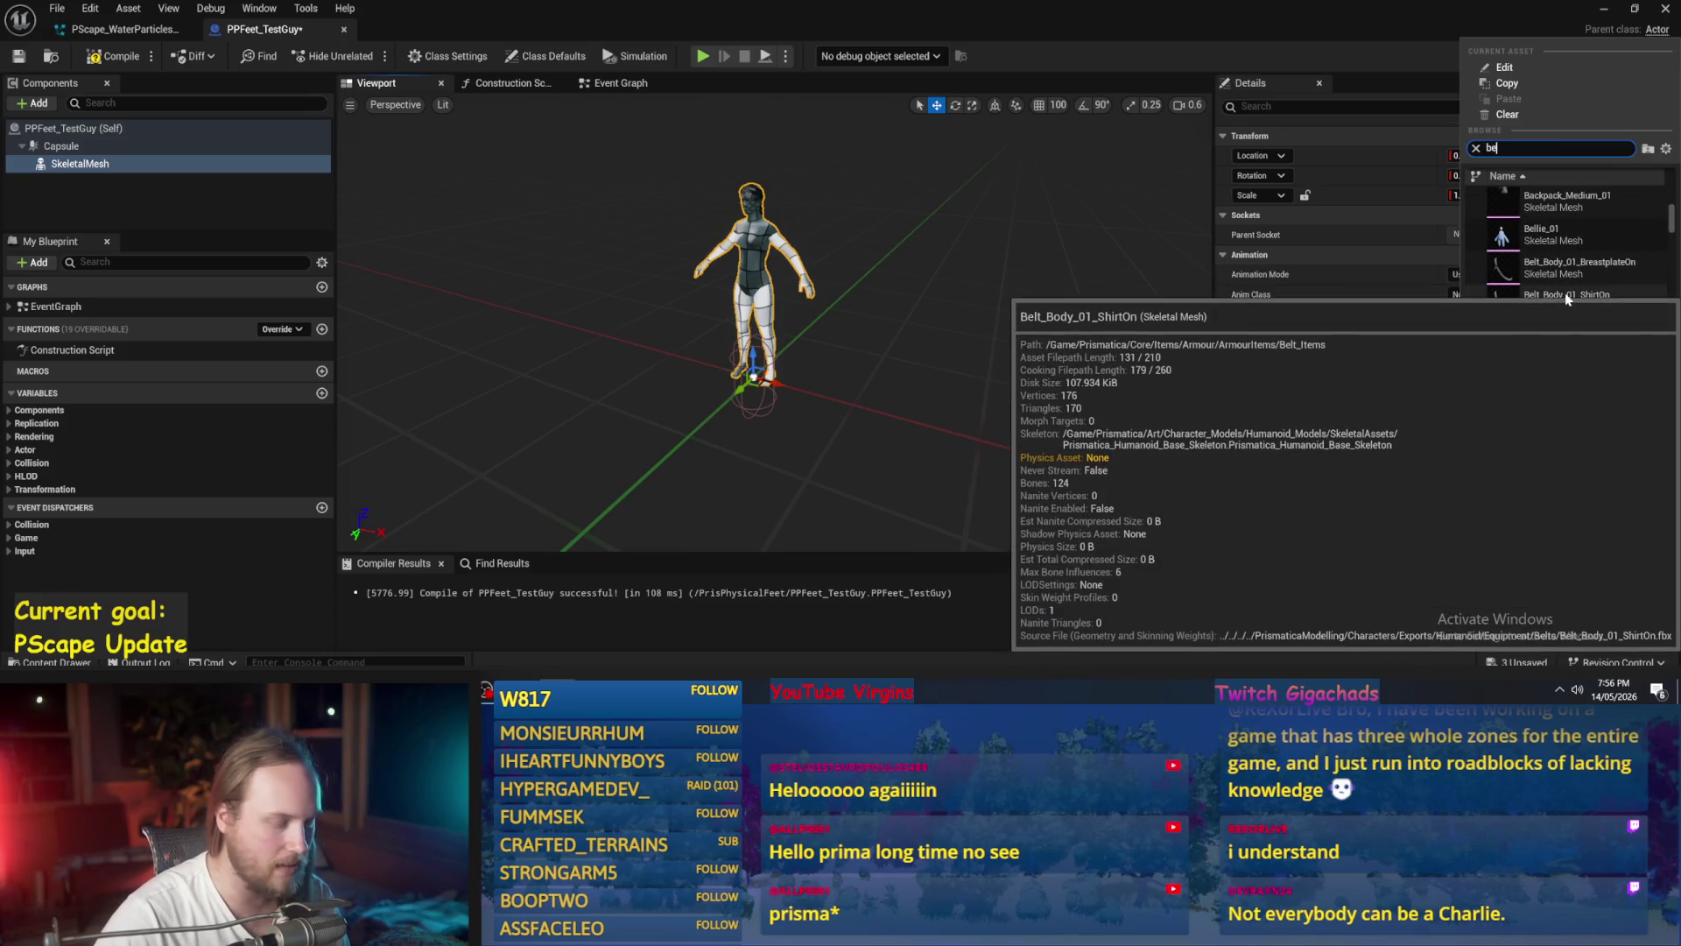
text(se)
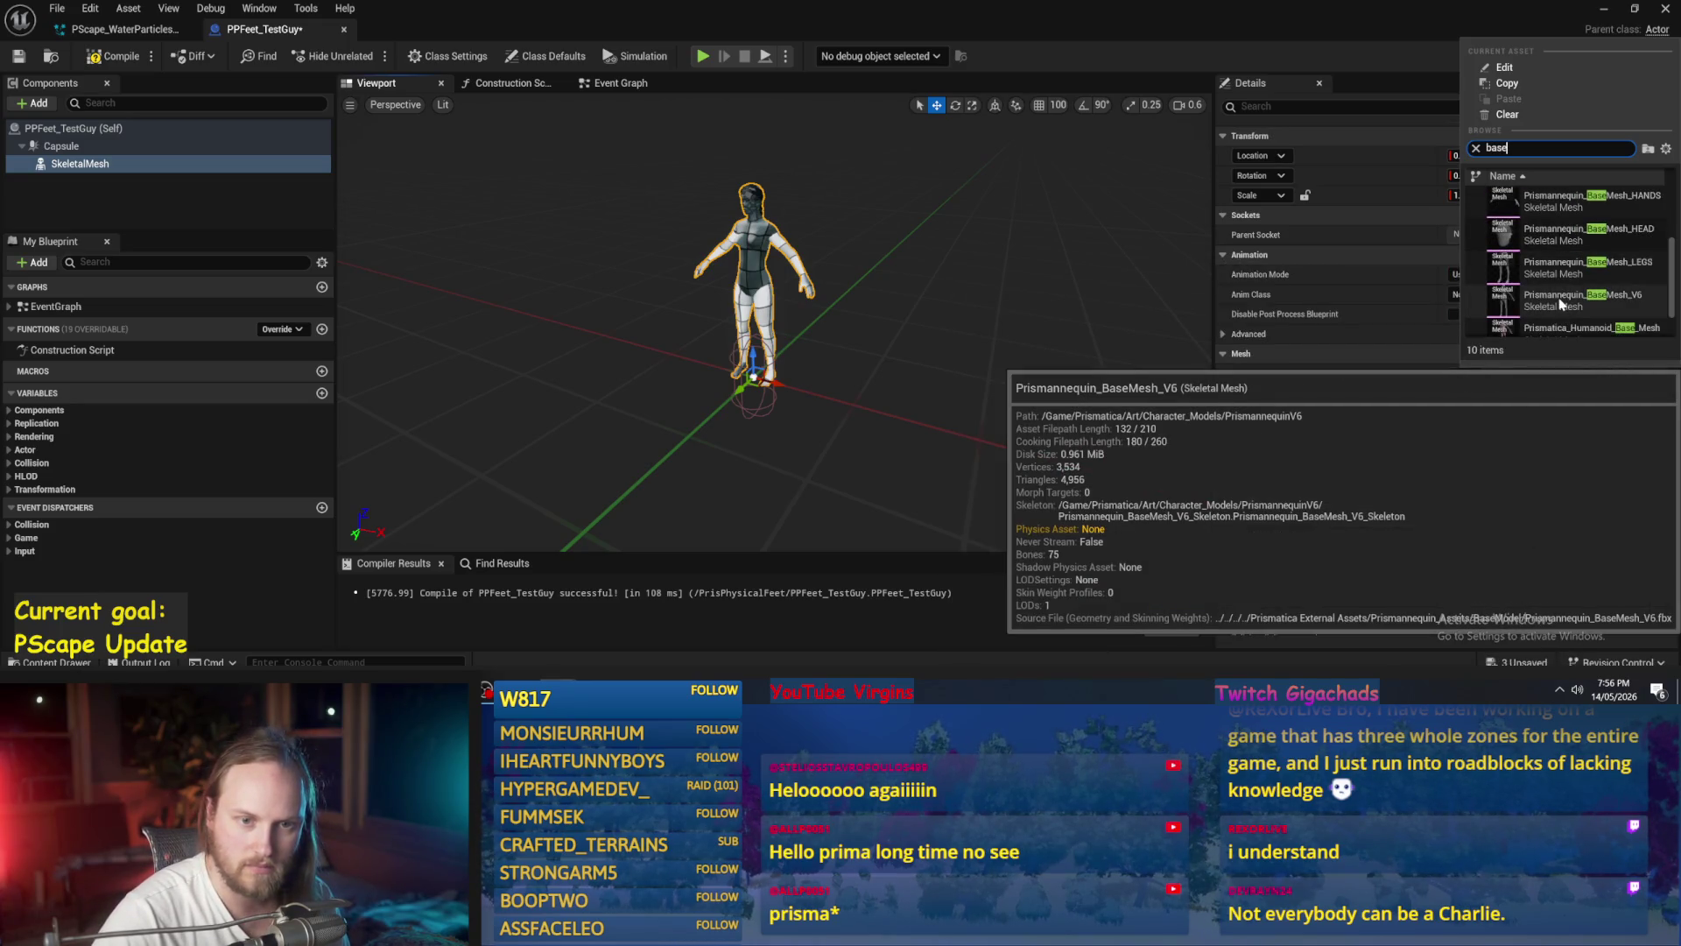
click(1560, 303)
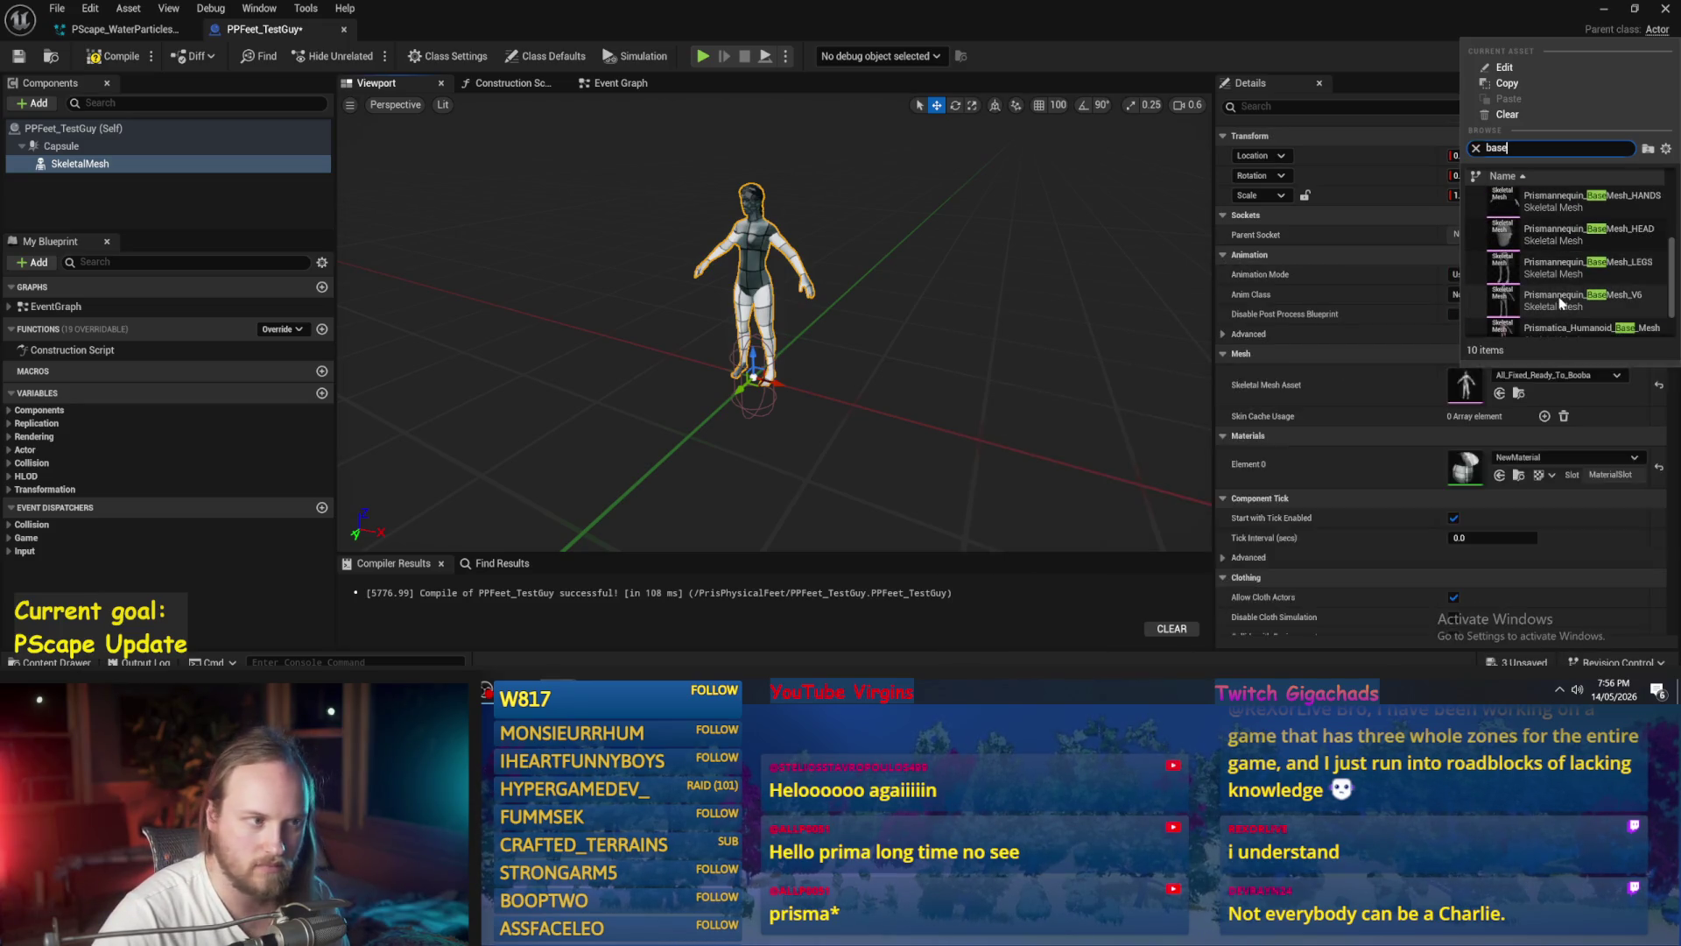
- Dismiss the mesh asset list unchanged and select the Capsule
click(1571, 374)
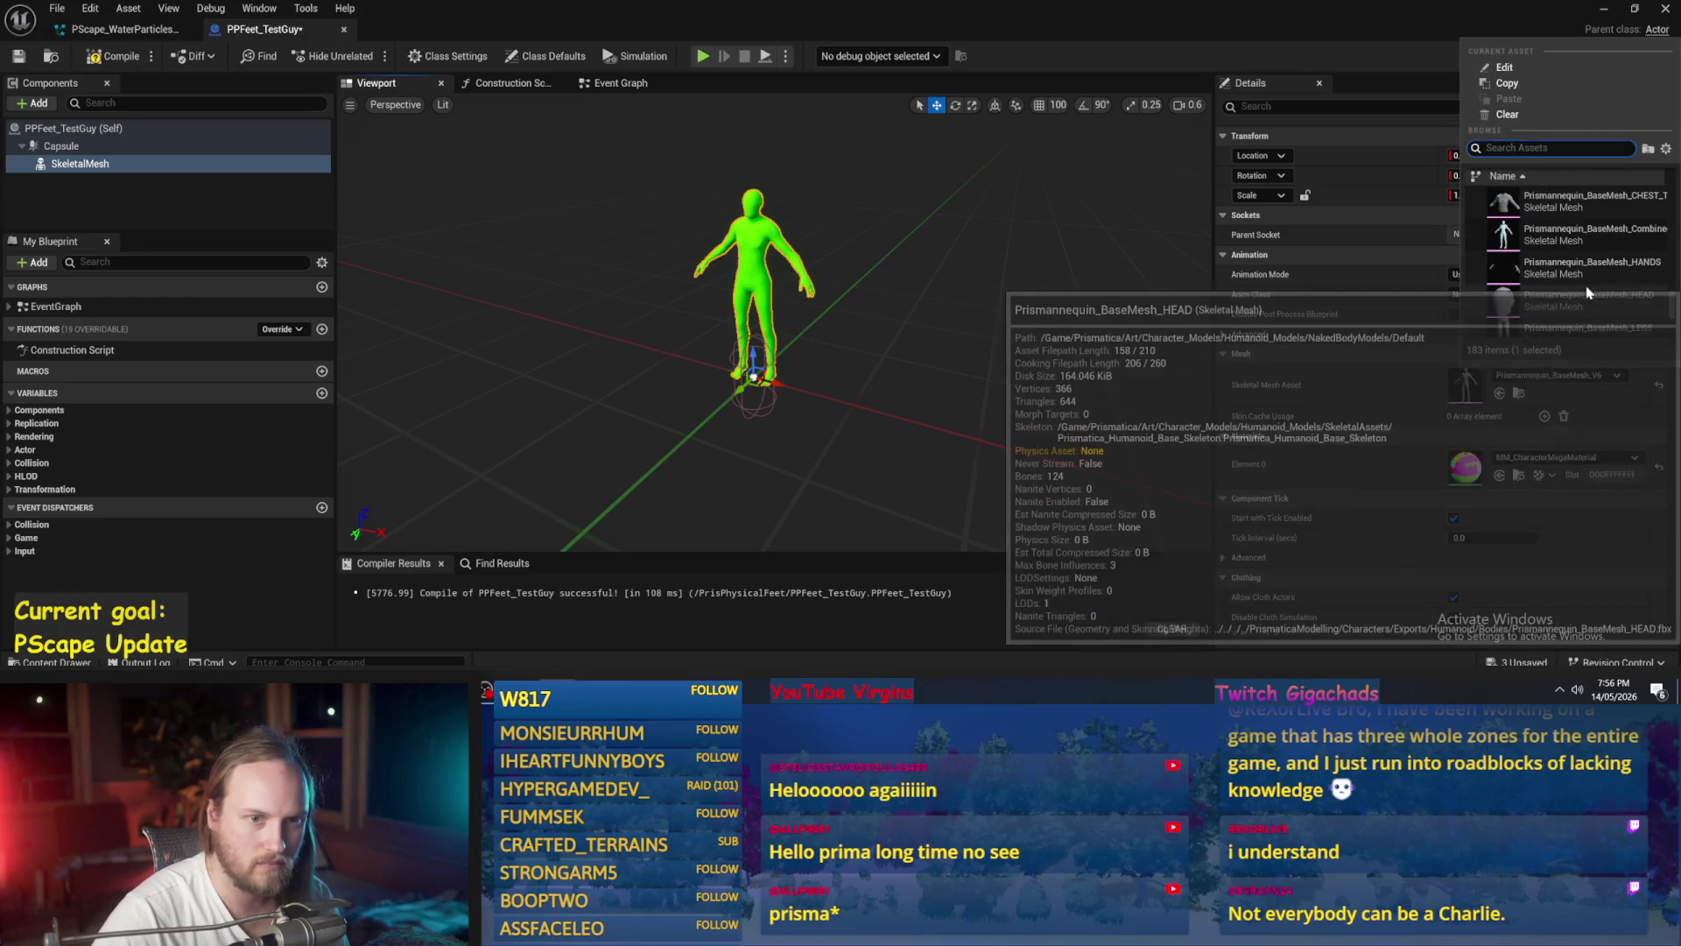
scroll(1586, 291, up, 2)
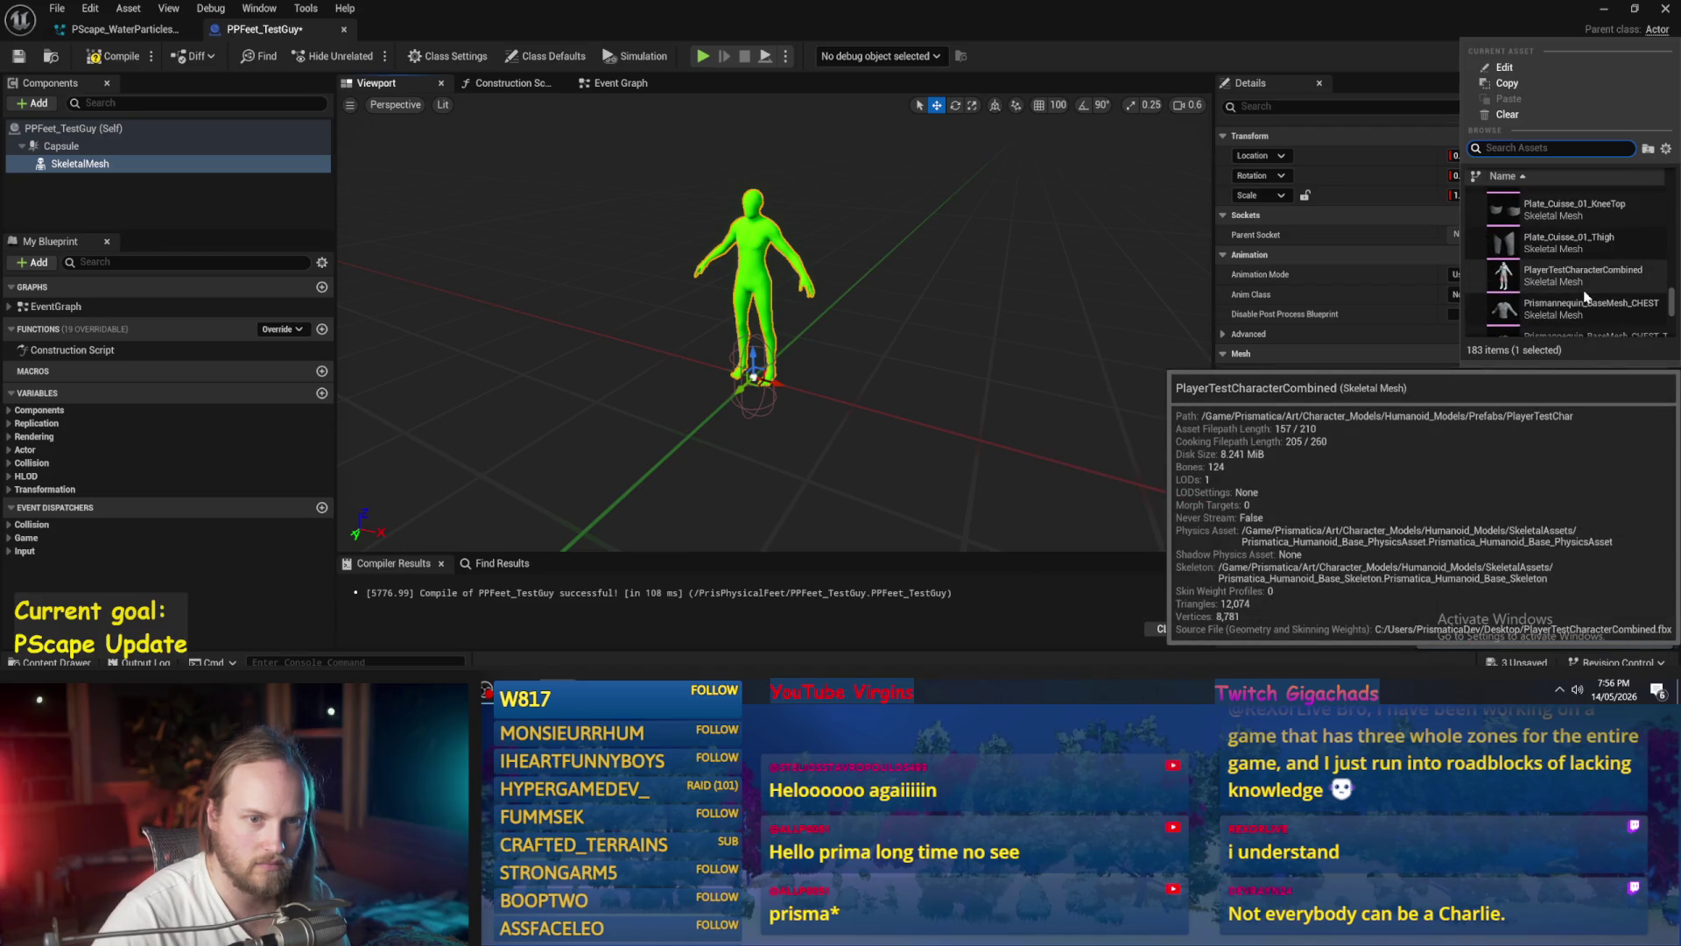
key(Escape)
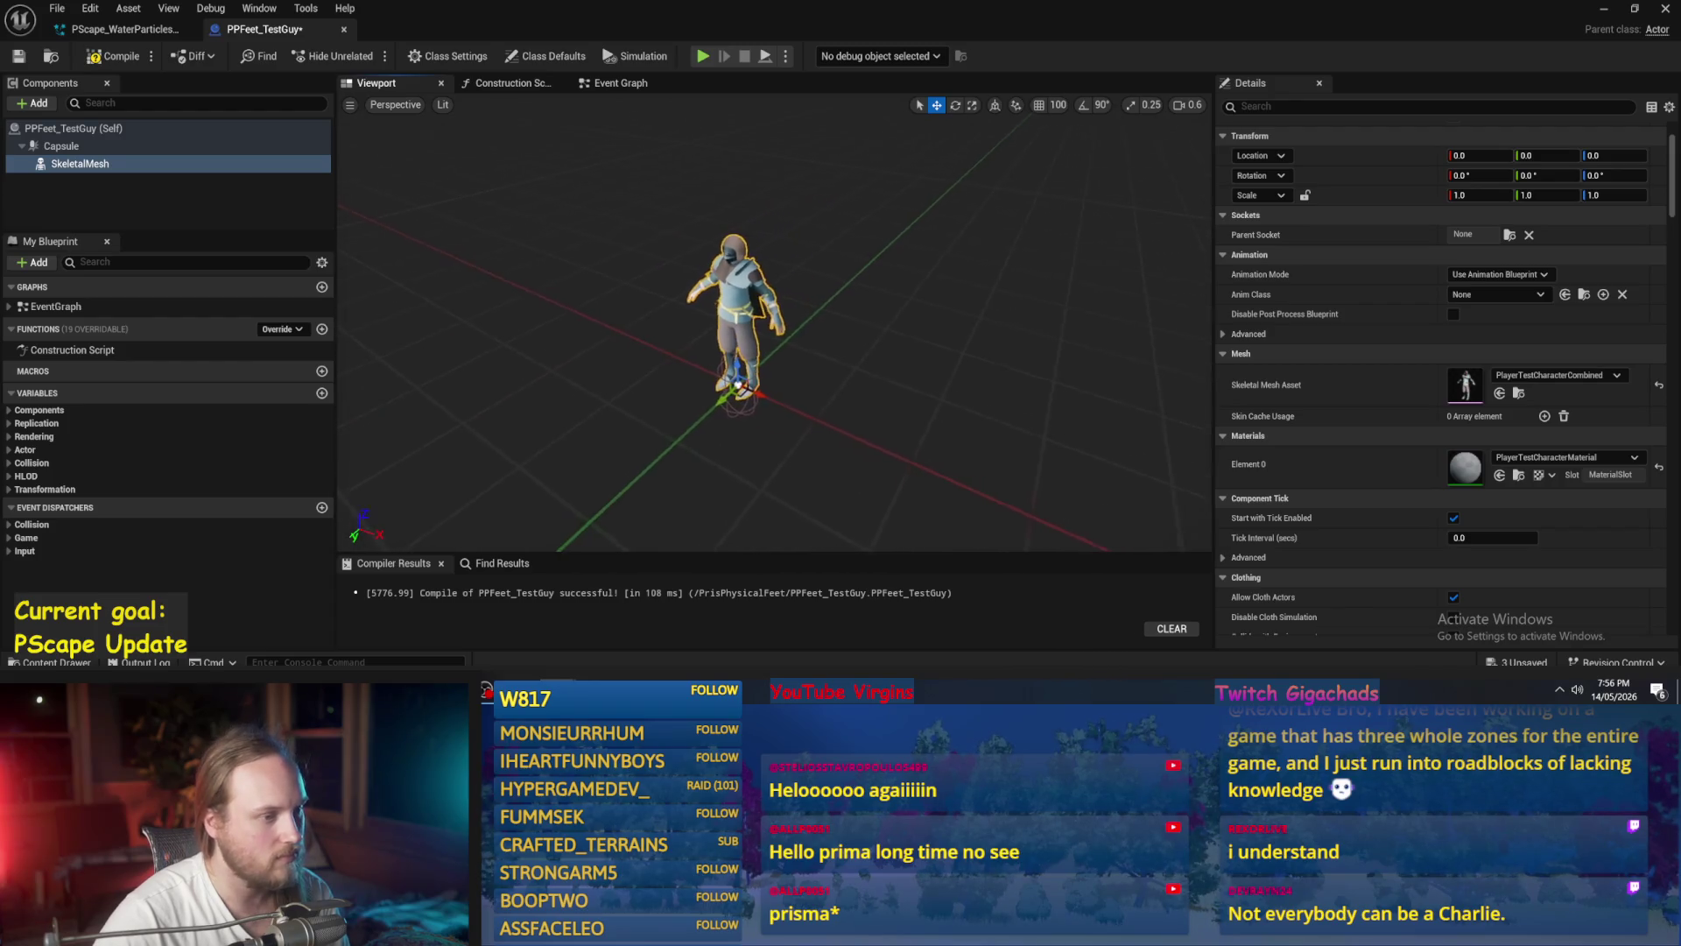
click(61, 146)
- Lower the character mesh to about Z -85 inside the capsule
drag(788, 333, 889, 329)
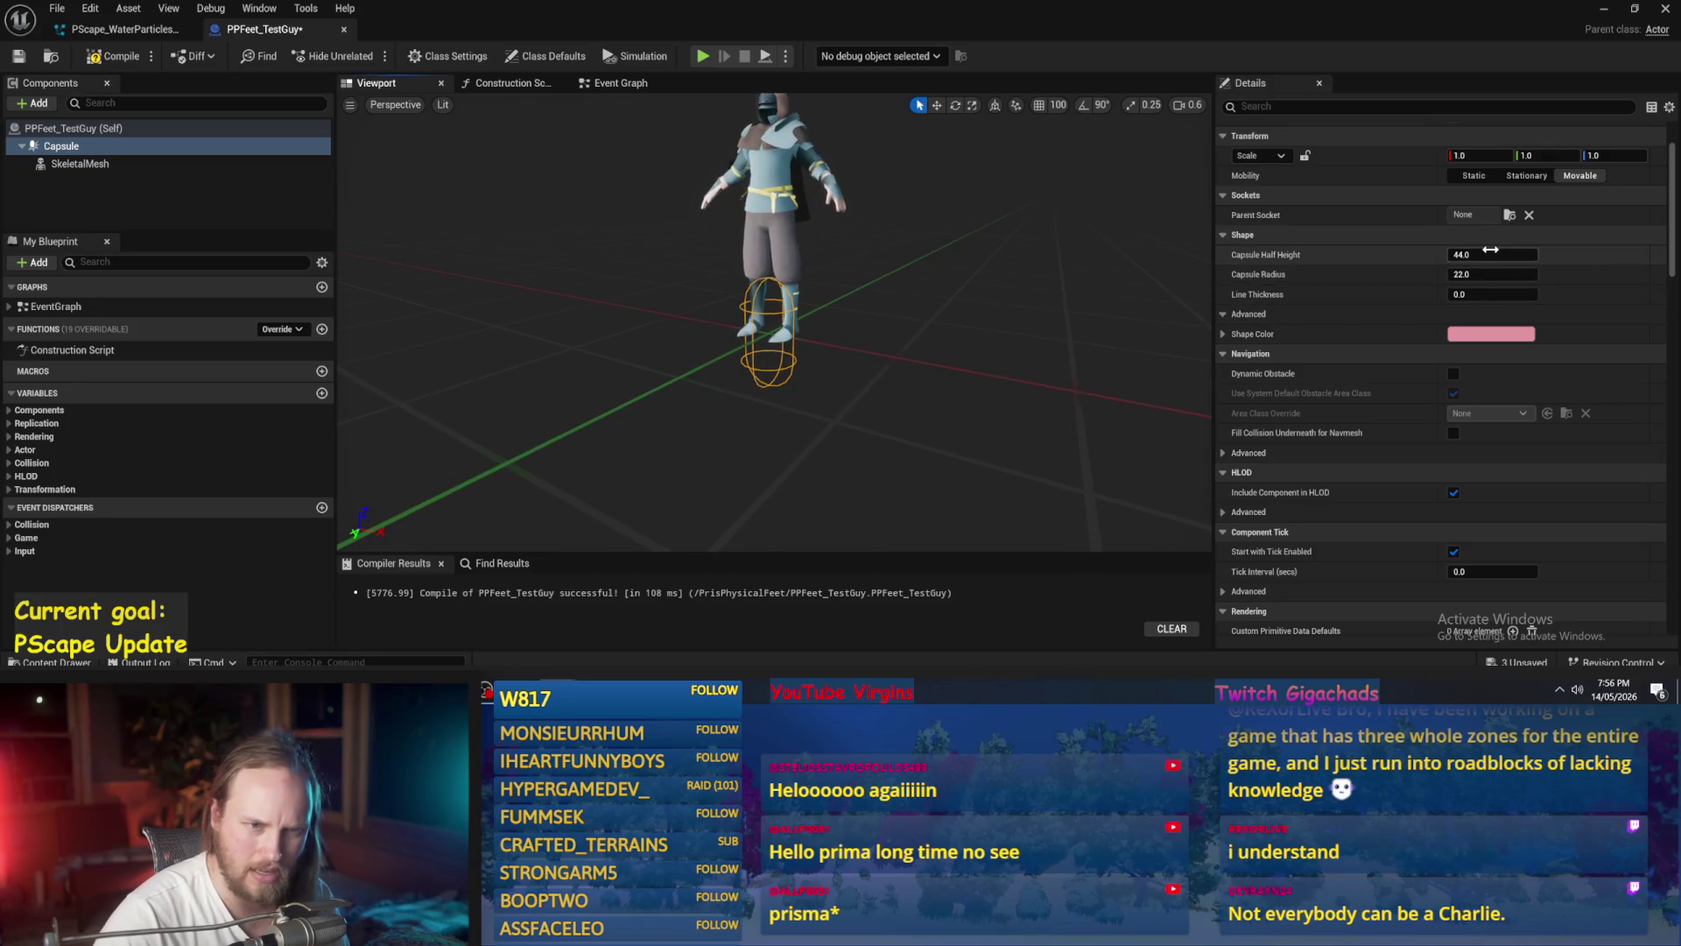
click(753, 219)
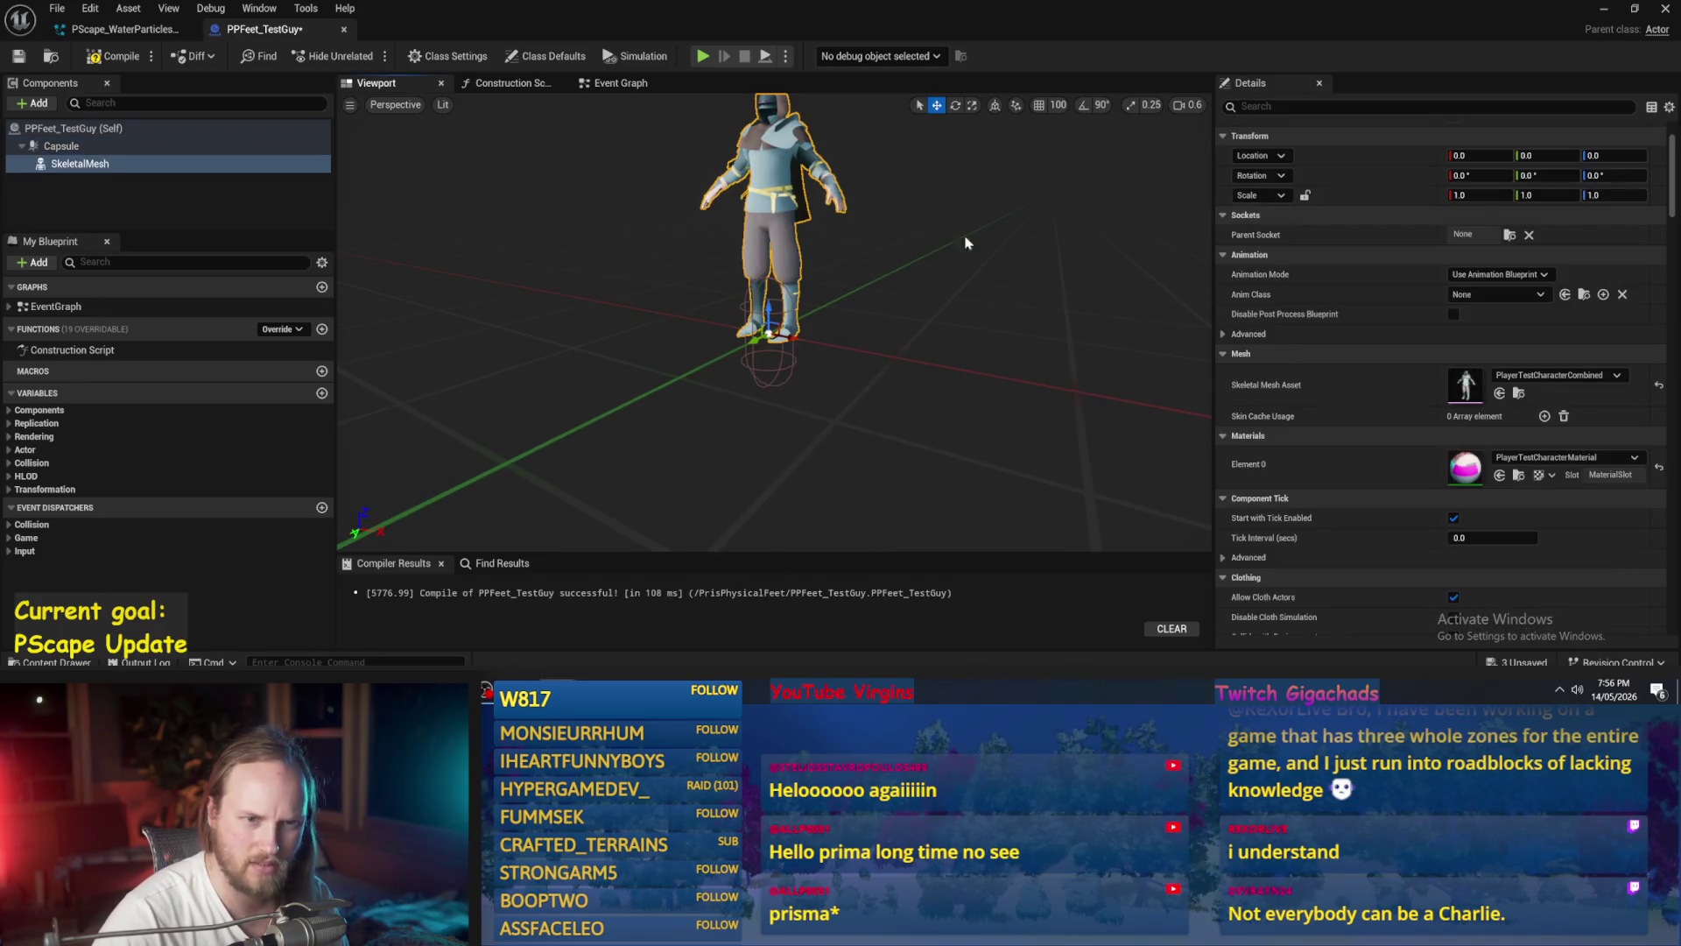
click(780, 362)
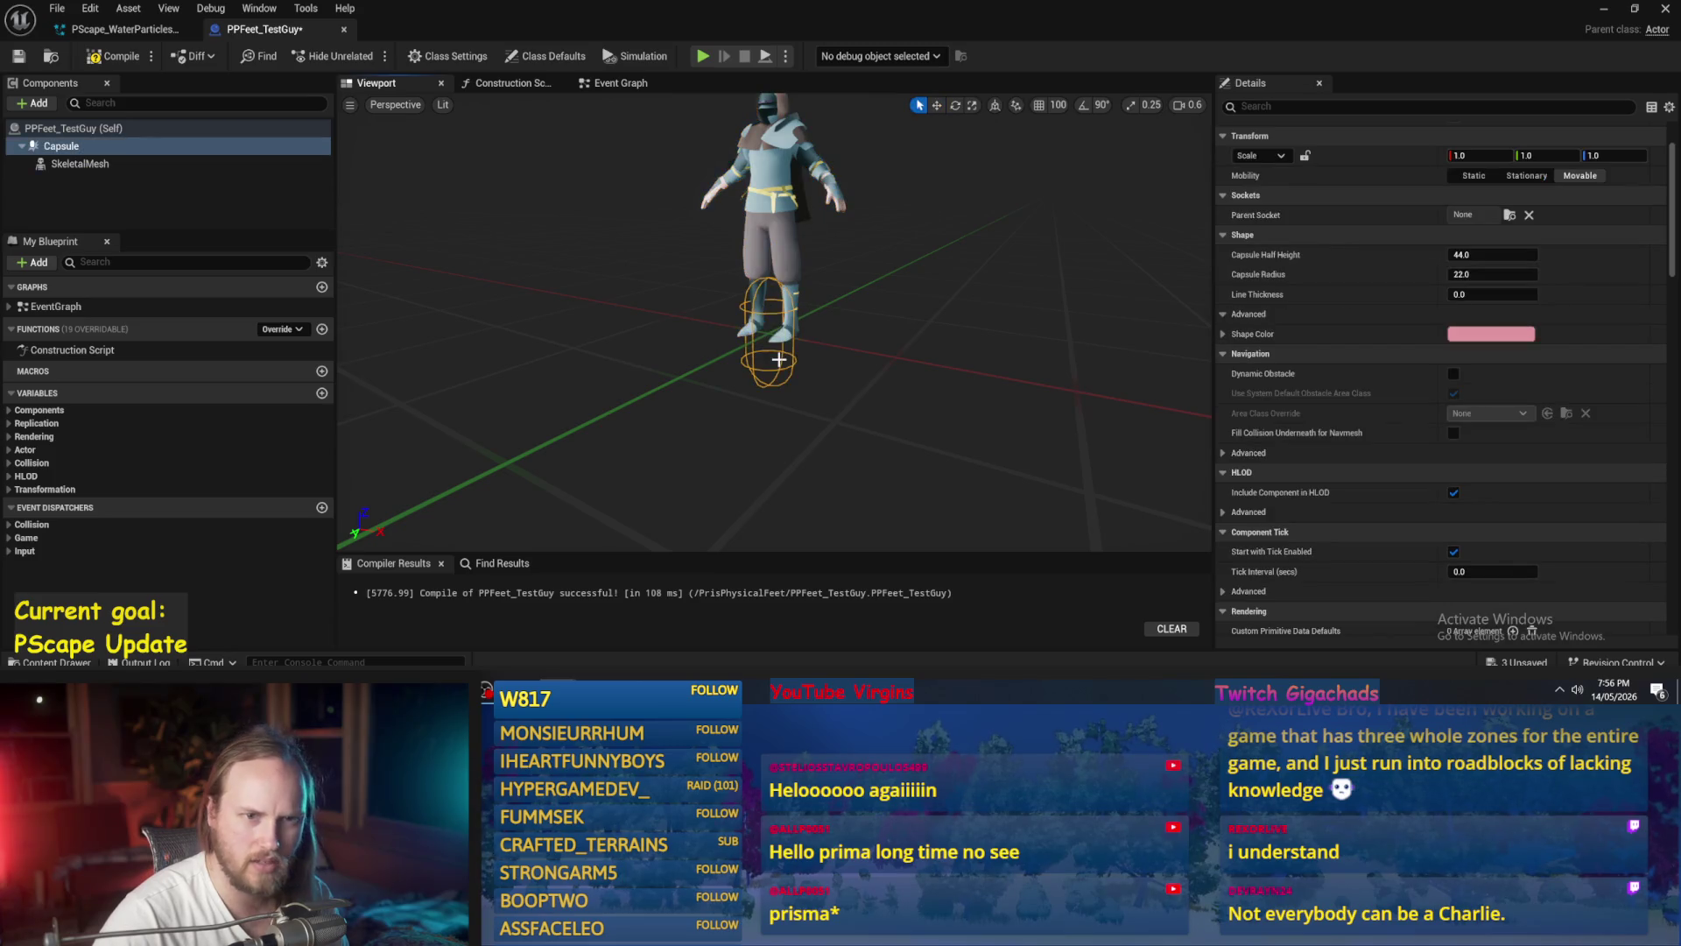
click(771, 212)
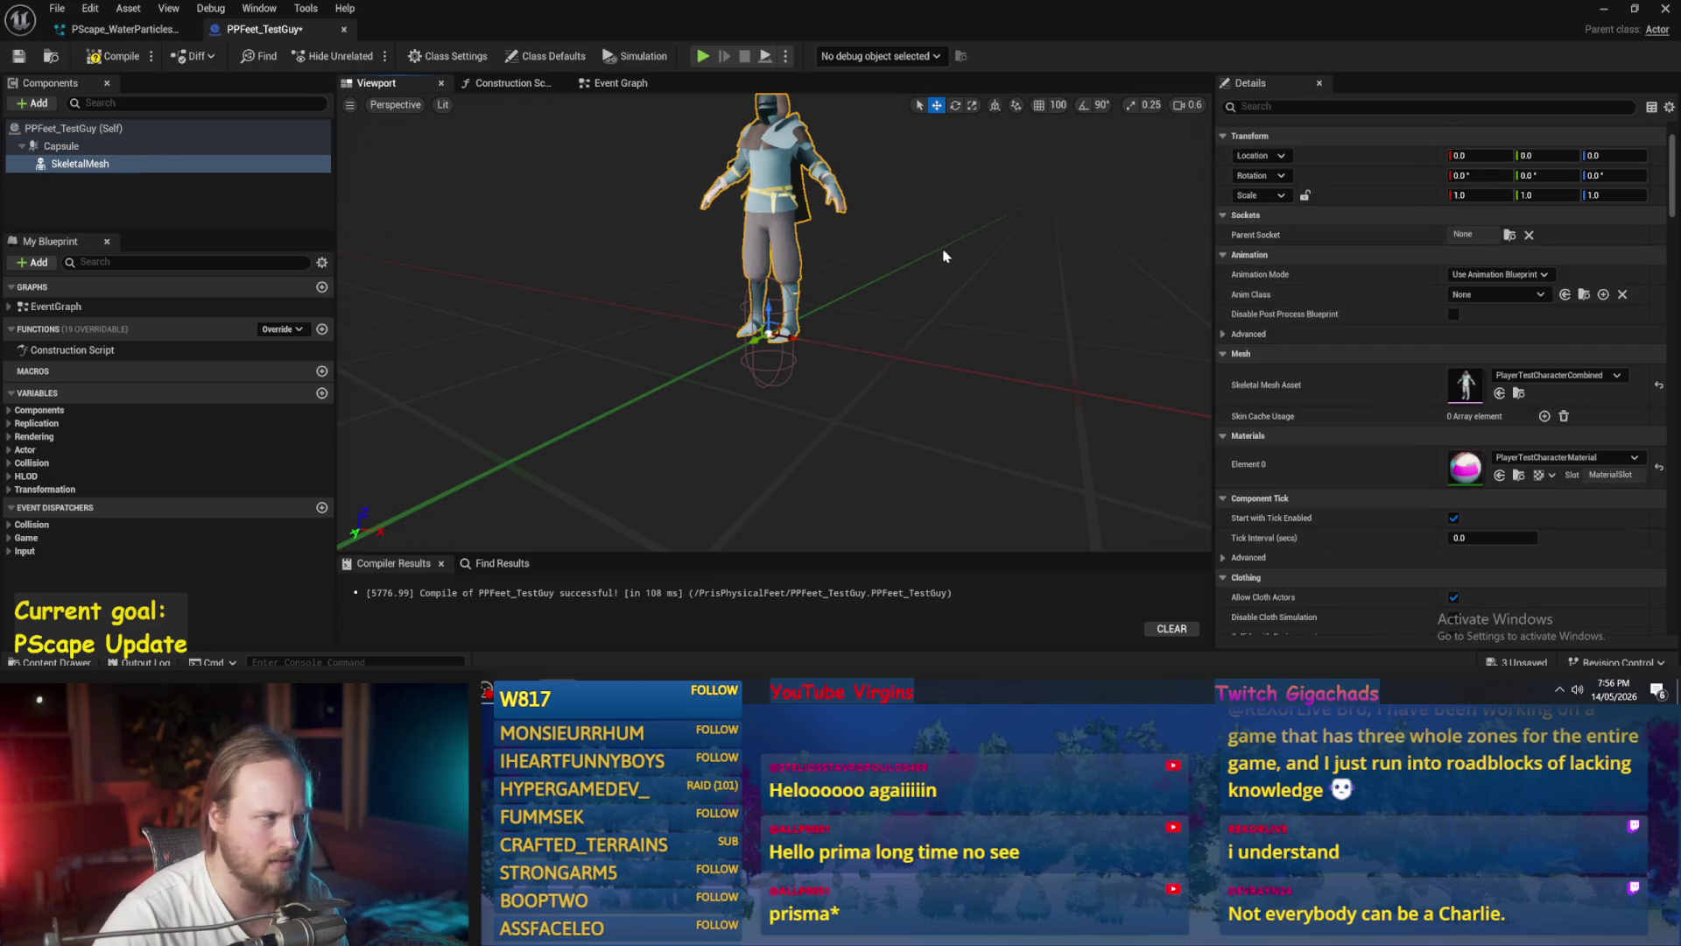
click(778, 360)
drag(770, 219, 771, 180)
drag(768, 289, 749, 347)
- Select the Capsule and enter 88 as its half height
click(741, 295)
key(q)
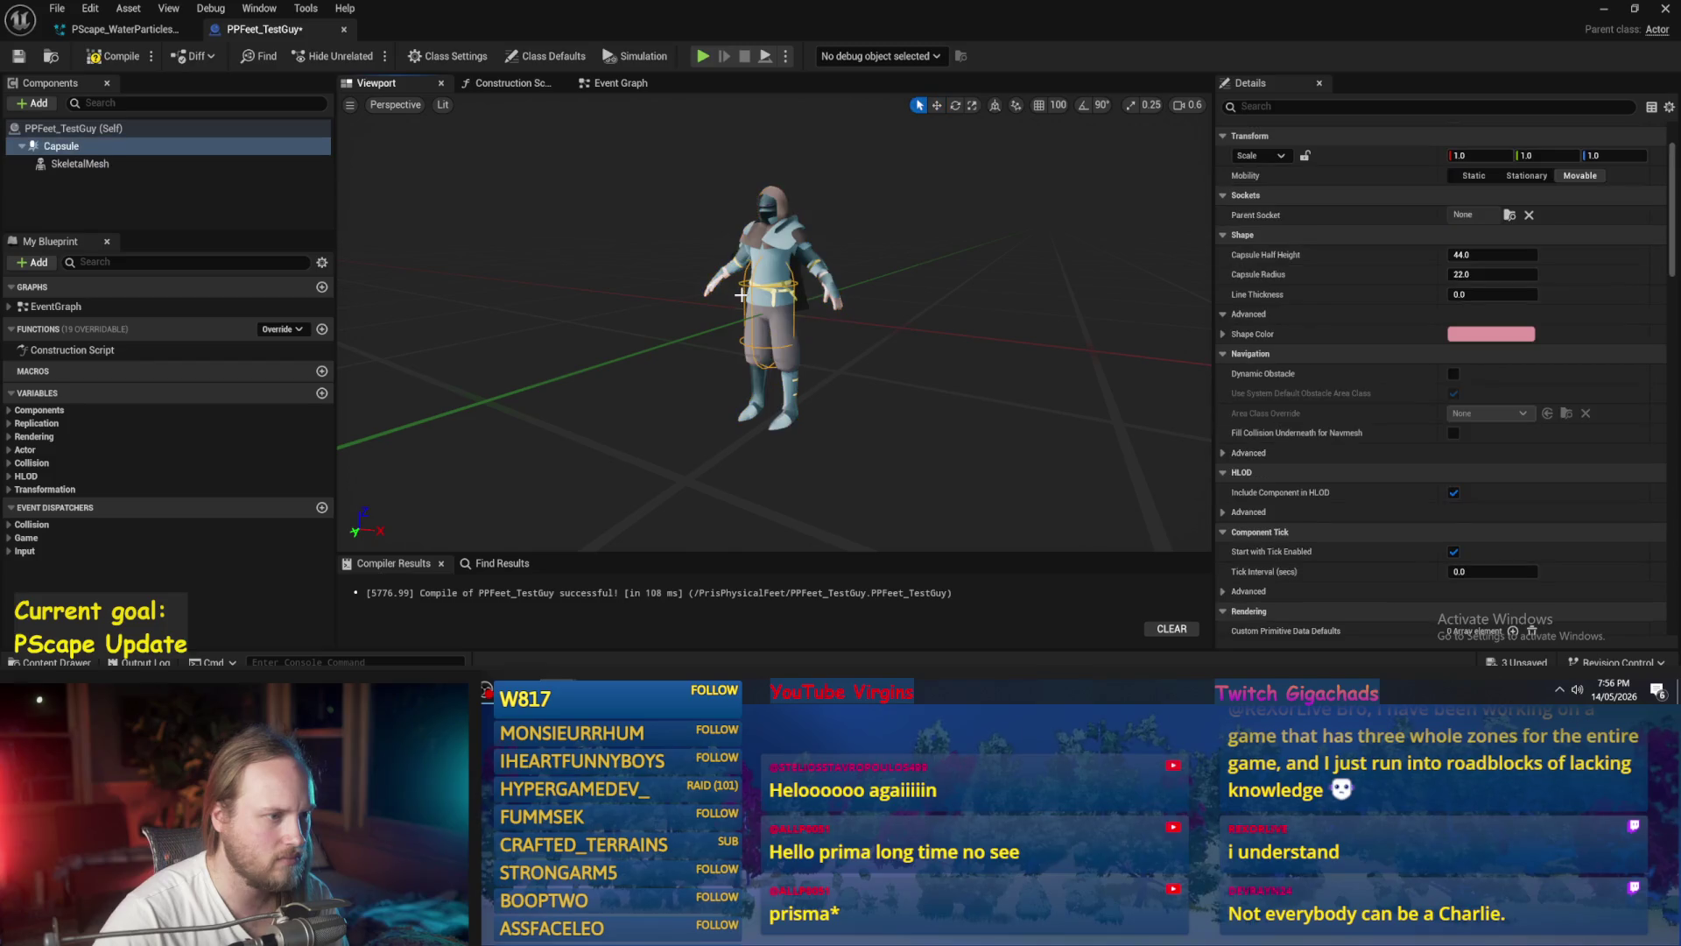
click(1492, 255)
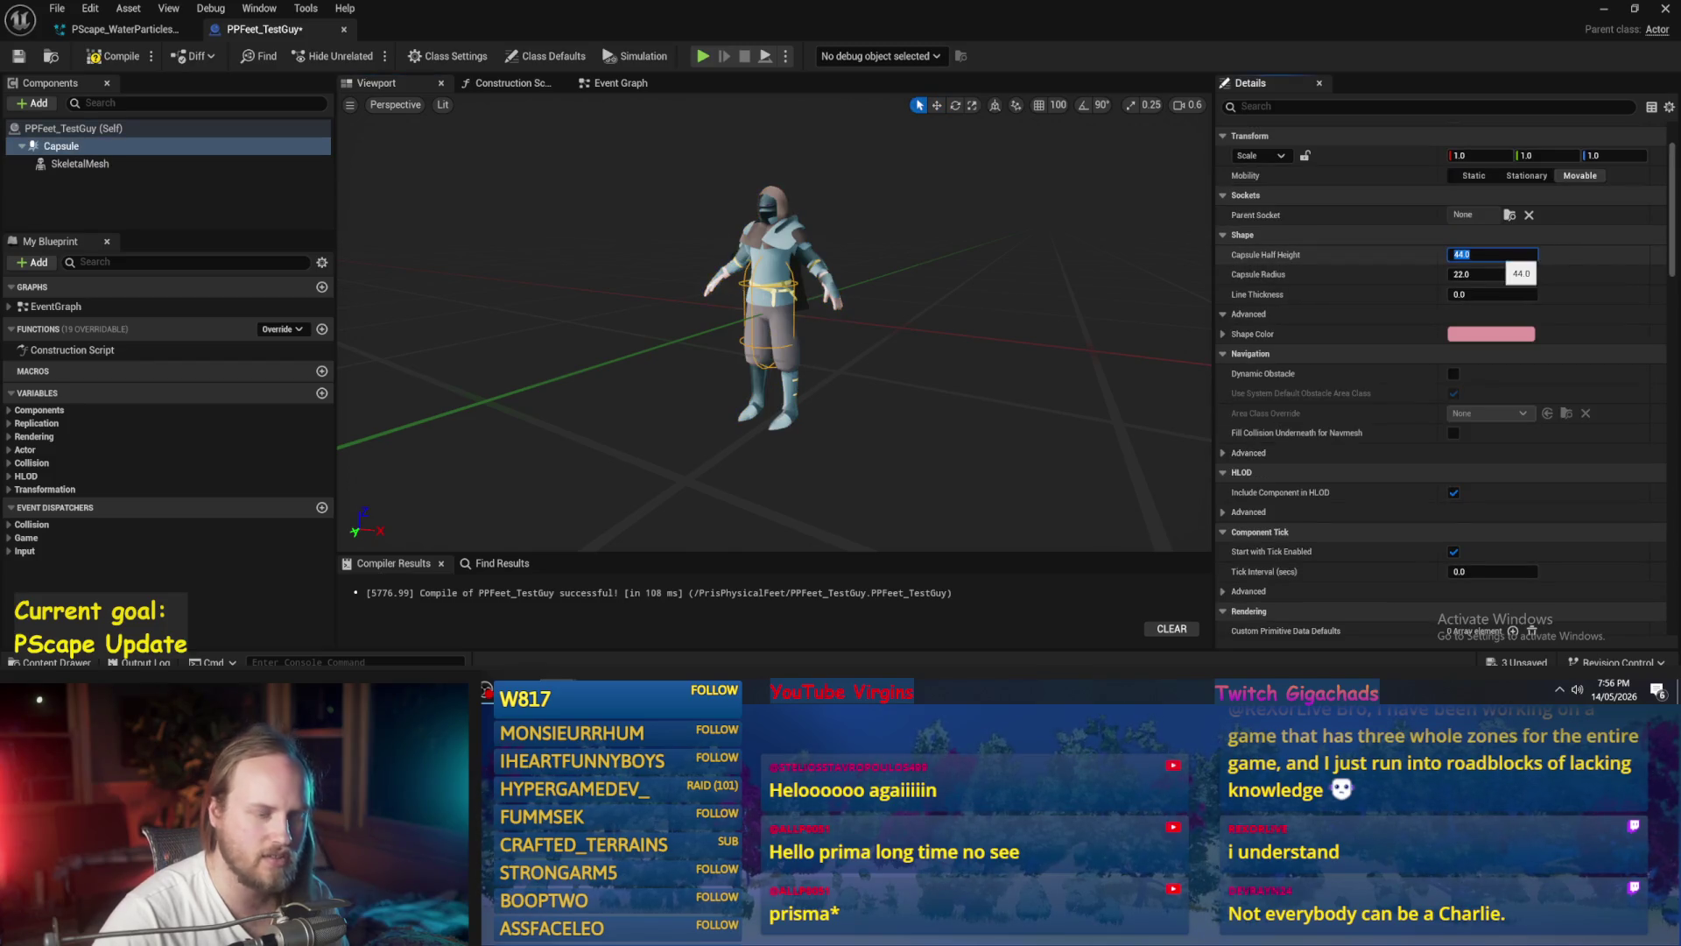
text(88)
key(Return)
text(1)
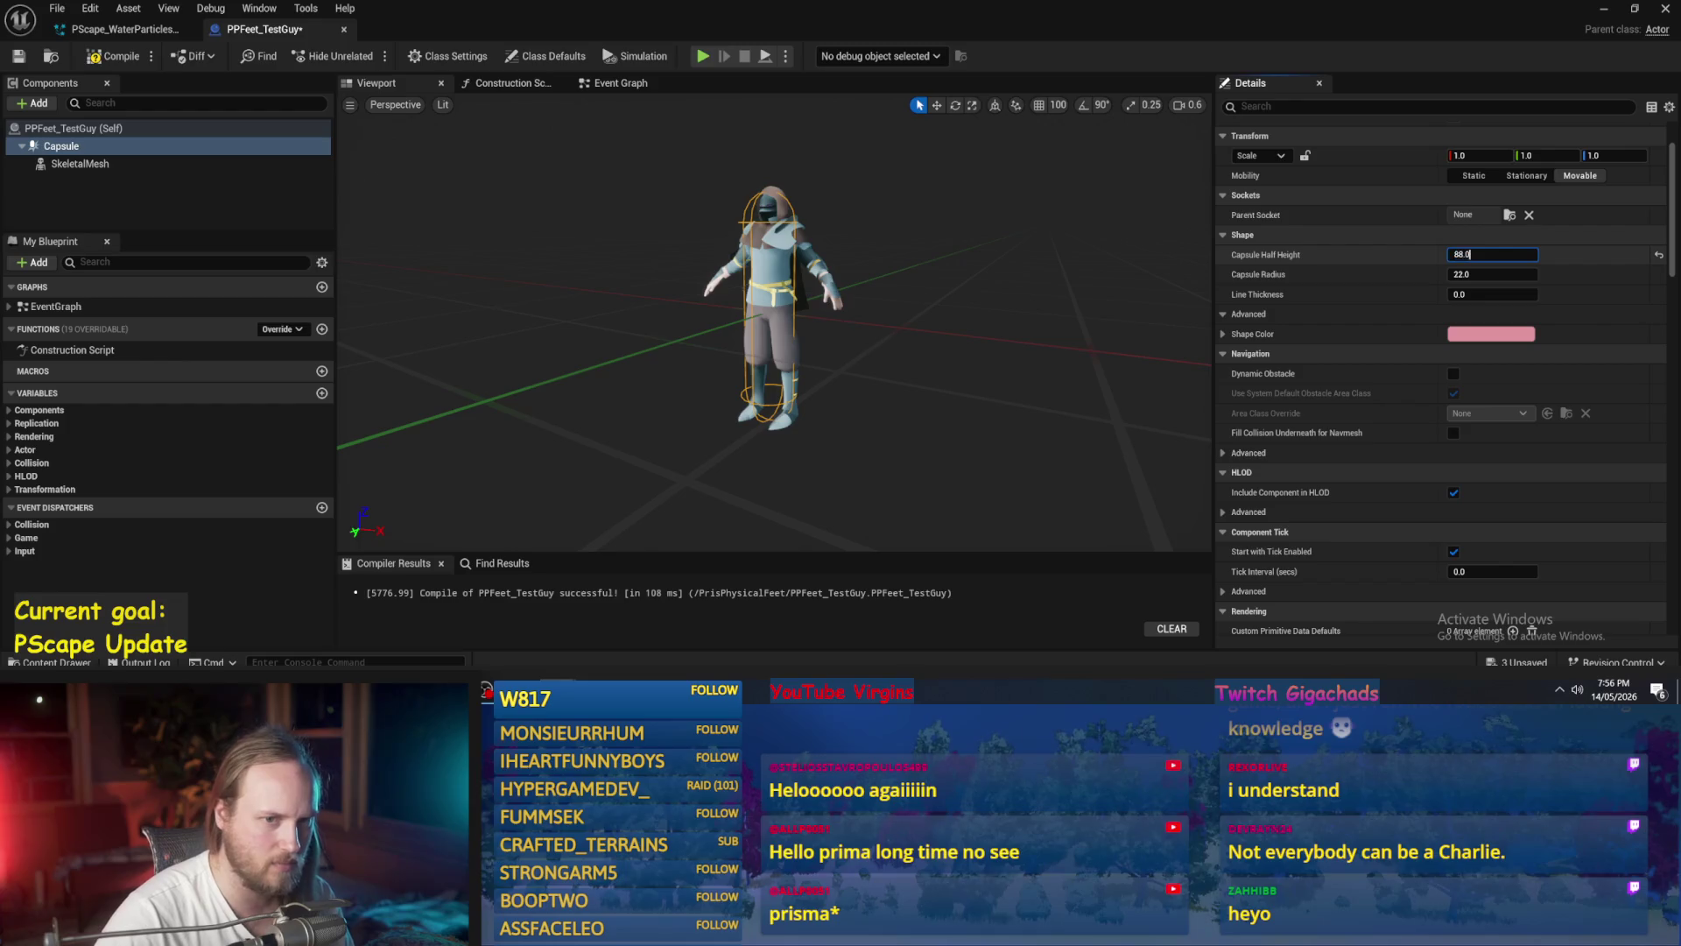
text(72/2)
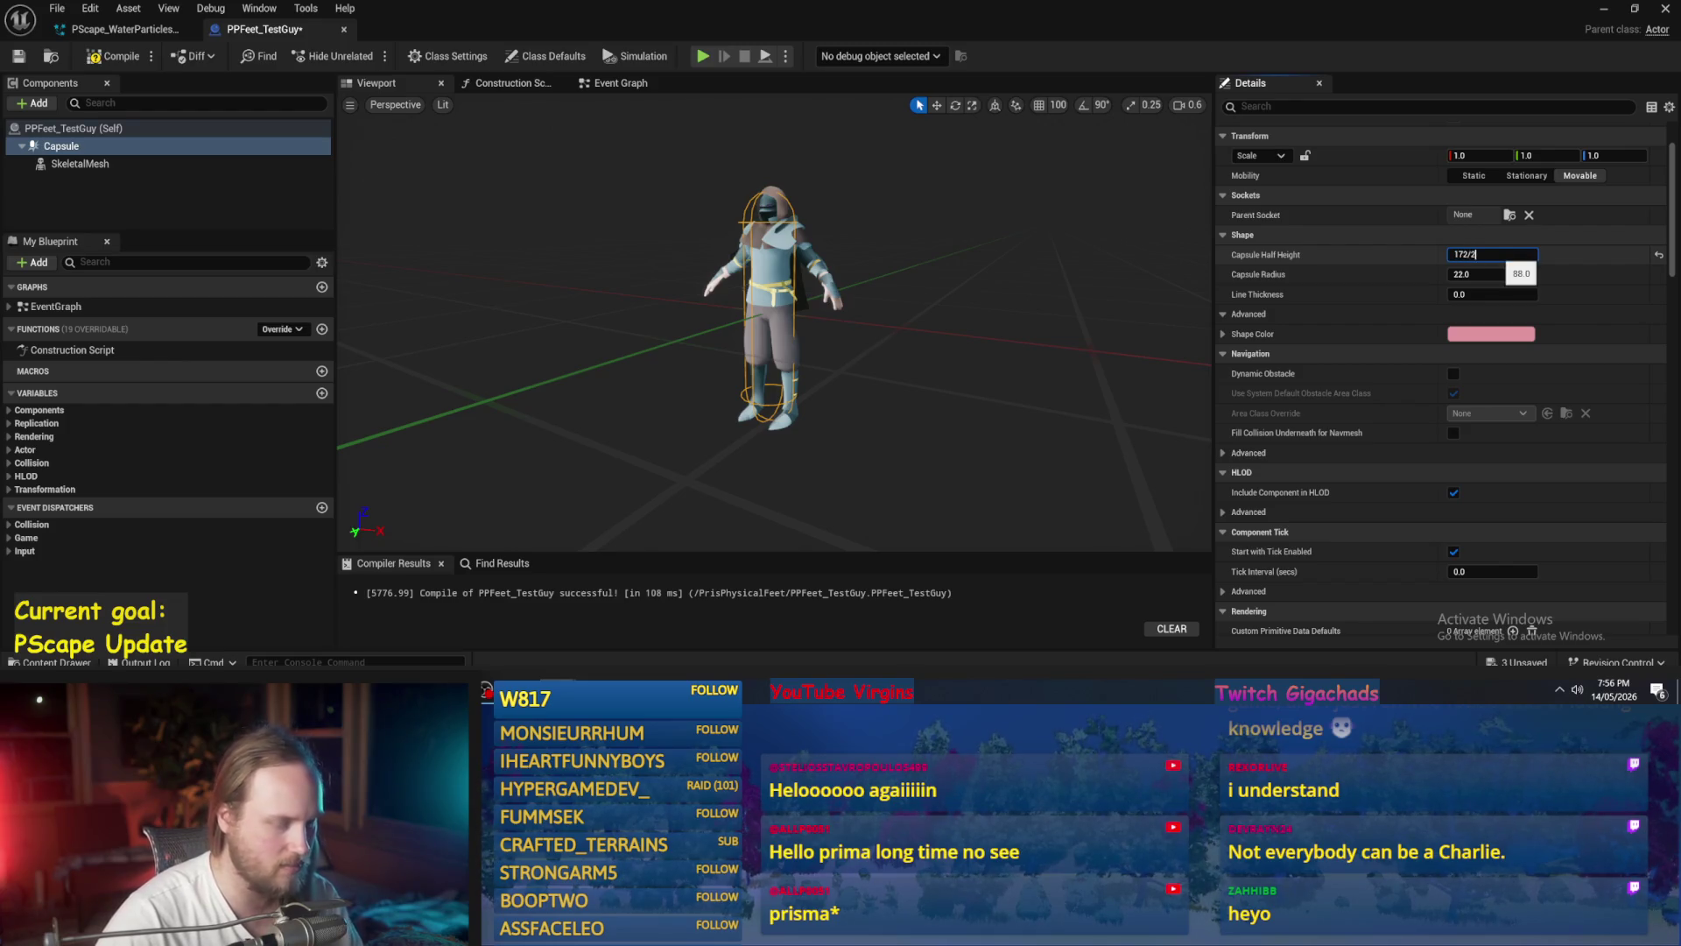
mouse_move(995, 293)
mouse_down()
mouse_move(981, 202)
mouse_move(981, 263)
mouse_up()
- Close the media player and set the capsule half height to 172/2 = 86
click(1489, 254)
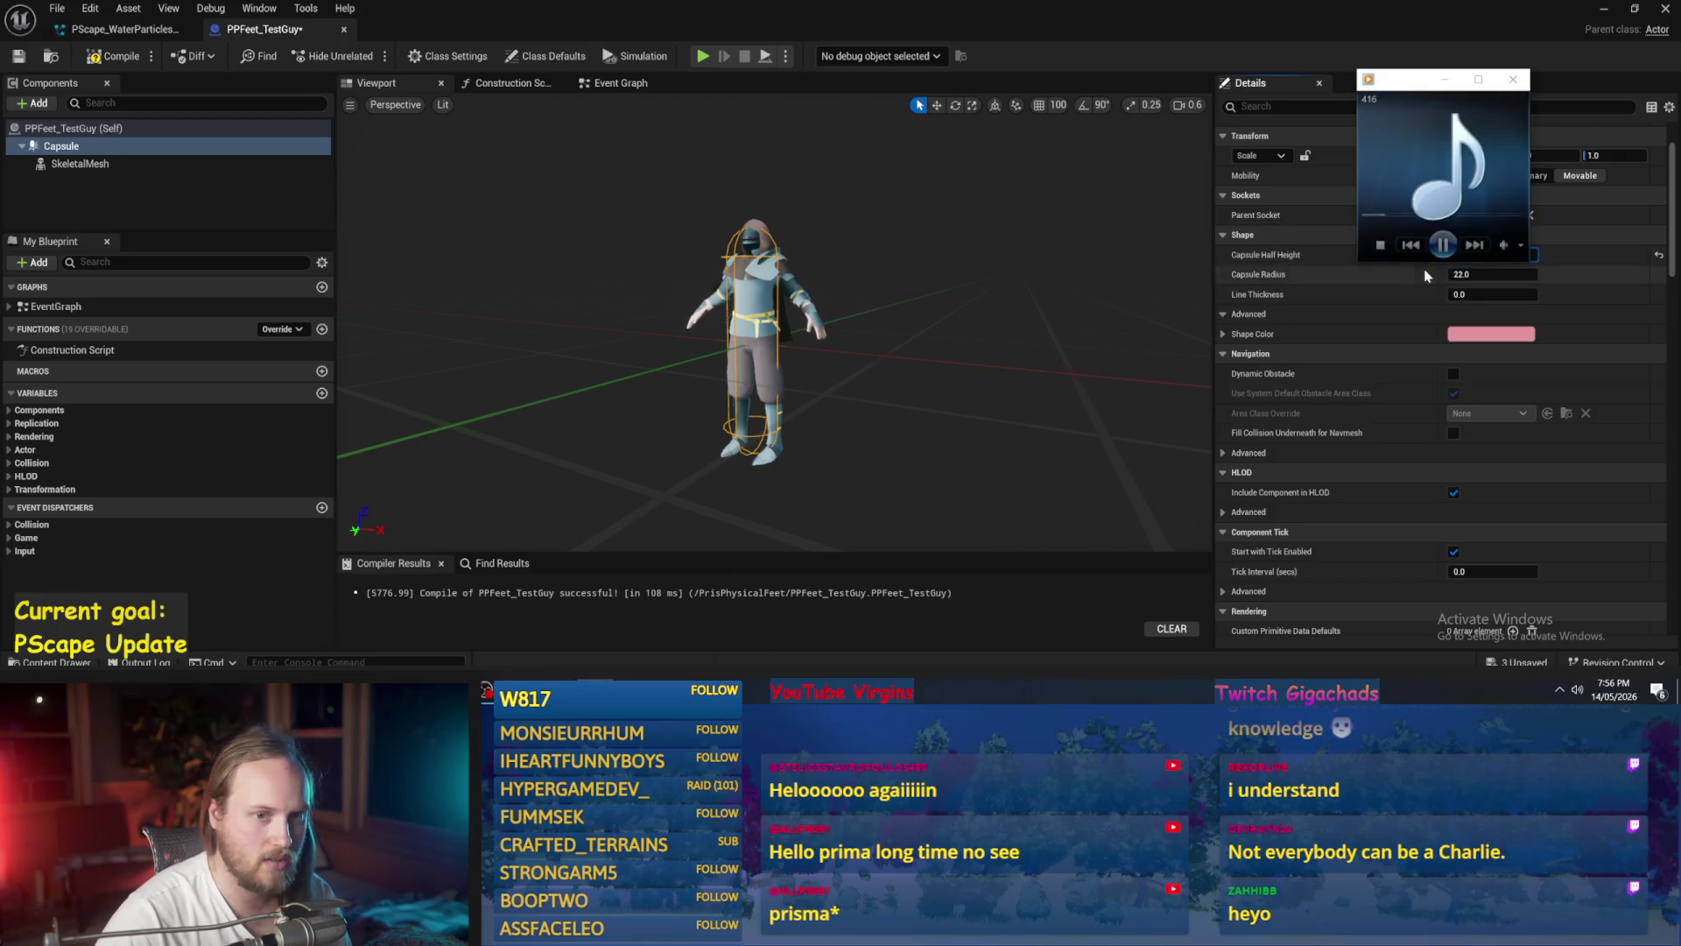
click(1512, 79)
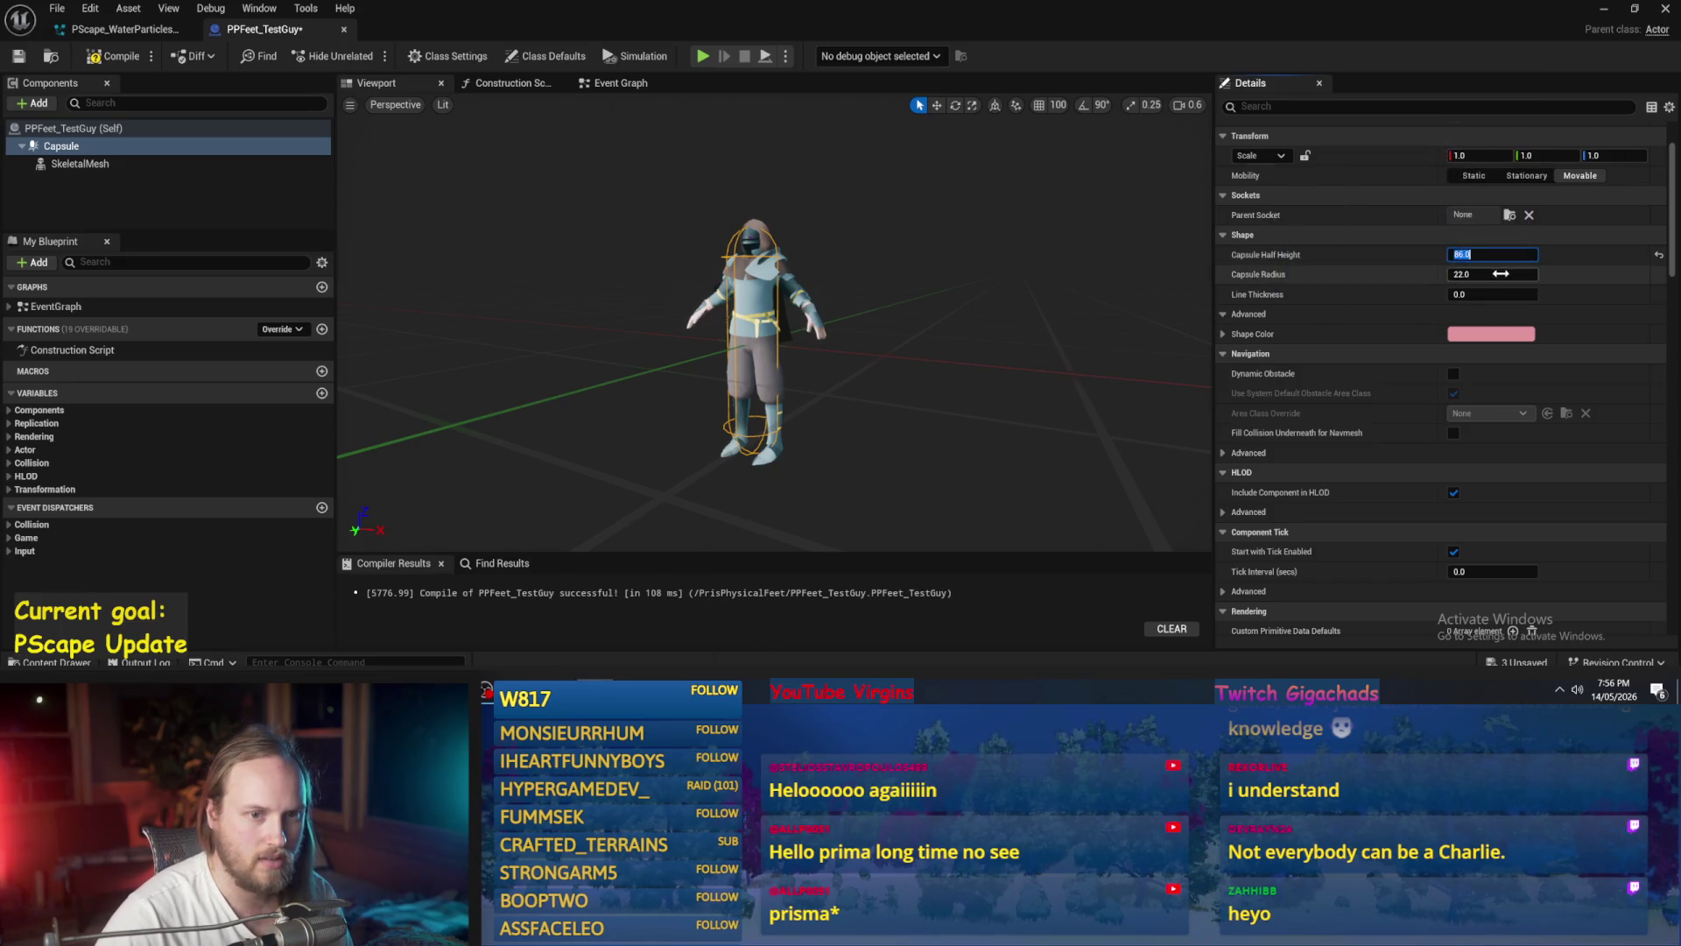
click(1491, 255)
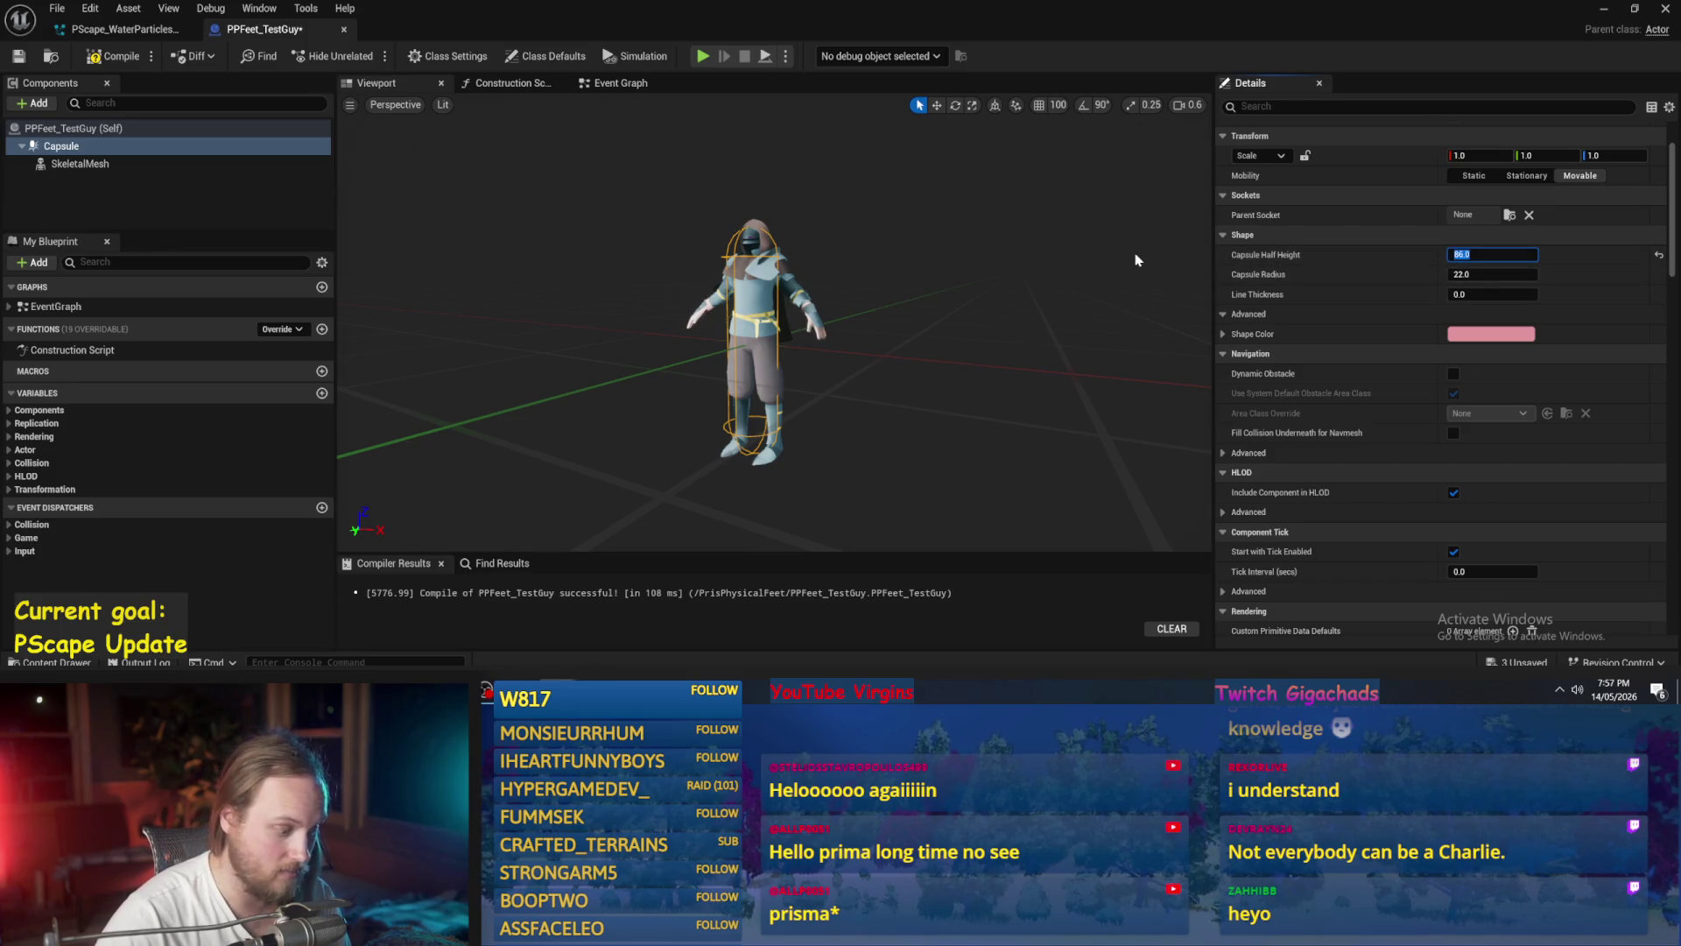
text(172/3)
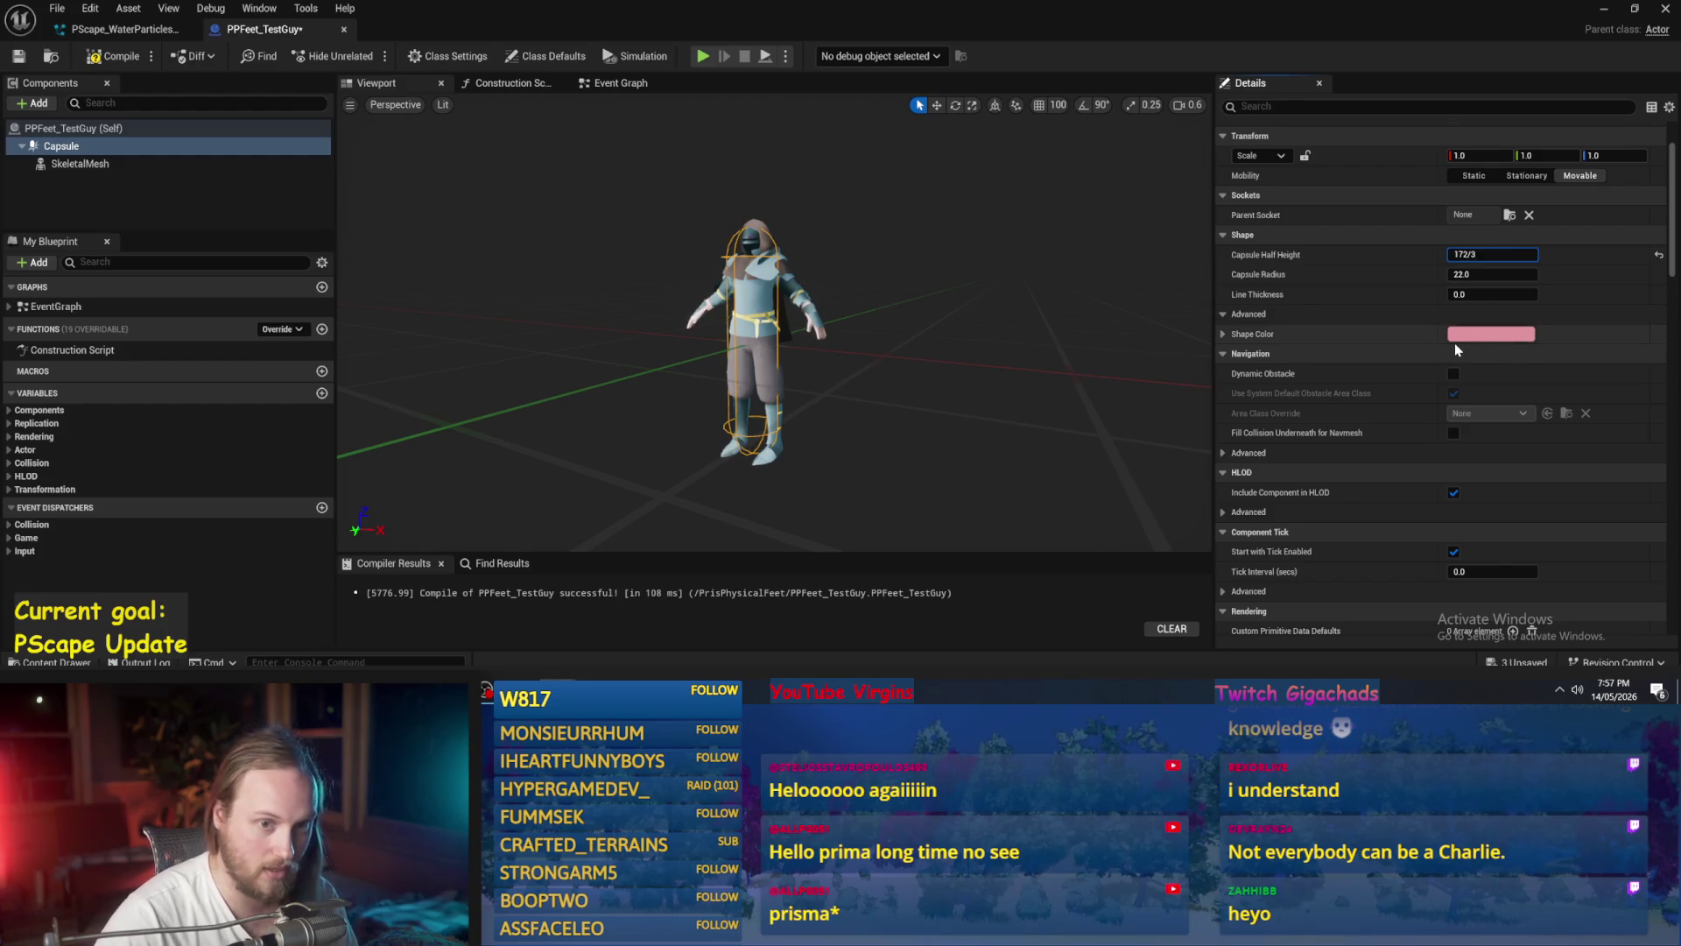
key(Return)
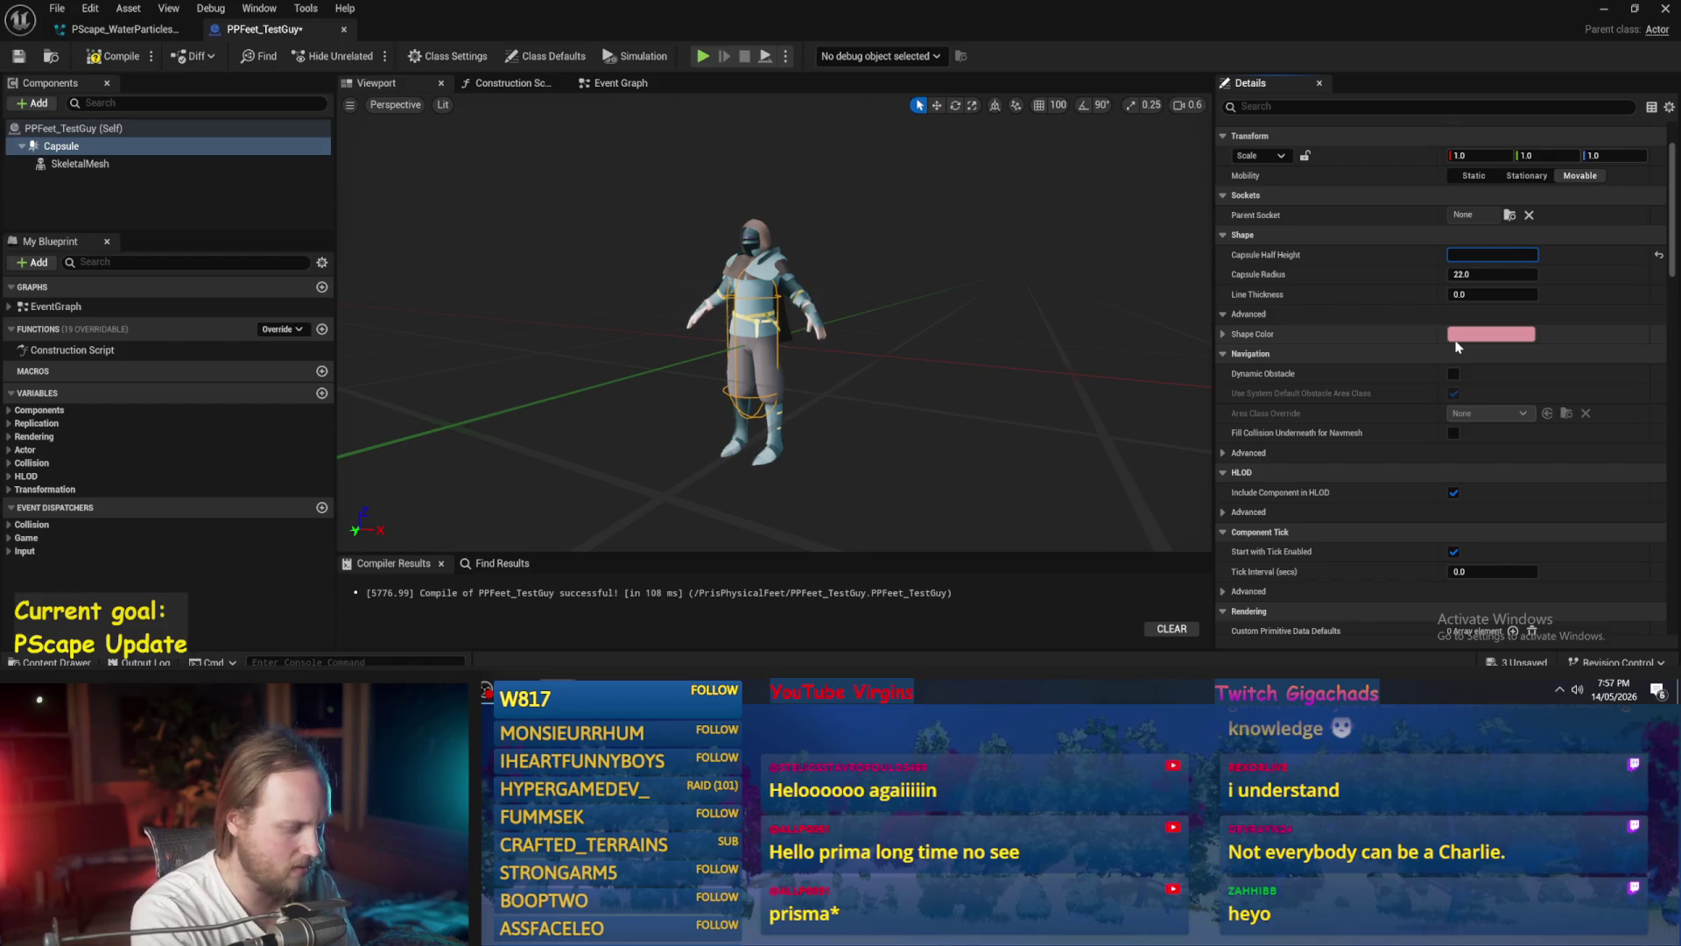
text(172)
key(Return)
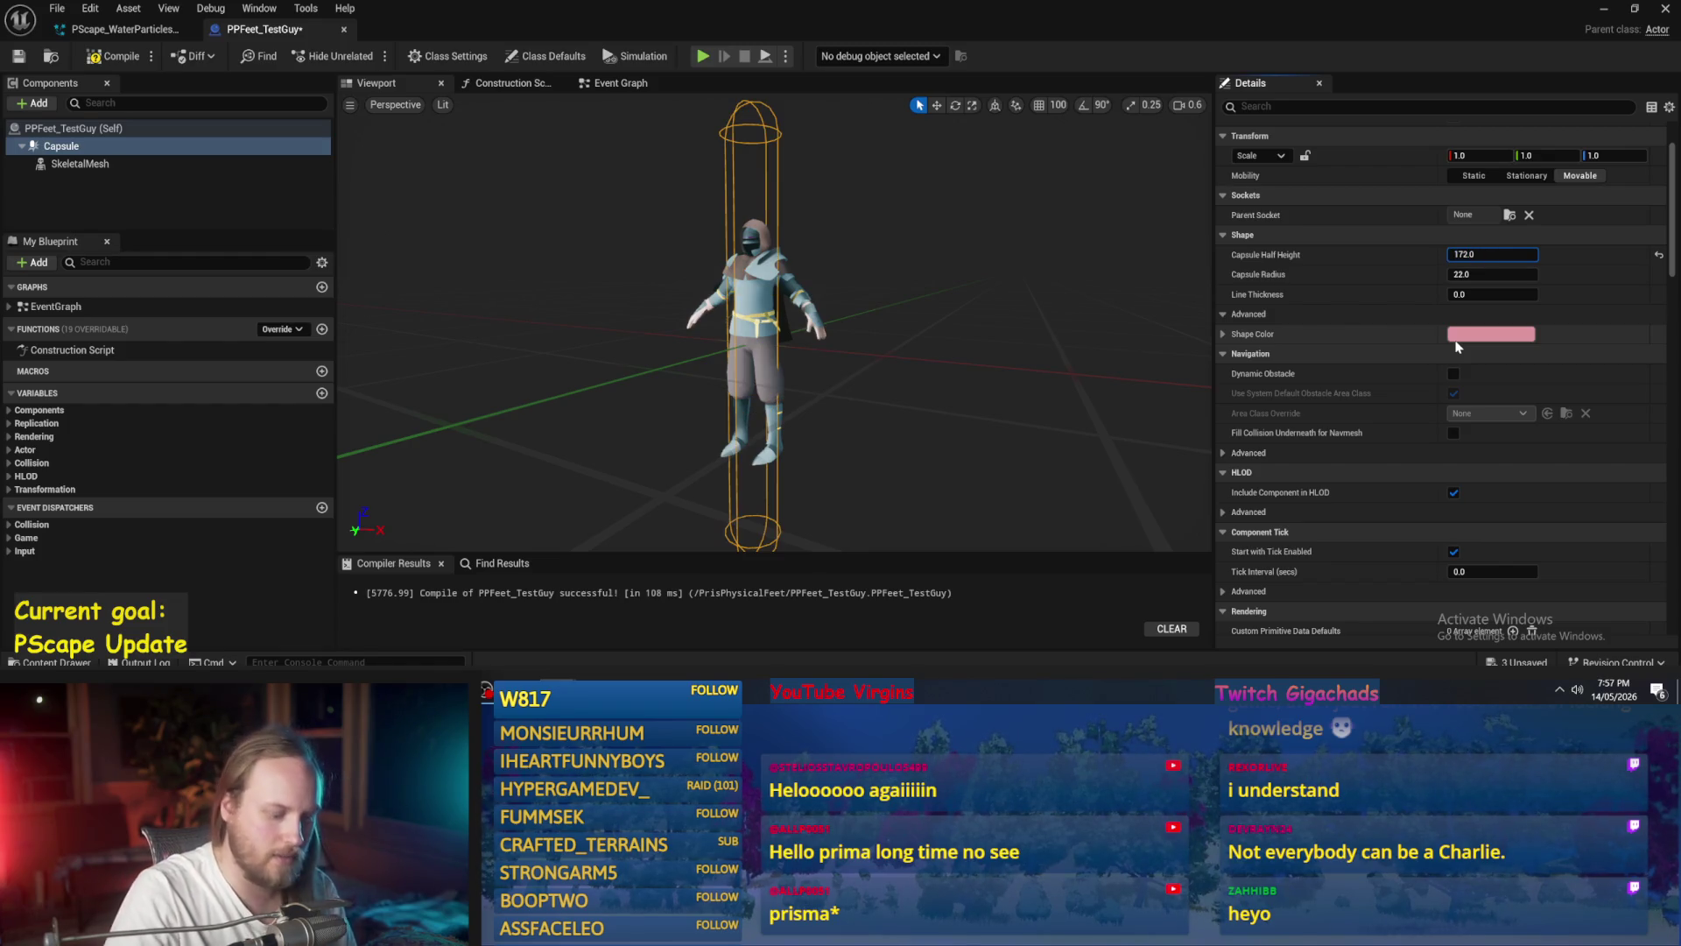
text(2)
key(Return)
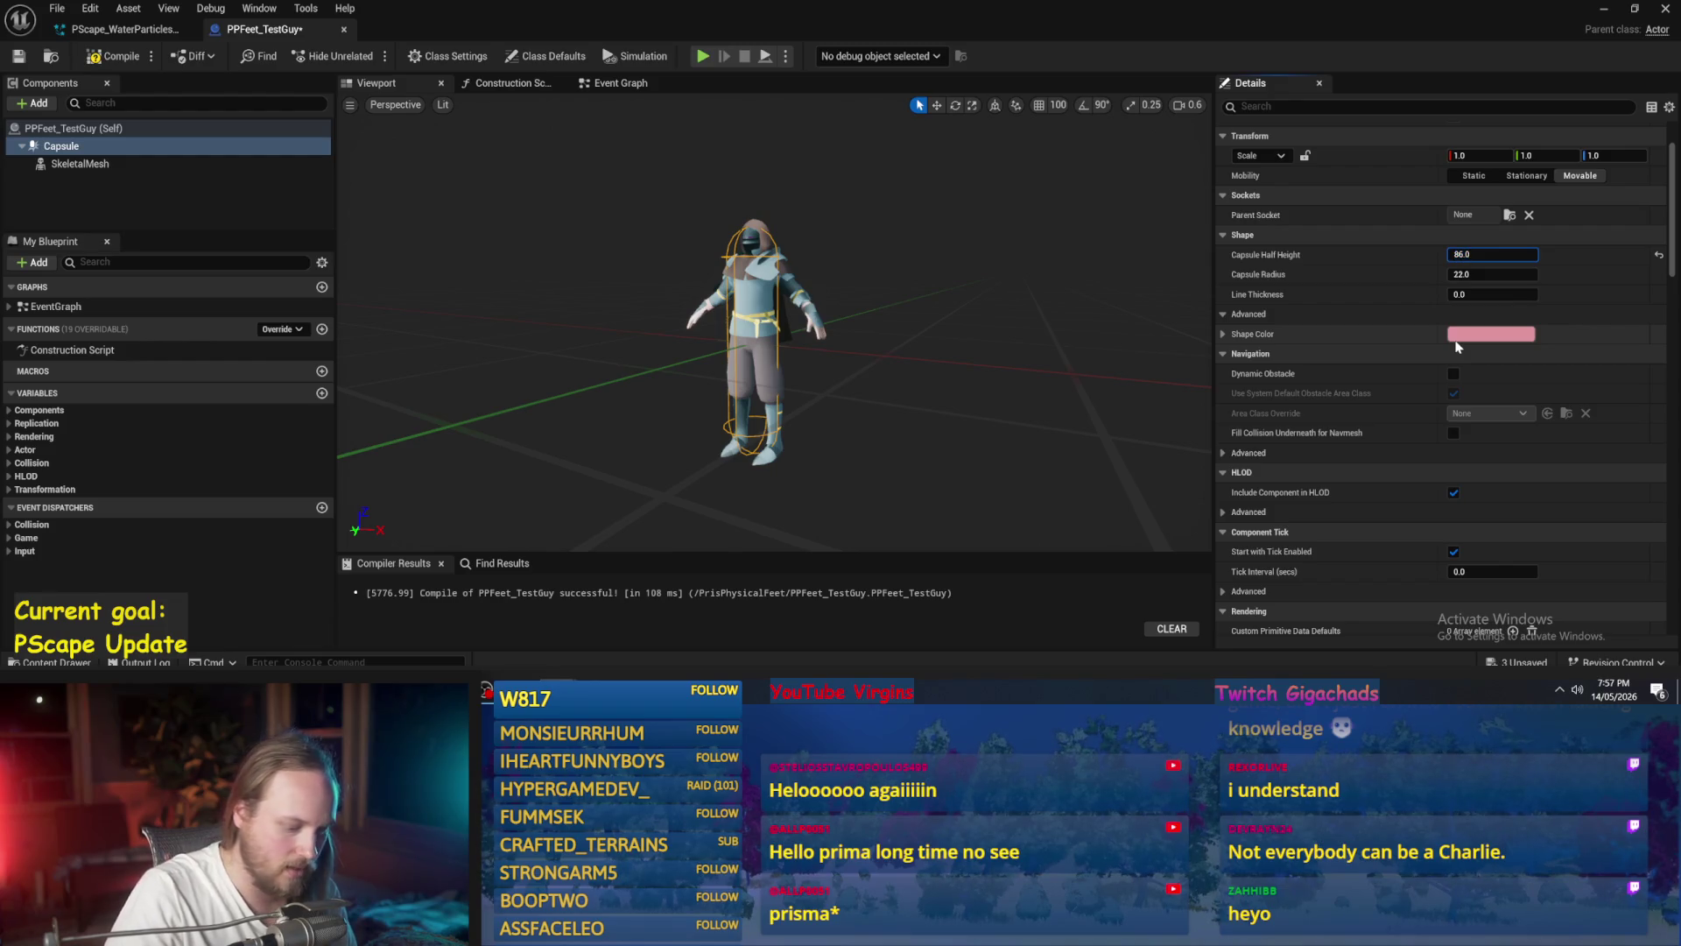
- Set the capsule half height to about 57.3 and lower the mesh to Z -118.6
key(Return)
text(2)
key(Return)
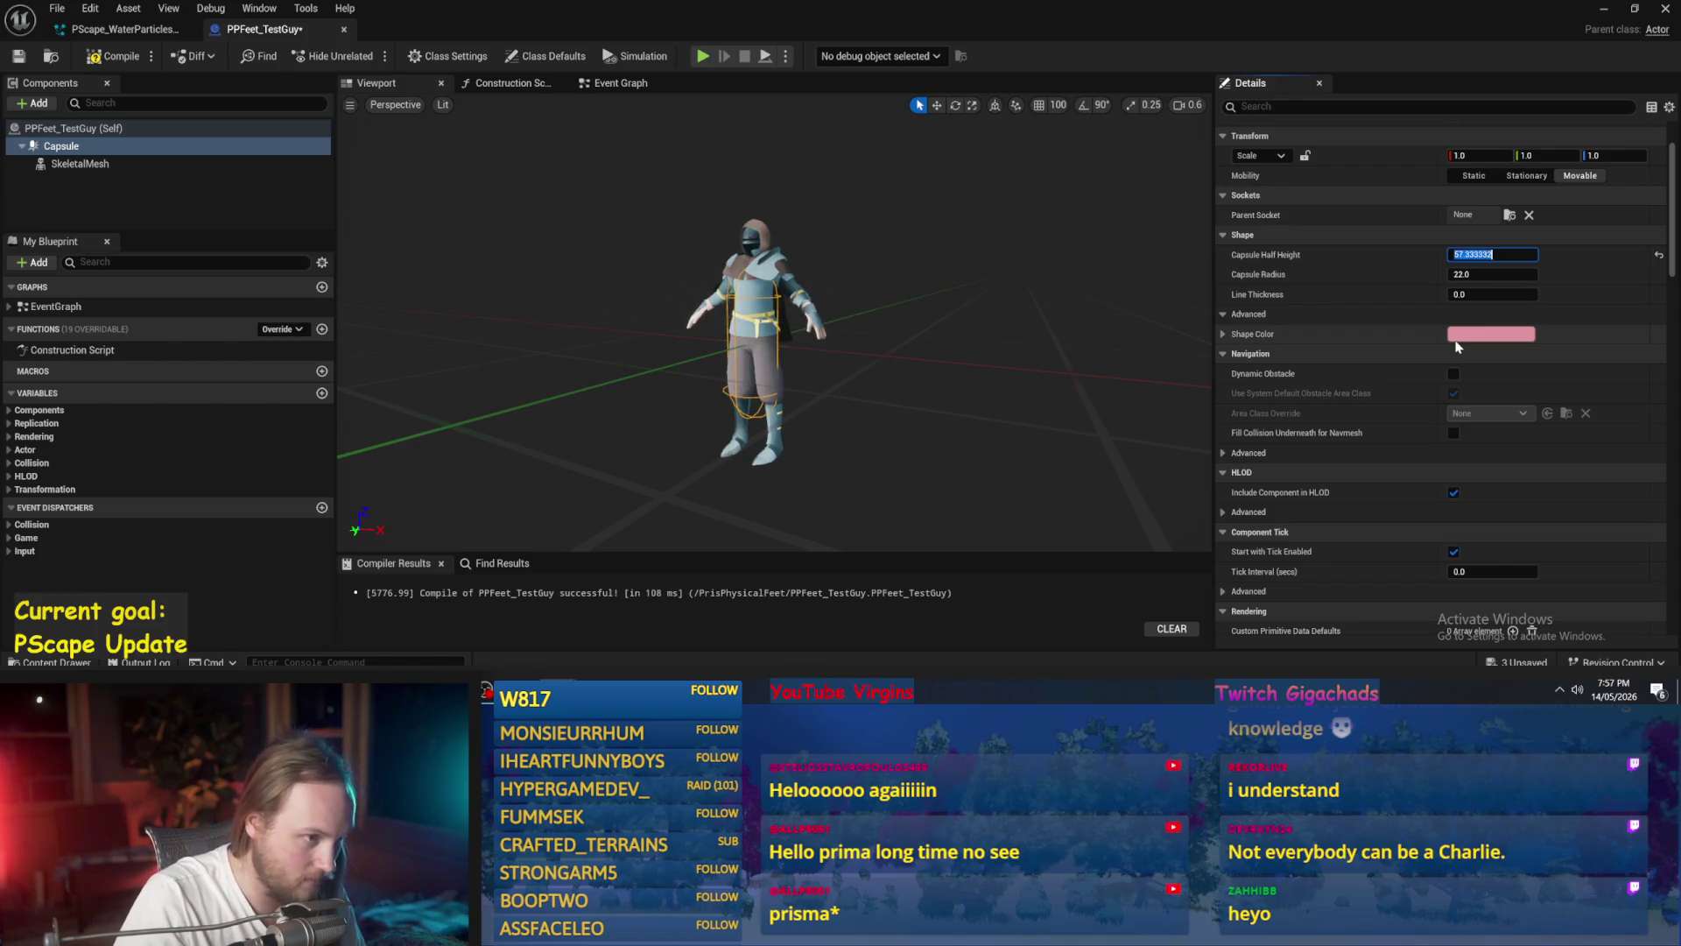
click(765, 263)
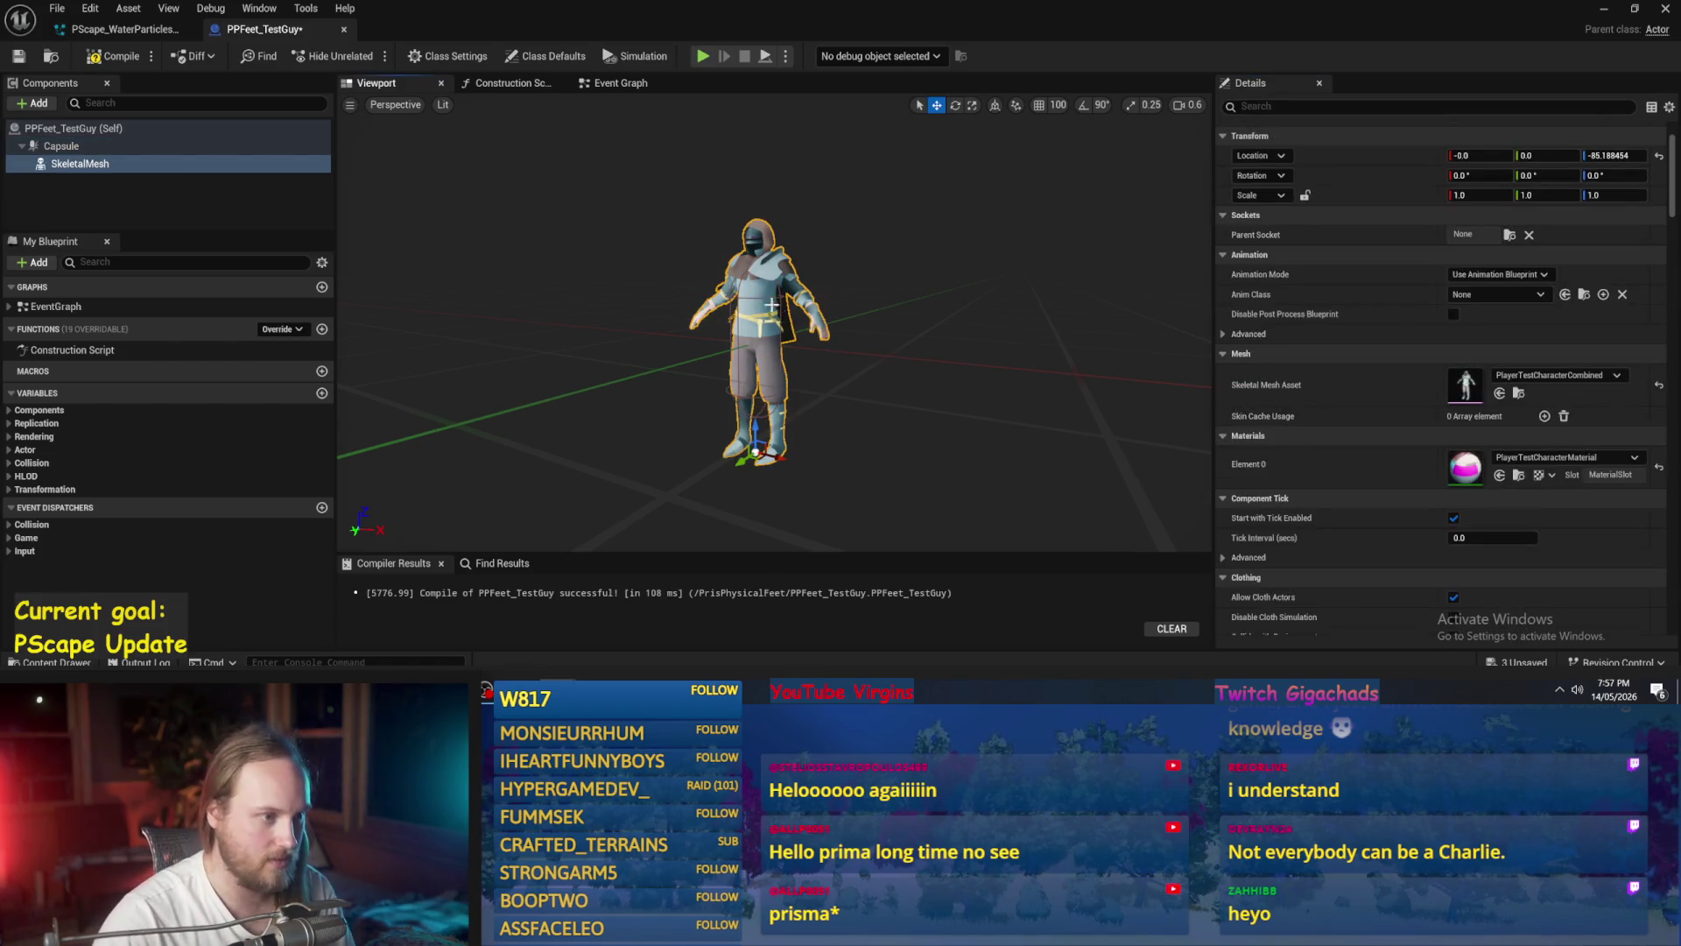
drag(761, 430, 753, 467)
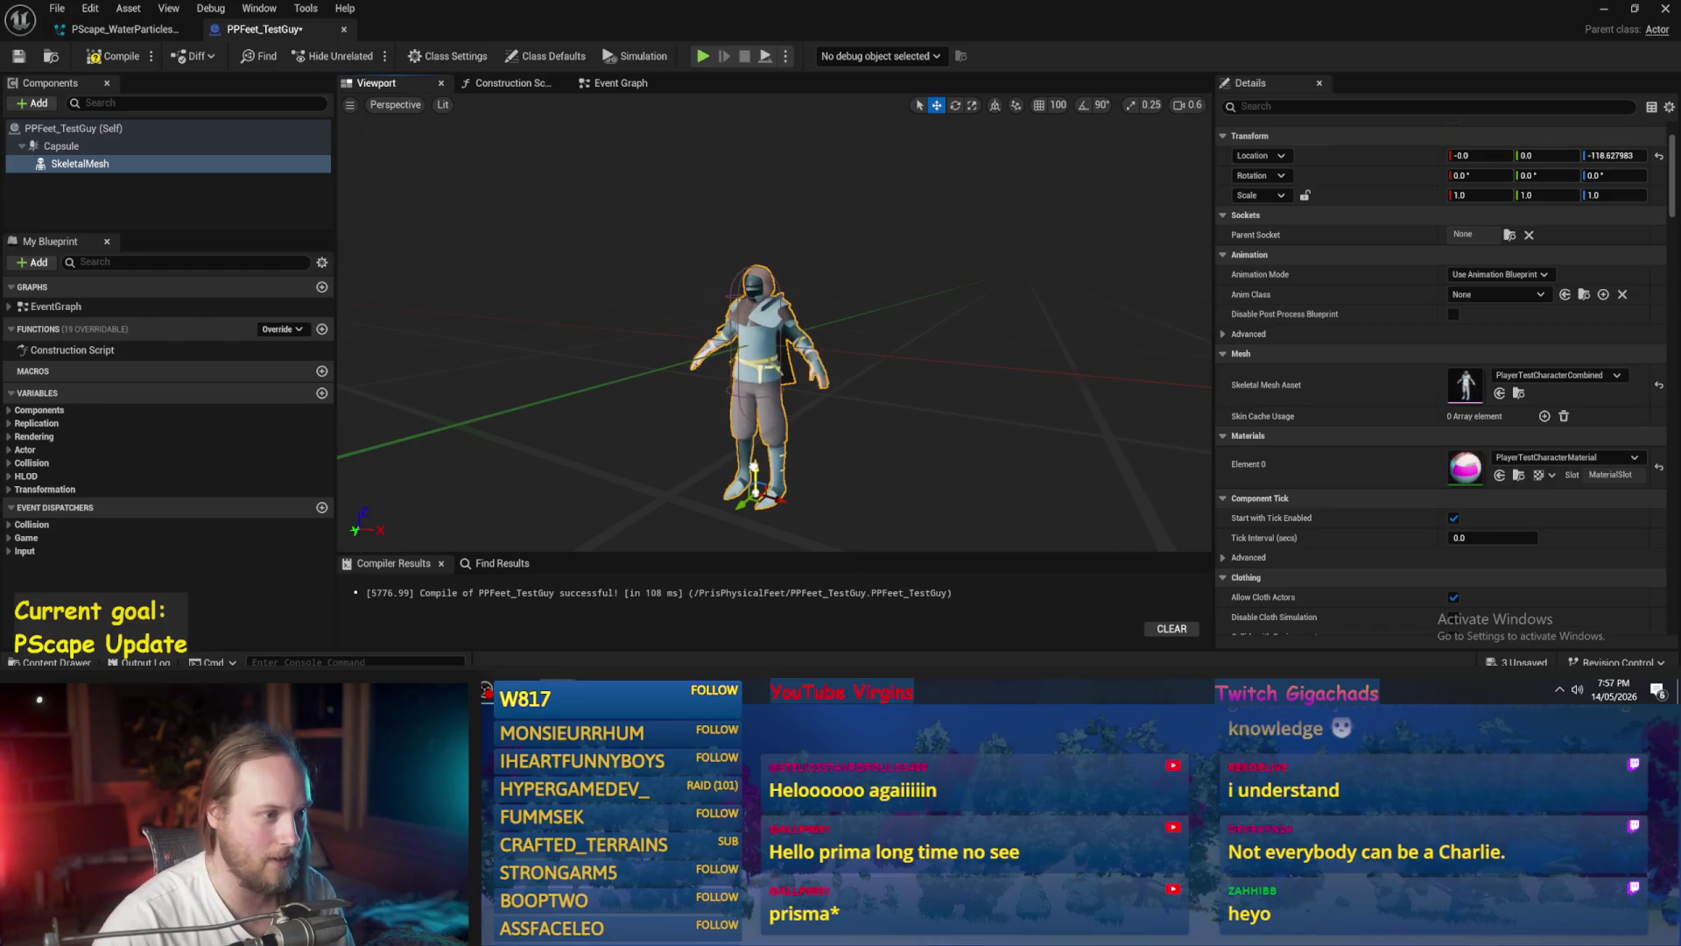
key(f)
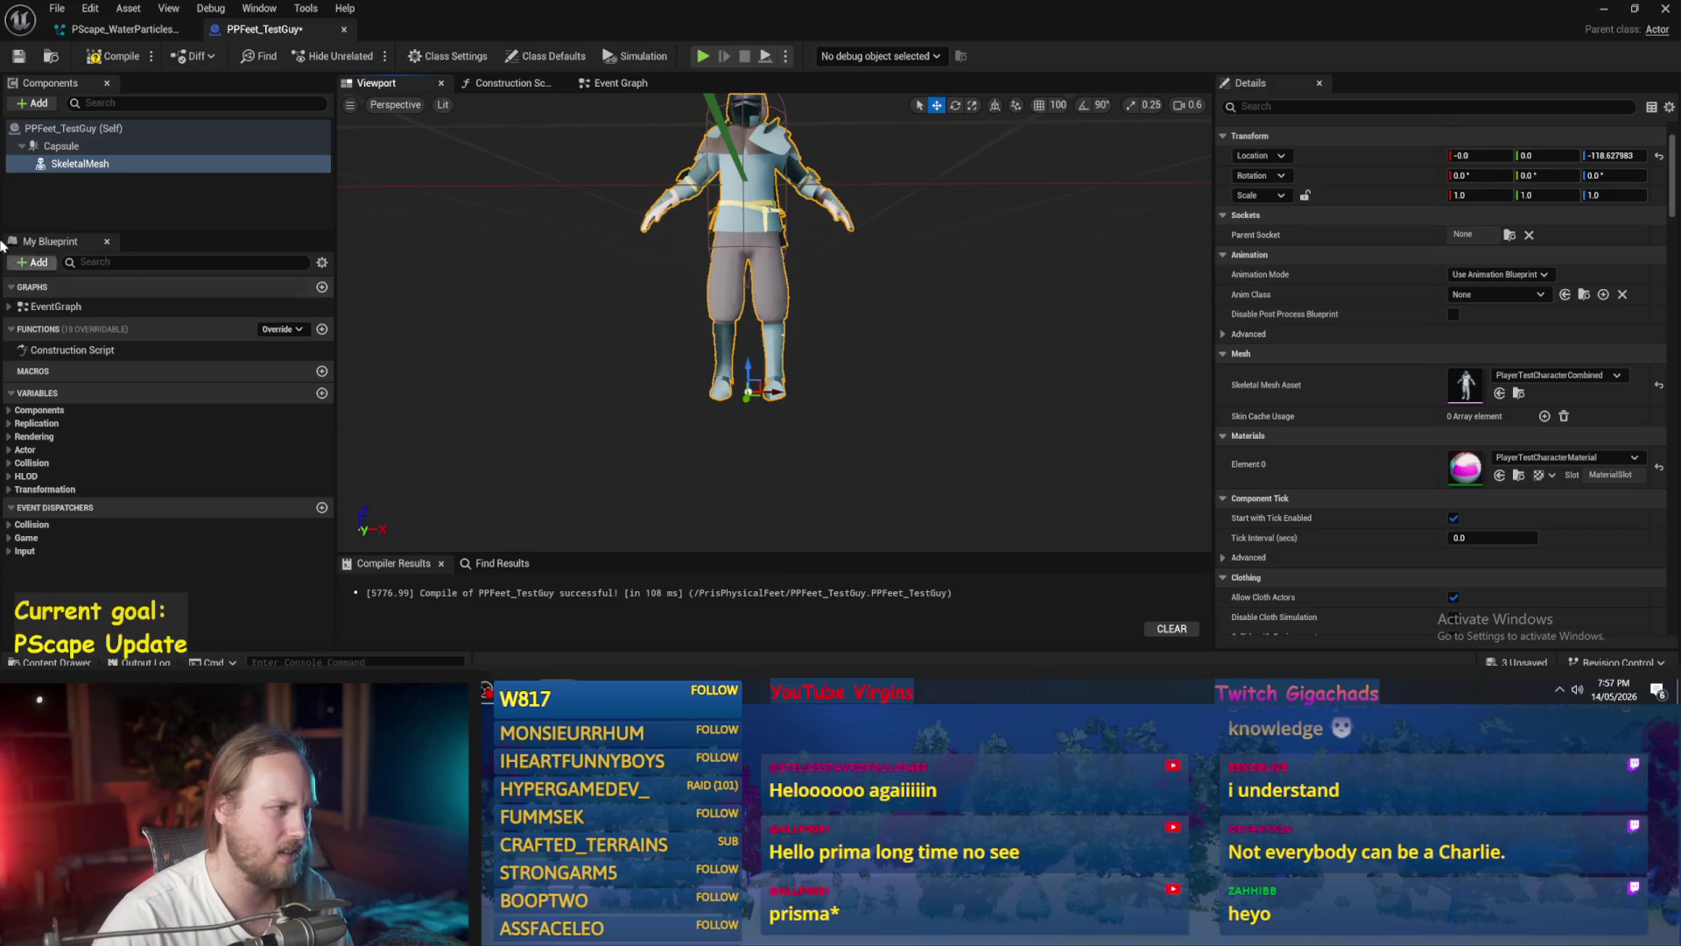
mouse_move(832, 319)
mouse_down()
mouse_move(836, 297)
mouse_move(761, 235)
mouse_up()
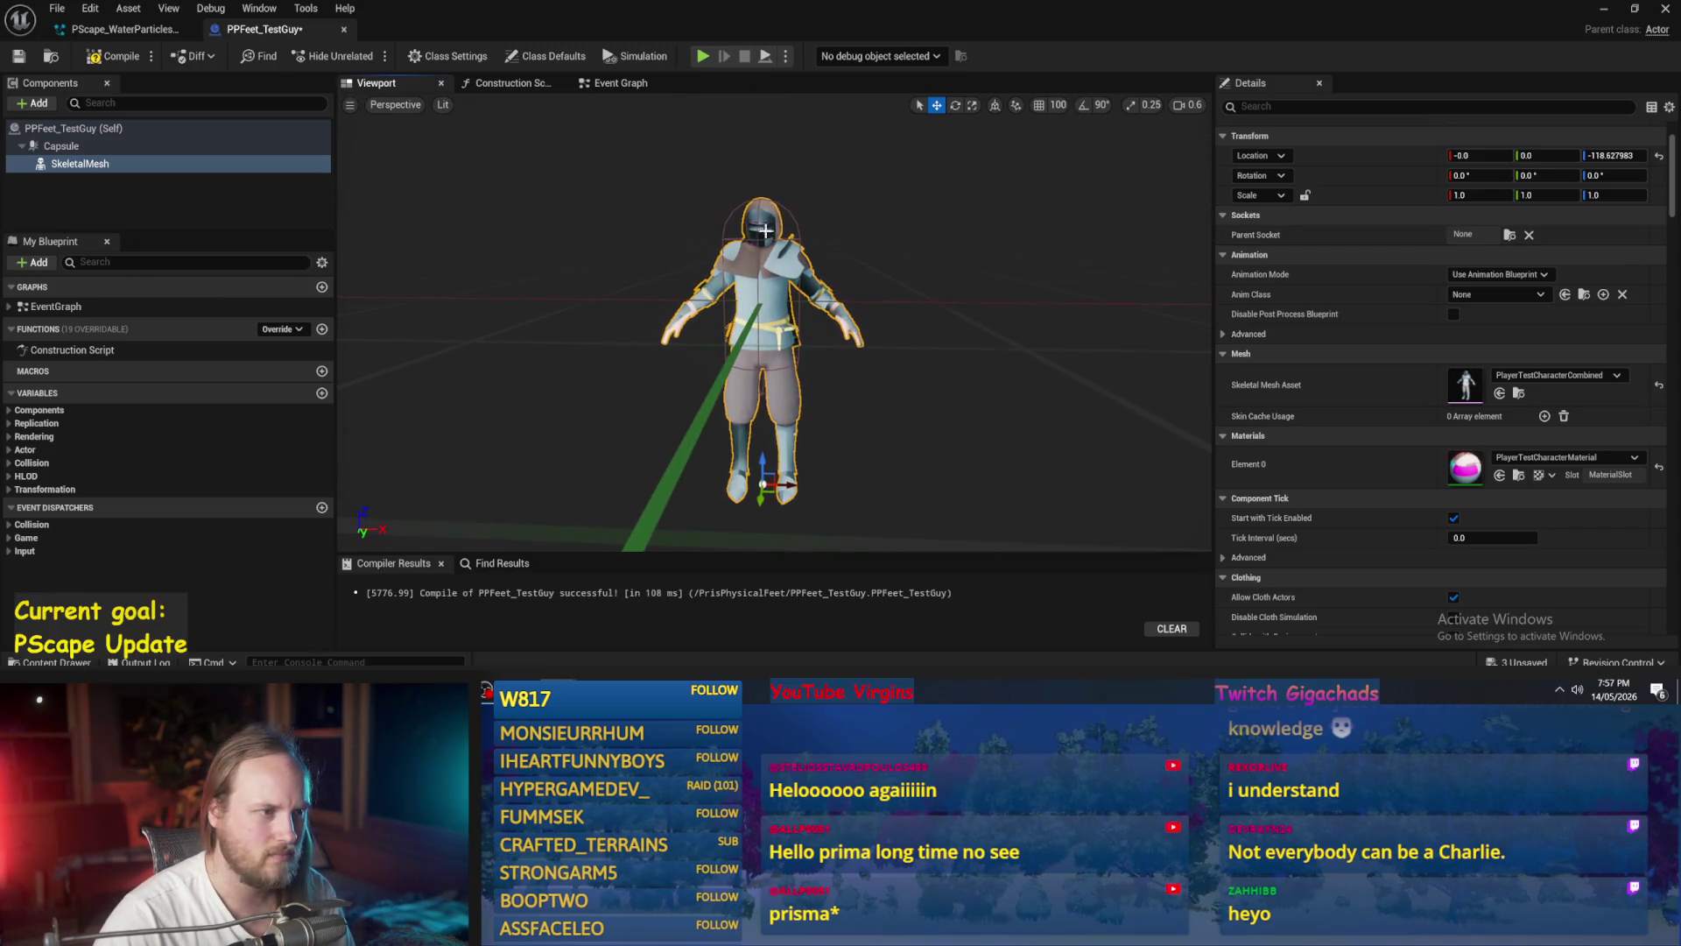
- Rotate the skeletal mesh to -90° around Z
click(45, 151)
click(793, 420)
key(e)
drag(785, 505, 744, 521)
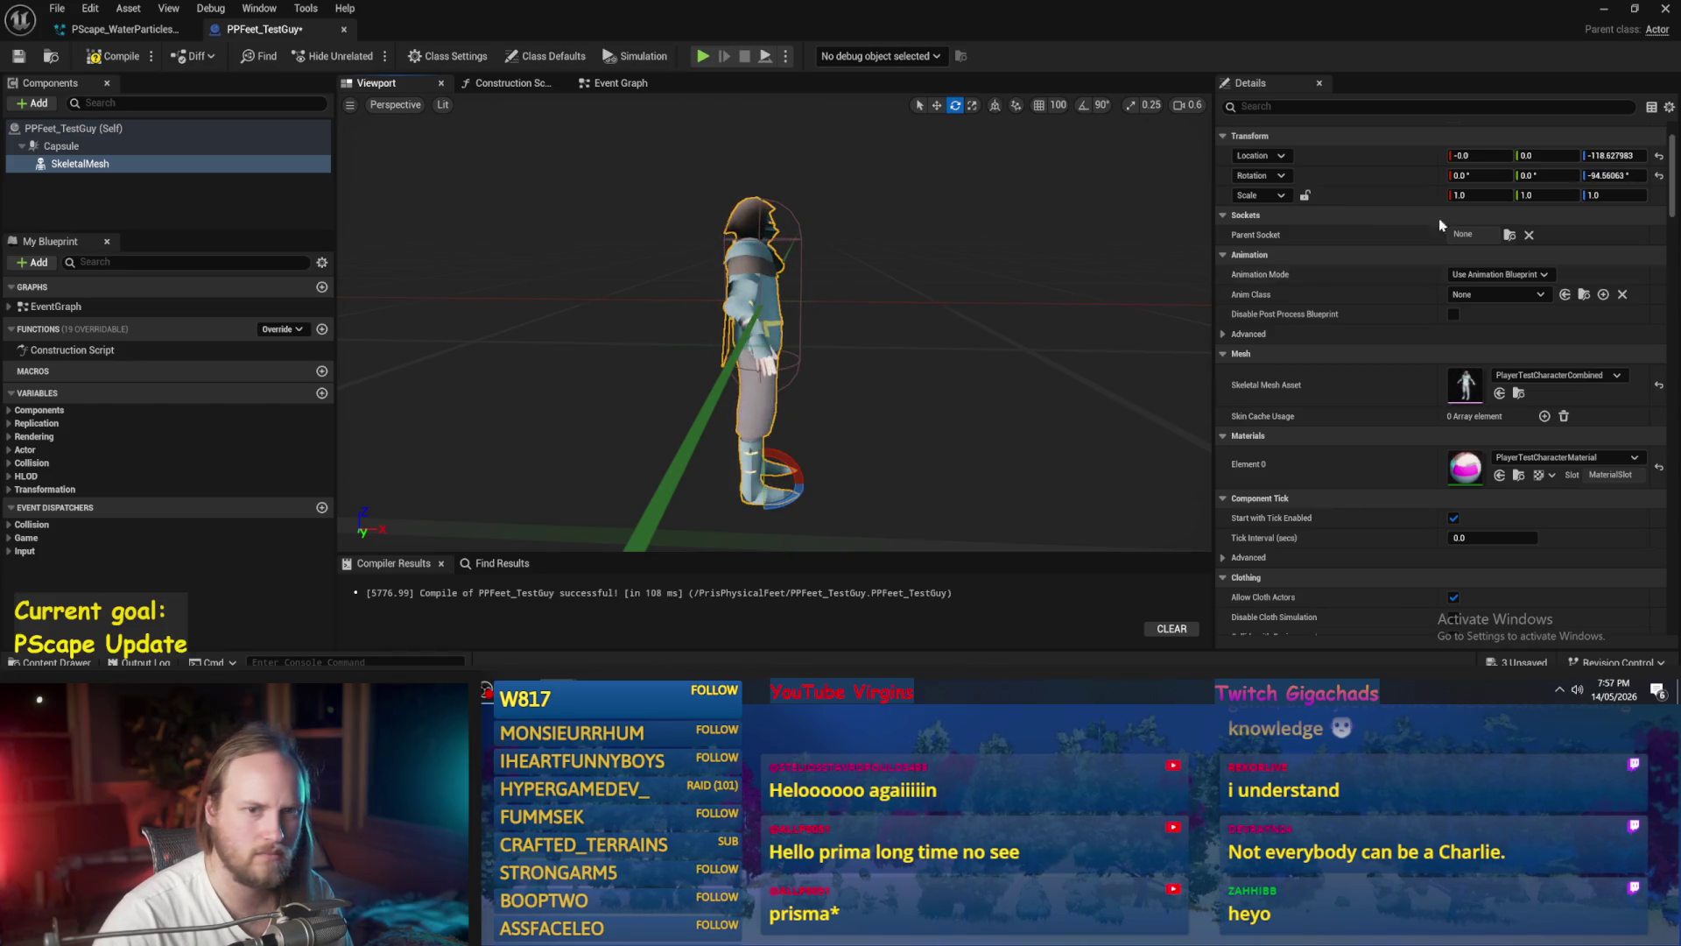
click(1616, 176)
text(-90)
key(Return)
- Nudge the mesh slightly along X, then save and compile the blueprint
drag(1057, 269, 830, 228)
key(w)
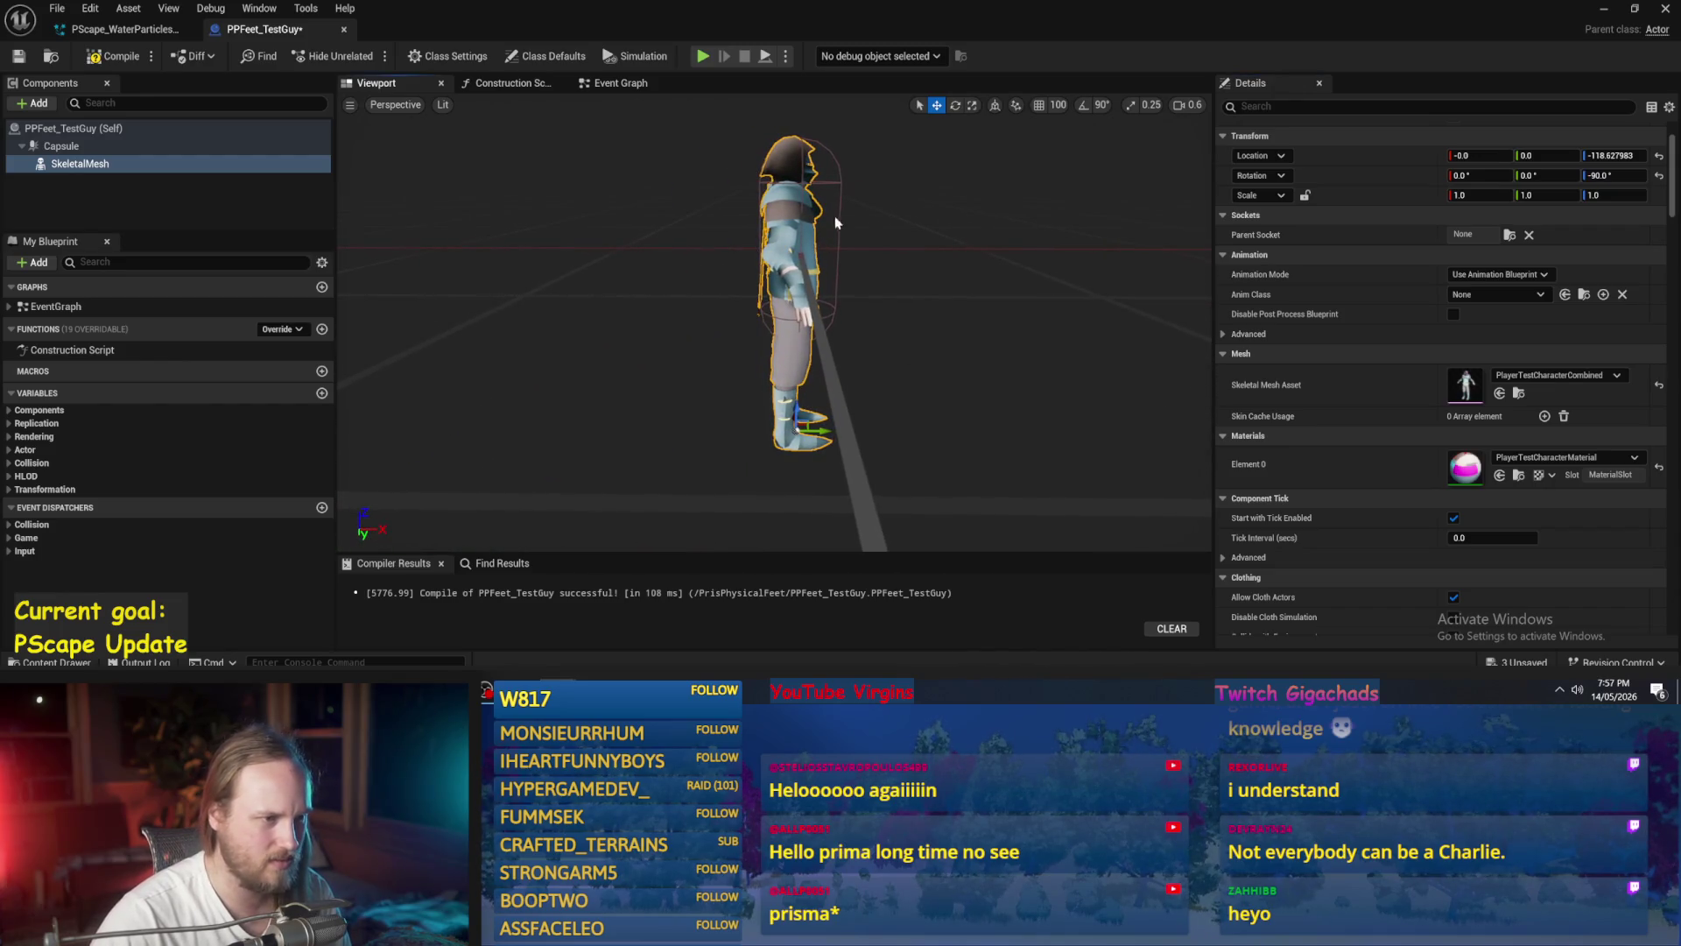
drag(845, 426, 850, 428)
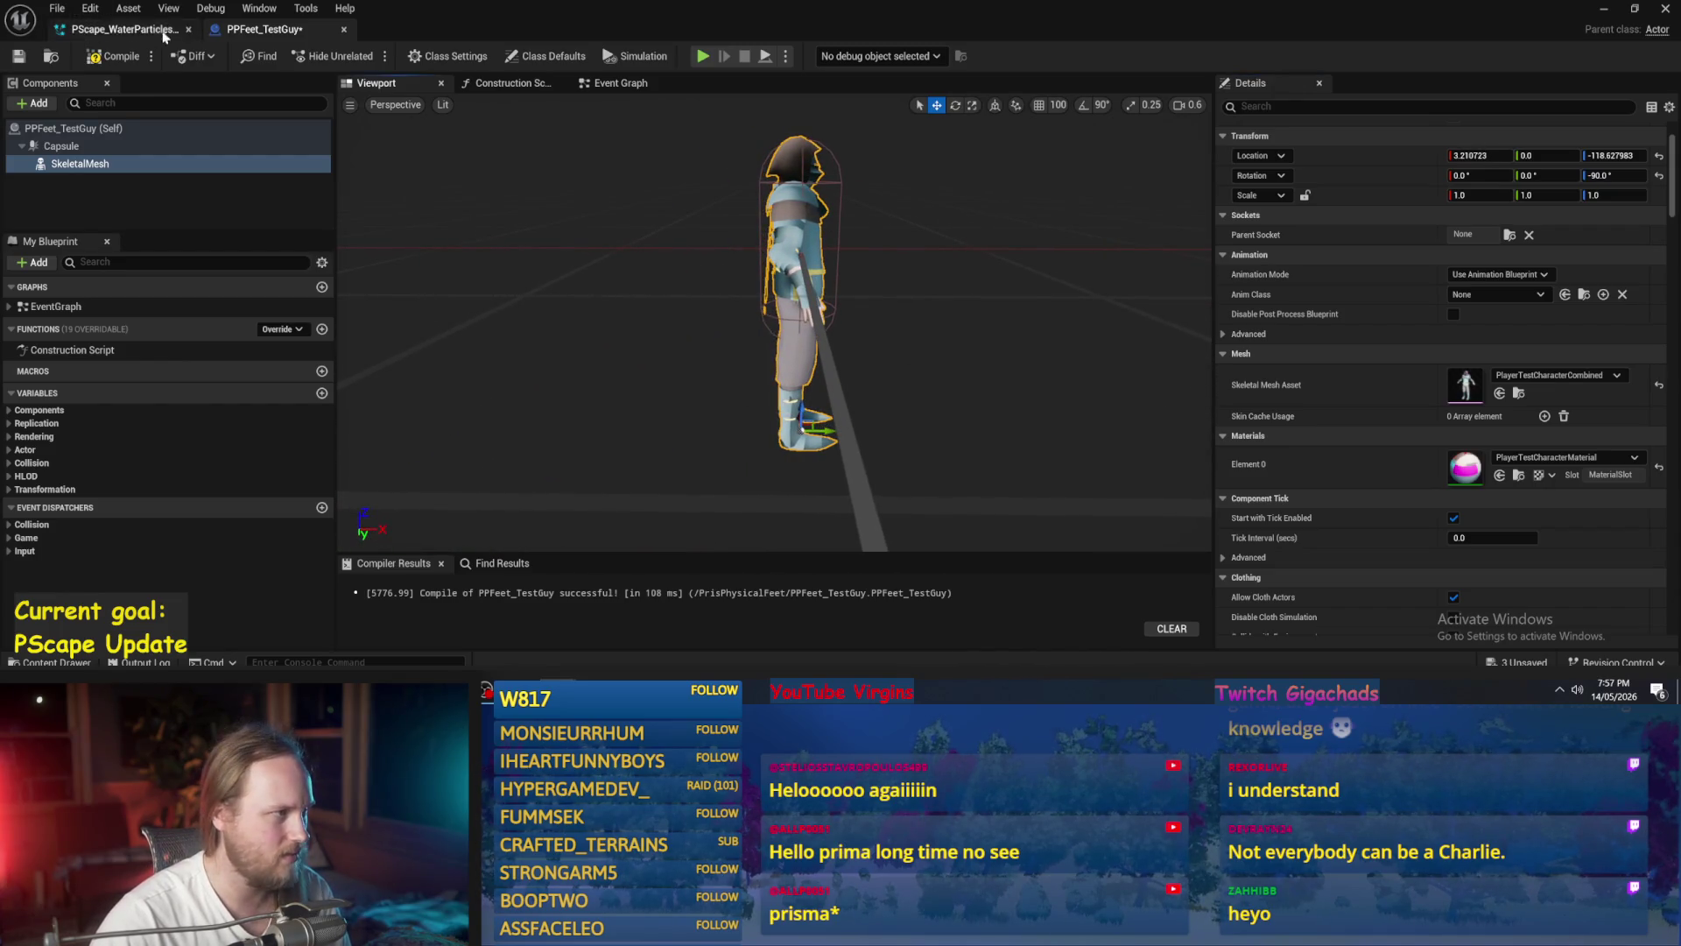
click(17, 56)
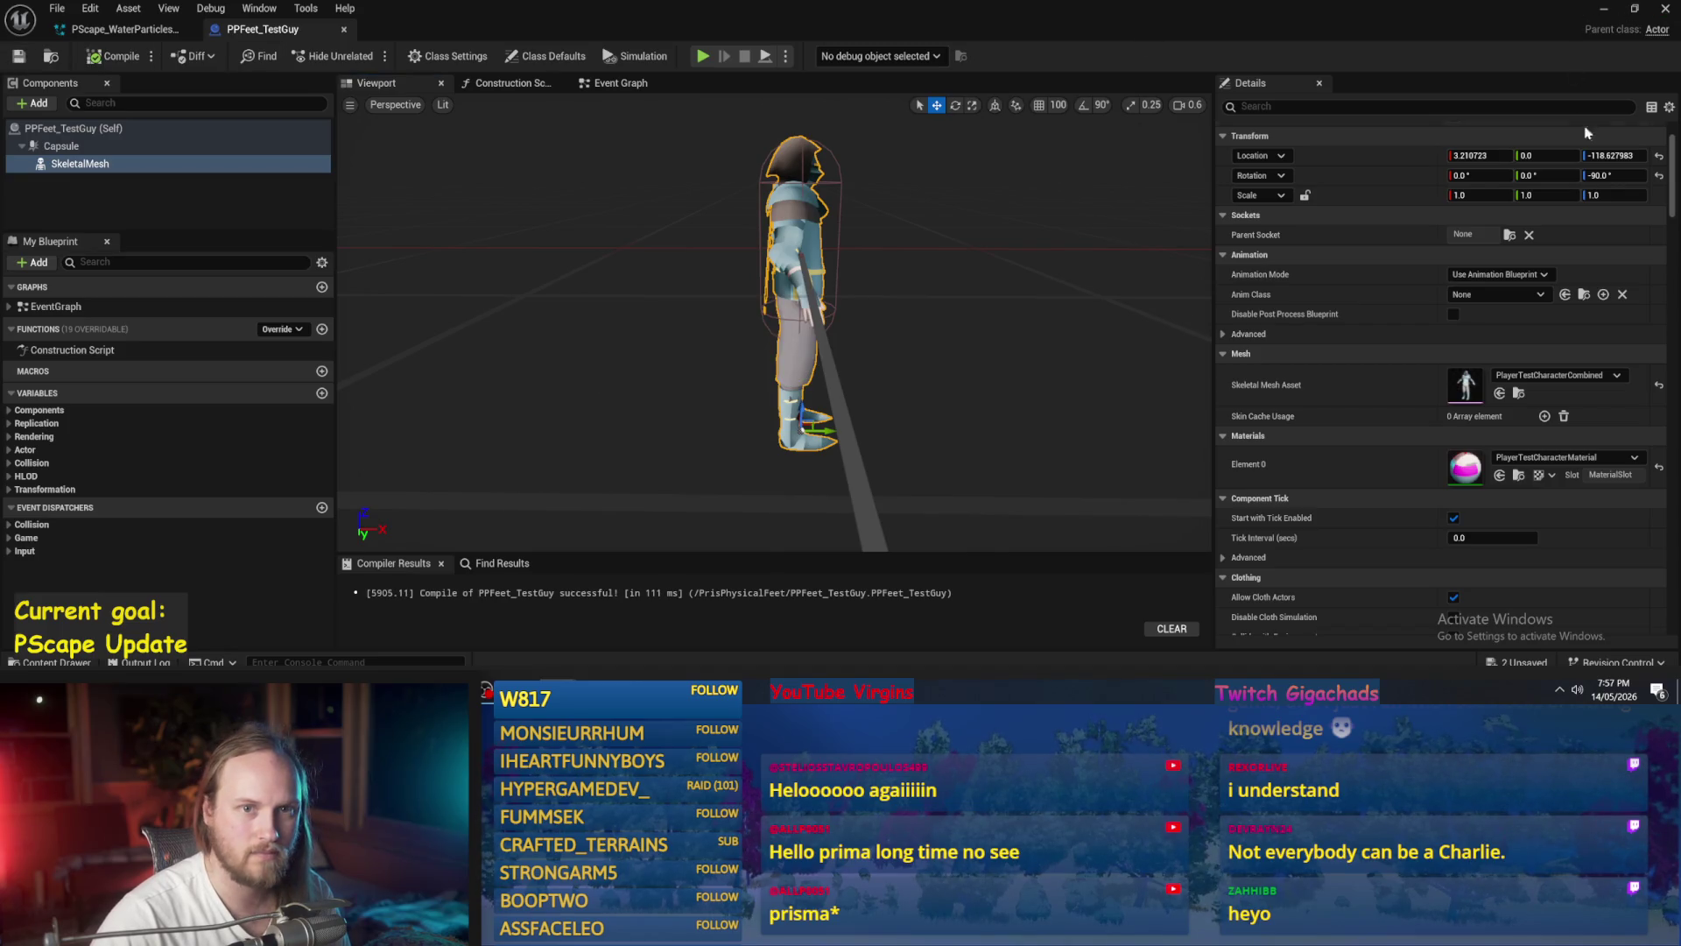
click(1602, 9)
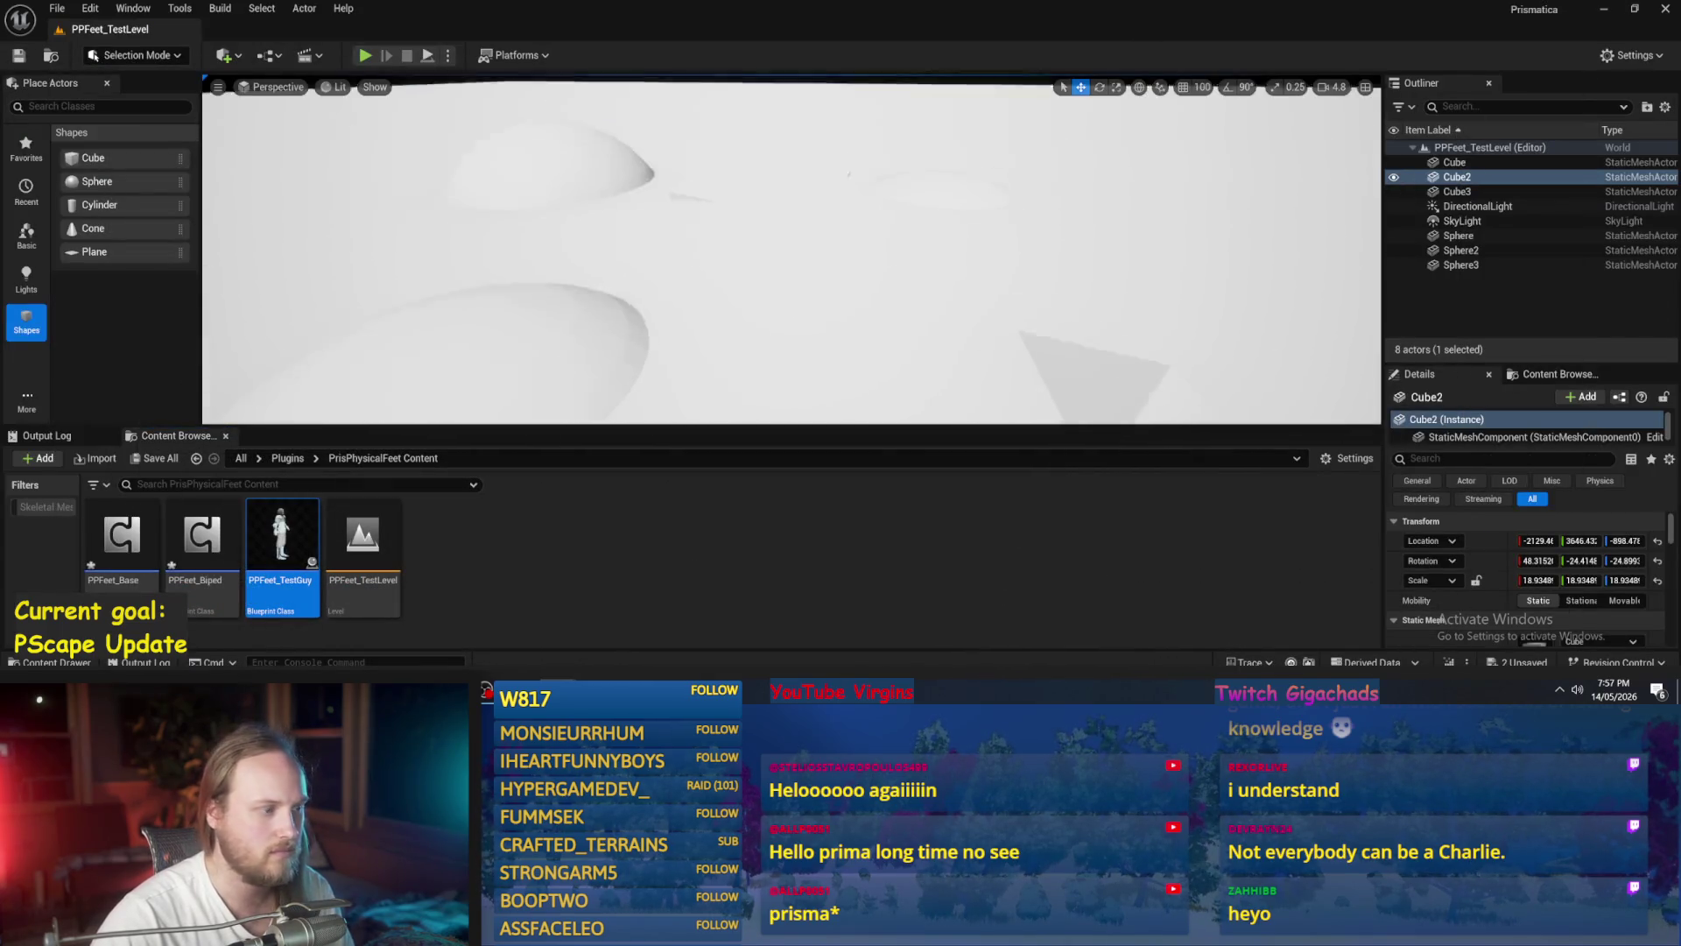
- Place PPFeet_TestGuy in the test level and raise it above the ground
drag(297, 566, 695, 267)
key(f)
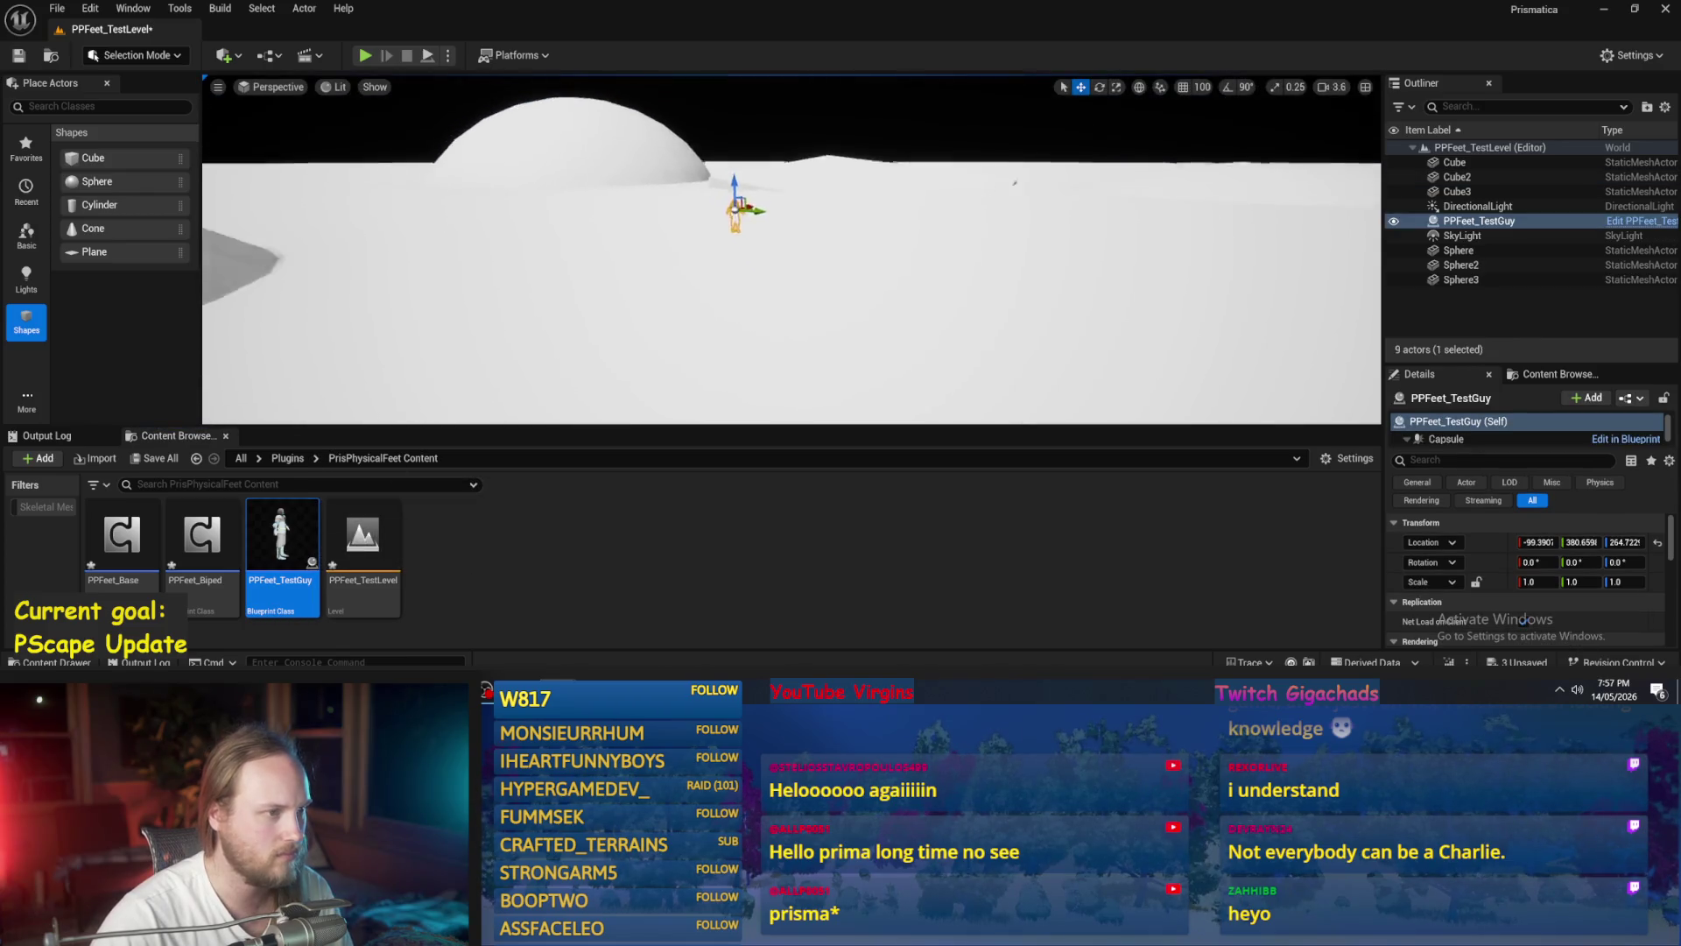
drag(759, 220, 749, 171)
- Run two Play-in-Editor tests, closing the error message log between them
click(361, 57)
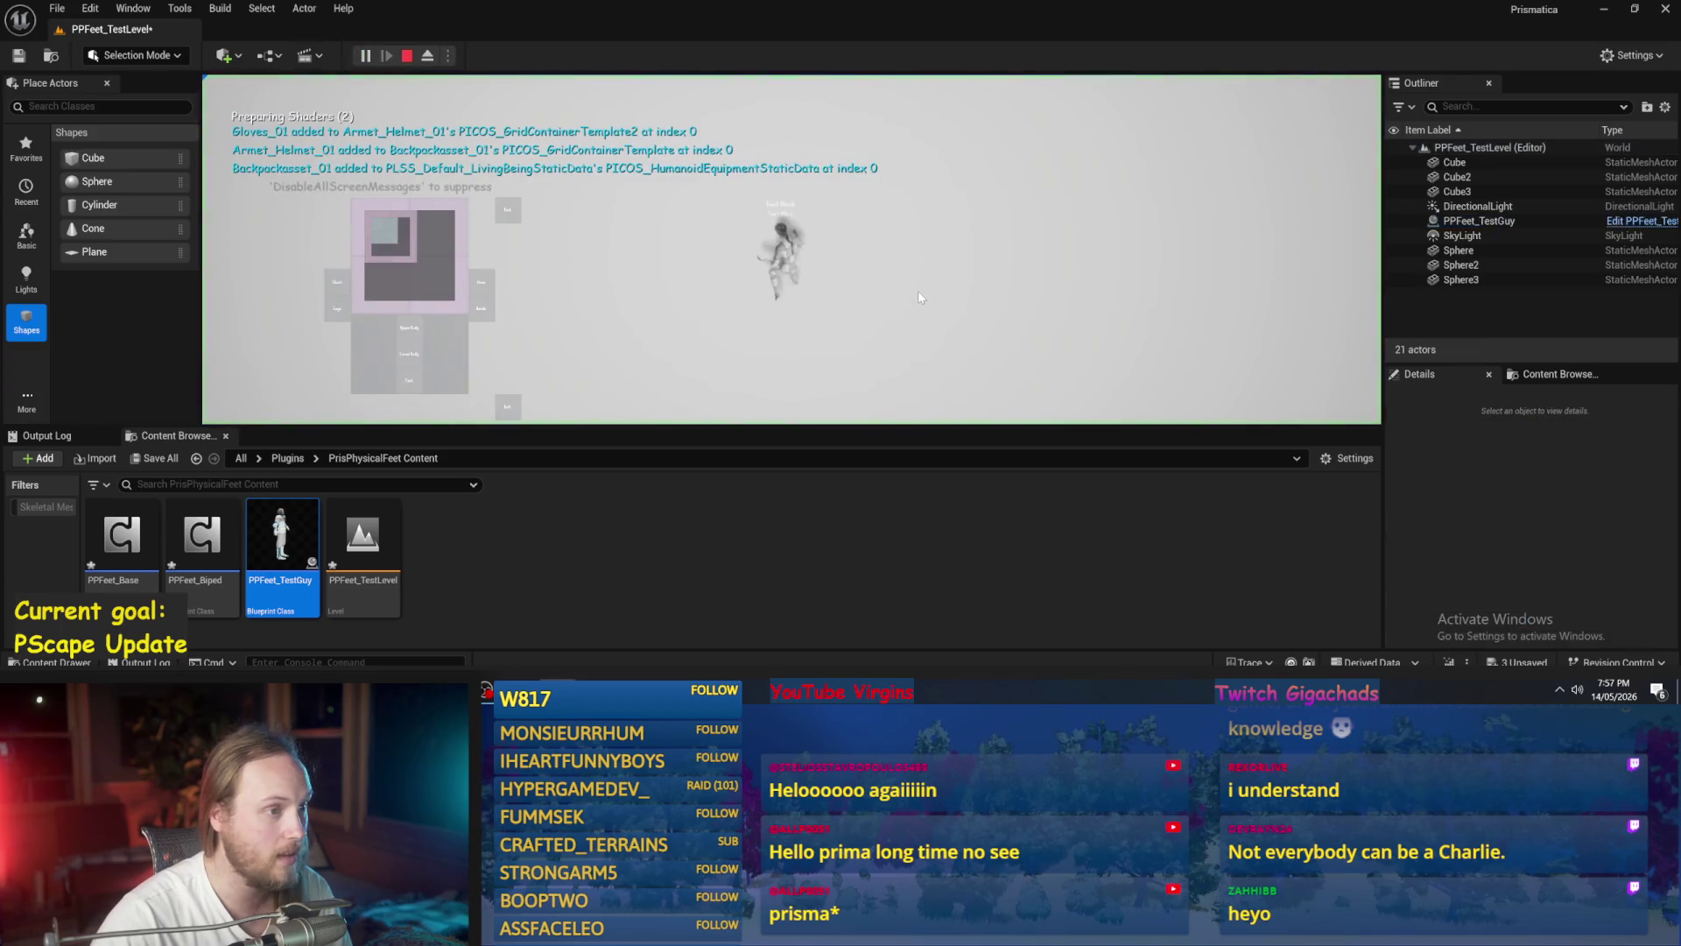
key(Escape)
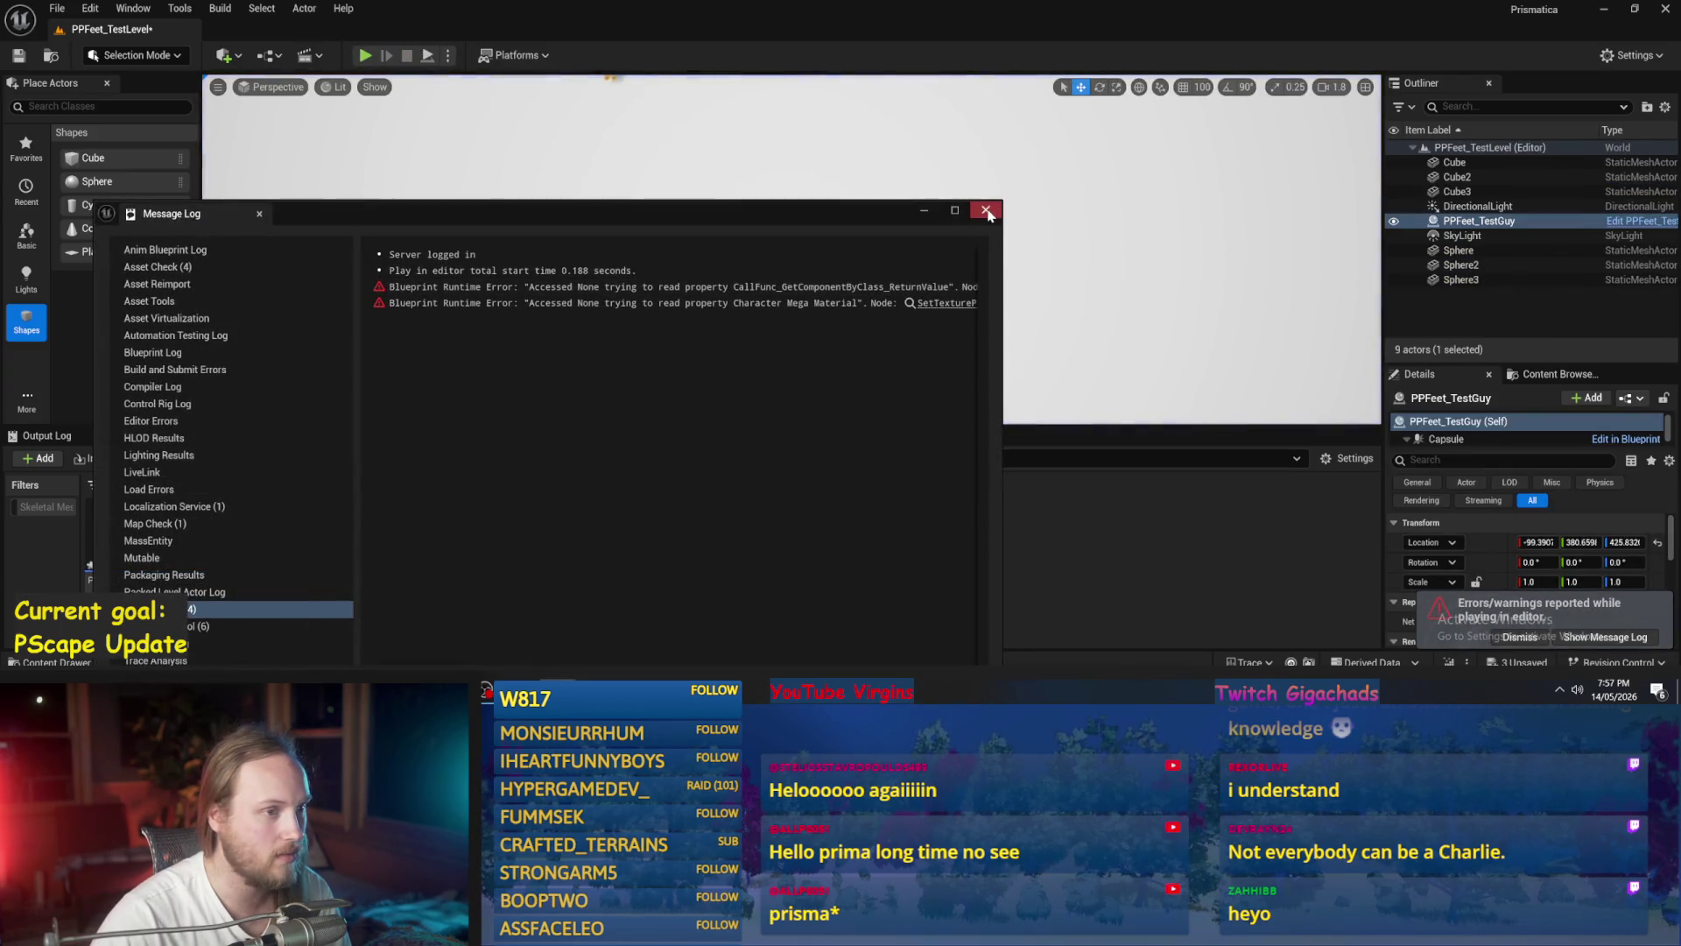
click(985, 211)
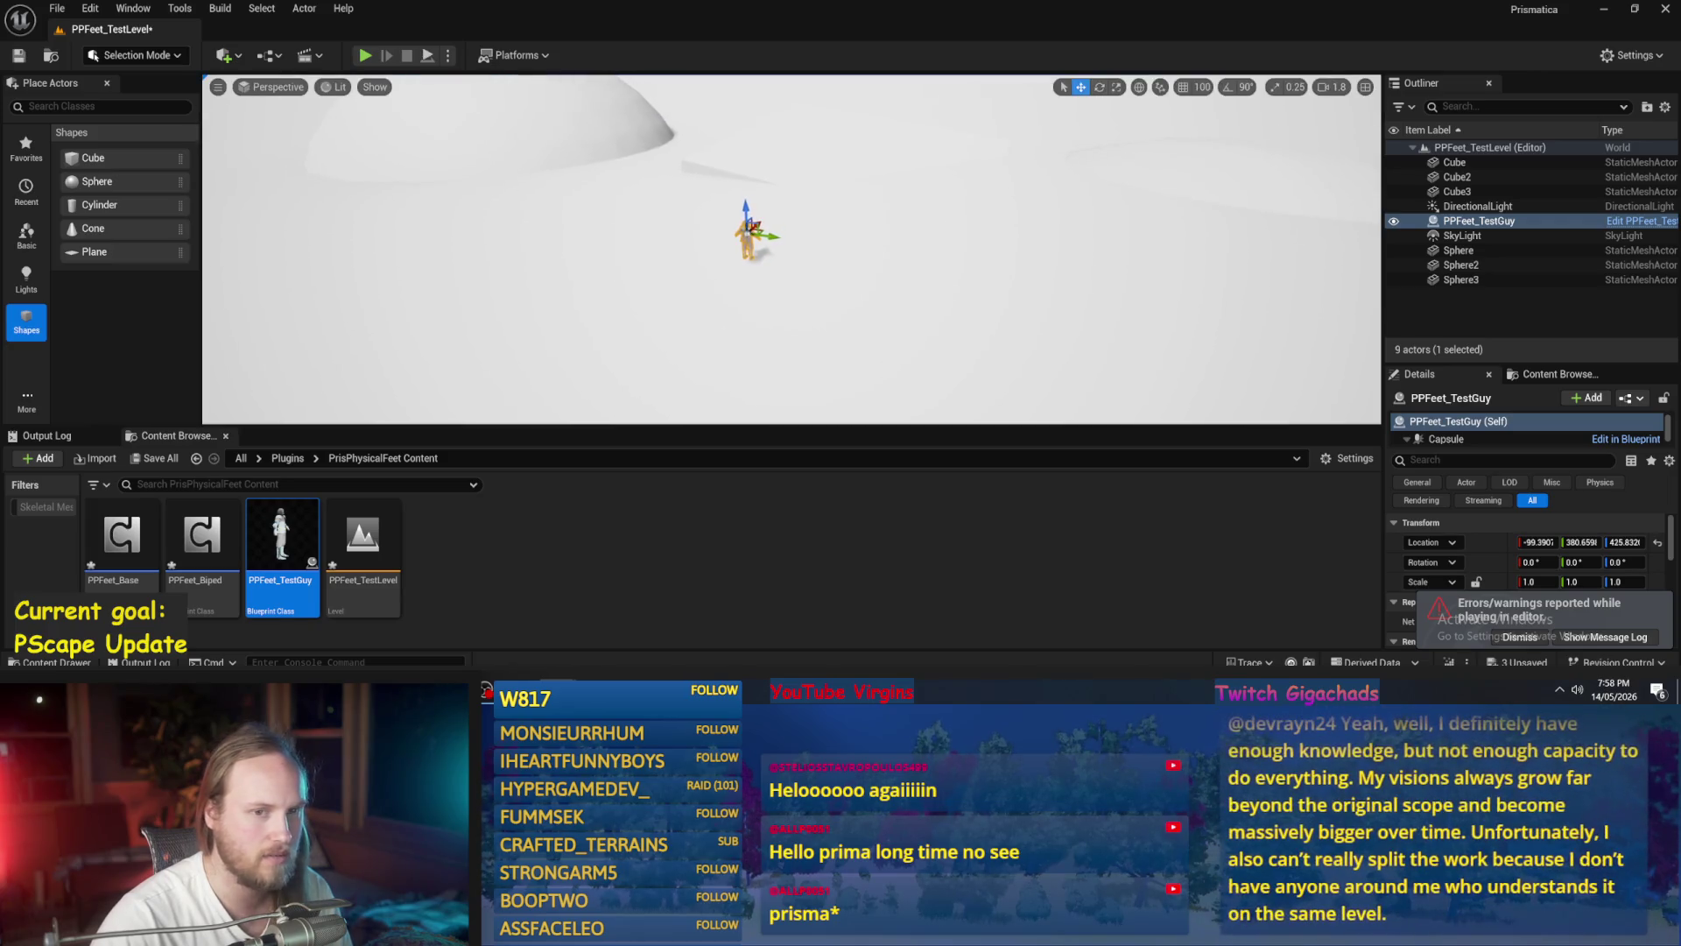
click(959, 543)
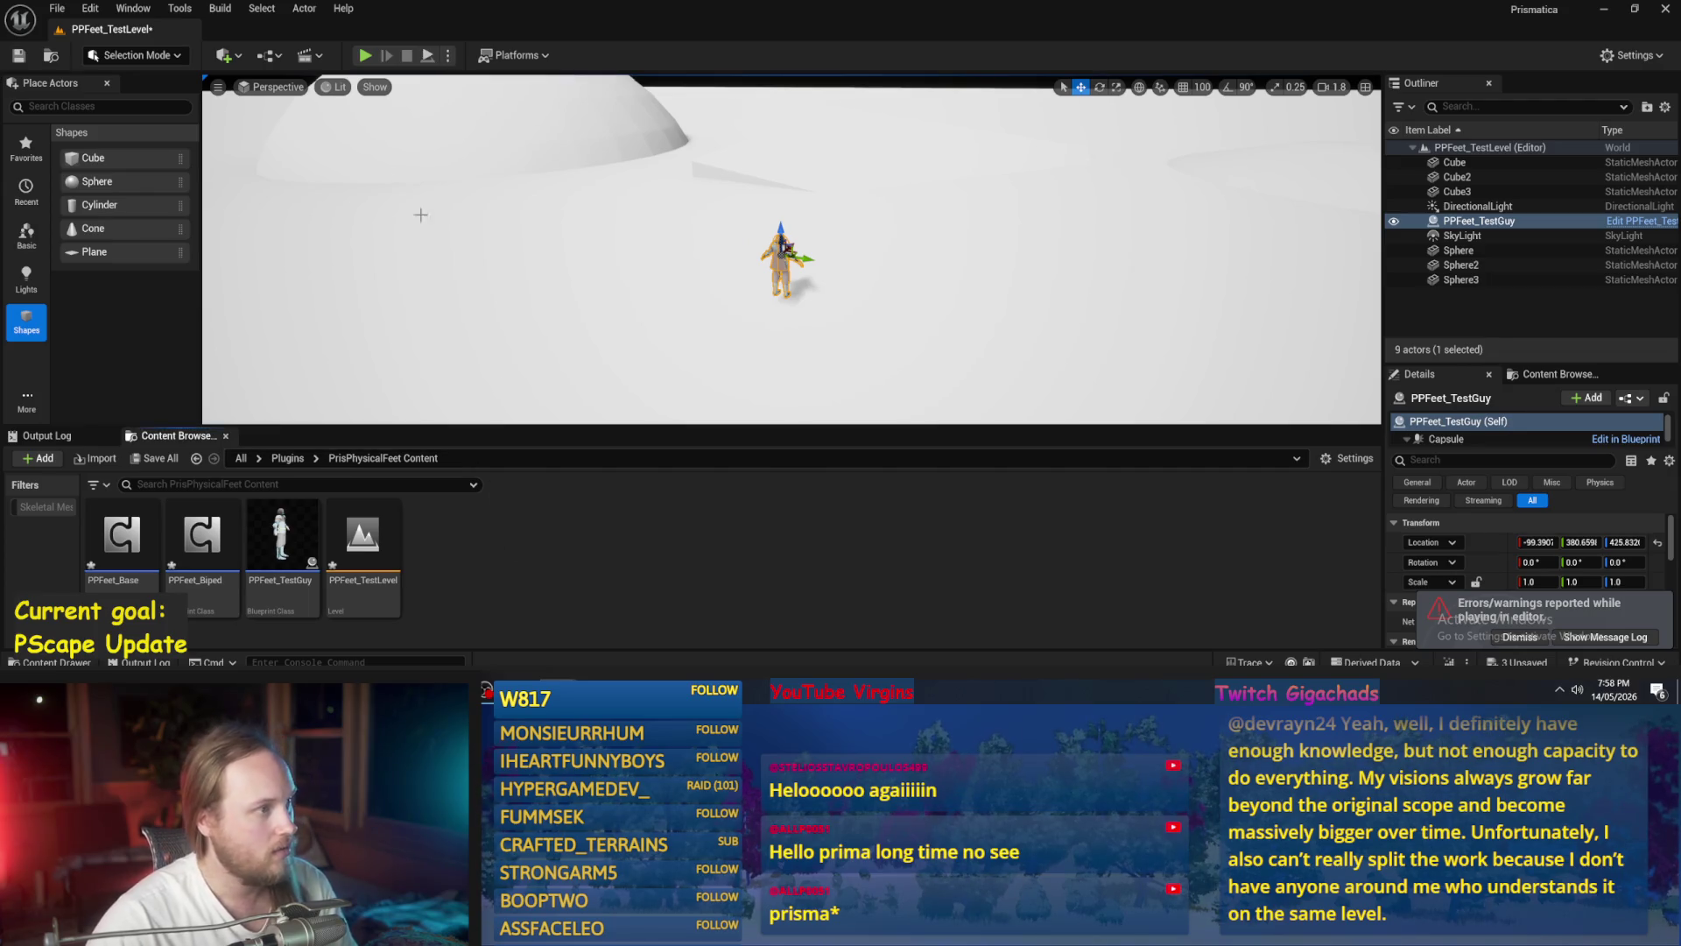
key(alt+p)
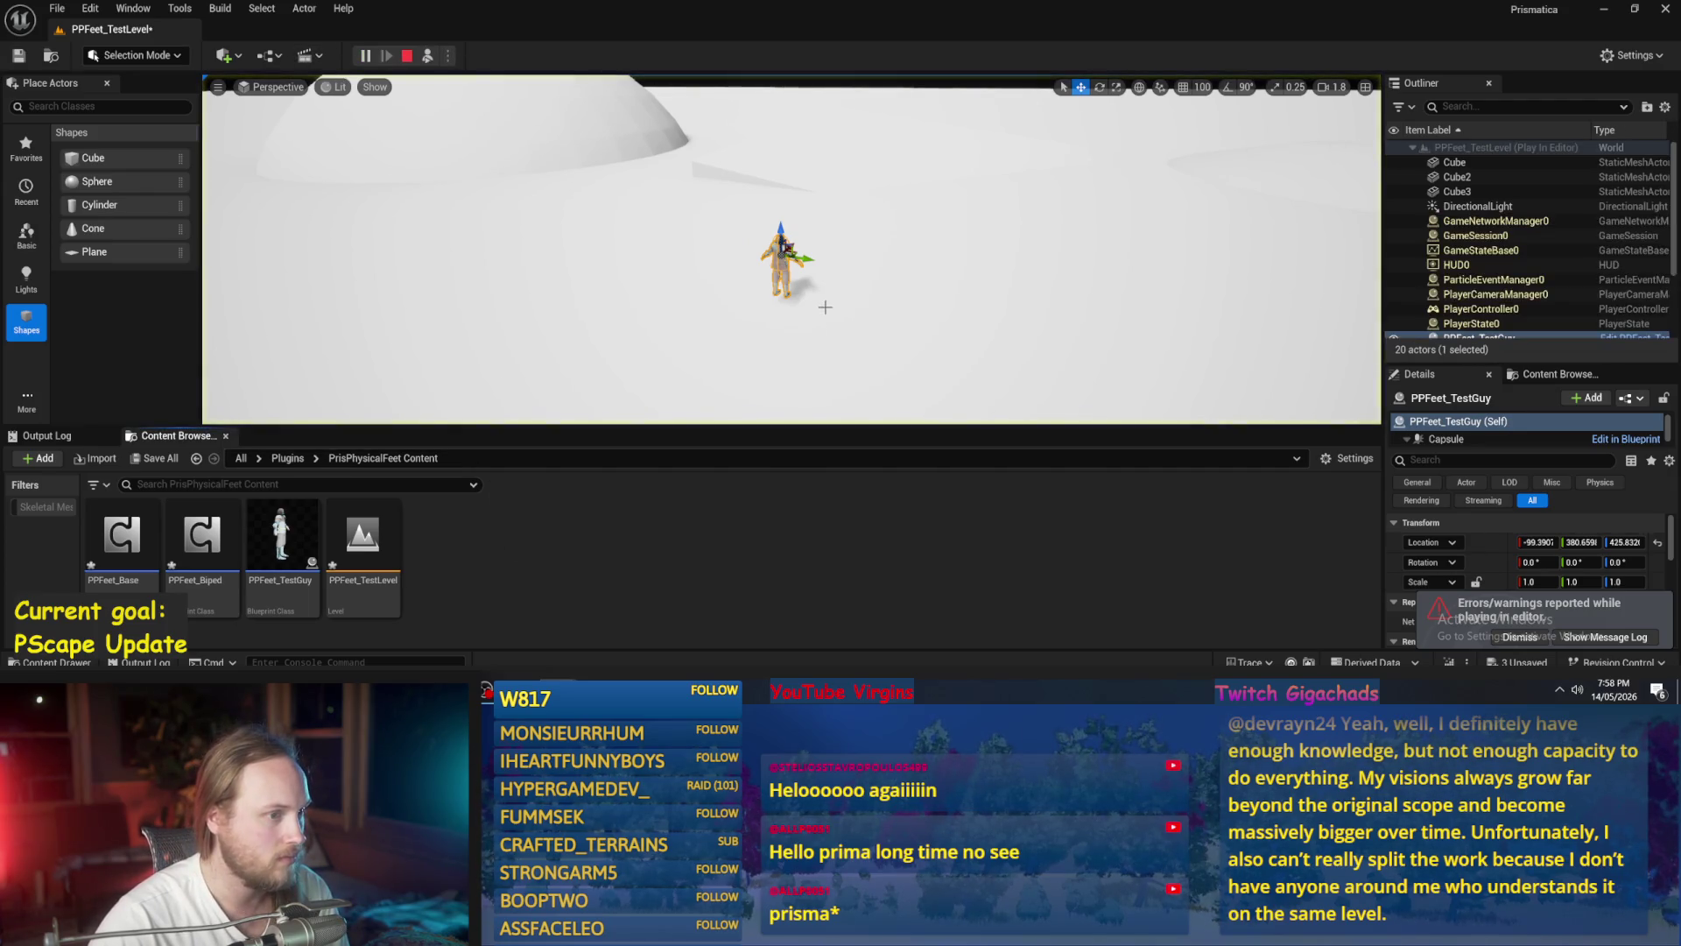
right_click(825, 166)
click(789, 219)
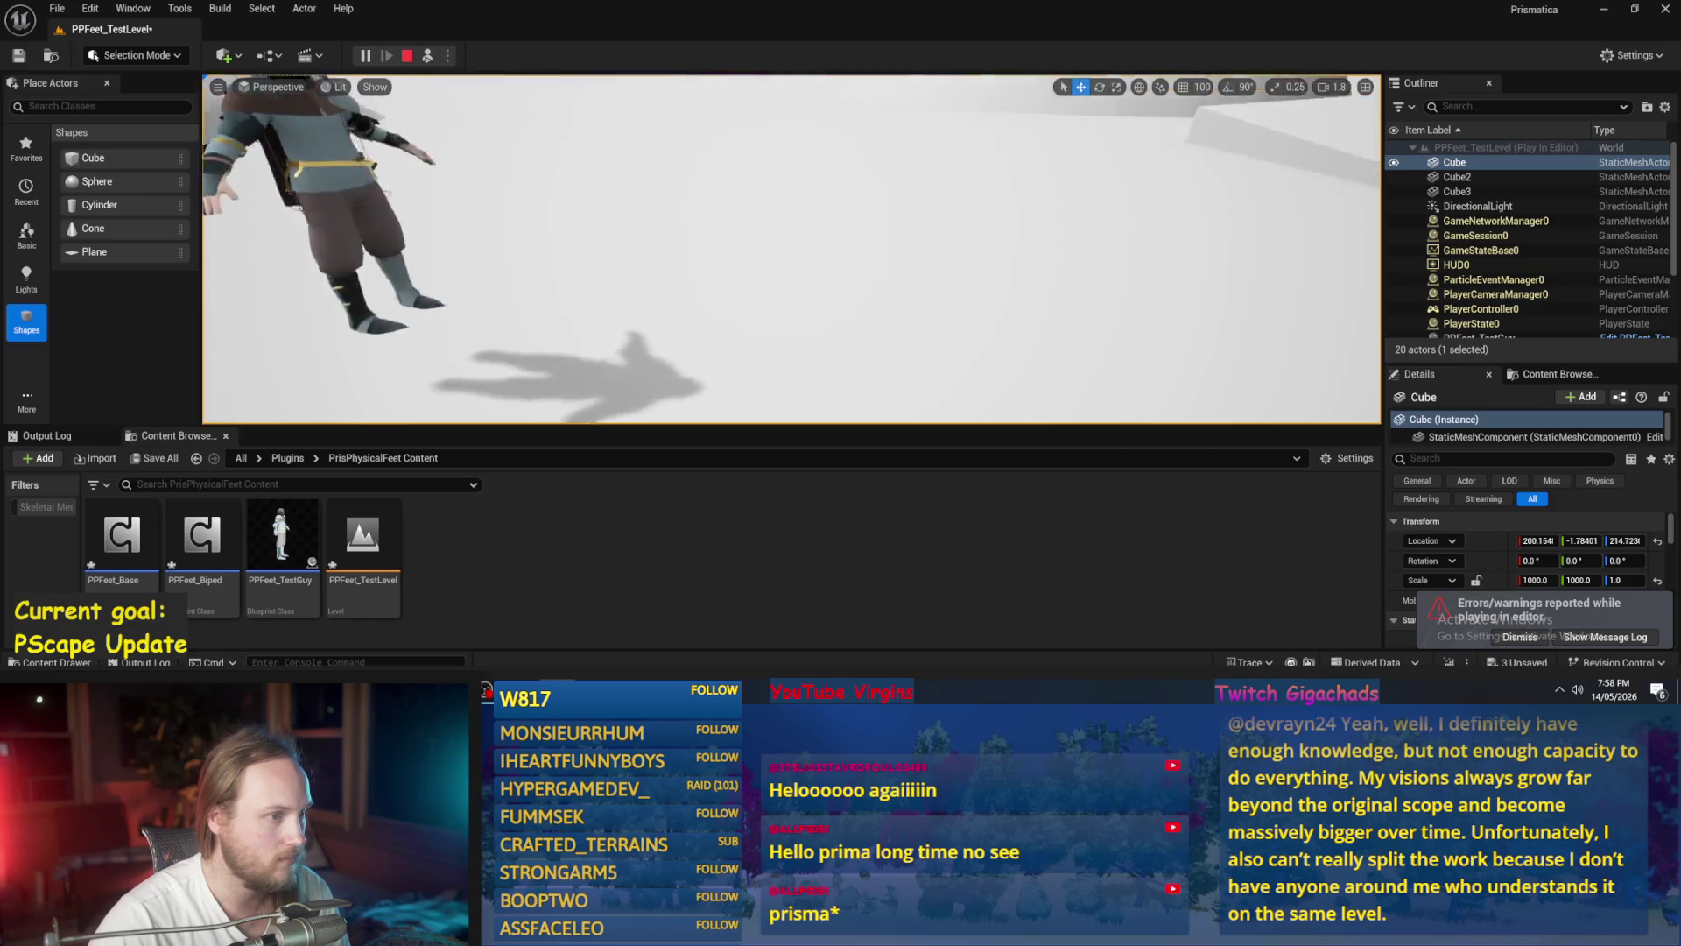
key(Escape)
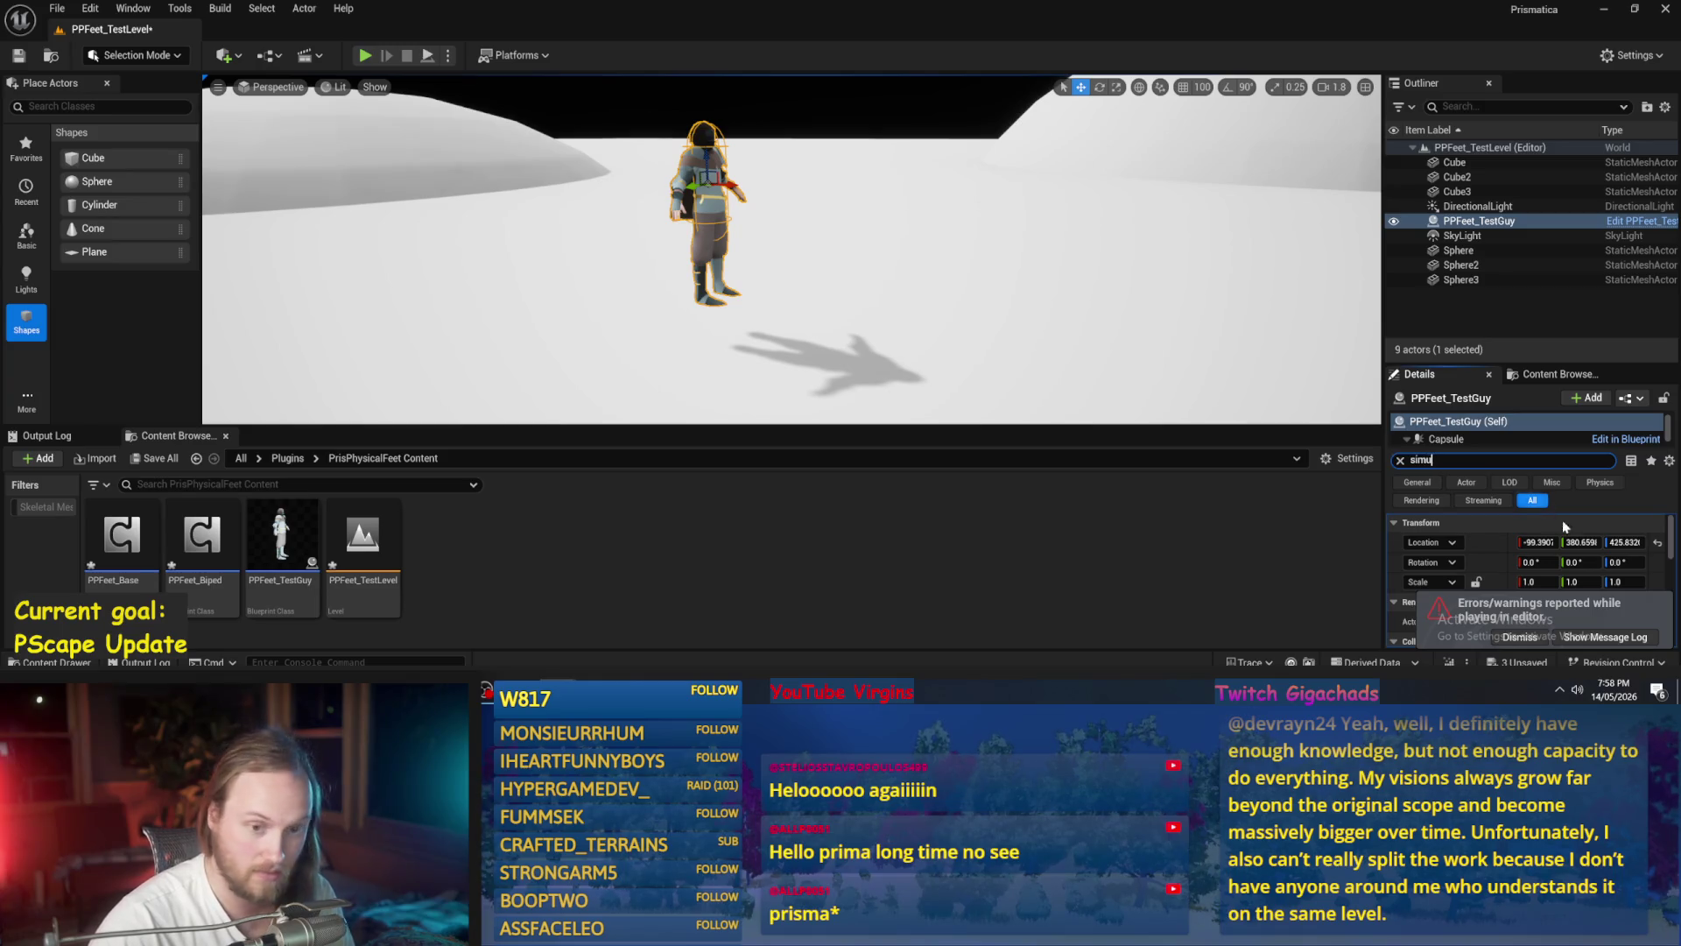
- Enable Simulate Physics on the capsule, run Simulate, close the warnings, and open PPFeet_TestGuy
click(1488, 438)
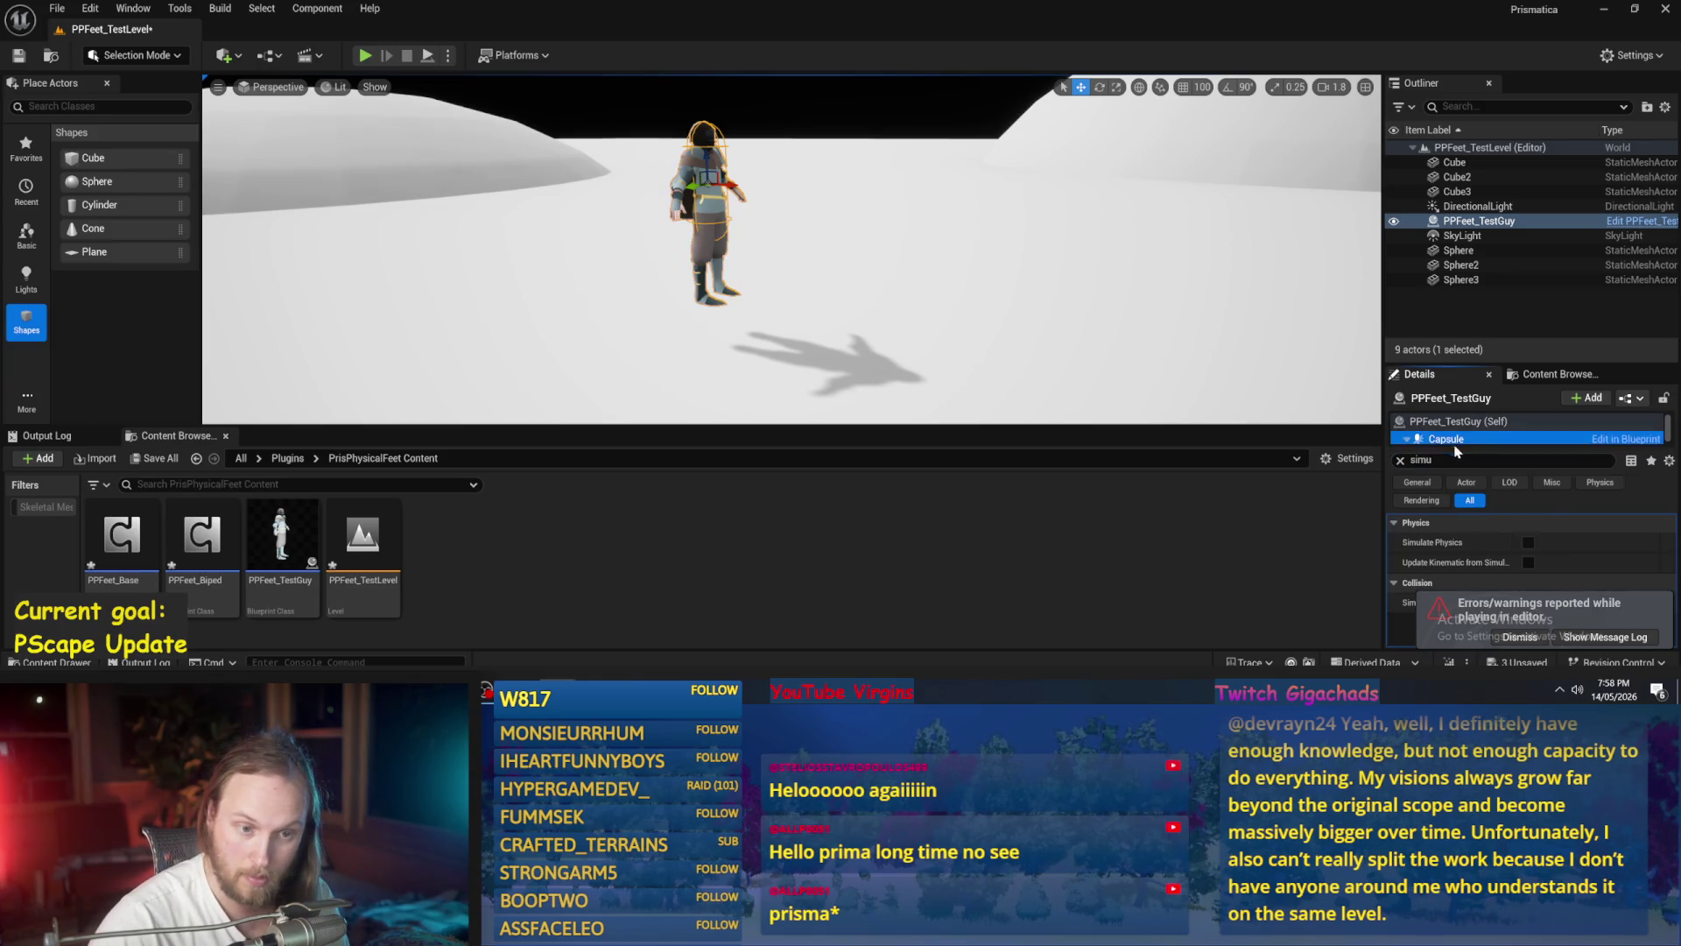
click(1528, 542)
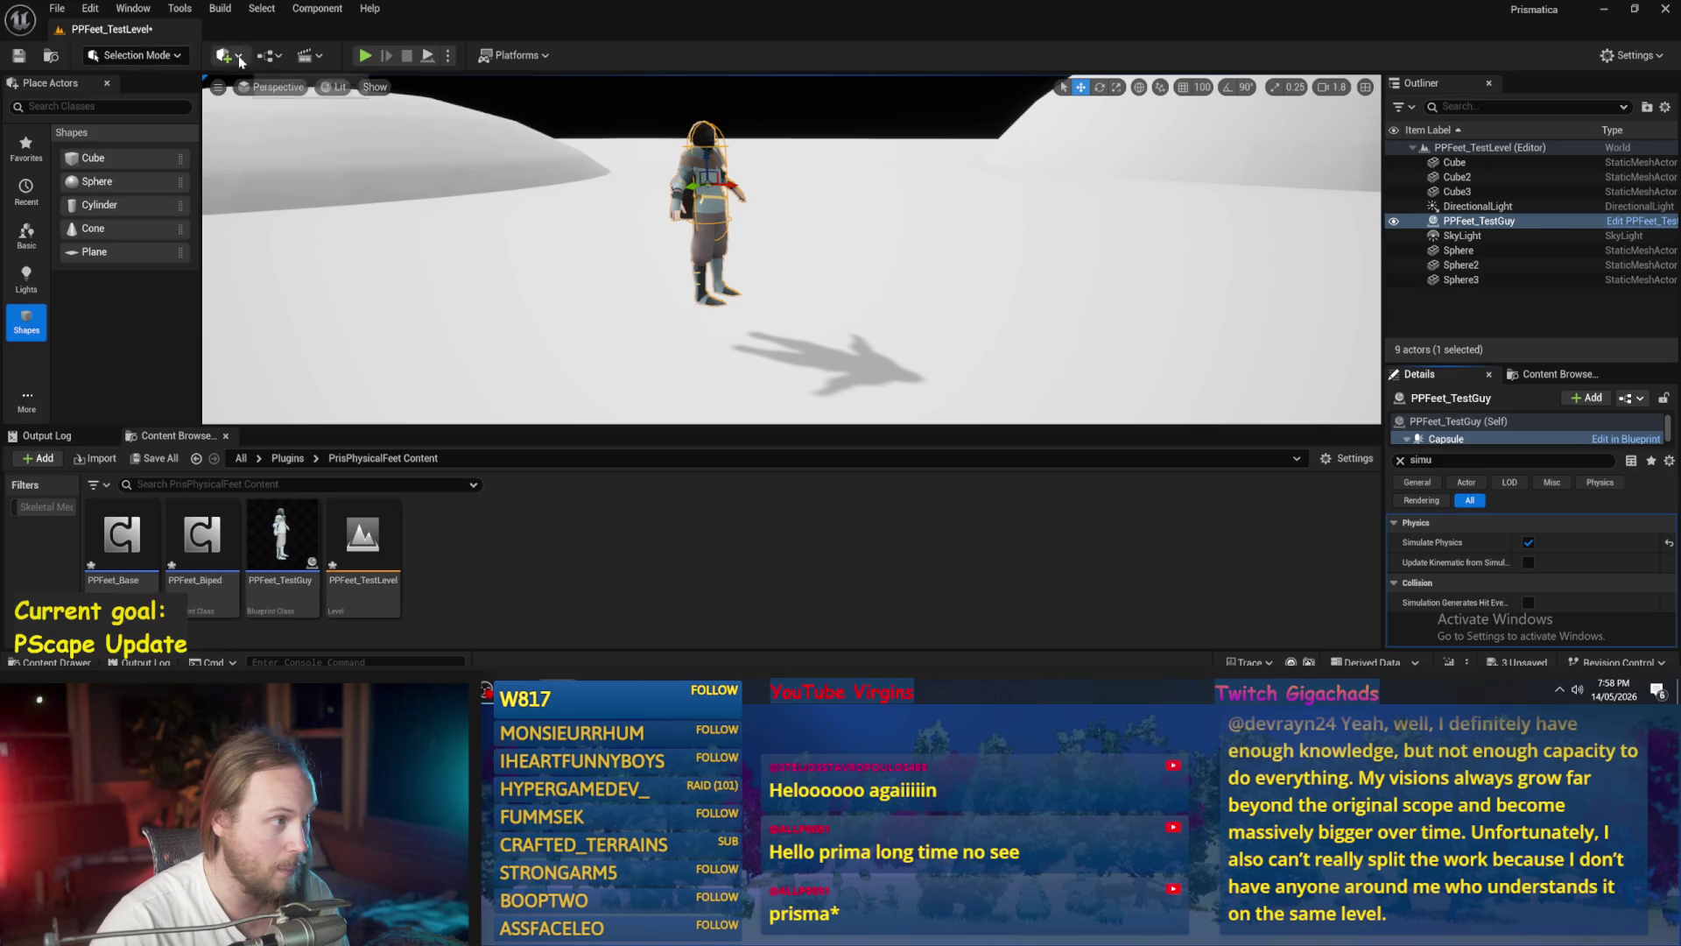
click(427, 56)
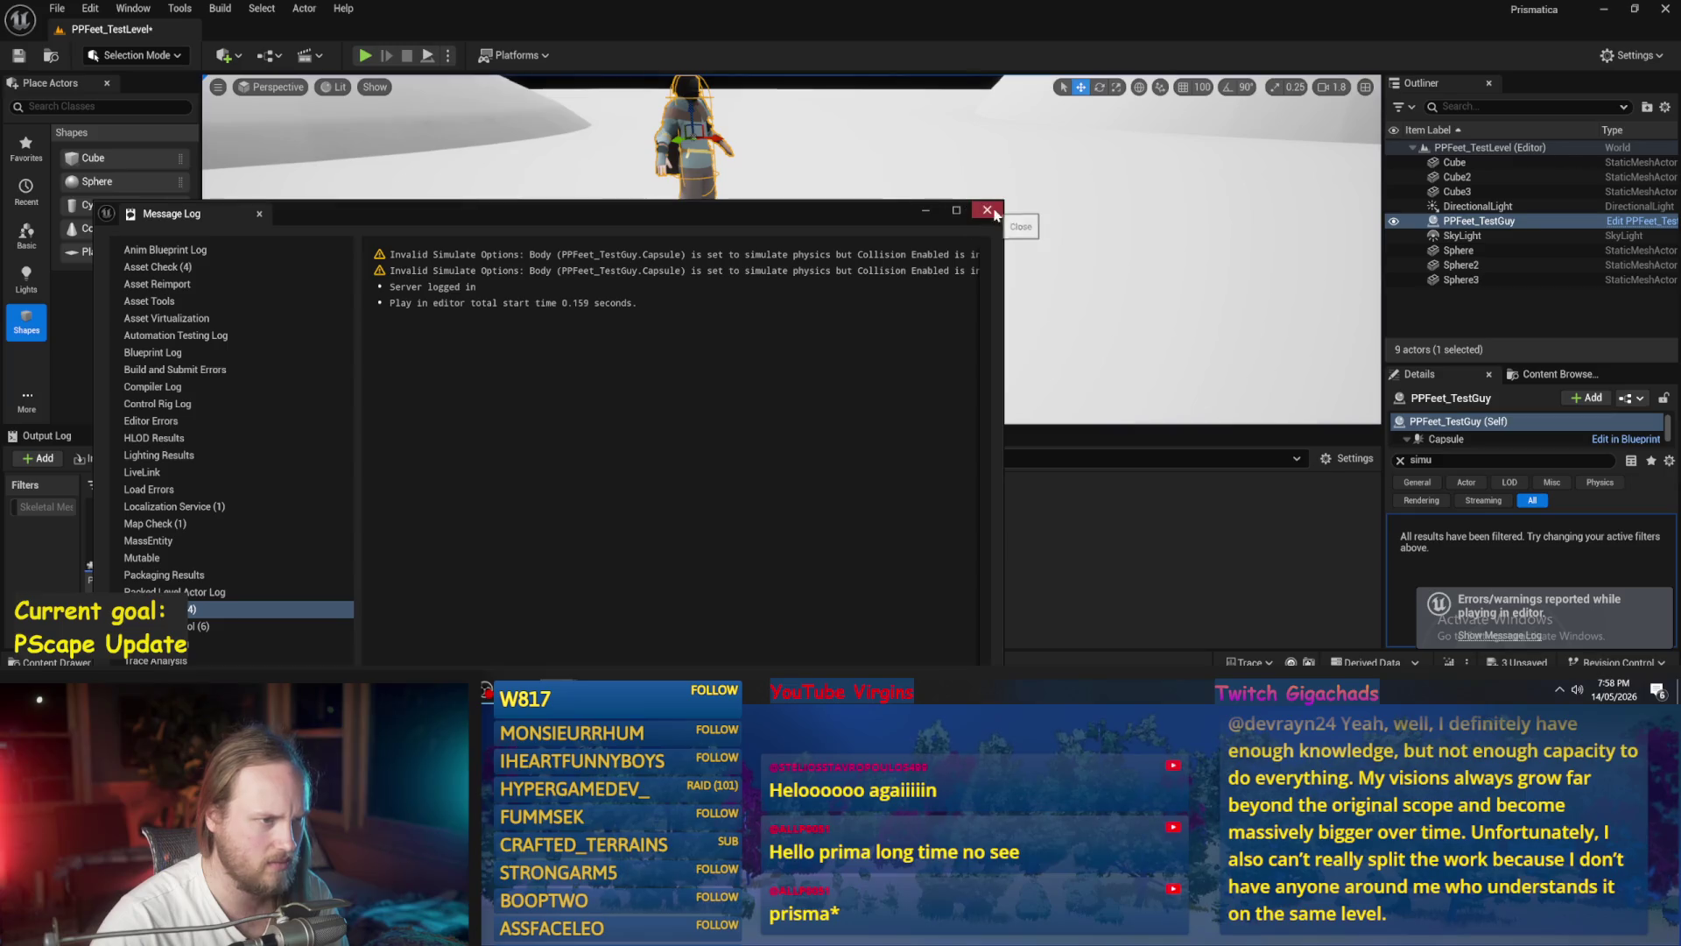
click(988, 211)
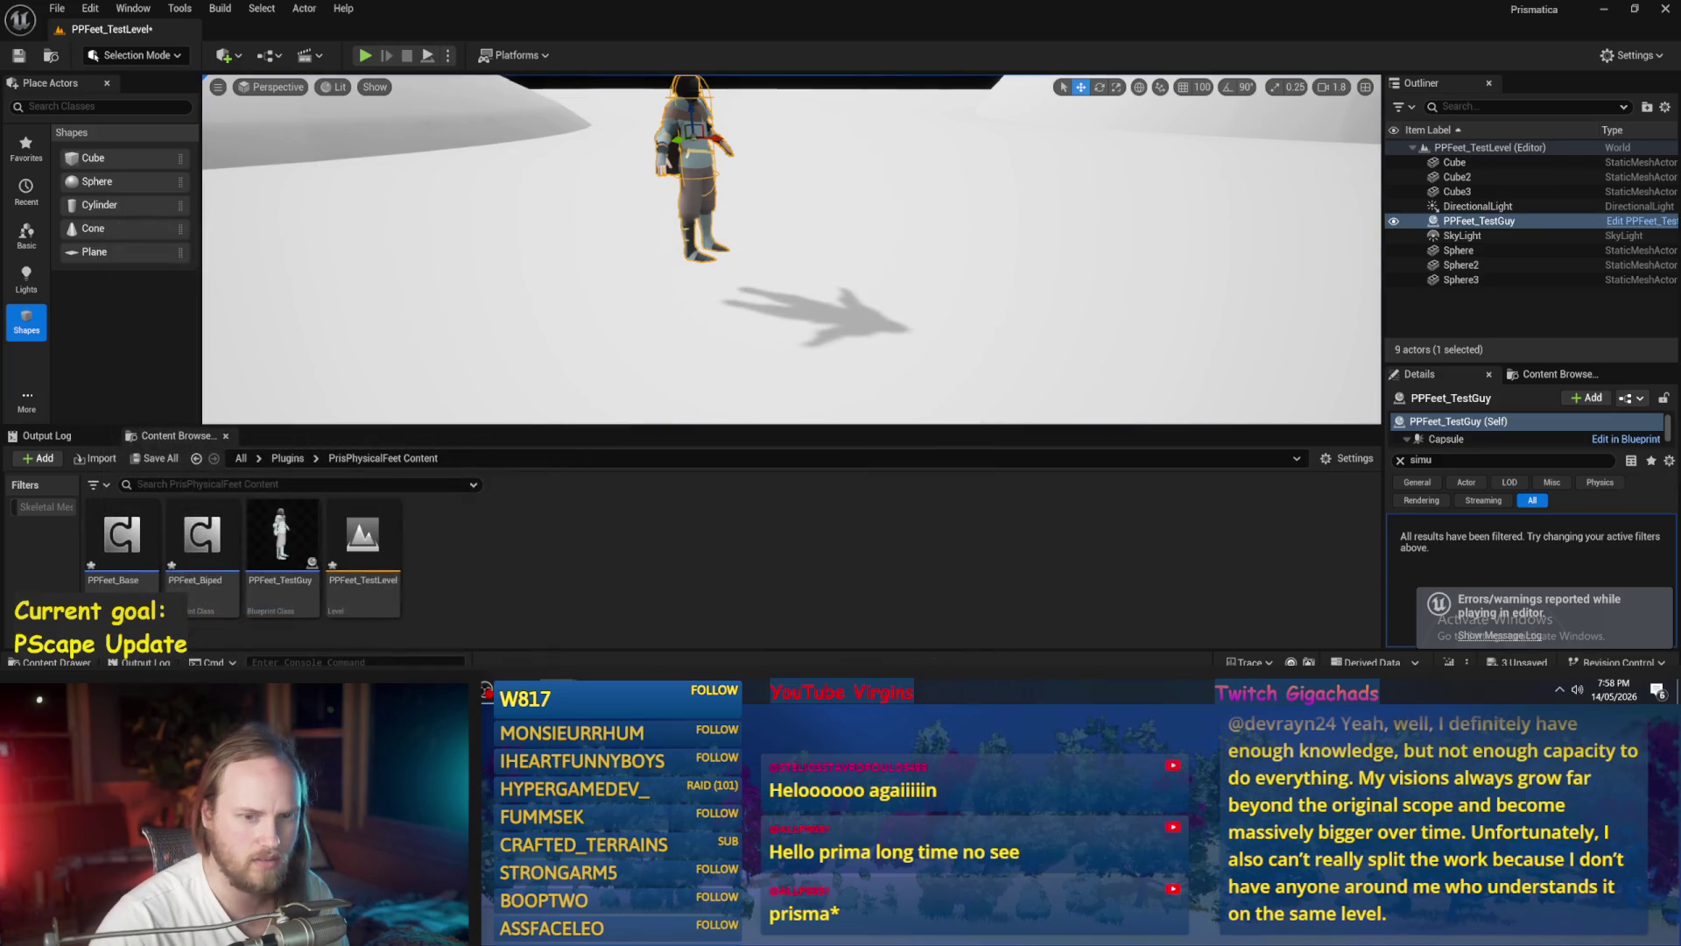
double_click(281, 536)
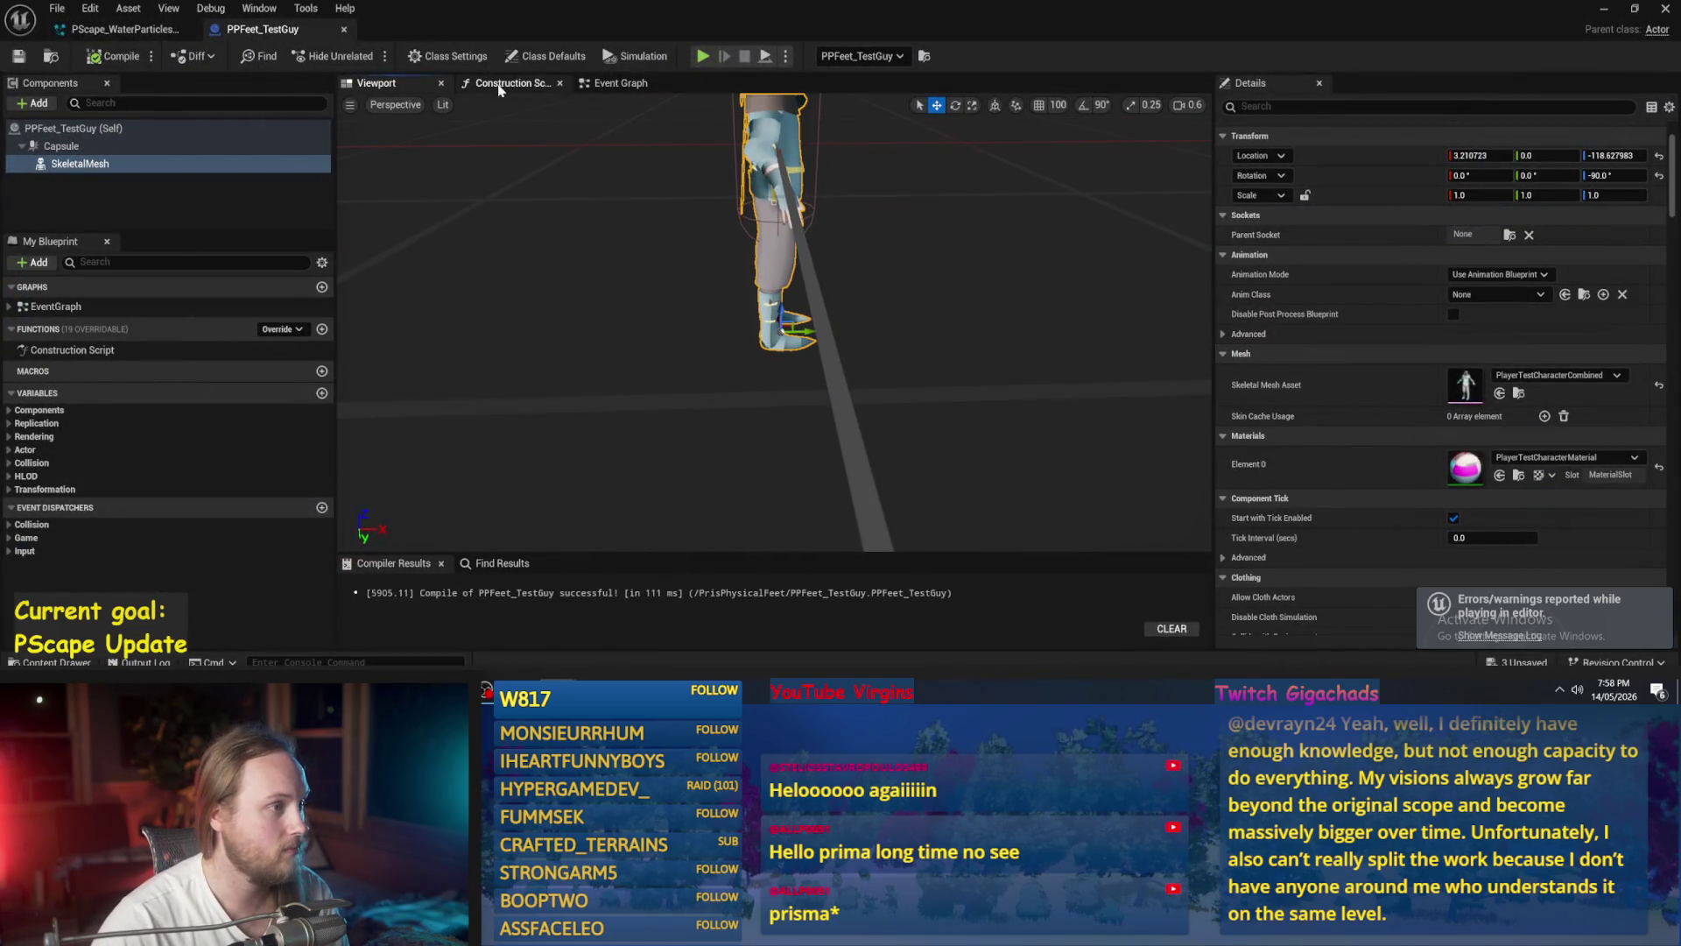
- Give the Capsule the BlockAll collision preset with Simulation Generates Hit Events on
key(f)
click(70, 128)
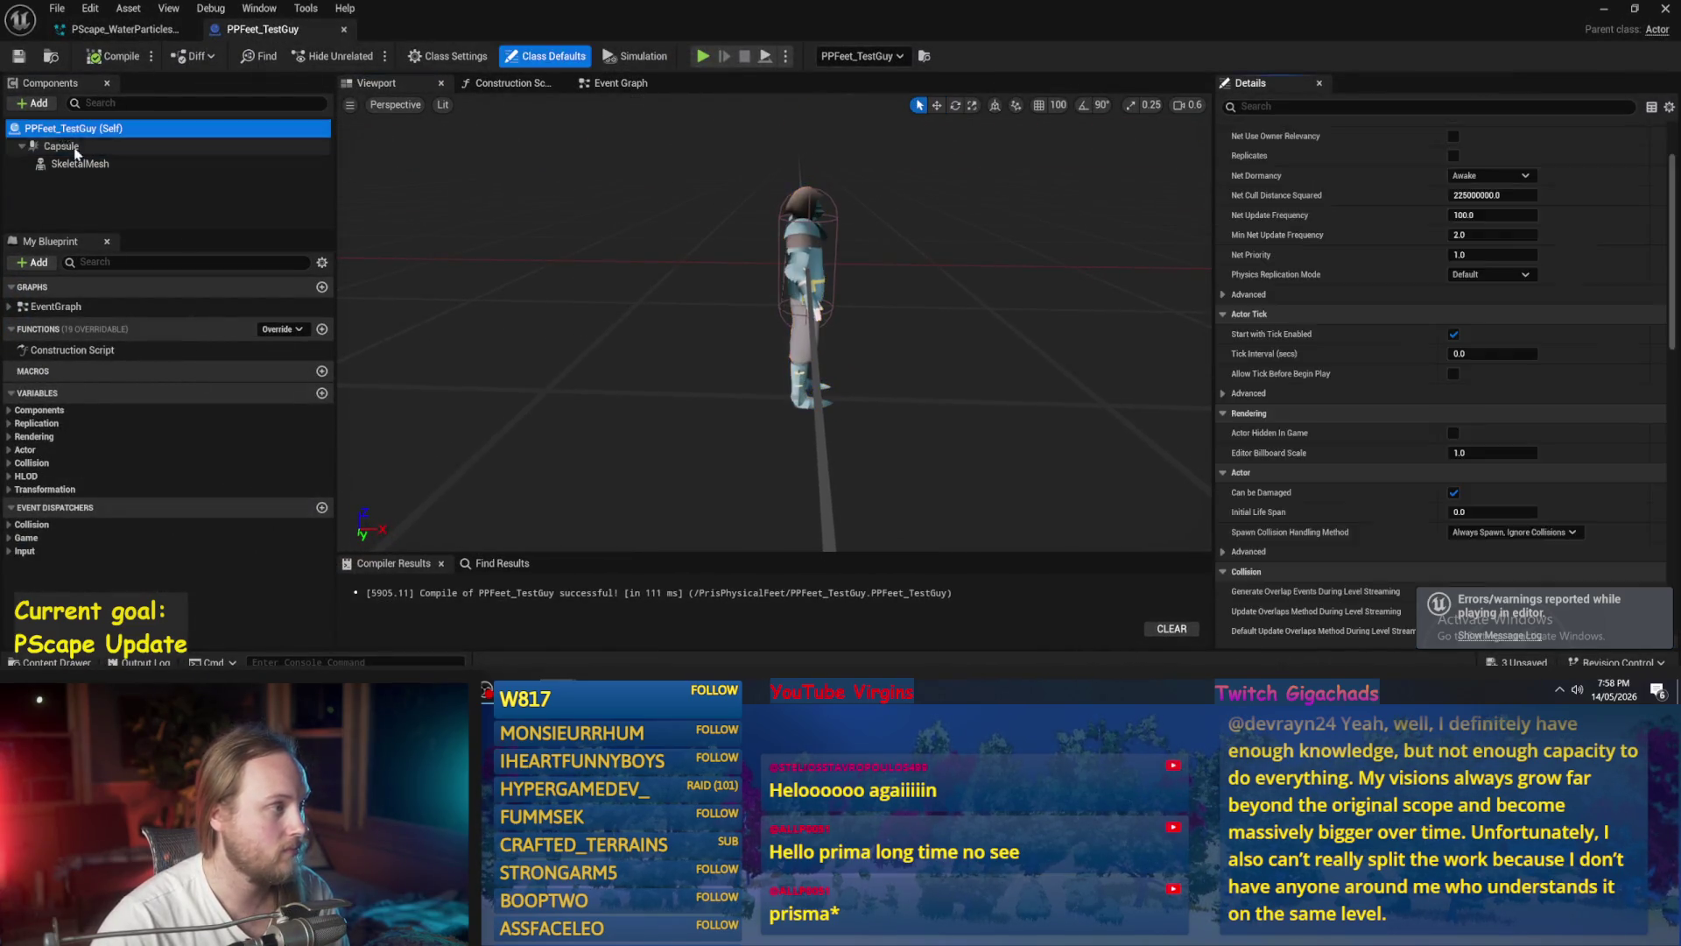
click(61, 145)
click(1242, 106)
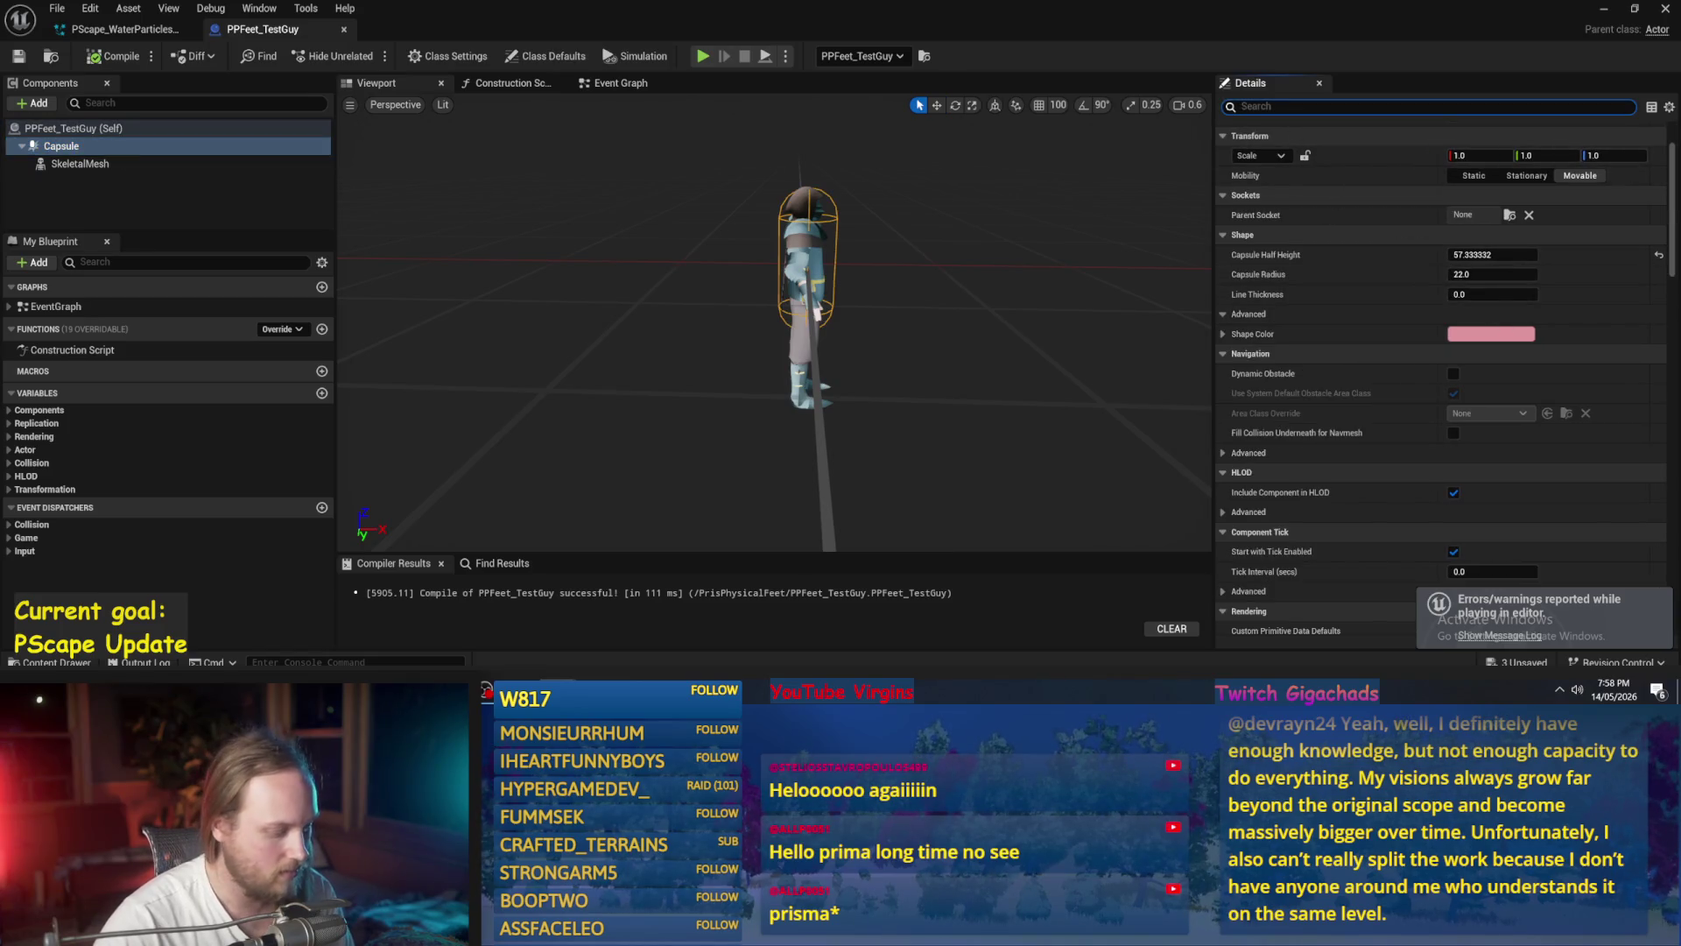
text(colli)
scroll(1411, 256, down, 1)
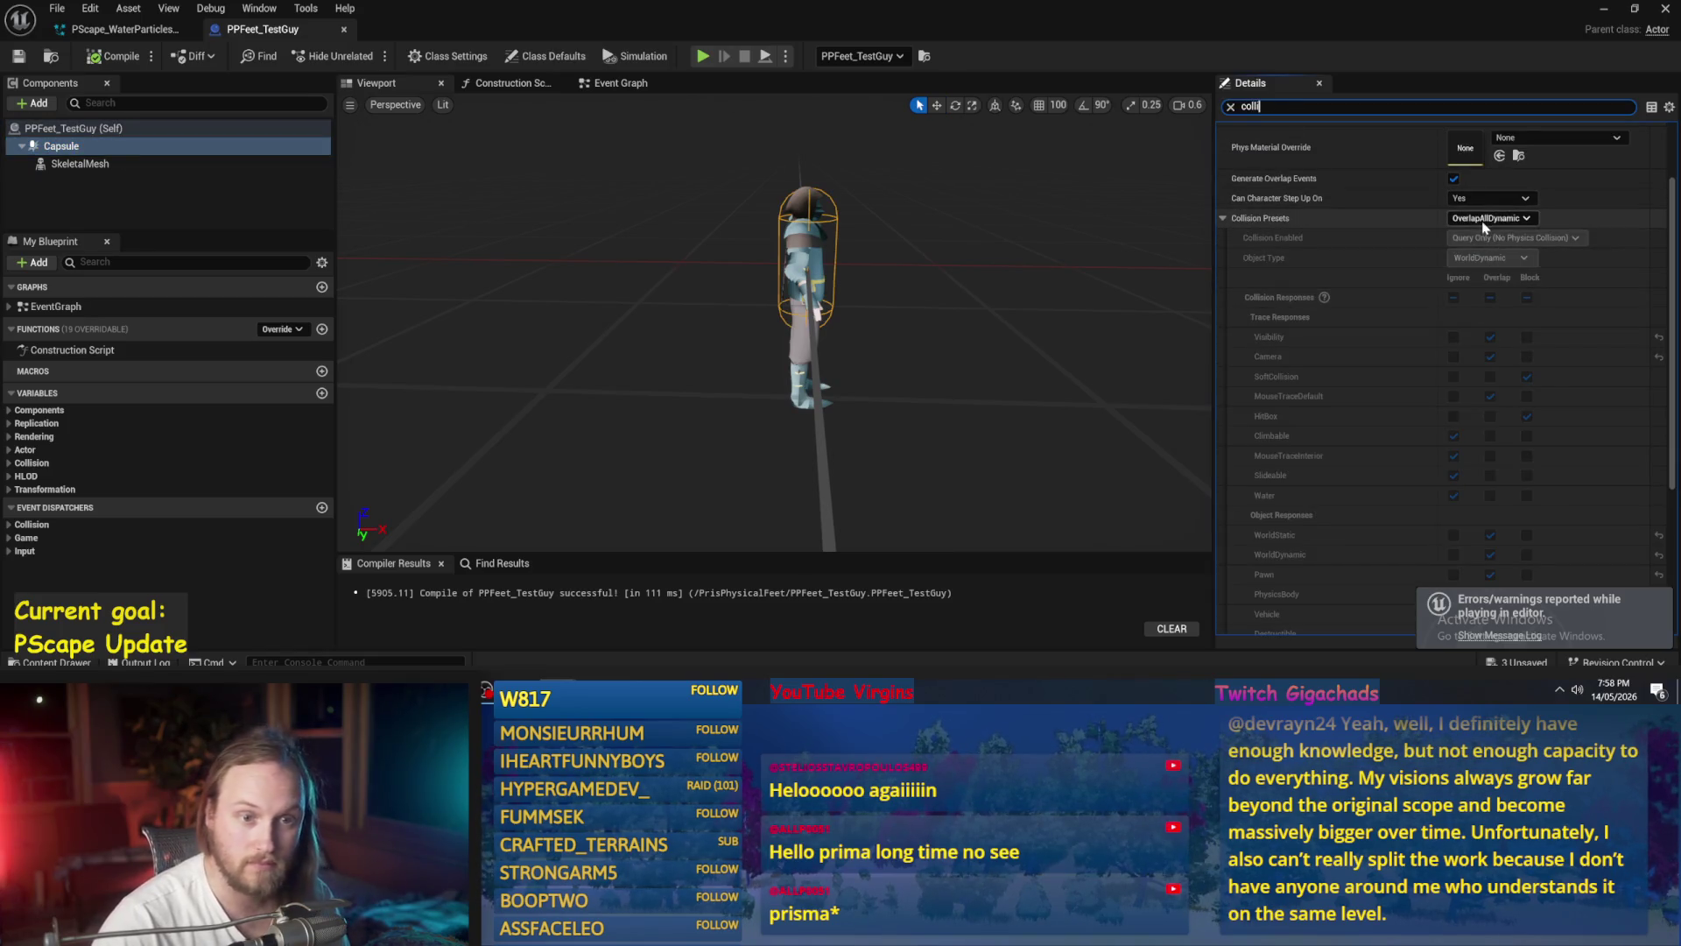
click(1485, 218)
click(1486, 257)
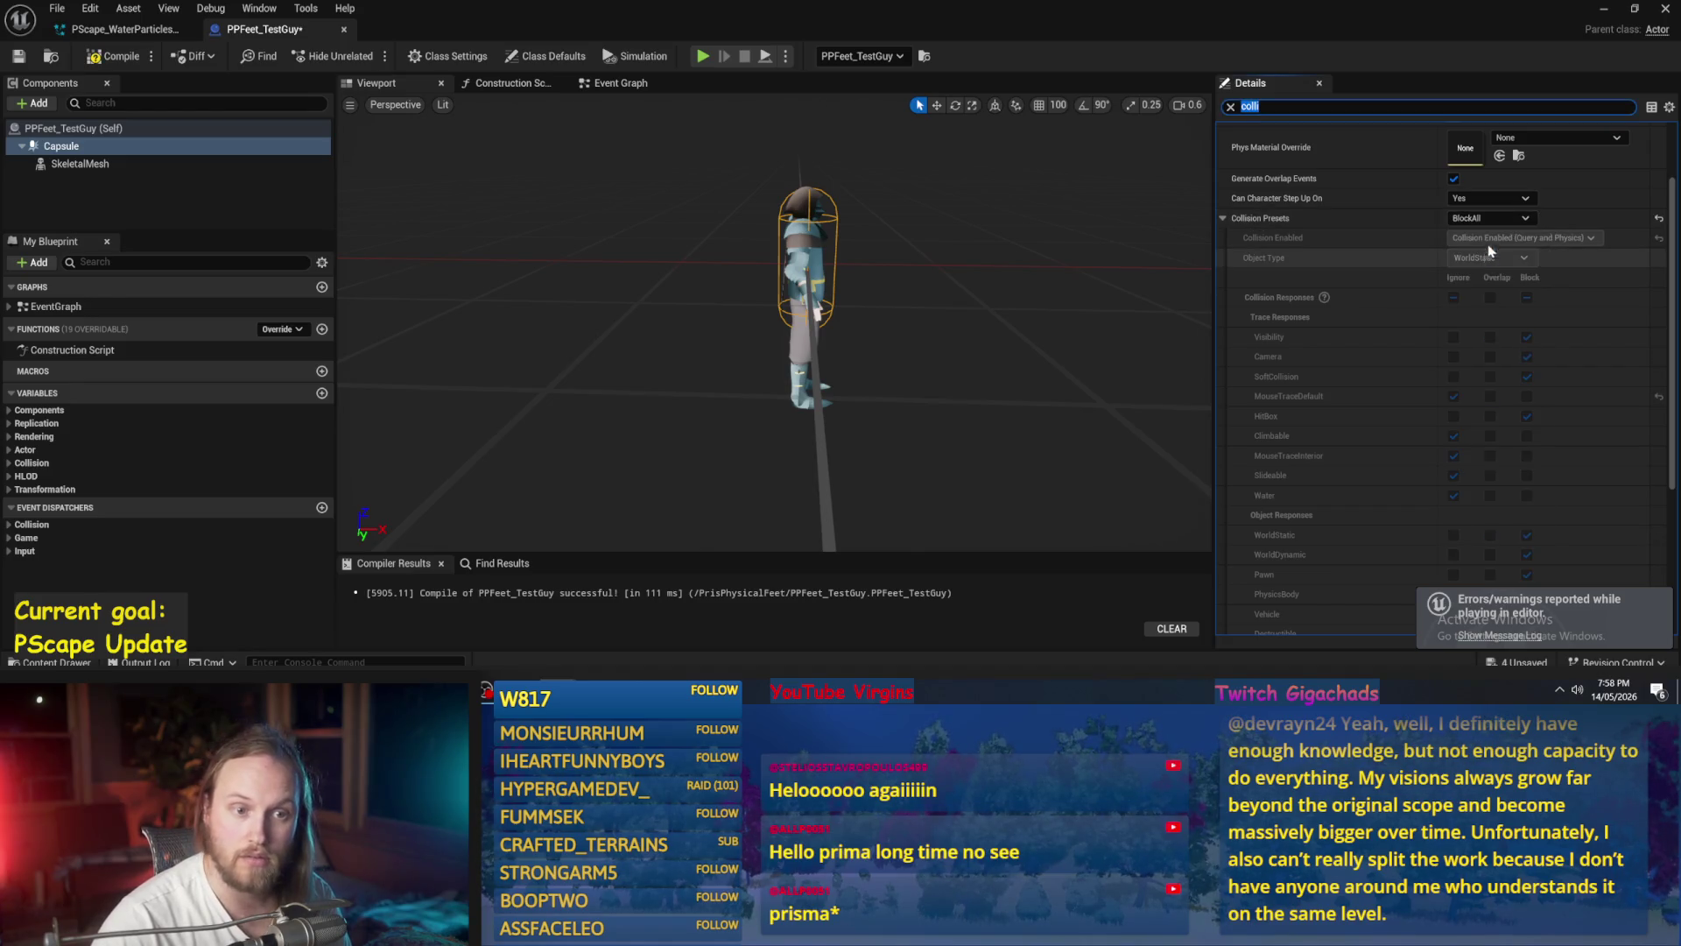
scroll(1480, 218, up, 1)
click(1455, 163)
- Compile and save PPFeet_TestGuy, then start Simulate in the level
scroll(1453, 166, up, 1)
click(112, 58)
click(18, 56)
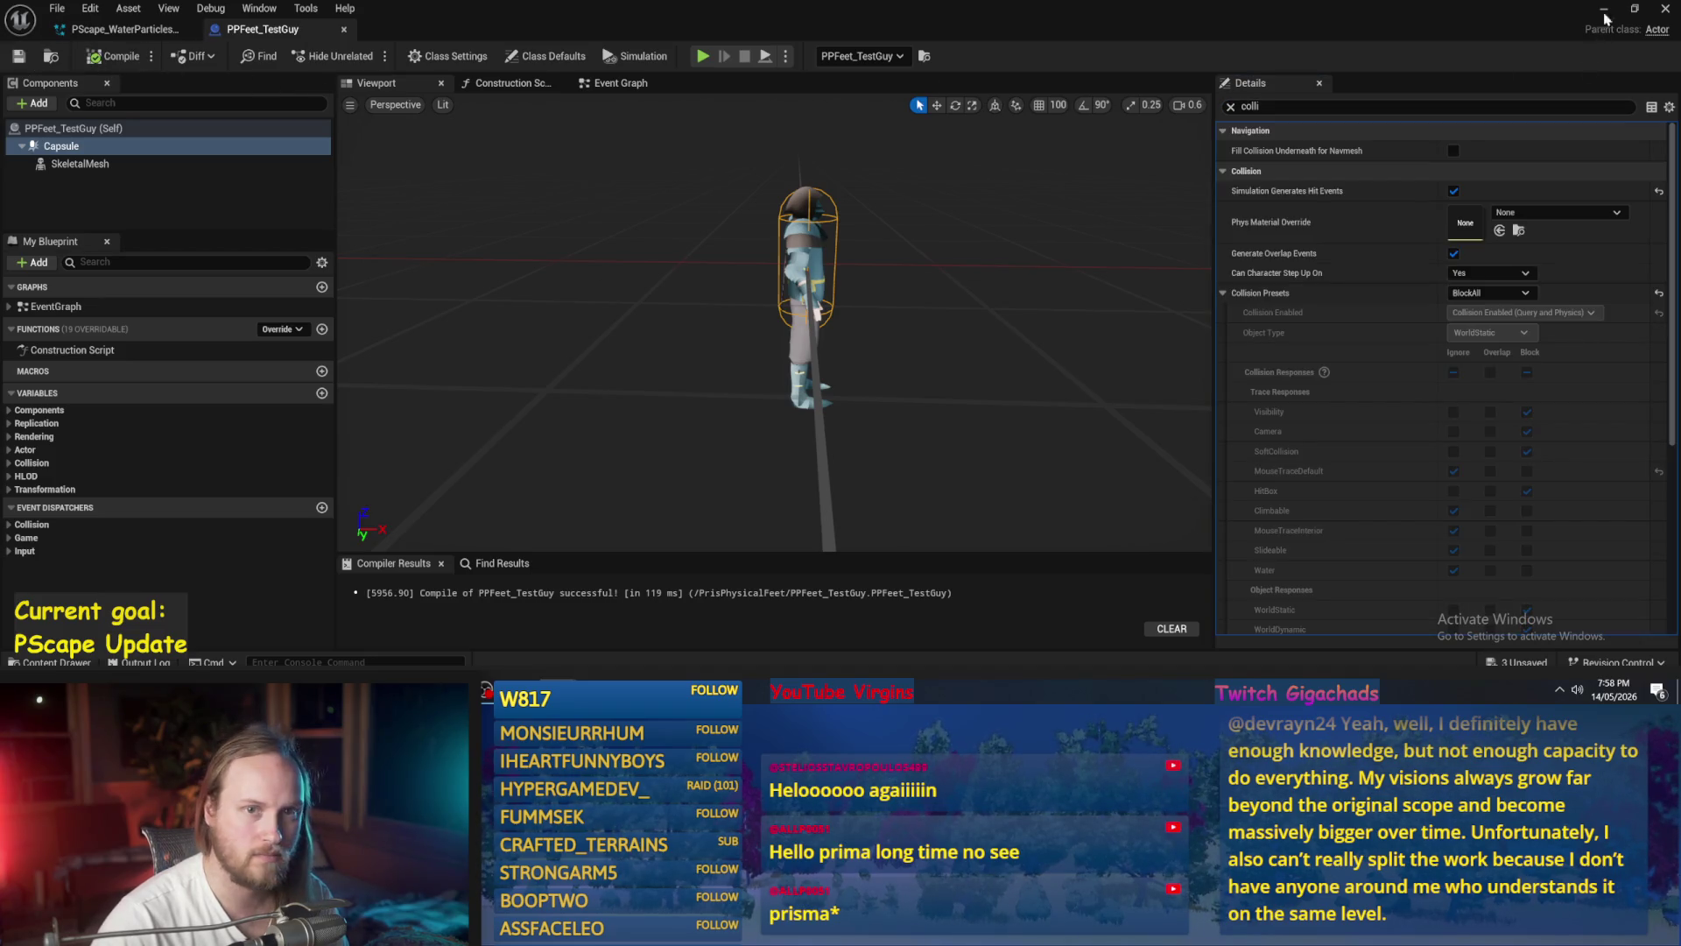
click(1604, 10)
click(427, 57)
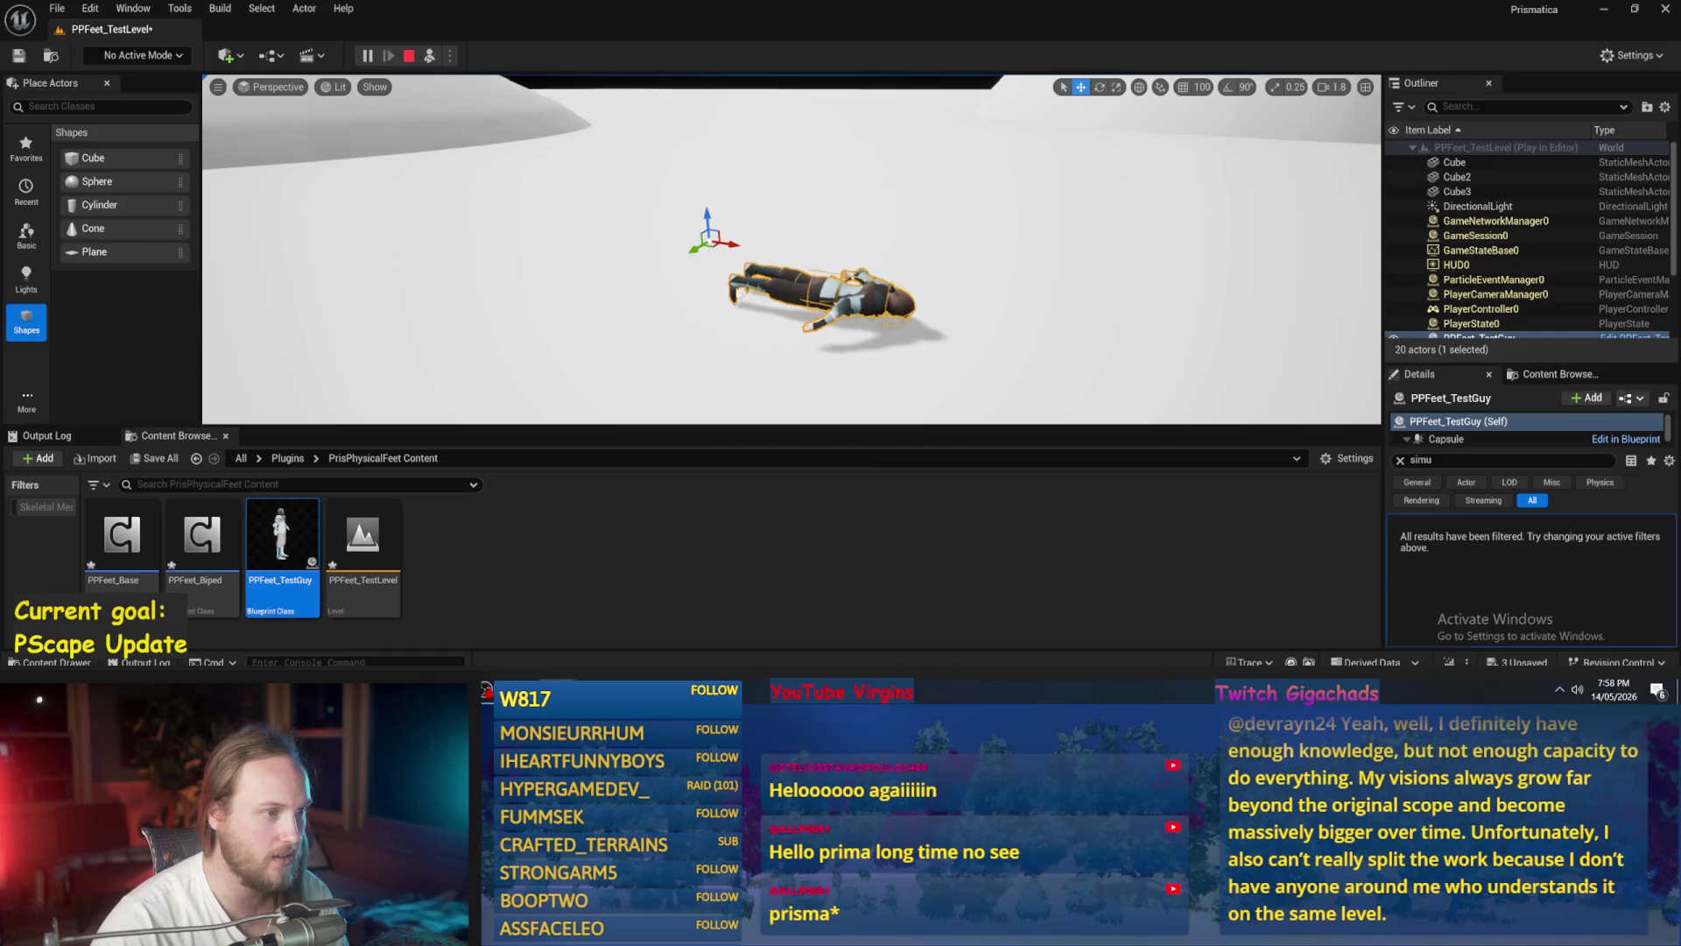
- Restart the simulation, eject to inspect the collapsed character, then stop it
key(Escape)
key(e)
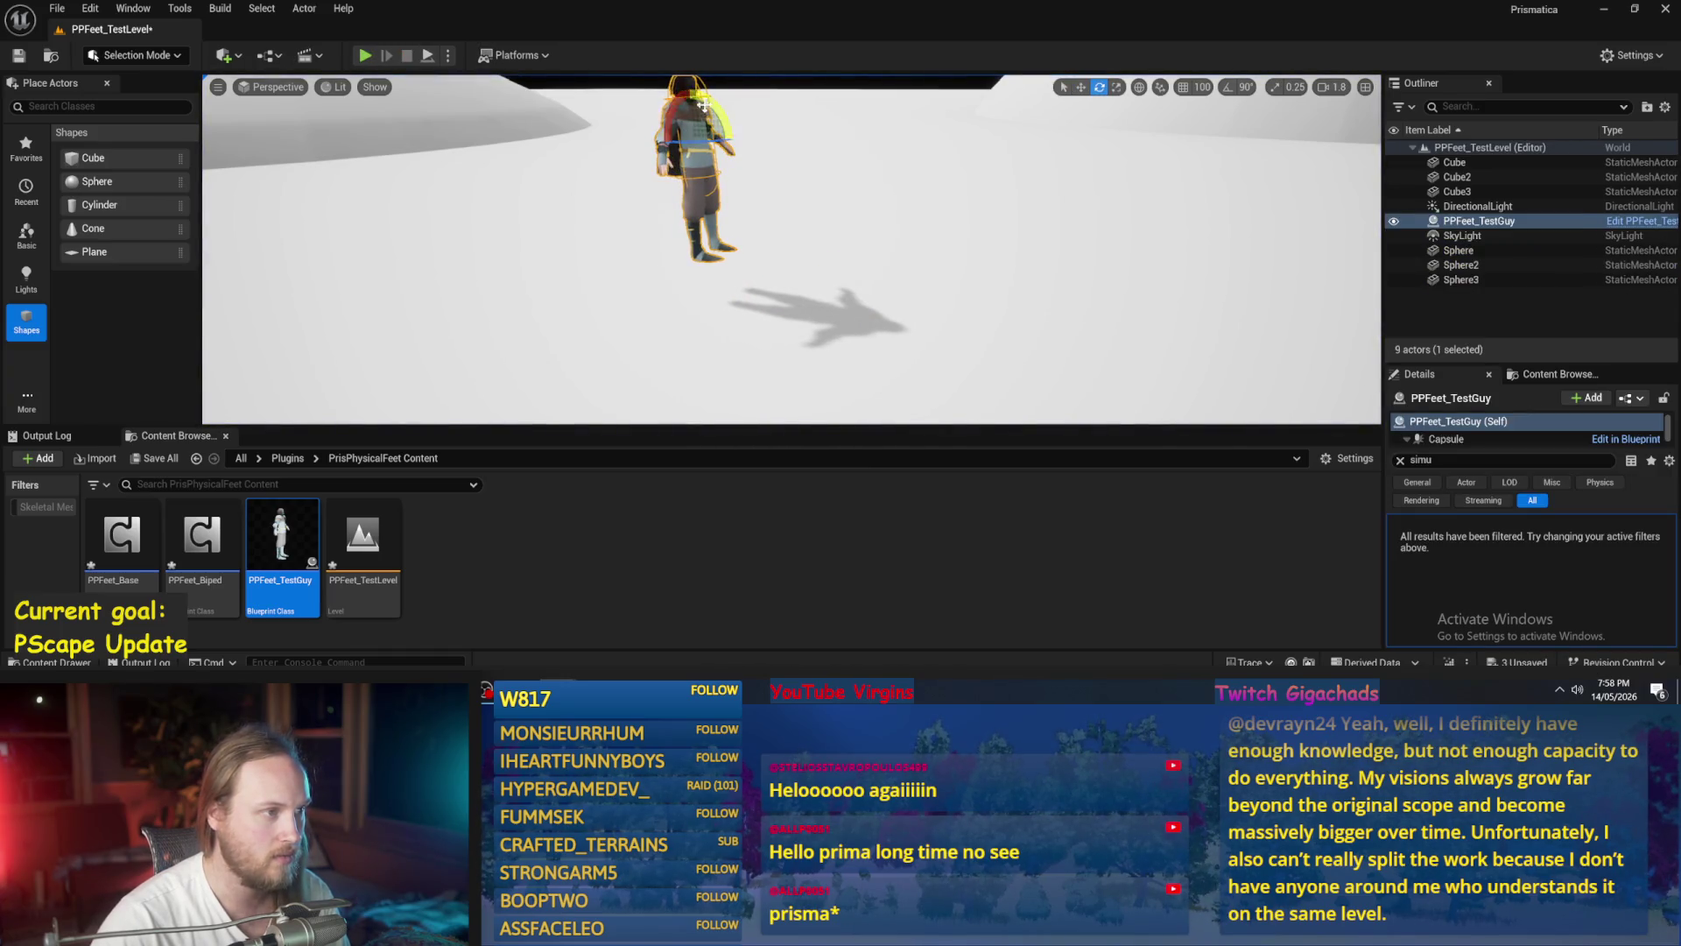
click(428, 56)
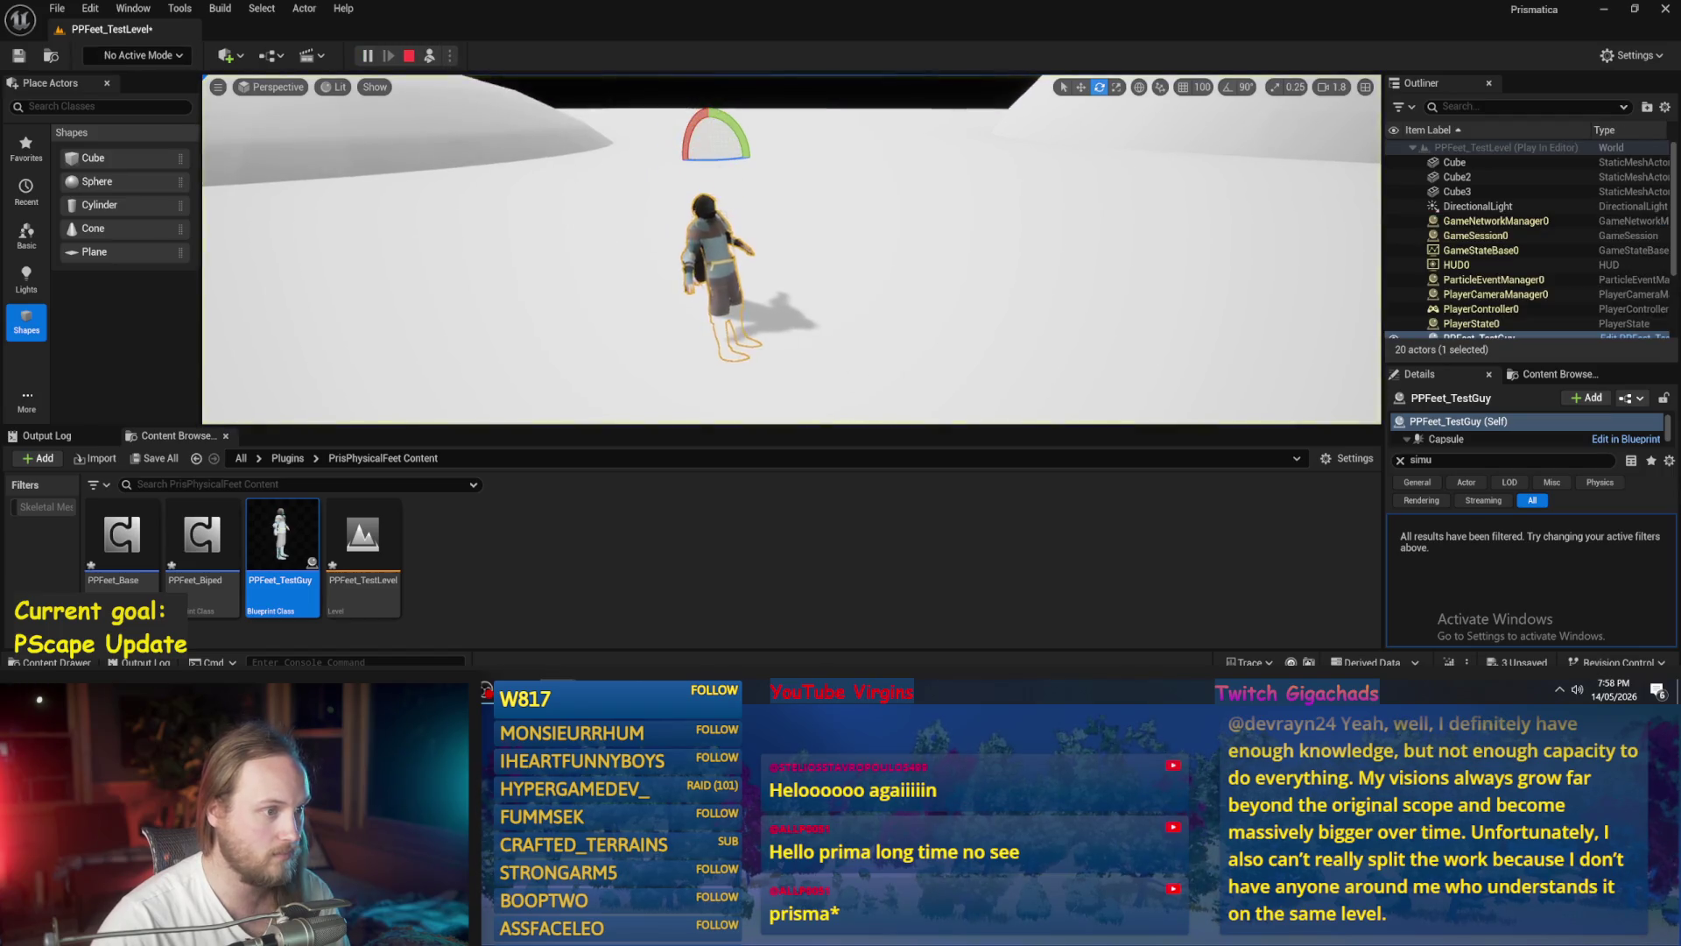
click(662, 228)
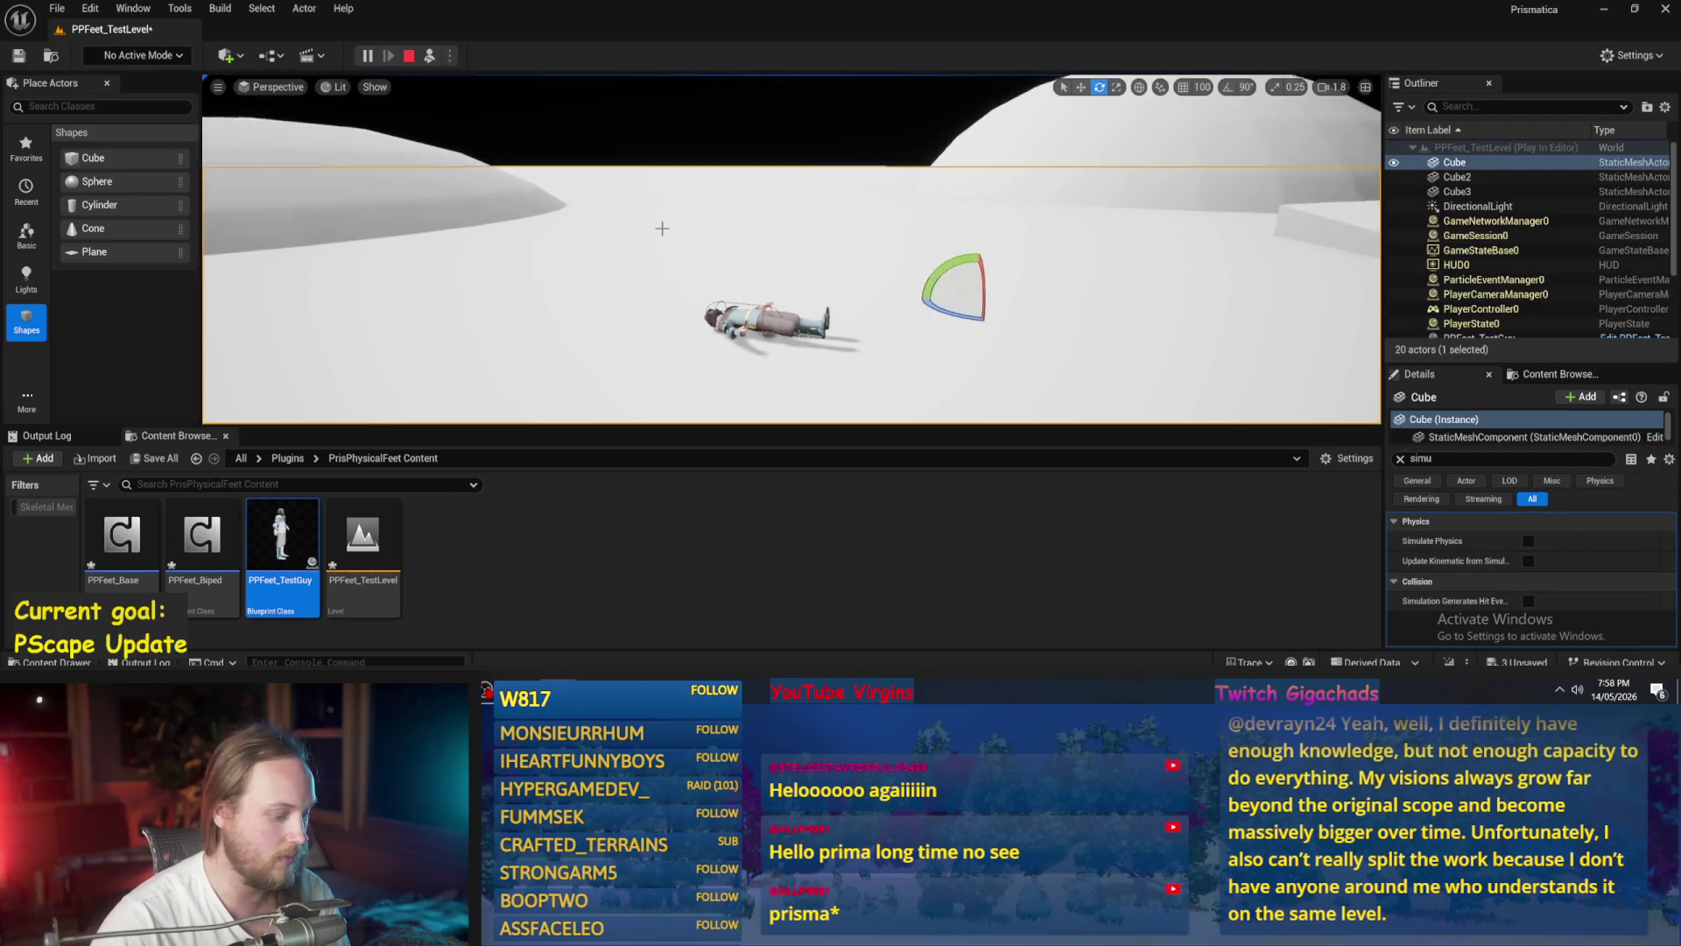
drag(662, 228, 687, 197)
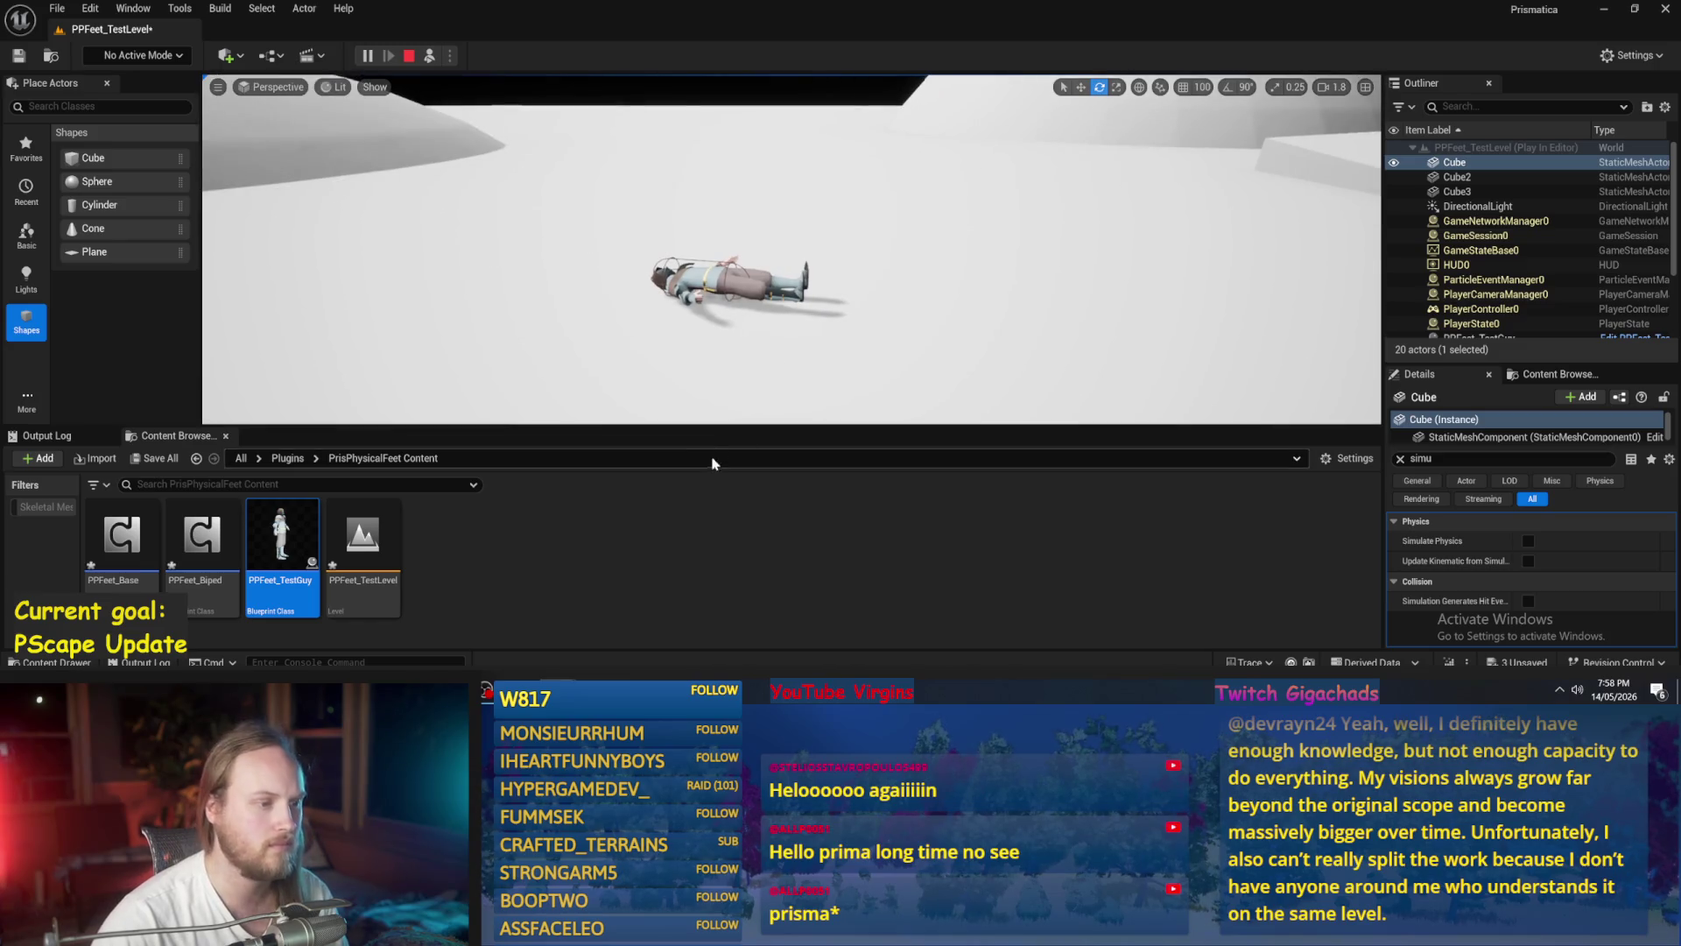
drag(710, 424, 704, 449)
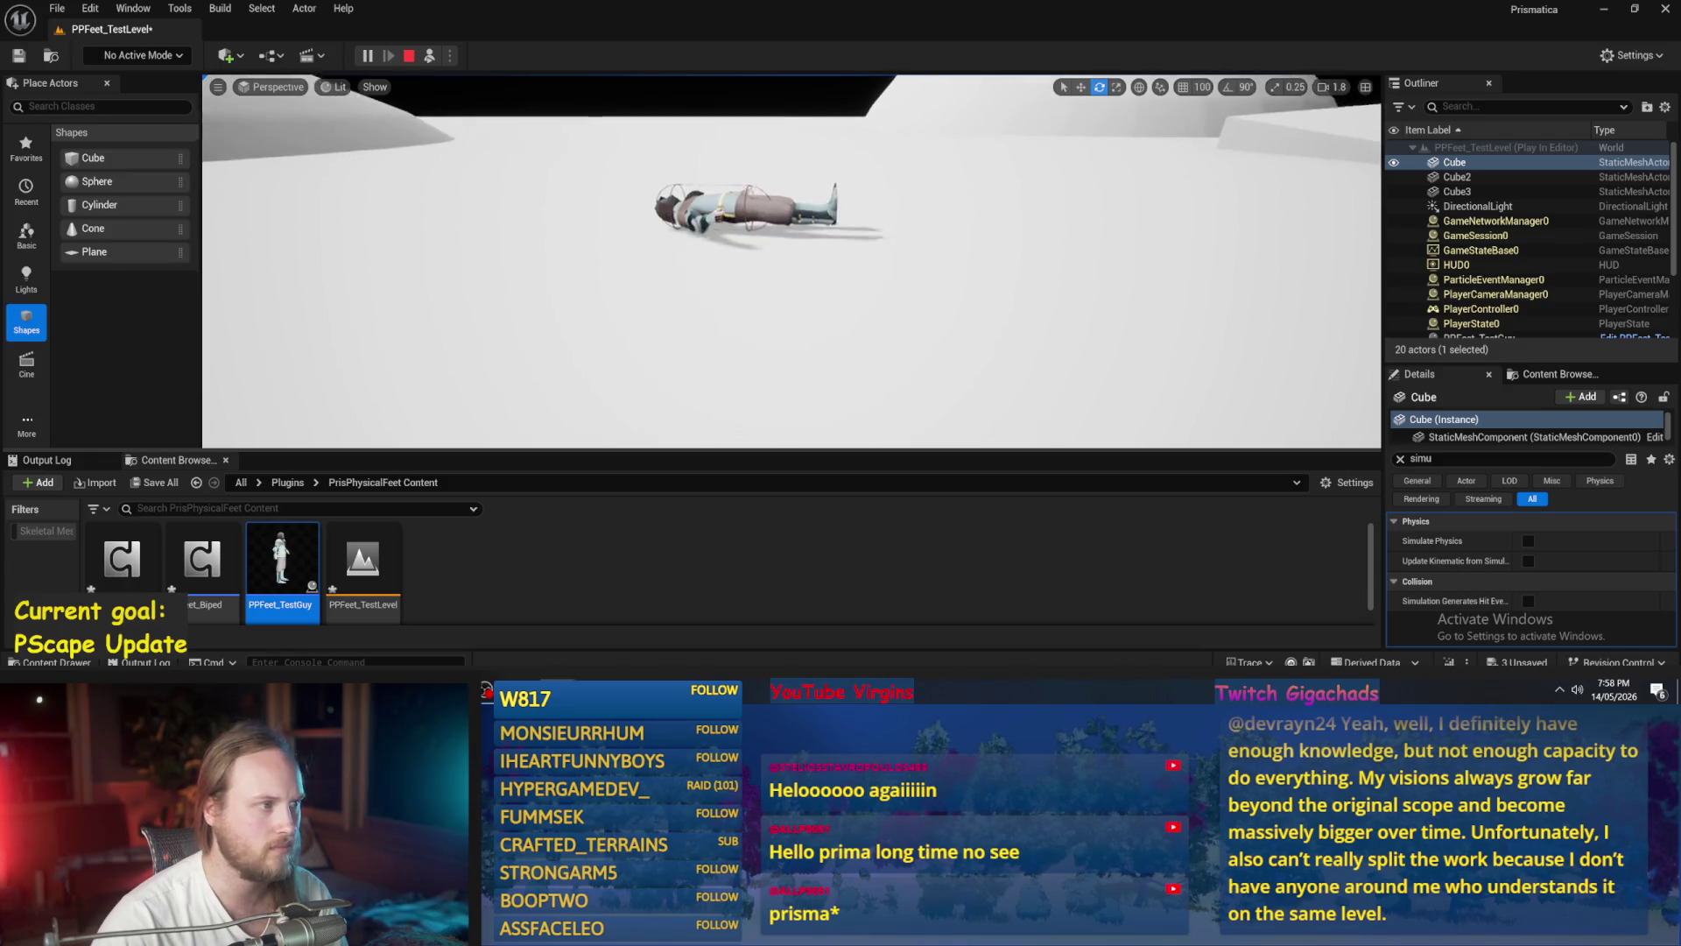
click(429, 55)
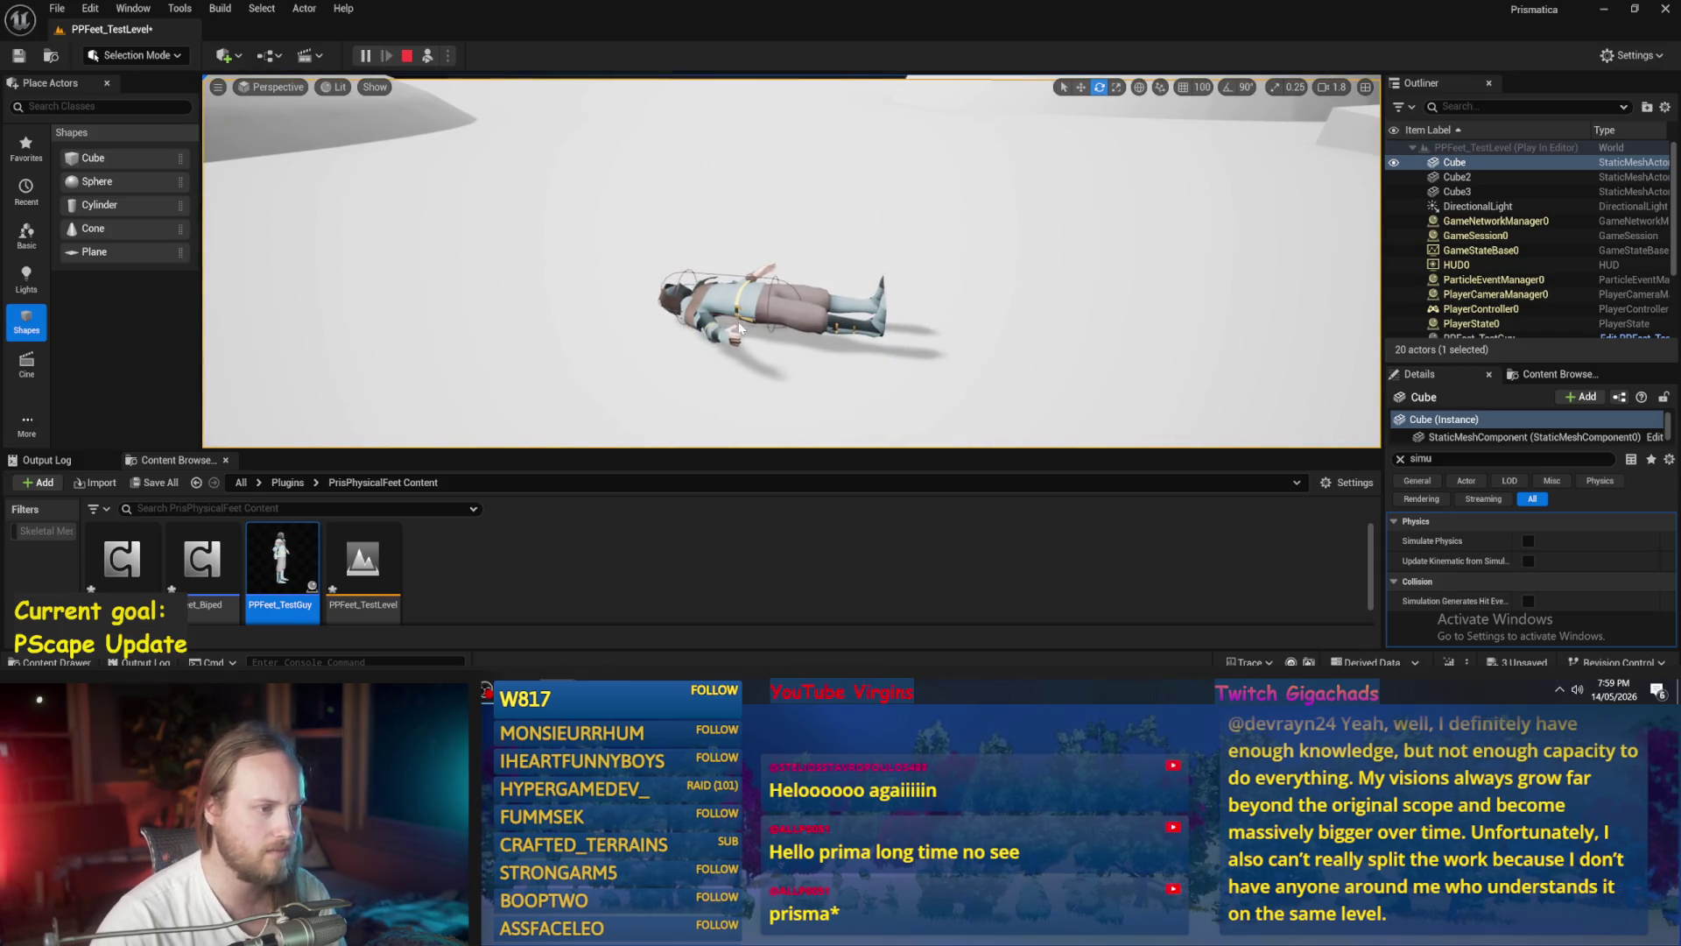
key(Escape)
- Save PPFeet_TestLevel and open the PPFeet_Base blueprint
key(ctrl+s)
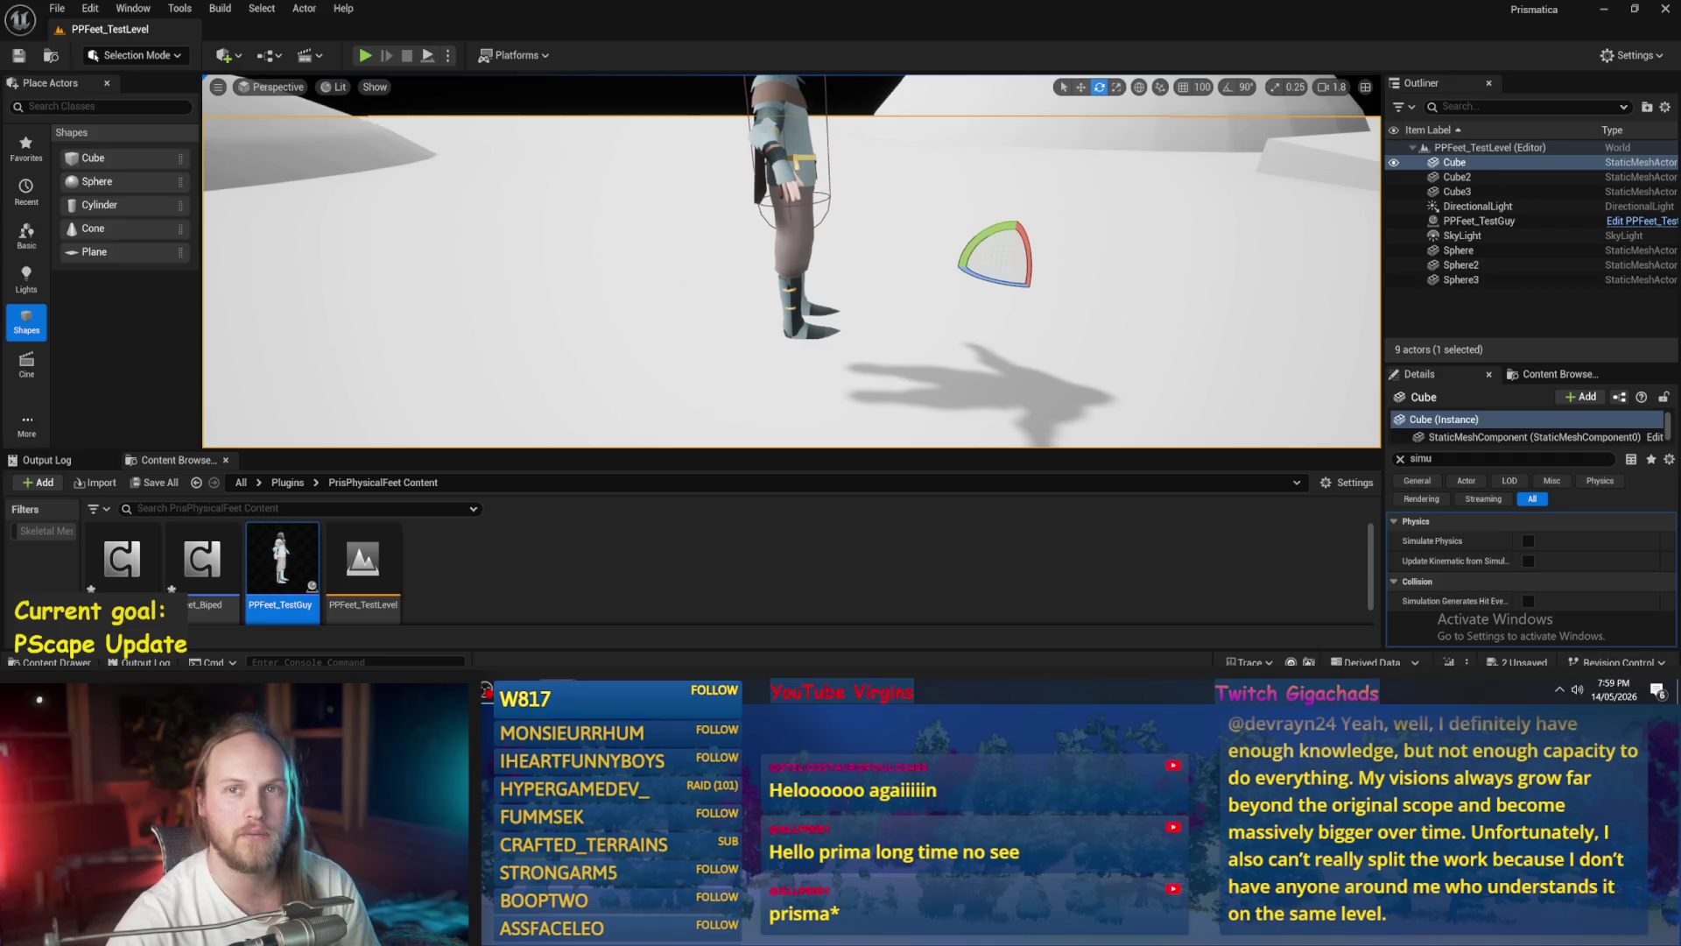
mouse_move(1111, 245)
mouse_down()
mouse_move(1111, 281)
mouse_move(1059, 254)
mouse_up()
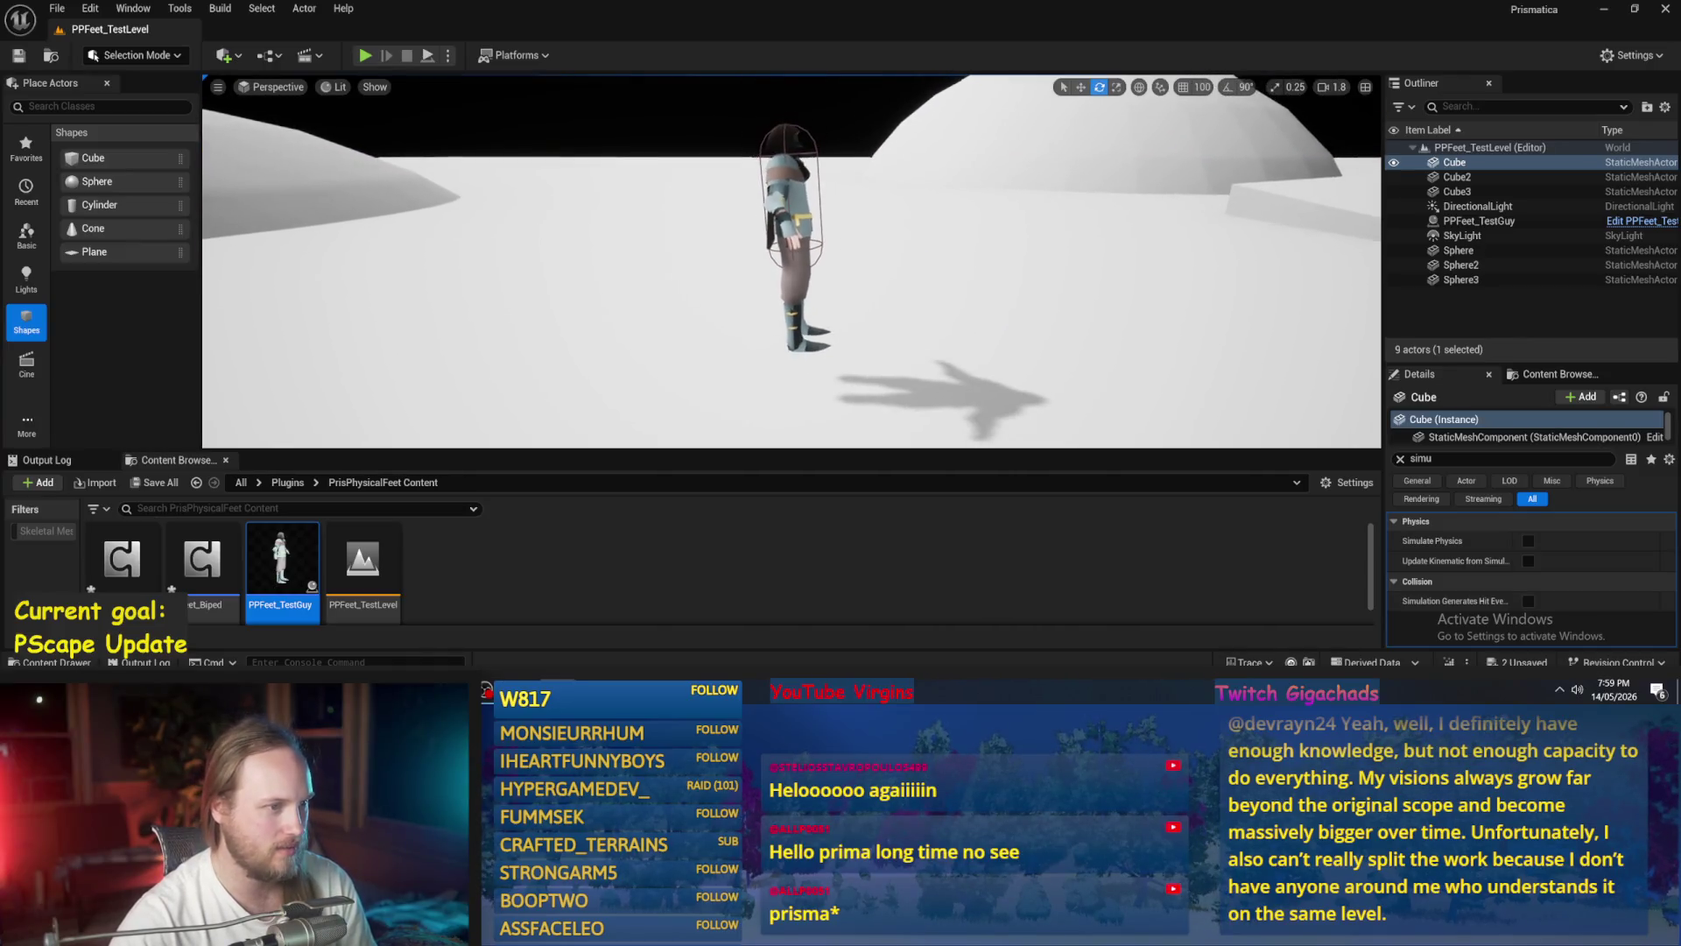
click(559, 525)
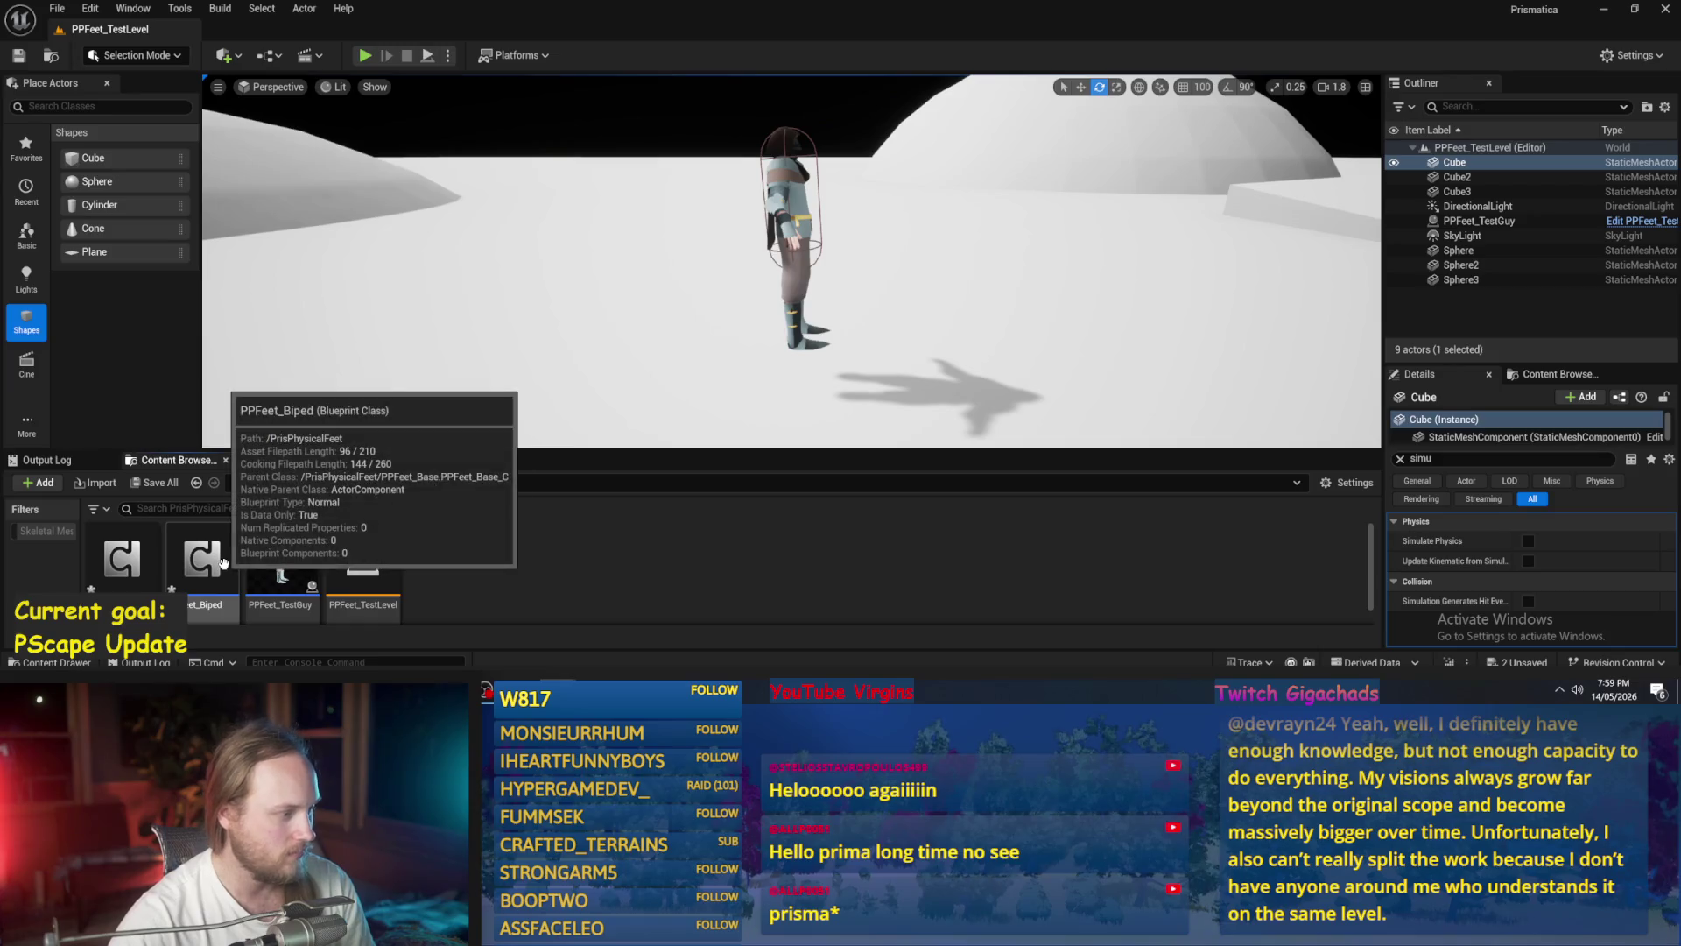
double_click(127, 561)
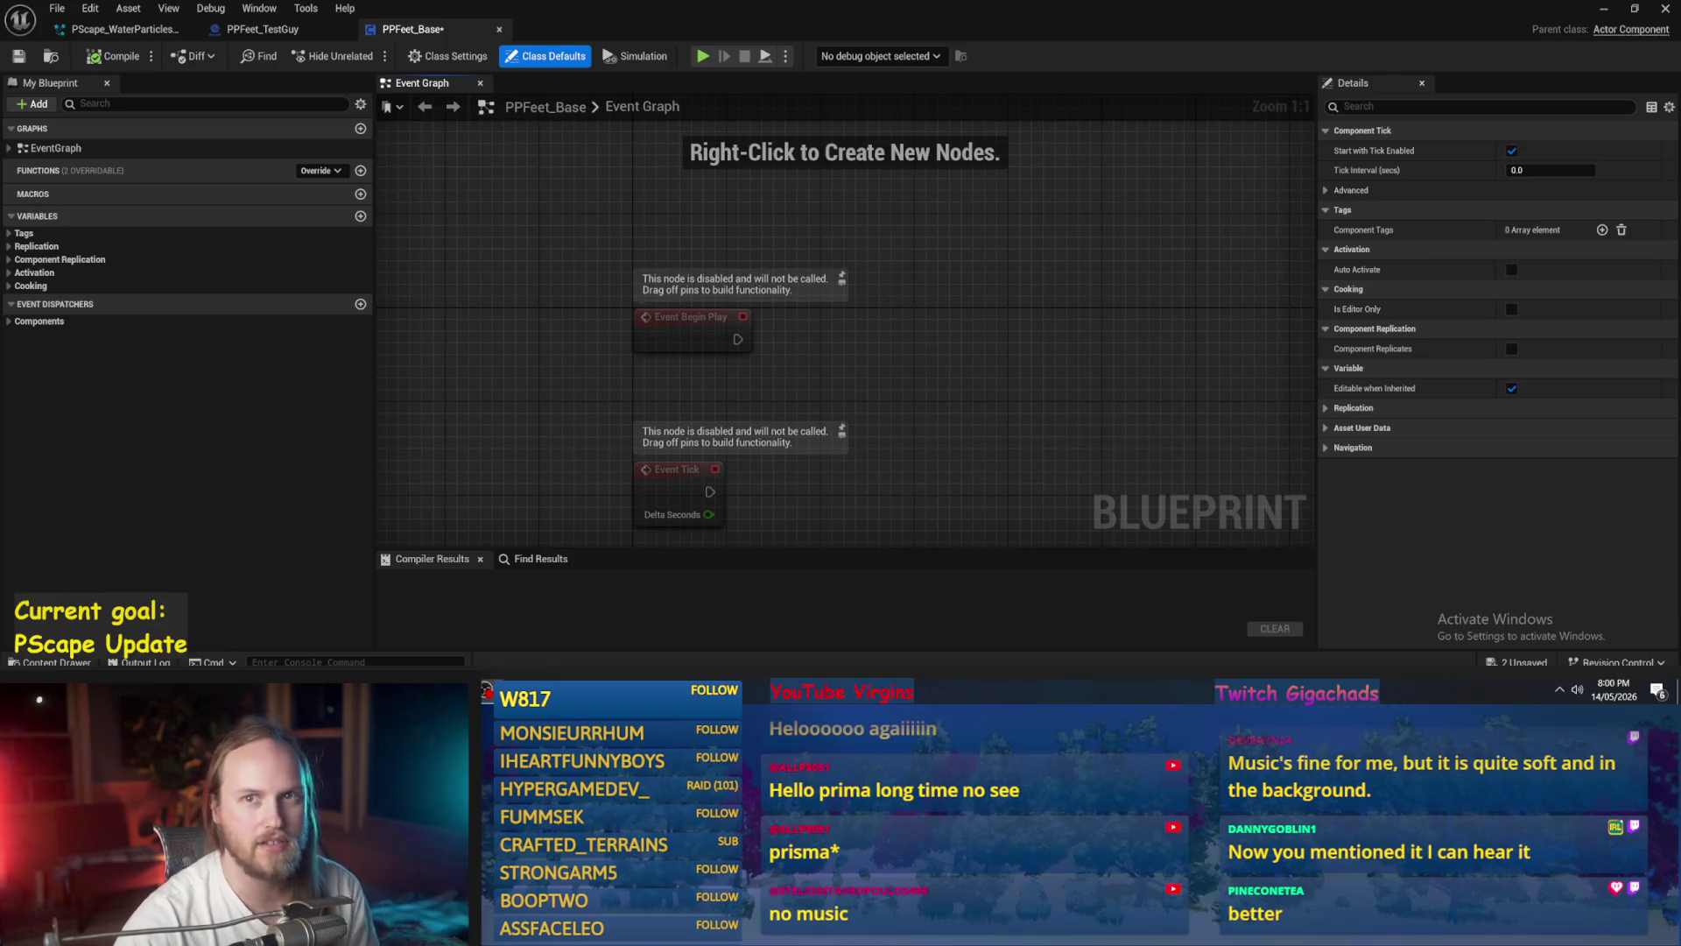
- Compile and save the PPFeet_Base blueprint, reviewing its event graph
drag(1003, 391, 949, 319)
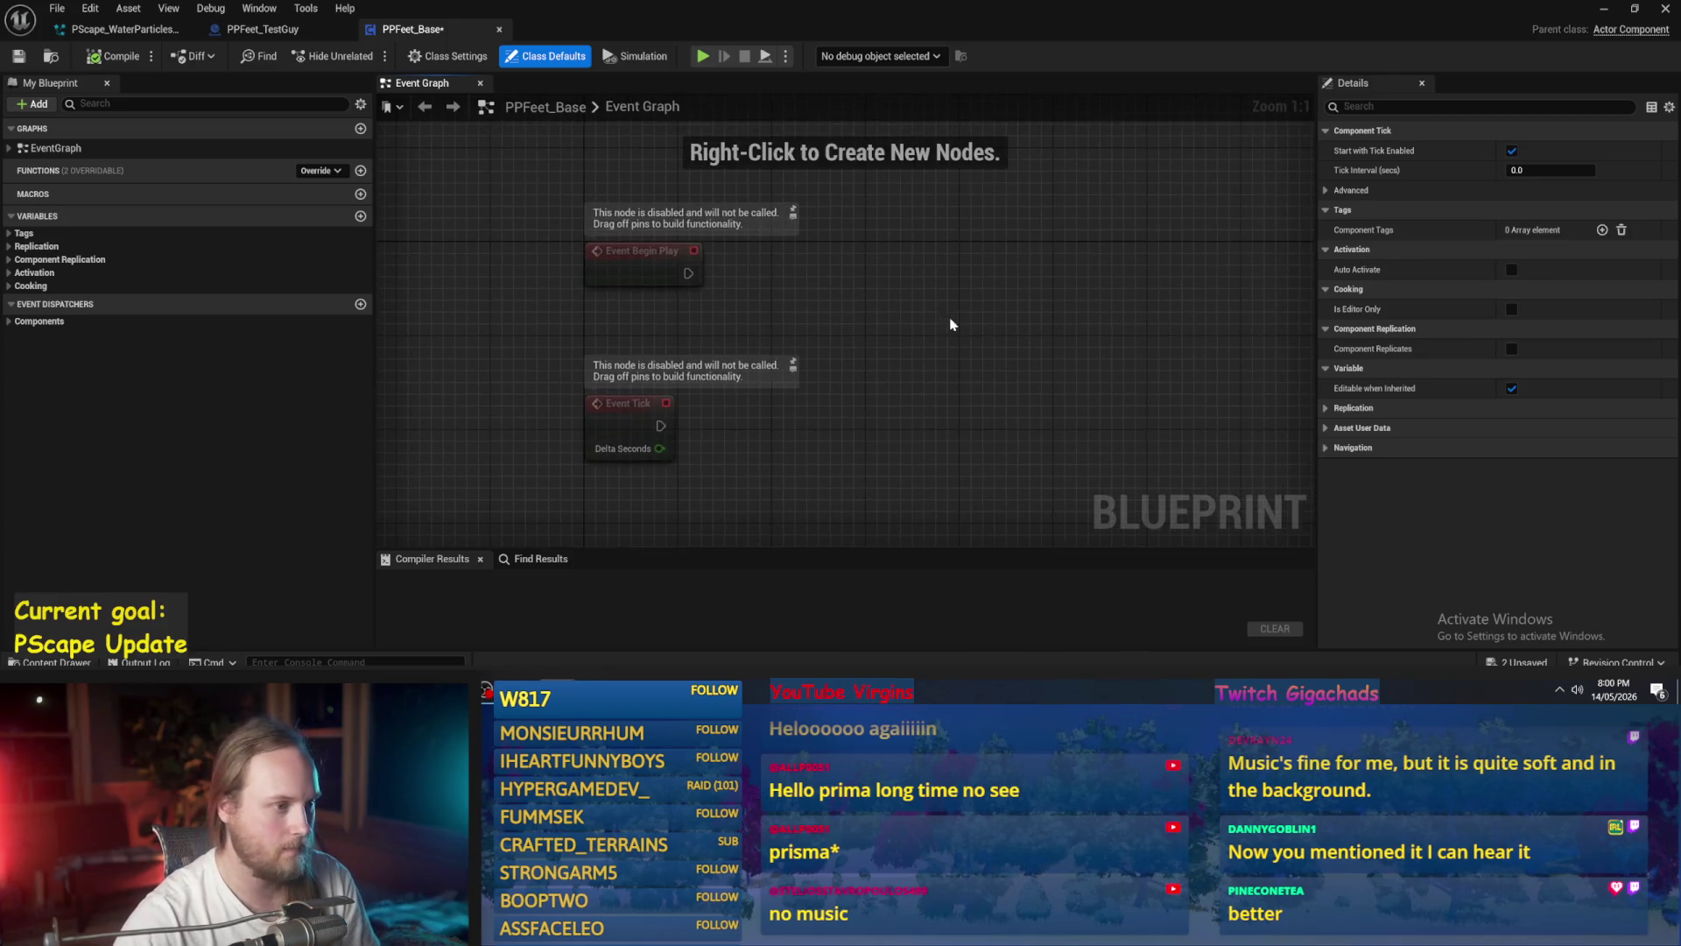
click(114, 56)
click(18, 56)
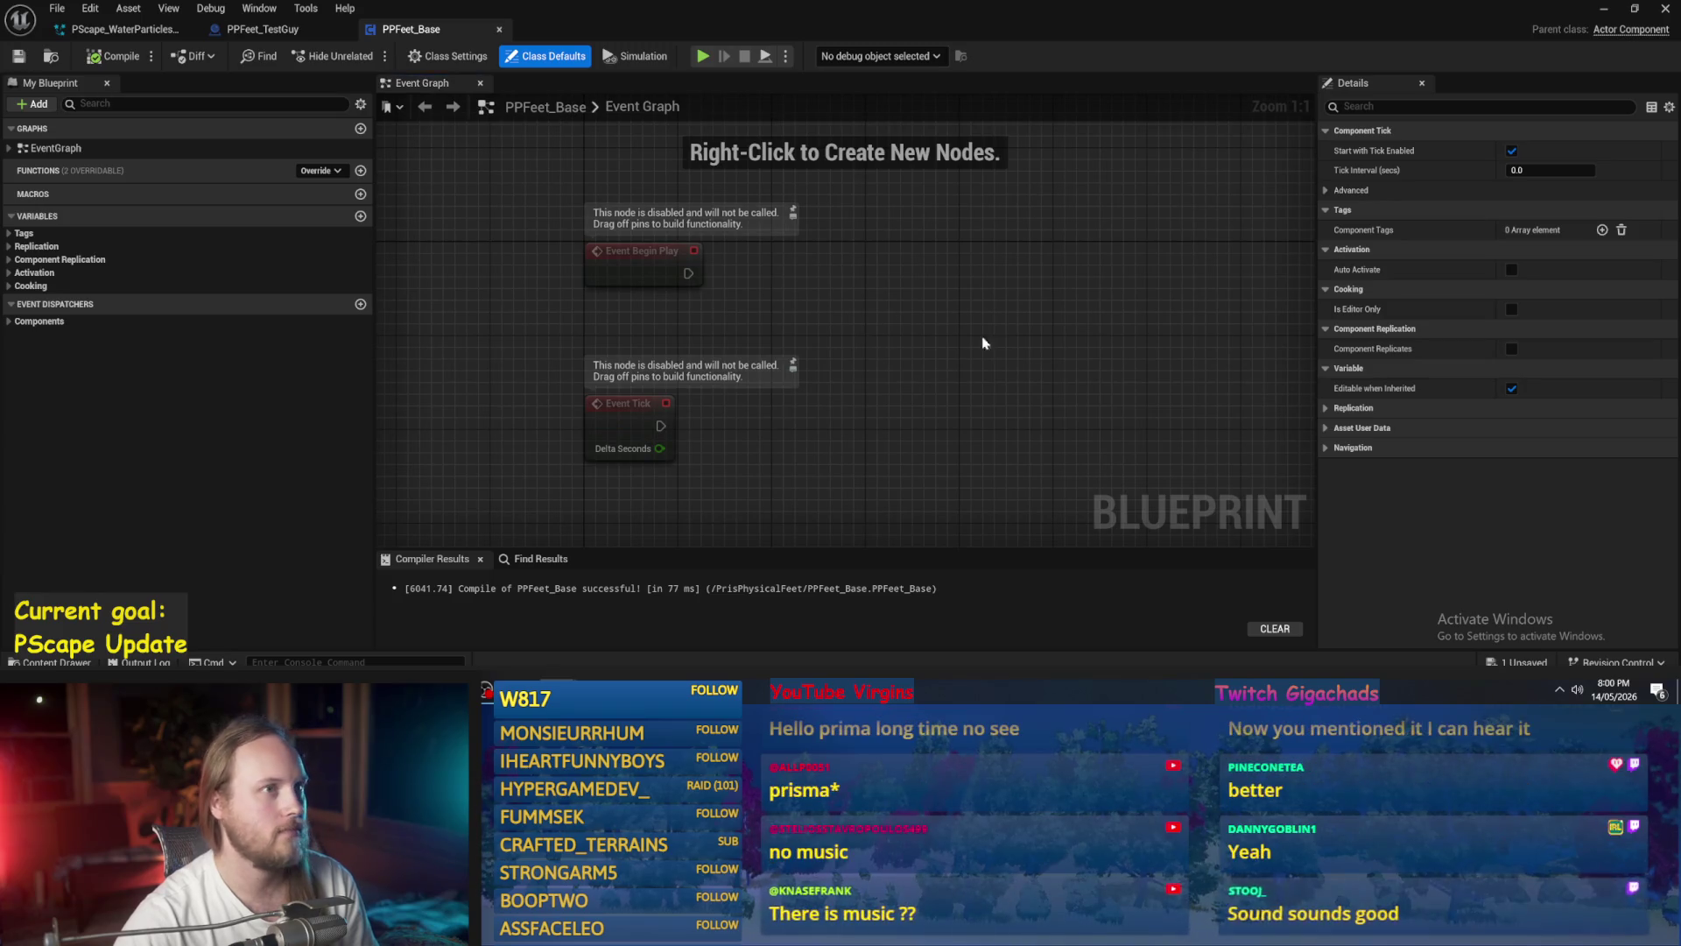
drag(999, 368, 1062, 352)
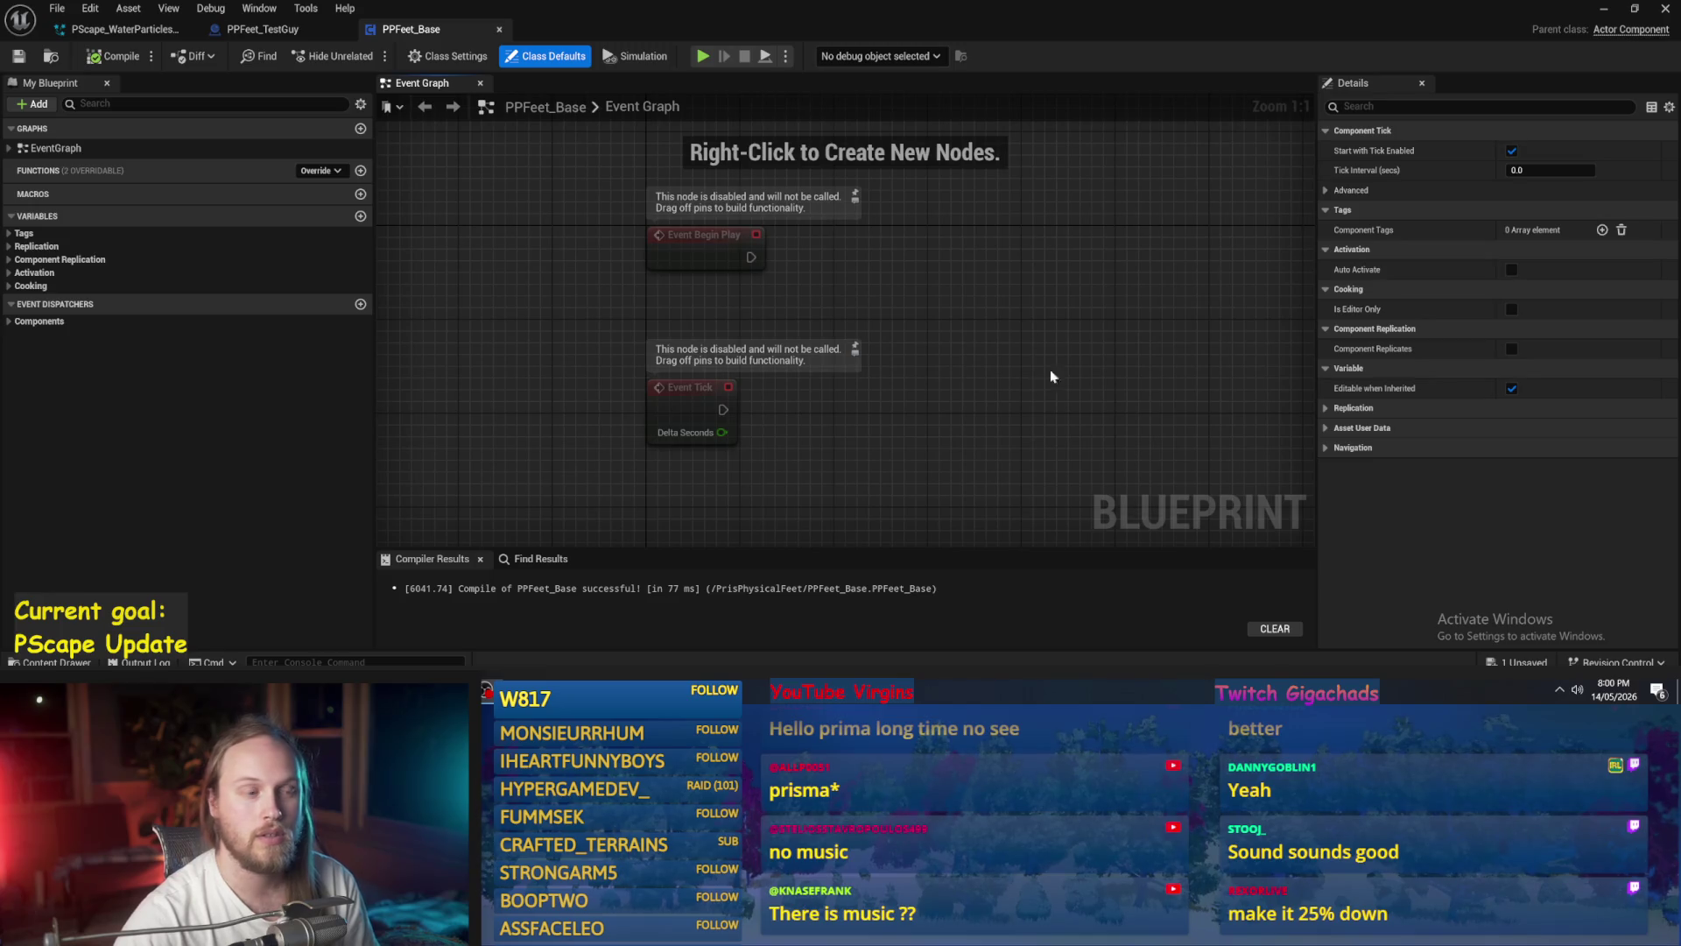
mouse_move(1121, 317)
mouse_down()
mouse_move(1100, 327)
mouse_move(1076, 298)
mouse_up()
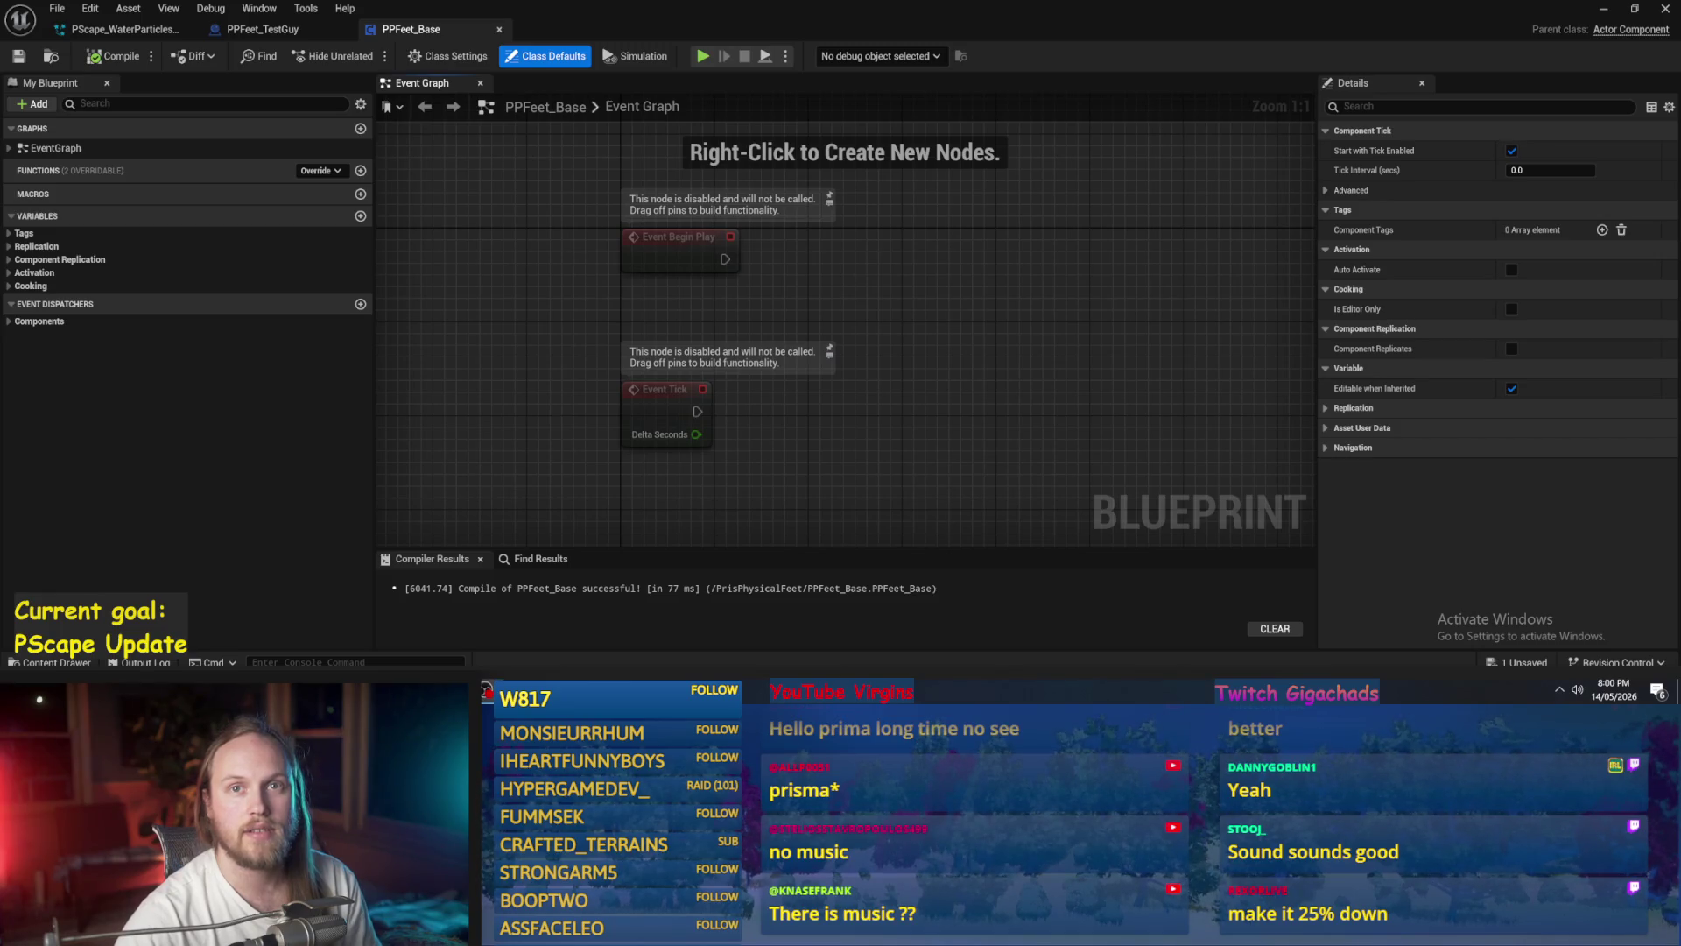
drag(1102, 403, 1159, 366)
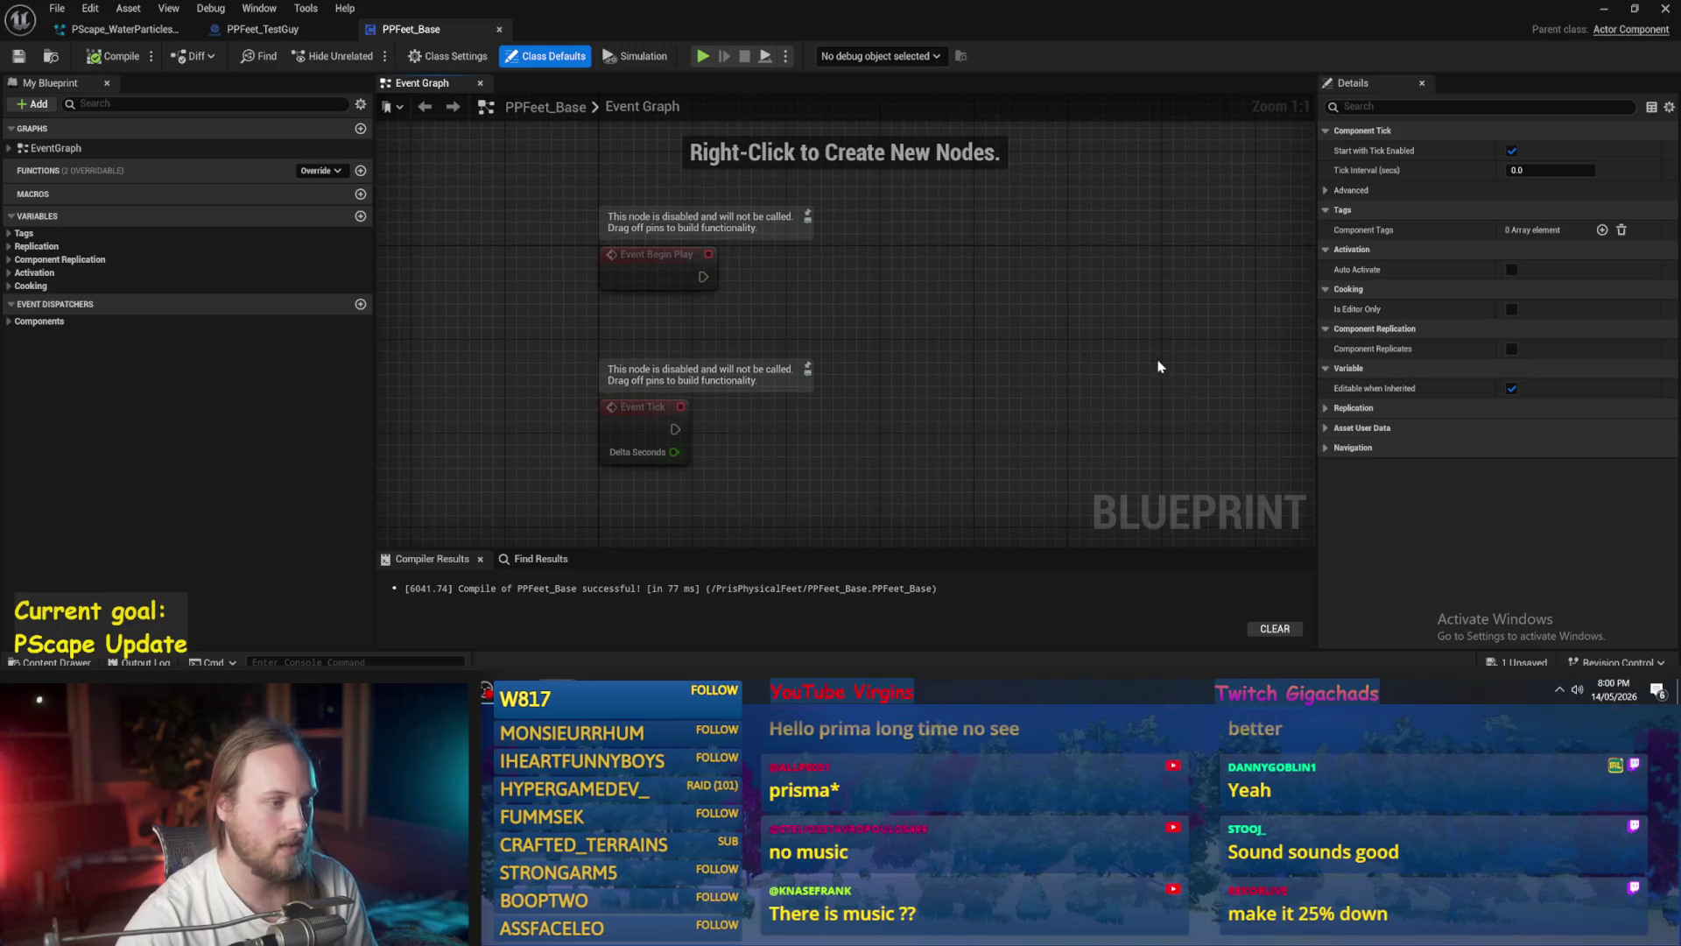
drag(1044, 378, 1001, 357)
mouse_move(905, 309)
mouse_down()
mouse_move(916, 338)
mouse_move(886, 458)
mouse_move(890, 422)
mouse_up()
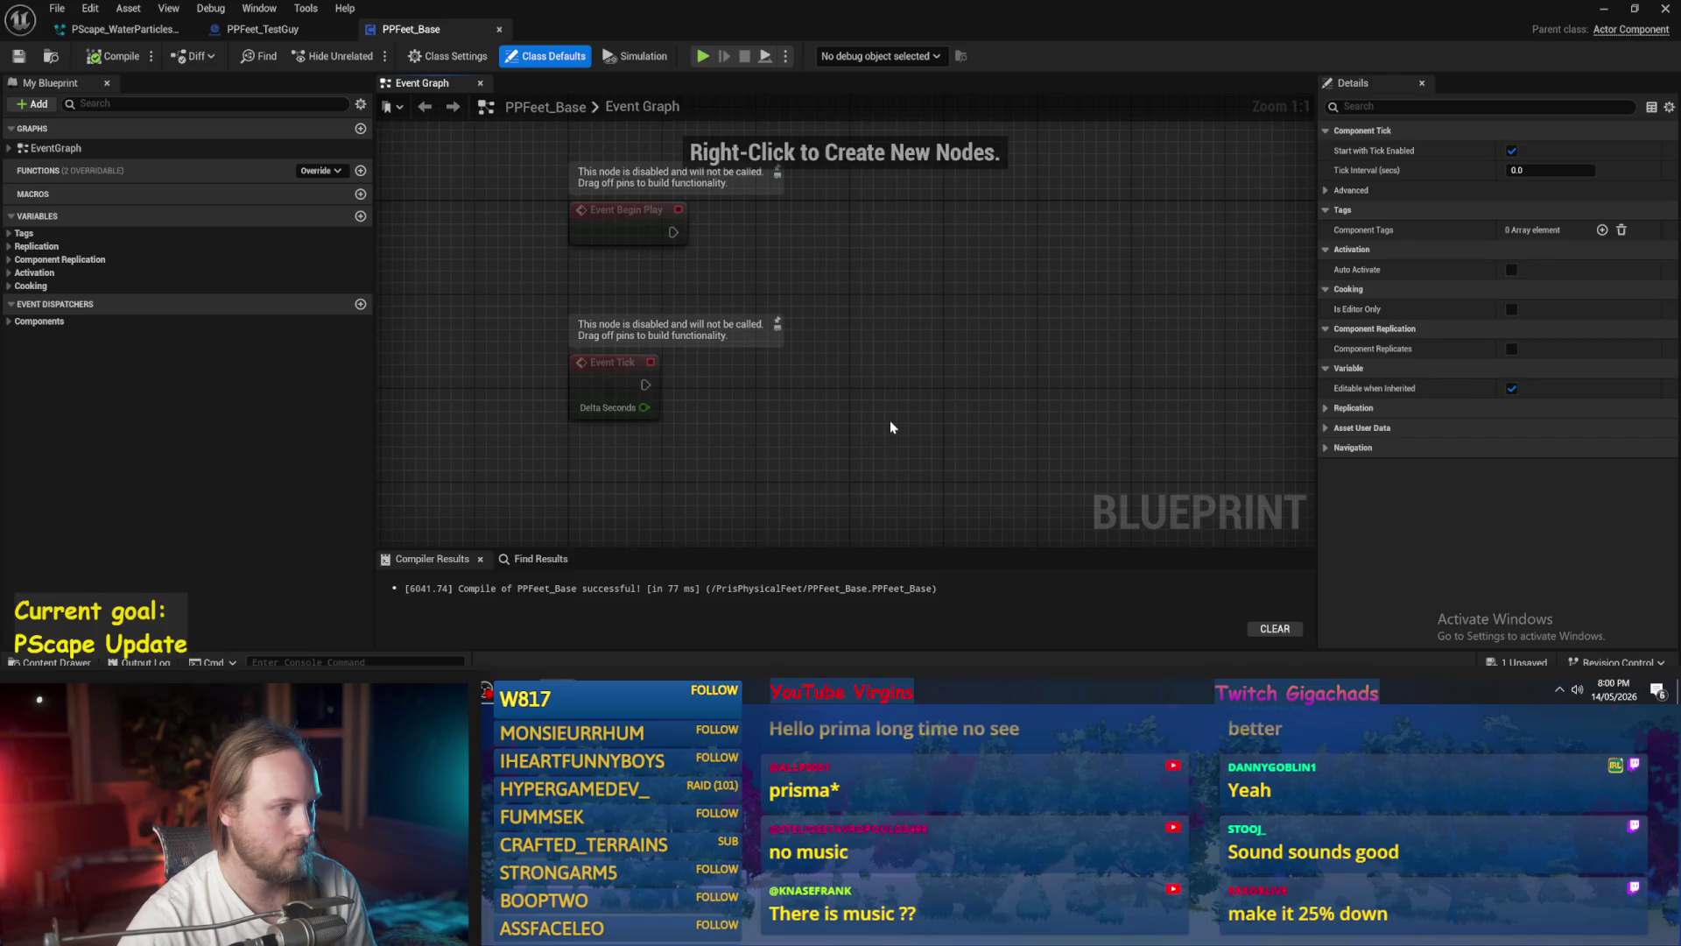
drag(856, 280, 808, 335)
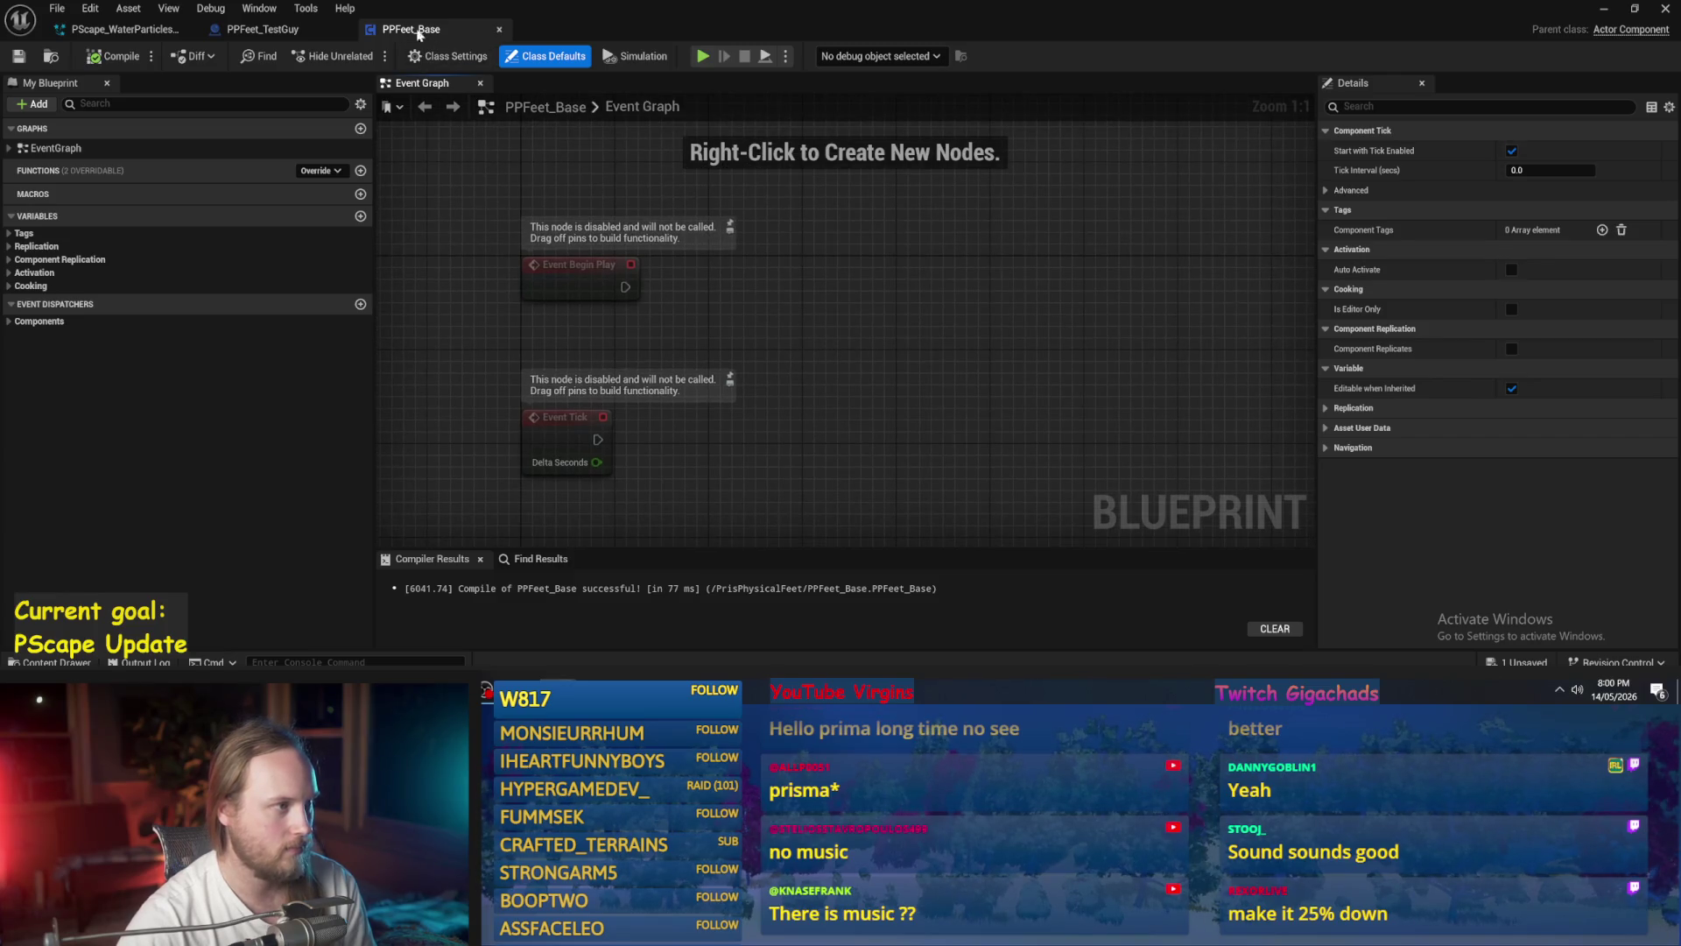
click(258, 29)
click(401, 29)
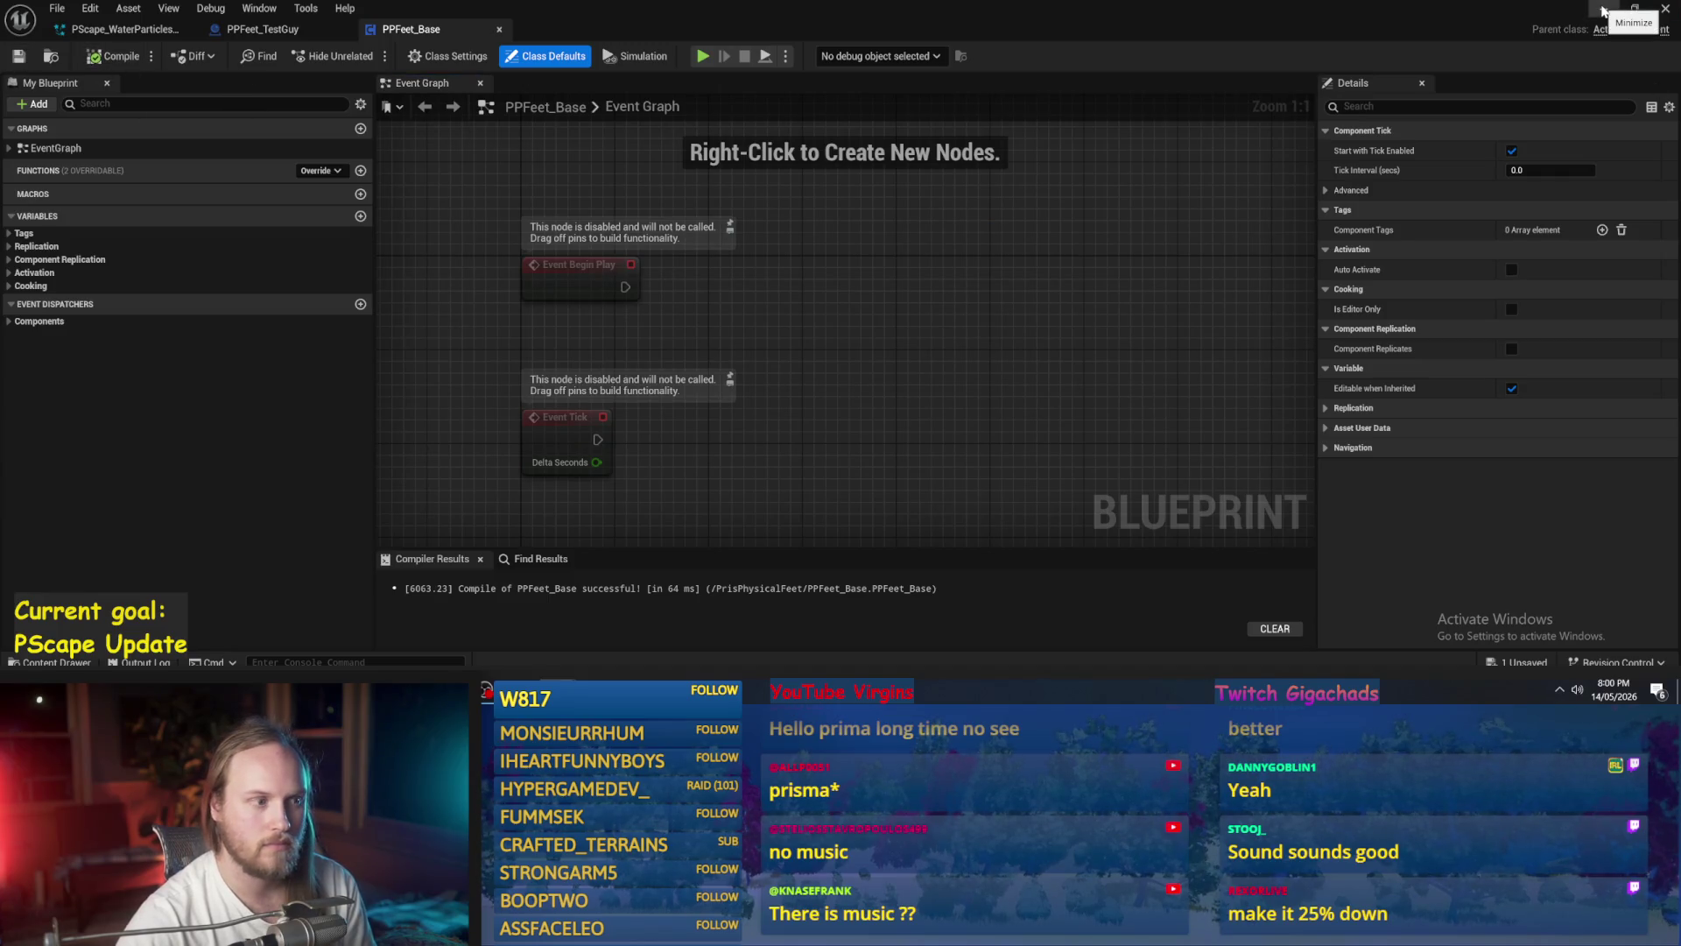
- Open PPFeet_Biped, compile and save it, then return to PPFeet_TestLevel
click(1666, 9)
double_click(210, 532)
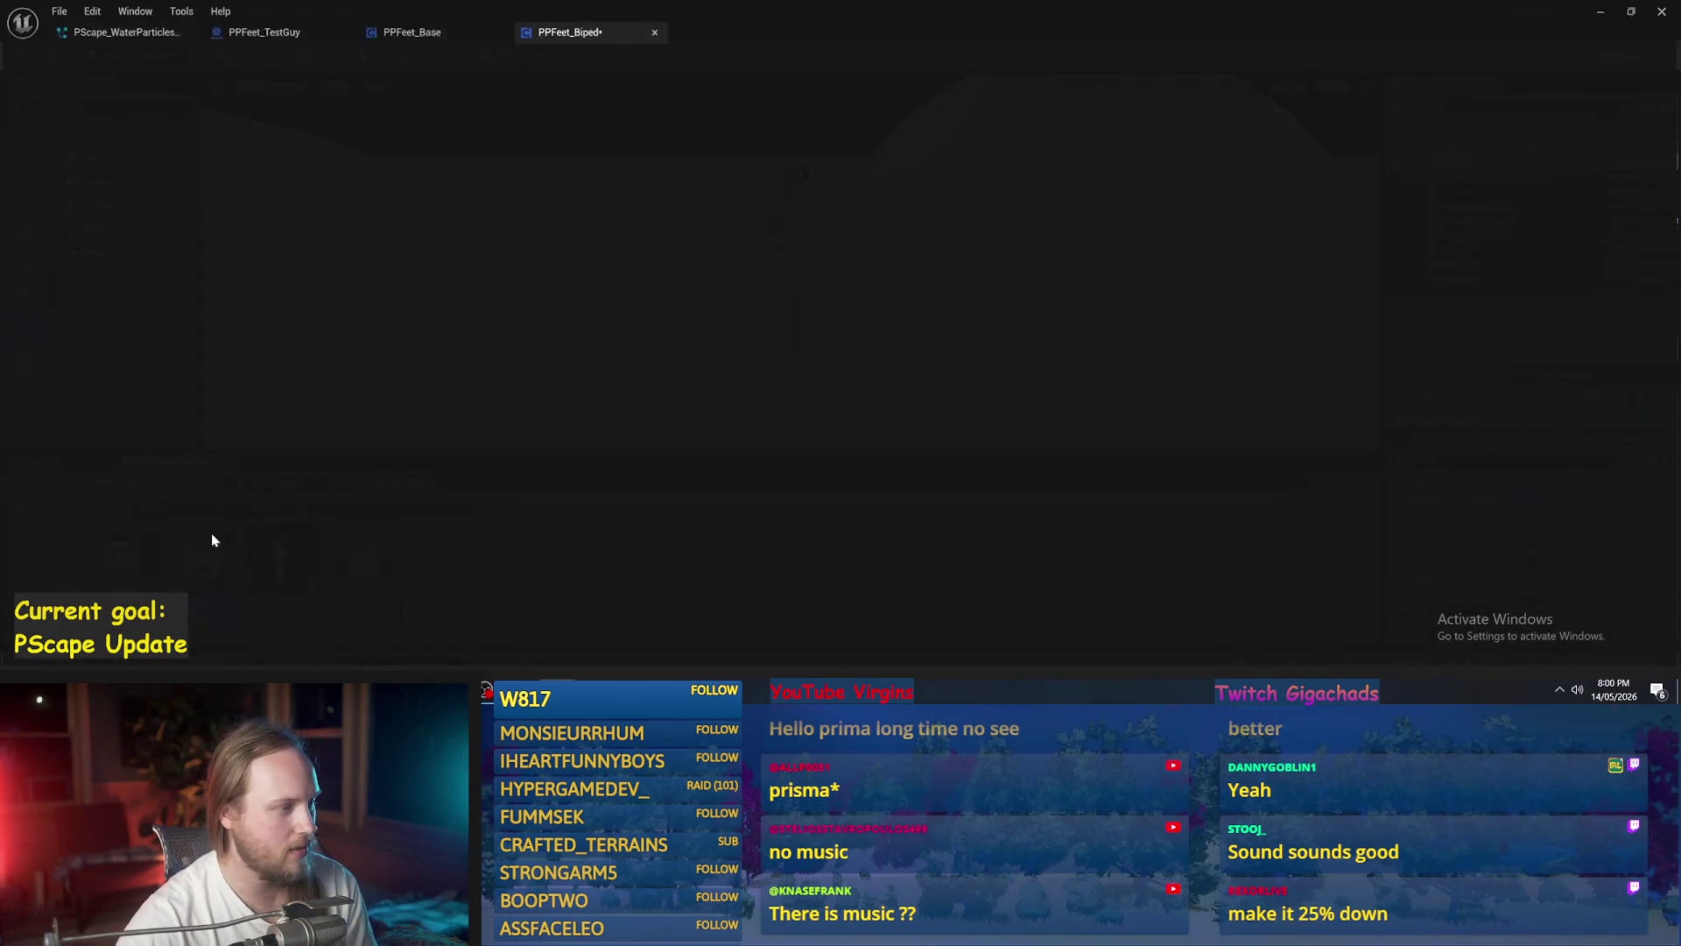
click(114, 56)
click(18, 58)
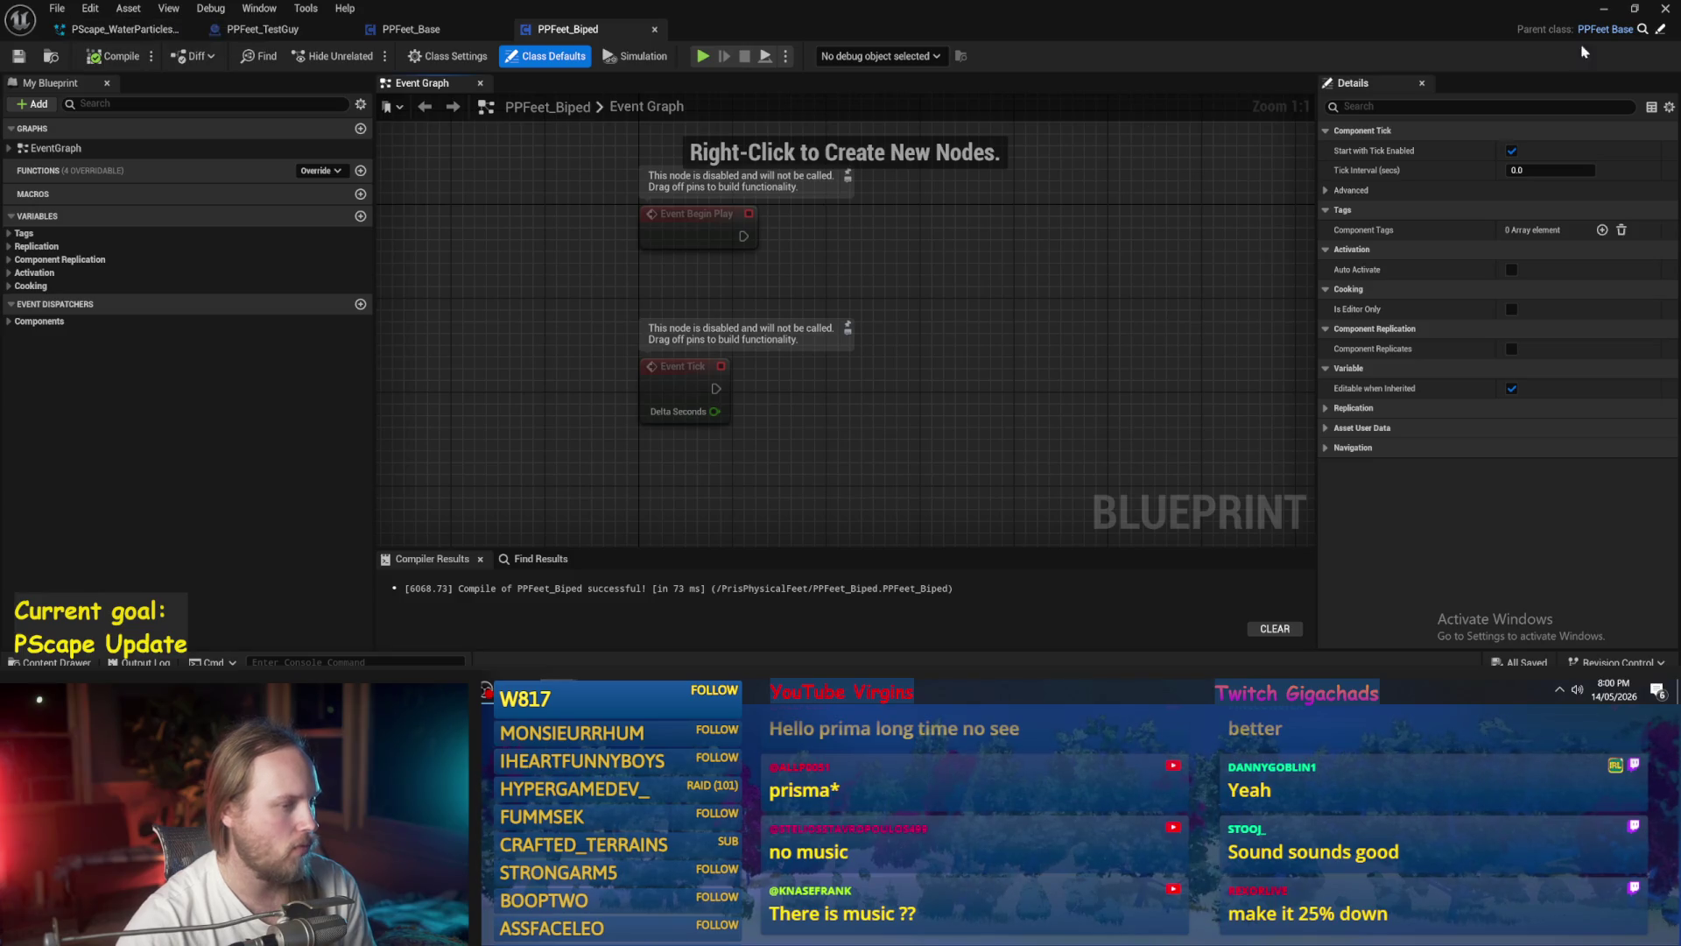
click(1605, 11)
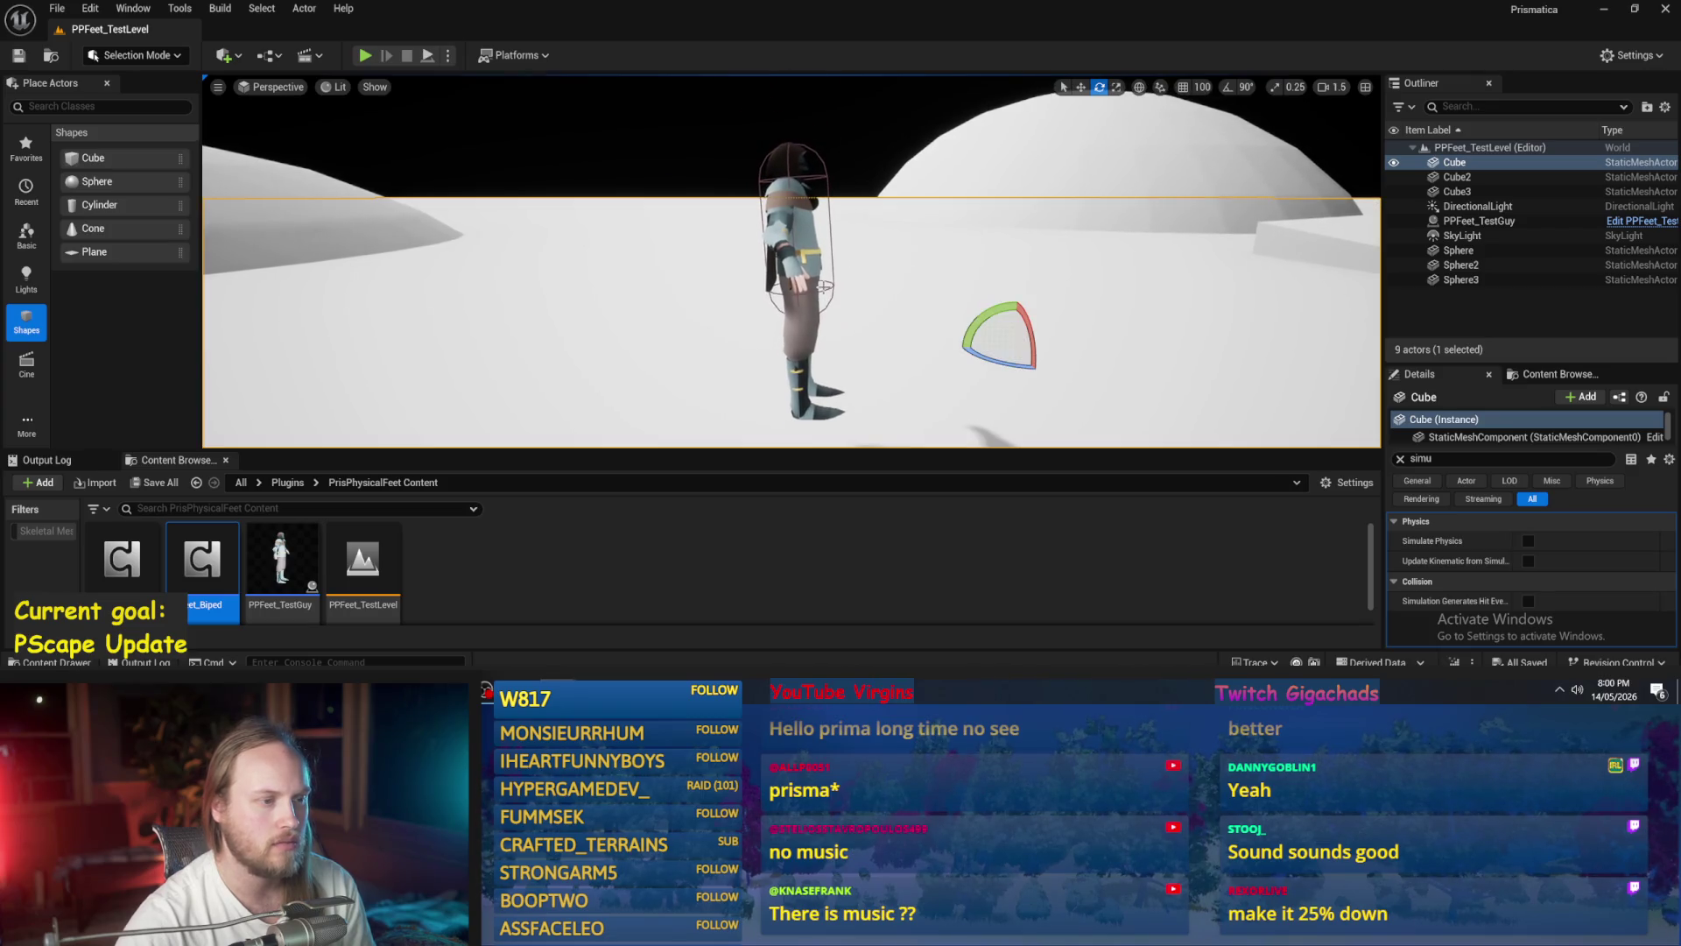
- Rotate the test character slightly in the level and reframe the view
click(826, 288)
drag(813, 233, 836, 236)
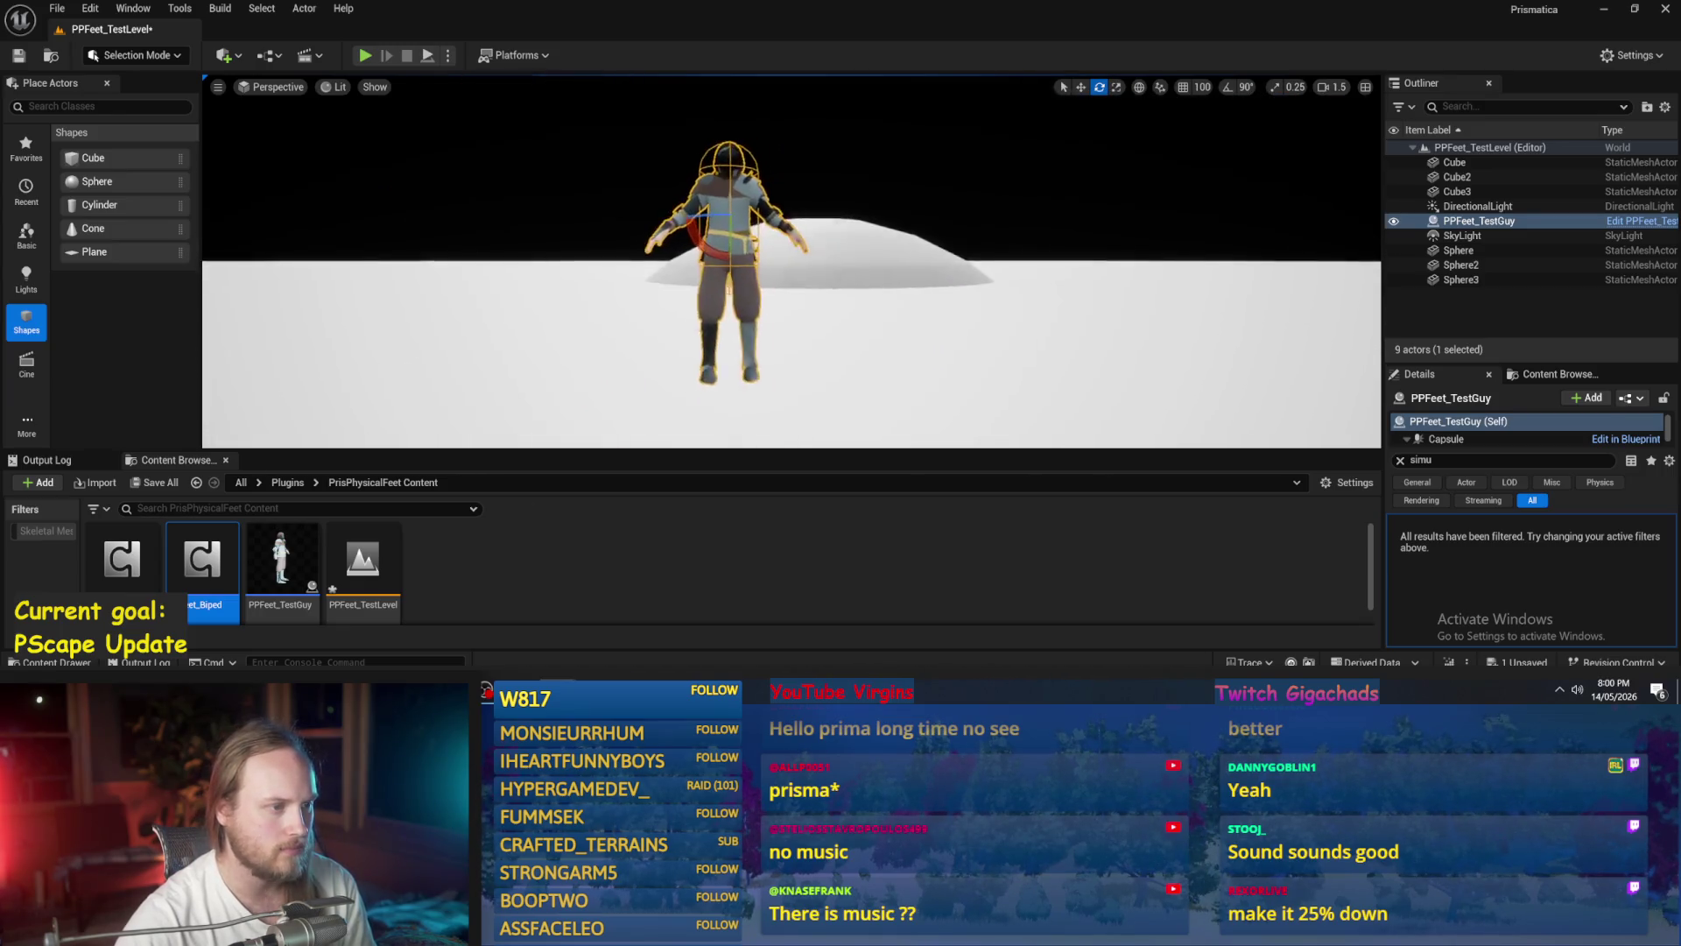
scroll(792, 261, down, 5)
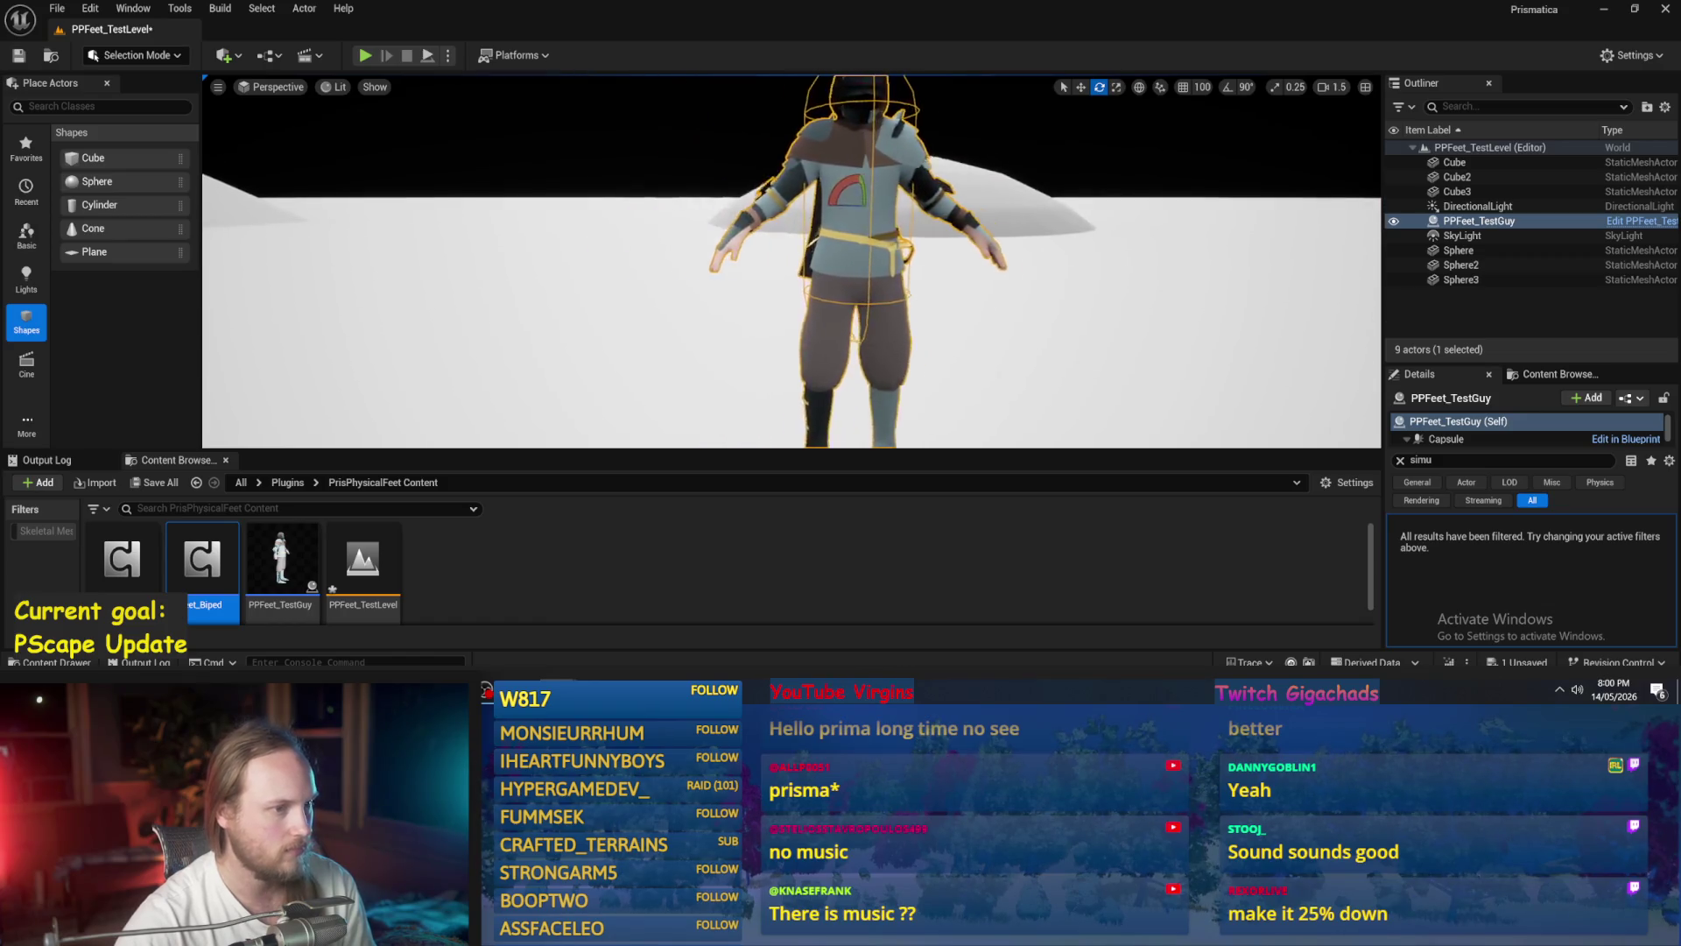
key(d)
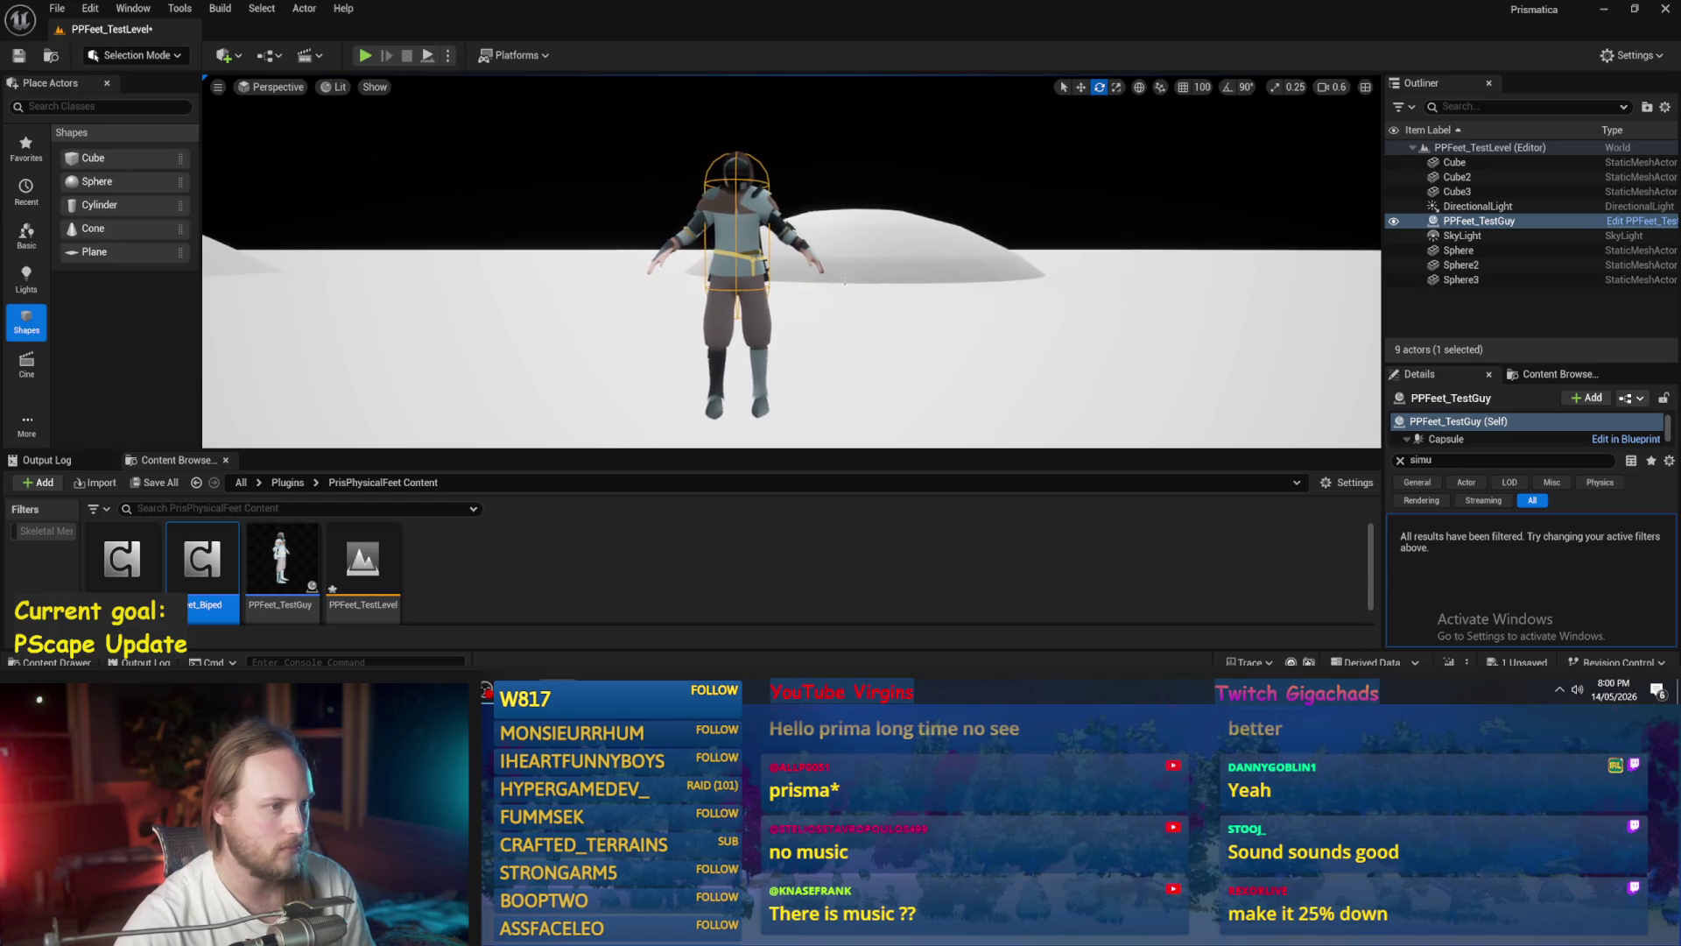
- Reselect the test character and open the PPFeet_TestGuy blueprint
click(813, 285)
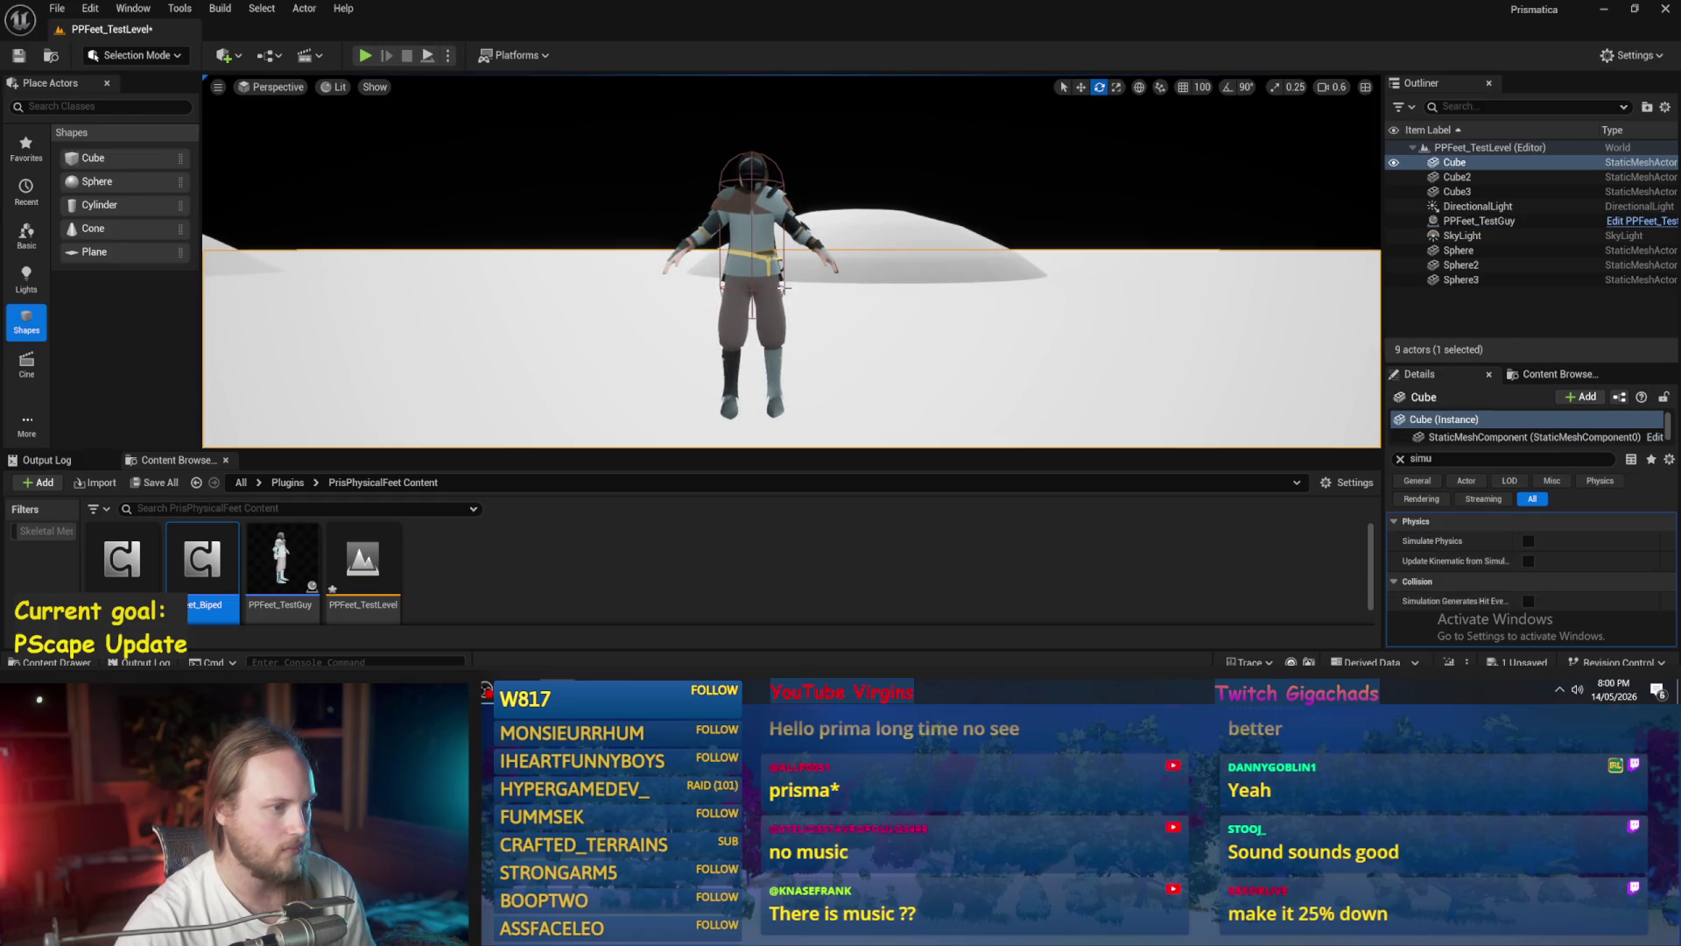
click(782, 285)
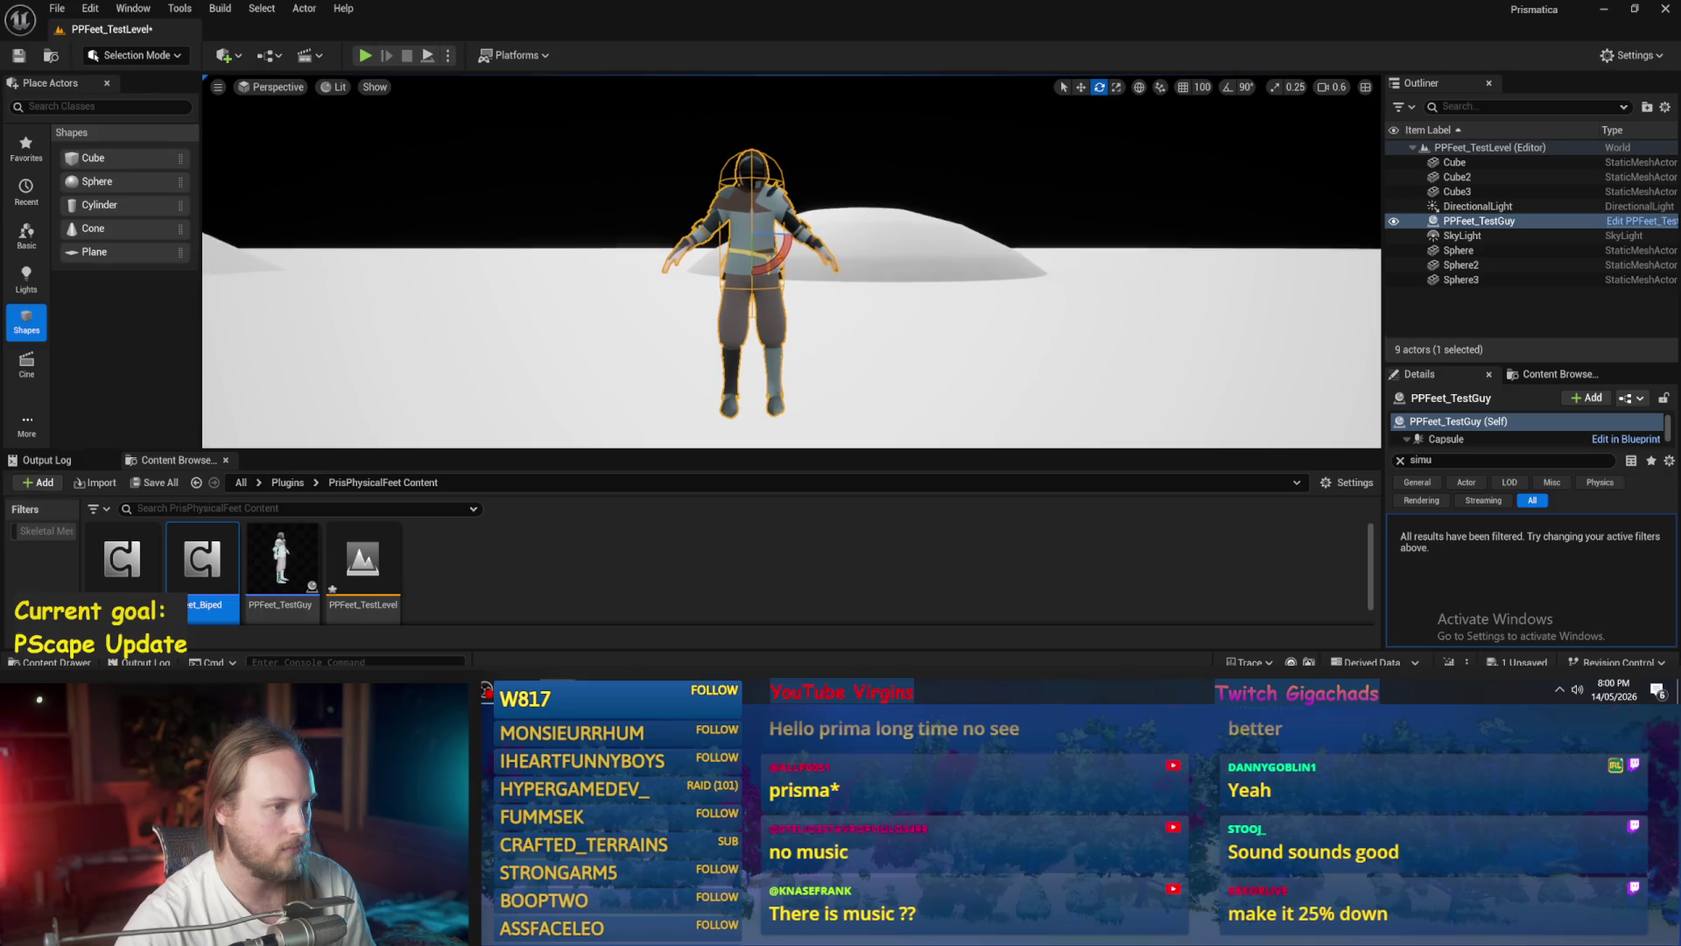
right_click(782, 286)
double_click(279, 560)
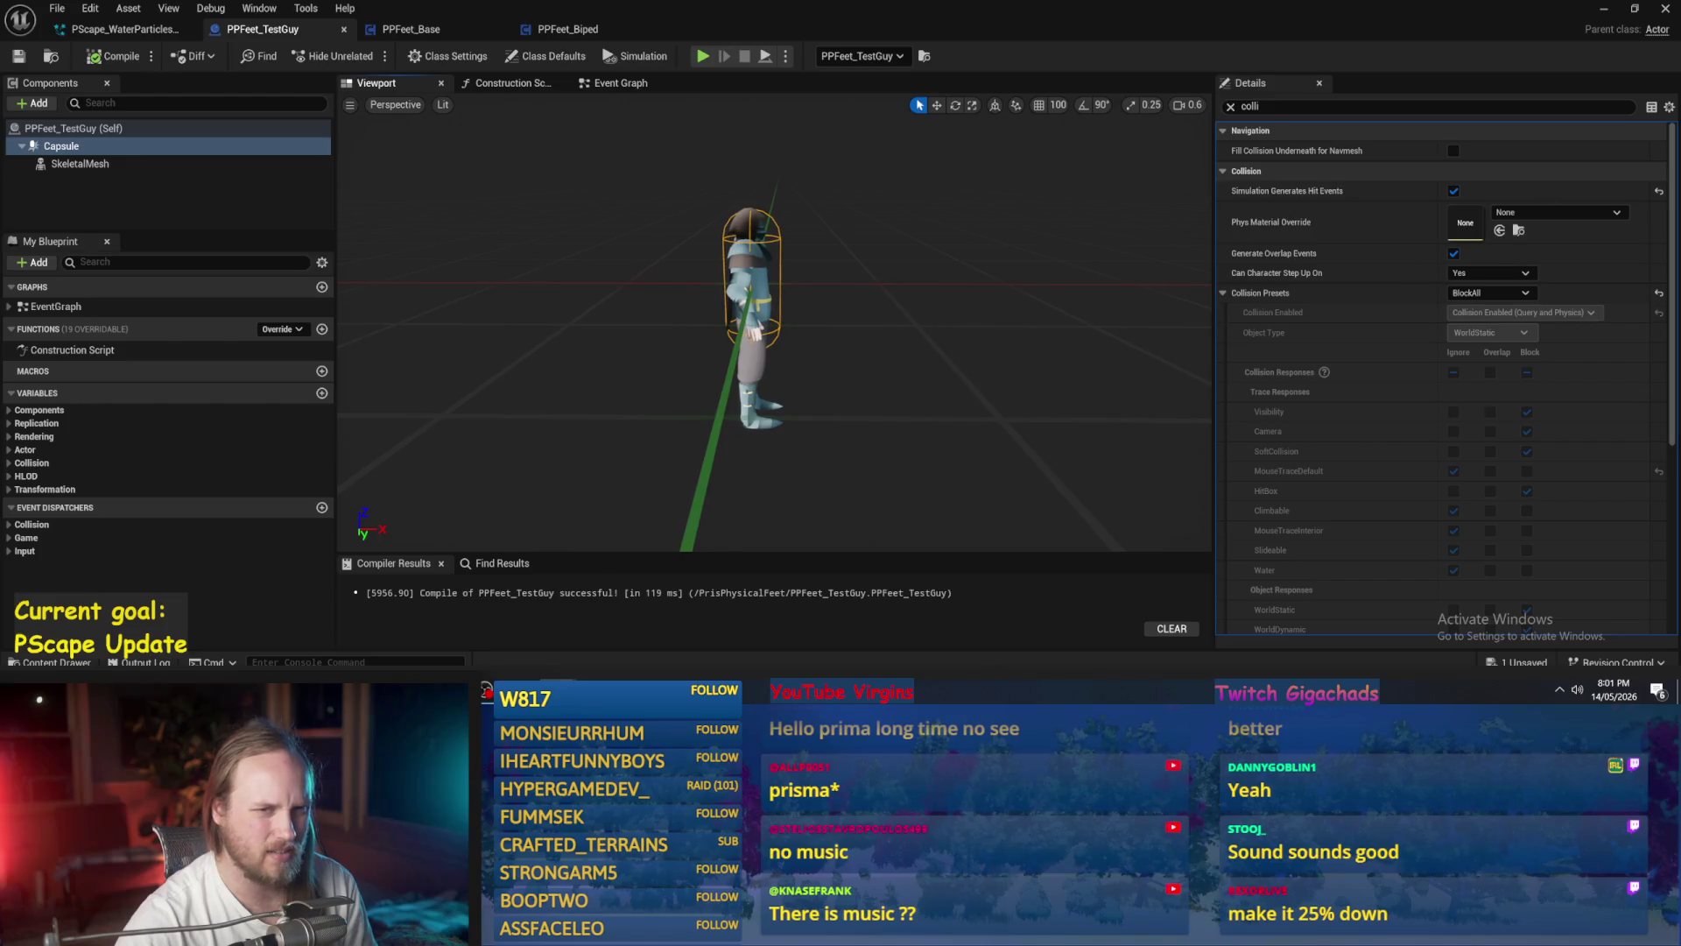
- With SkeletalMesh selected, add a Box Collision component found by searching 'colli'
click(1230, 106)
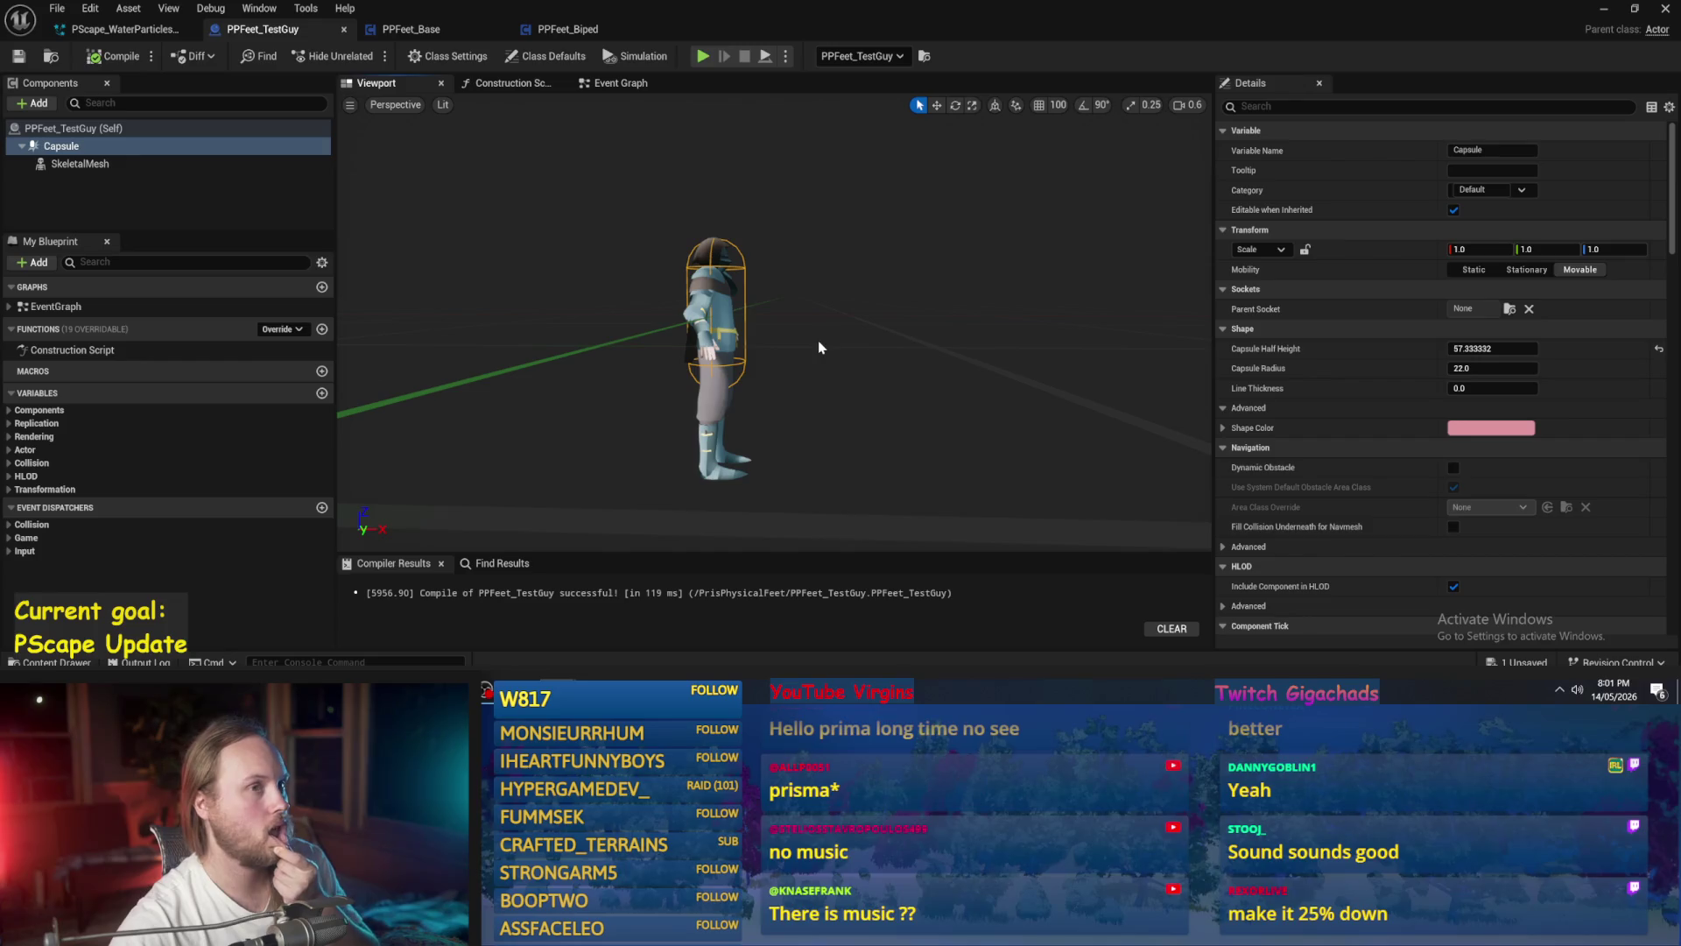
click(131, 163)
click(34, 104)
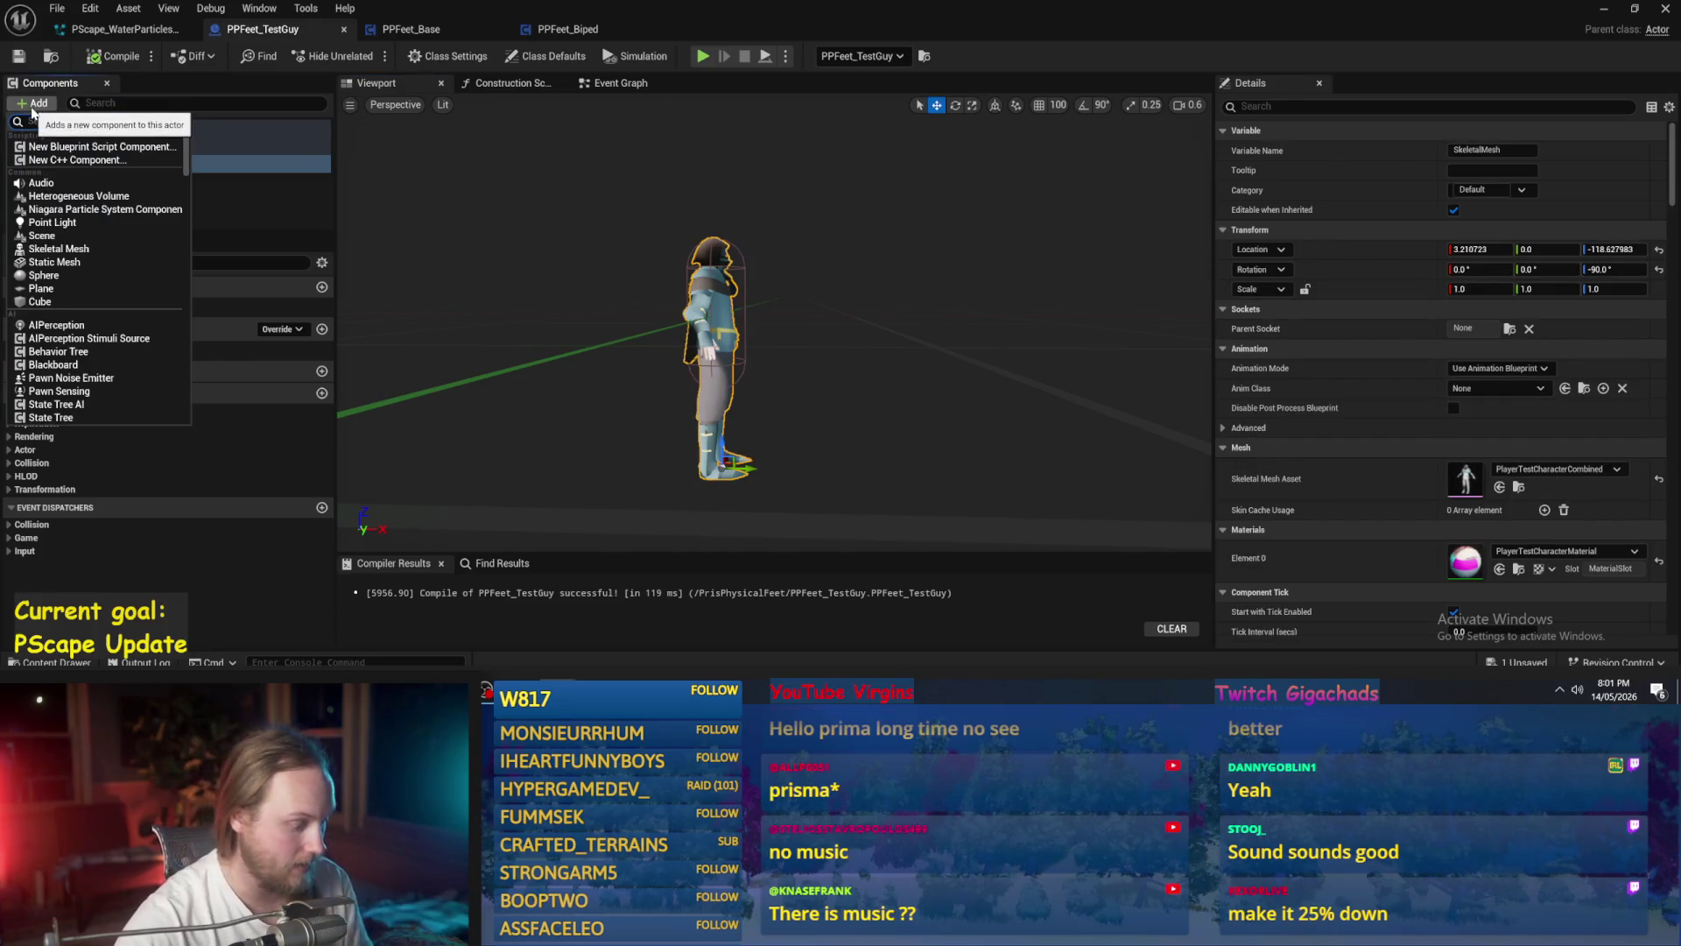
text(cub)
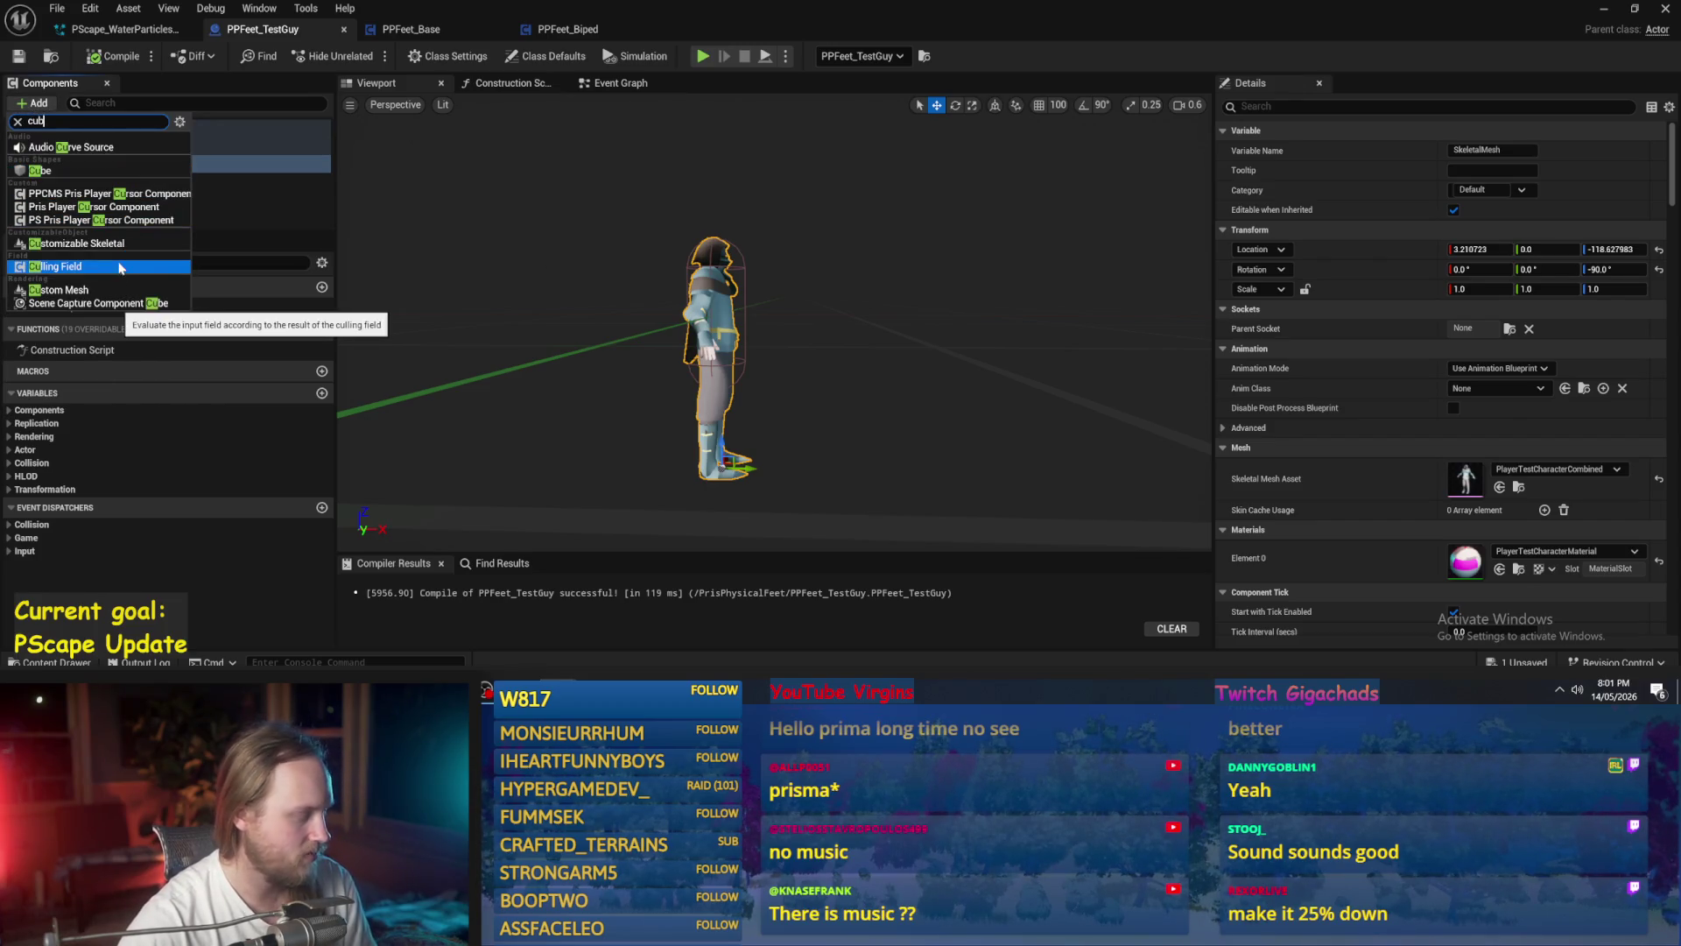
text(e)
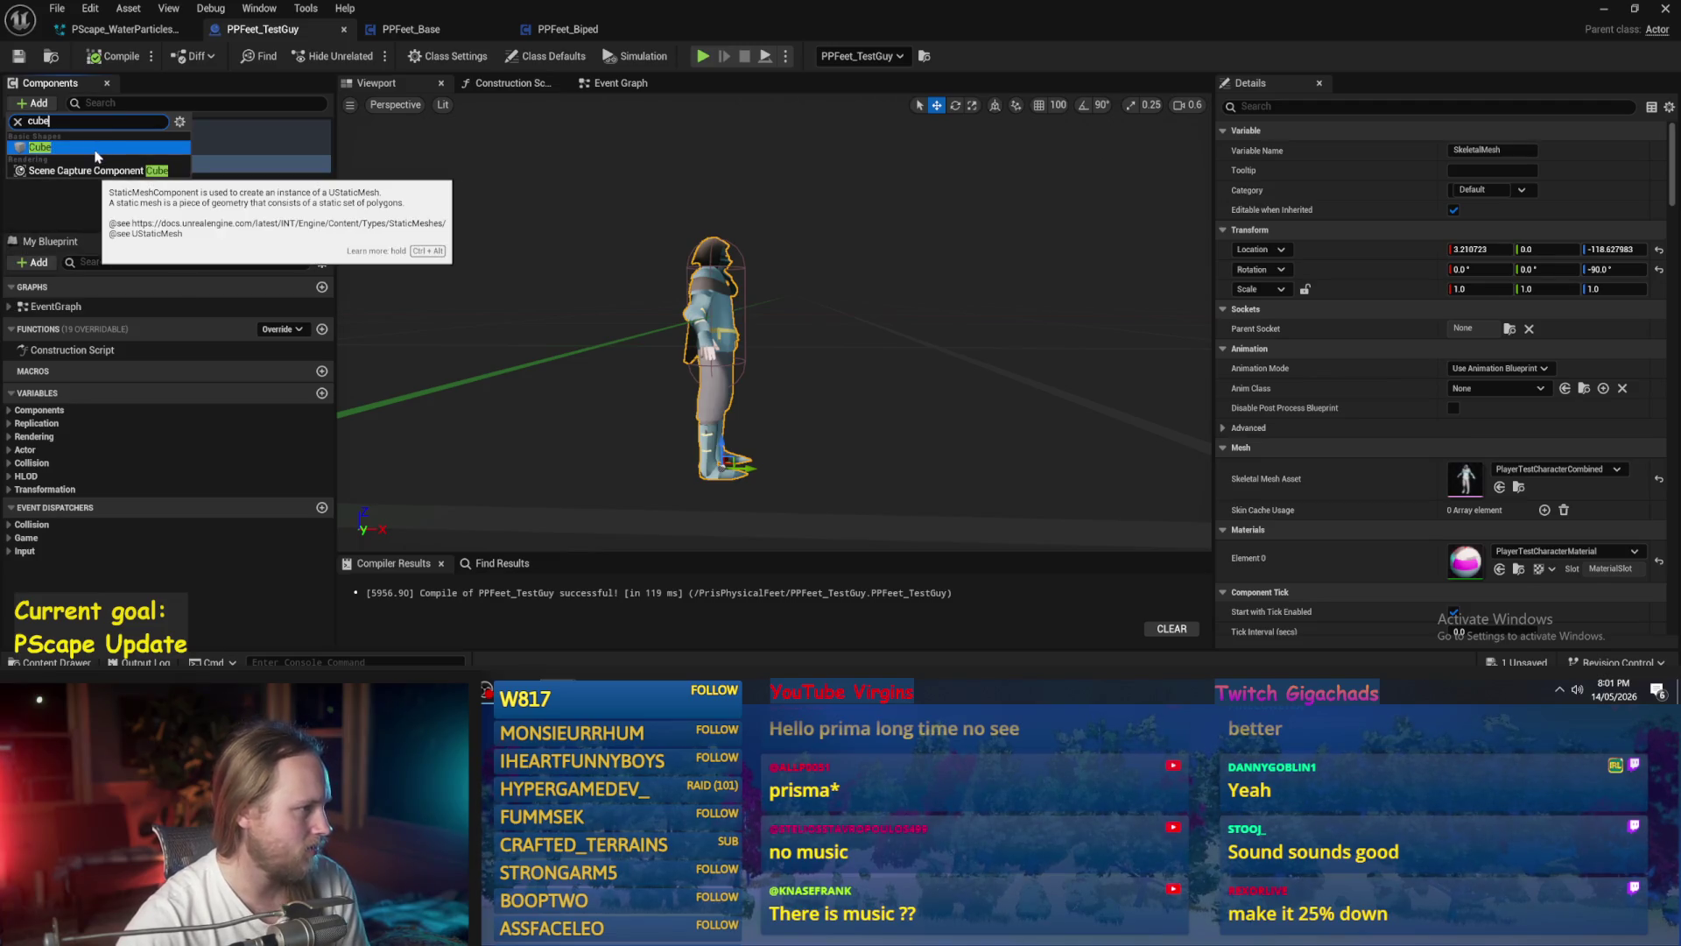
key(BackSpace)
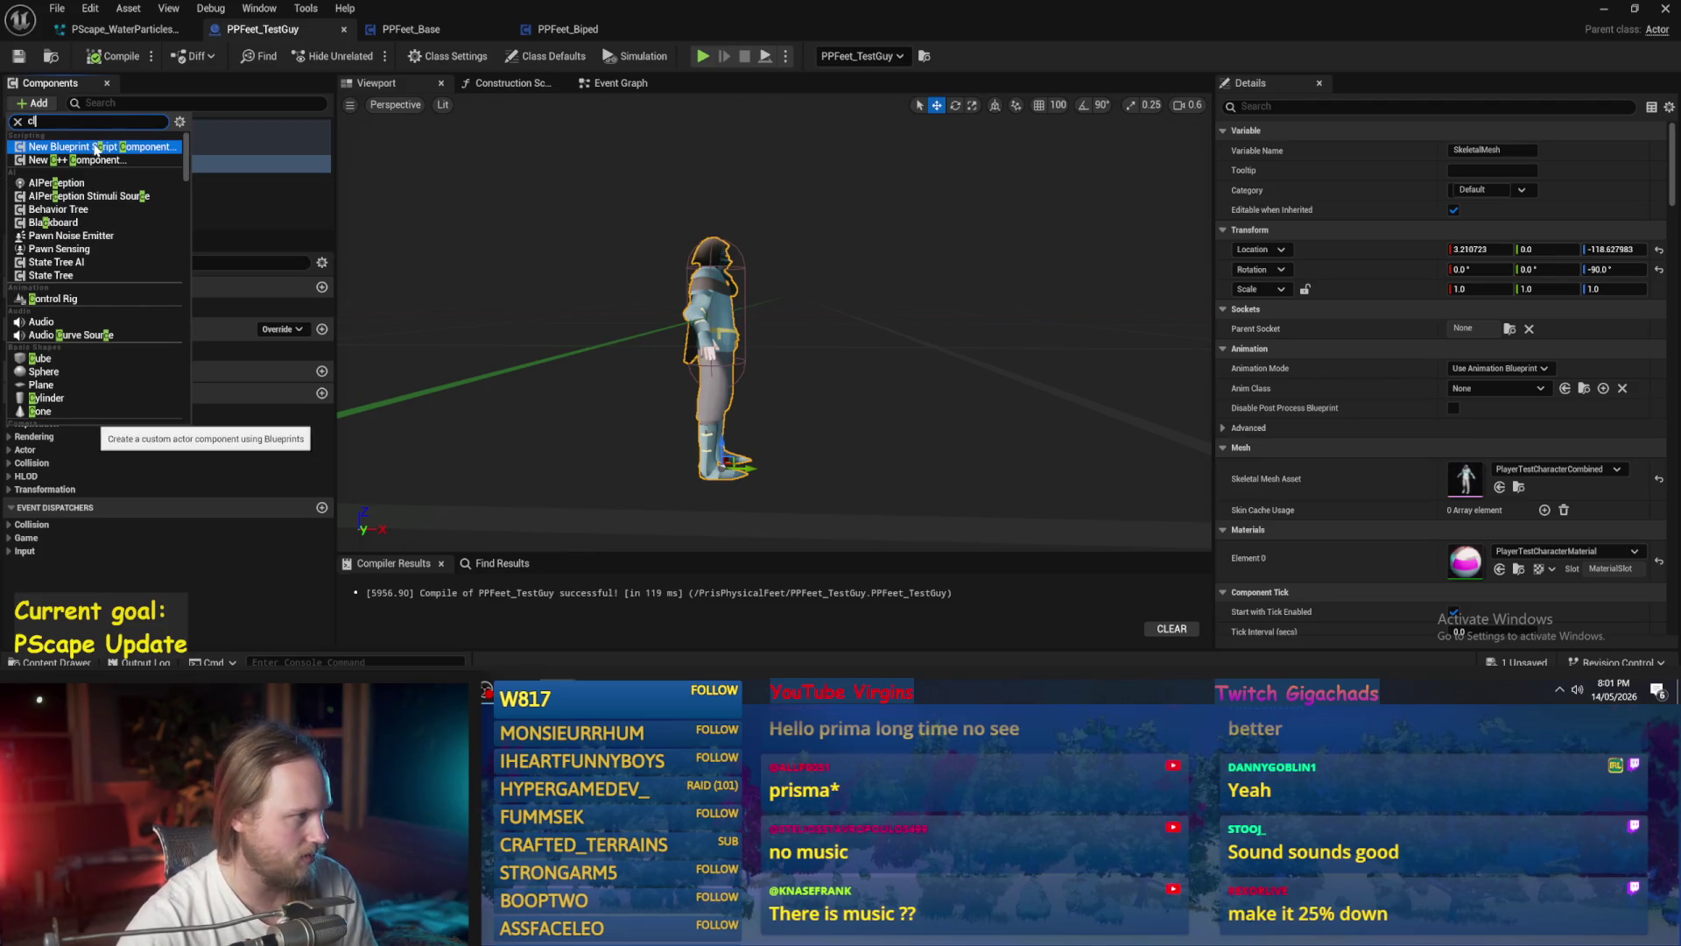
text(olli)
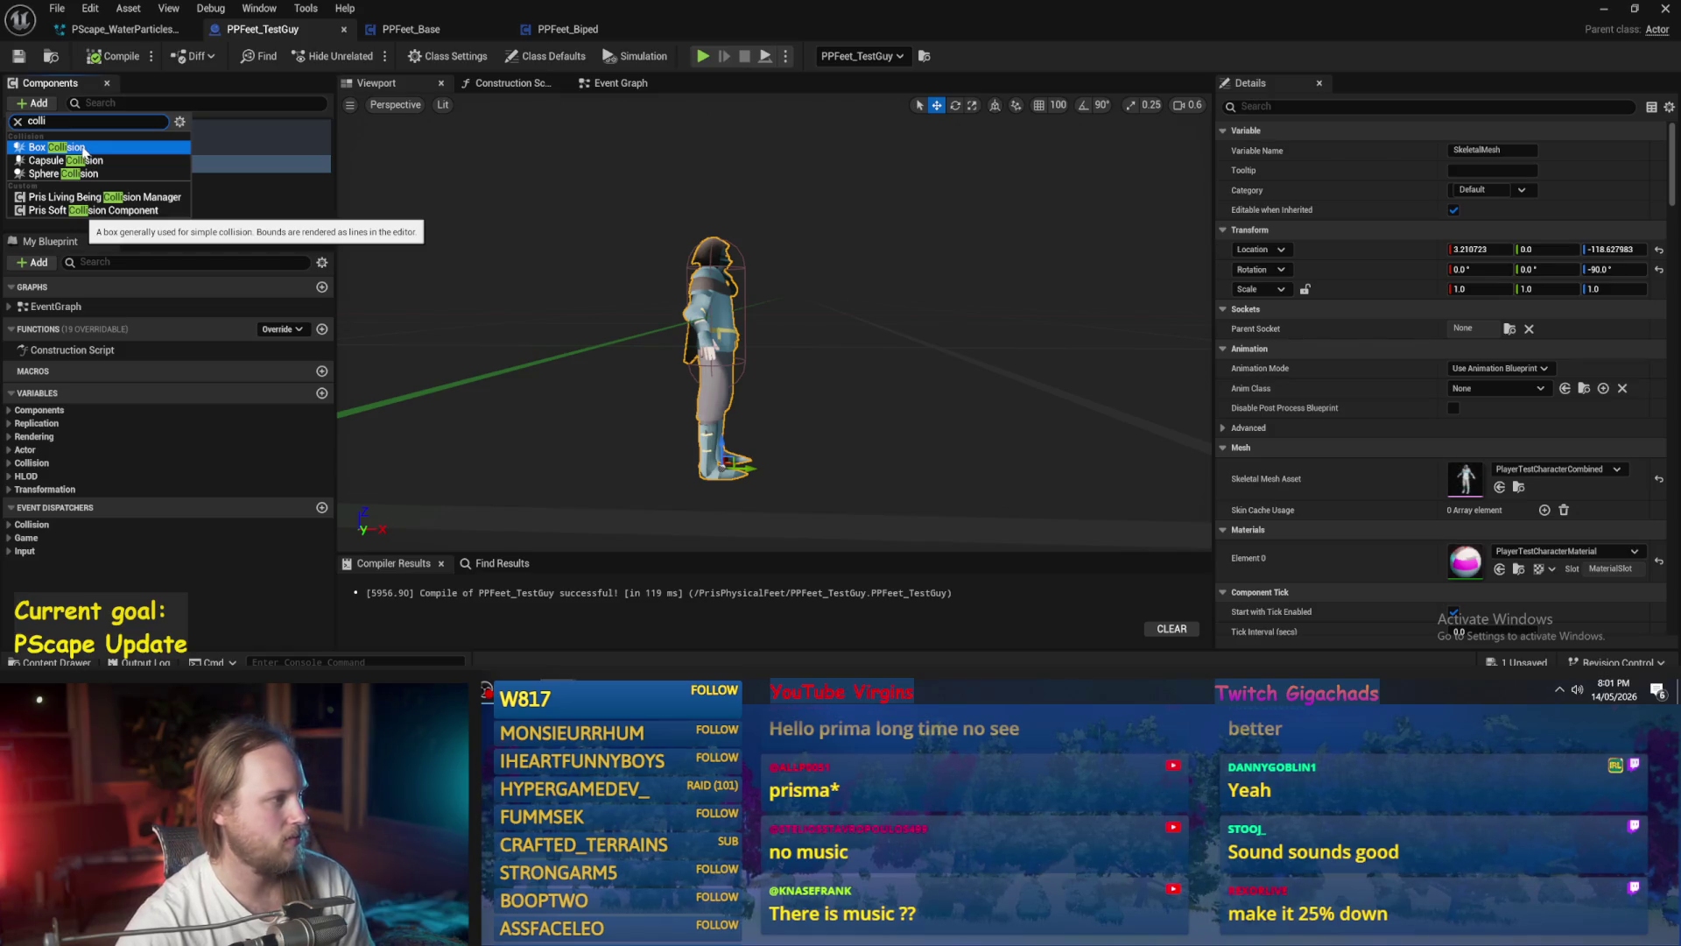
click(91, 148)
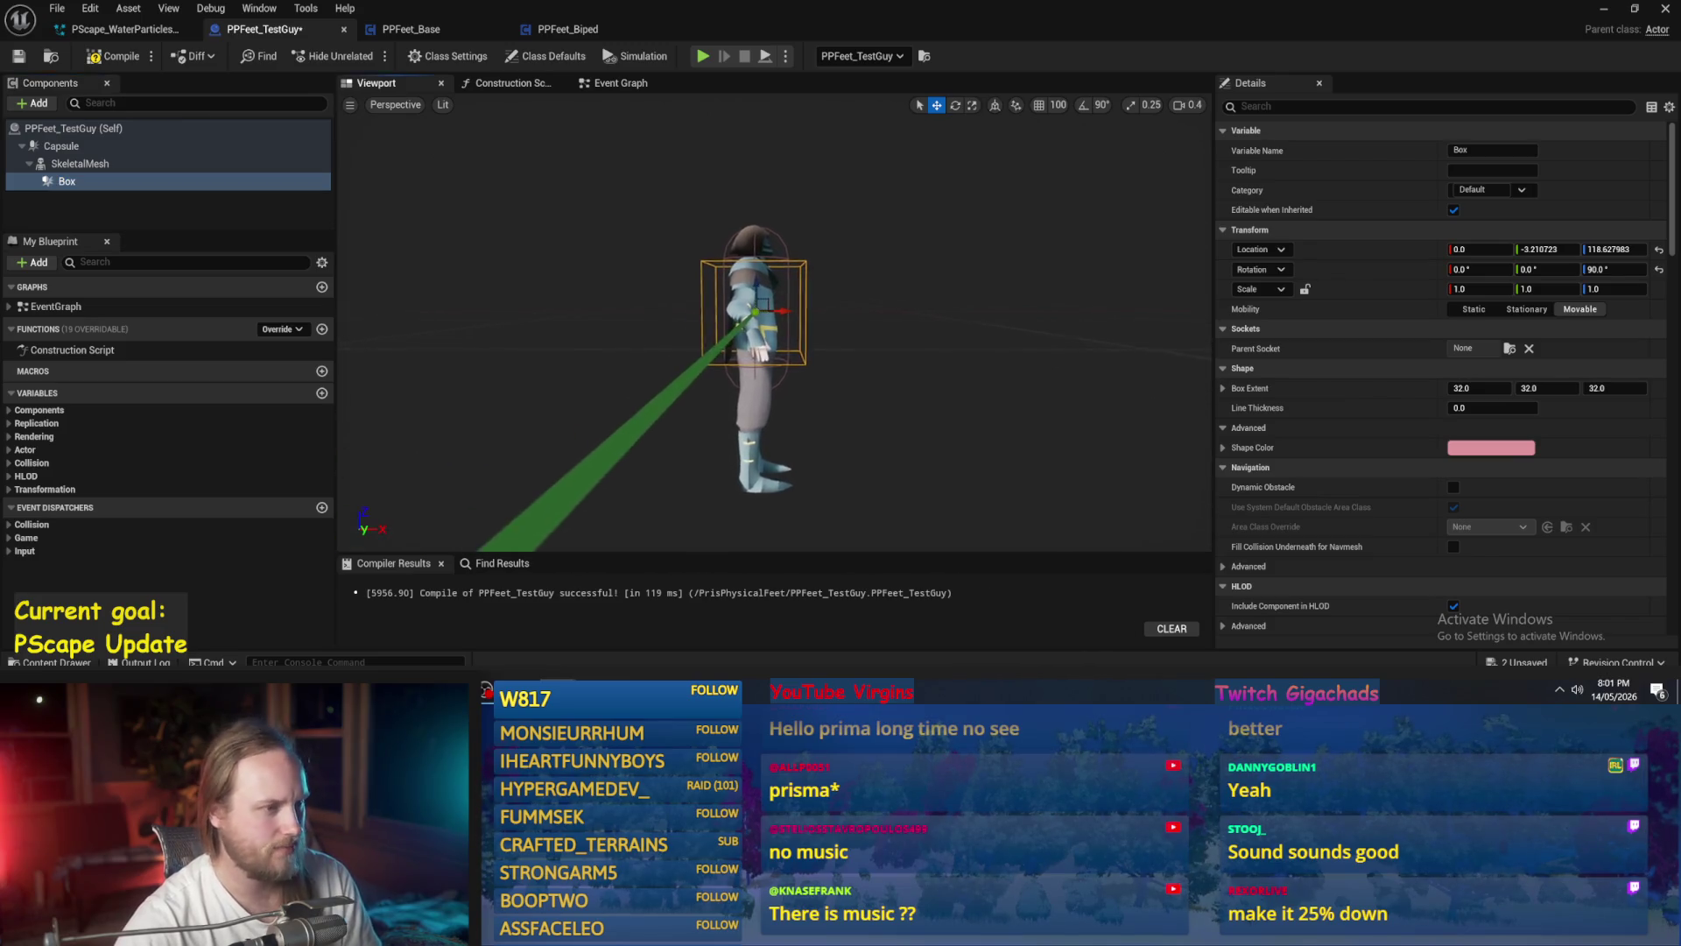
- Scale the Box collider down into a flat foot-sized box
key(r)
mouse_move(769, 302)
mouse_down()
mouse_move(745, 325)
mouse_move(827, 271)
mouse_move(831, 368)
mouse_move(832, 333)
mouse_up()
key(w)
key(f)
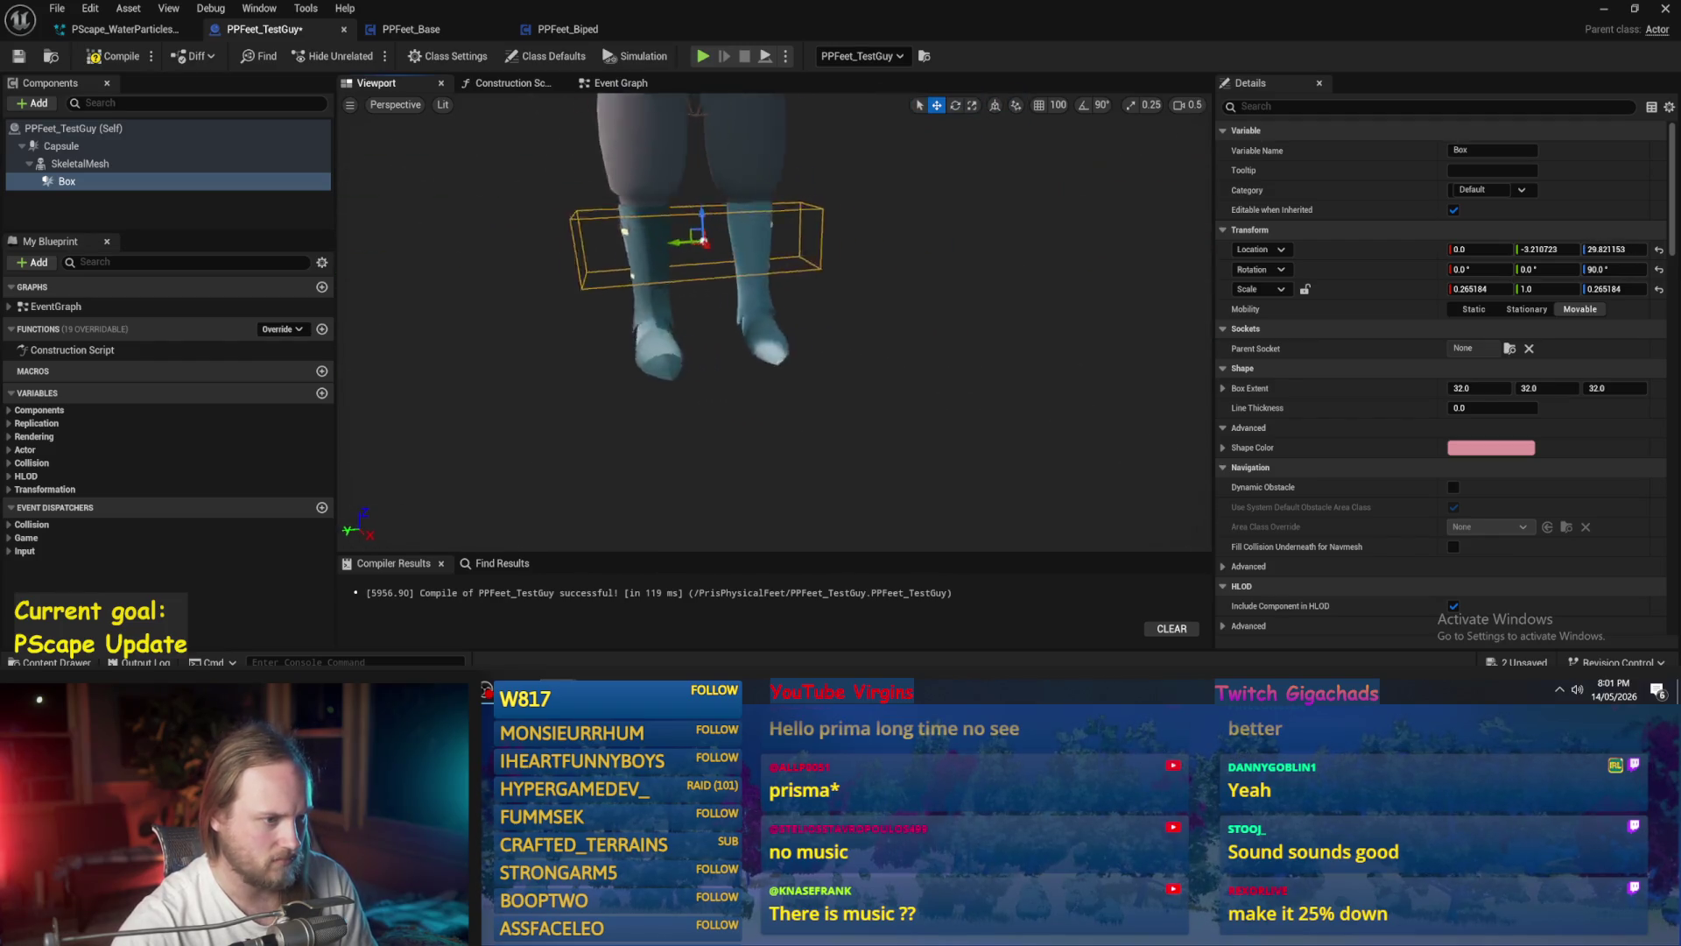
mouse_move(613, 272)
mouse_down()
mouse_move(694, 267)
mouse_move(698, 333)
mouse_move(831, 383)
mouse_up()
- Lower the Box to foot level and slide it sideways onto one foot
key(r)
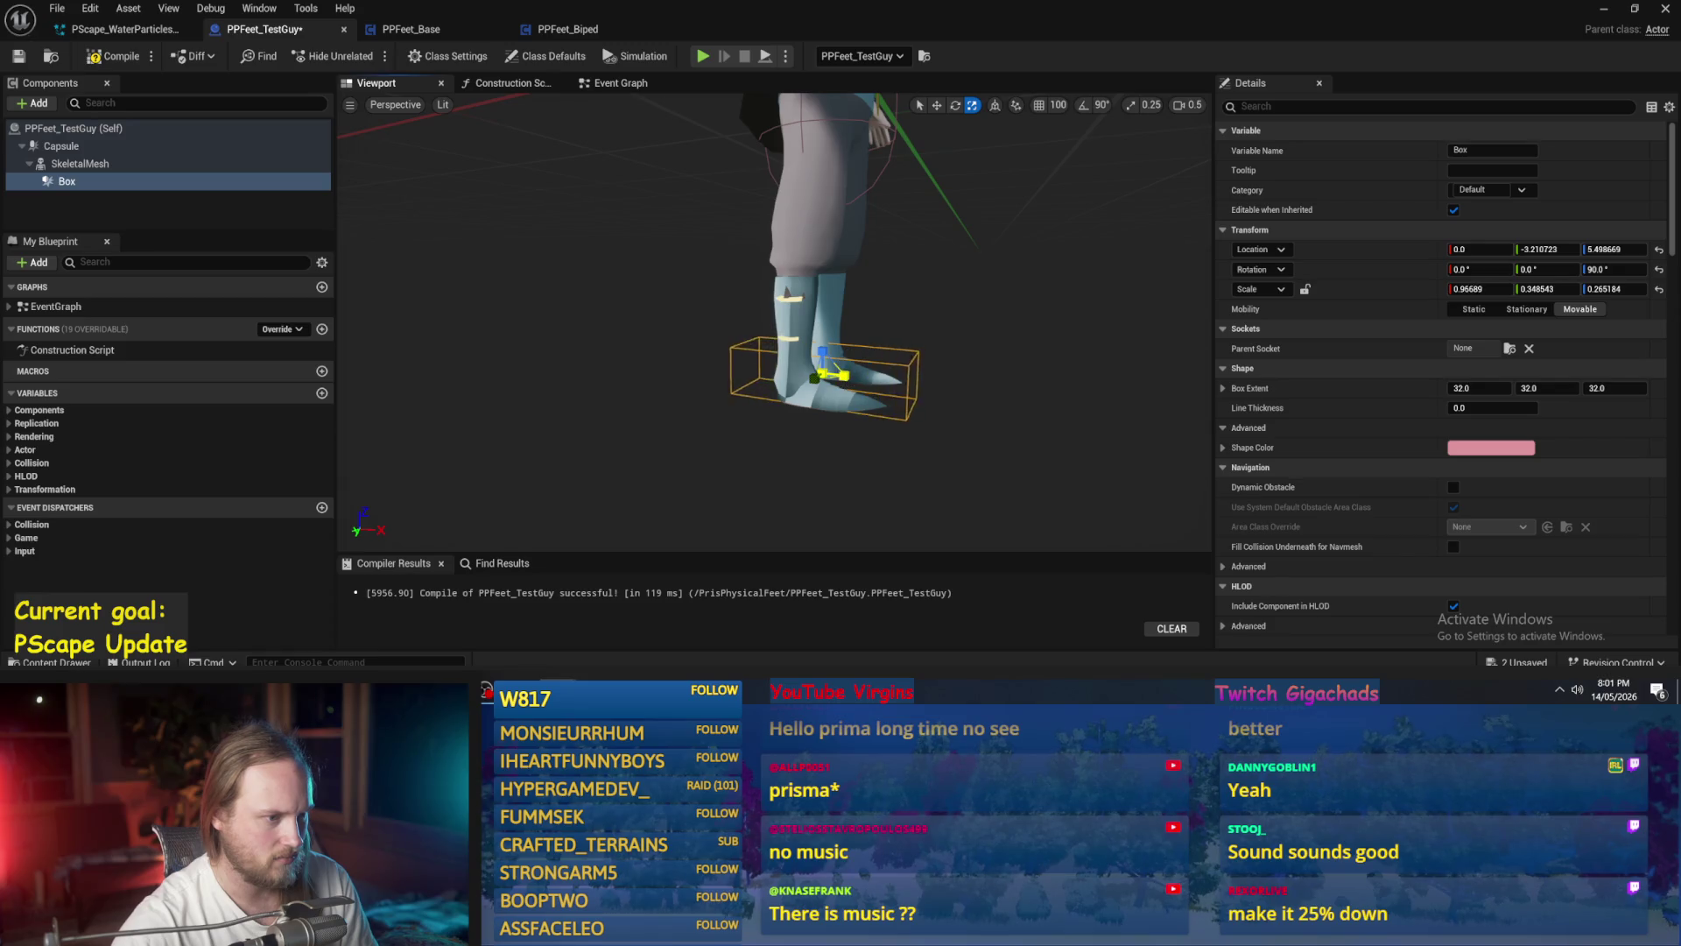
scroll(832, 351, up, 3)
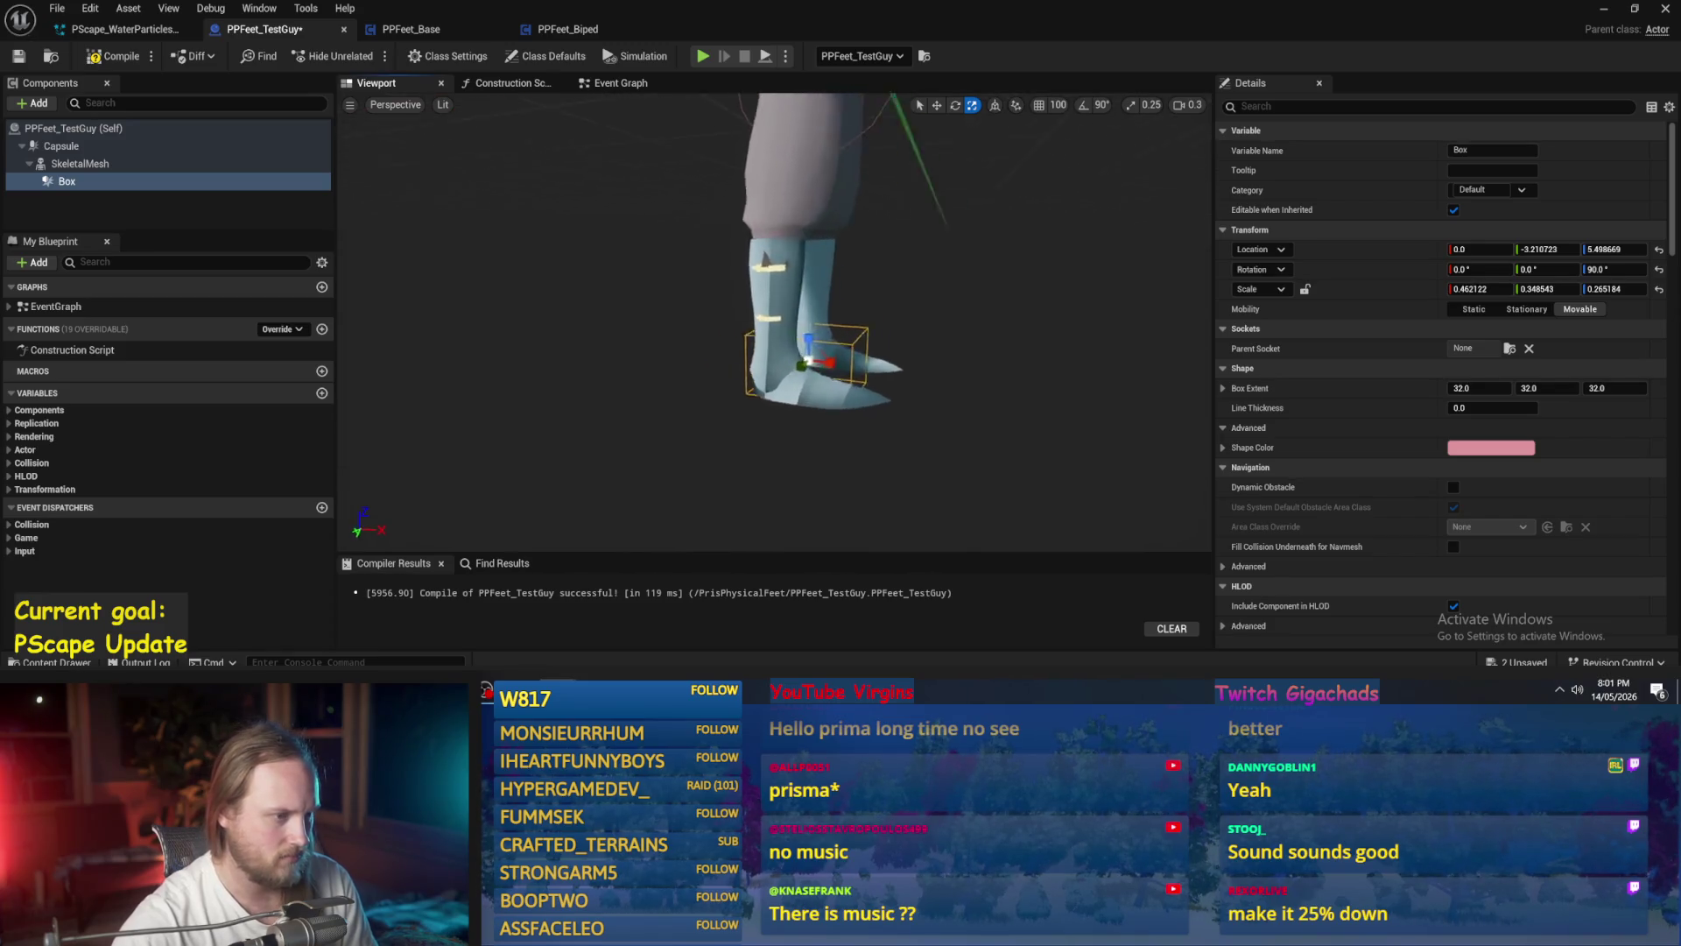
drag(484, 379, 547, 380)
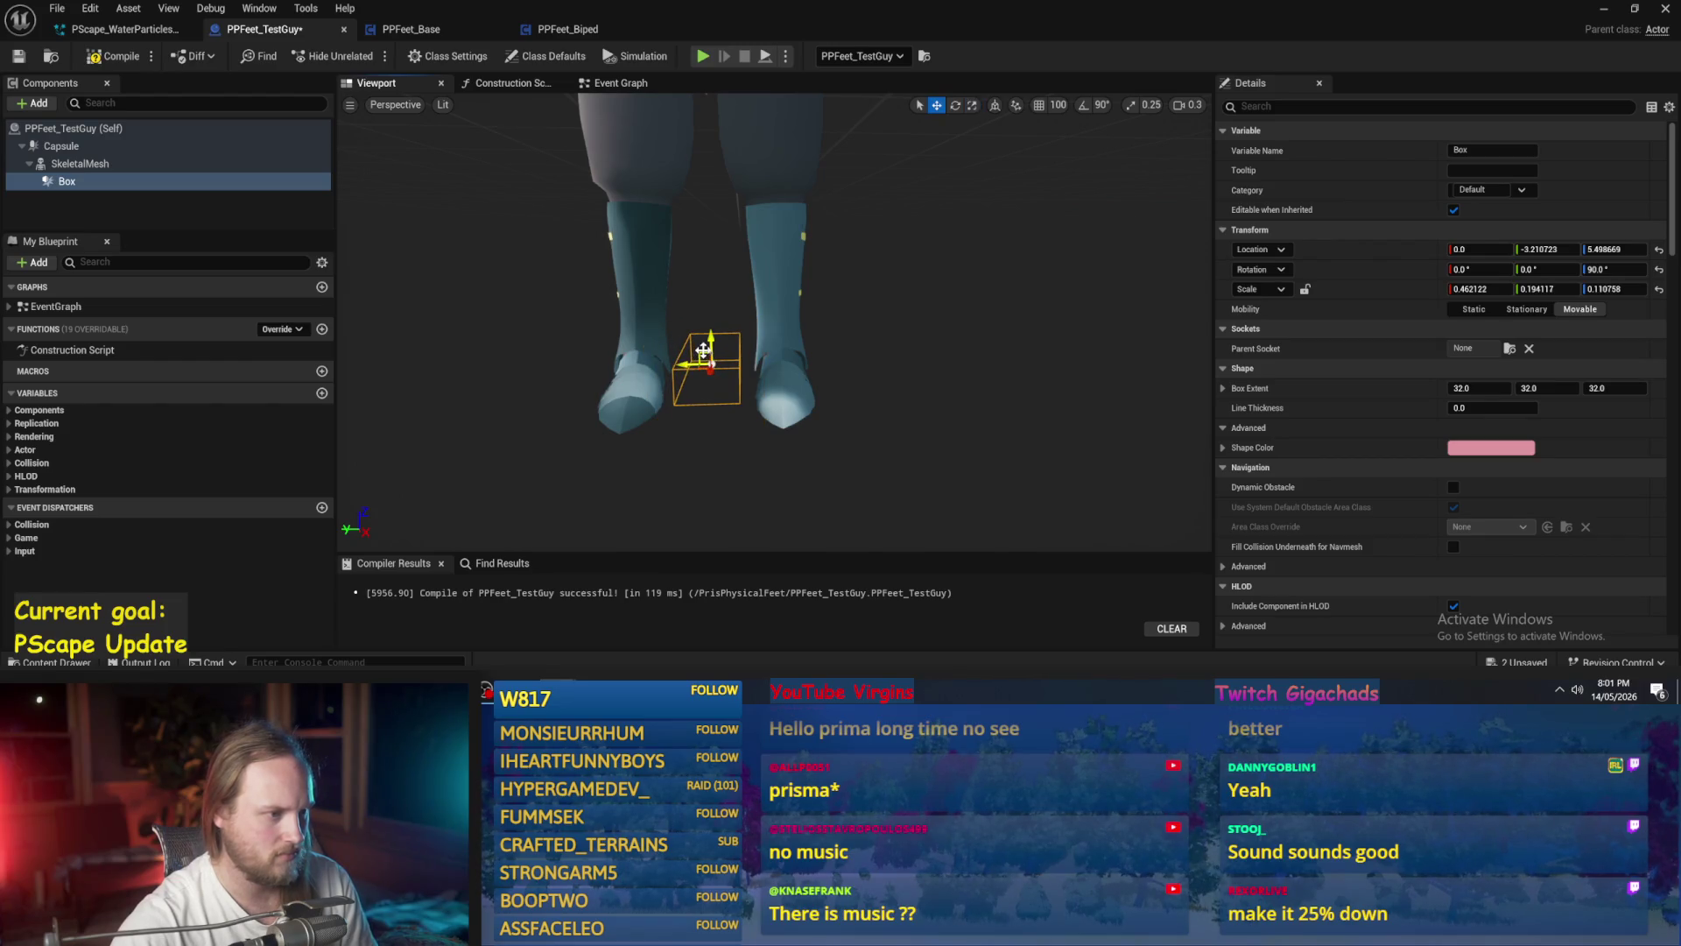
mouse_move(772, 364)
mouse_down()
mouse_move(744, 359)
mouse_move(745, 341)
mouse_move(700, 350)
mouse_up()
mouse_move(686, 412)
mouse_down()
mouse_move(750, 422)
mouse_move(753, 405)
mouse_move(648, 363)
mouse_move(648, 315)
mouse_move(596, 280)
mouse_move(596, 298)
mouse_up()
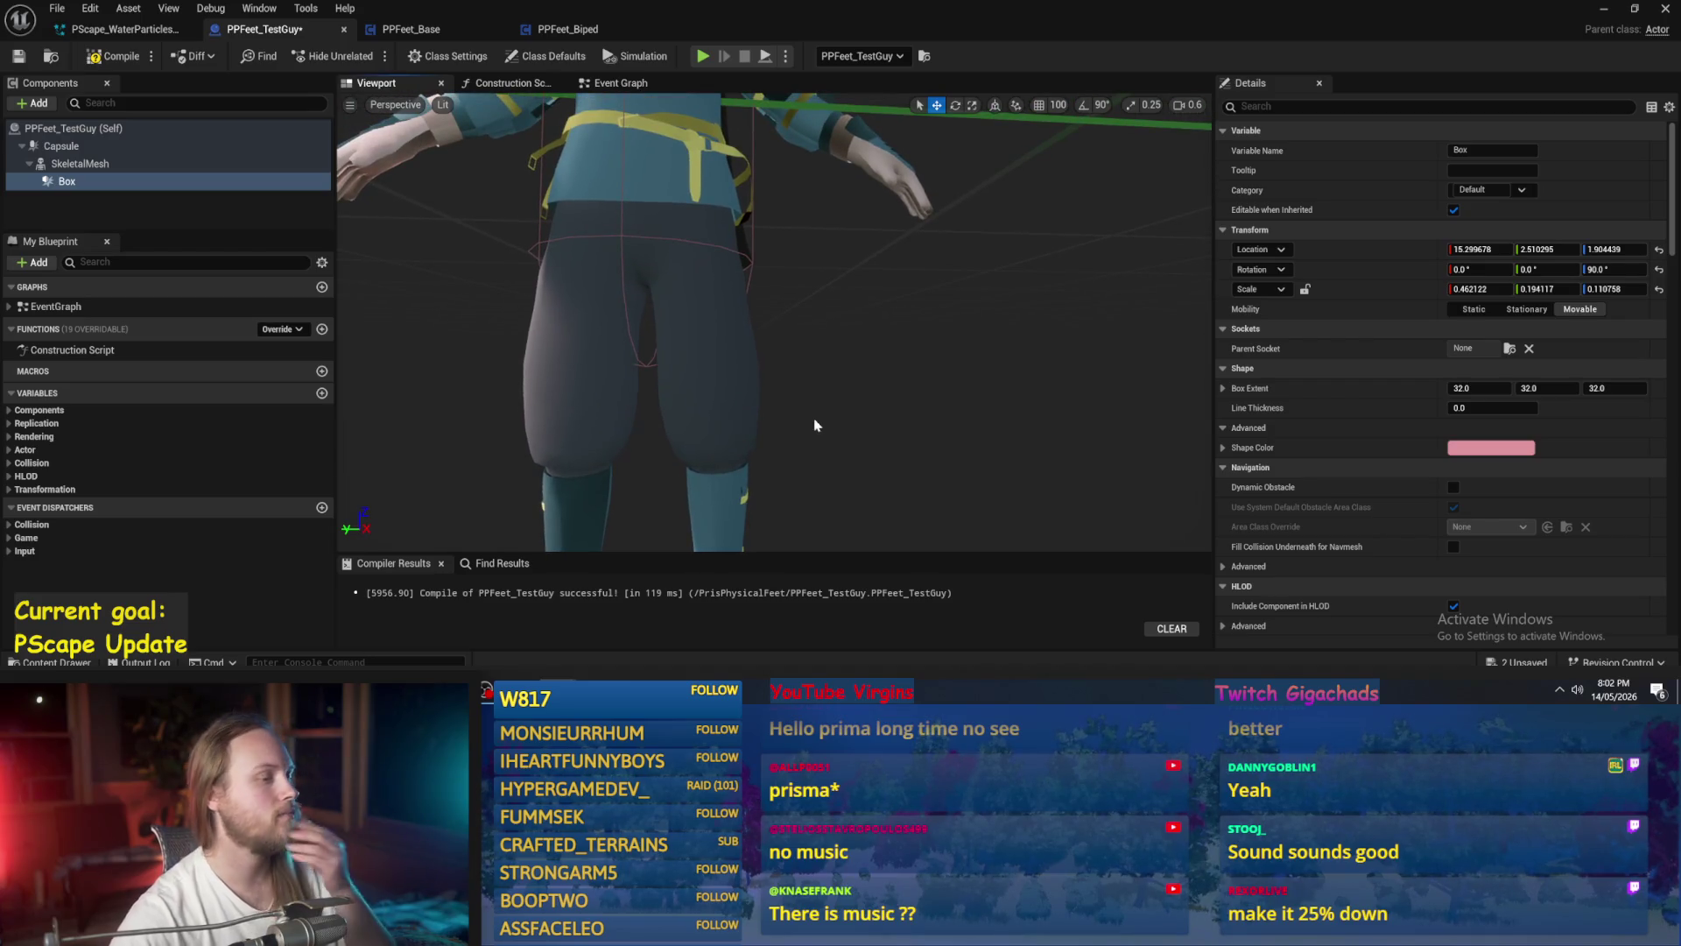
mouse_move(722, 292)
mouse_down()
mouse_move(722, 351)
mouse_move(570, 364)
mouse_move(645, 423)
mouse_up()
click(645, 422)
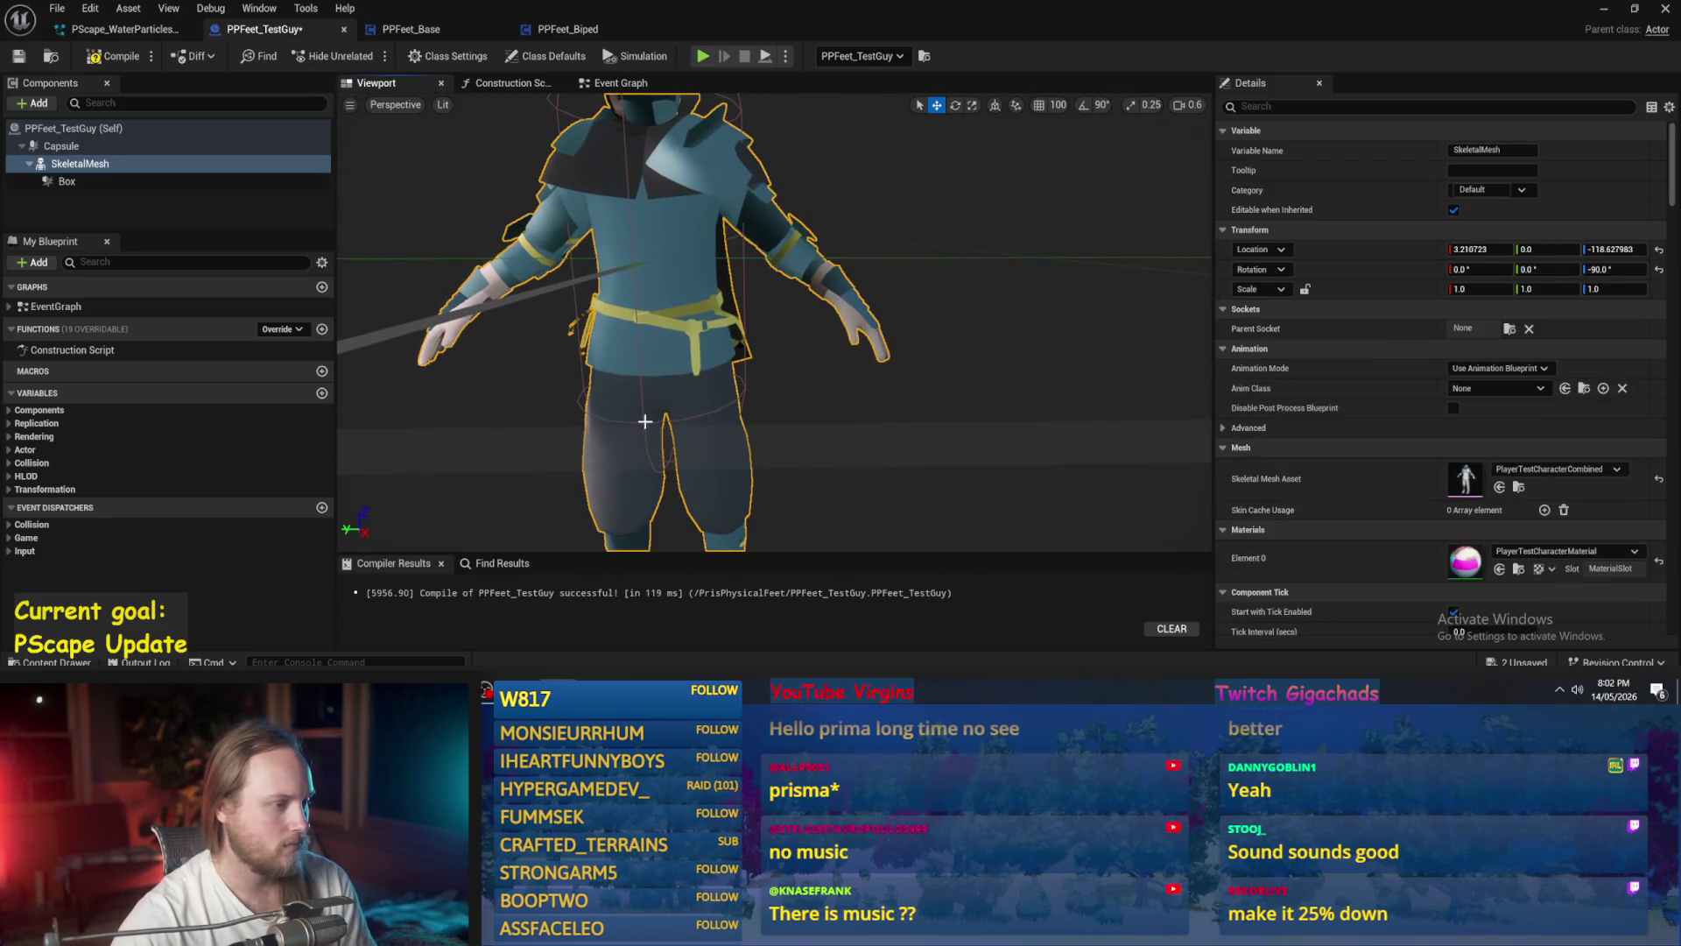
- Set the Capsule component's Capsule Radius to 15 in Details
scroll(642, 424, down, 2)
click(511, 222)
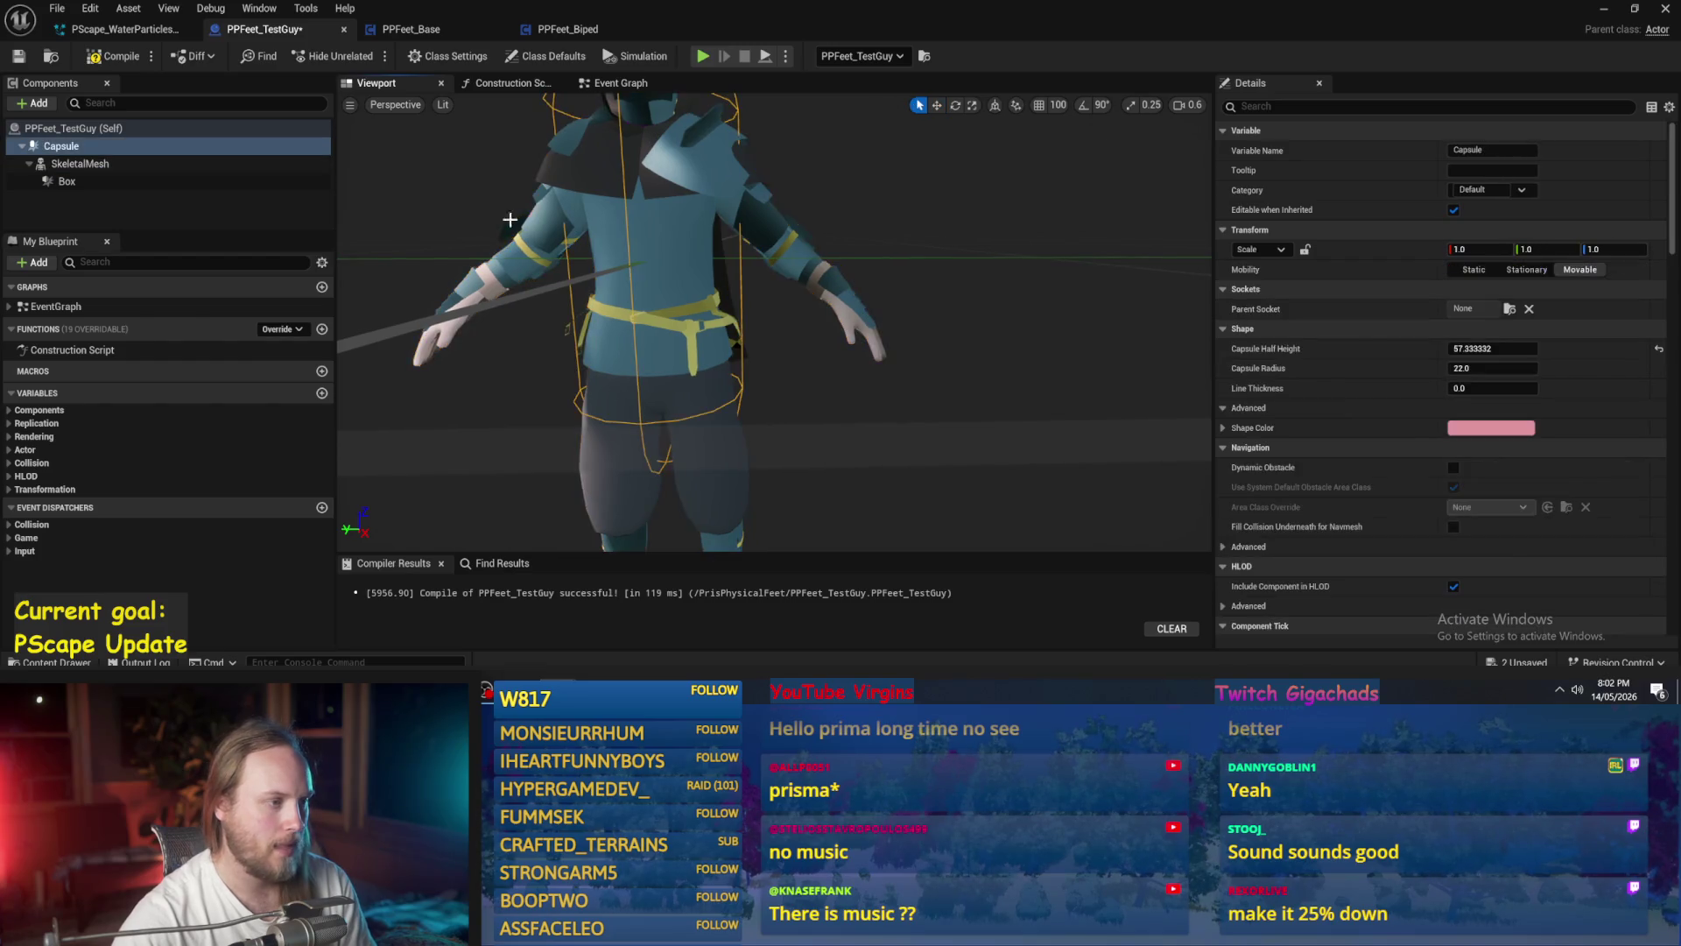
drag(1528, 369, 1493, 369)
text(15)
key(Return)
mouse_move(770, 368)
mouse_down()
mouse_move(770, 263)
mouse_move(744, 378)
mouse_up()
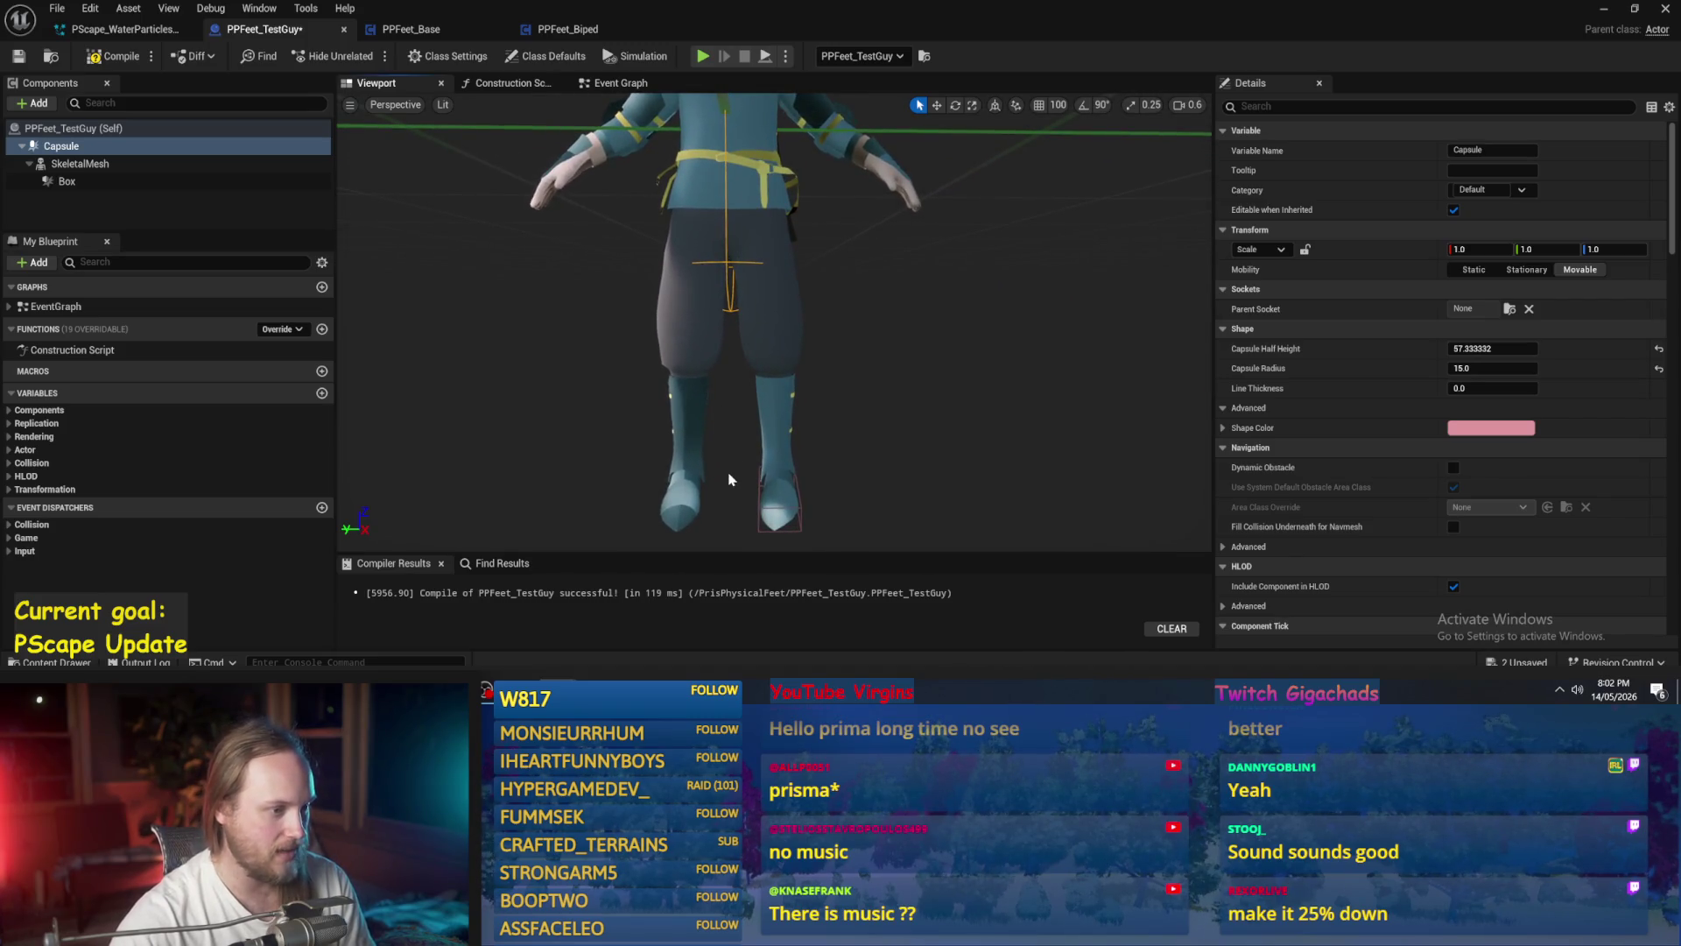
click(795, 505)
- Set the Box collider's Location X to 15
key(w)
mouse_move(780, 499)
mouse_down()
mouse_move(753, 438)
mouse_move(788, 455)
mouse_move(654, 450)
mouse_move(786, 454)
mouse_up()
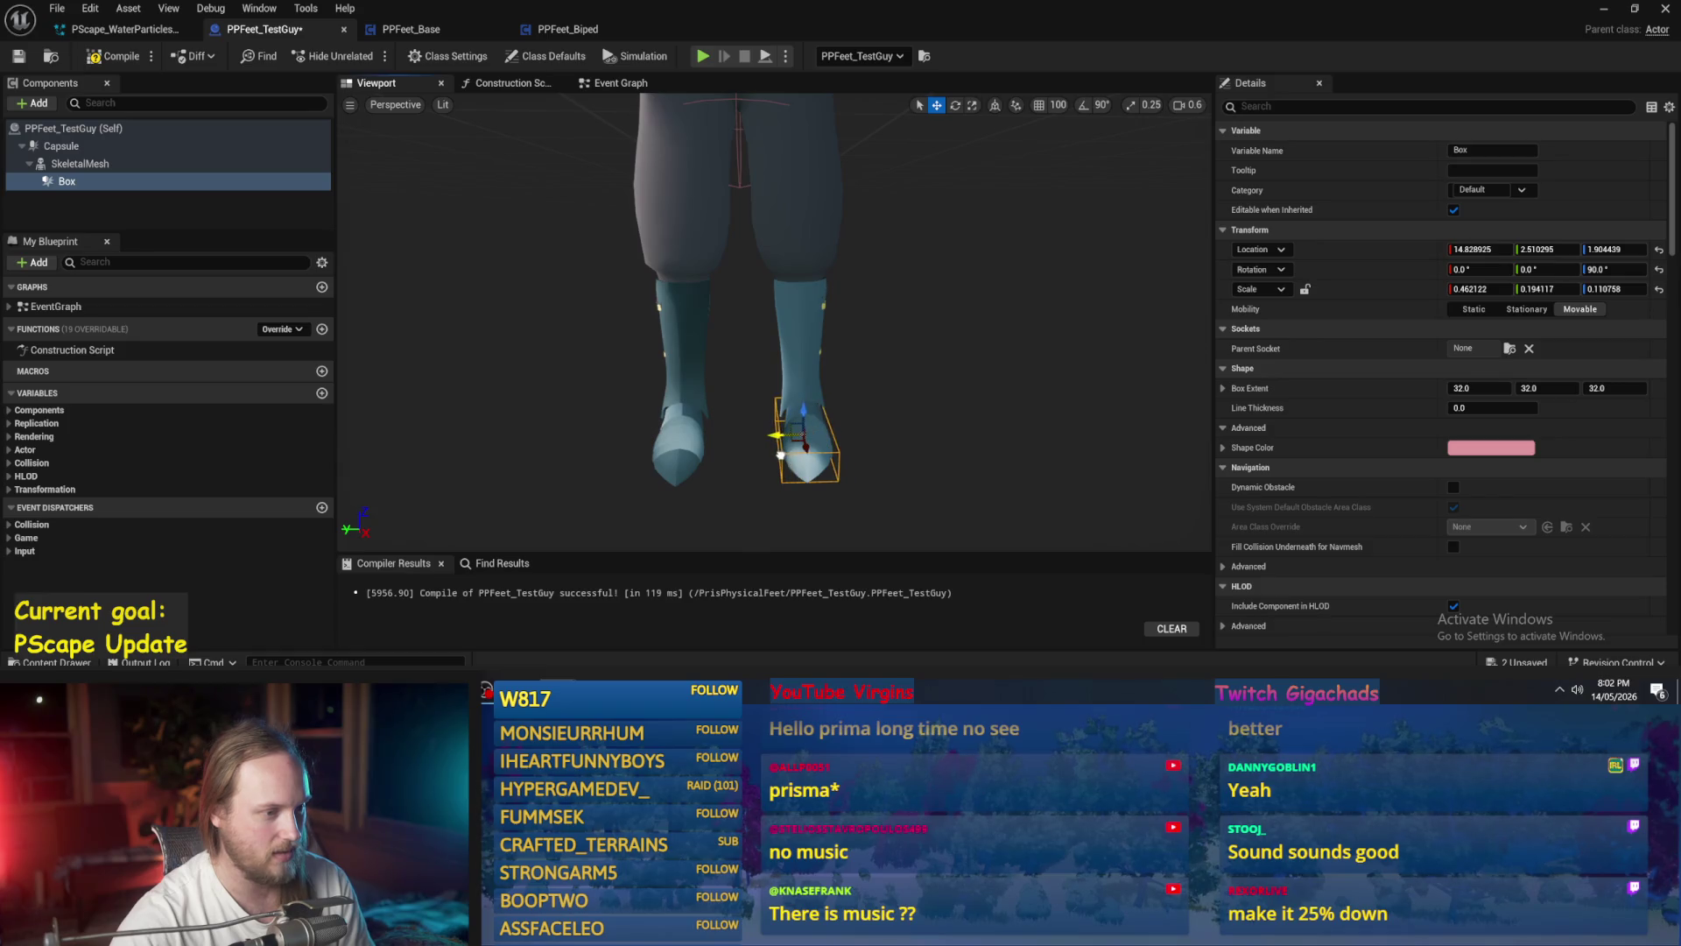
text(15)
key(Return)
drag(1005, 327, 982, 352)
- Alt-drag a duplicate Box1 onto the other foot at Location X -15
drag(782, 435, 655, 442)
click(1478, 249)
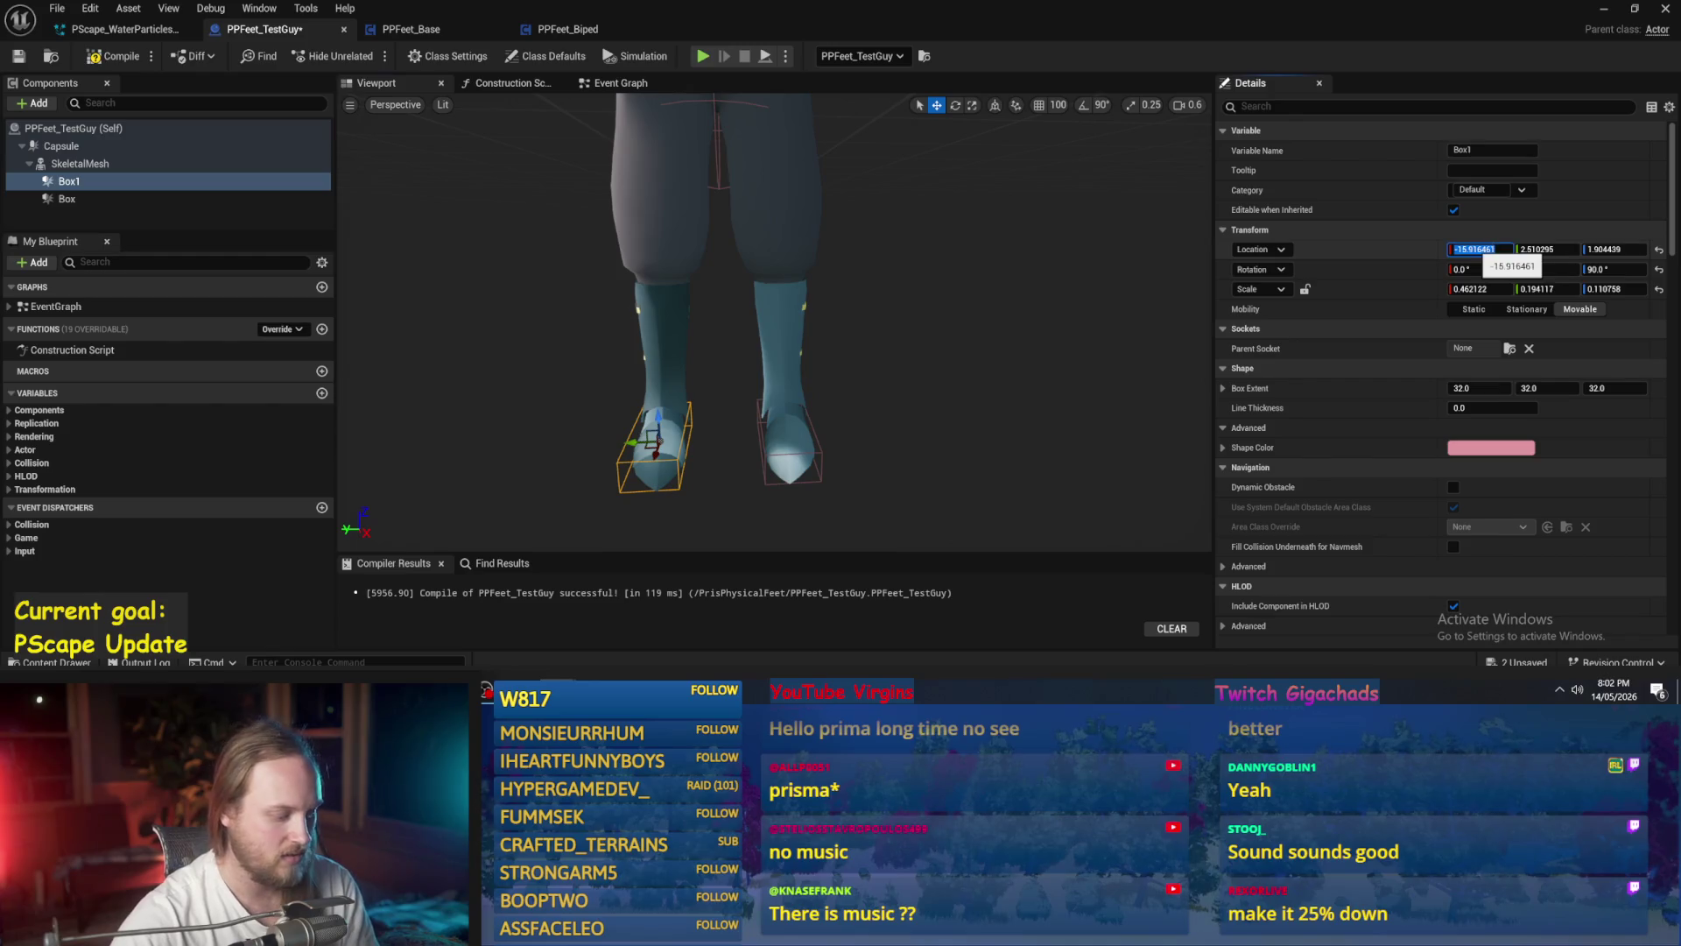
drag(855, 394, 847, 361)
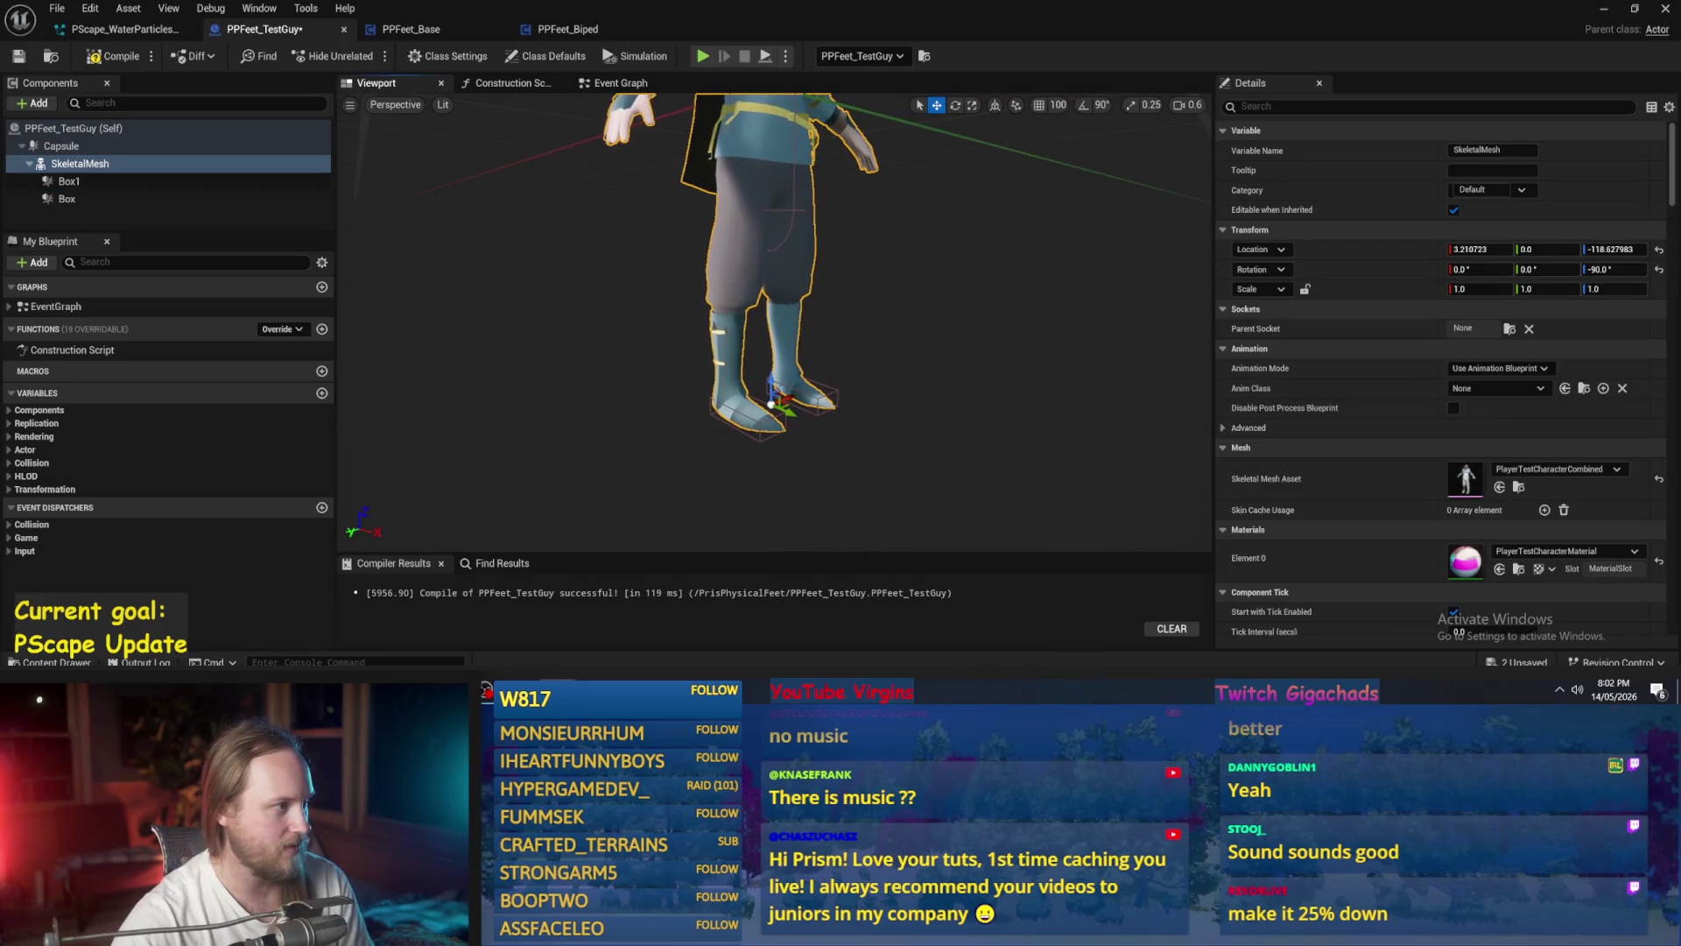
drag(264, 230, 264, 299)
scroll(540, 346, up, 3)
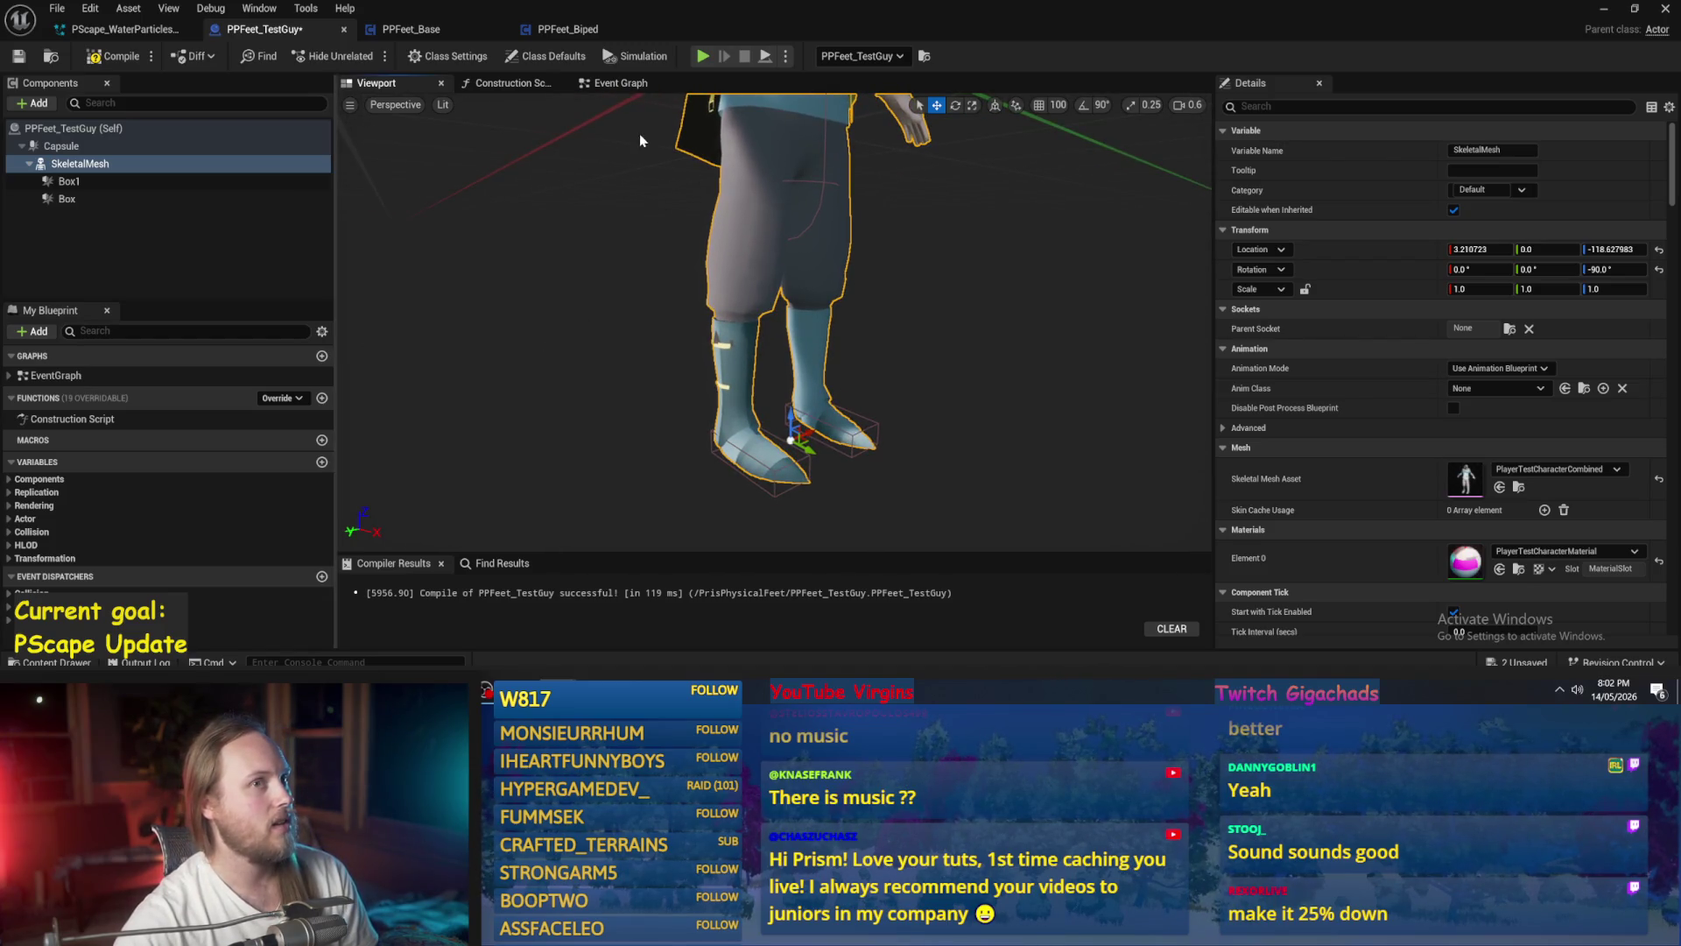
click(621, 84)
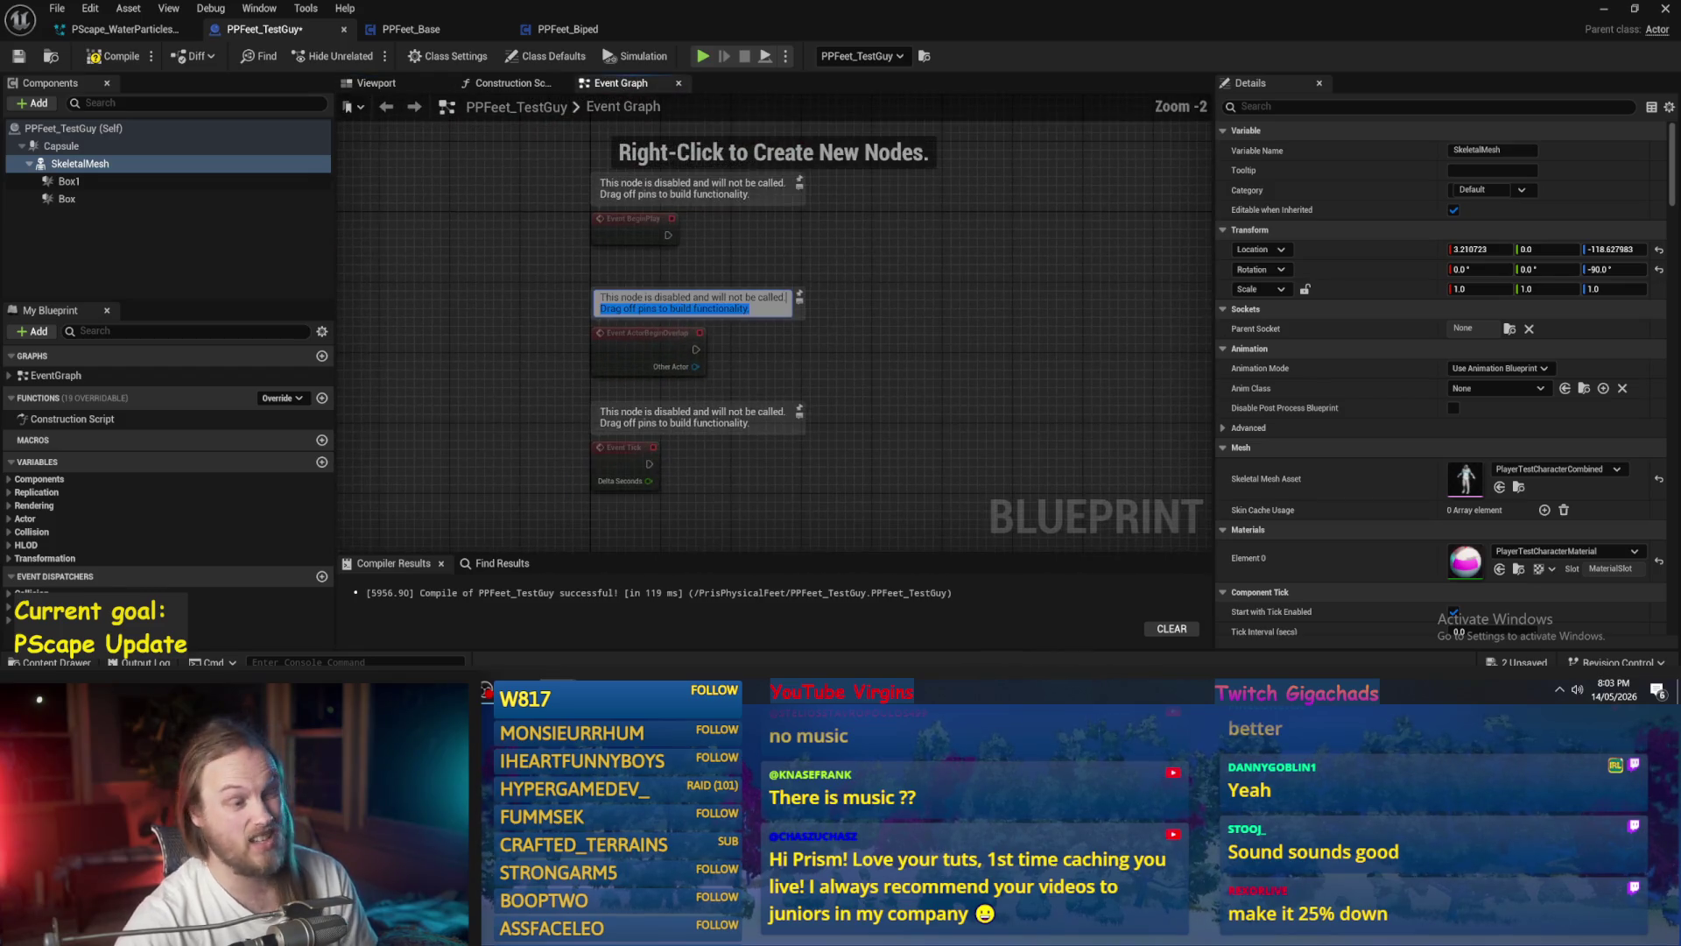
click(376, 84)
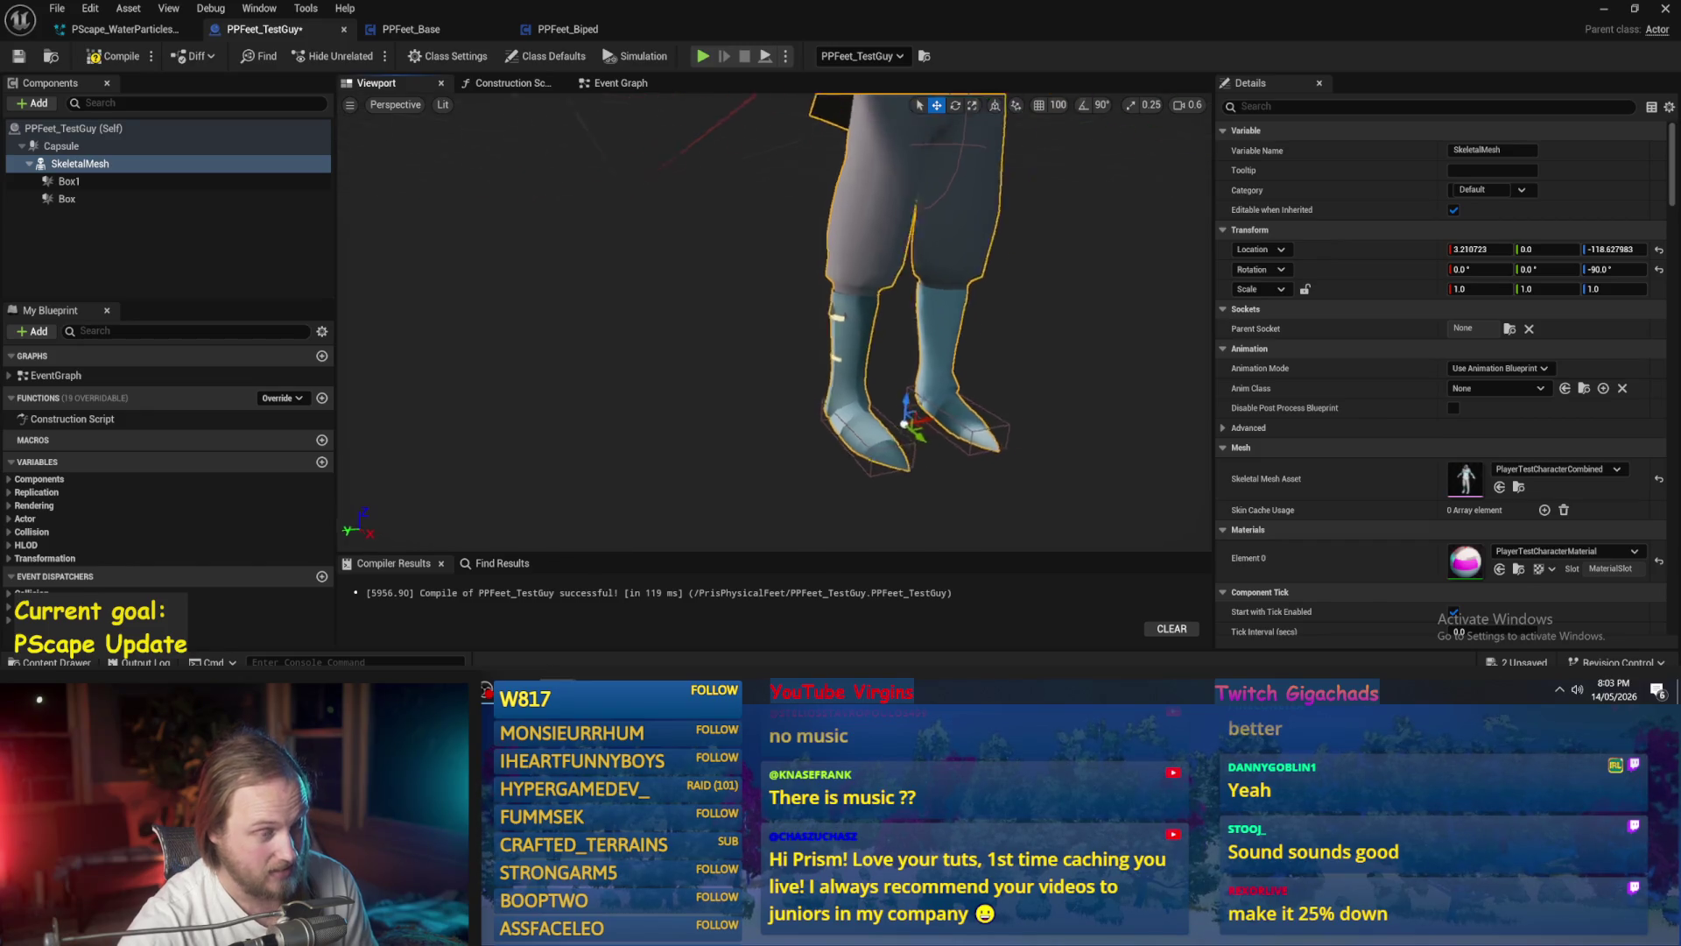
click(954, 388)
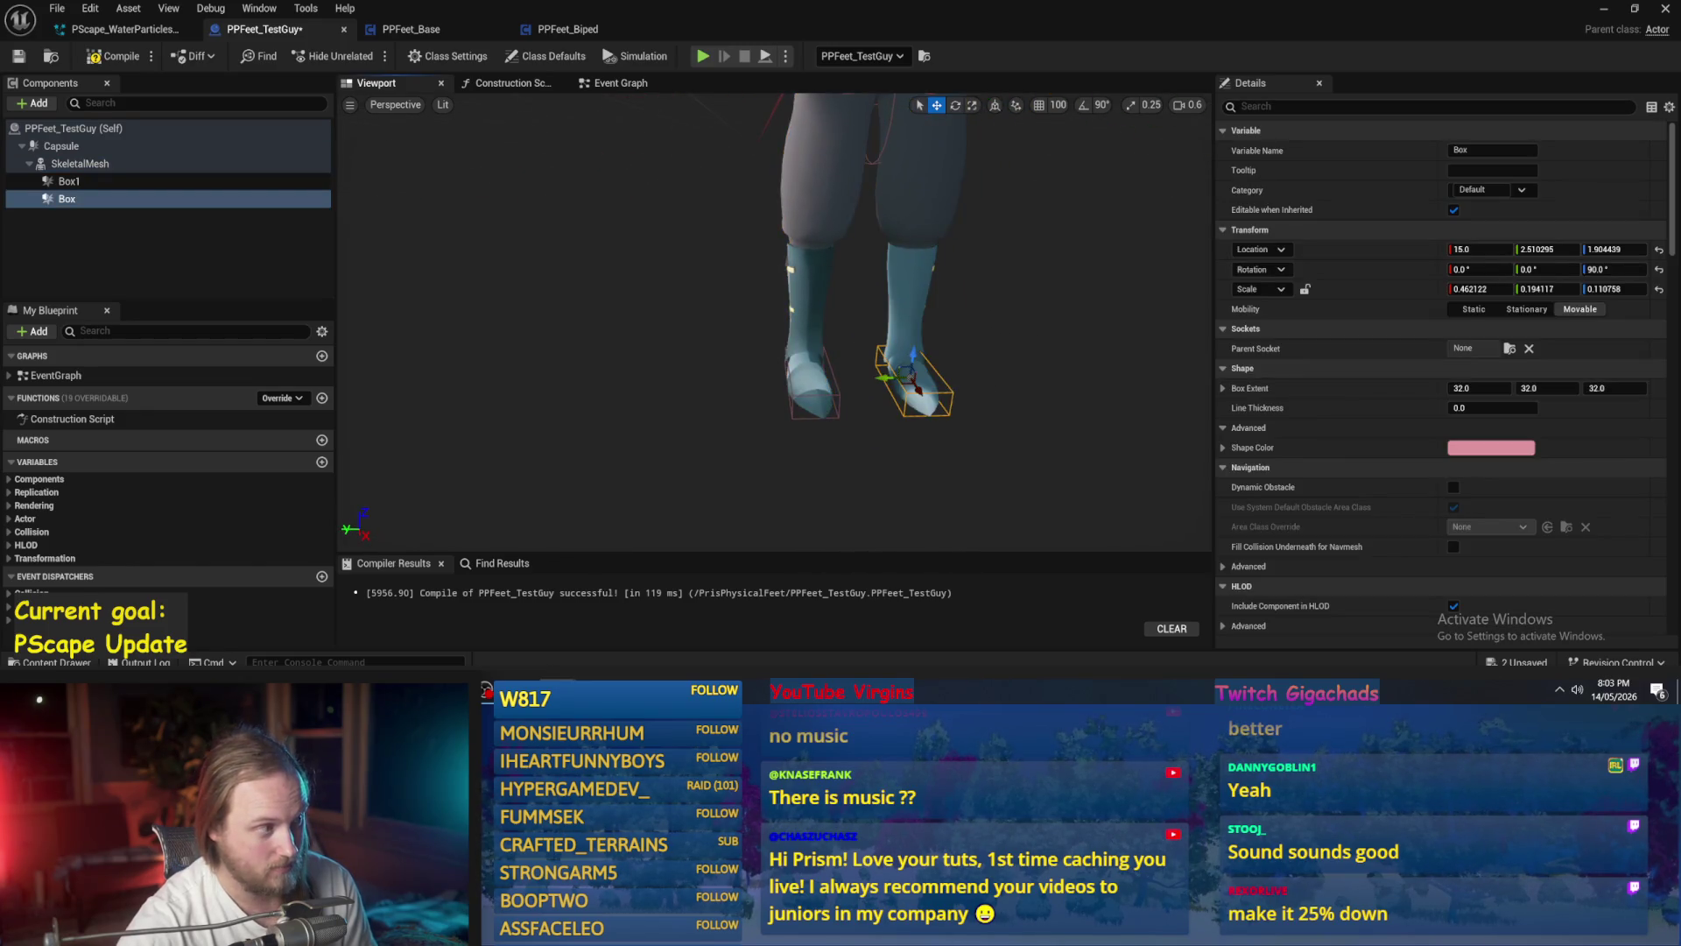
click(85, 182)
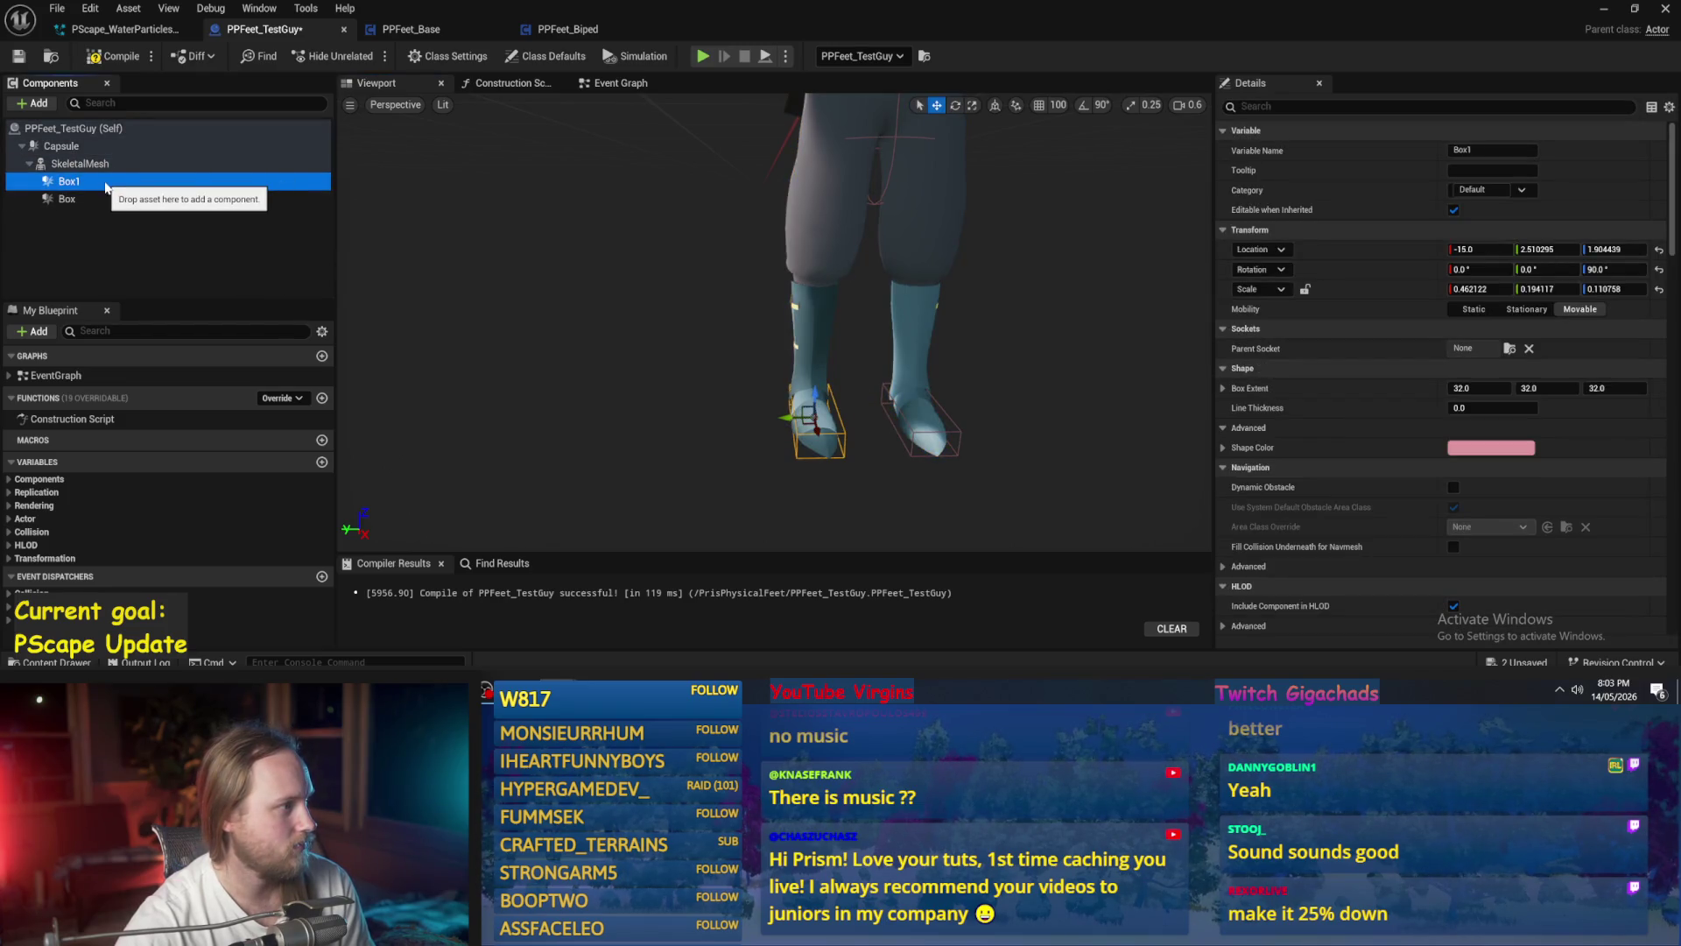
- Add a Scene component as the root and attach Box beneath it
click(53, 128)
click(35, 103)
text(scene)
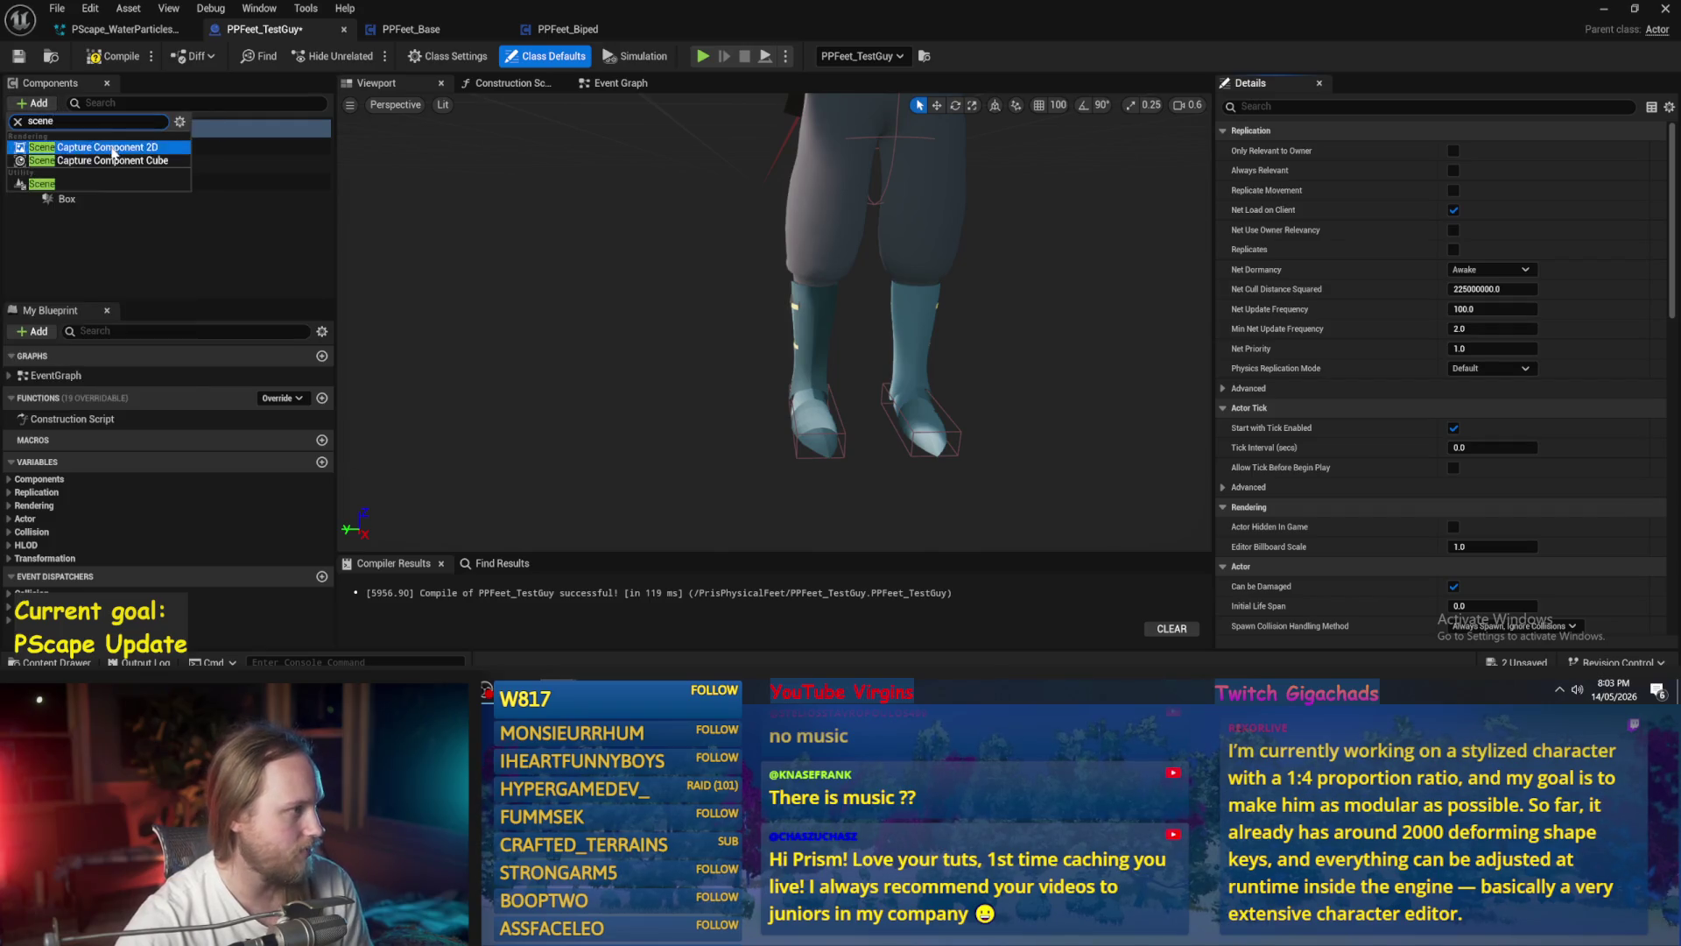
click(79, 183)
drag(88, 216, 77, 142)
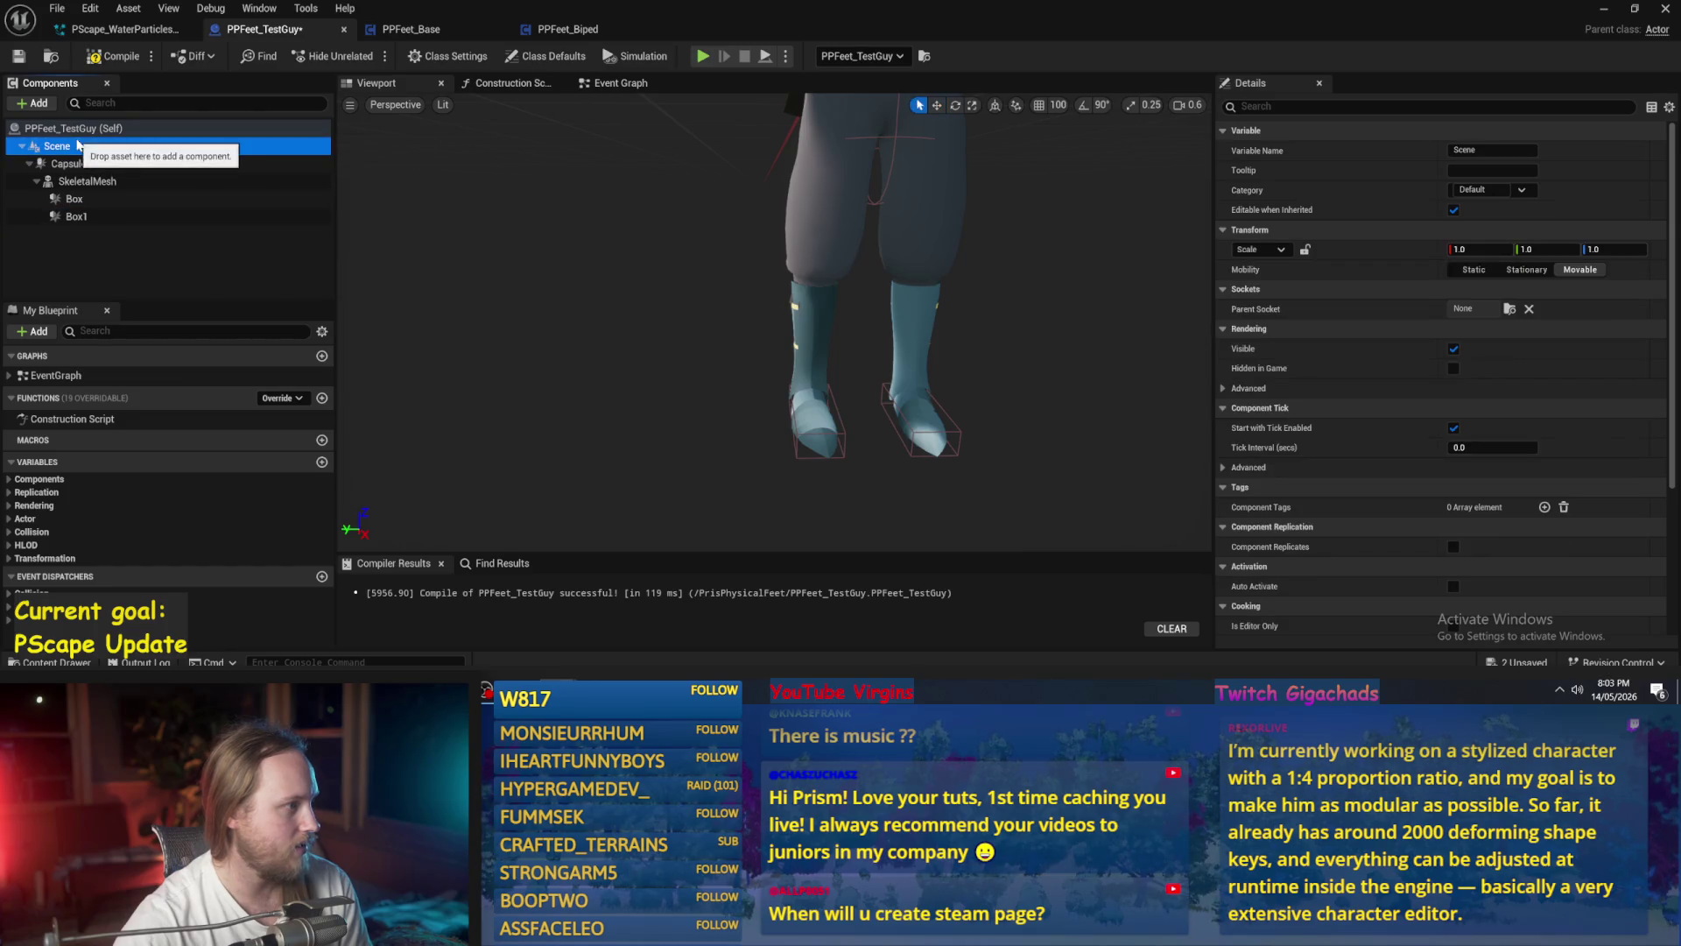
drag(75, 199, 68, 160)
click(92, 238)
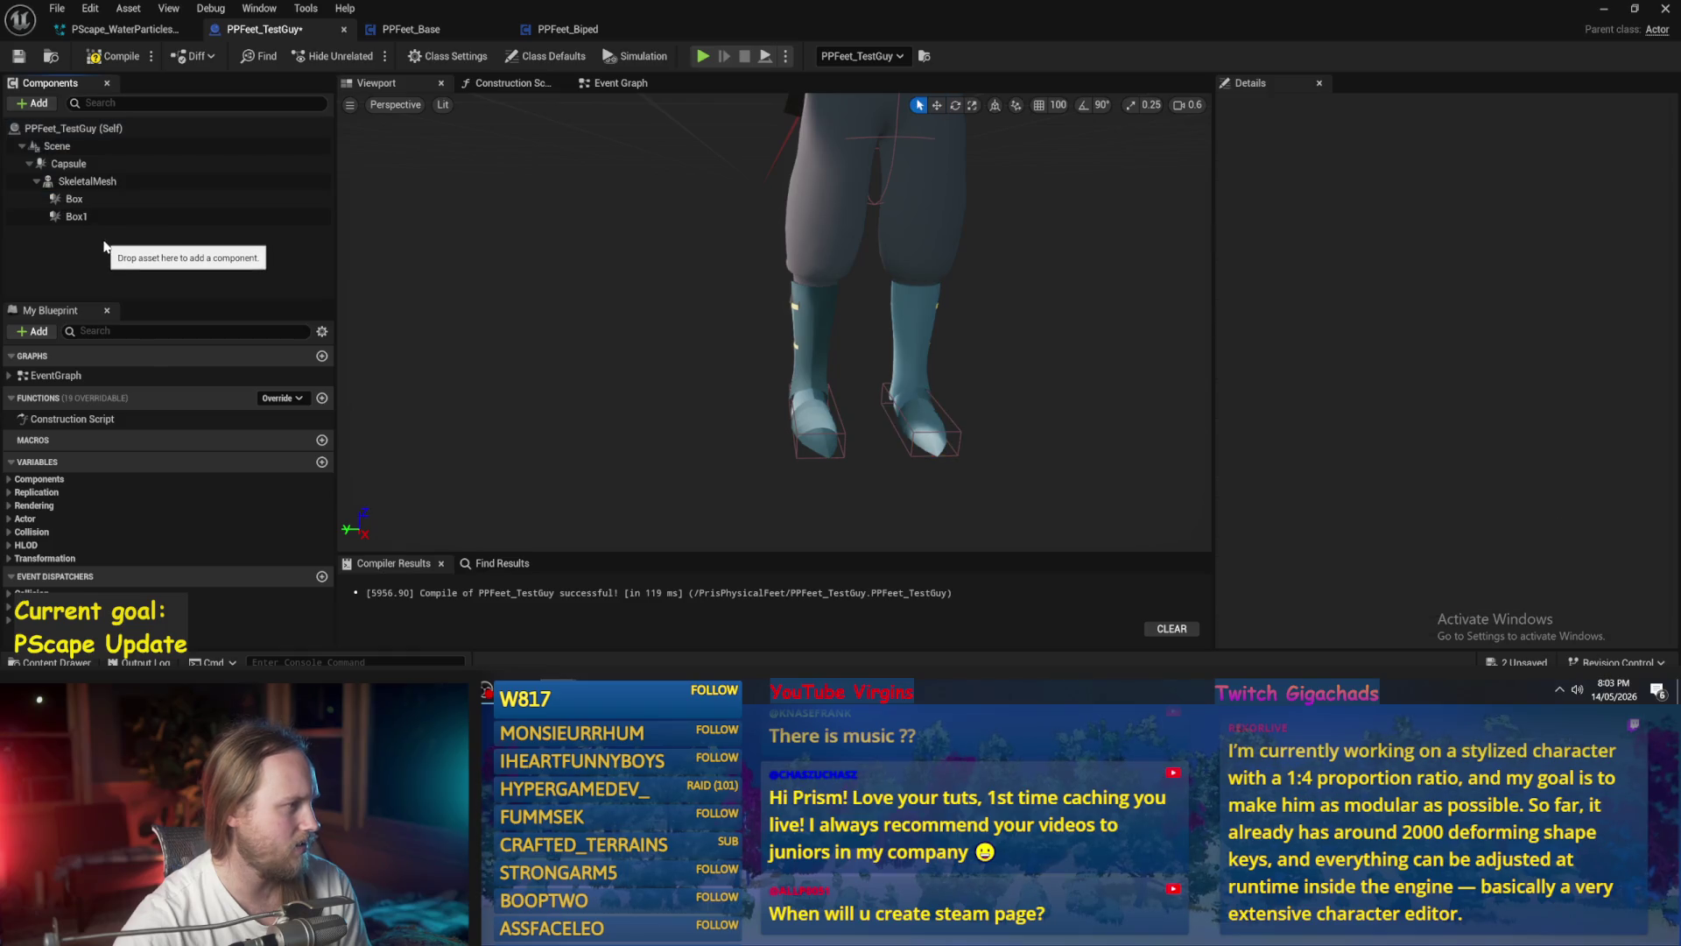
- Make Capsule the new scene root in place of Scene
click(88, 201)
click(70, 146)
drag(69, 163, 57, 146)
click(87, 234)
click(87, 234)
scroll(686, 303, down, 5)
scroll(700, 302, up, 4)
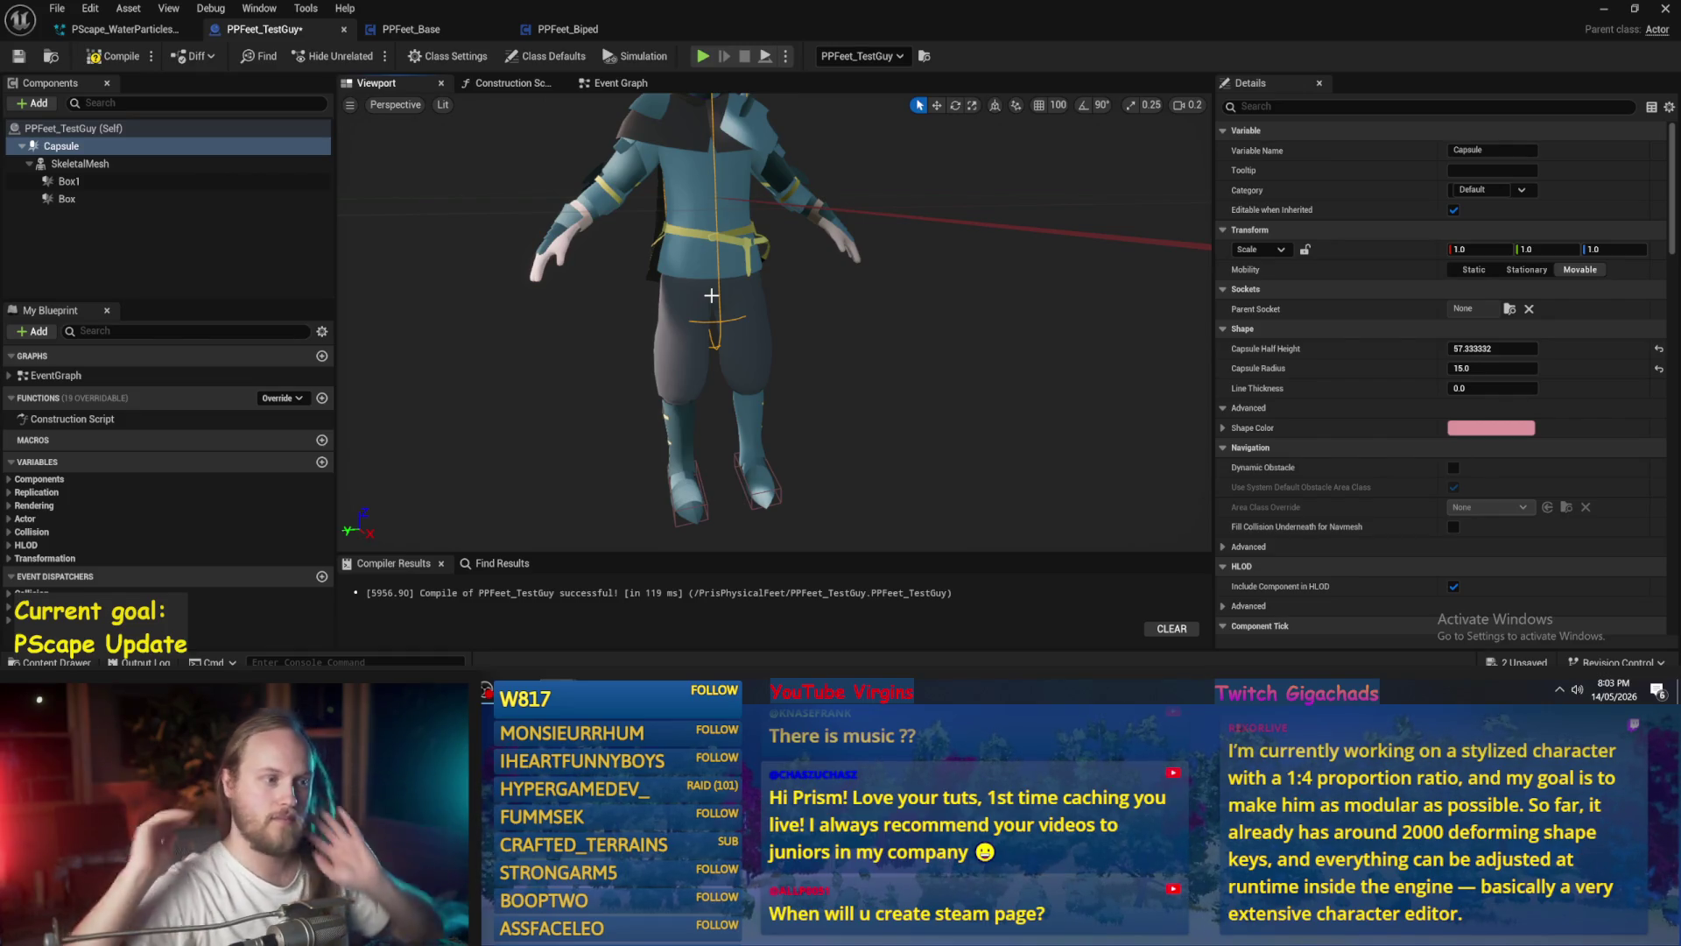
- Add a Physics Constraint component from the component search list
scroll(711, 295, up, 5)
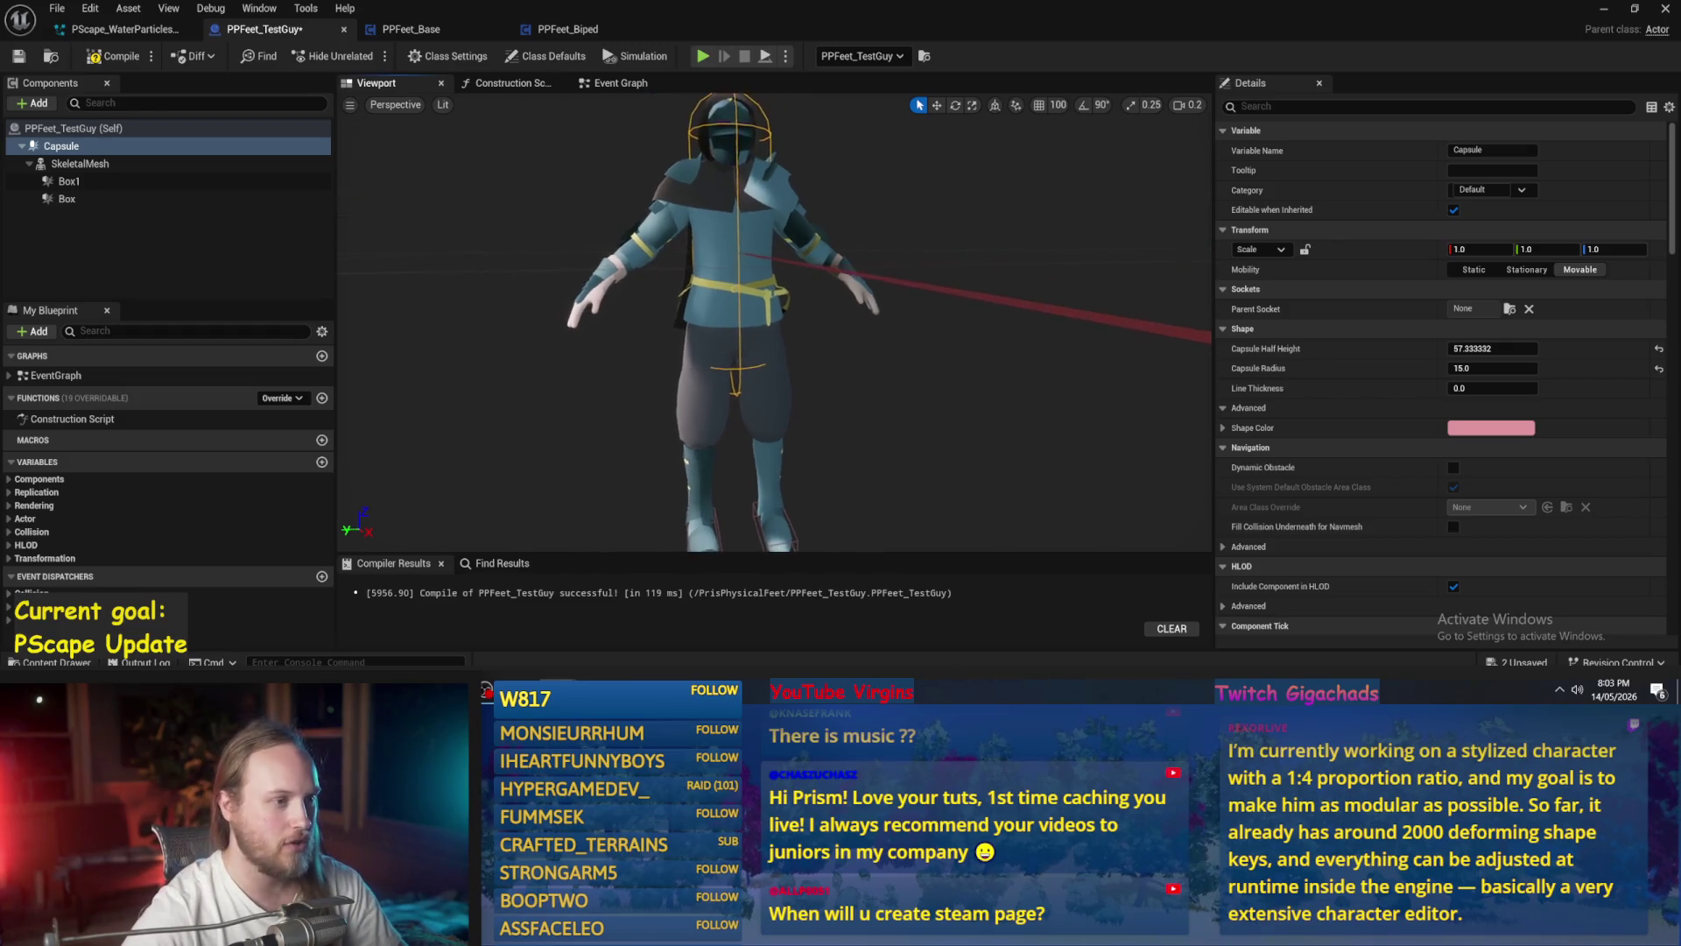
drag(736, 415, 743, 455)
drag(825, 343, 827, 317)
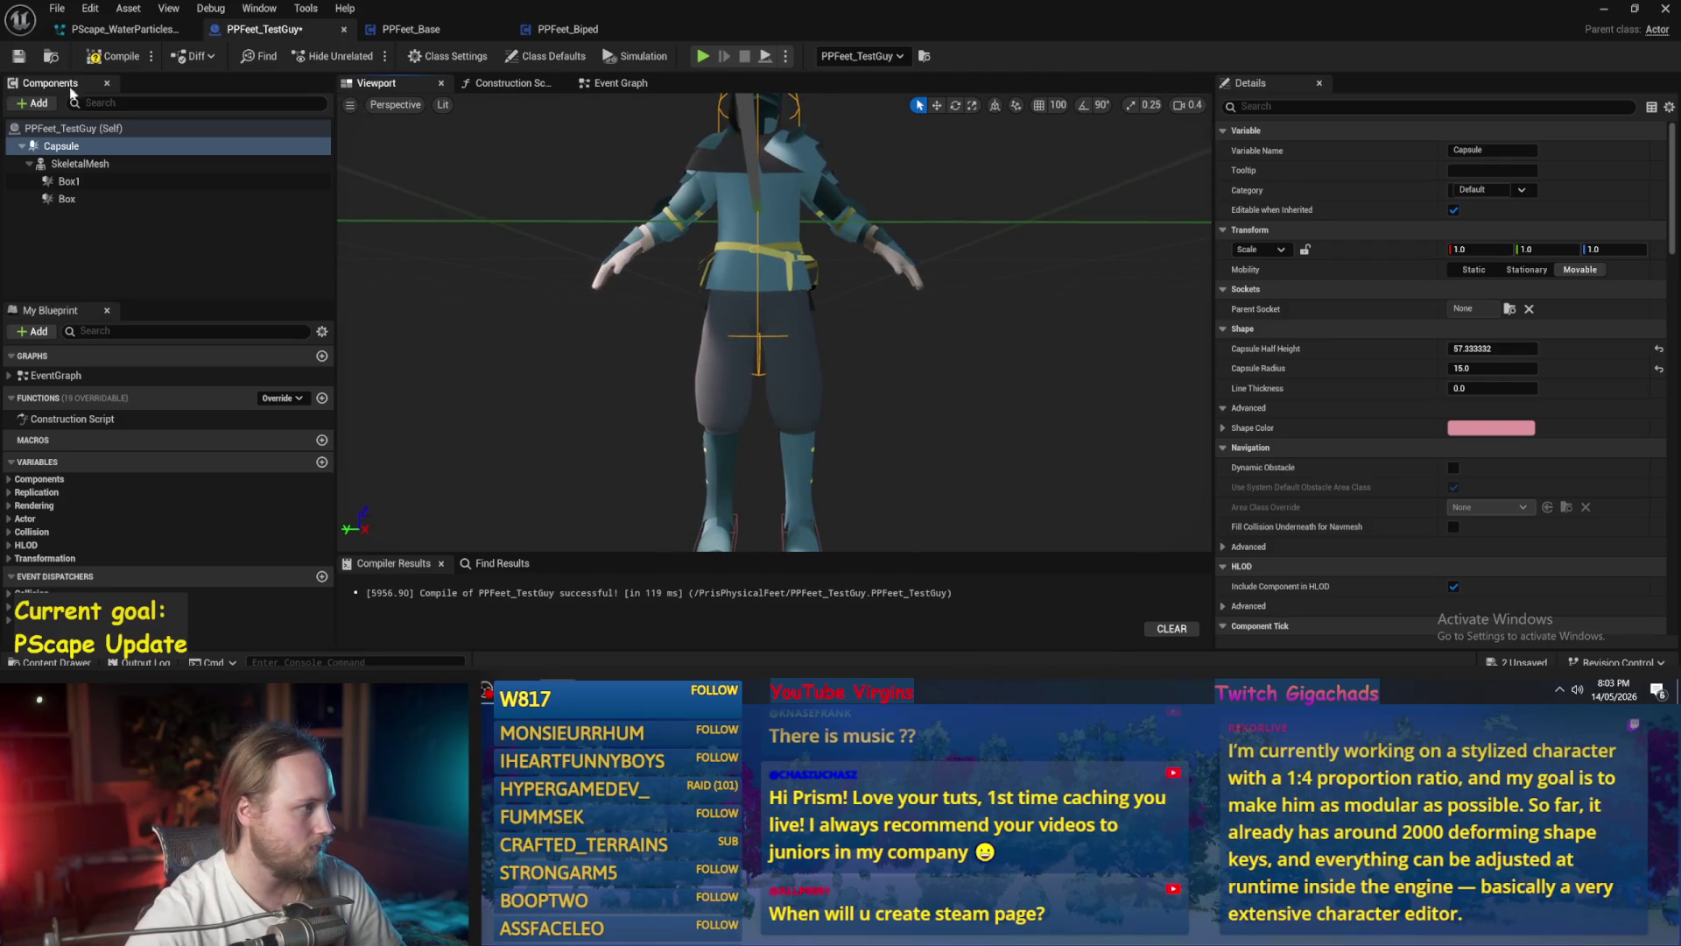
click(48, 105)
text(phys)
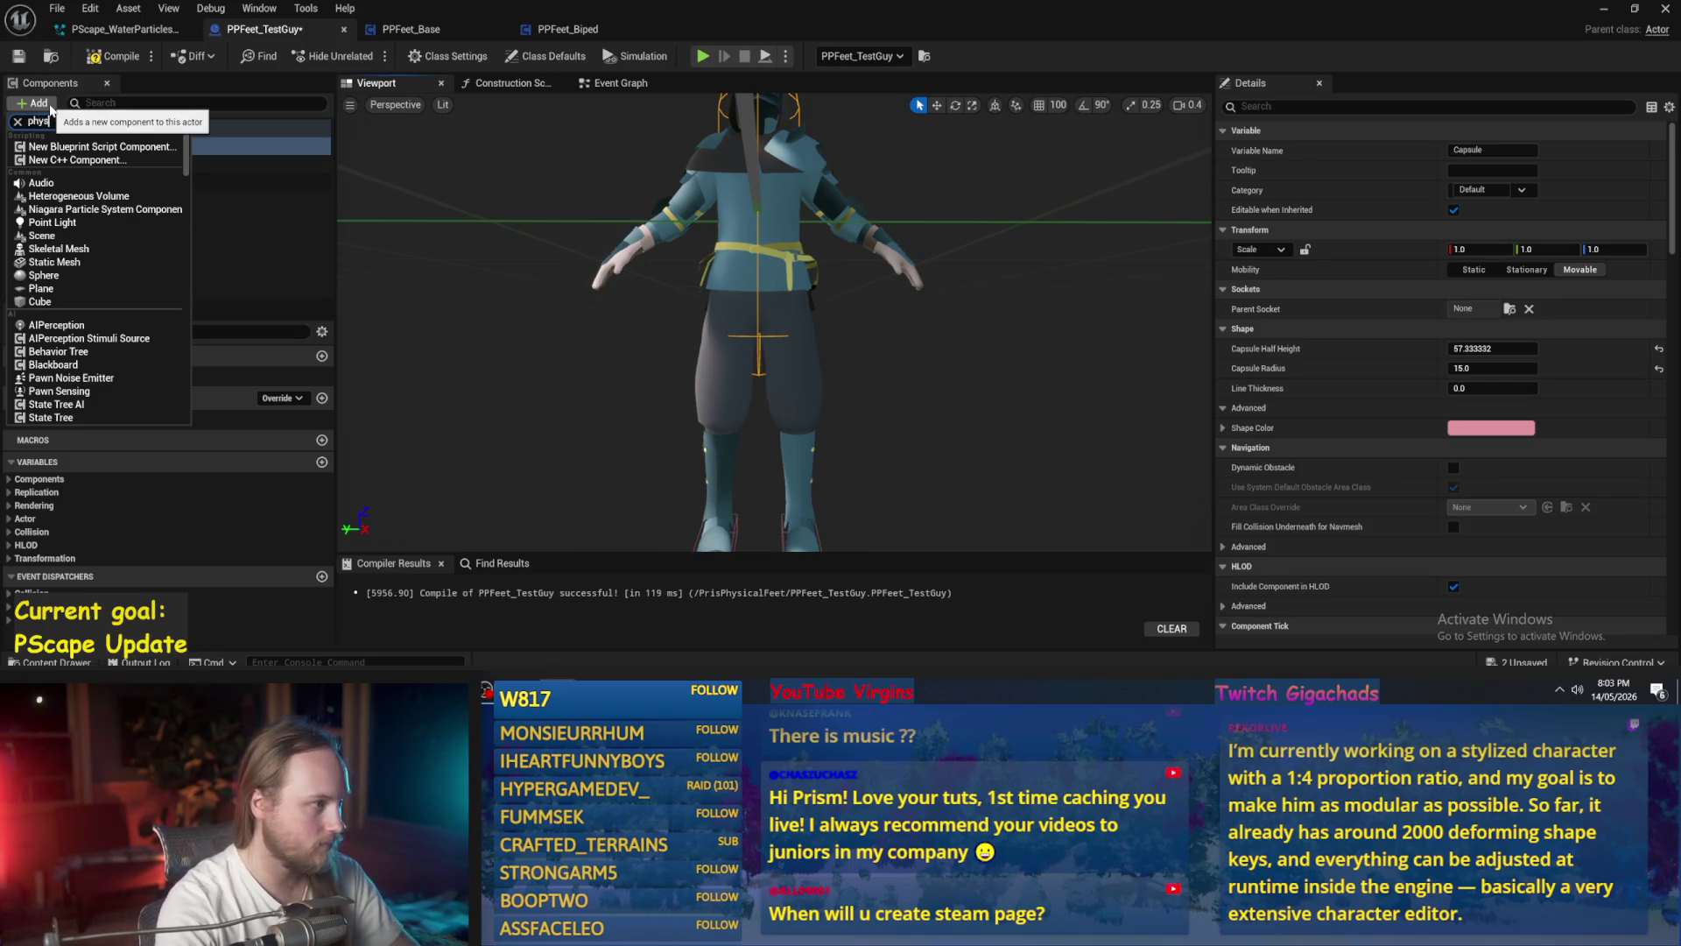
text(i)
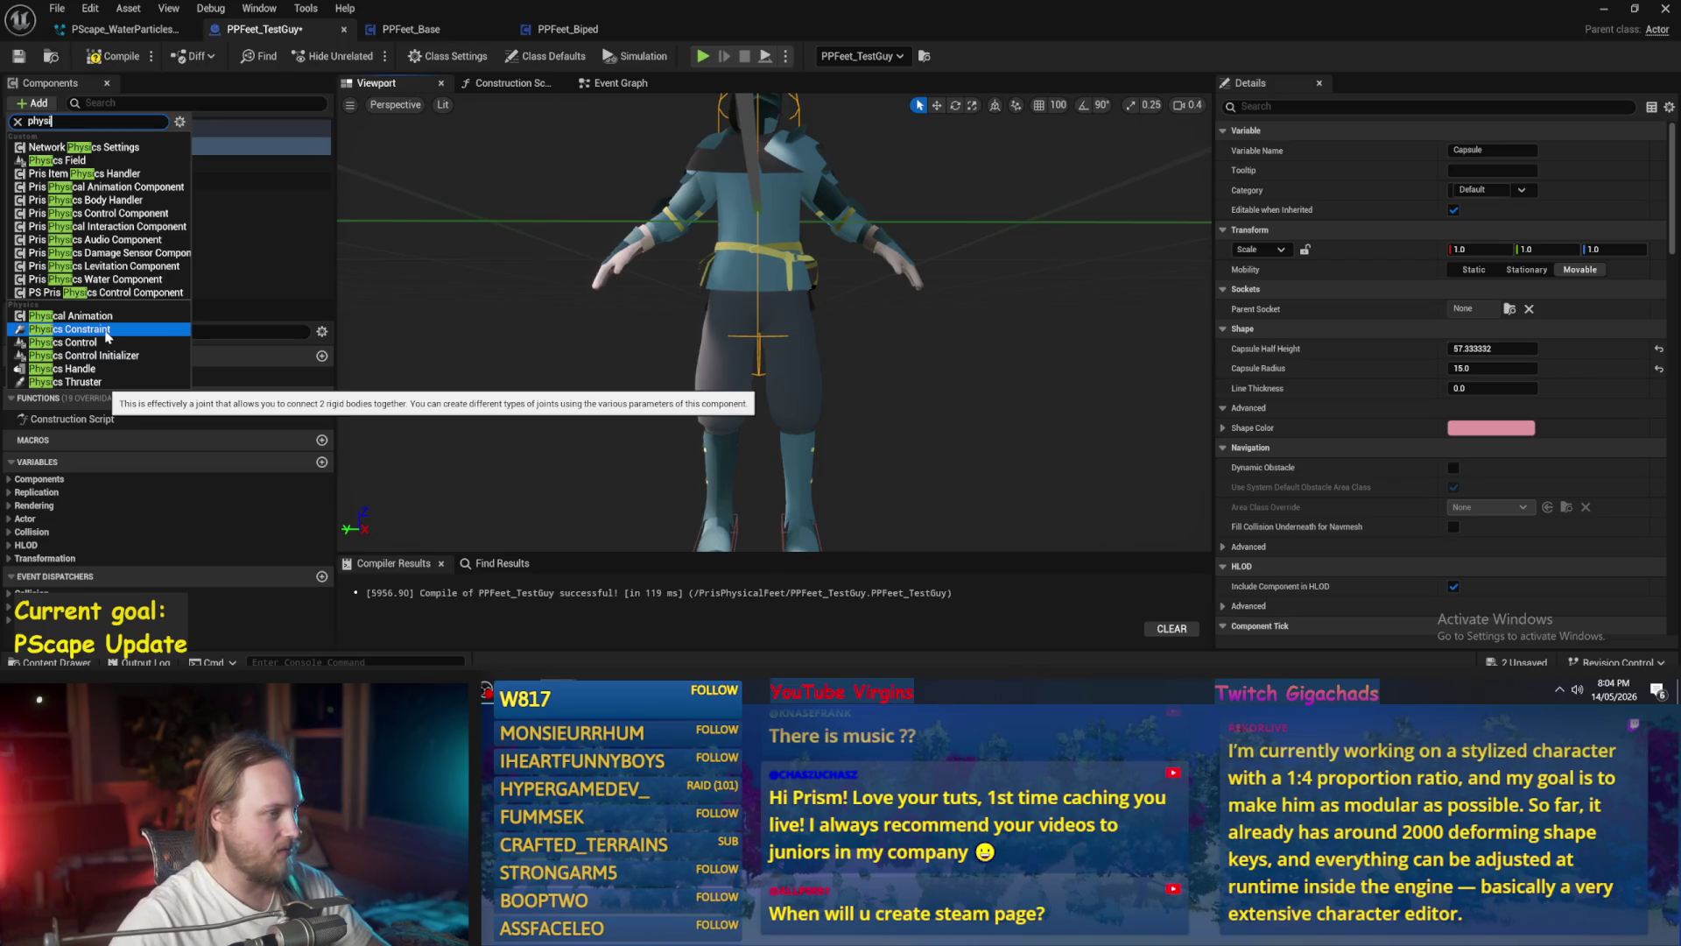
click(107, 336)
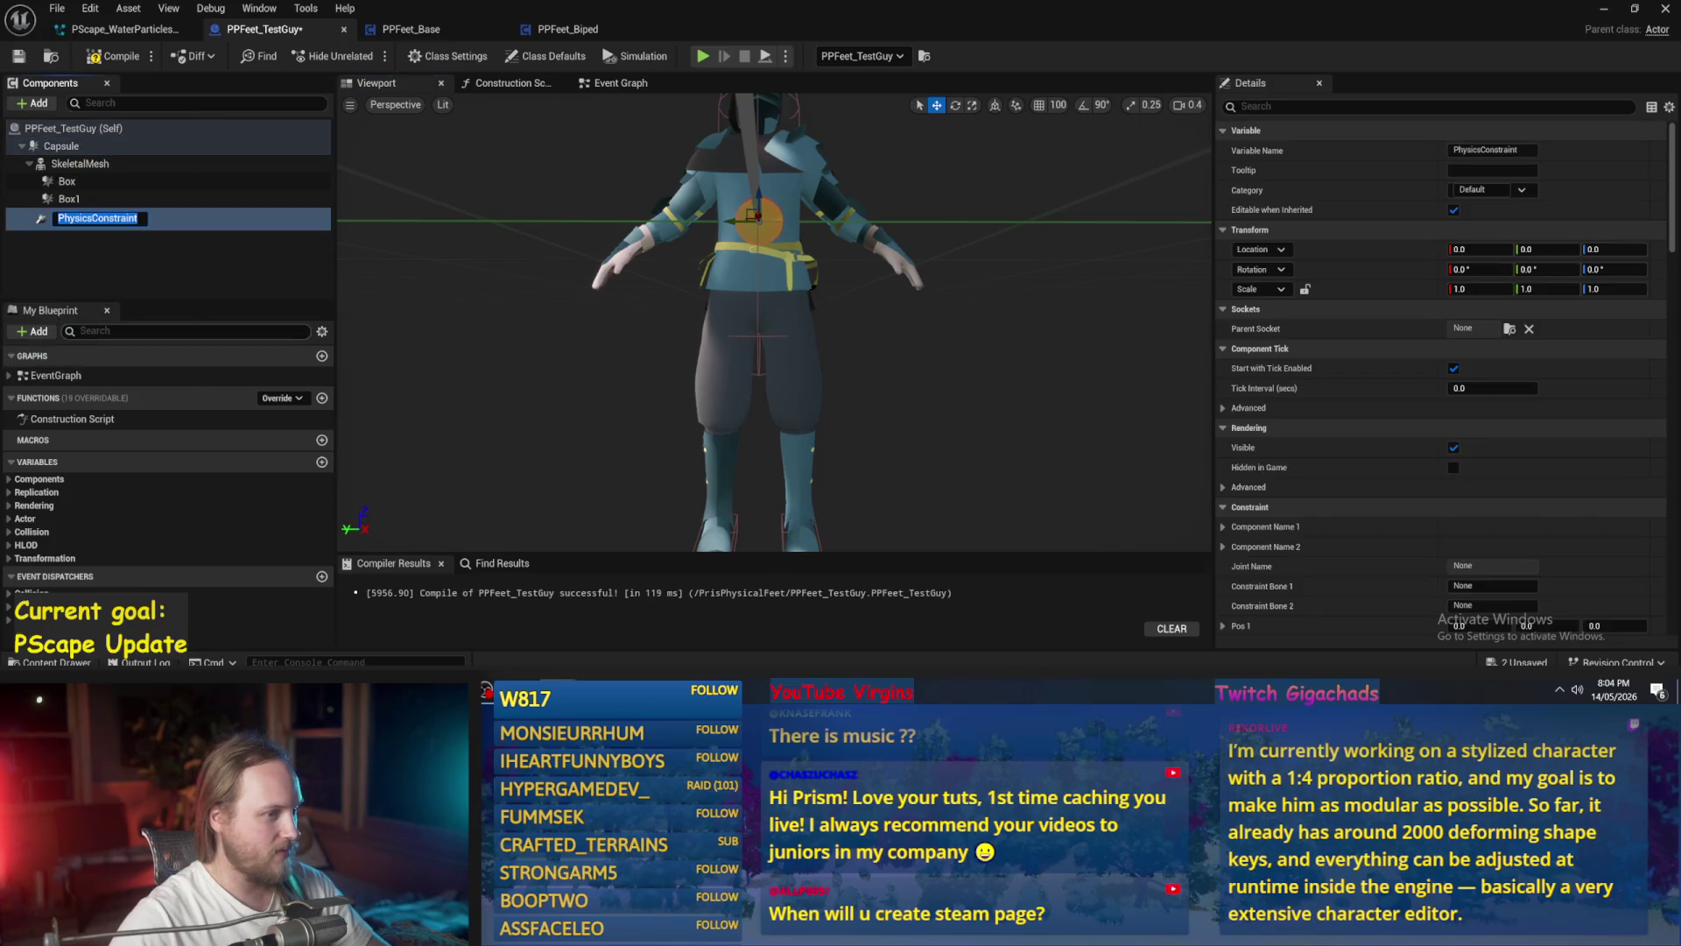
- Drag PhysicsConstraint to the root above Capsule and expand Component Name 1
click(114, 217)
mouse_move(114, 217)
mouse_down()
mouse_move(107, 151)
mouse_move(100, 208)
mouse_up()
drag(753, 351, 823, 368)
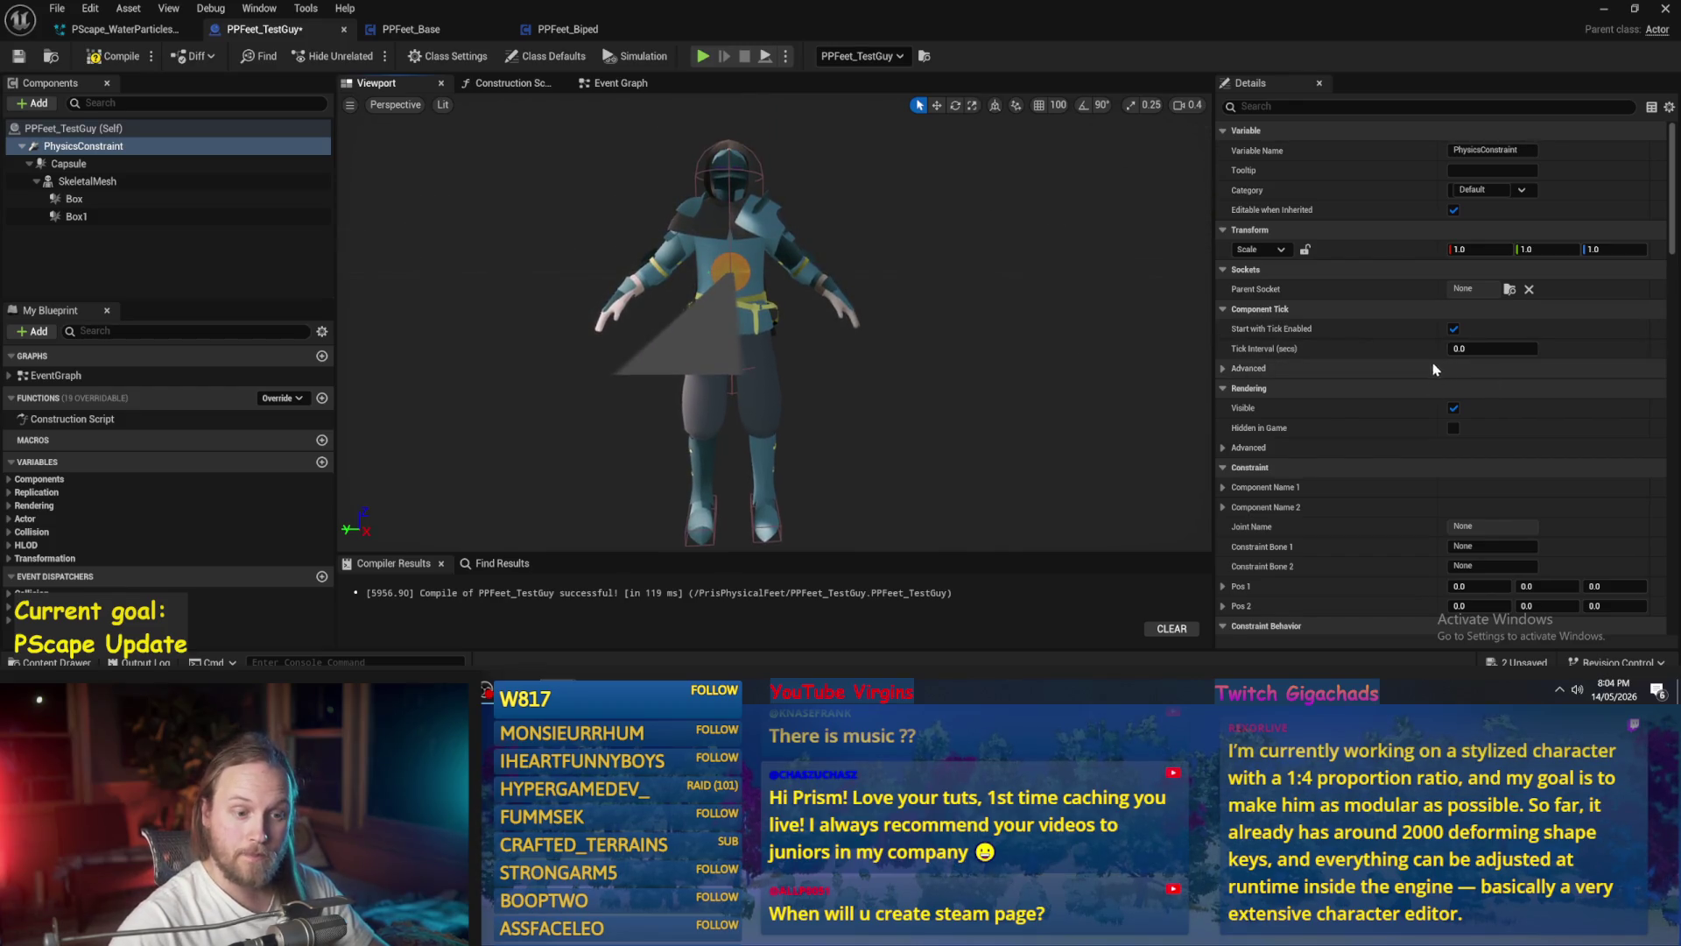
scroll(1489, 420, down, 3)
click(1235, 370)
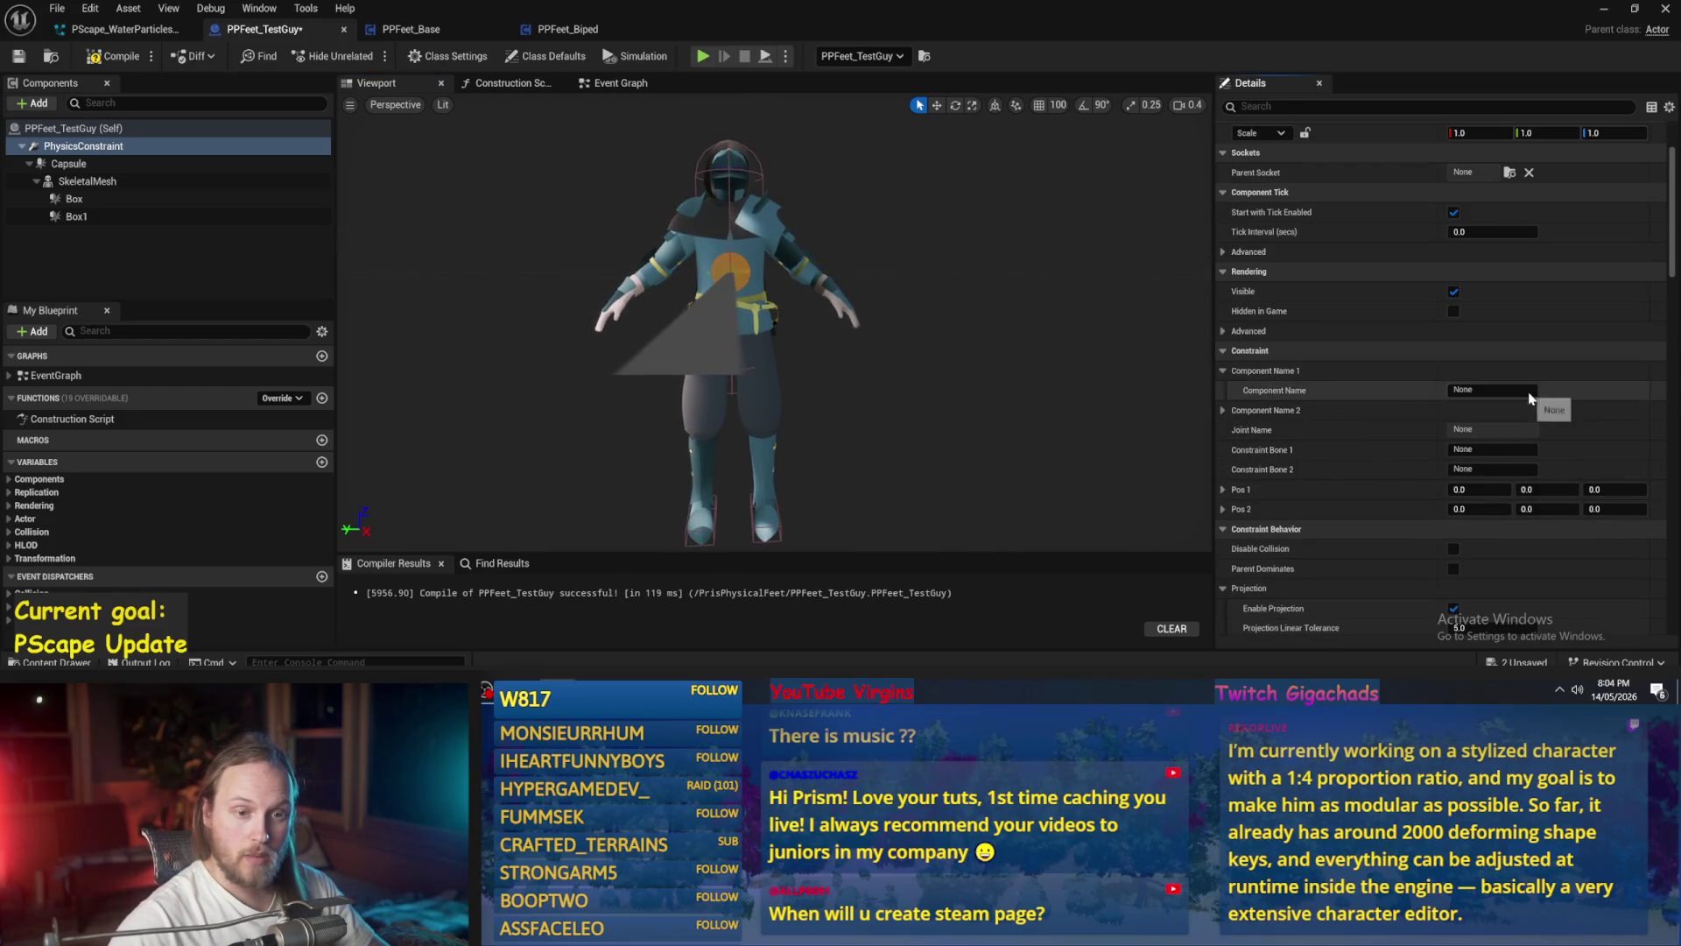
click(83, 198)
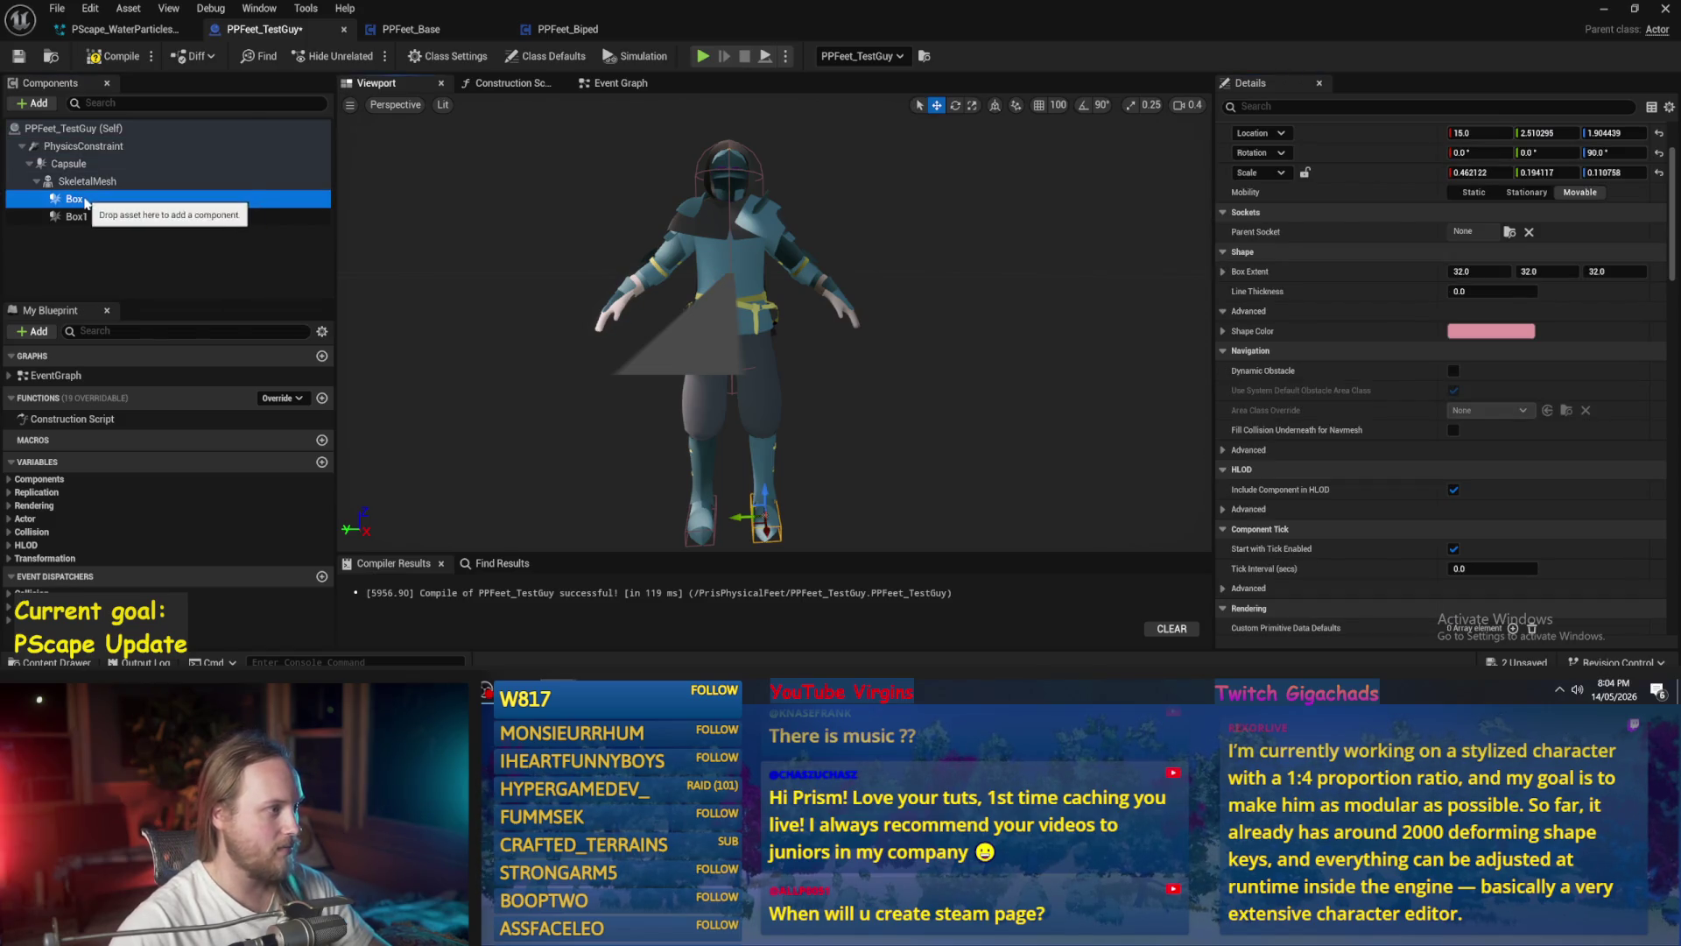
- Rename the Box collider to FootLeft
right_click(85, 201)
mouse_move(175, 246)
click(138, 356)
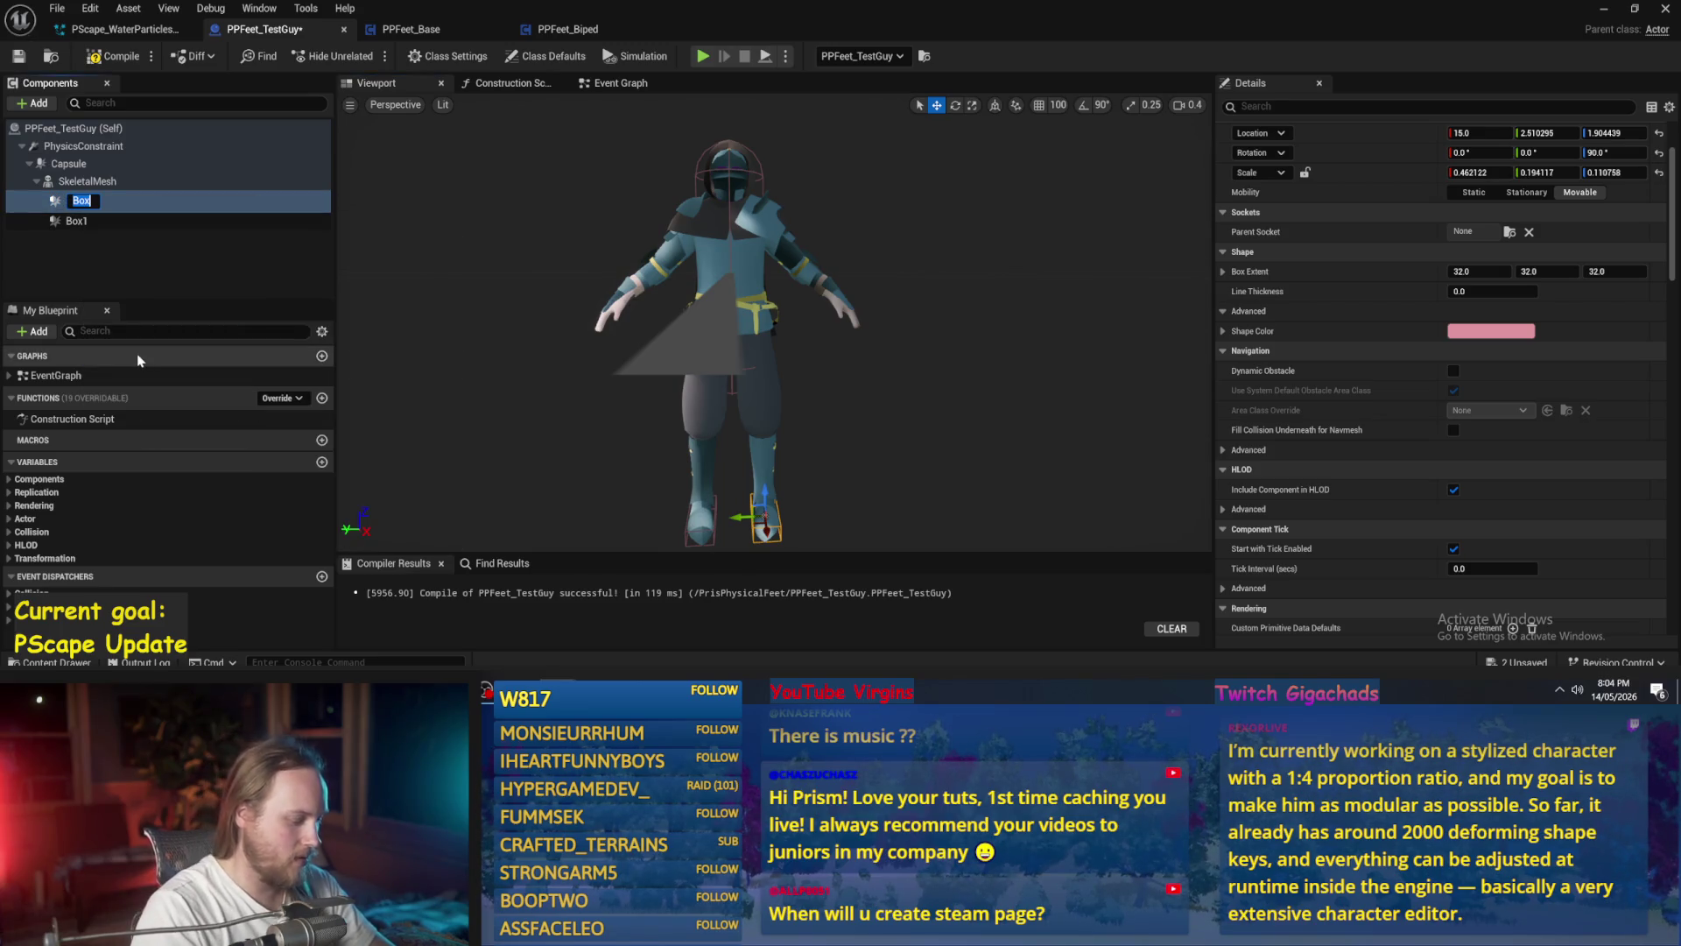
text(R)
key(BackSpace)
text(FootLeft)
key(Return)
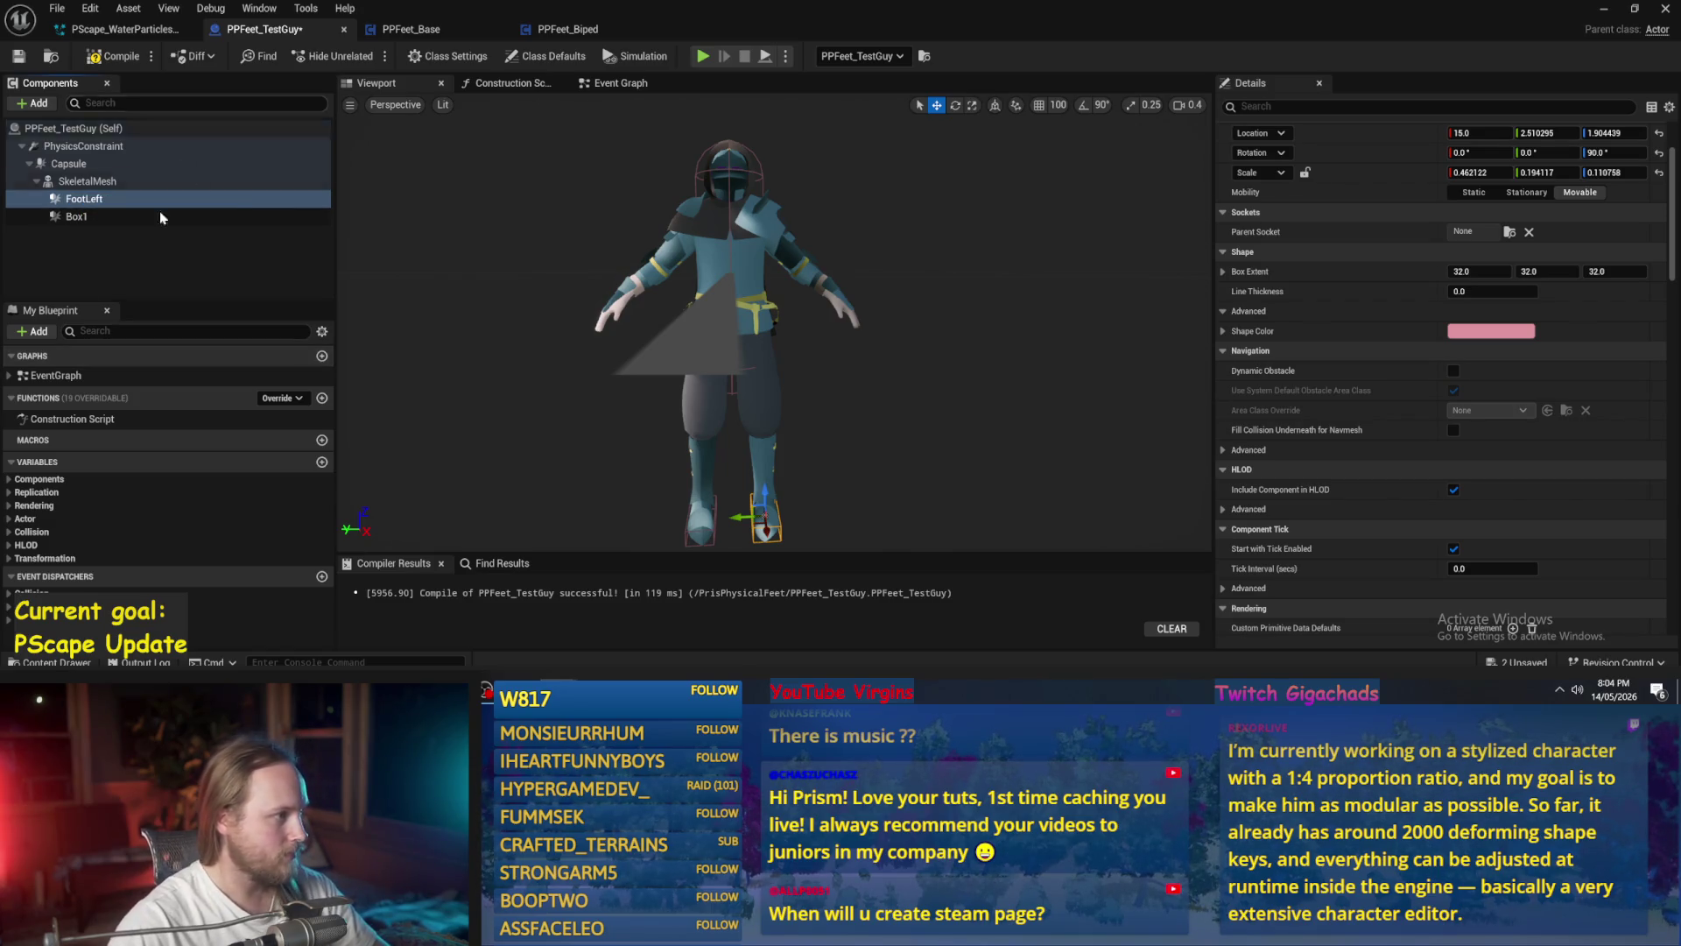
- Rename Box1 to FootR and shorten FootLeft to FootL
right_click(77, 221)
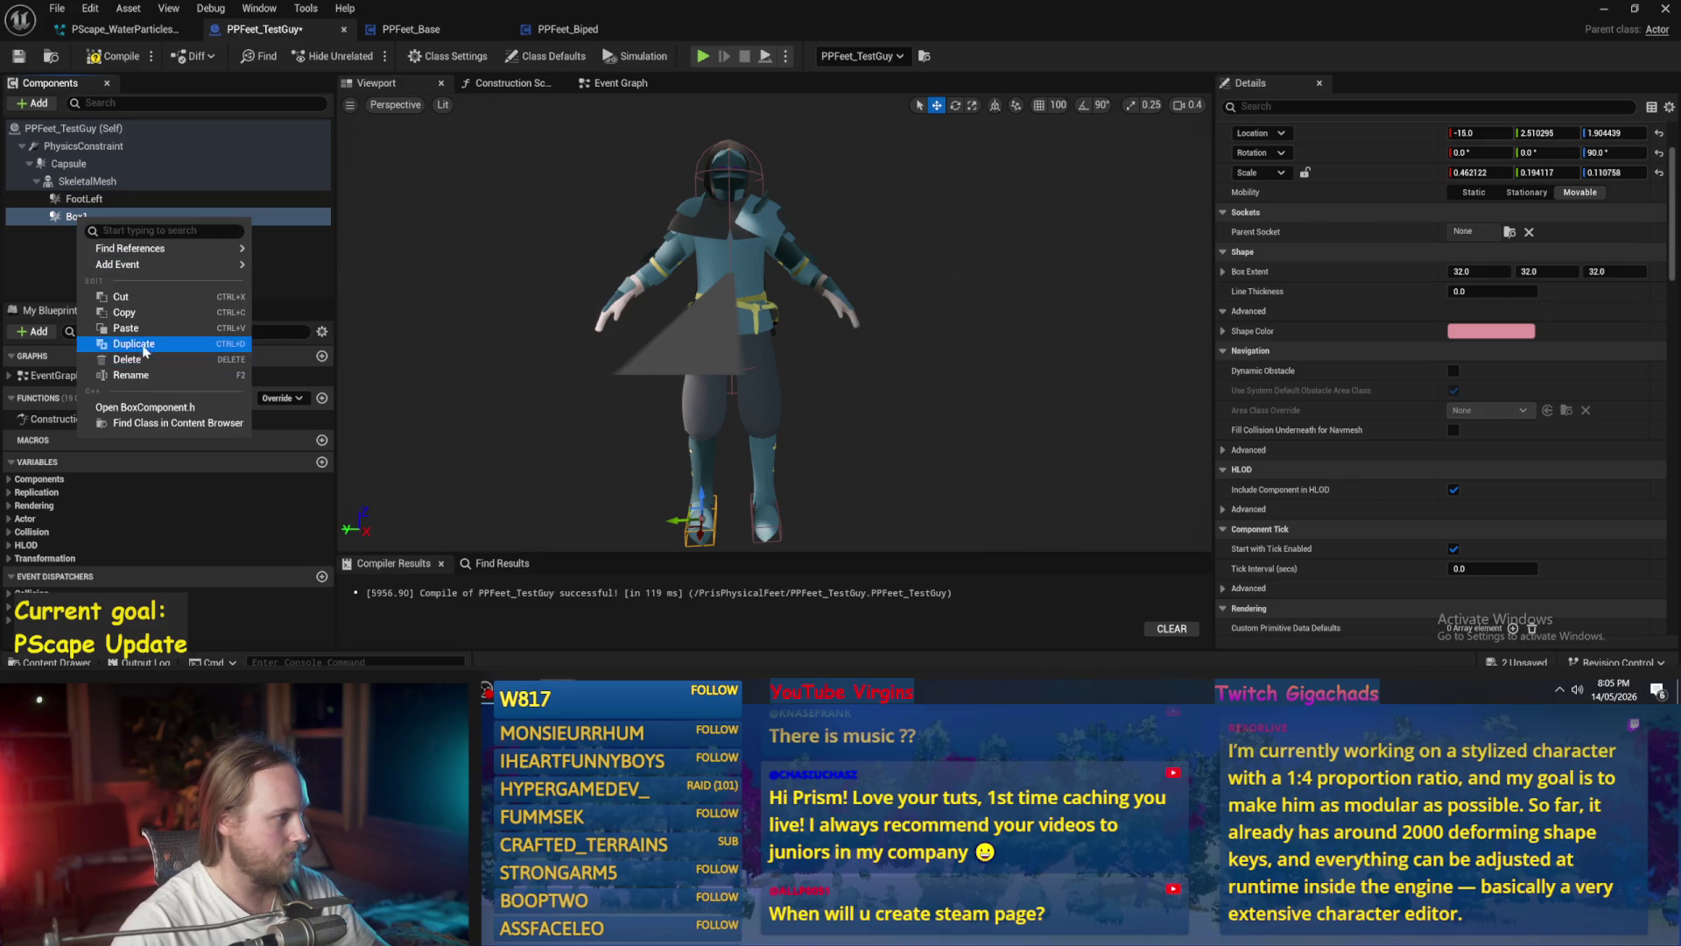
click(121, 375)
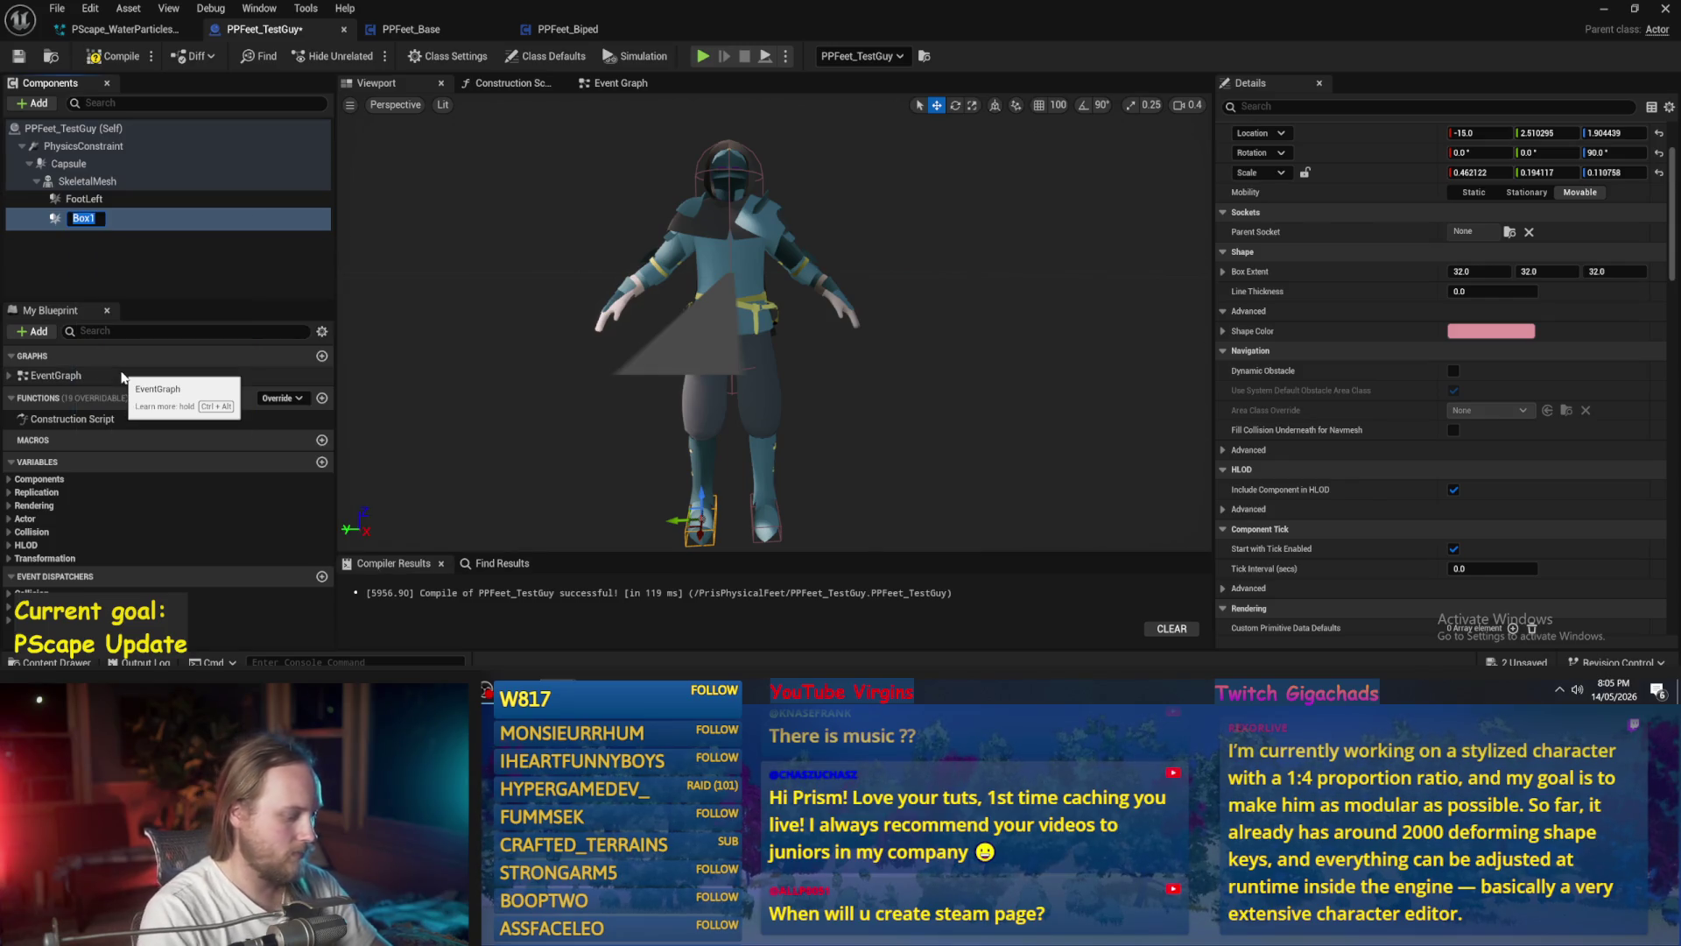
text(FootR)
key(Return)
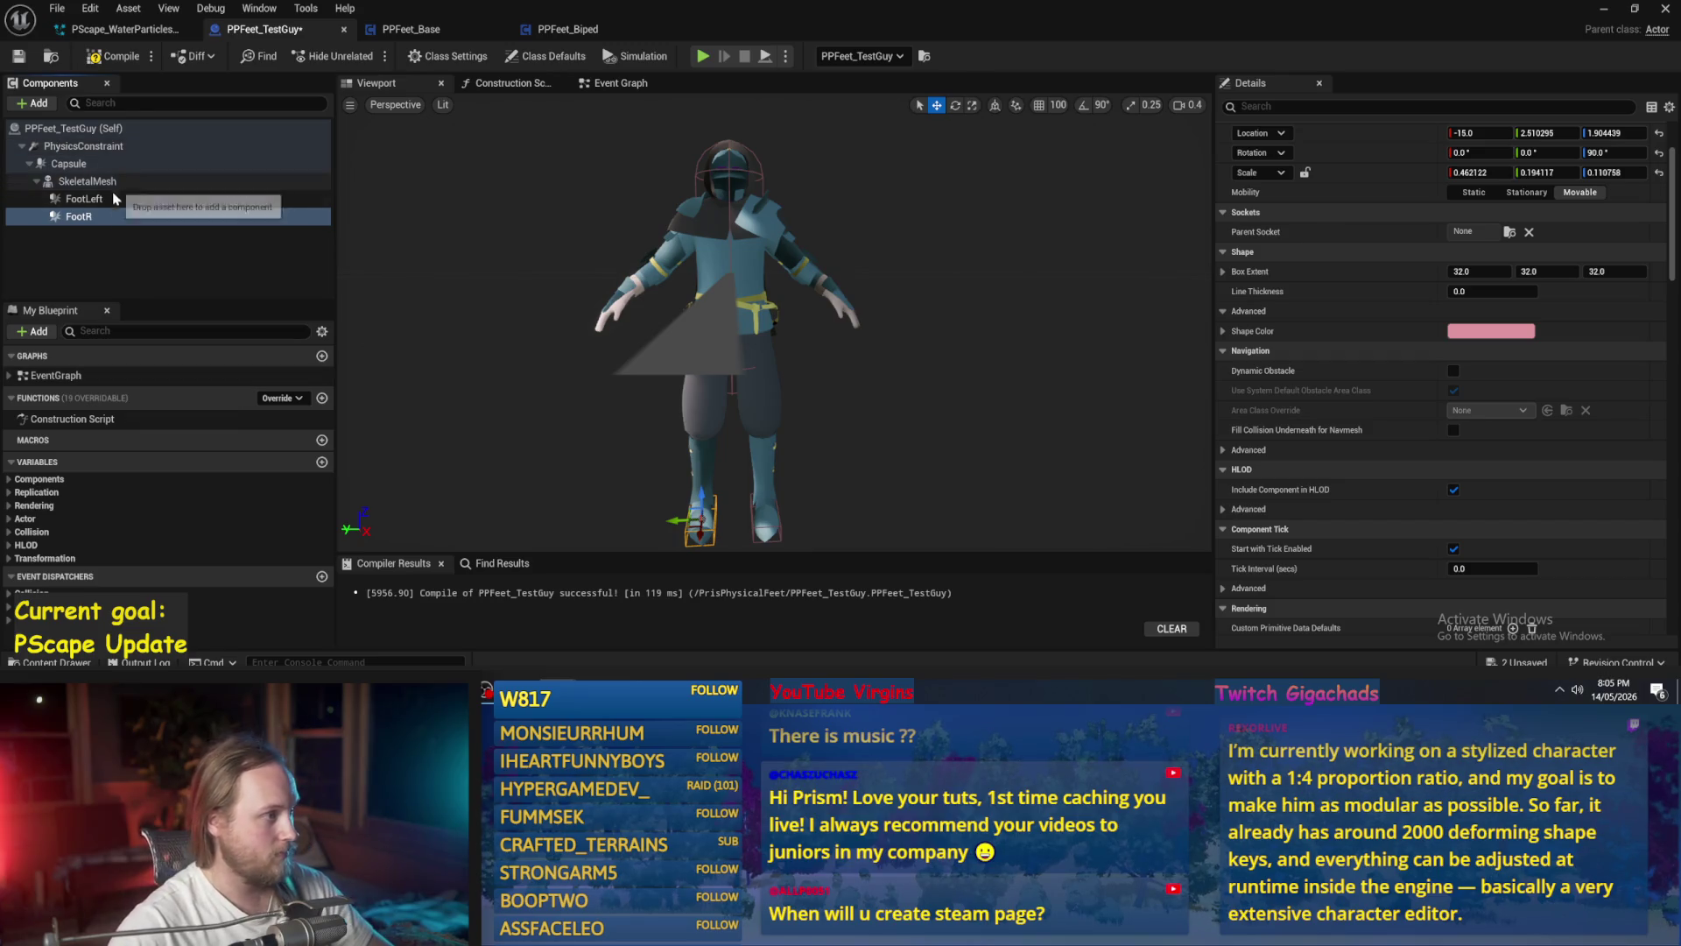
right_click(112, 200)
click(163, 354)
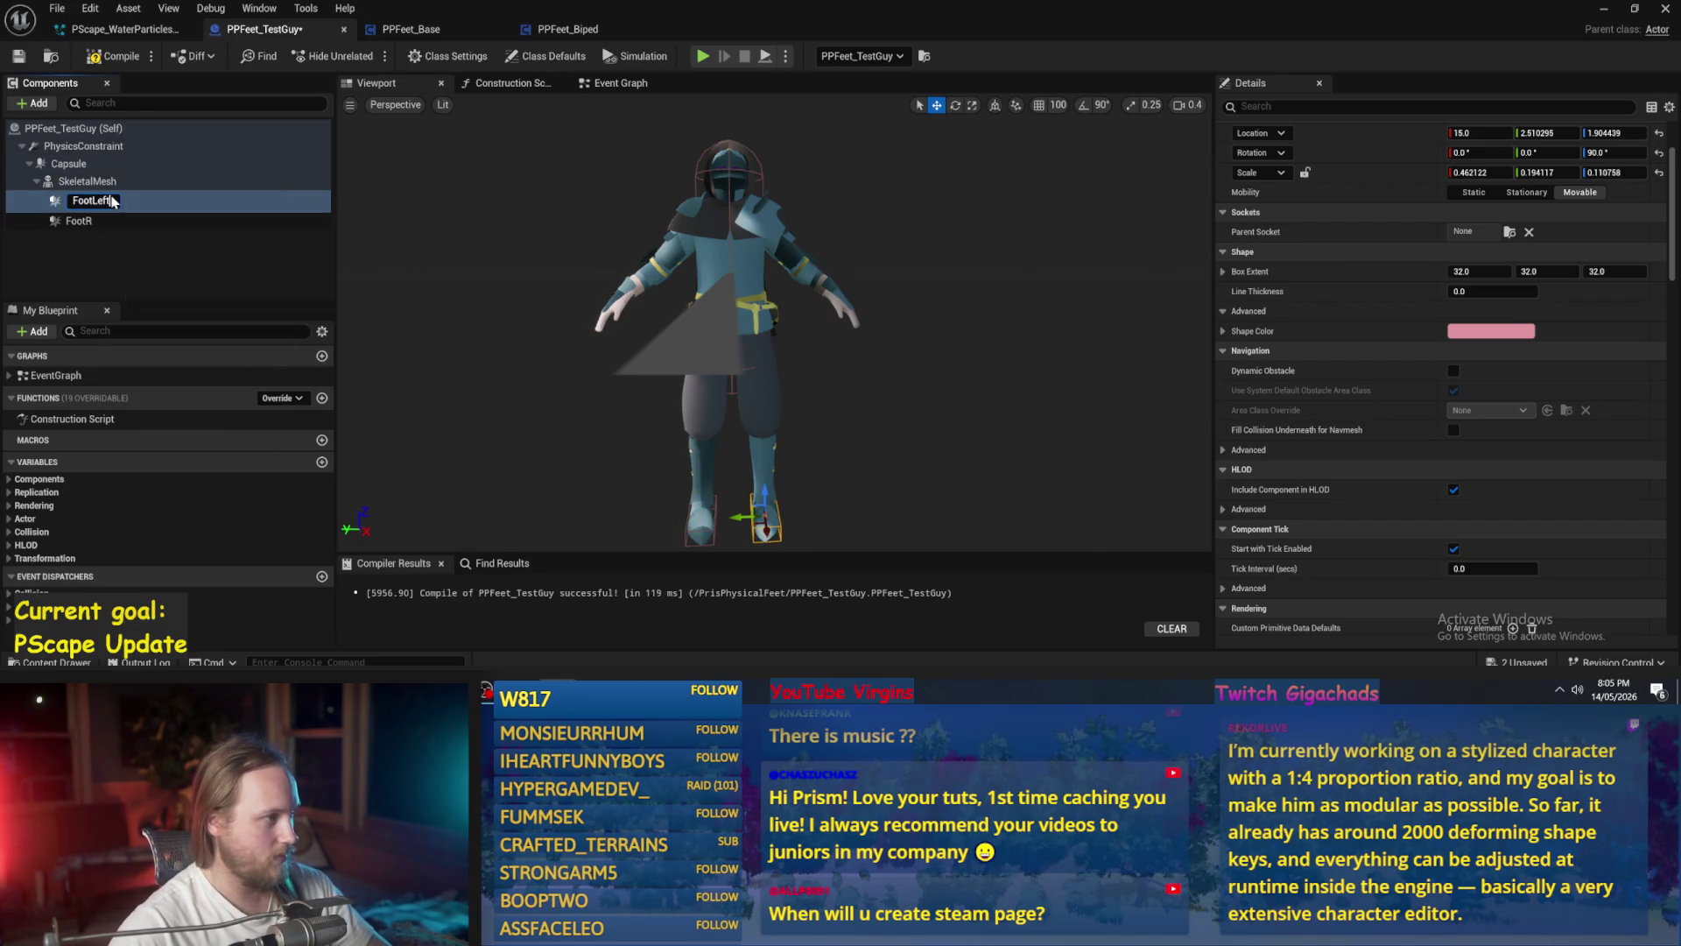
key(BackSpace)
key(Return)
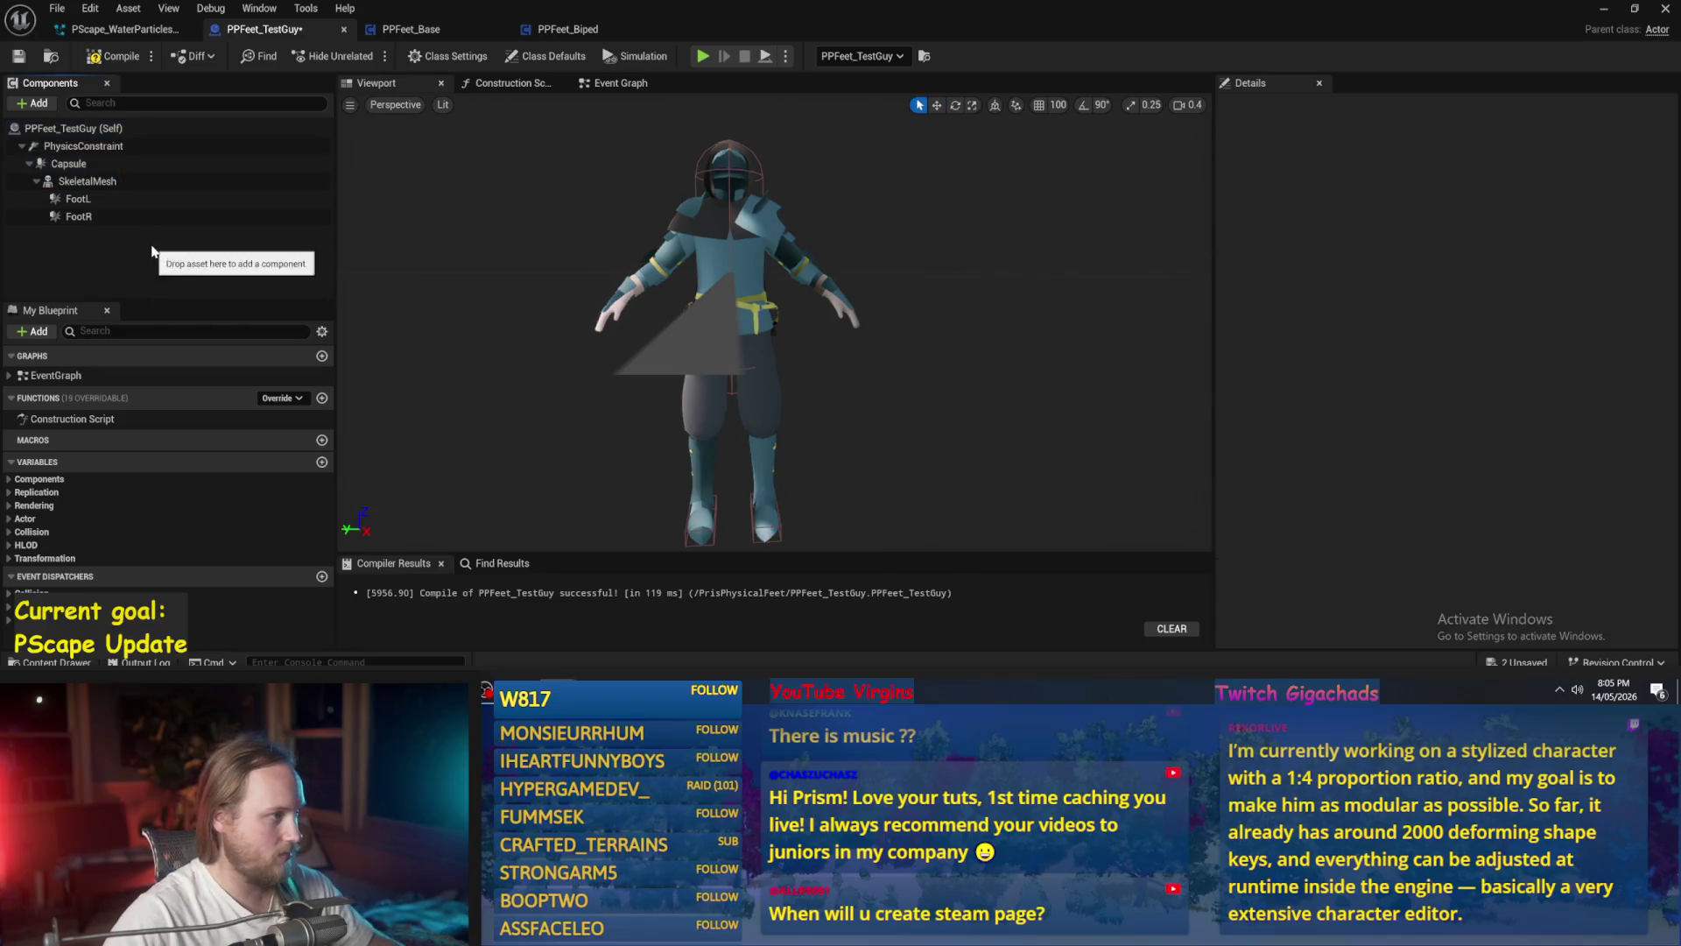
- Select the PhysicsConstraint and check the Capsule component's exact name
click(116, 146)
click(1490, 390)
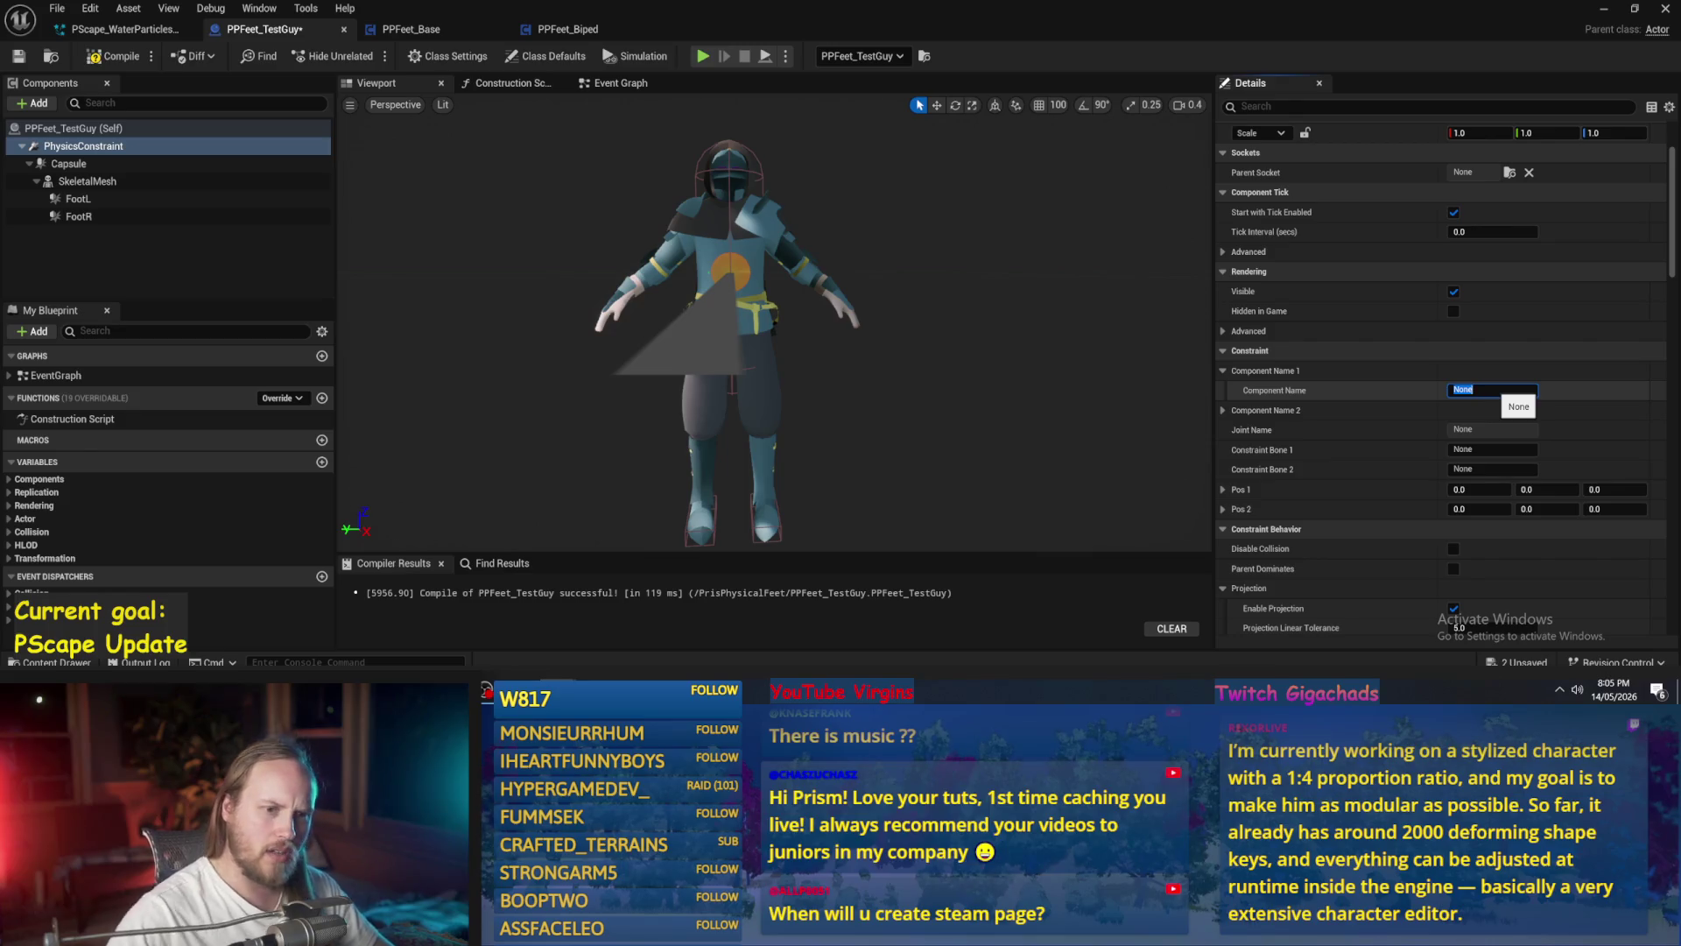
key(Return)
click(1244, 412)
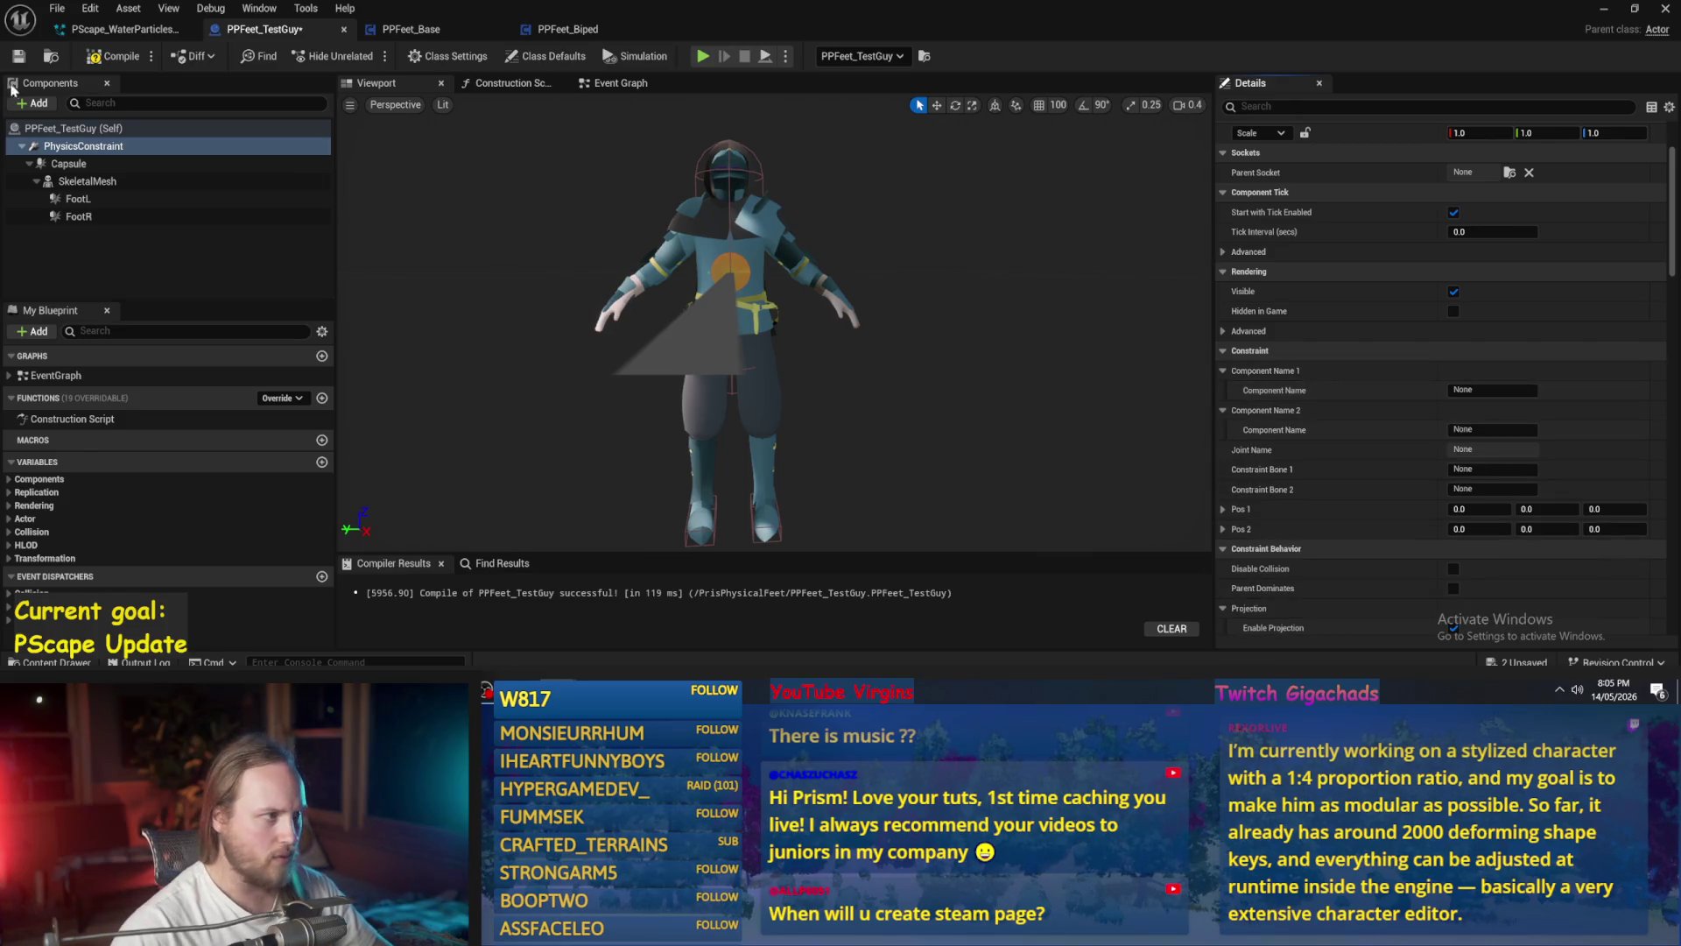
click(66, 163)
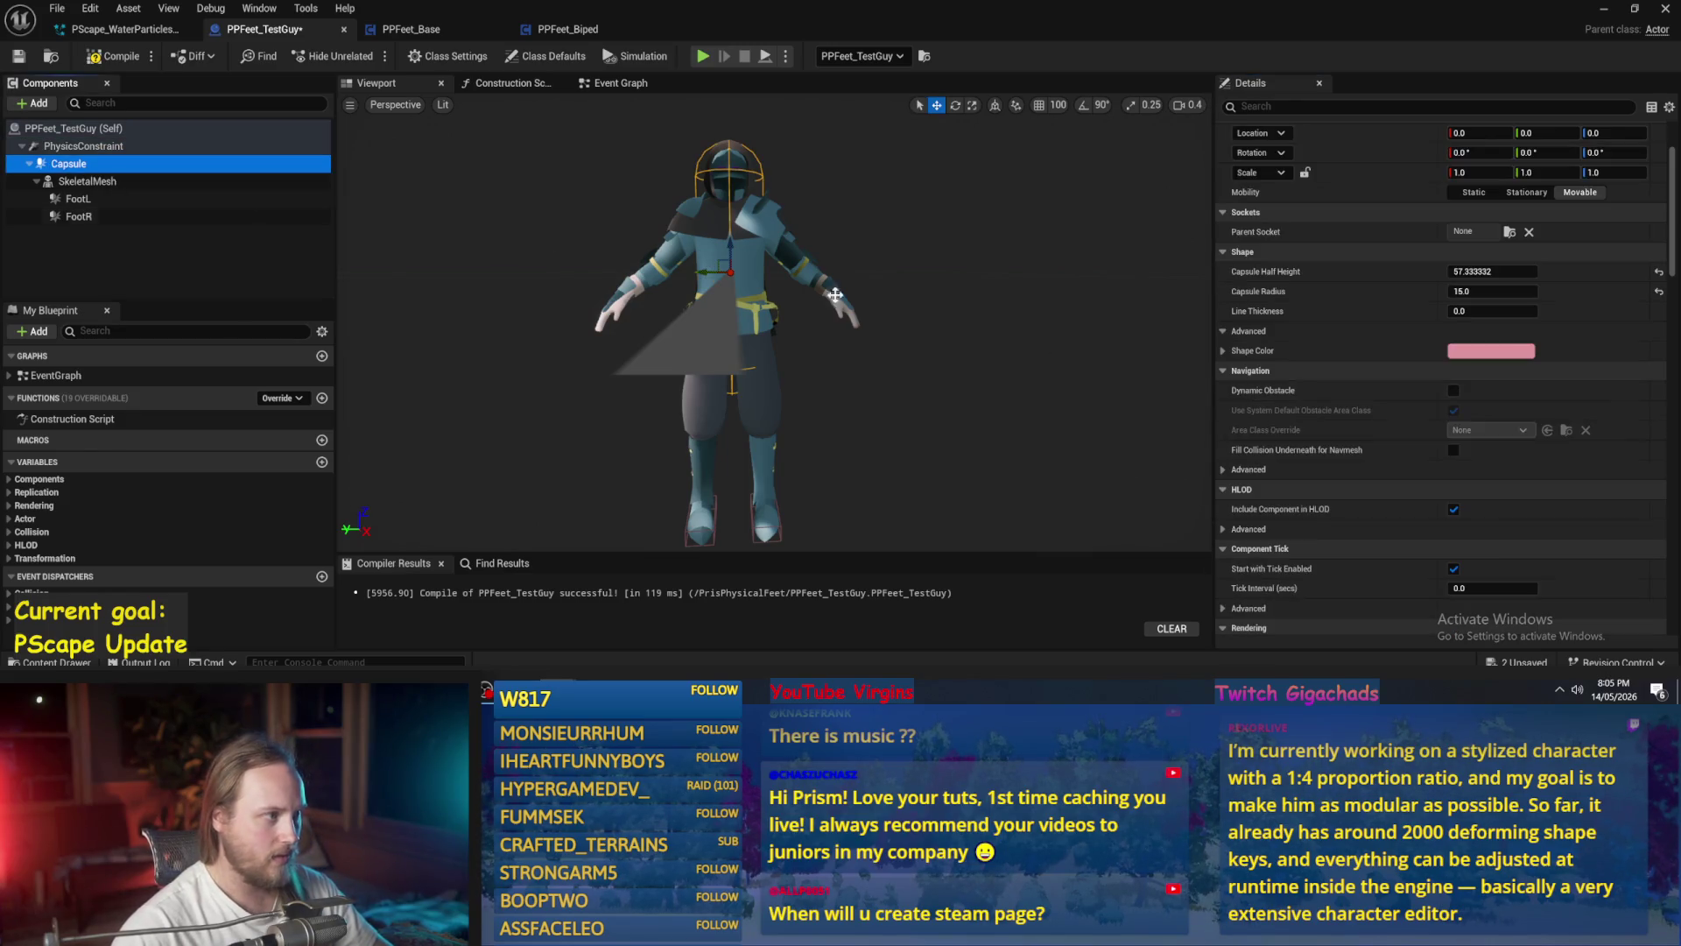
click(83, 145)
- Set the constraint's Component Name 1 to Capsule and Component Name 2 to FootL
click(1493, 390)
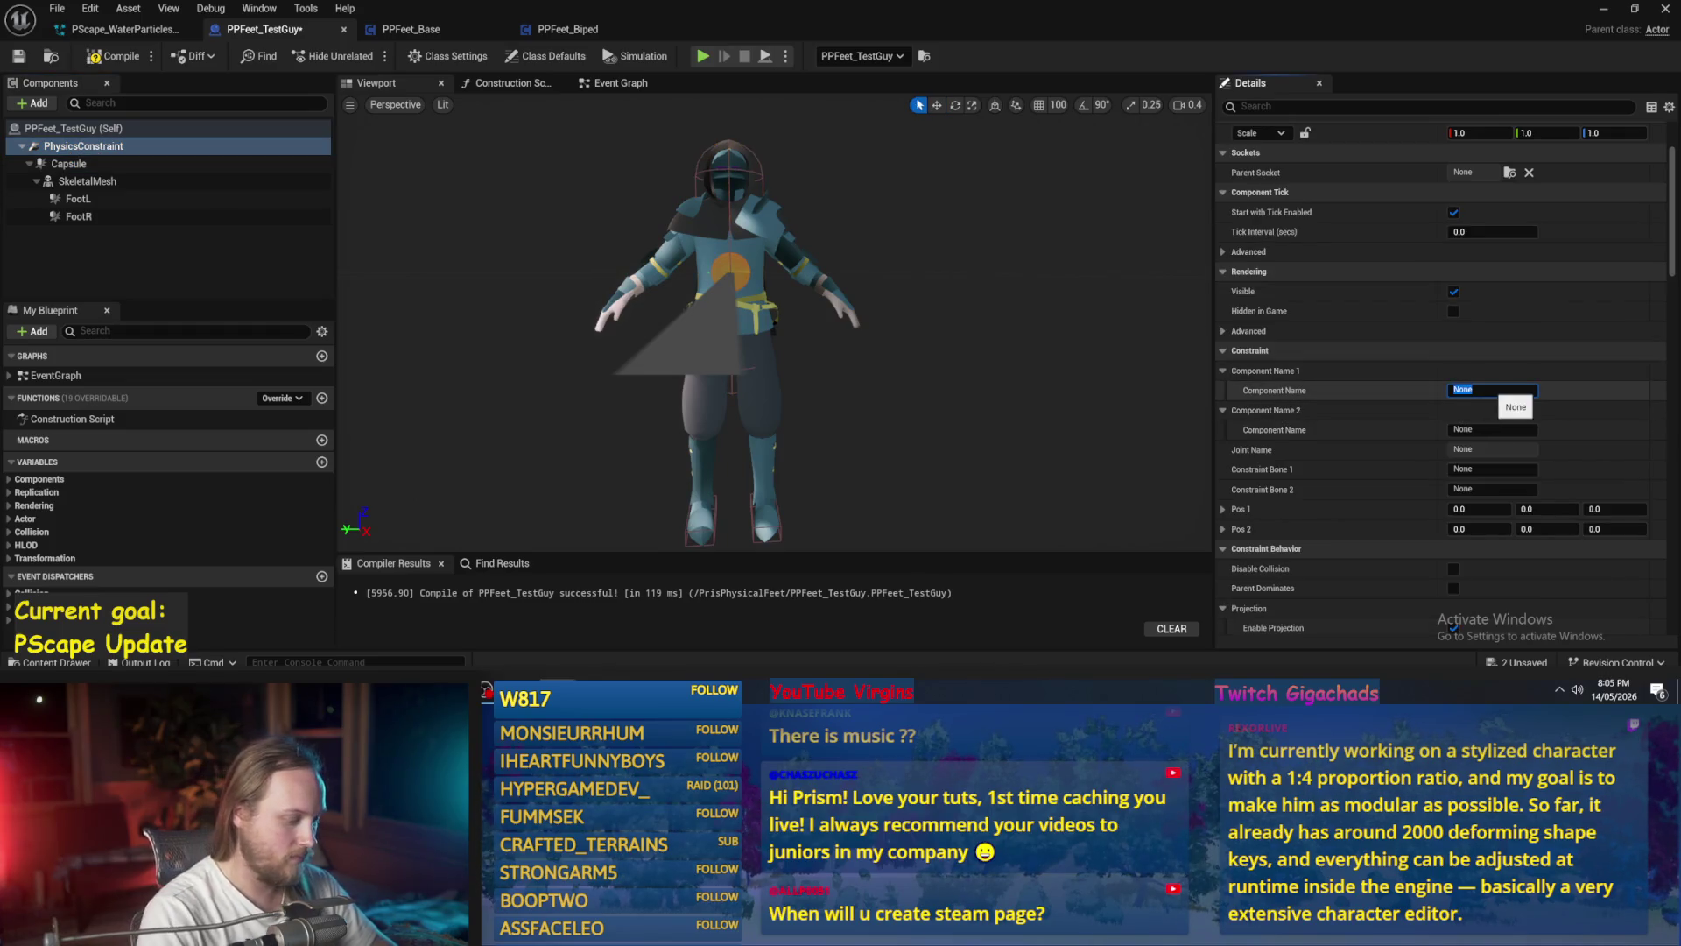
text(Capsule)
key(Return)
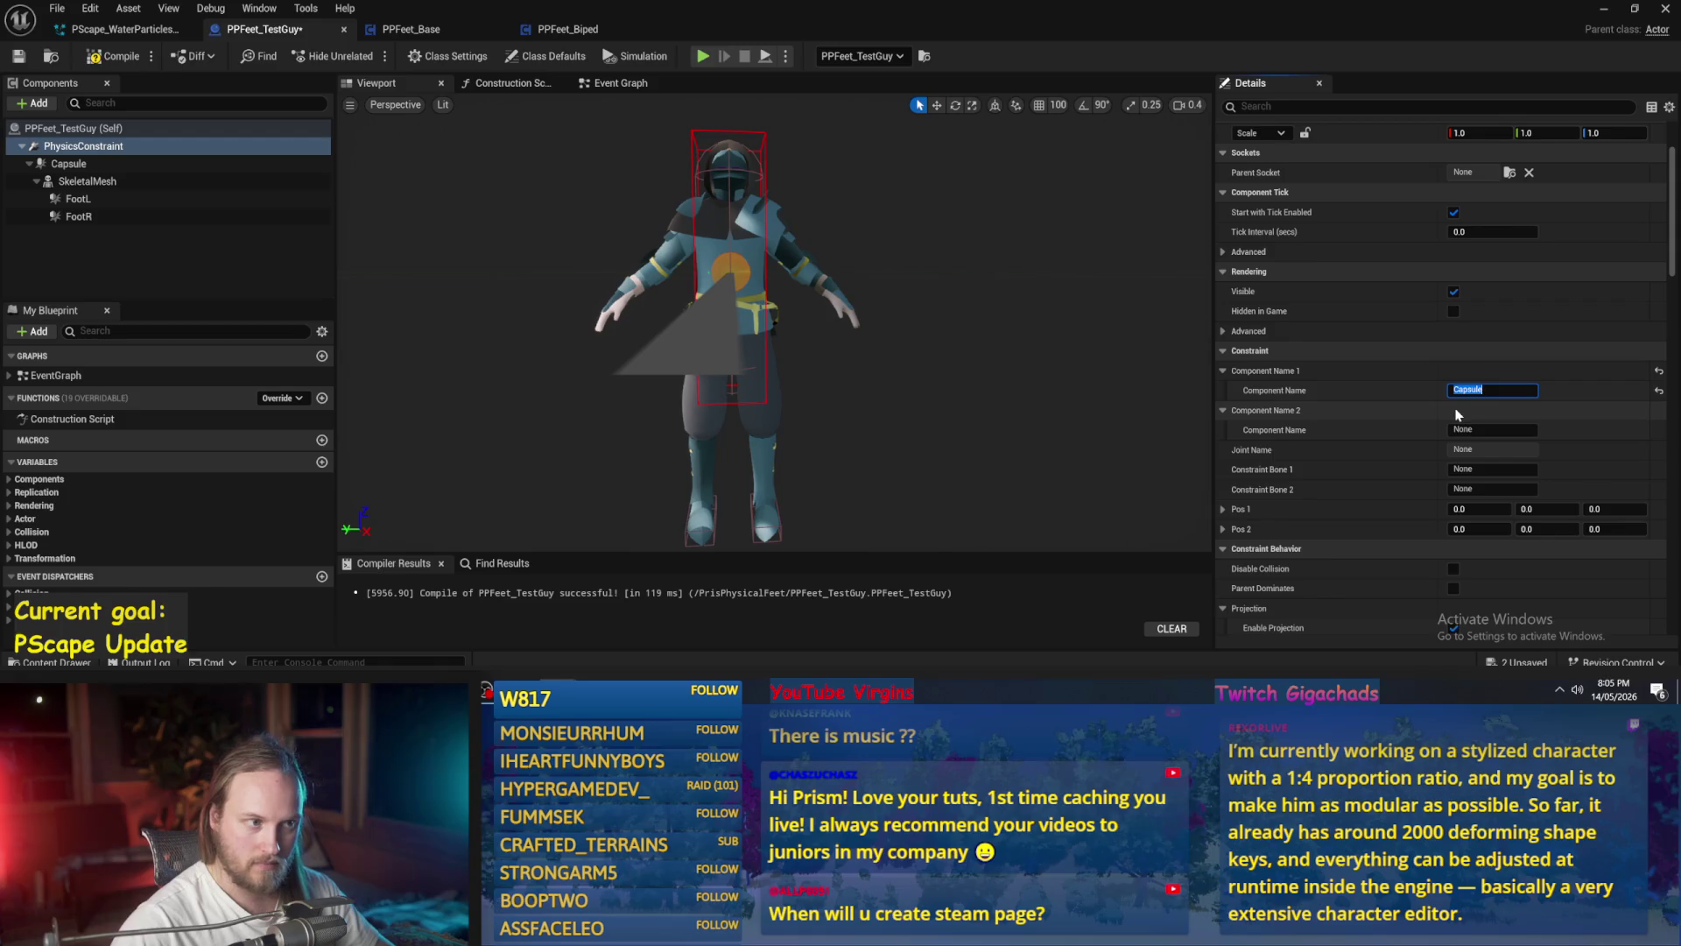
click(1493, 429)
text(Foot)
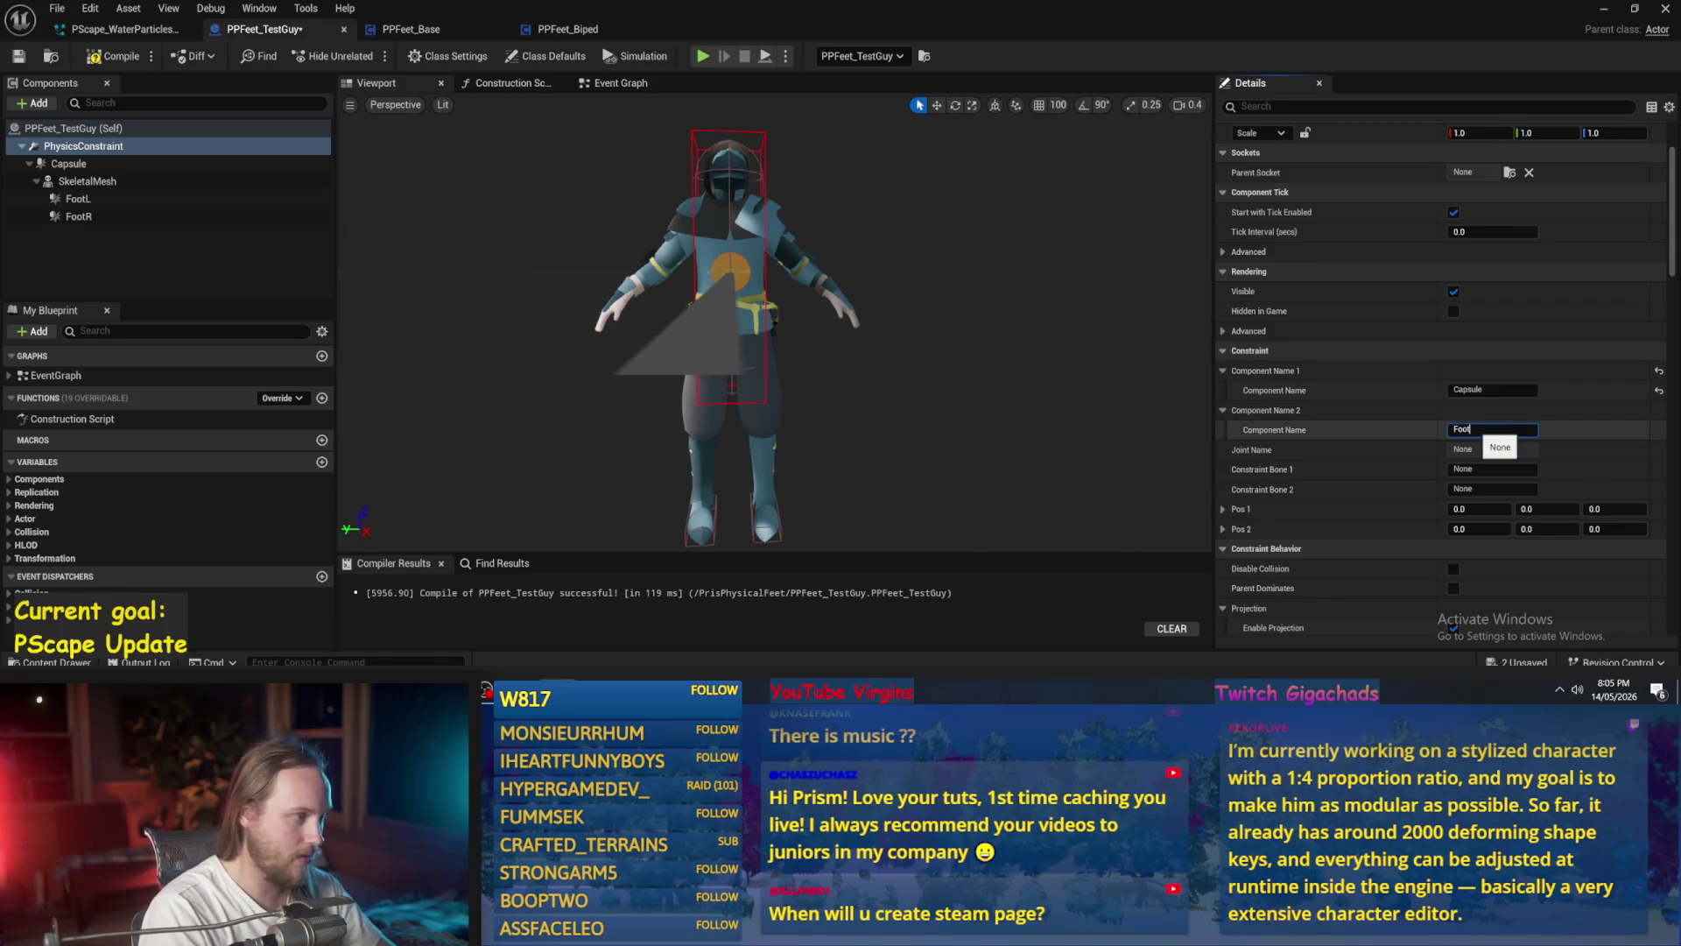
text(L)
key(Return)
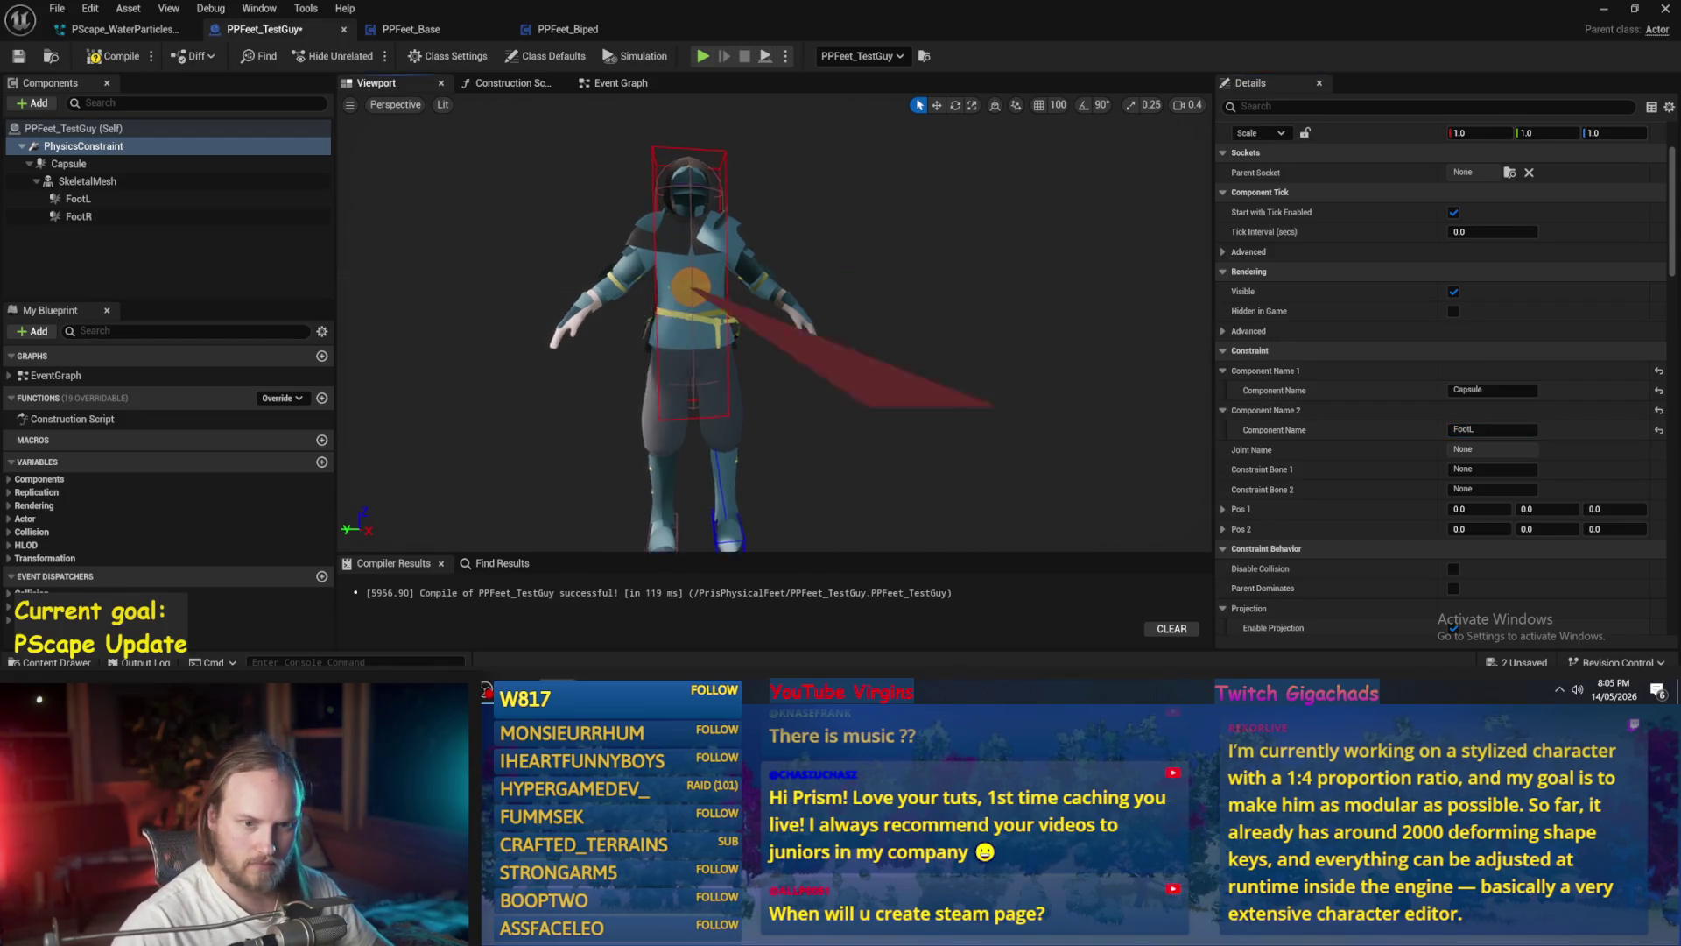
mouse_move(770, 333)
mouse_down()
mouse_move(735, 337)
mouse_move(760, 350)
mouse_move(755, 337)
mouse_up()
- Try reparenting PhysicsConstraint and FootL, undoing FootL becoming the new root
mouse_move(79, 145)
mouse_down()
mouse_move(66, 177)
mouse_move(68, 151)
mouse_move(83, 243)
mouse_up()
click(79, 216)
mouse_move(70, 181)
mouse_down()
mouse_move(88, 261)
mouse_move(65, 161)
mouse_up()
click(99, 189)
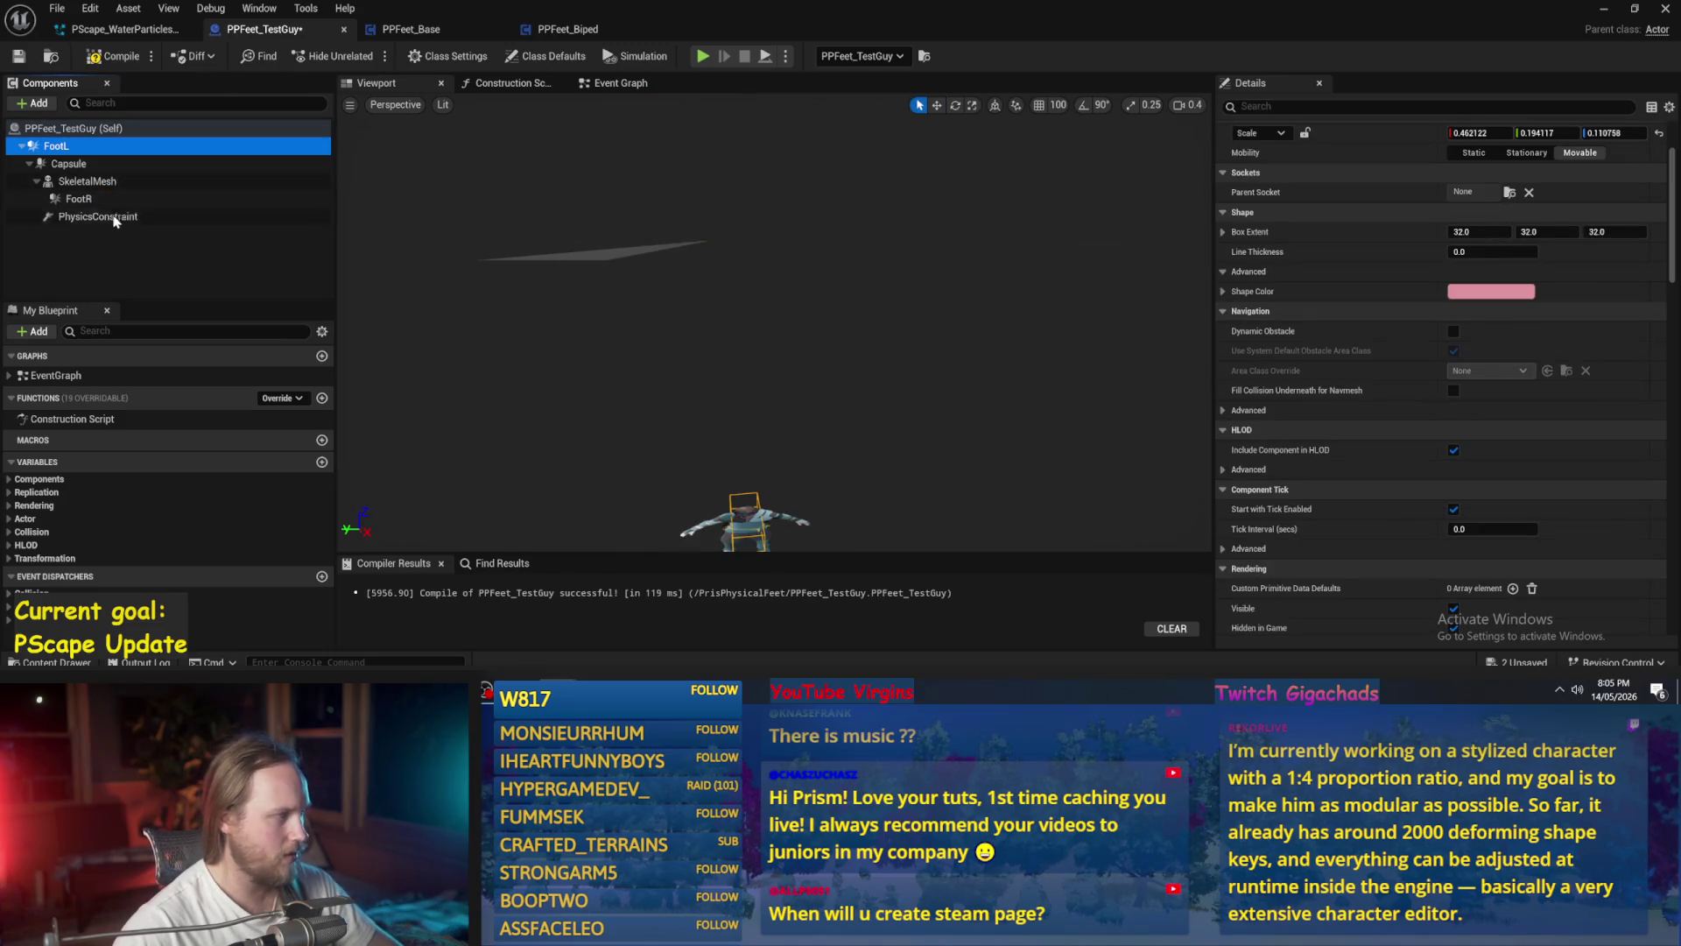
key(ctrl+z)
- Attach FootL and FootR directly under the Capsule, restoring Capsule as root
mouse_move(66, 181)
mouse_down()
mouse_move(66, 149)
mouse_move(91, 173)
mouse_move(70, 150)
mouse_move(82, 160)
mouse_up()
click(96, 174)
click(88, 183)
click(96, 179)
key(ctrl+z)
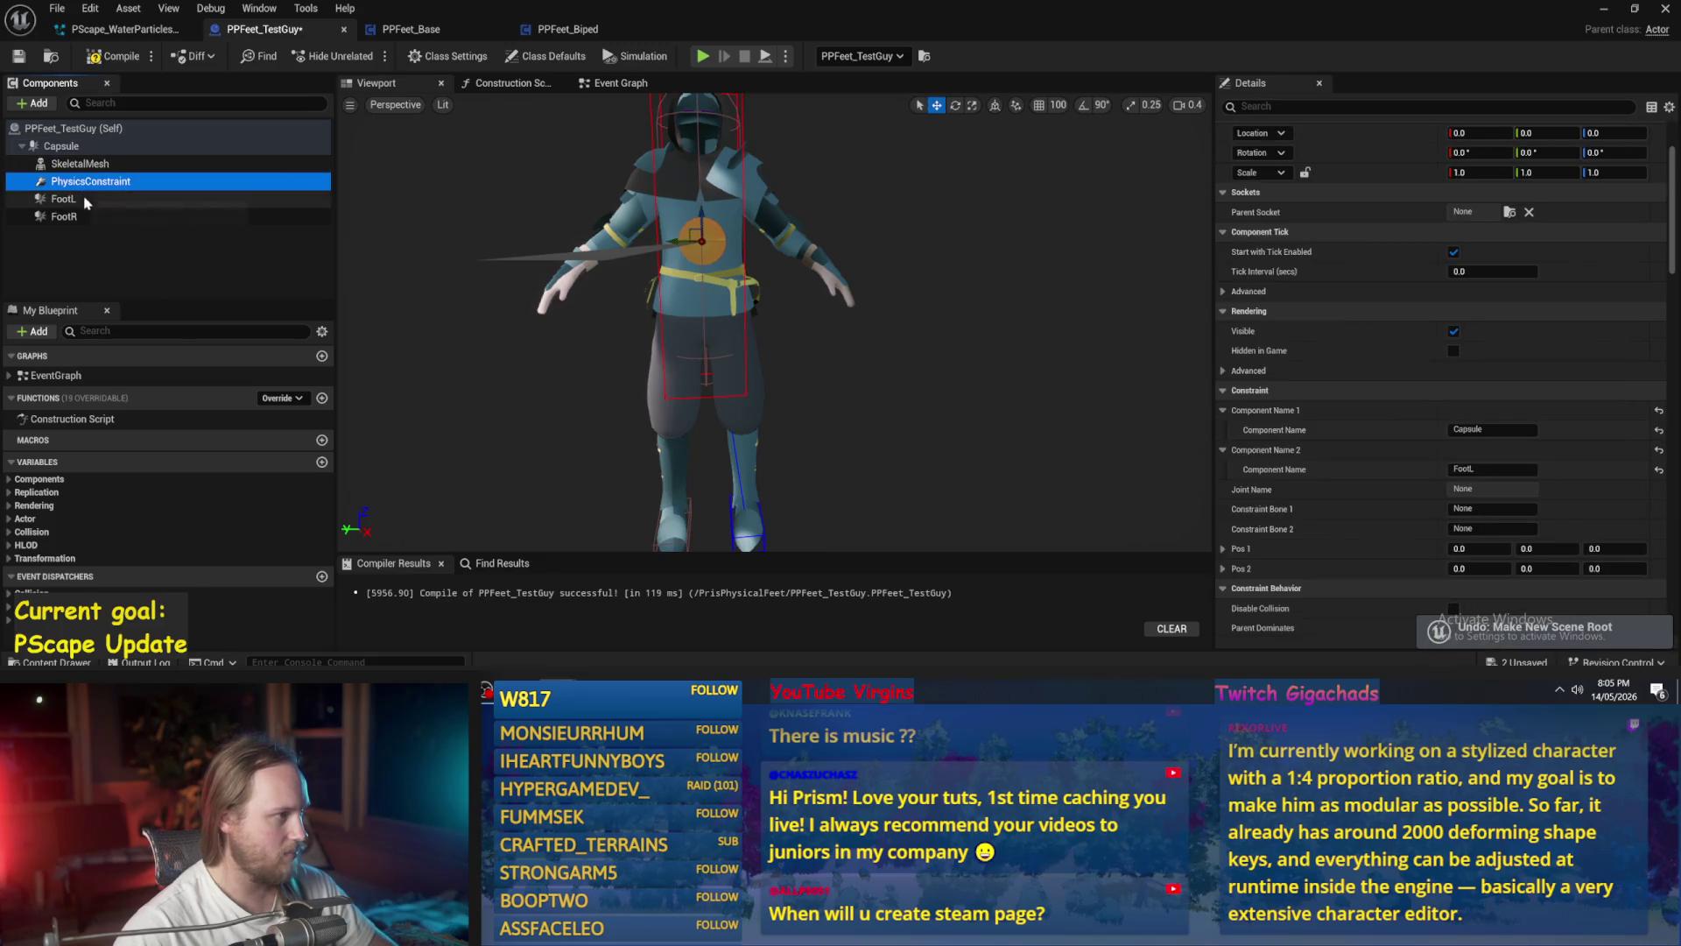
mouse_move(796, 357)
mouse_down()
mouse_move(793, 376)
mouse_move(777, 338)
mouse_up()
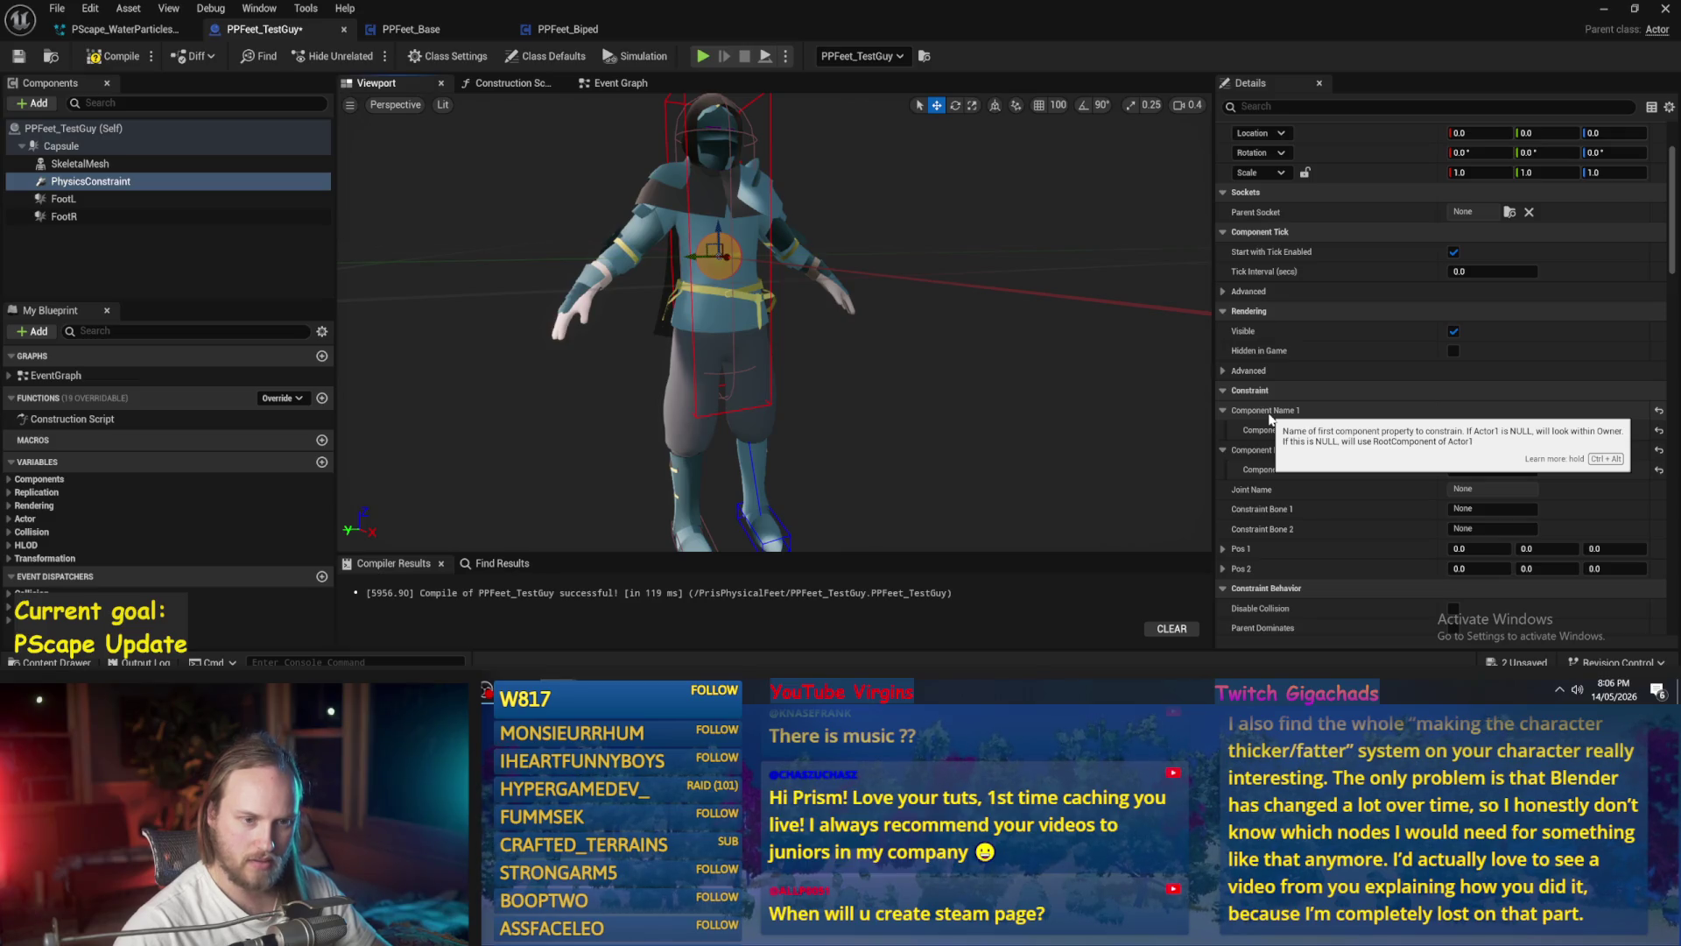
click(1544, 428)
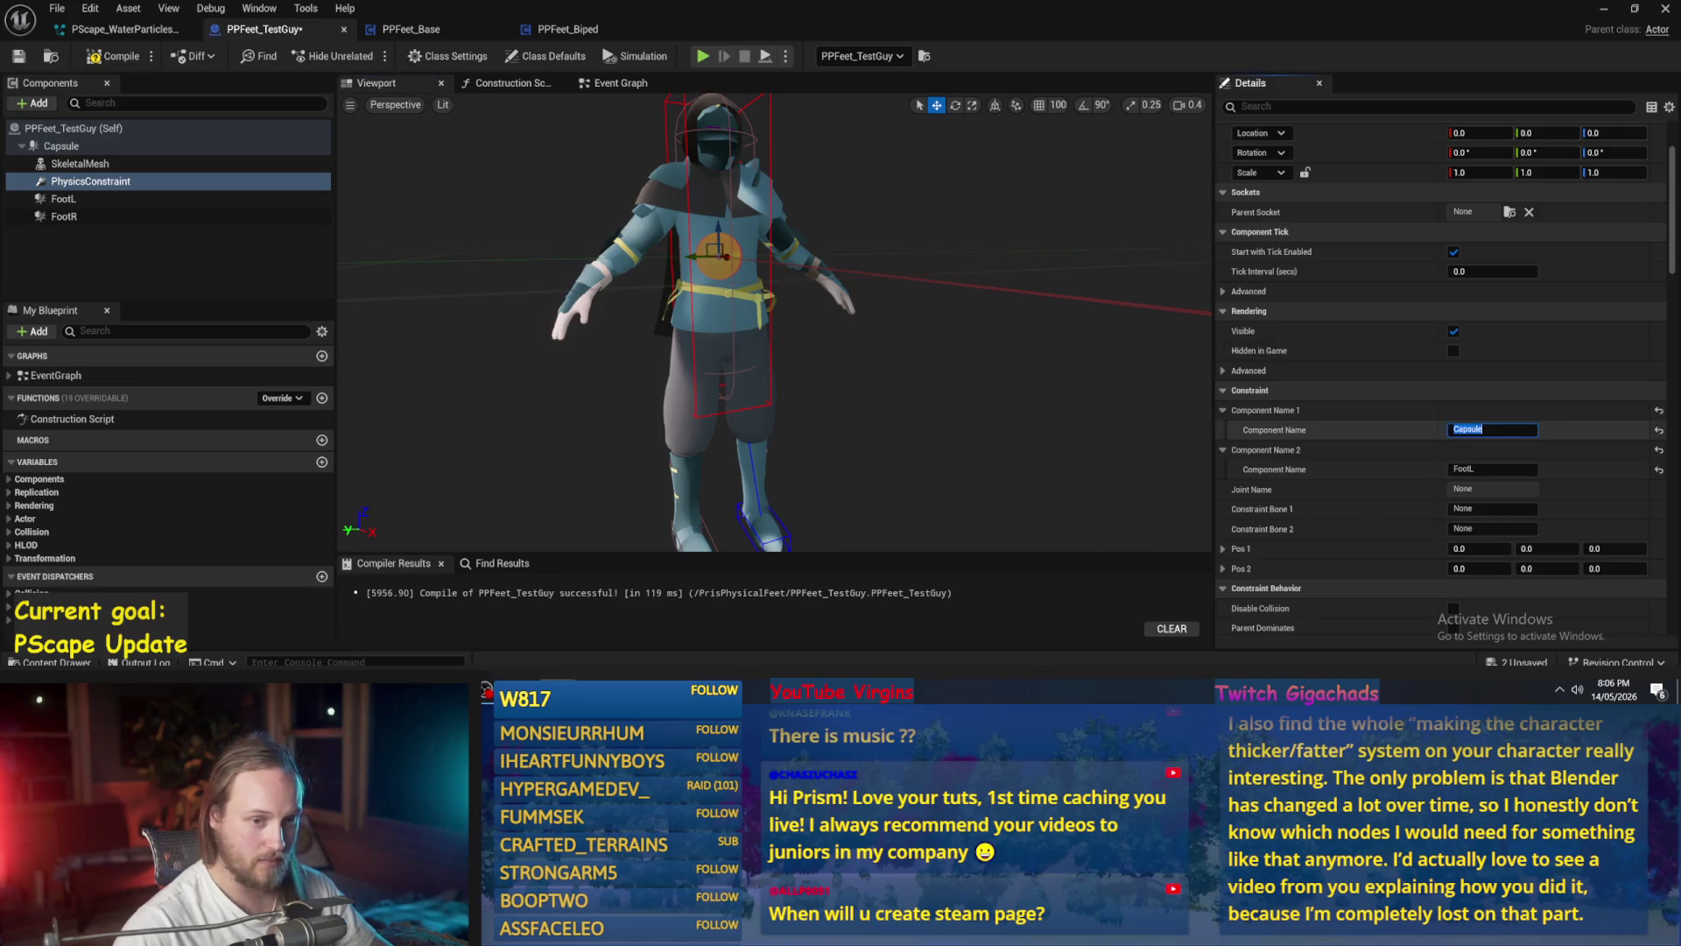
text(FootL)
key(Return)
click(1480, 470)
text(le)
key(Return)
scroll(727, 324, down, 3)
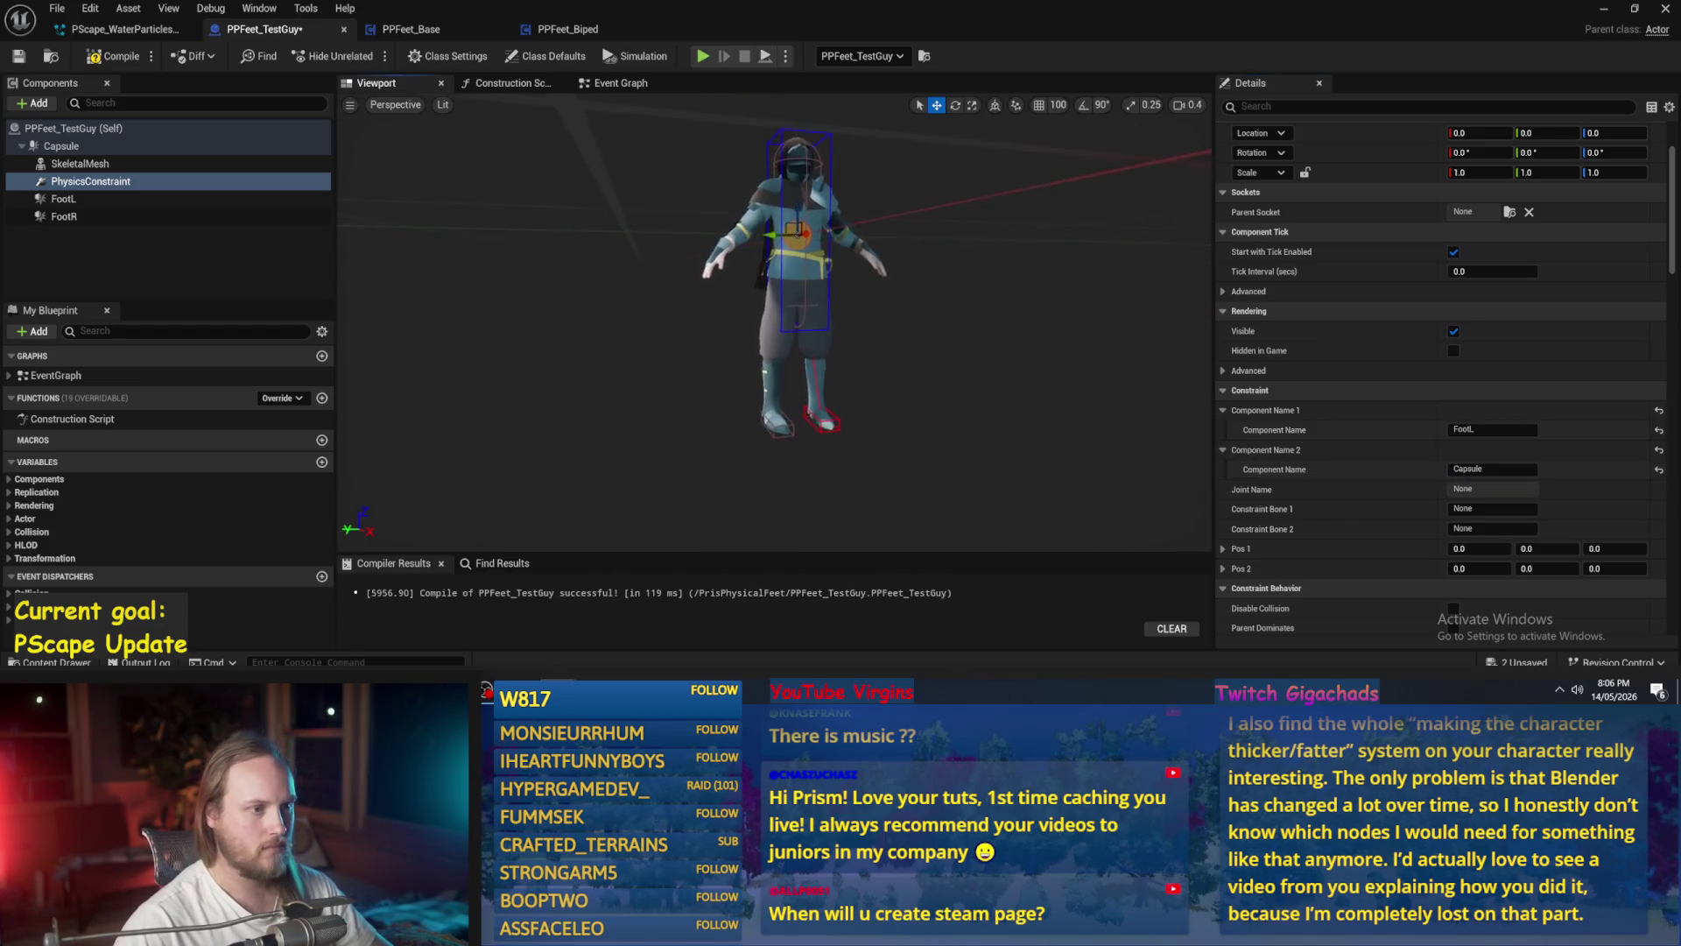
scroll(774, 324, up, 3)
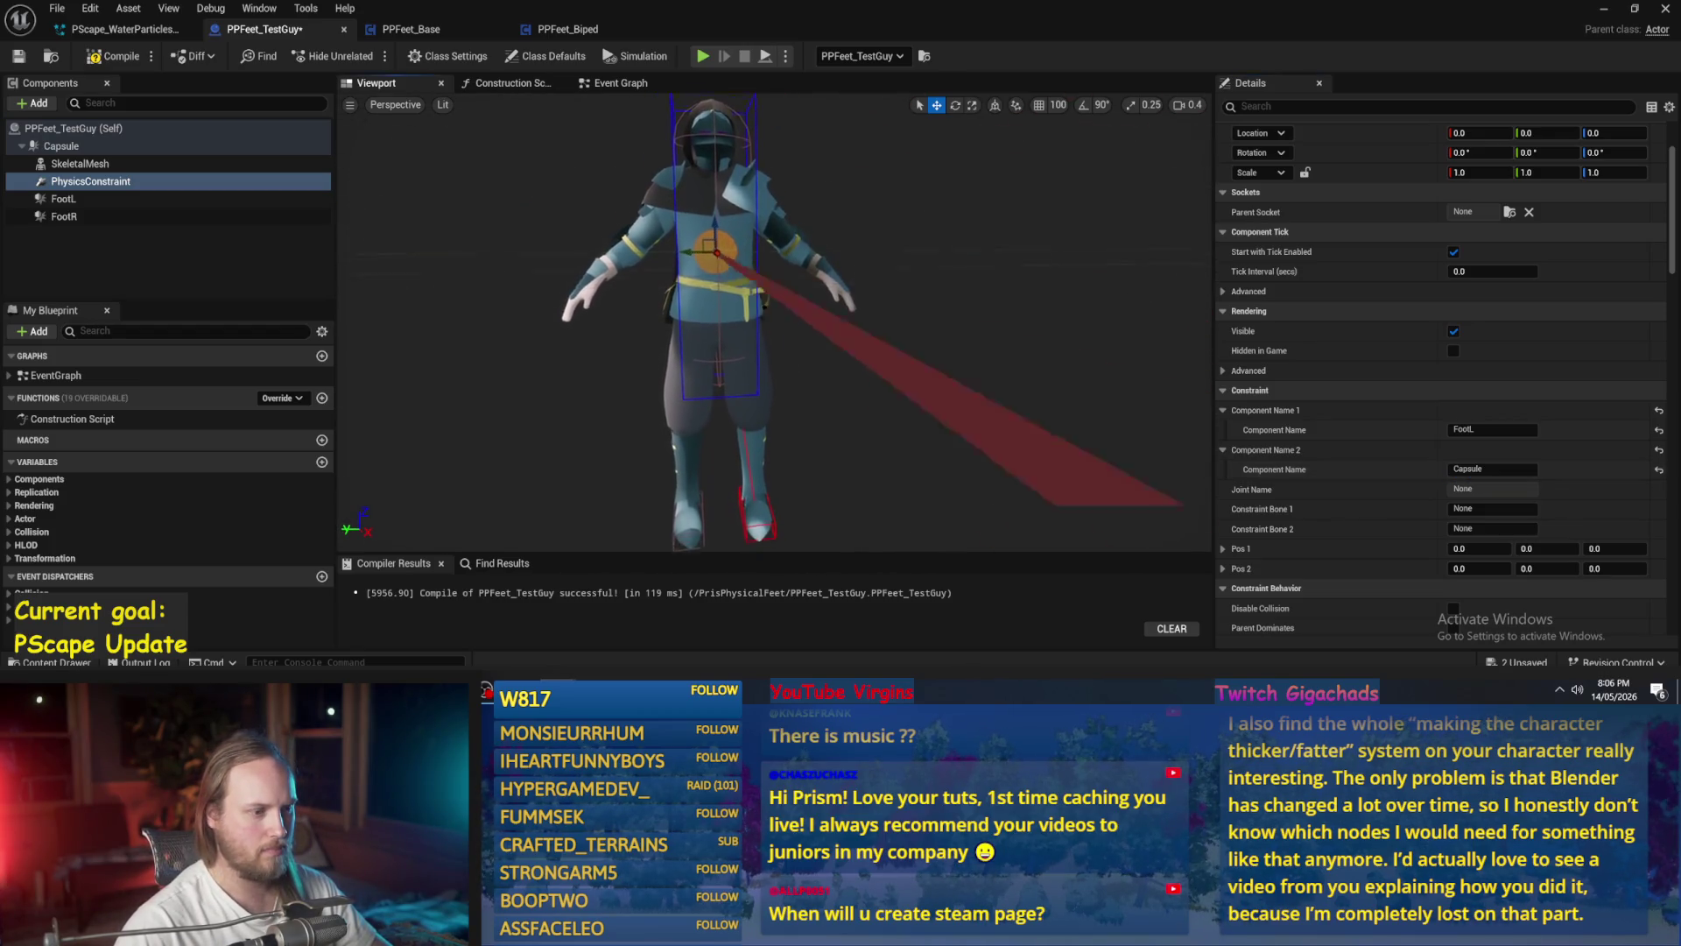
scroll(775, 324, up, 3)
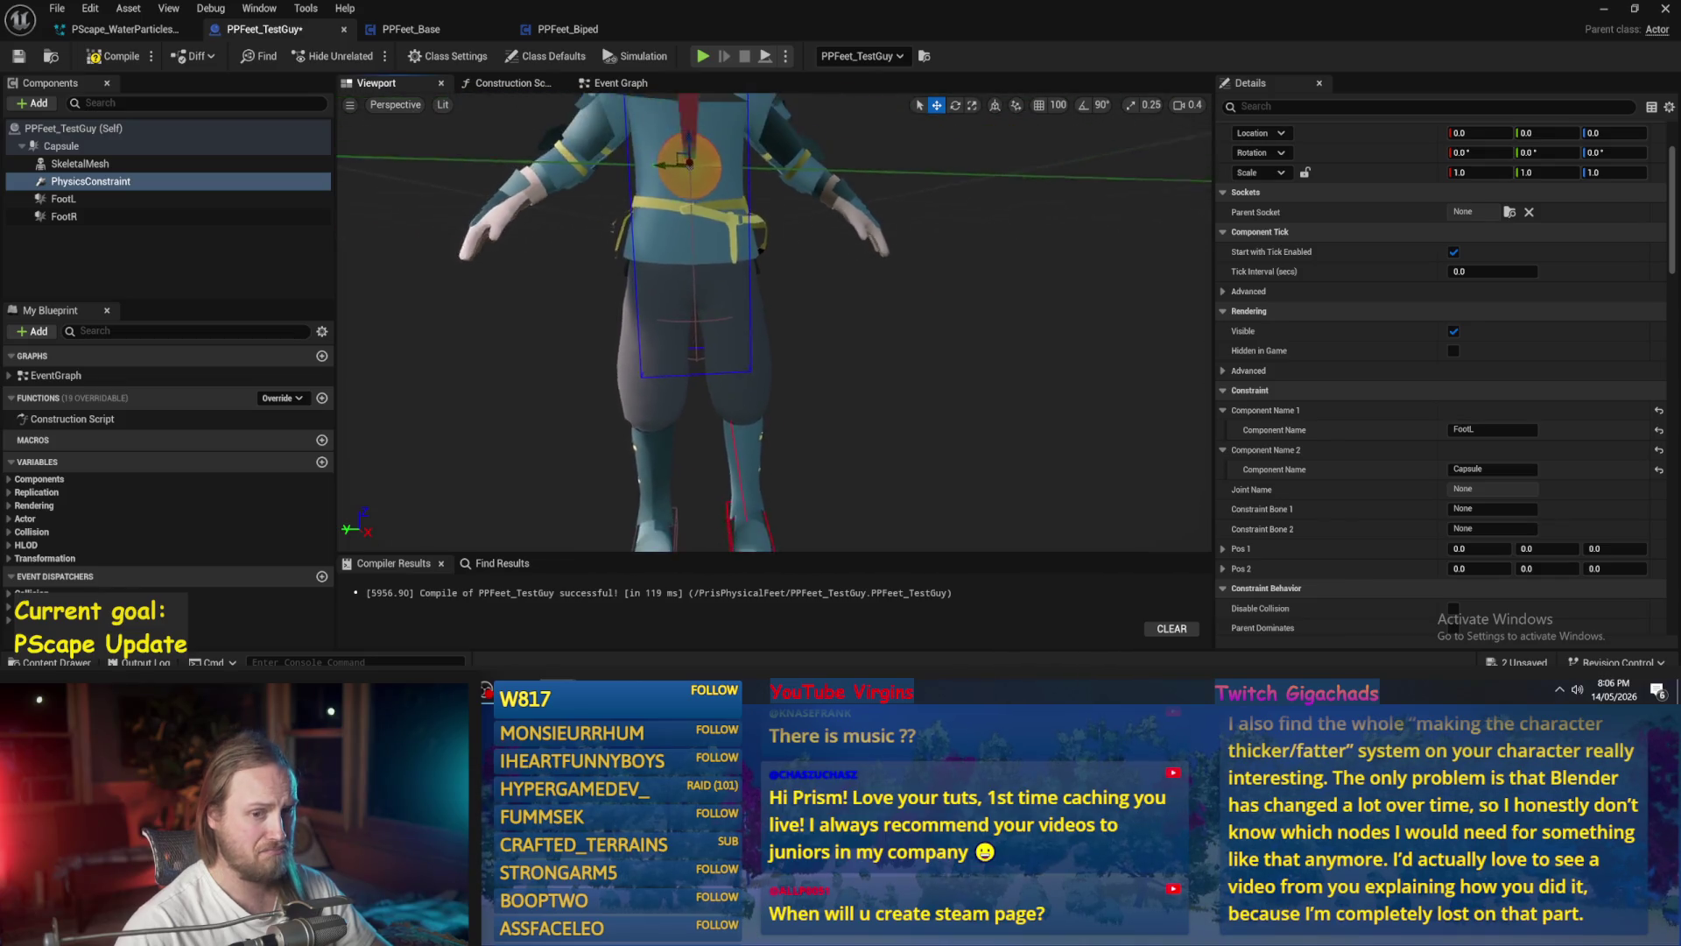
drag(931, 328, 931, 328)
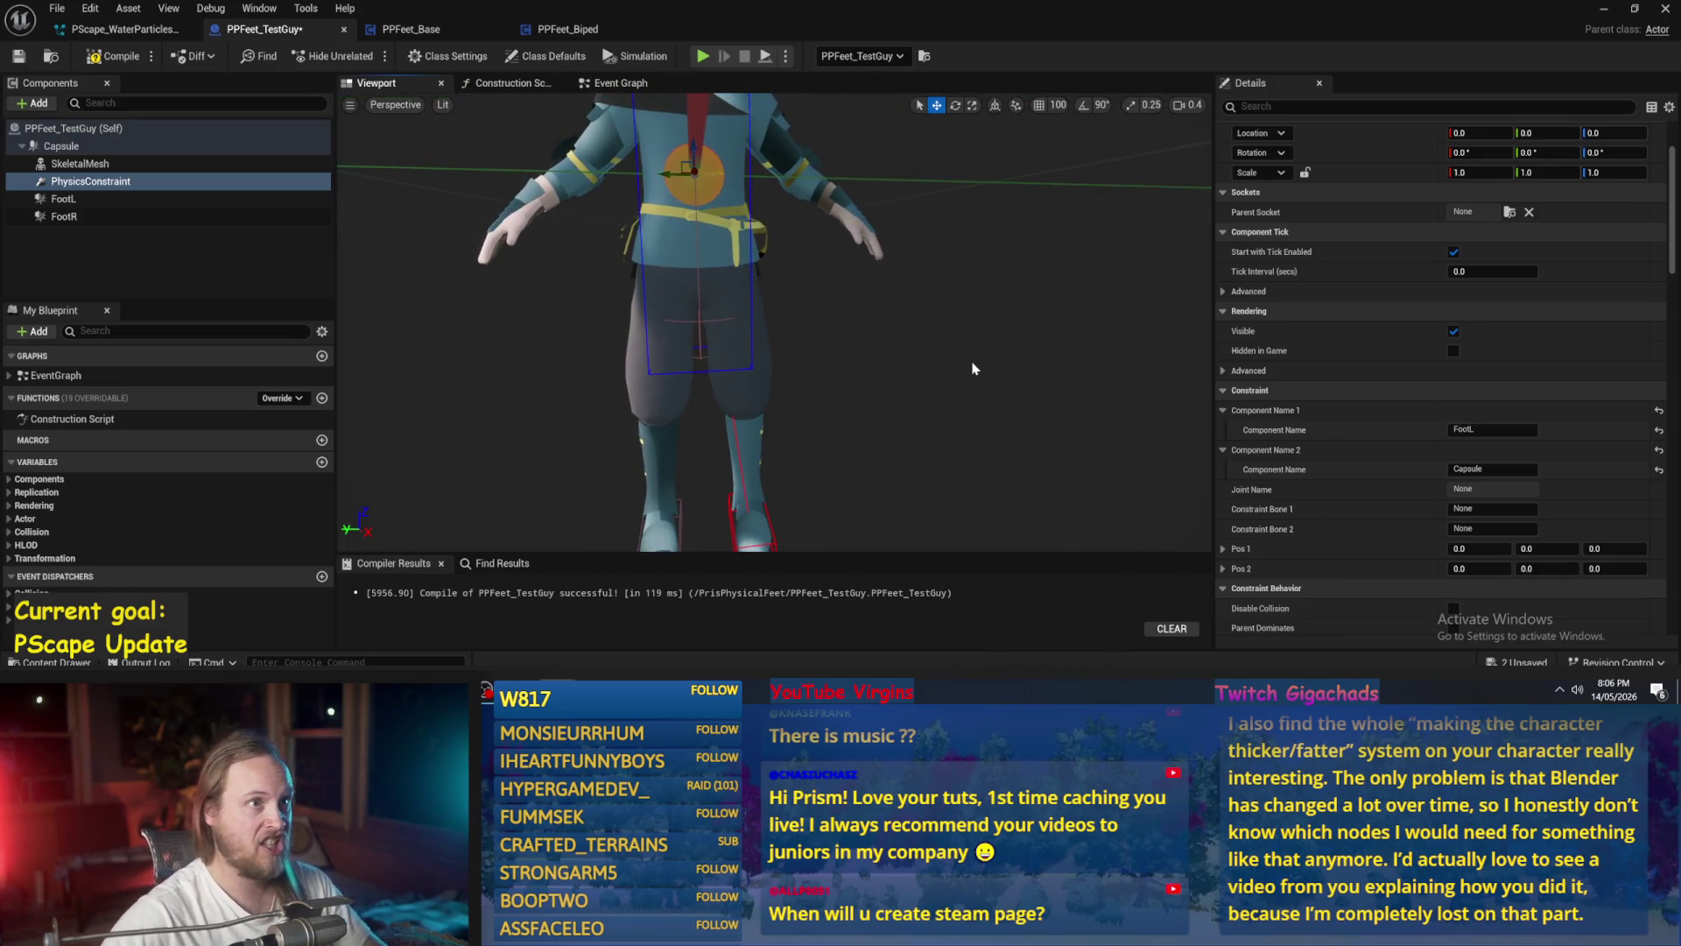
drag(951, 395, 948, 396)
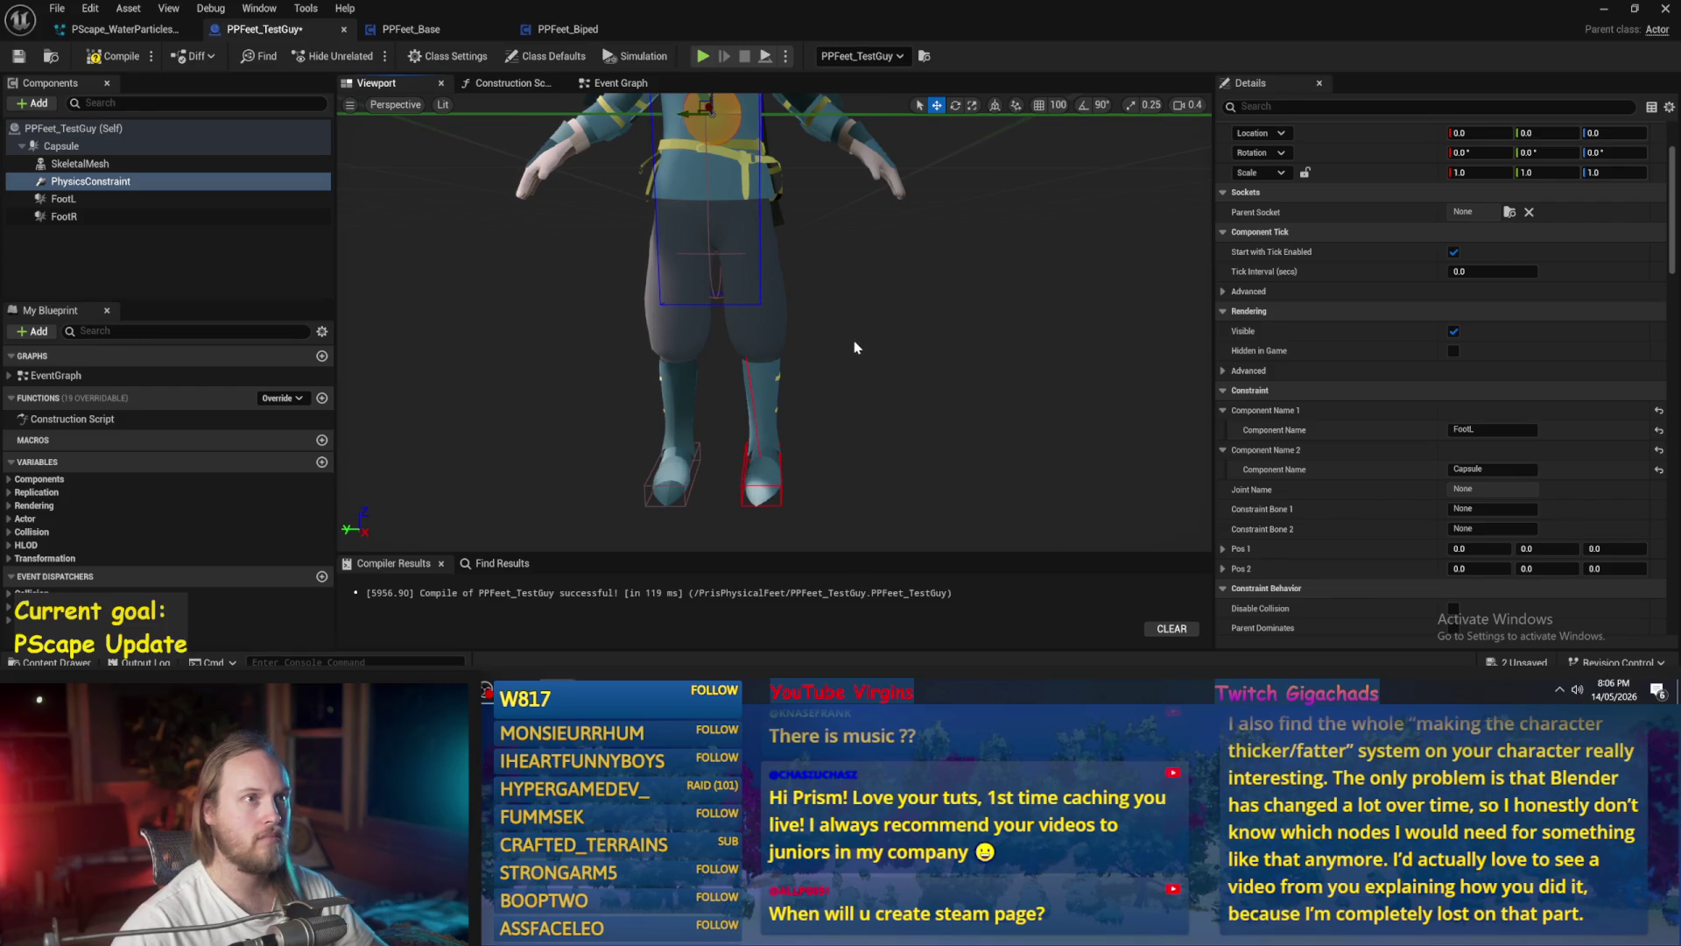
drag(858, 312, 859, 302)
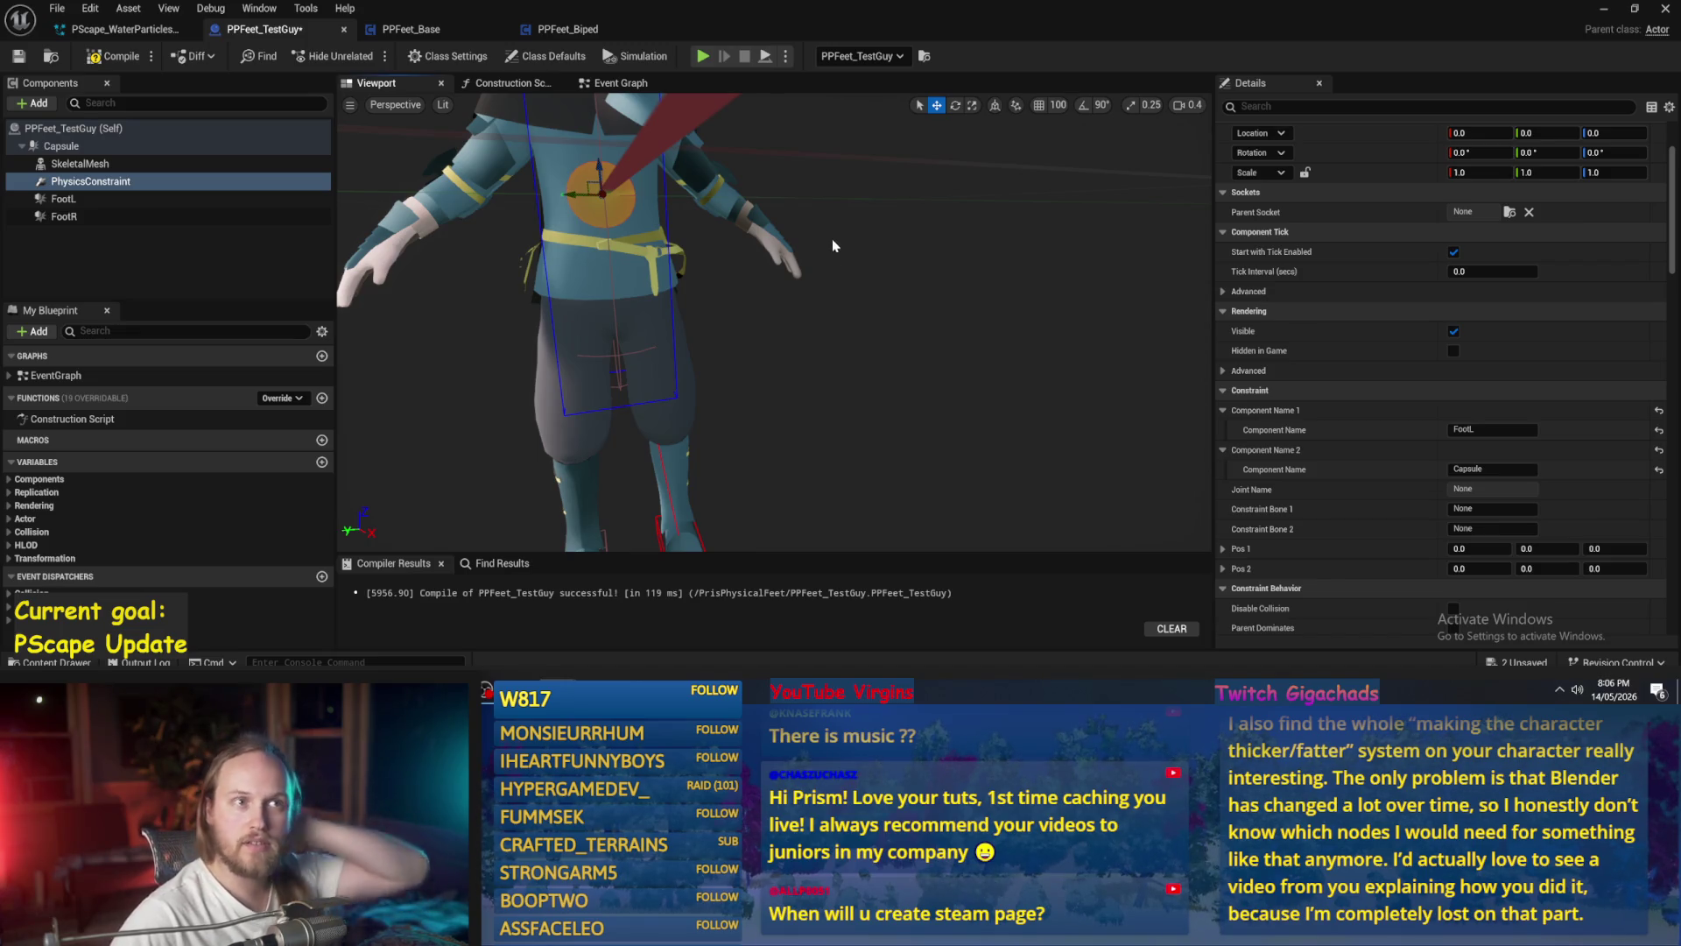
mouse_move(800, 299)
mouse_down()
mouse_move(710, 368)
mouse_move(691, 333)
mouse_move(798, 274)
mouse_move(784, 320)
mouse_move(776, 272)
mouse_move(797, 267)
mouse_up()
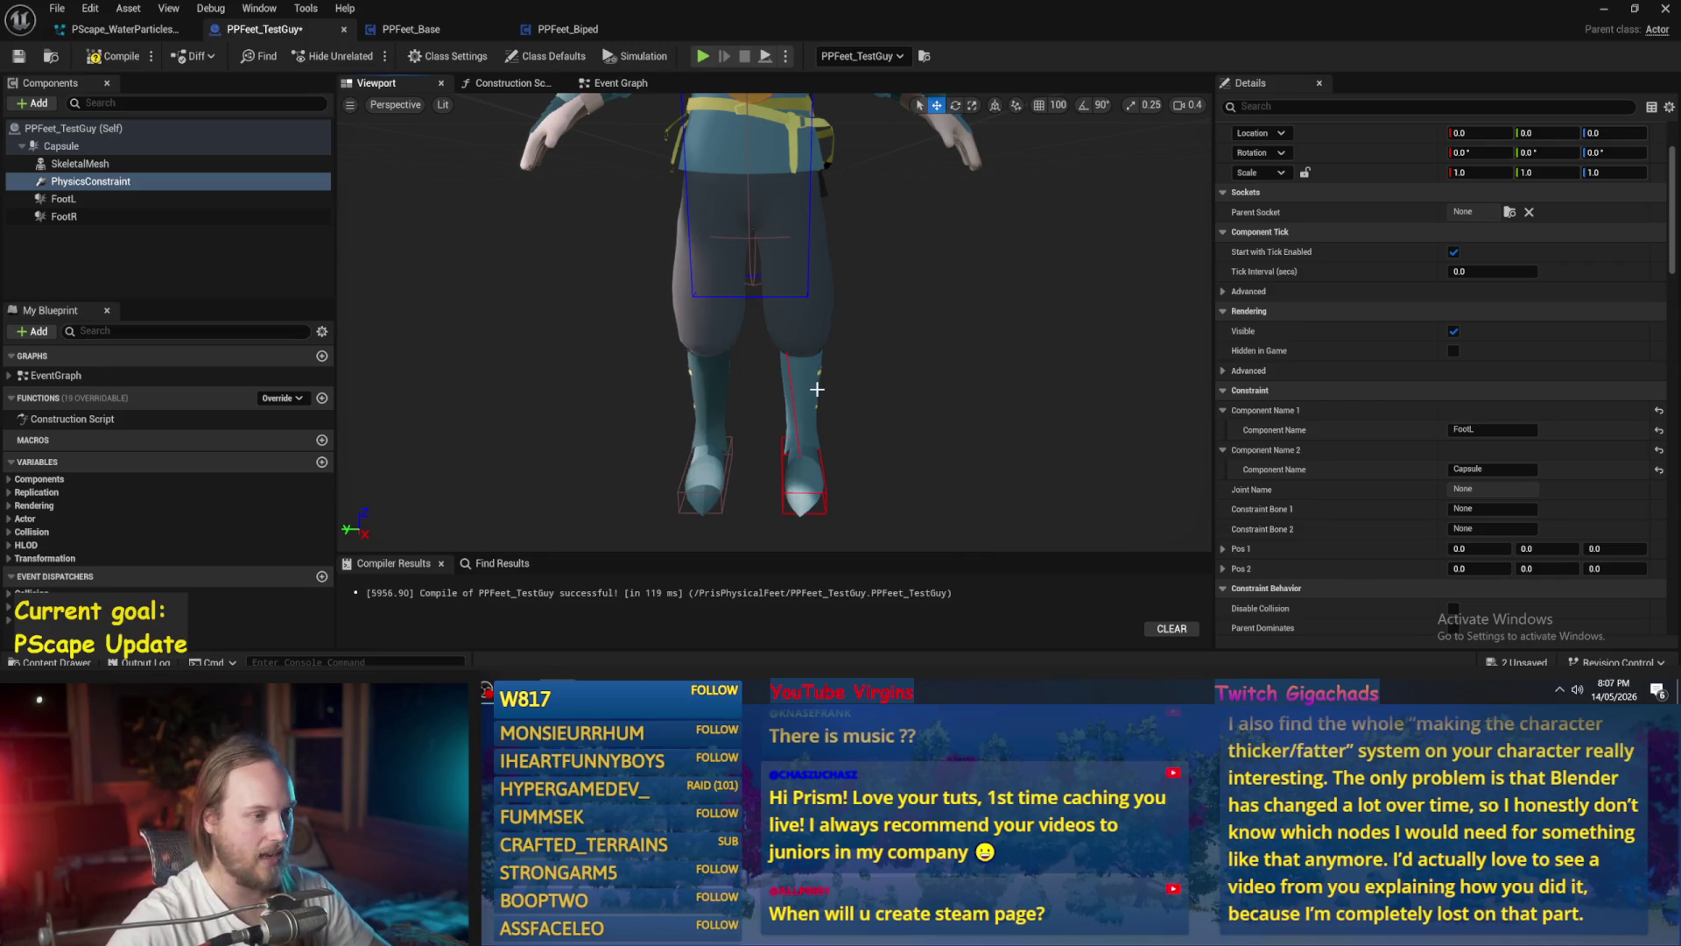
drag(887, 421, 961, 413)
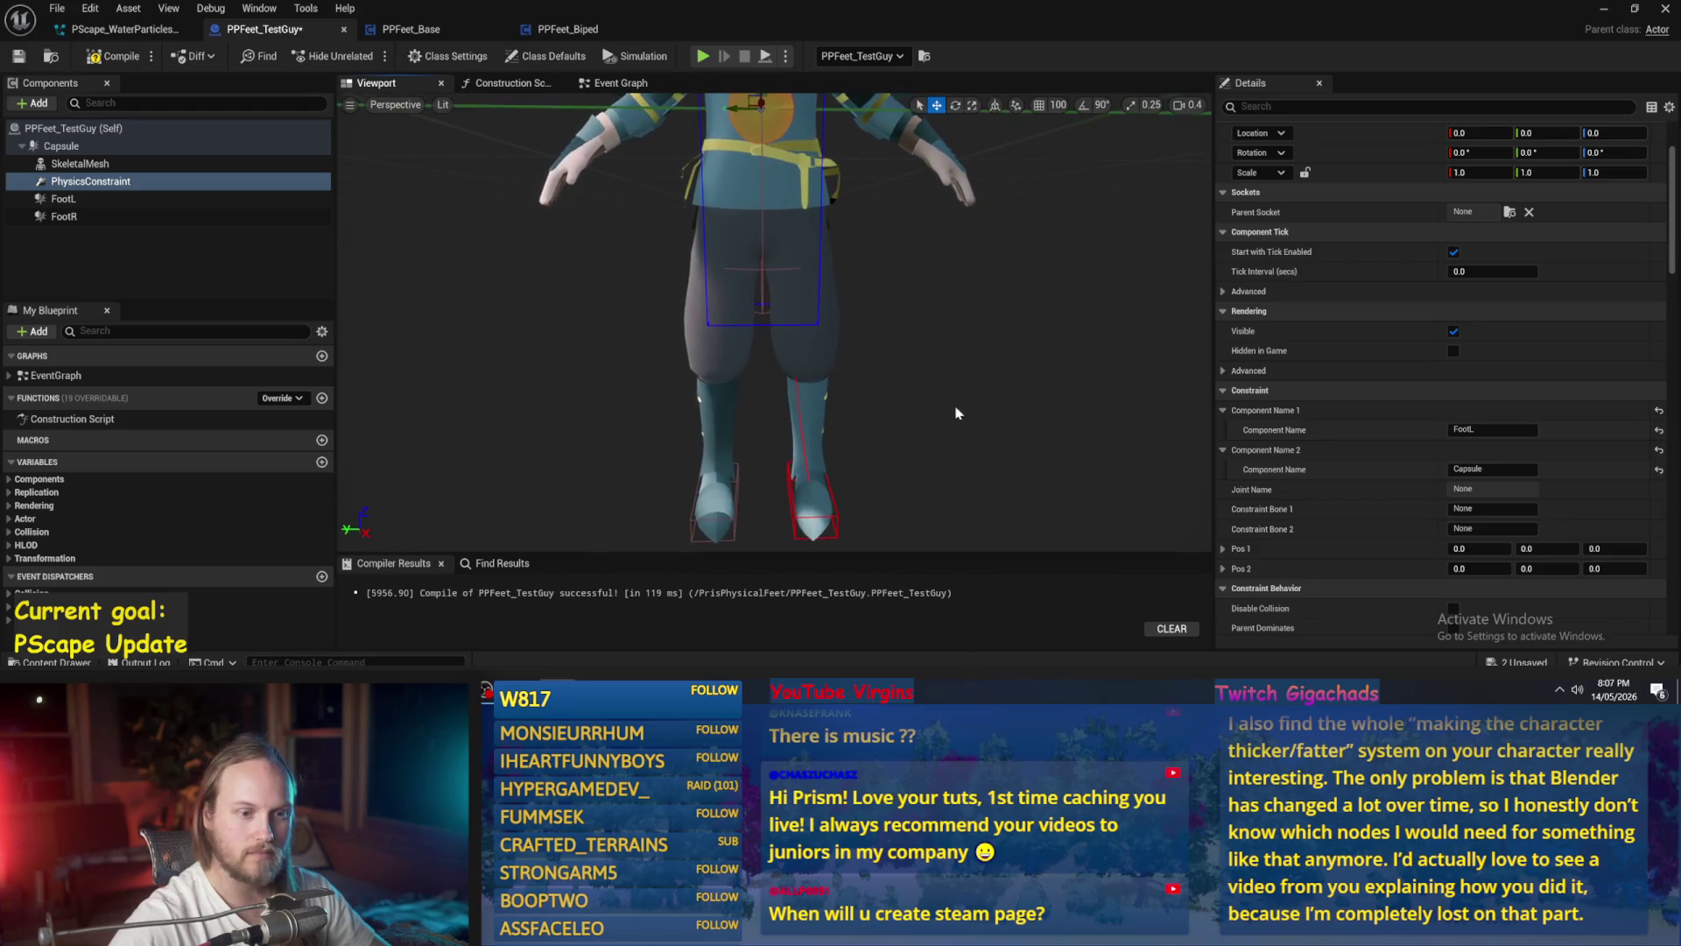
- Move the PhysicsConstraint along Y and Z to the hip, then undo the last position change
mouse_move(761, 103)
mouse_down()
mouse_move(727, 181)
mouse_move(834, 186)
mouse_move(772, 178)
mouse_up()
scroll(772, 184, up, 3)
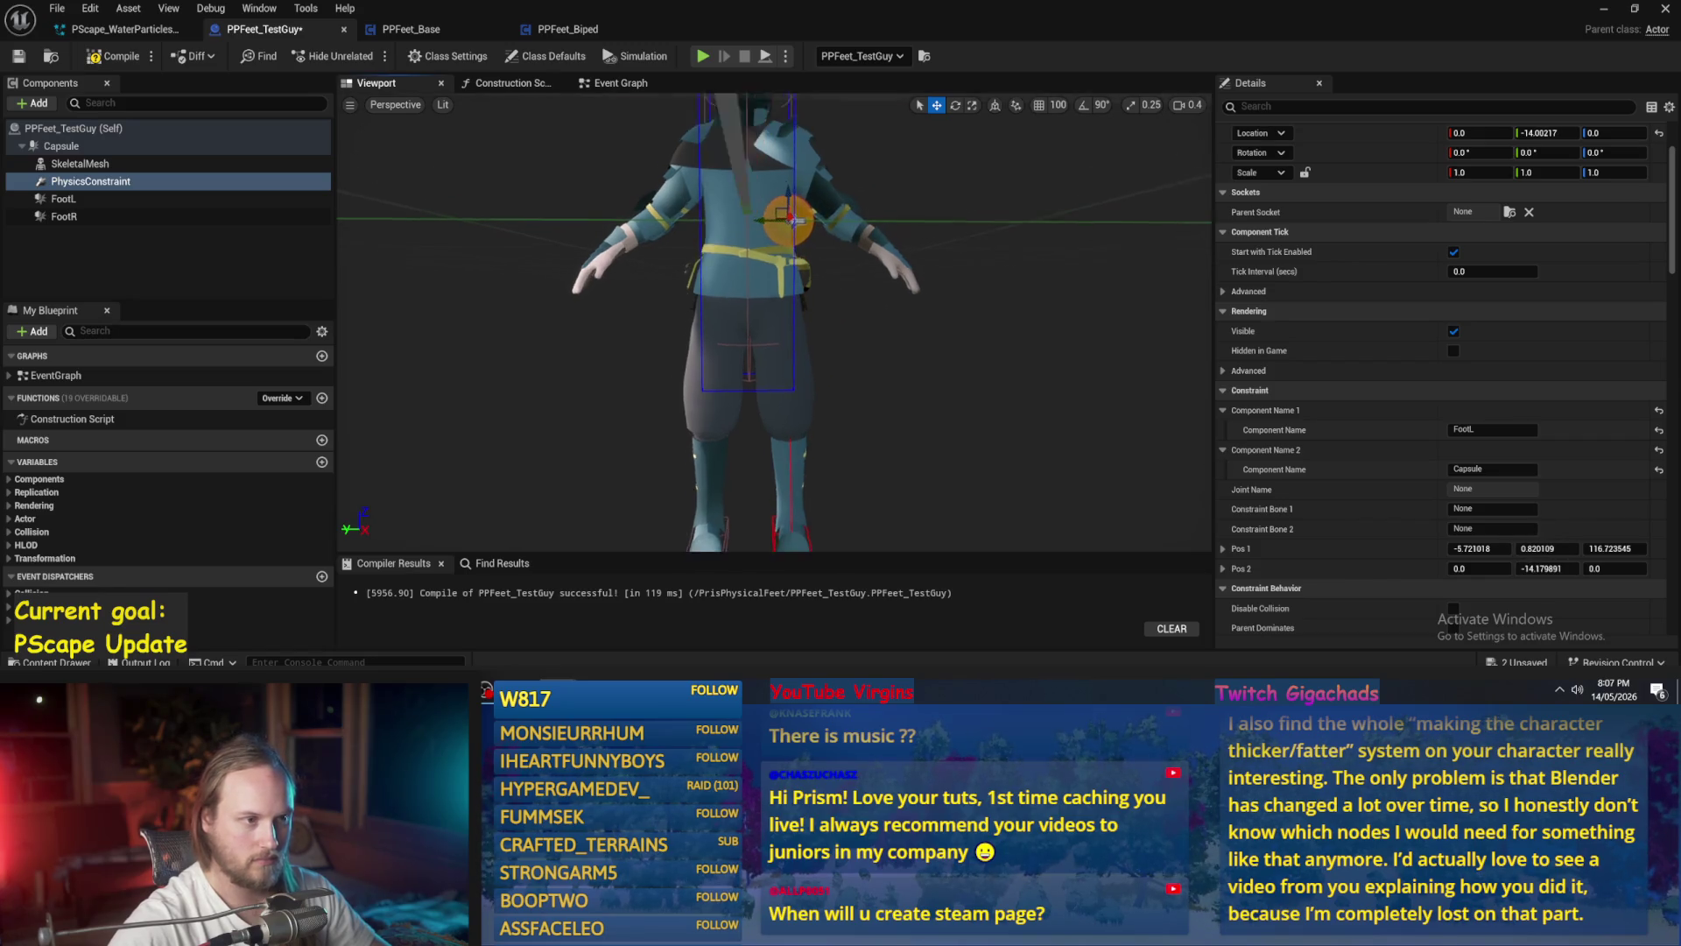
drag(771, 193, 766, 312)
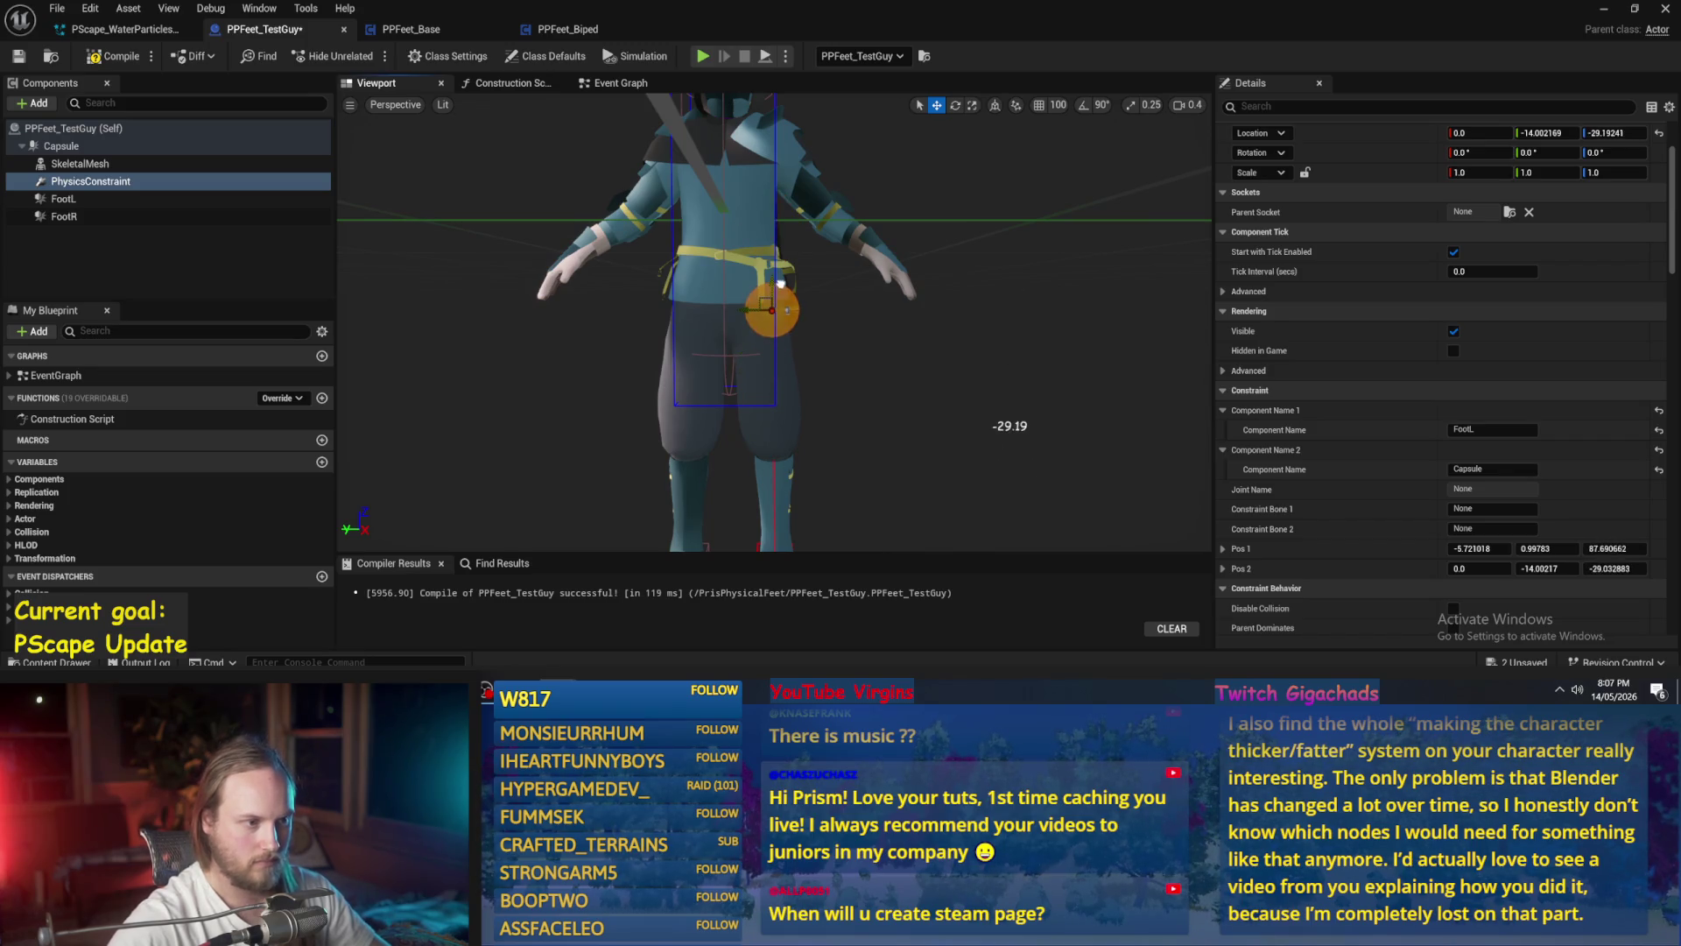
scroll(741, 310, down, 3)
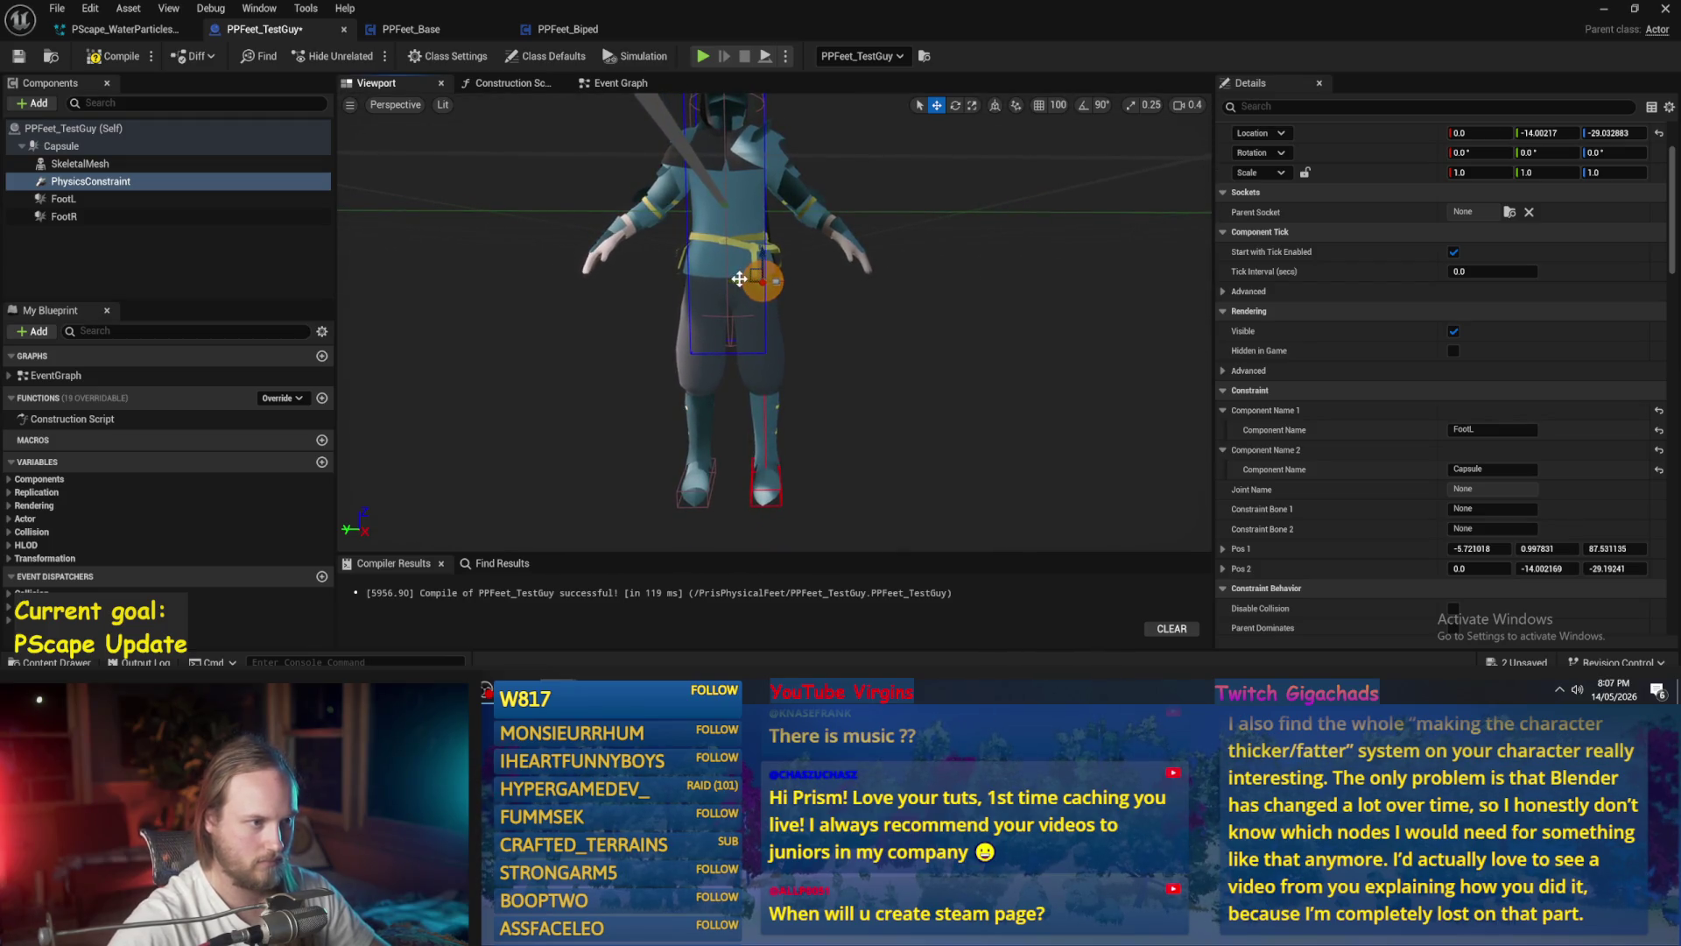
scroll(753, 284, up, 3)
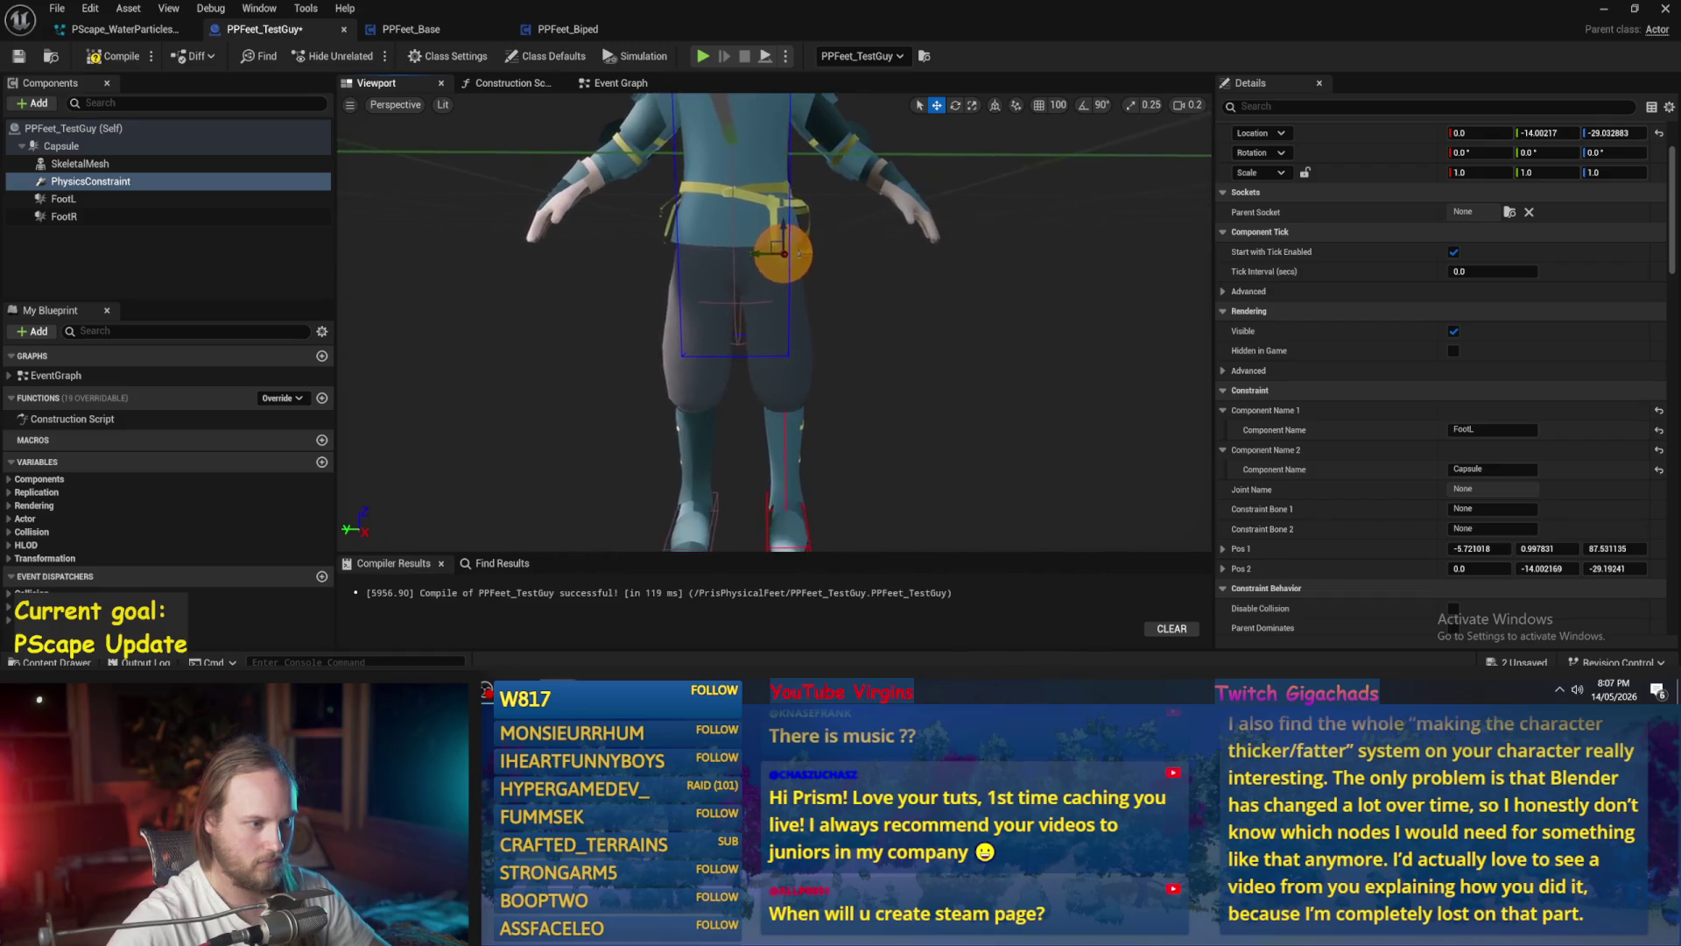
scroll(796, 292, down, 1)
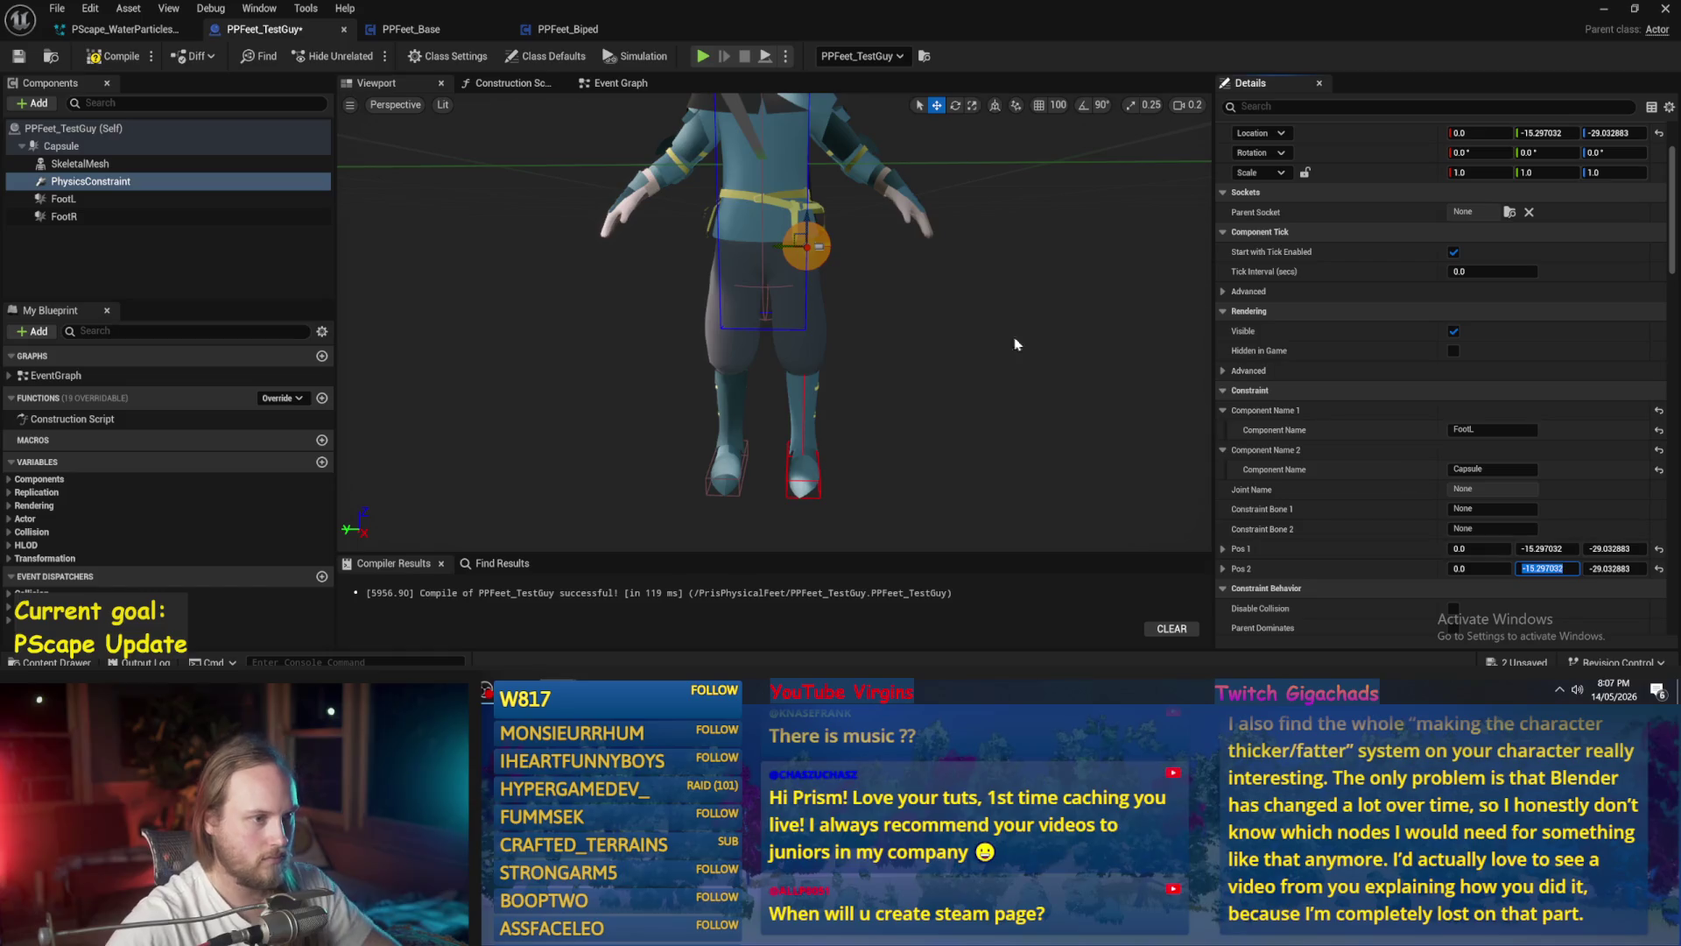
click(799, 232)
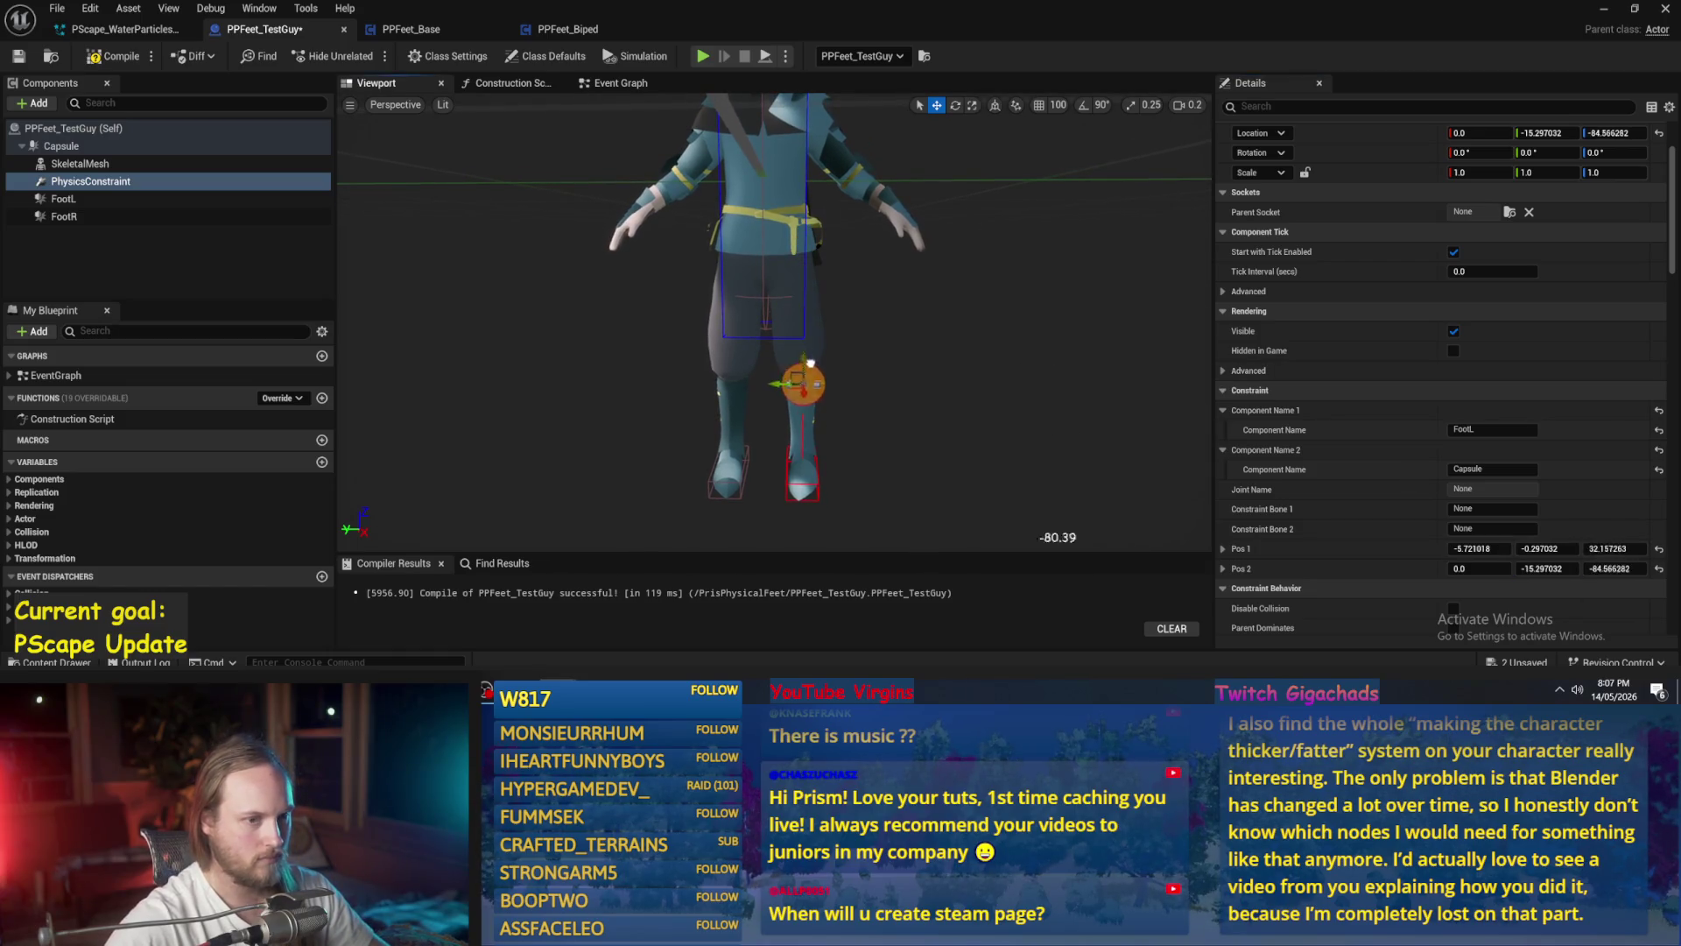
key(ctrl+z)
key(ctrl+z)
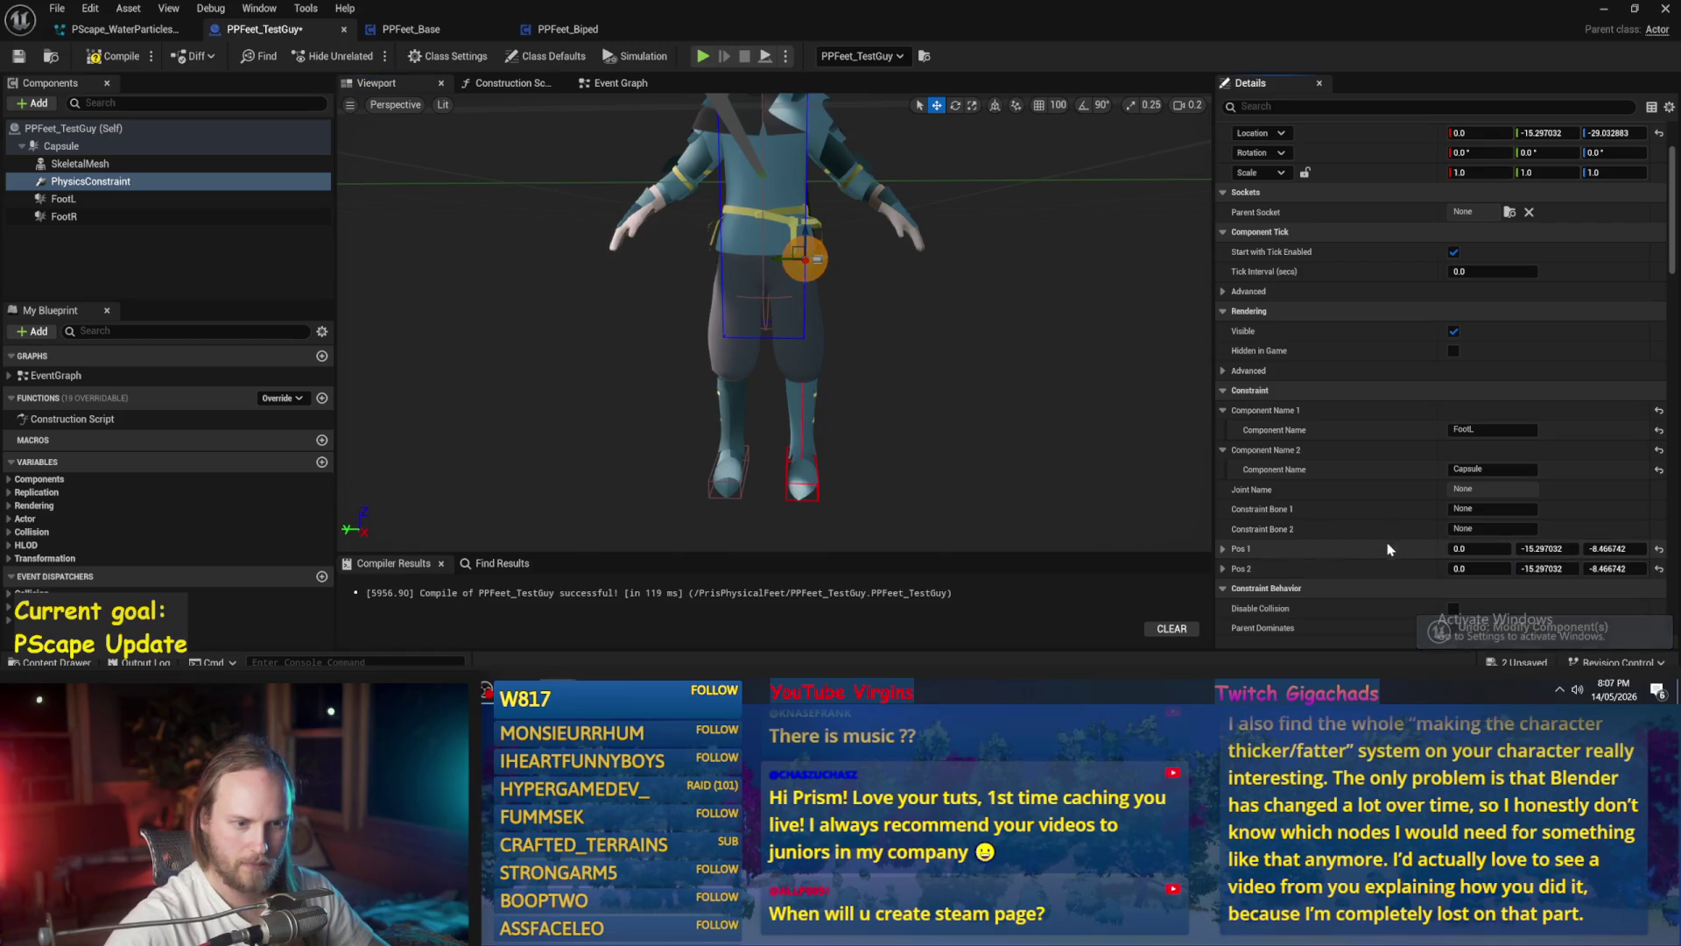
- Review the constraint's Projection settings and save the blueprint
mouse_move(794, 346)
mouse_down()
mouse_move(775, 349)
mouse_move(953, 379)
mouse_up()
scroll(1475, 491, down, 6)
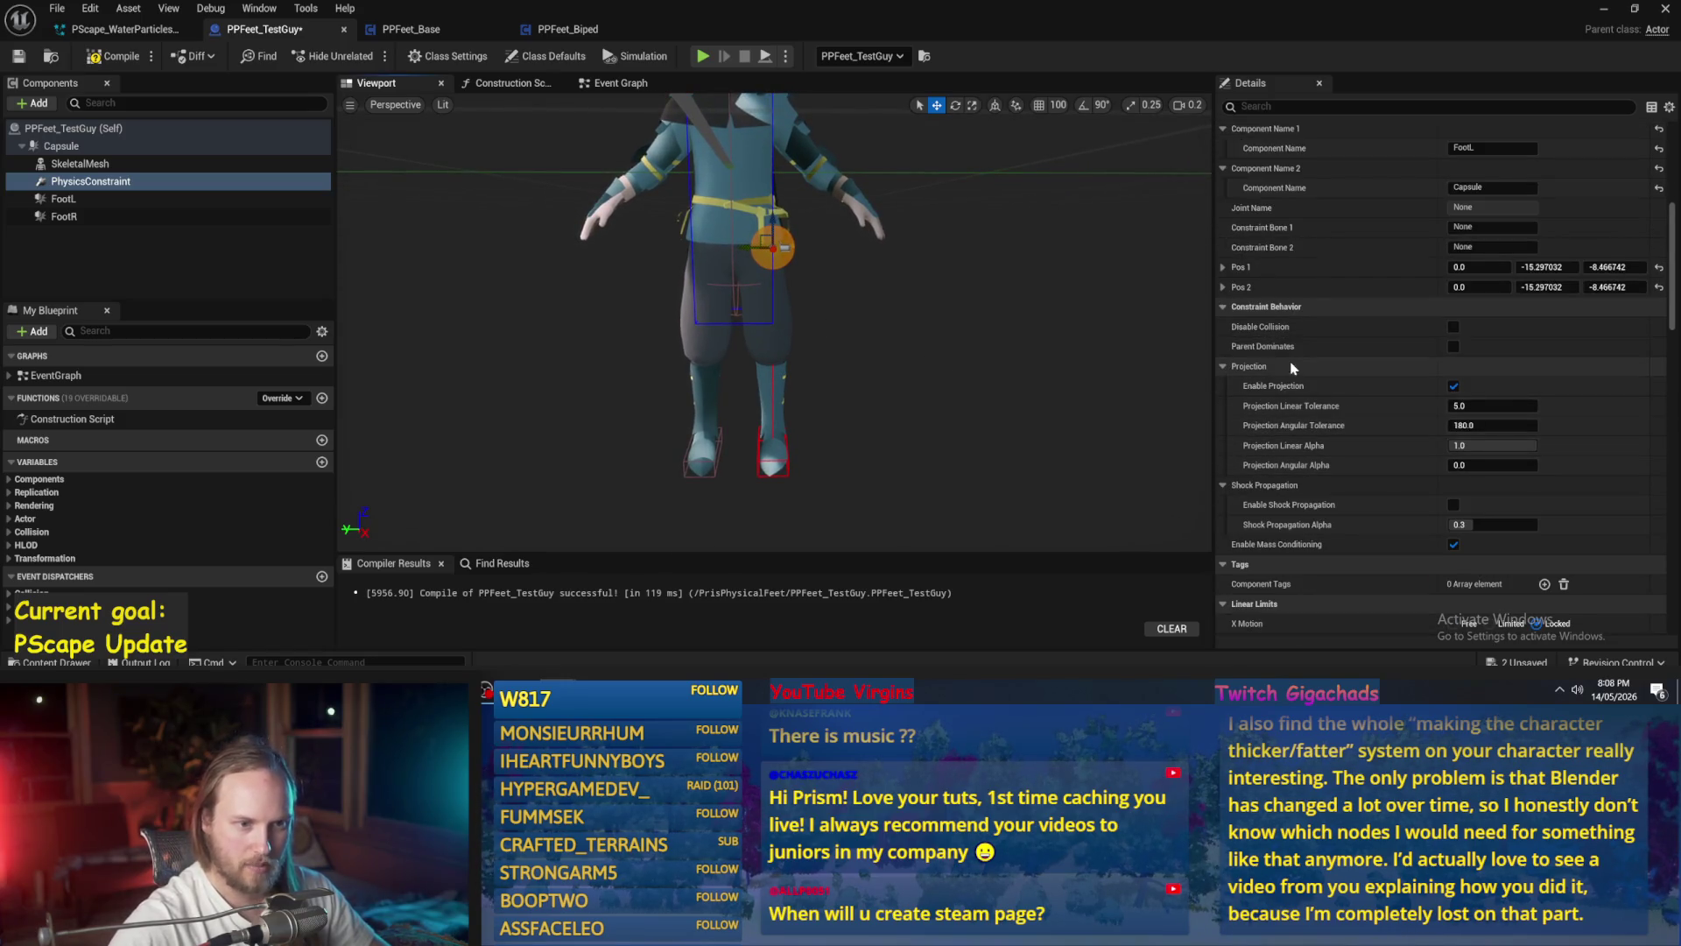
mouse_move(1270, 389)
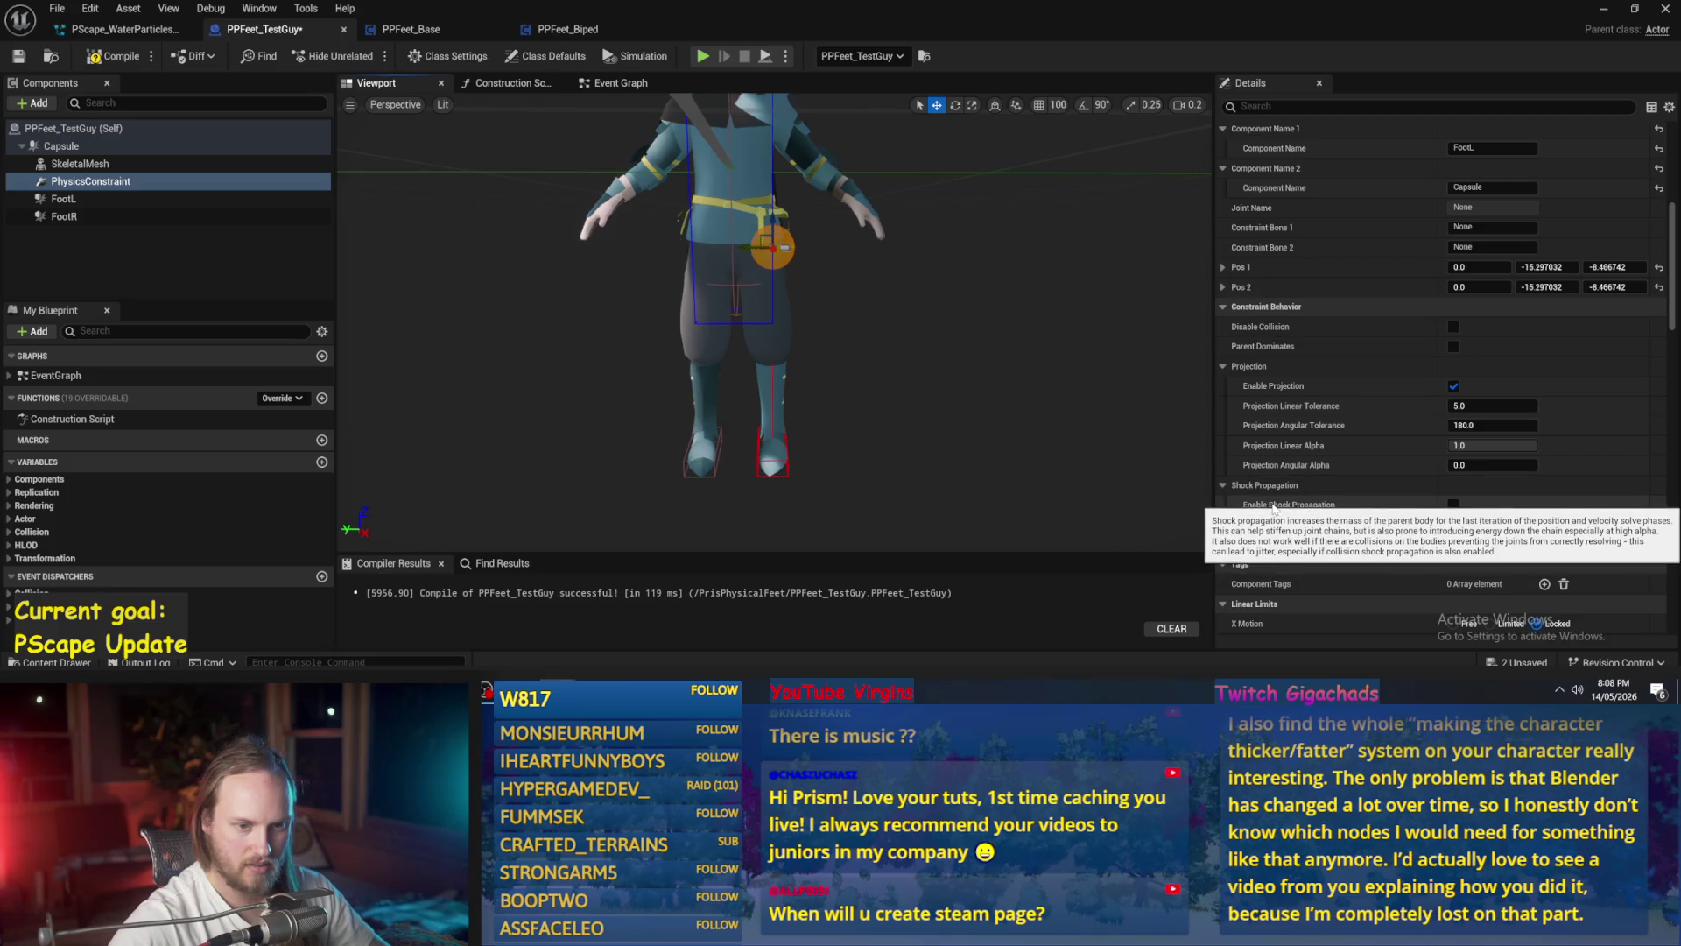
scroll(1396, 427, down, 5)
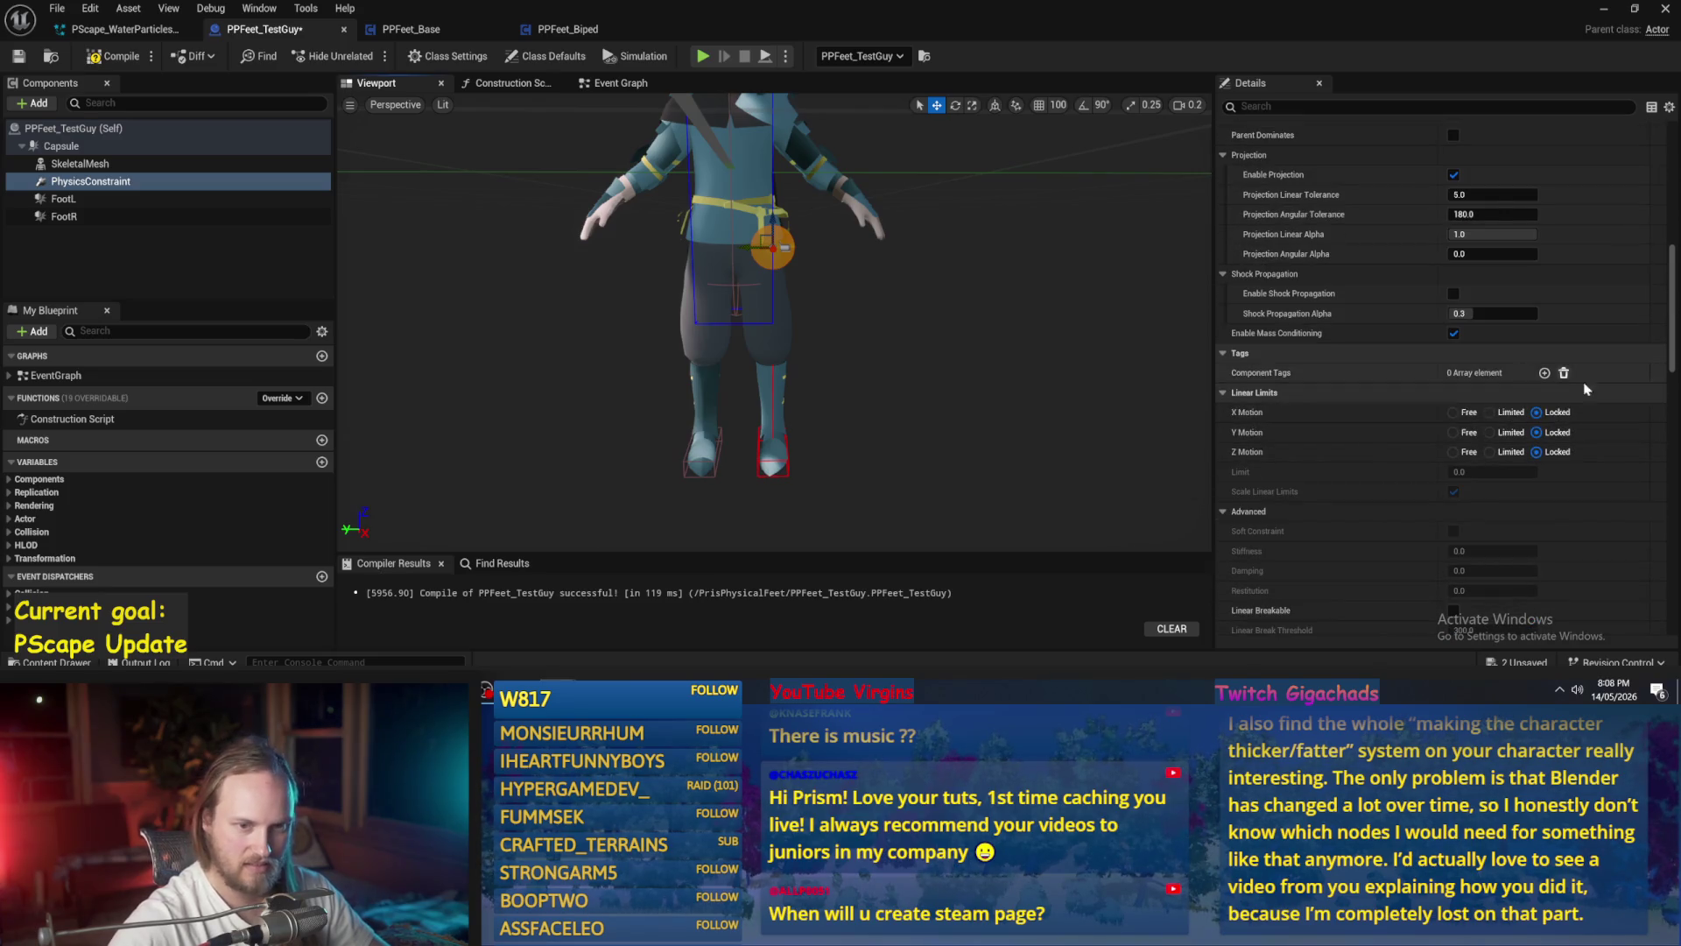
click(19, 57)
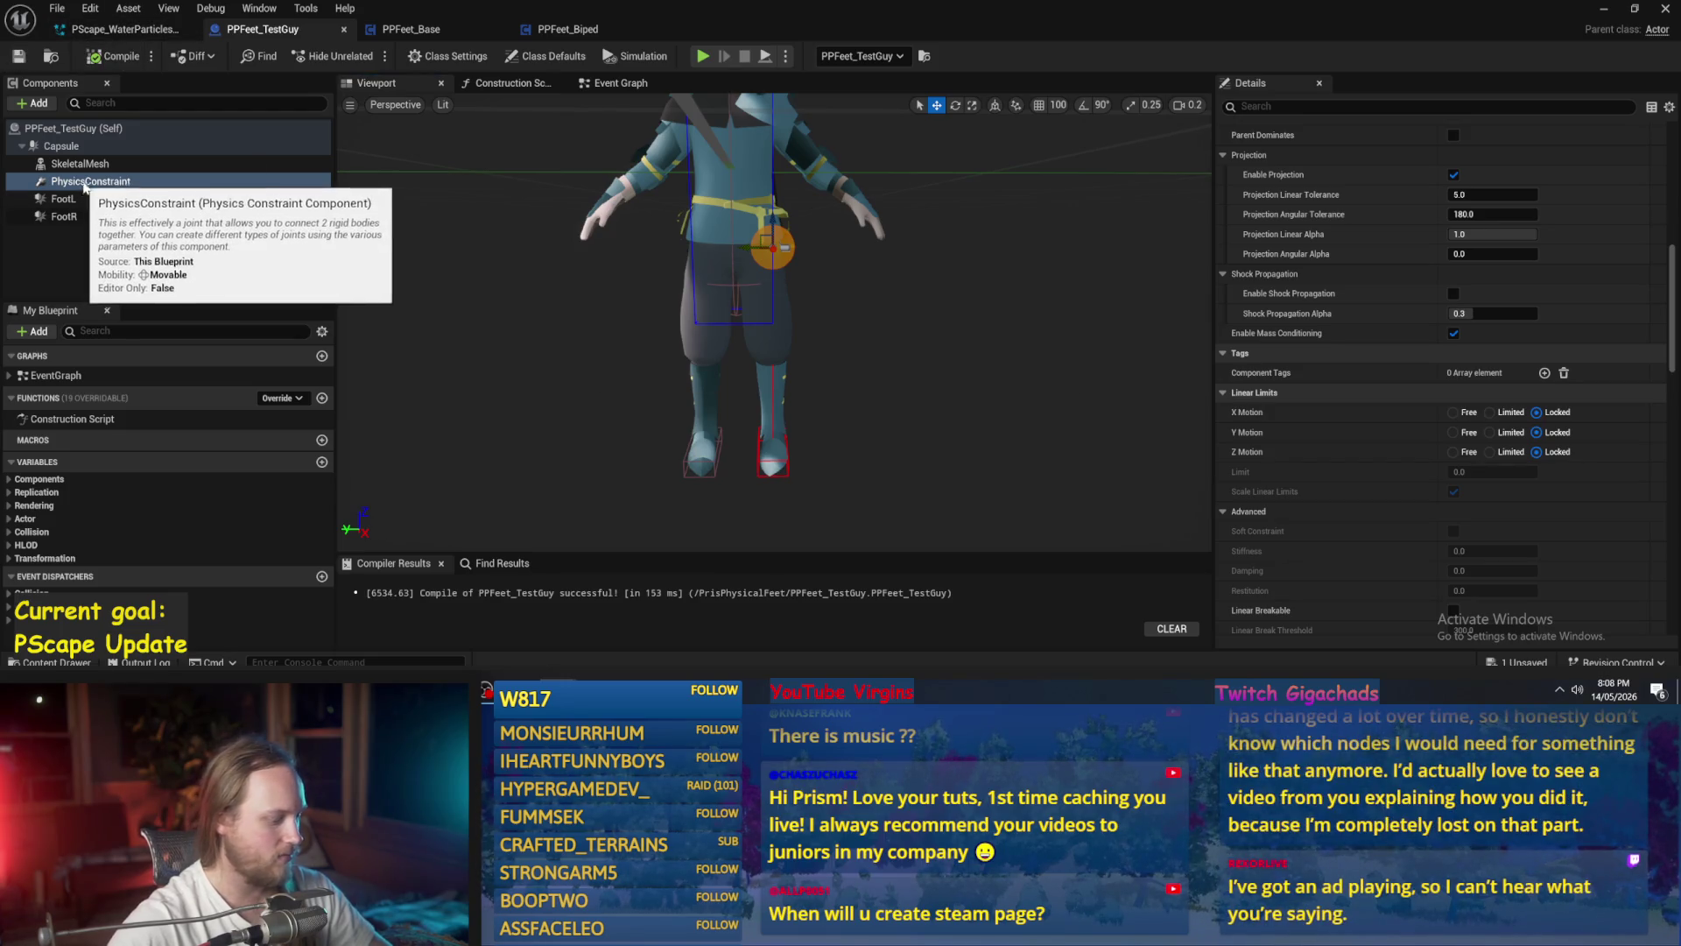
- Duplicate the PhysicsConstraint, parent the copy under SkeletalMesh, and set Component Name 1 to FootR
key(ctrl+d)
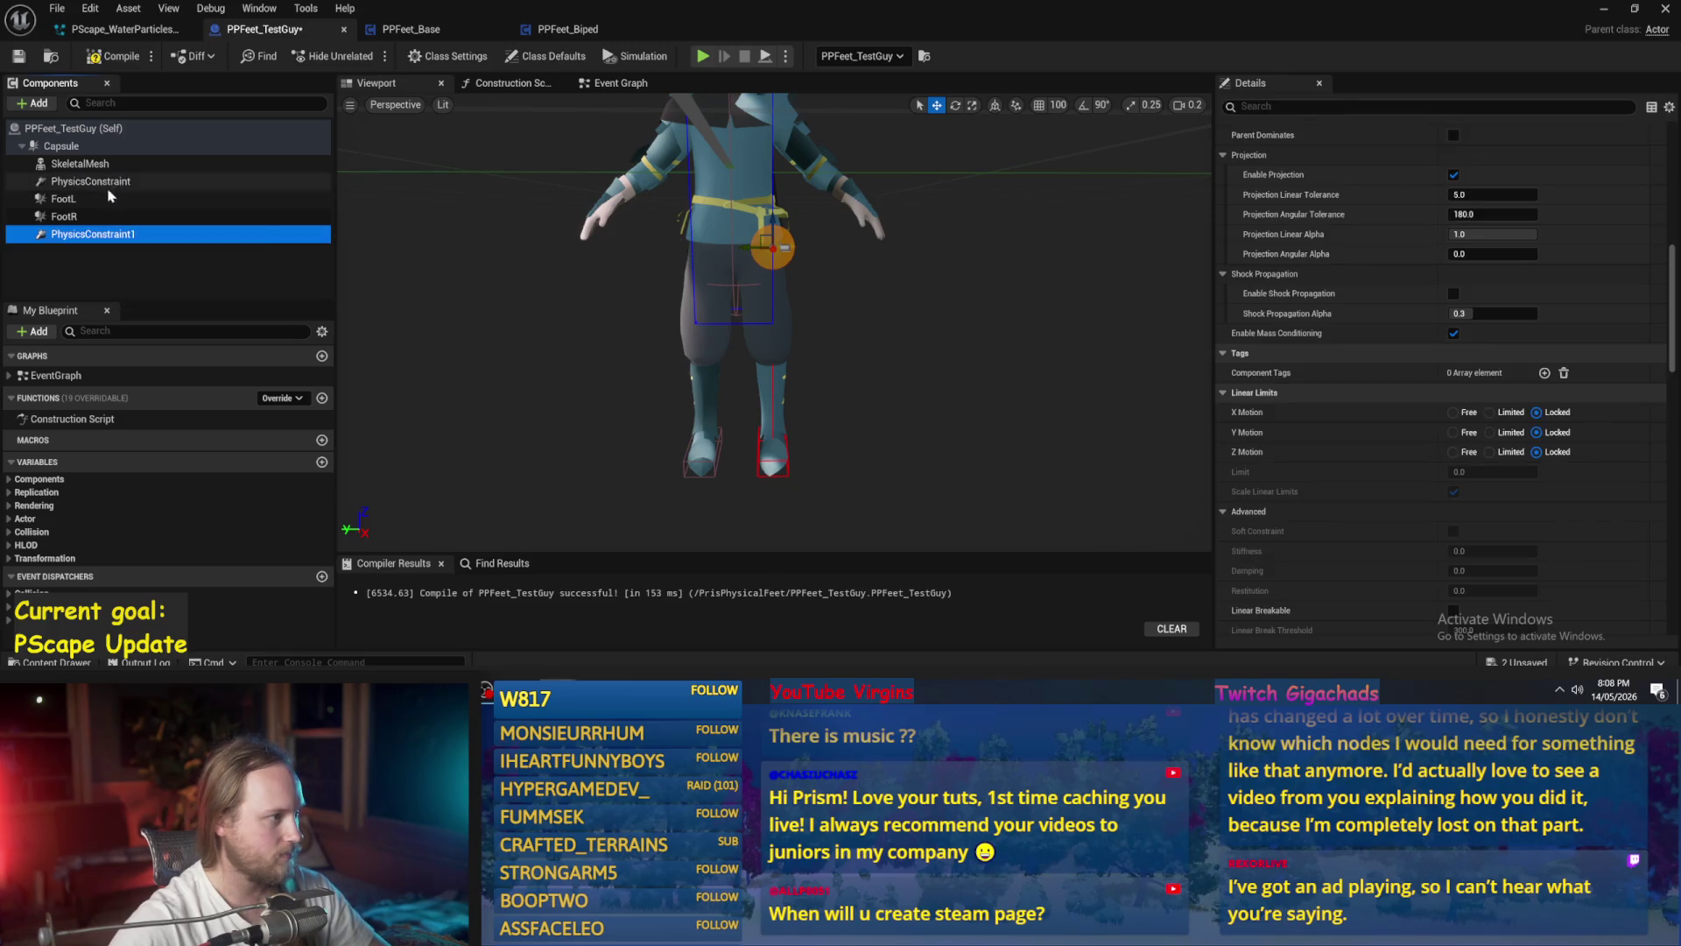
mouse_move(89, 235)
mouse_down()
mouse_move(76, 167)
mouse_move(91, 166)
mouse_up()
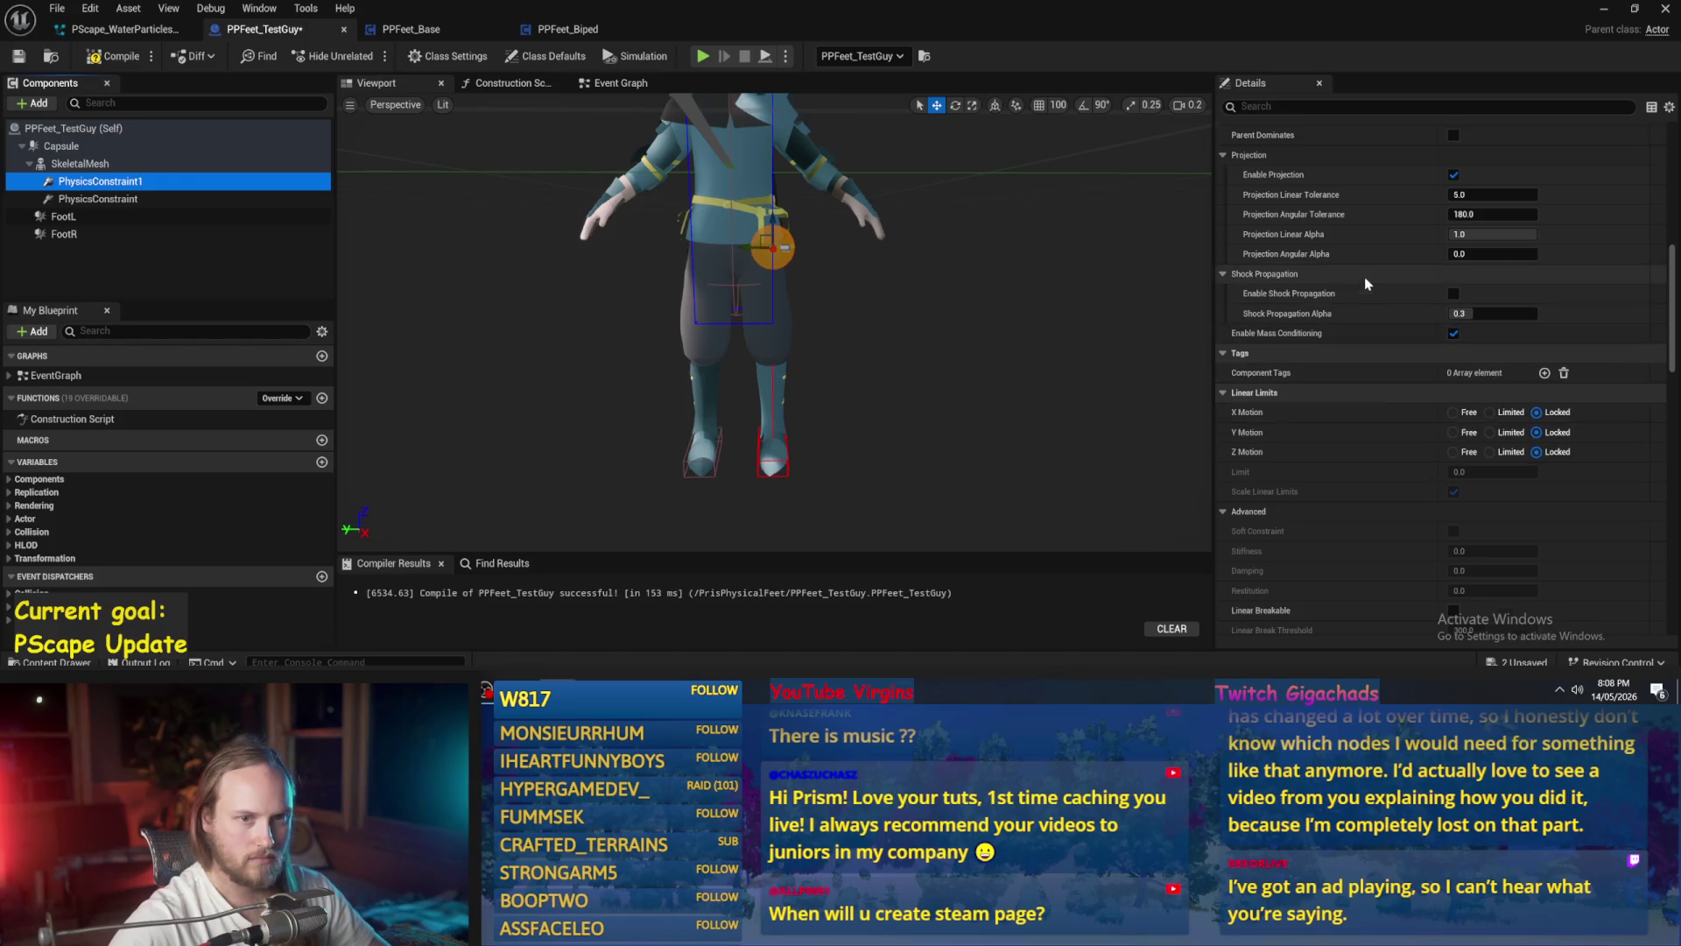
scroll(1411, 282, up, 6)
click(1489, 243)
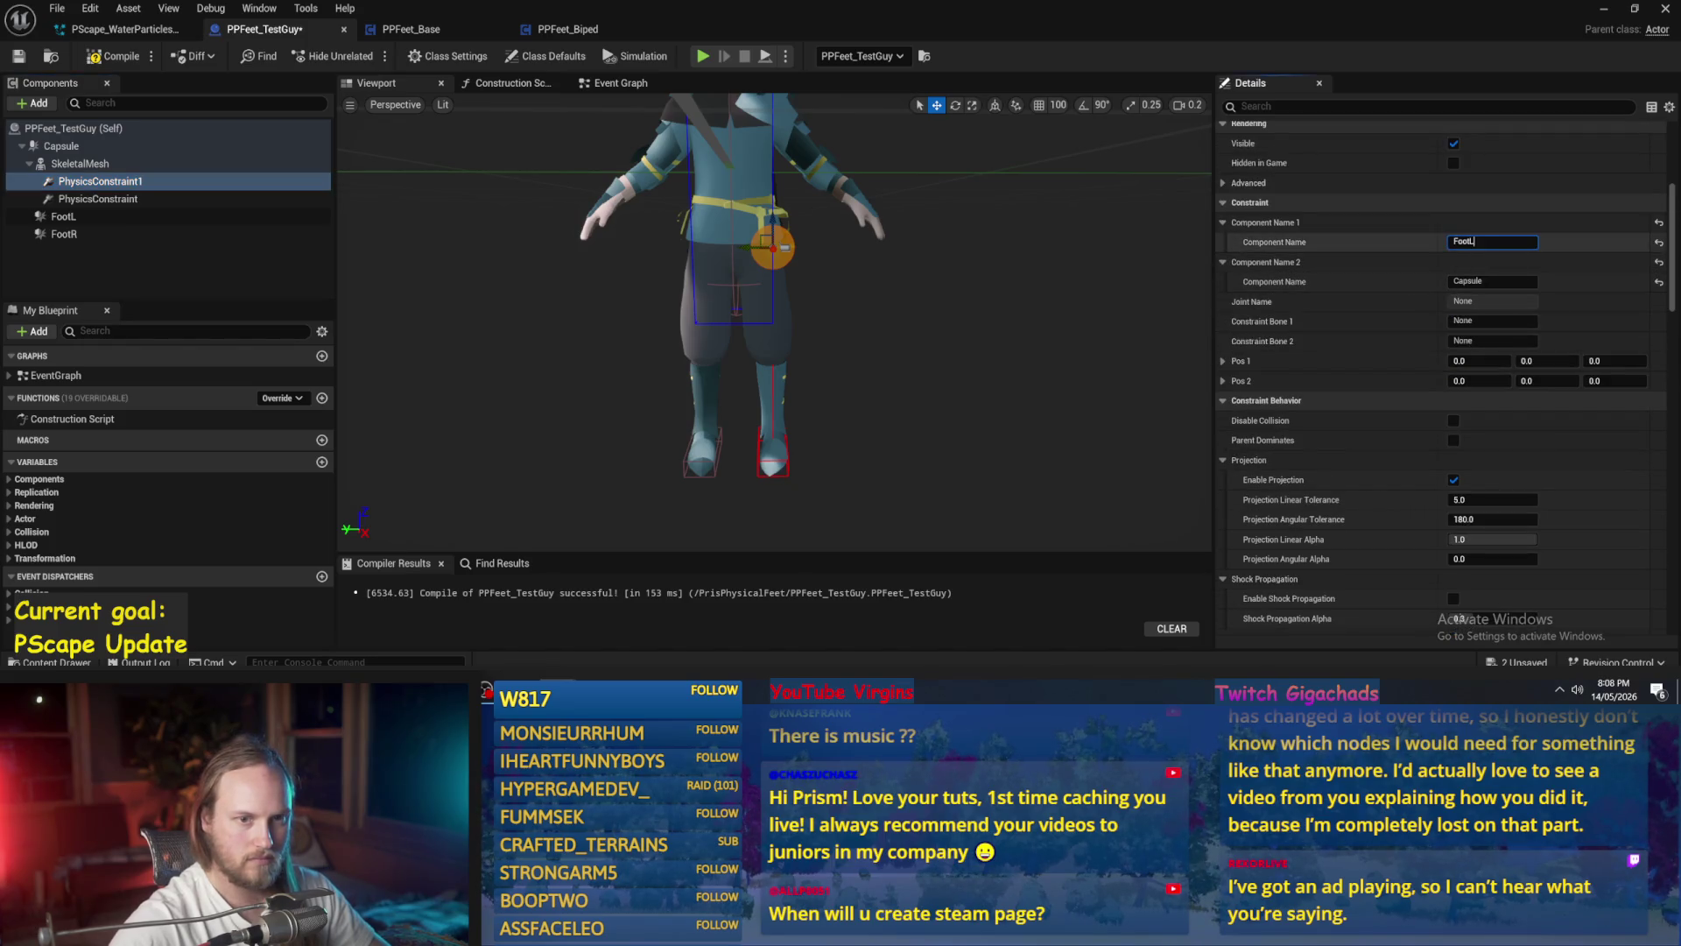
key(BackSpace)
text(R)
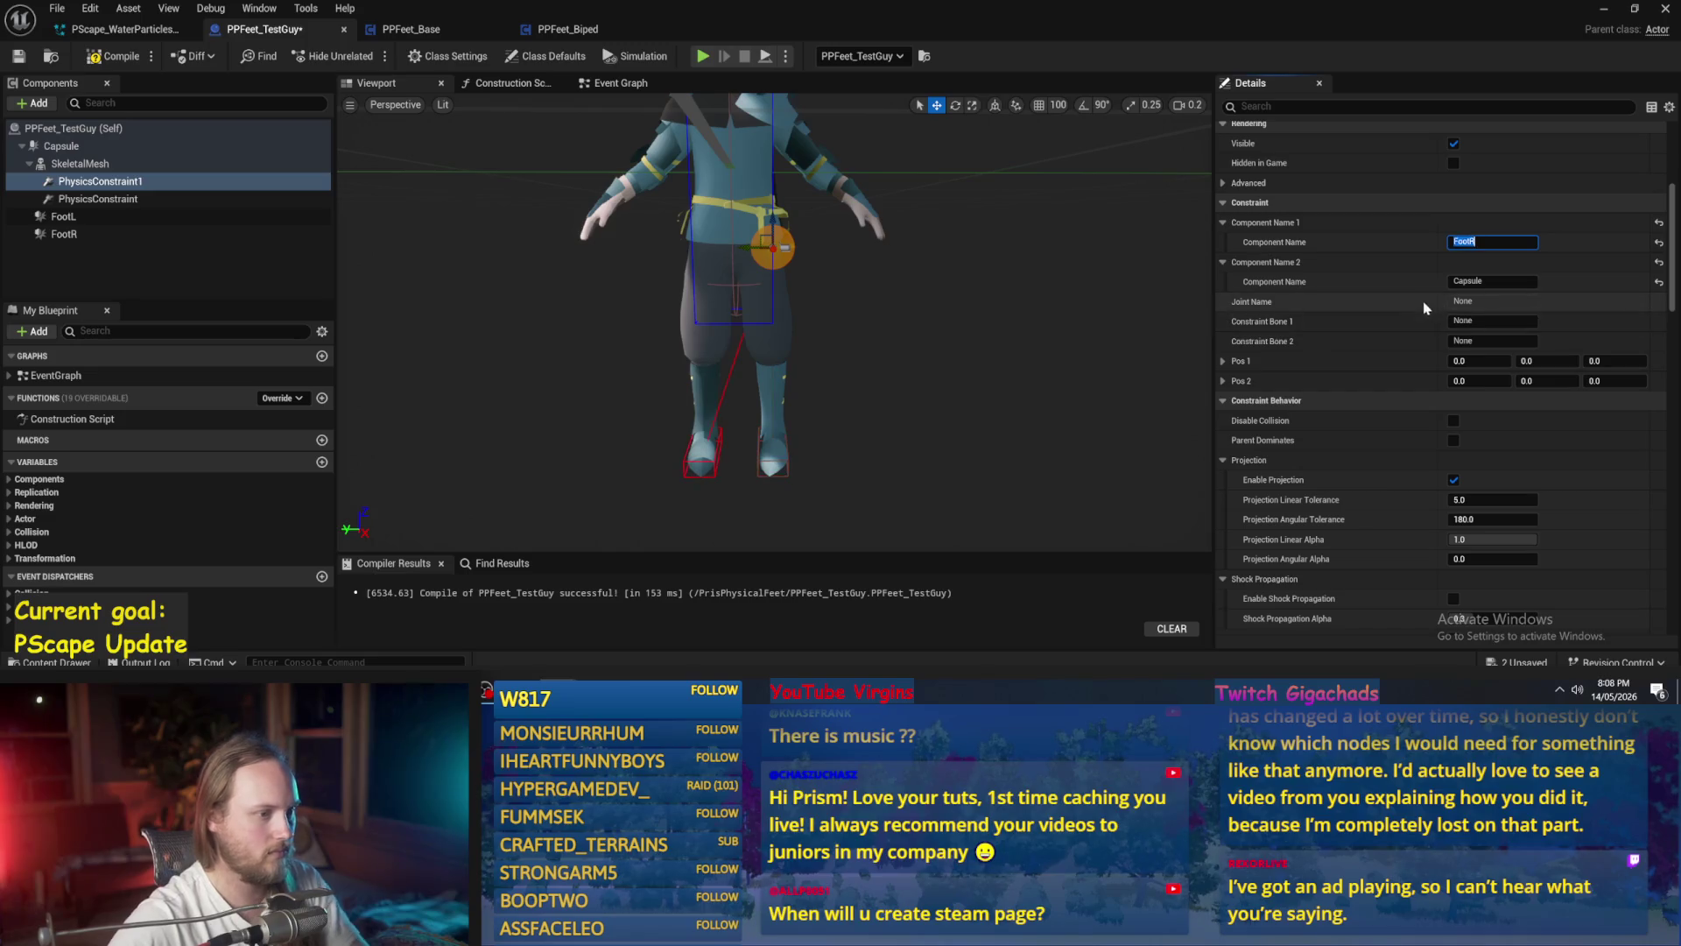
key(Return)
- Move the new FootR constraint to the other hip
click(782, 247)
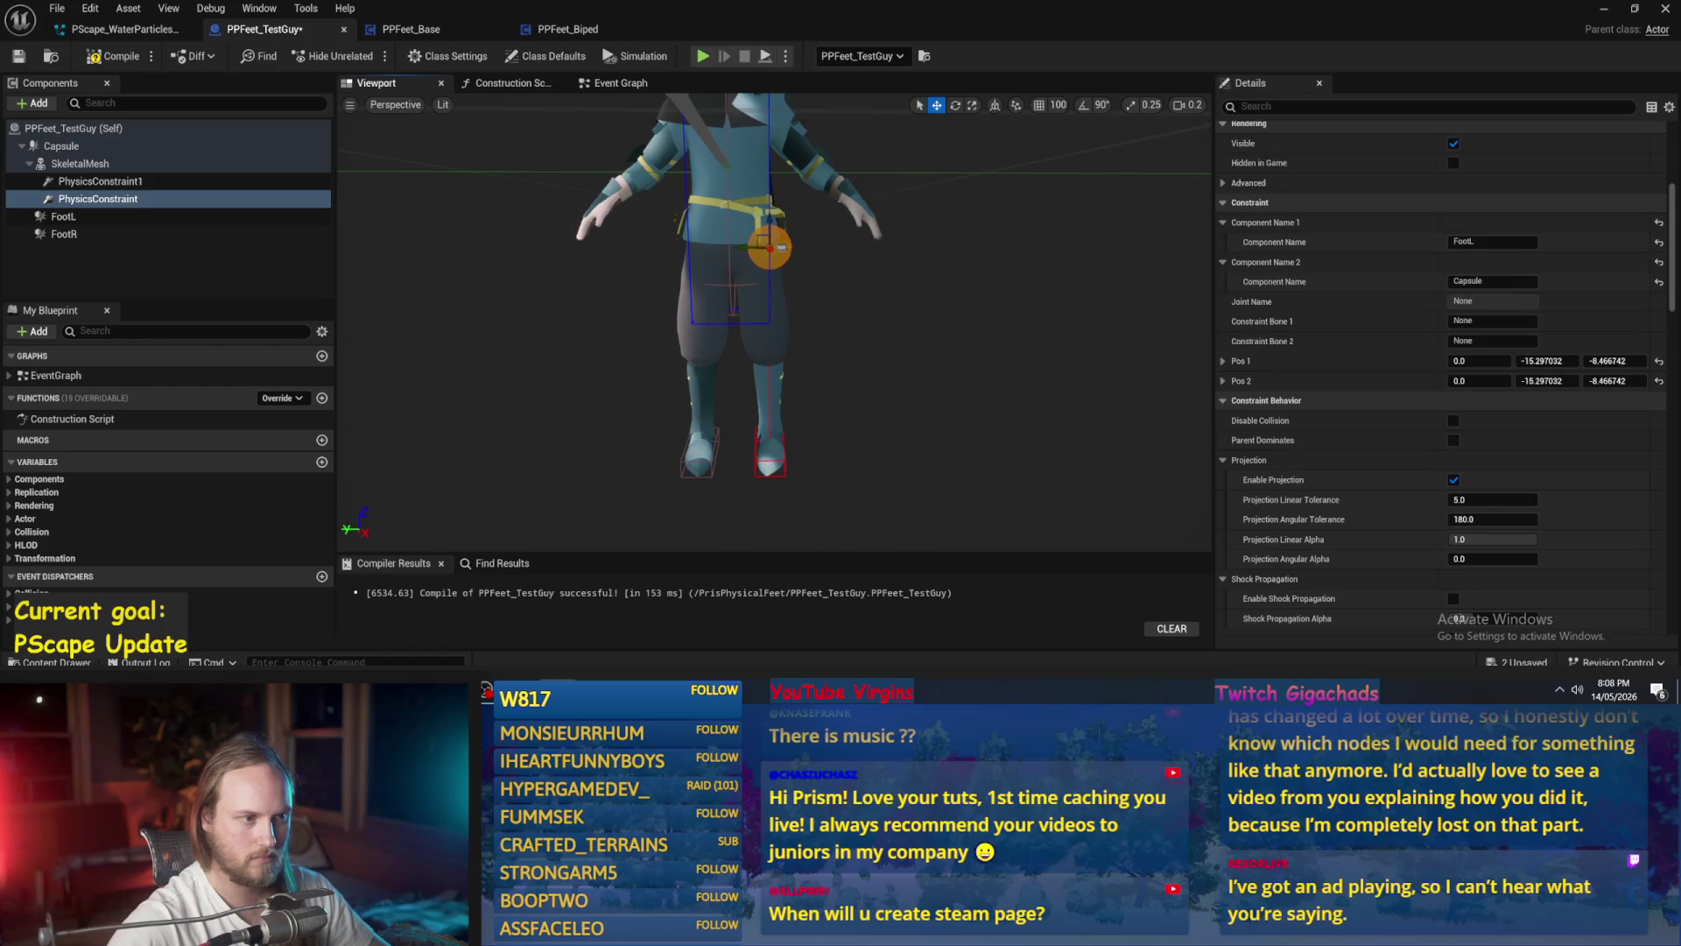
click(99, 182)
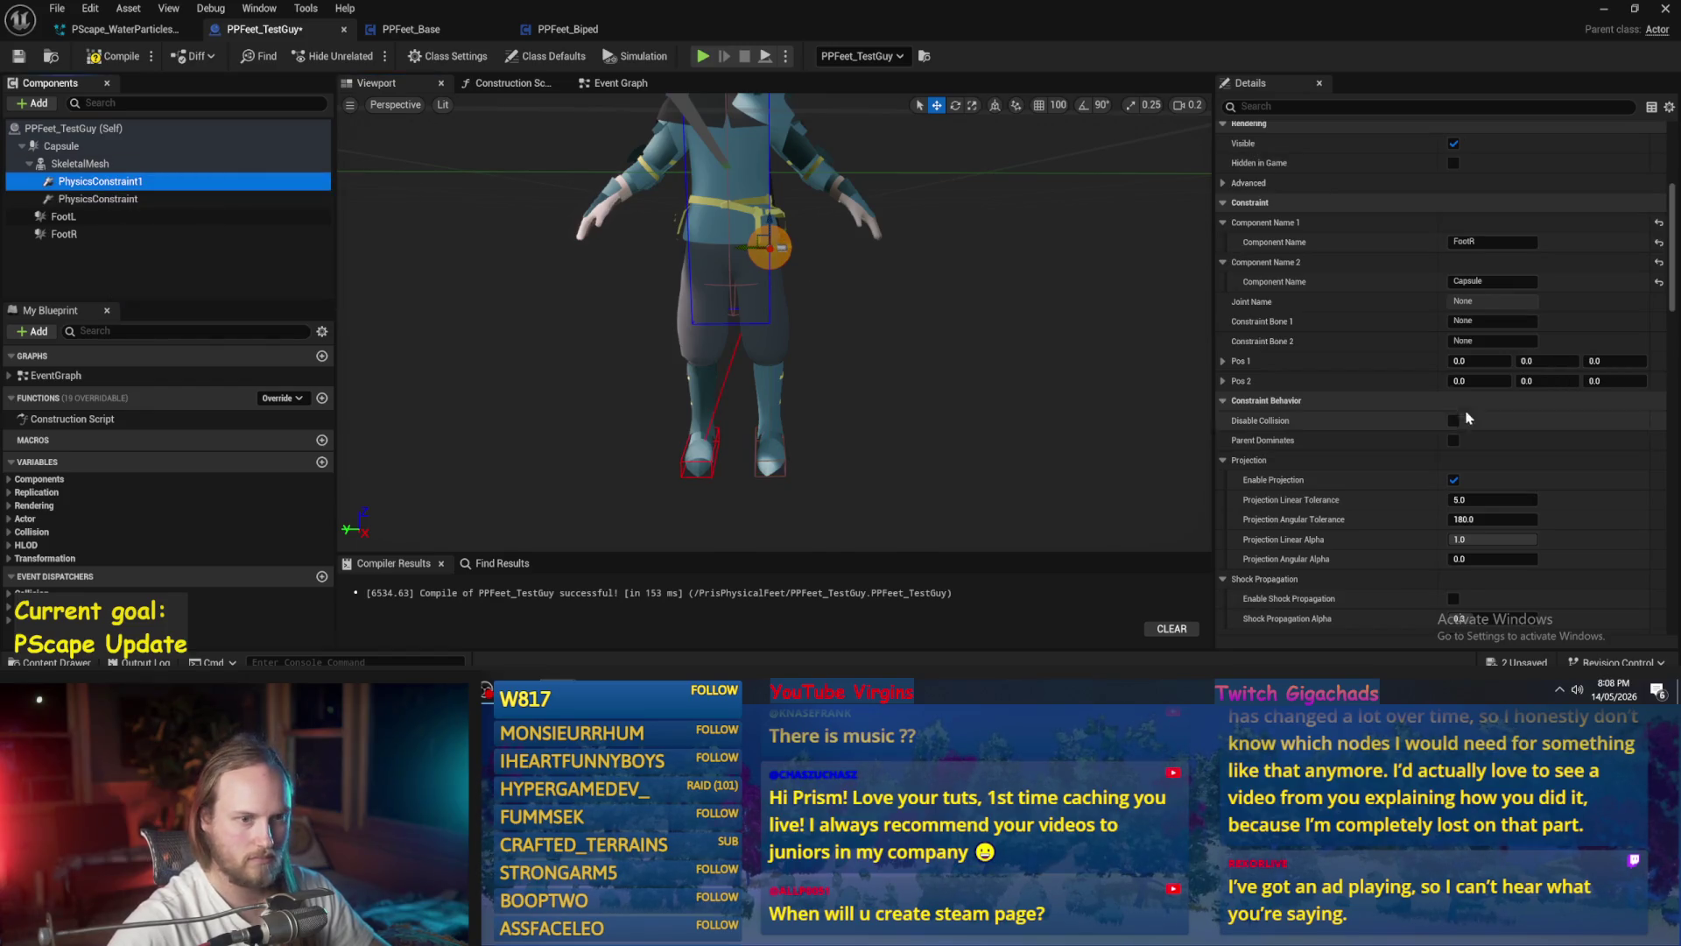
click(1475, 354)
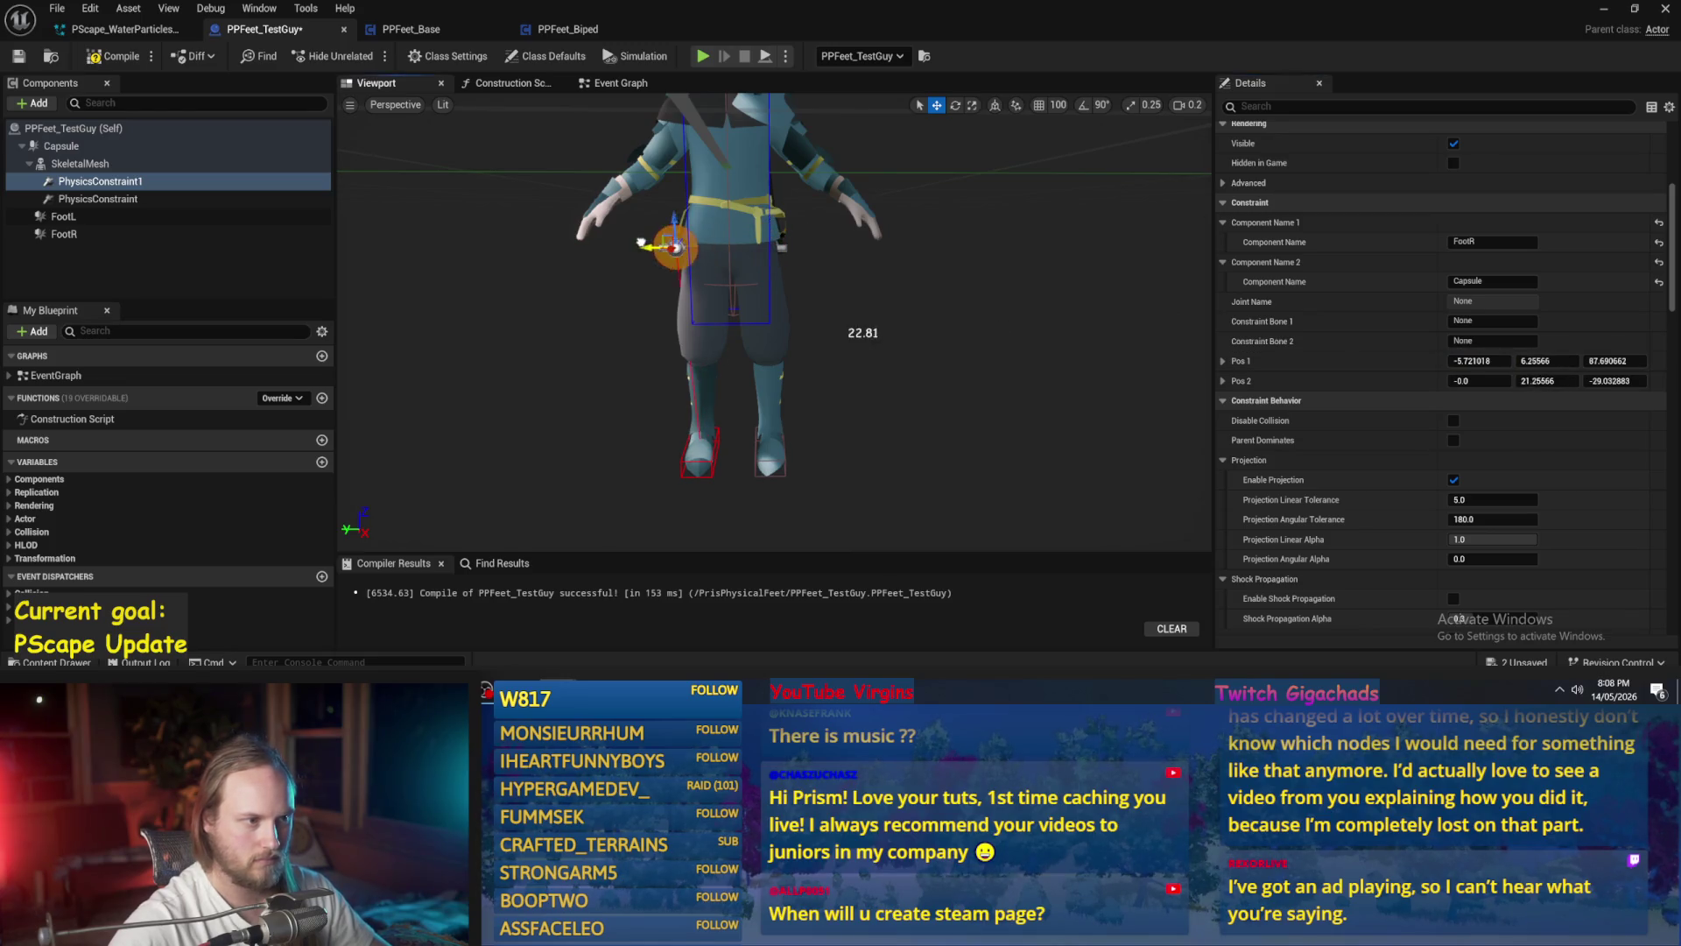
drag(659, 245, 687, 245)
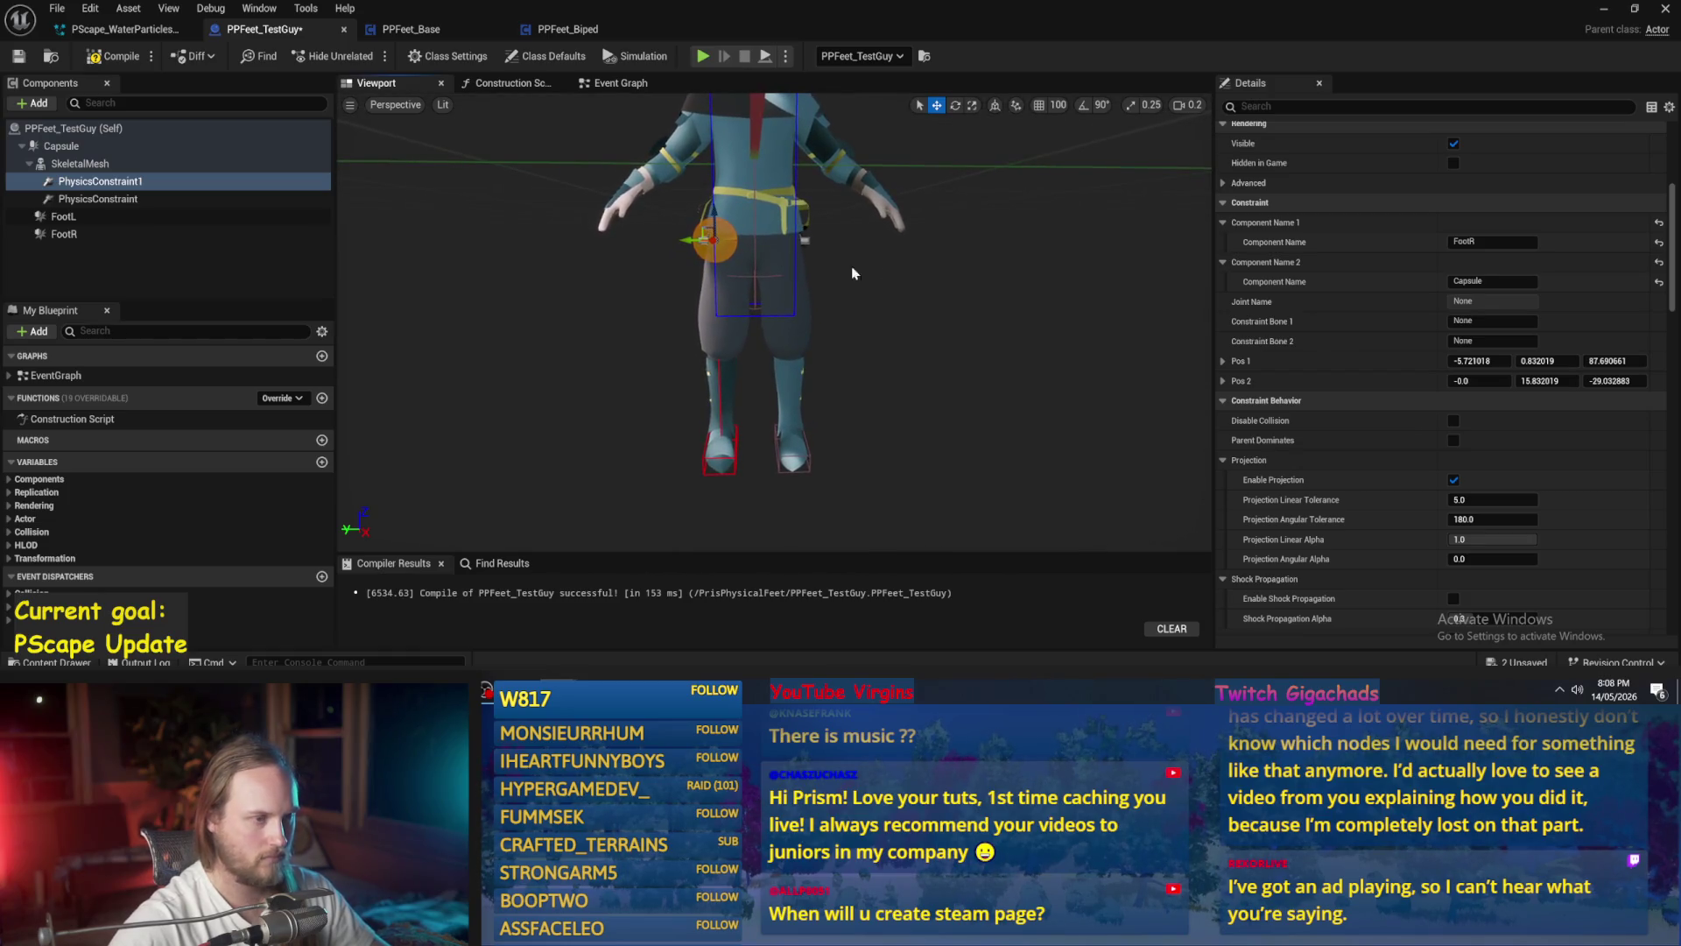
- Compare both foot constraints' placement, then compile the blueprint
click(96, 199)
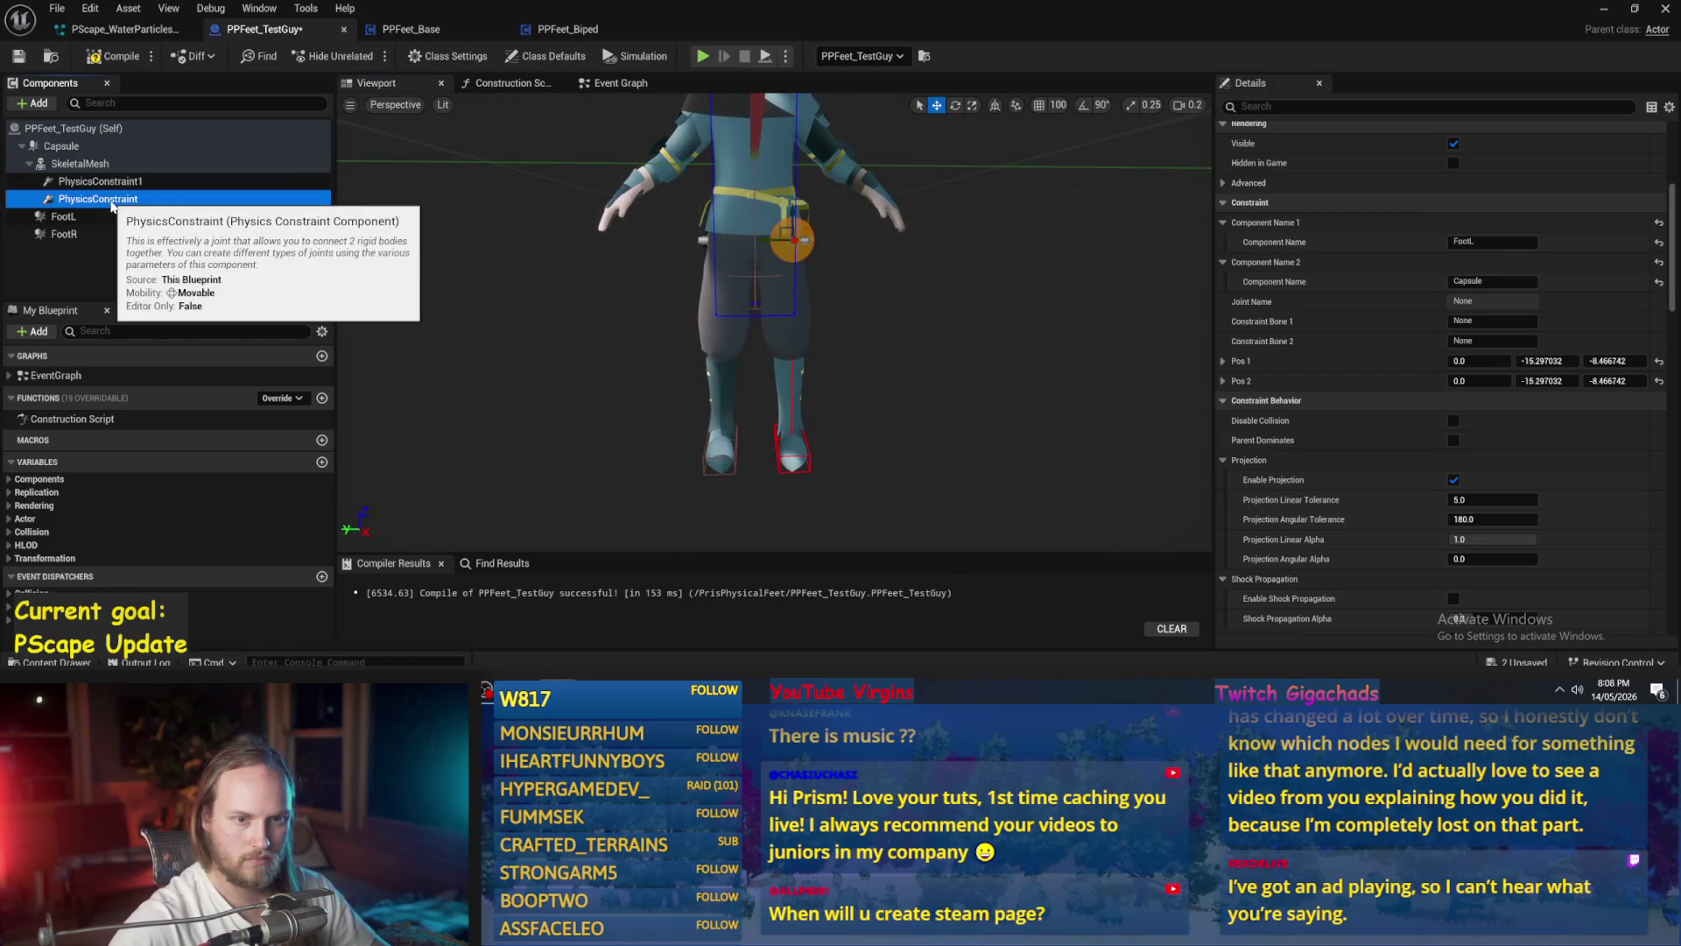
click(95, 183)
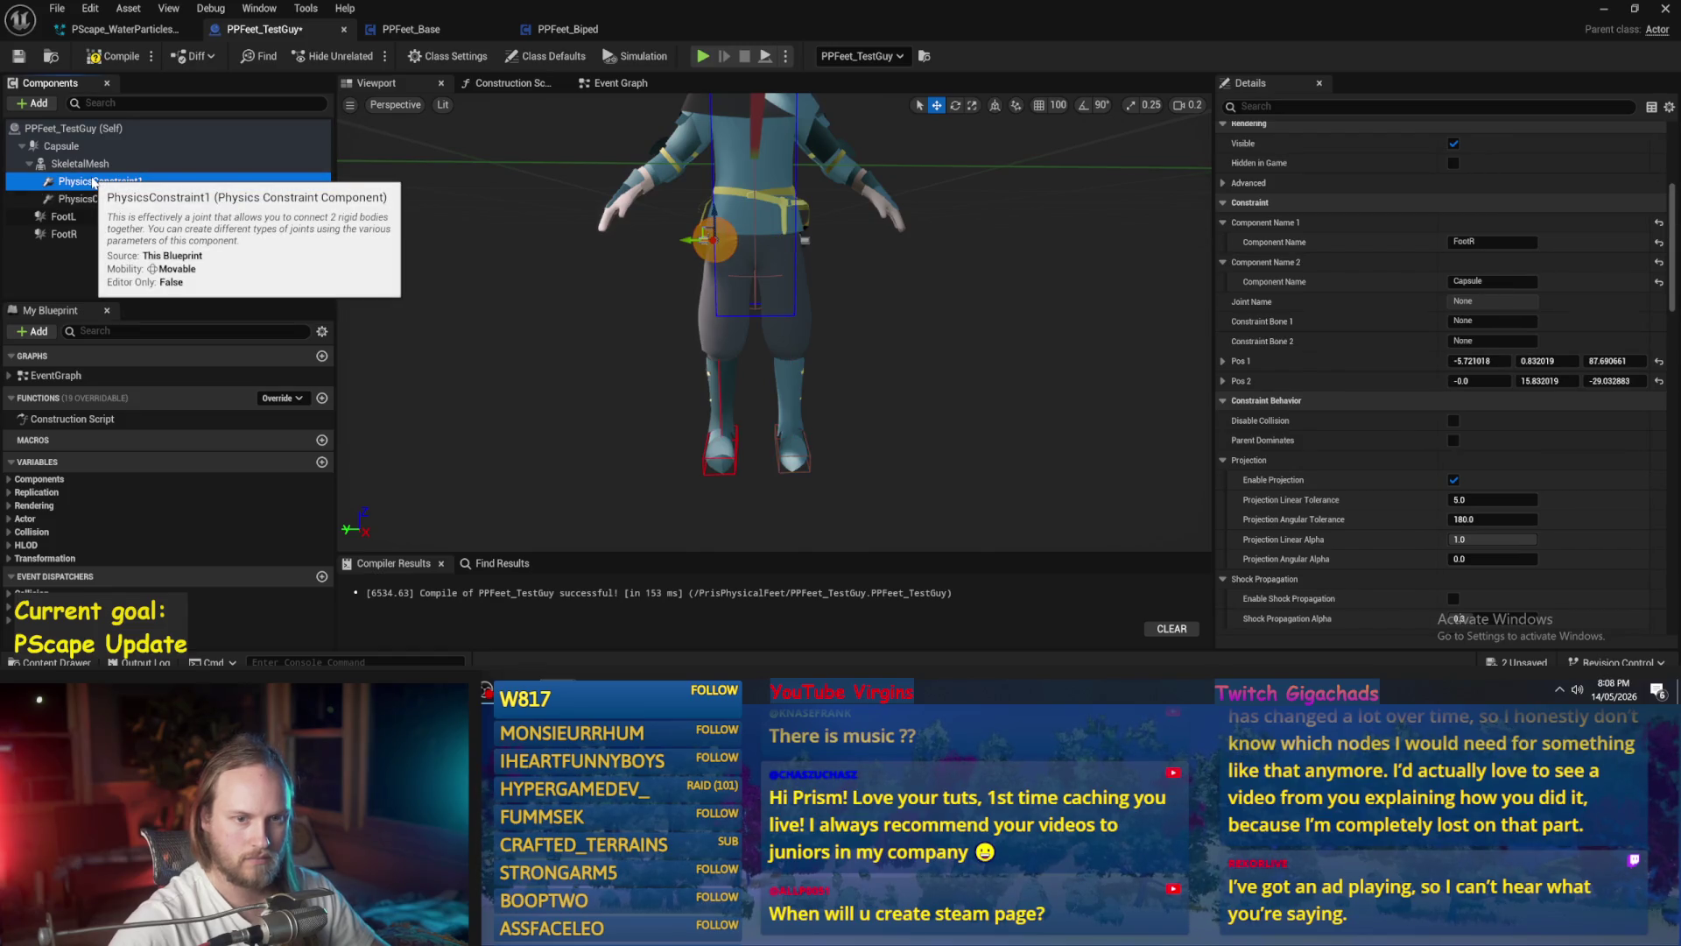
click(83, 200)
click(92, 183)
click(99, 199)
click(94, 182)
click(96, 200)
click(547, 355)
key(F7)
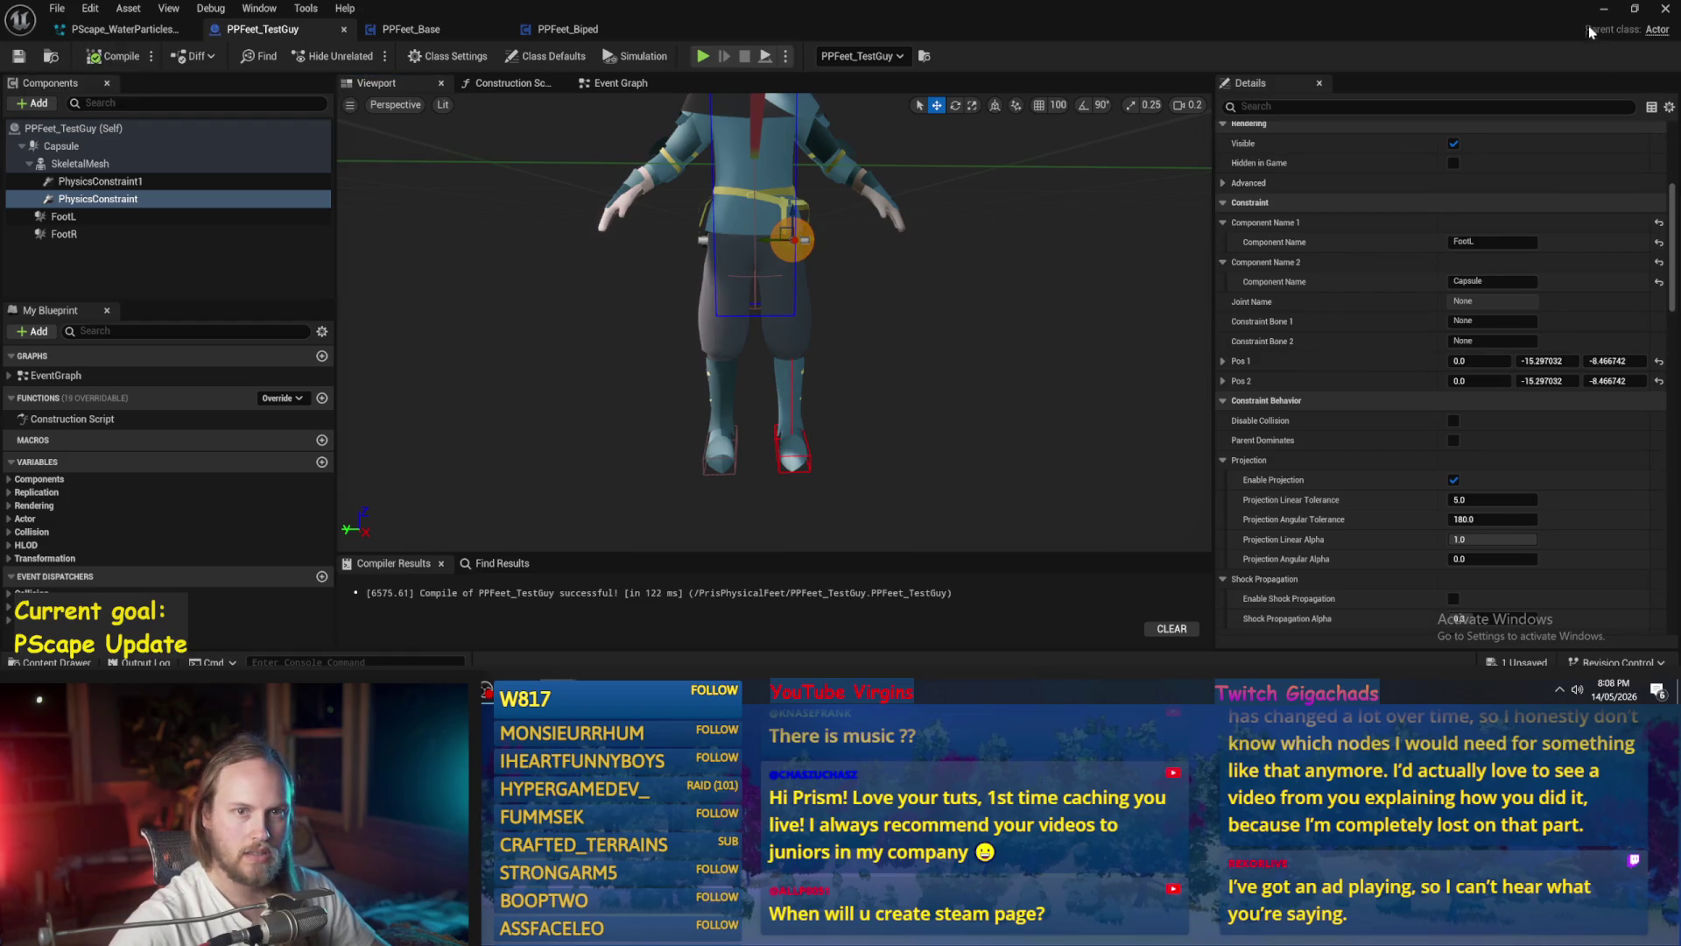
click(1604, 9)
- Frame the test character, run and stop a simulation, then select the Capsule in the blueprint
key(f)
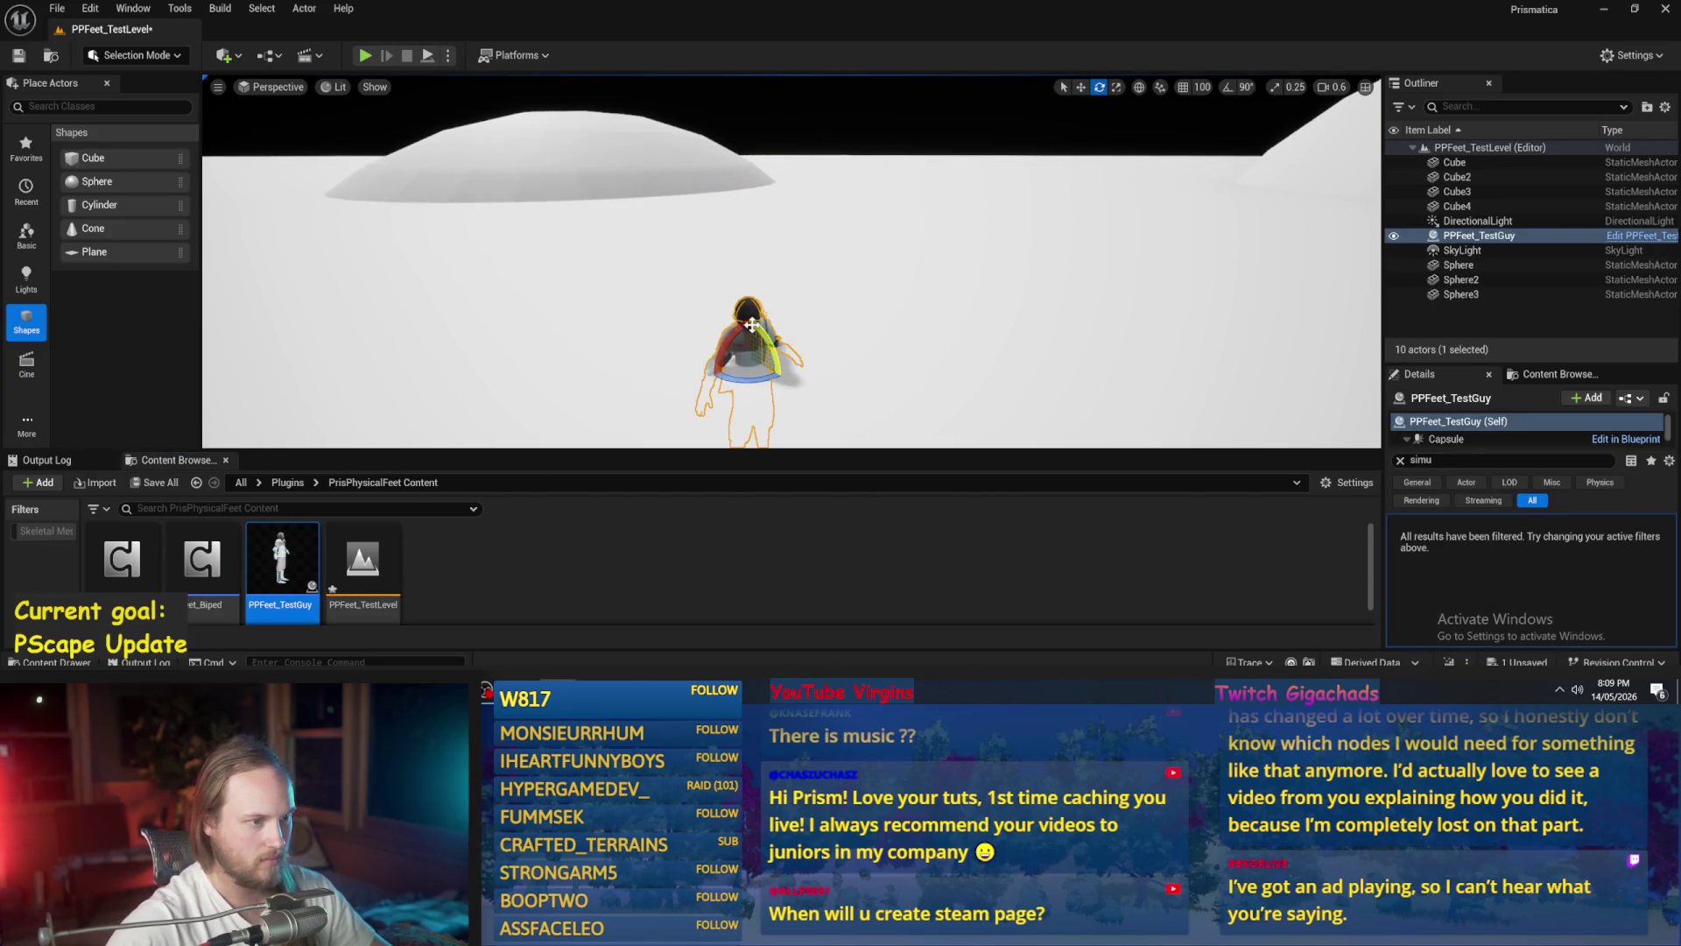
key(w)
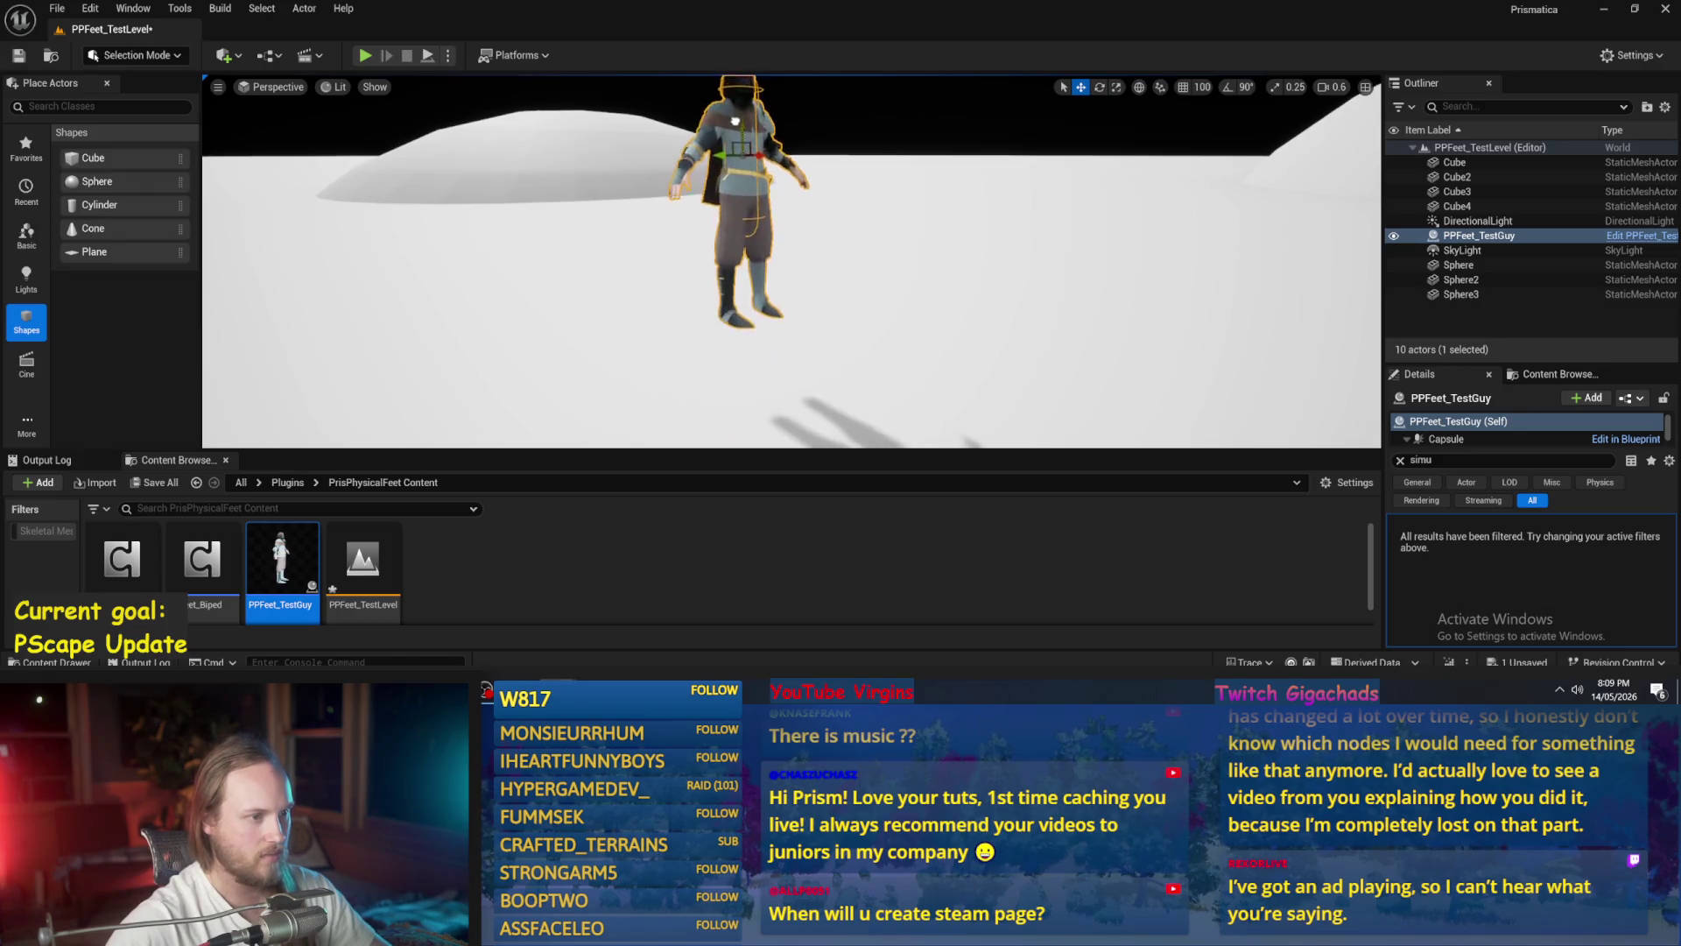
key(f)
click(430, 55)
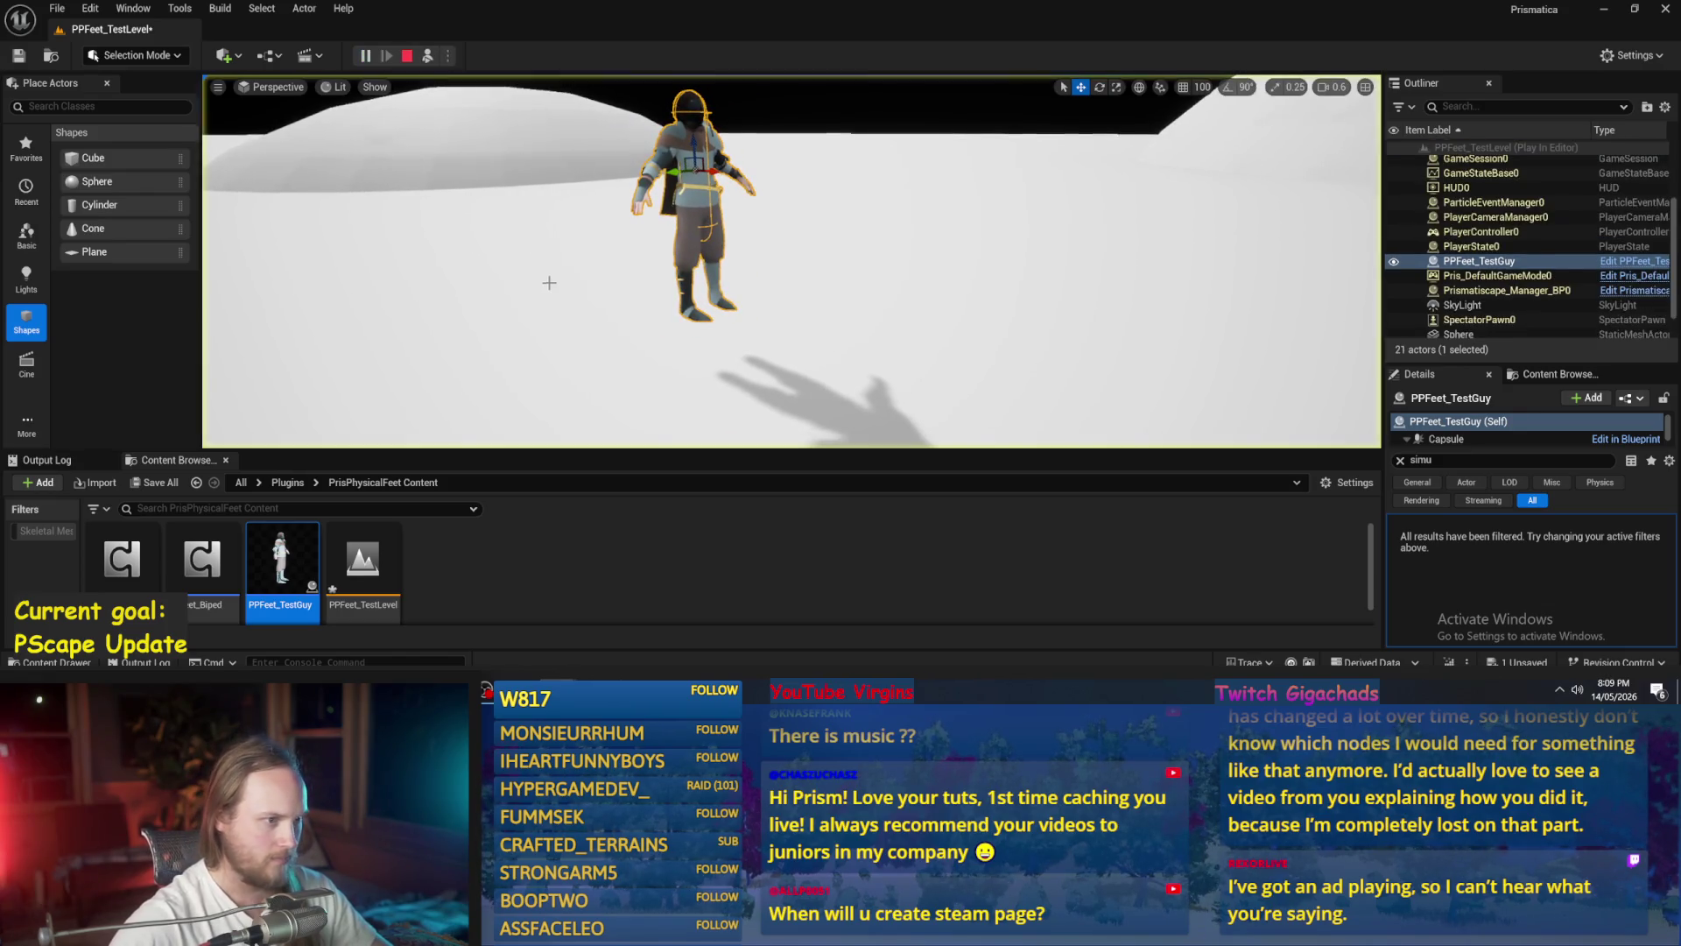
key(Escape)
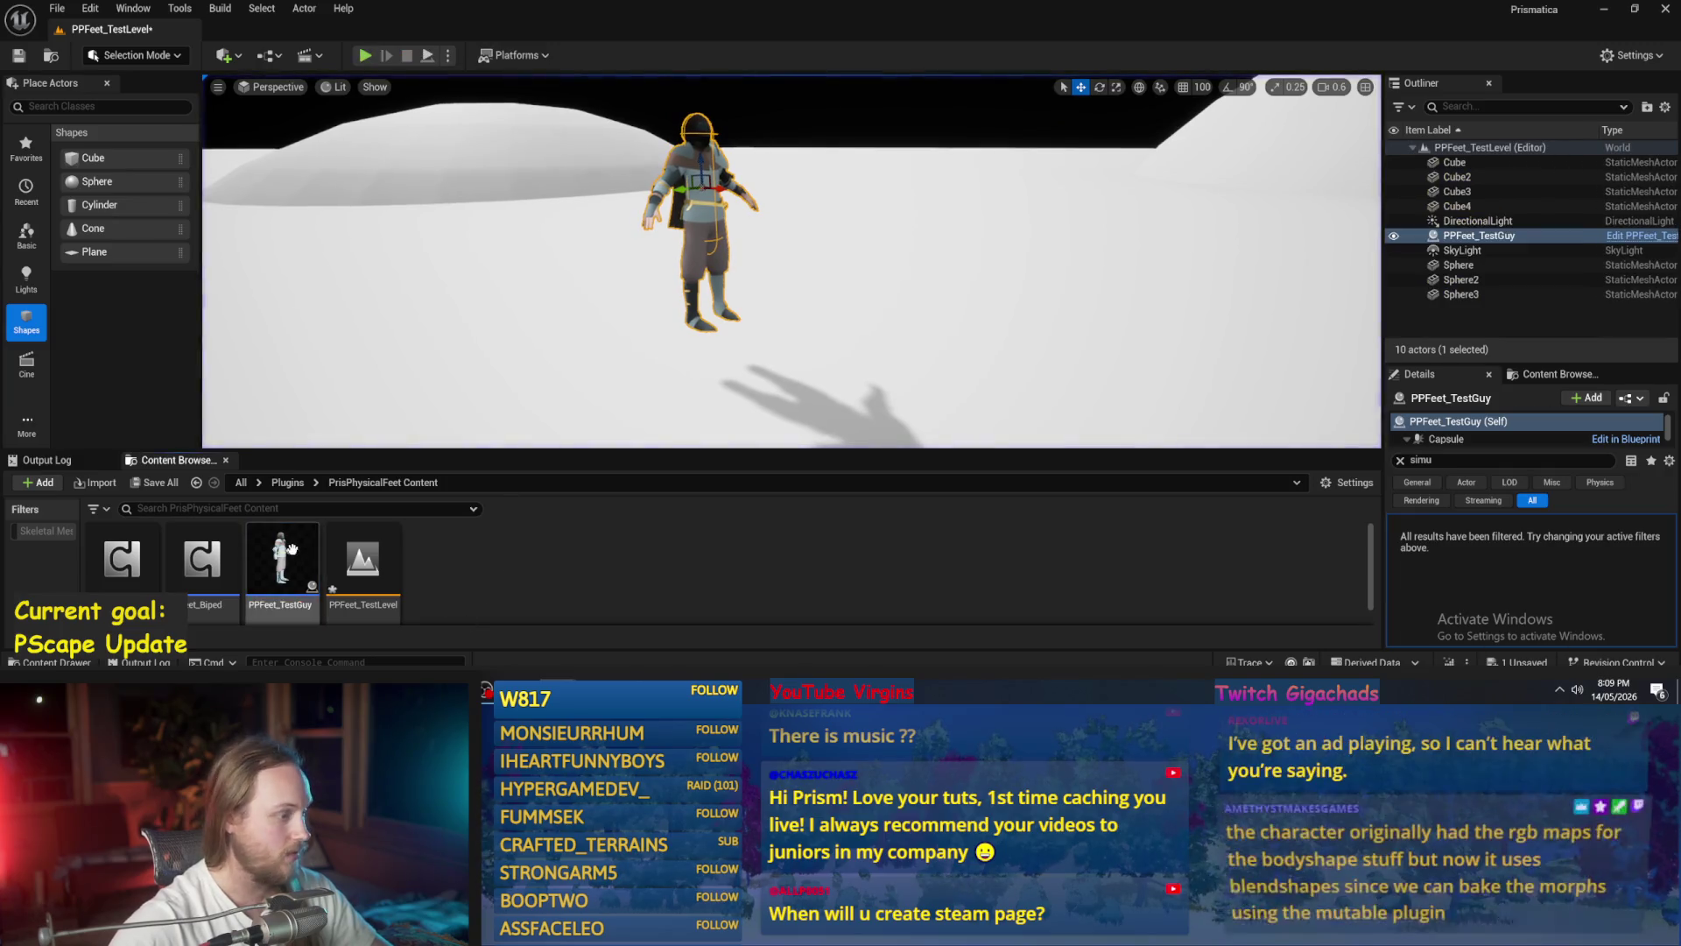
click(61, 145)
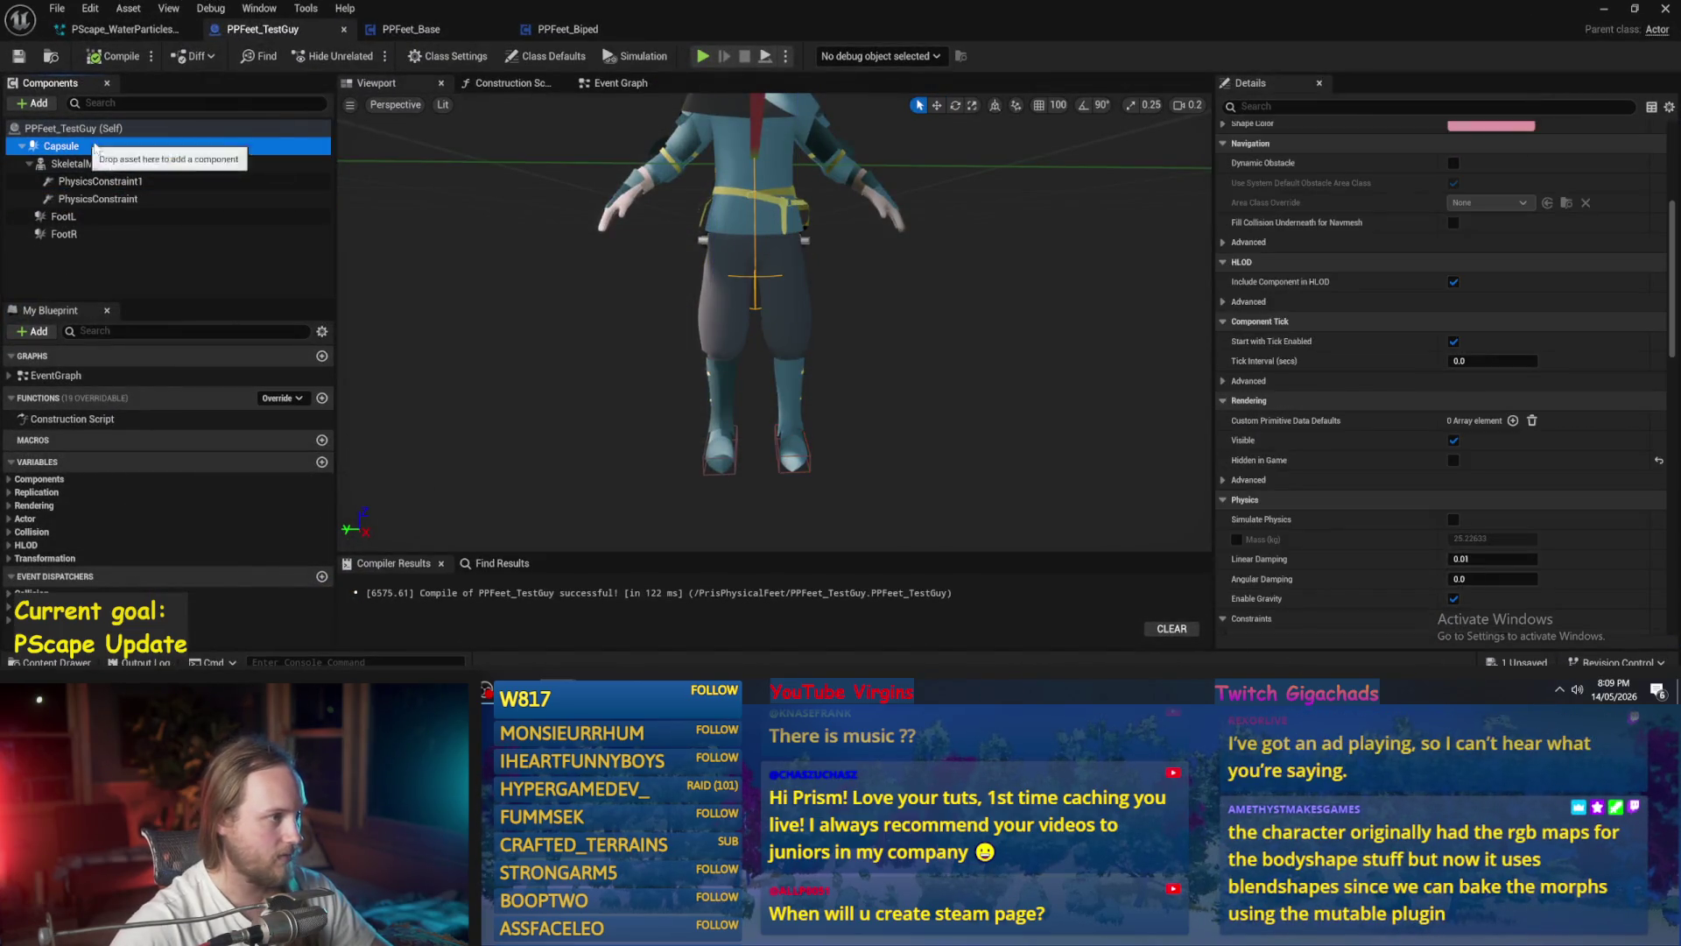
- Turn on Simulate Physics for the Capsule and compile the blueprint
click(1310, 106)
text(simul)
click(1459, 151)
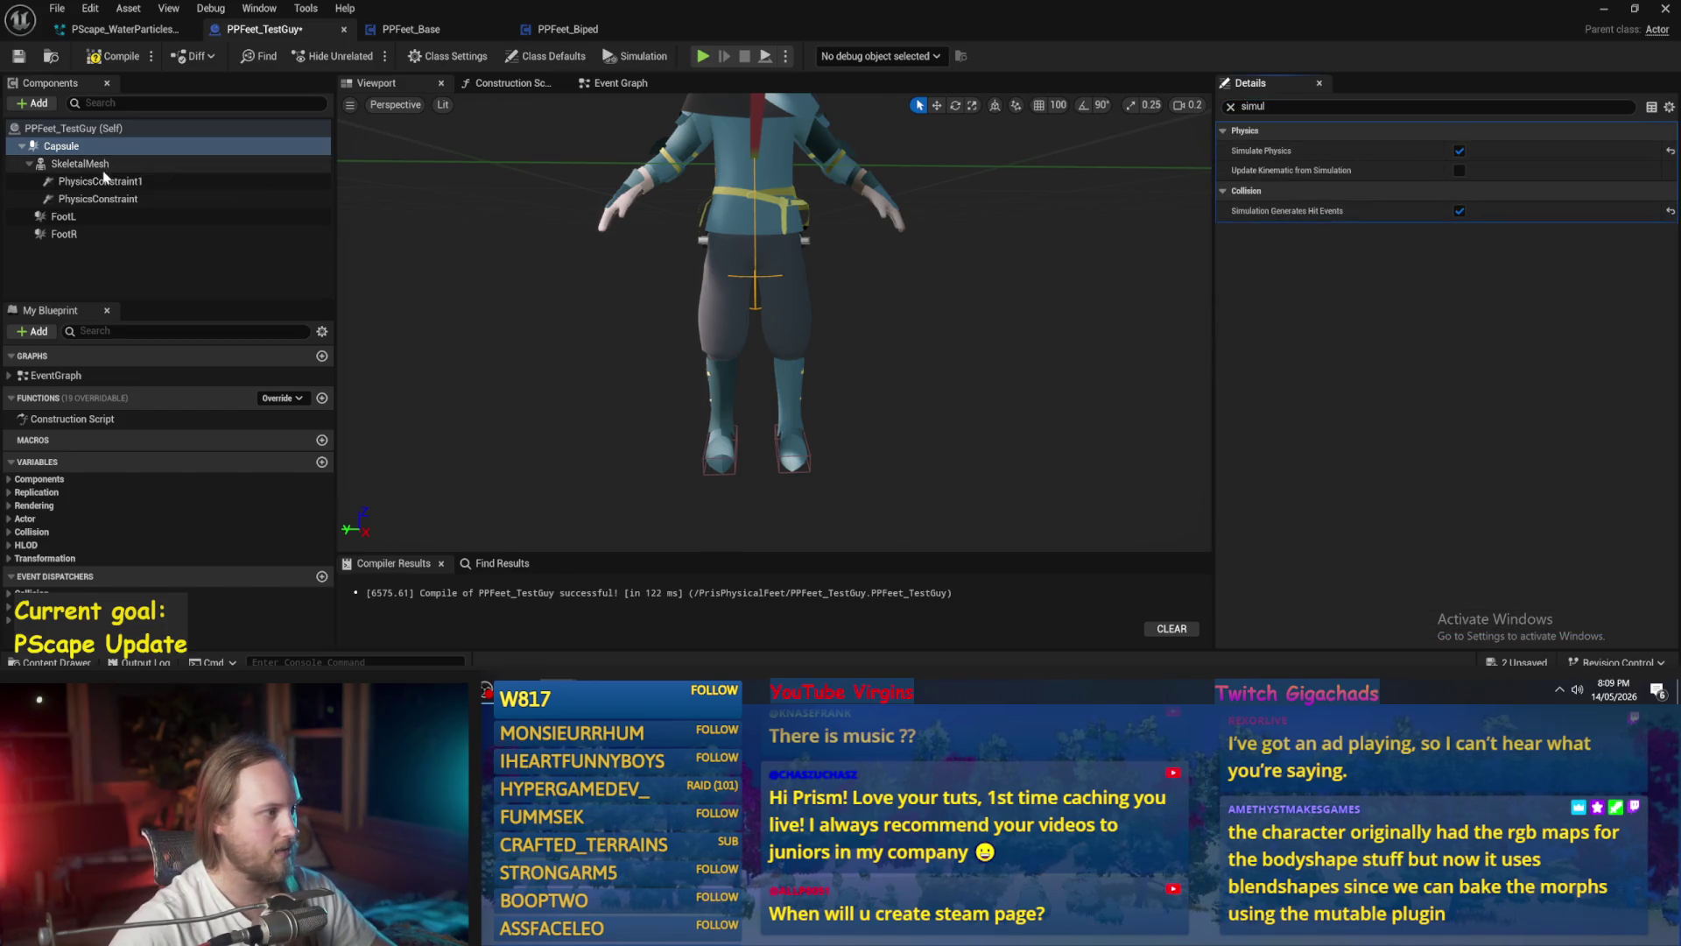
click(63, 216)
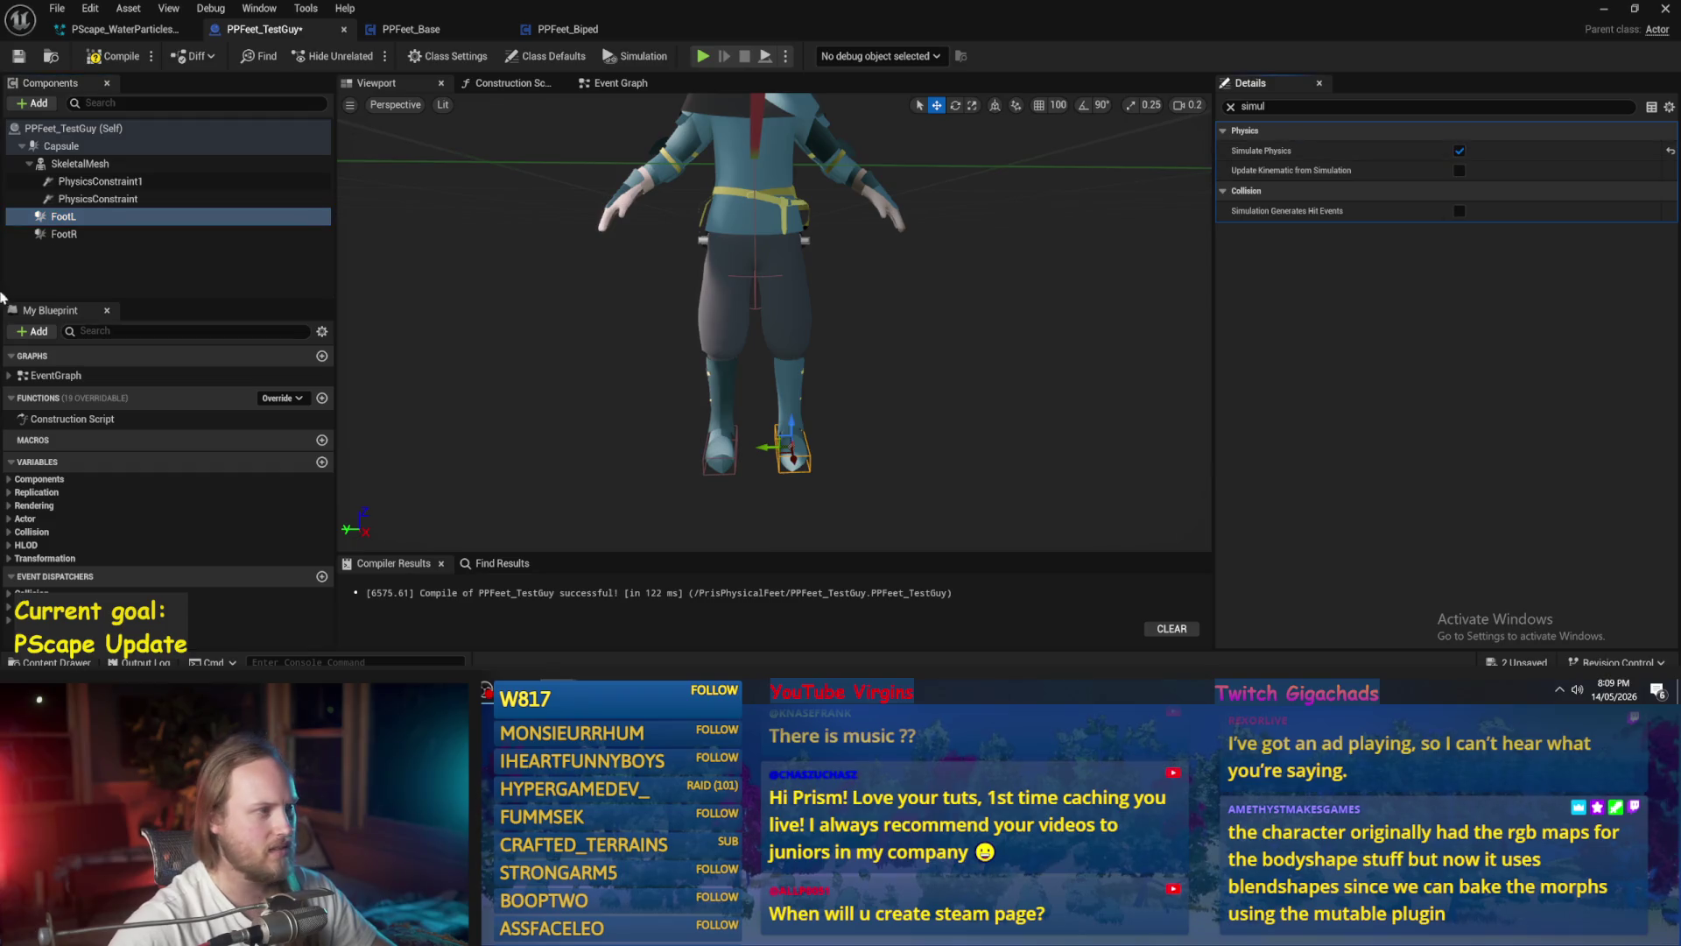
click(720, 451)
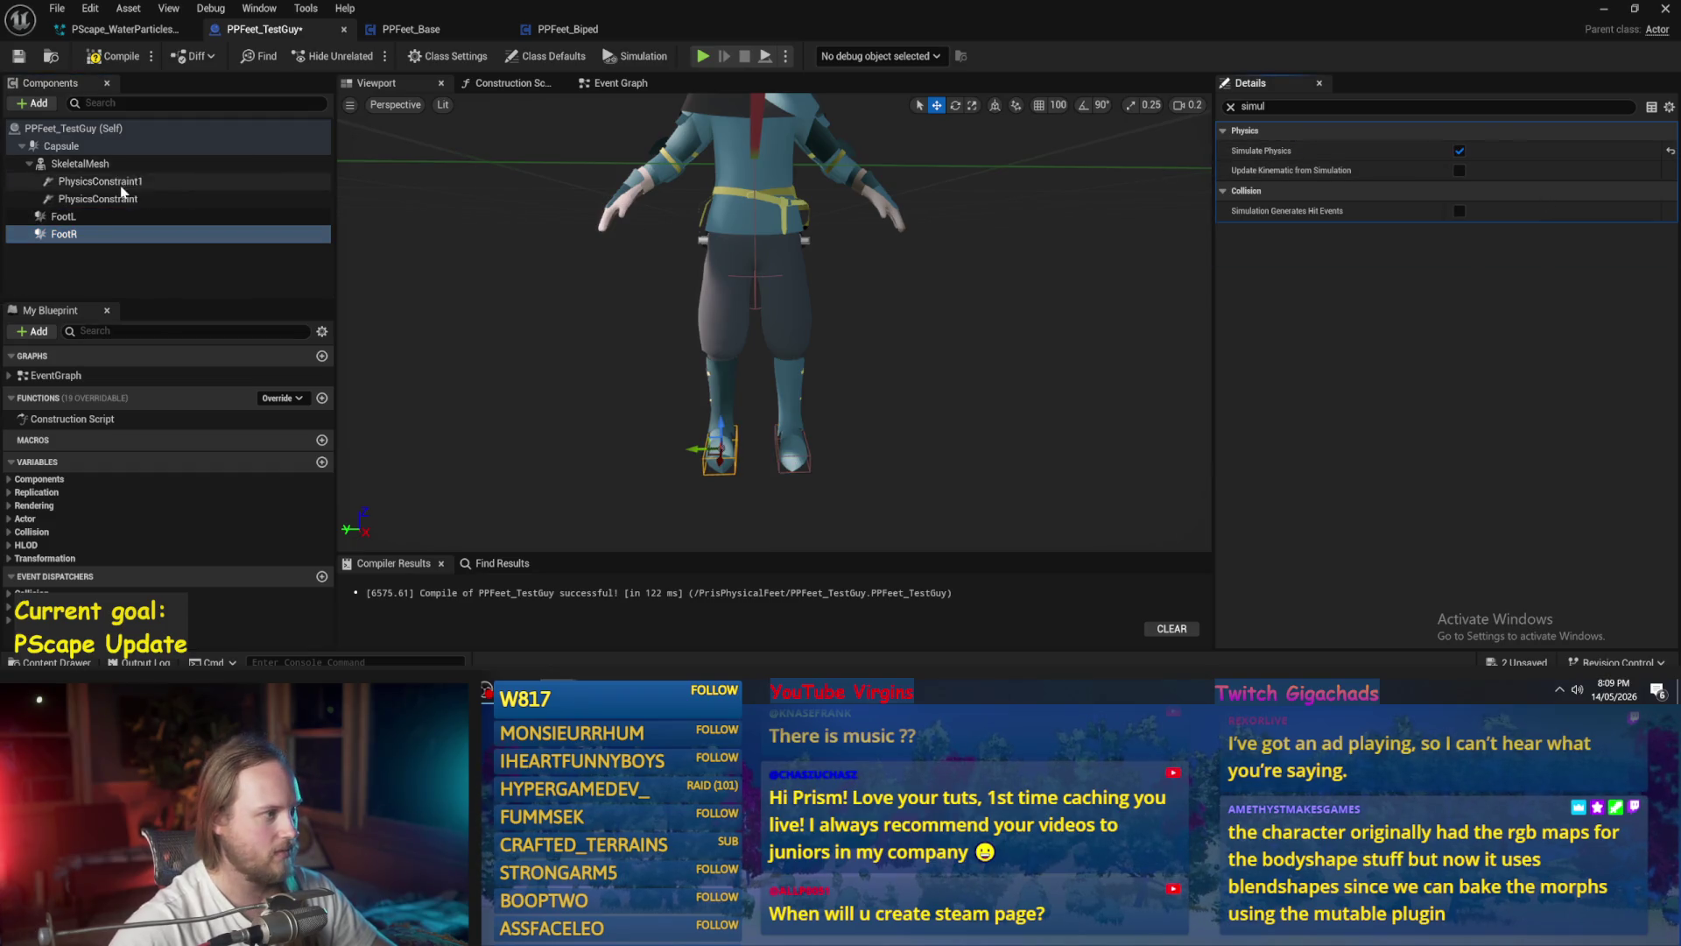
click(124, 182)
click(131, 198)
click(112, 56)
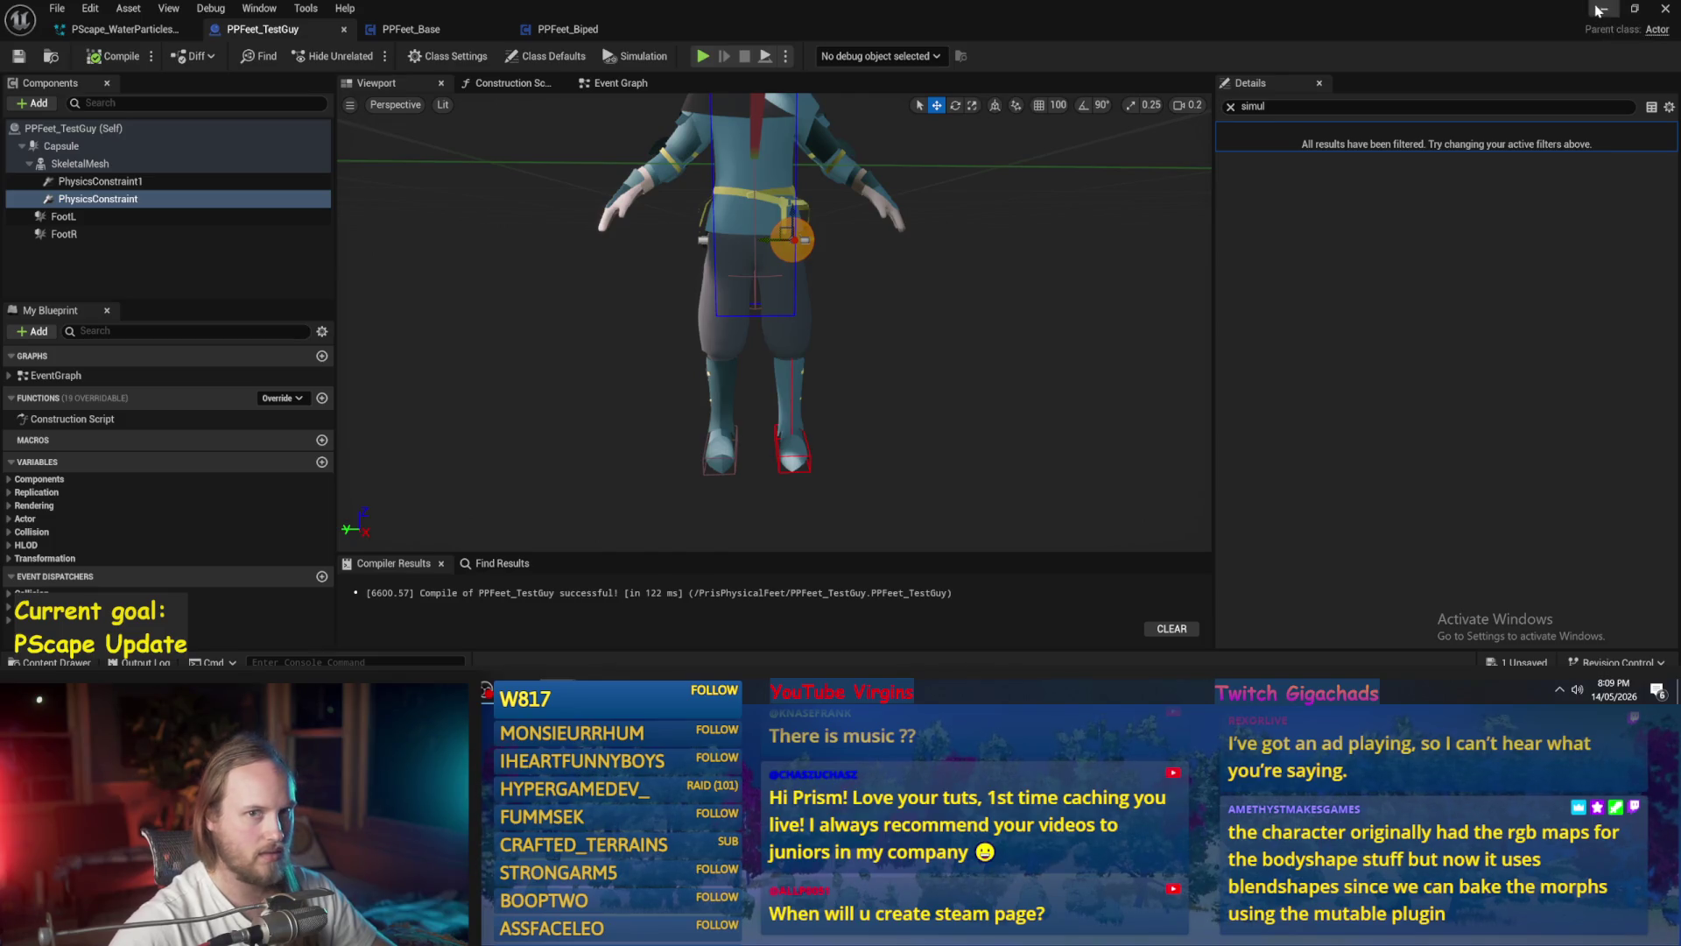
- Attach PhysicsConstraint1 and PhysicsConstraint under the Capsule and recompile
click(88, 182)
drag(113, 185, 63, 149)
click(92, 175)
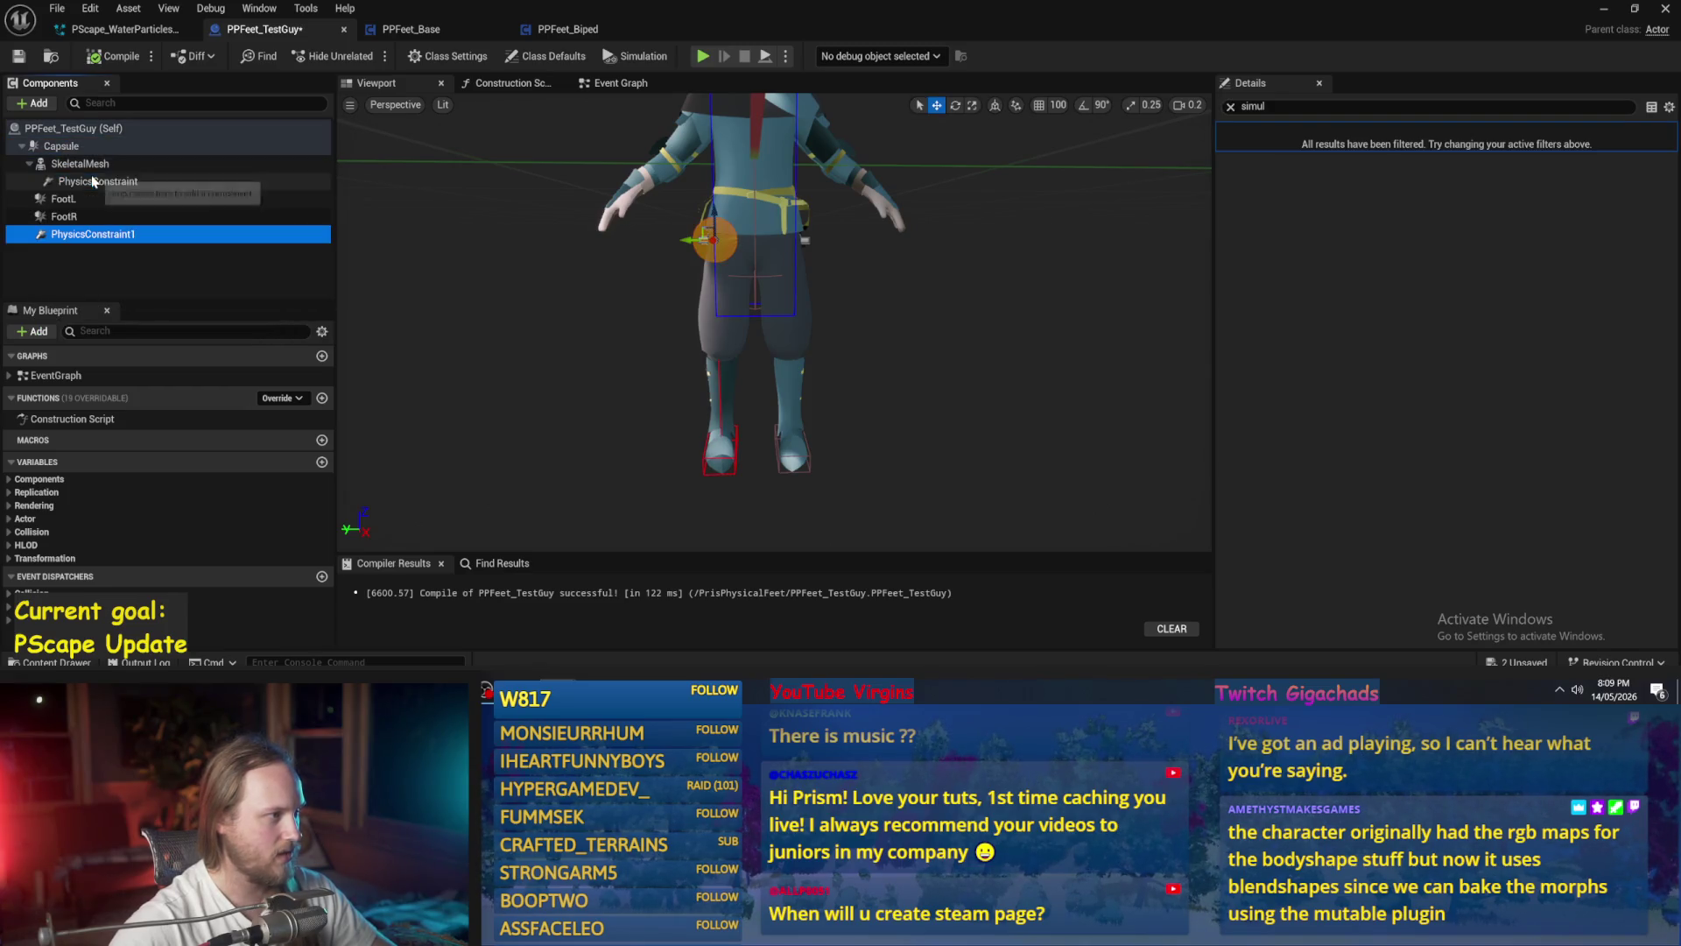
click(98, 181)
drag(63, 150, 63, 151)
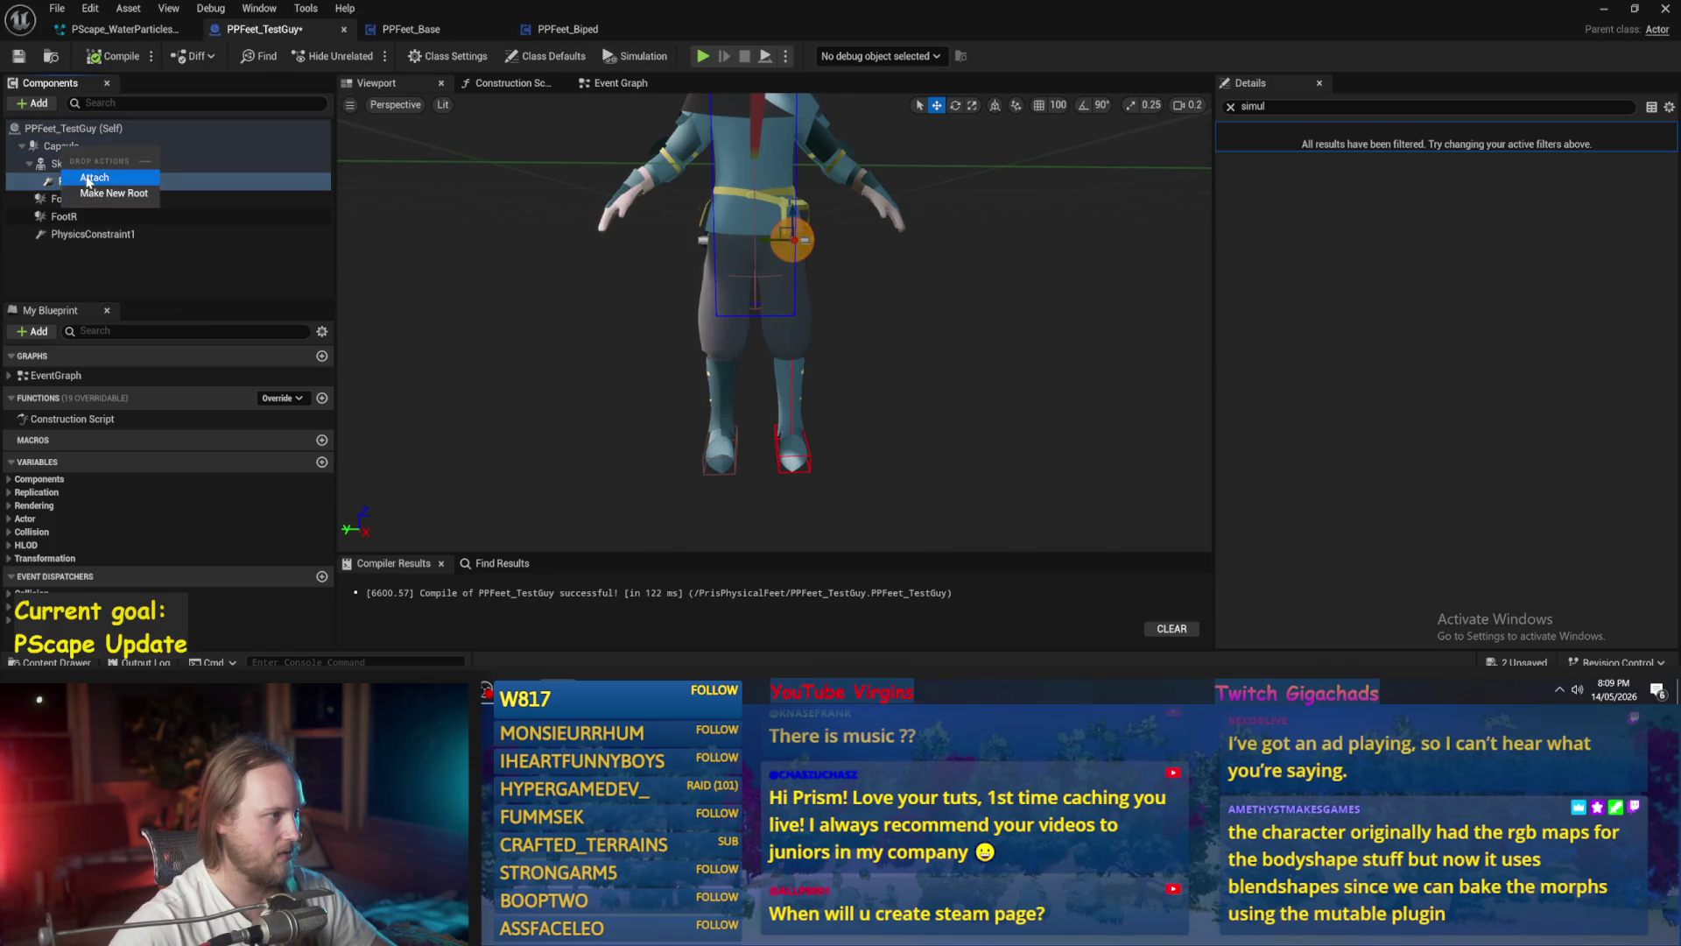
click(105, 179)
click(114, 57)
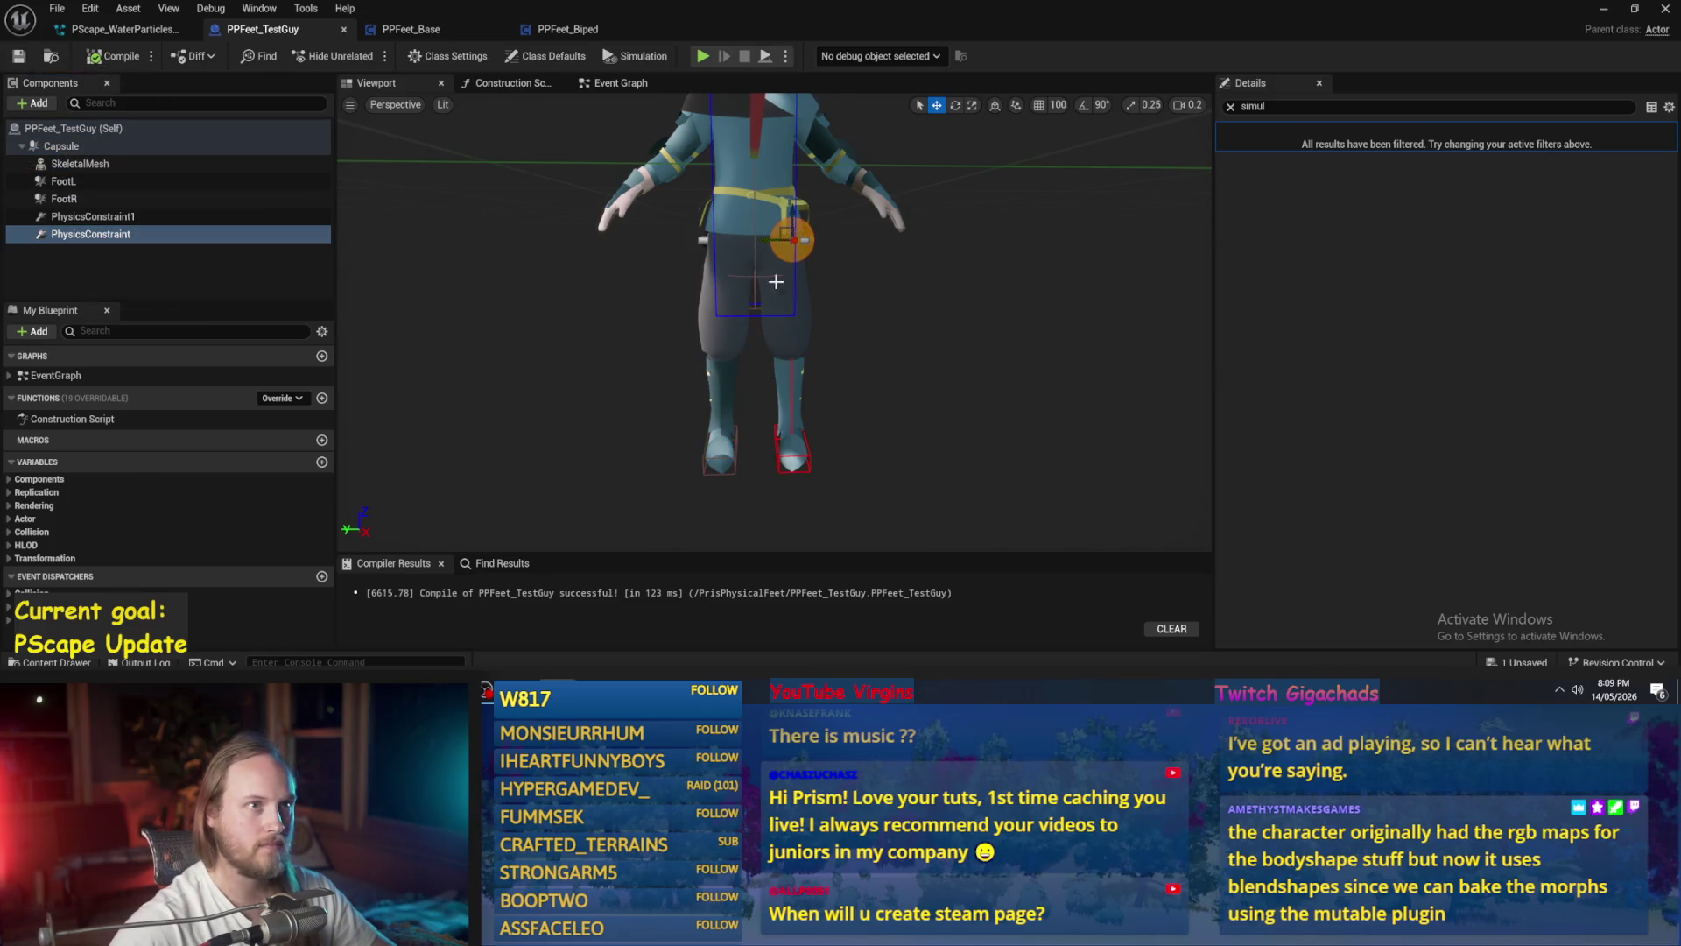
- Untick Hidden in Game on FootR, compile, and close the blueprint editor
drag(698, 374, 696, 400)
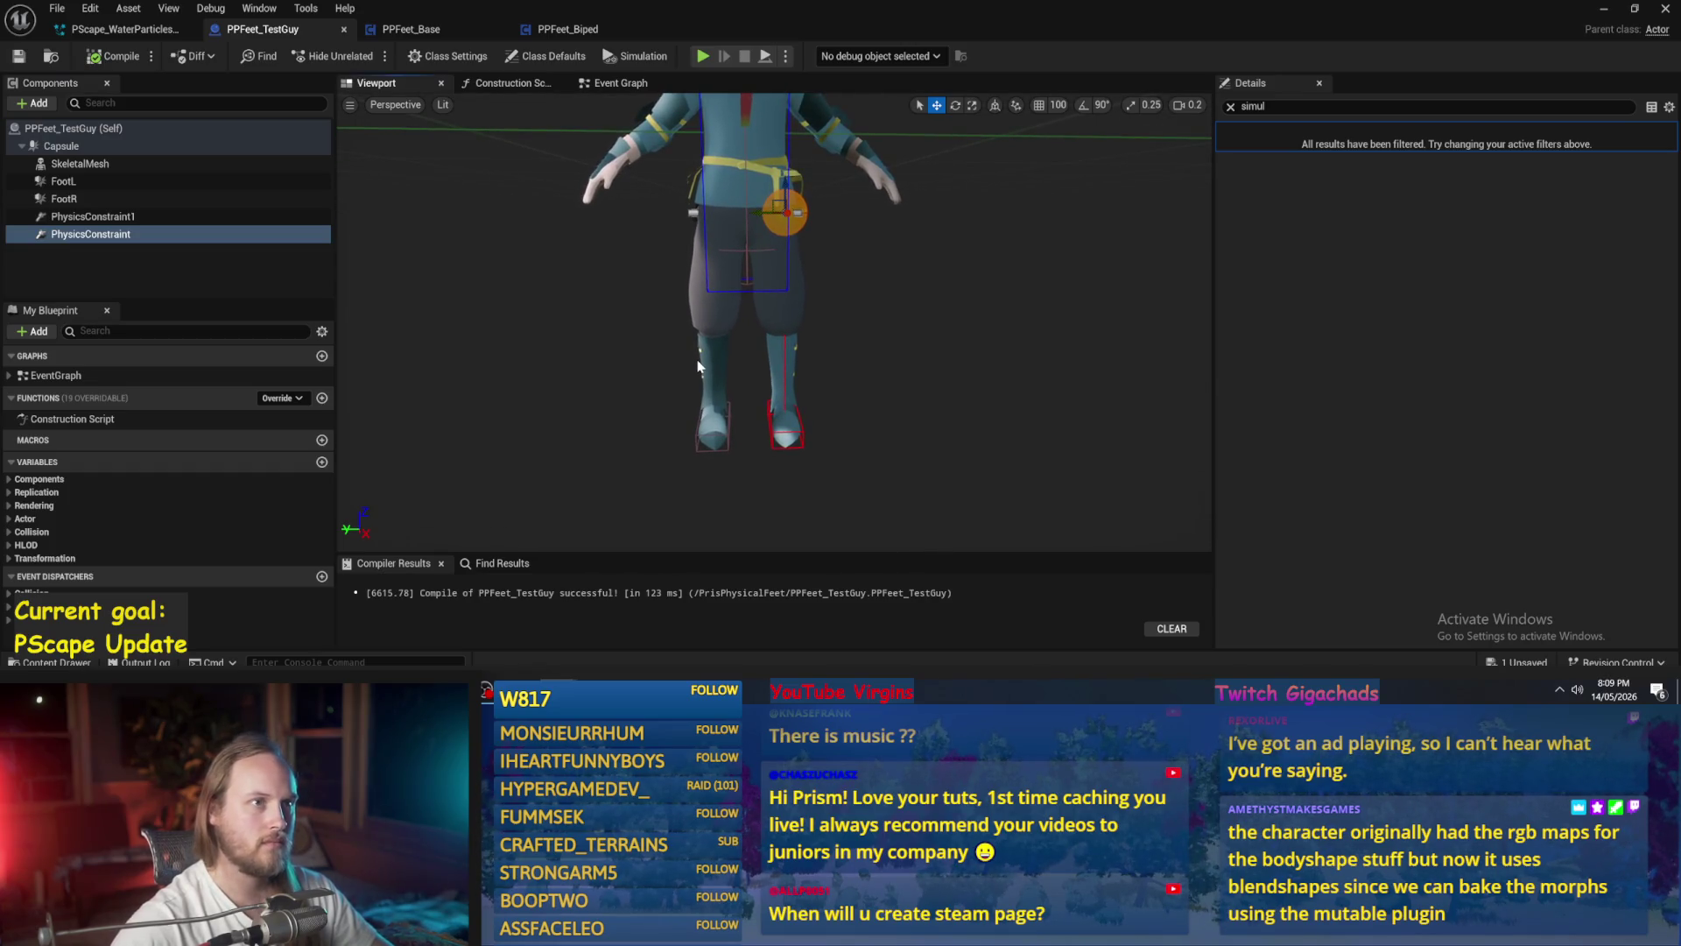
key(Left)
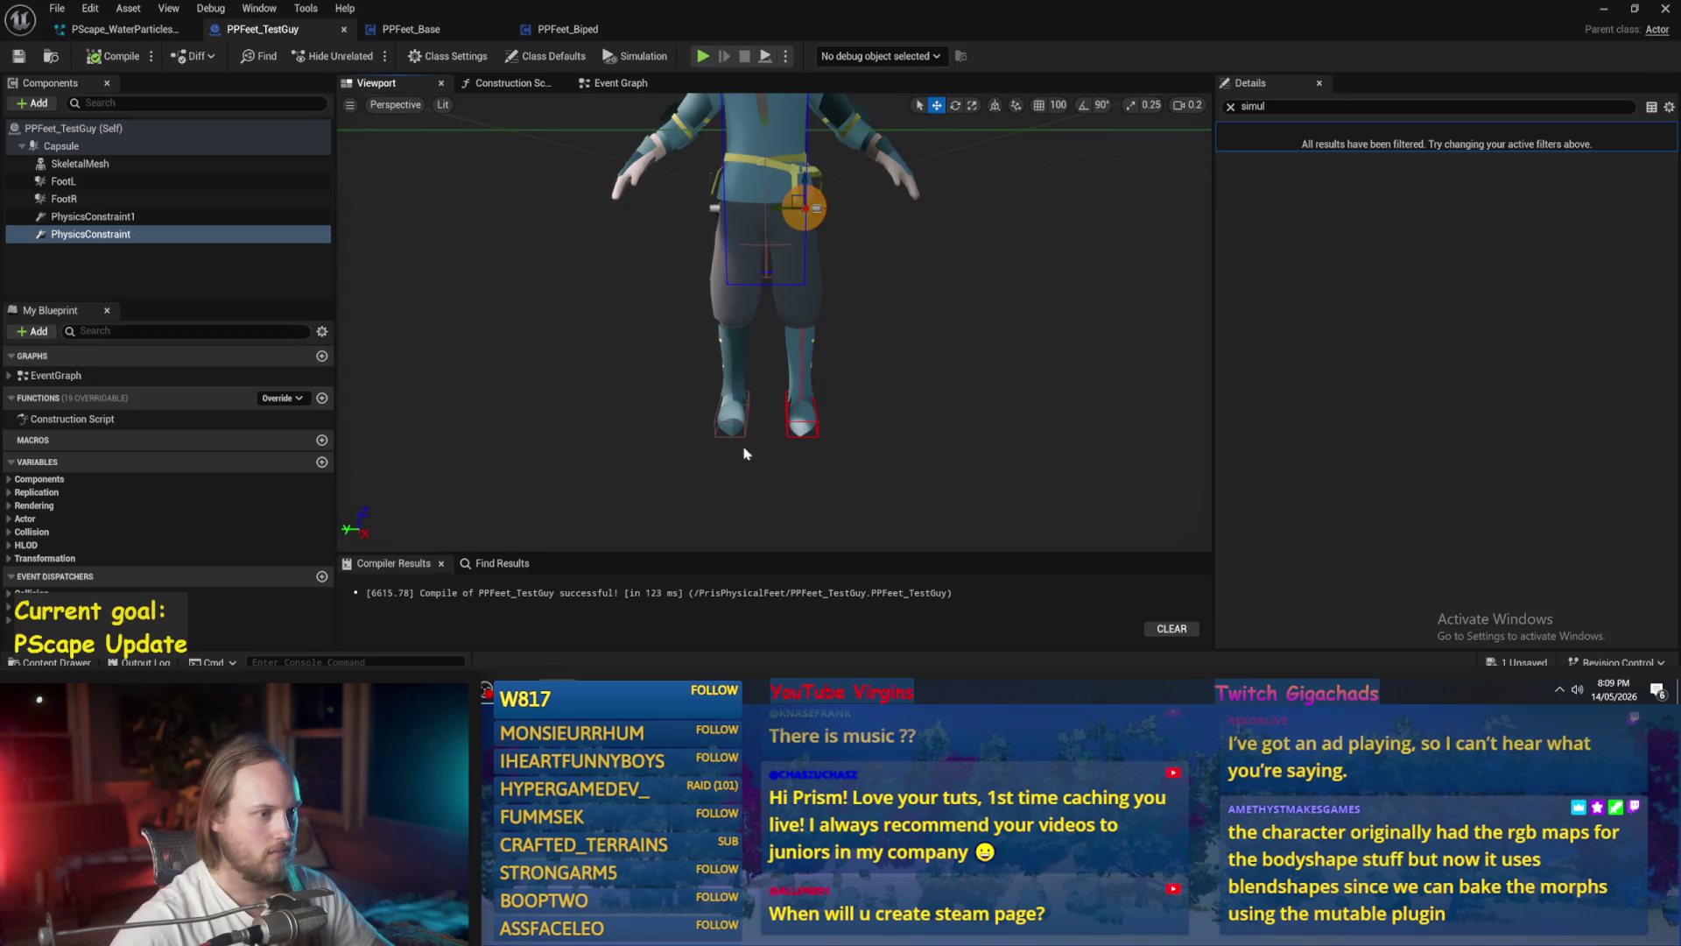
click(812, 424)
click(817, 427)
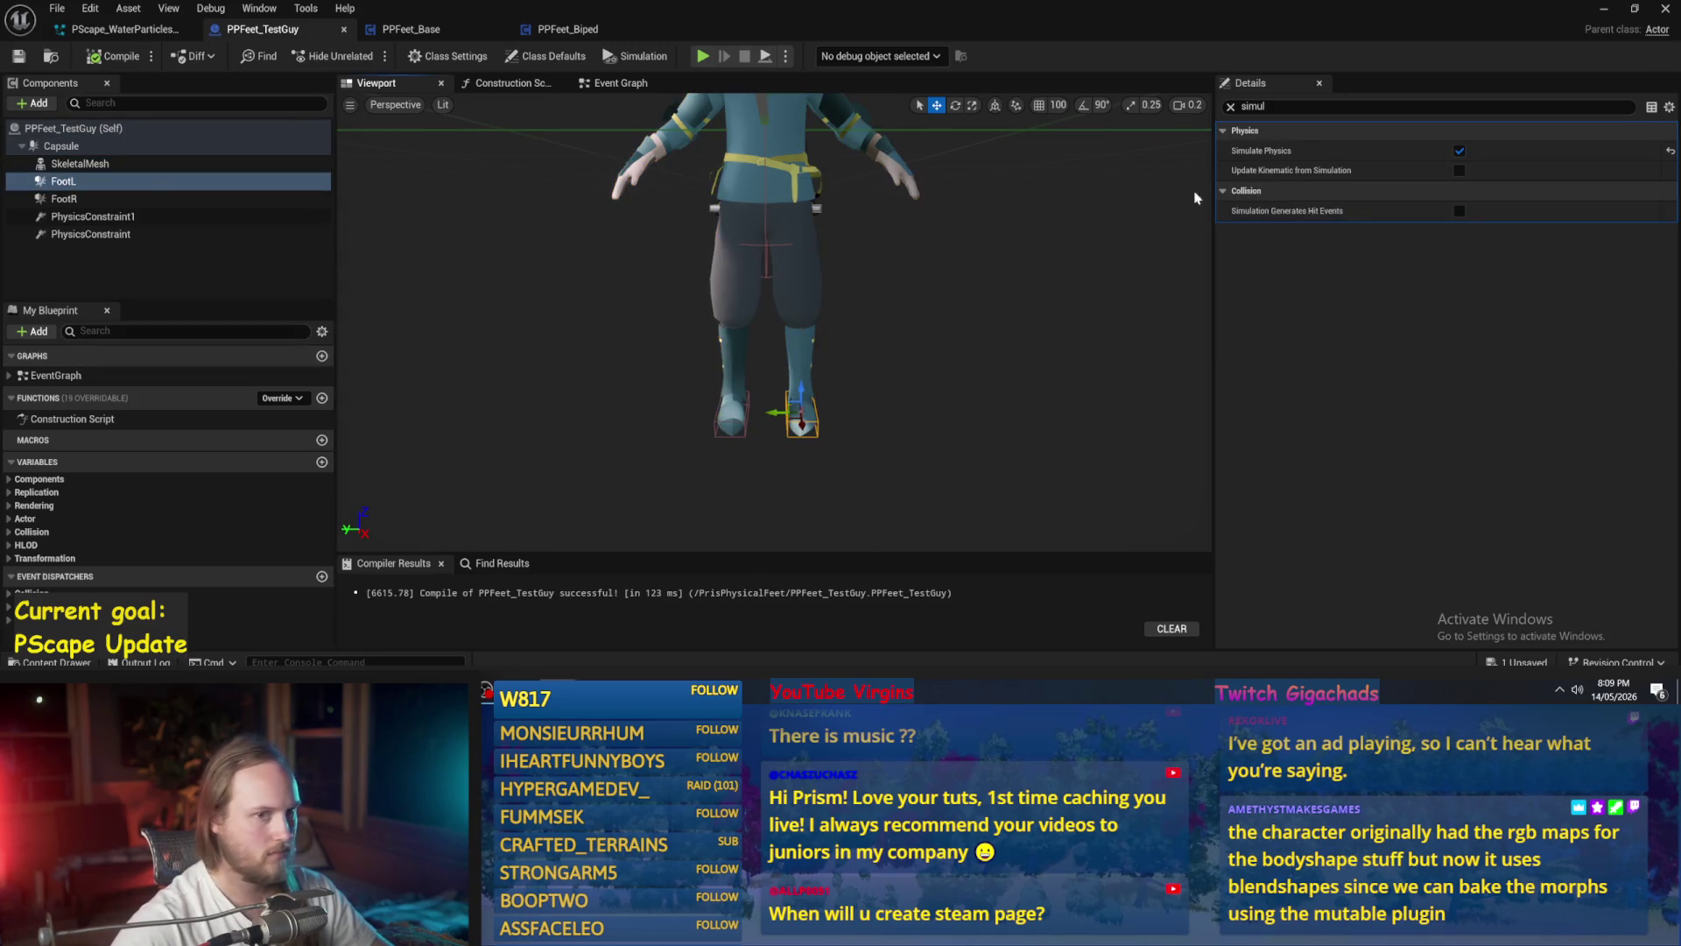
click(1458, 150)
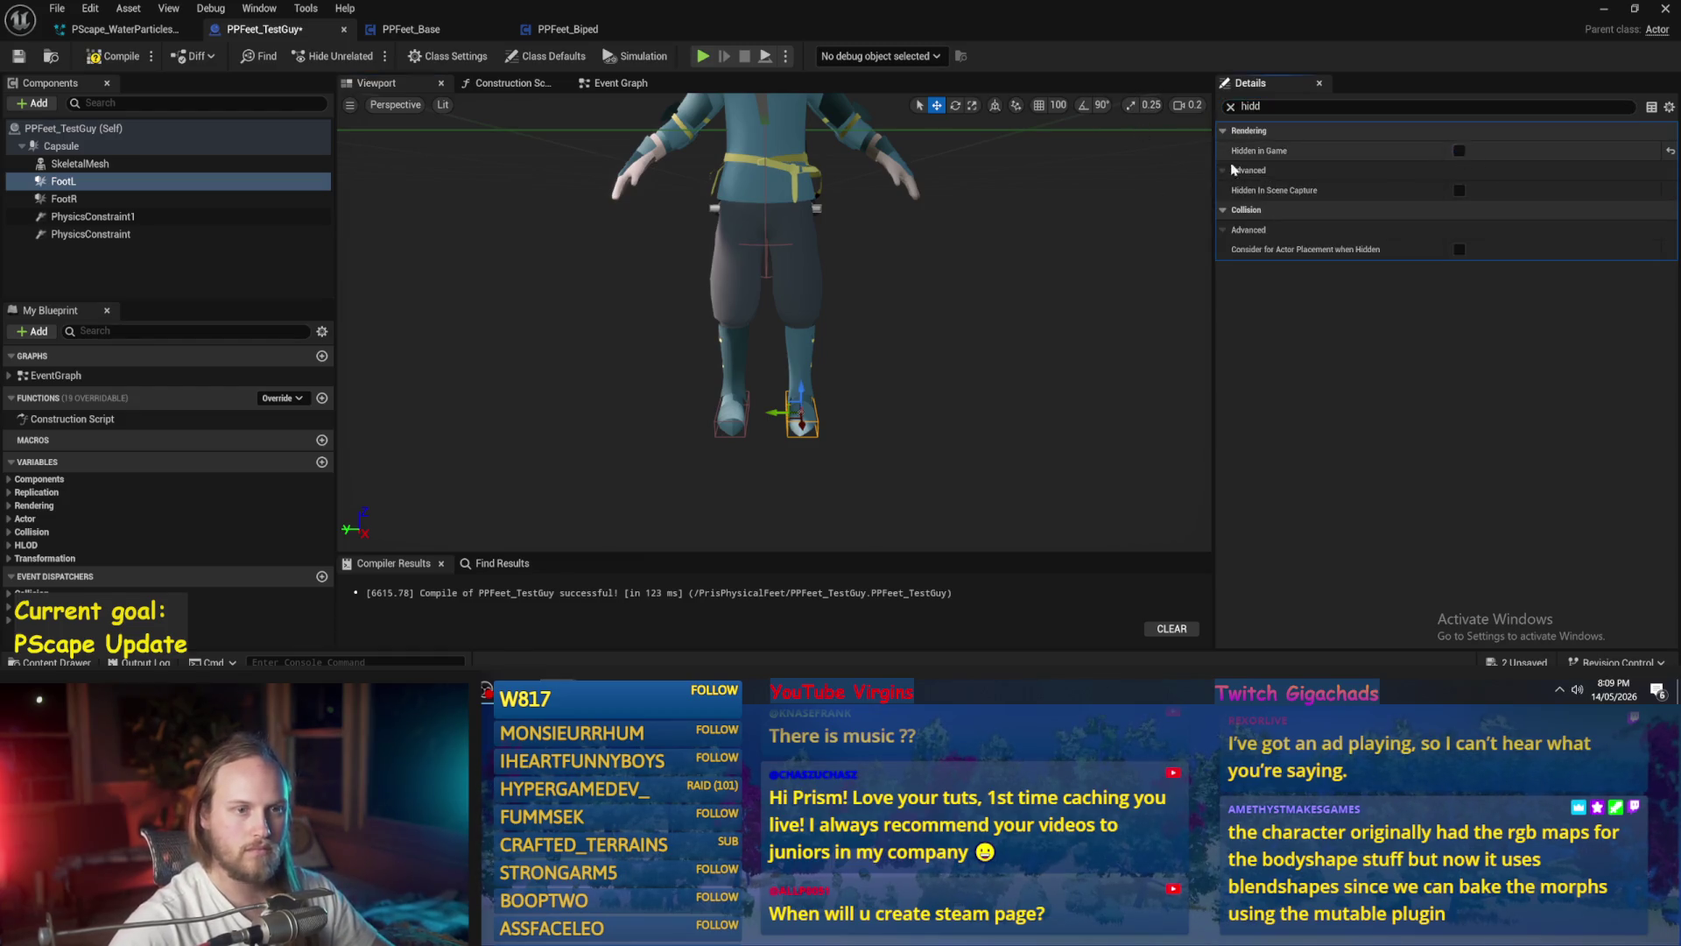
click(64, 199)
click(1459, 151)
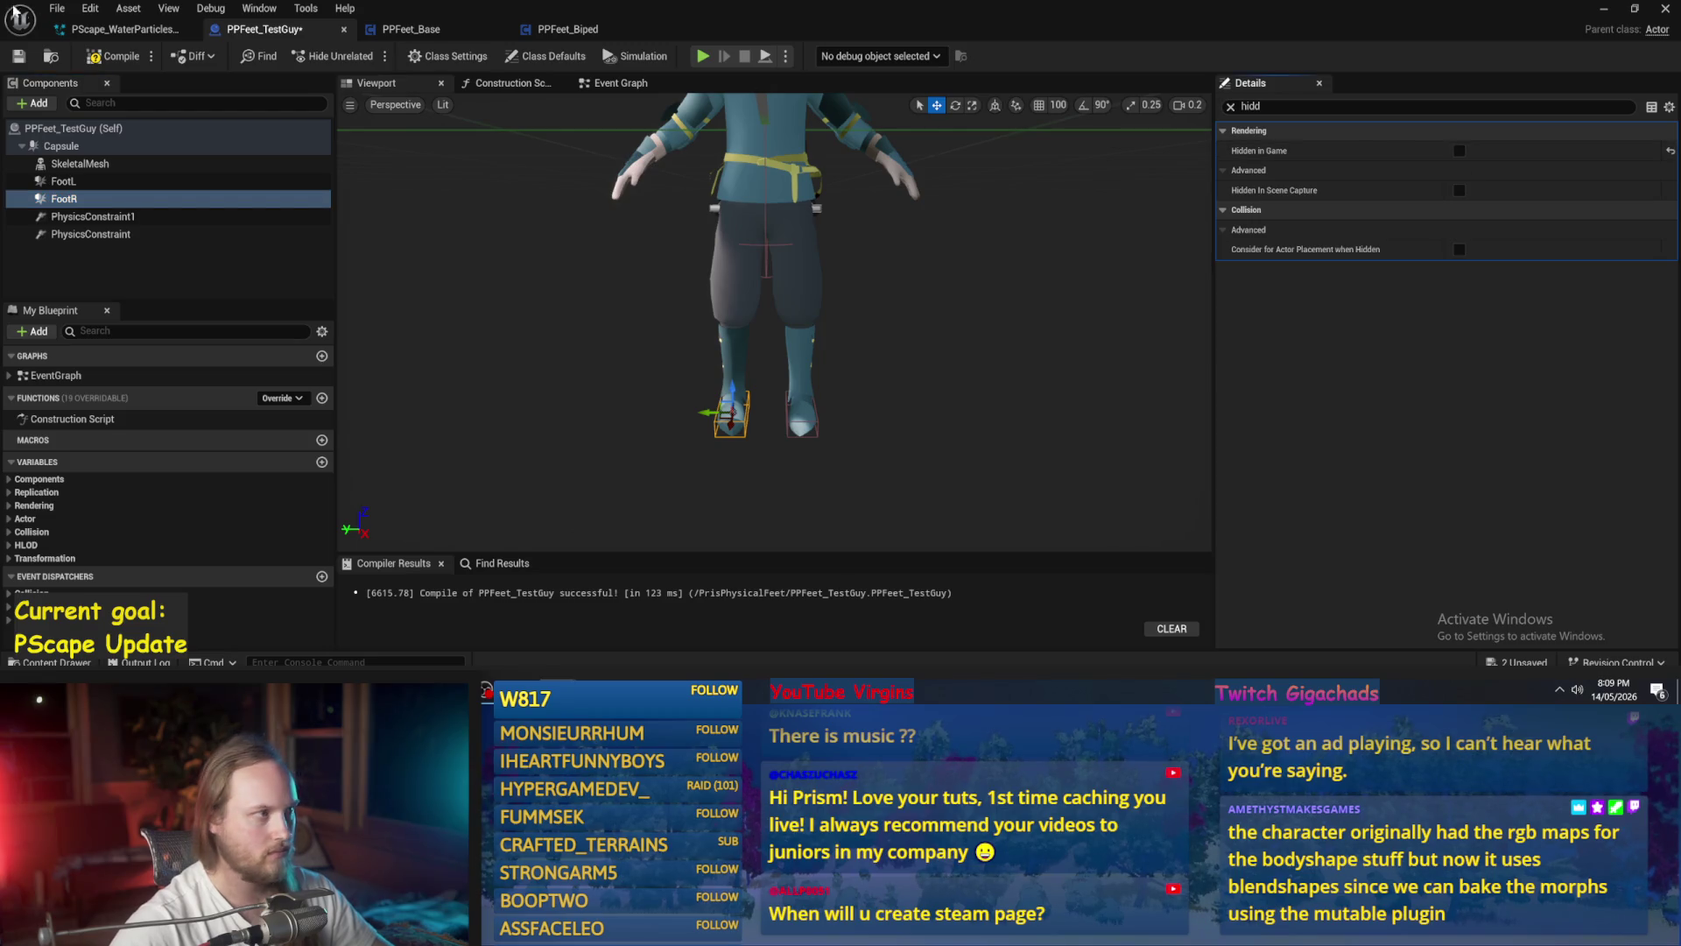
click(118, 62)
click(1666, 17)
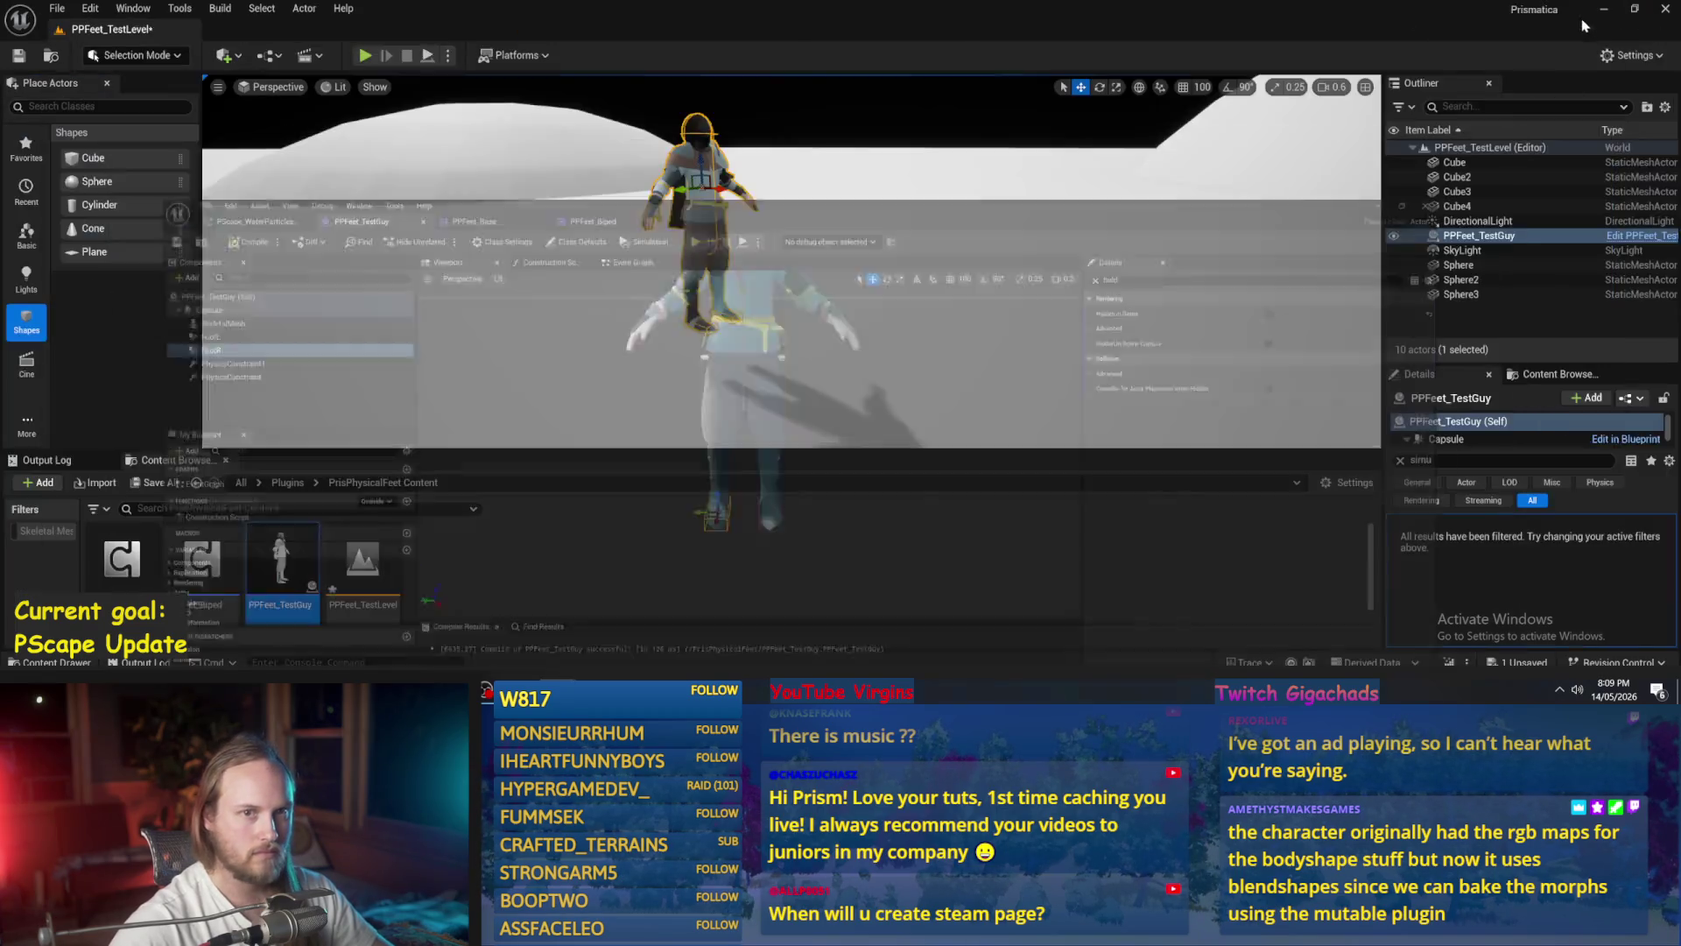
- Run and stop a simulation, dismiss the foot collision warnings, and return to the blueprint
click(429, 56)
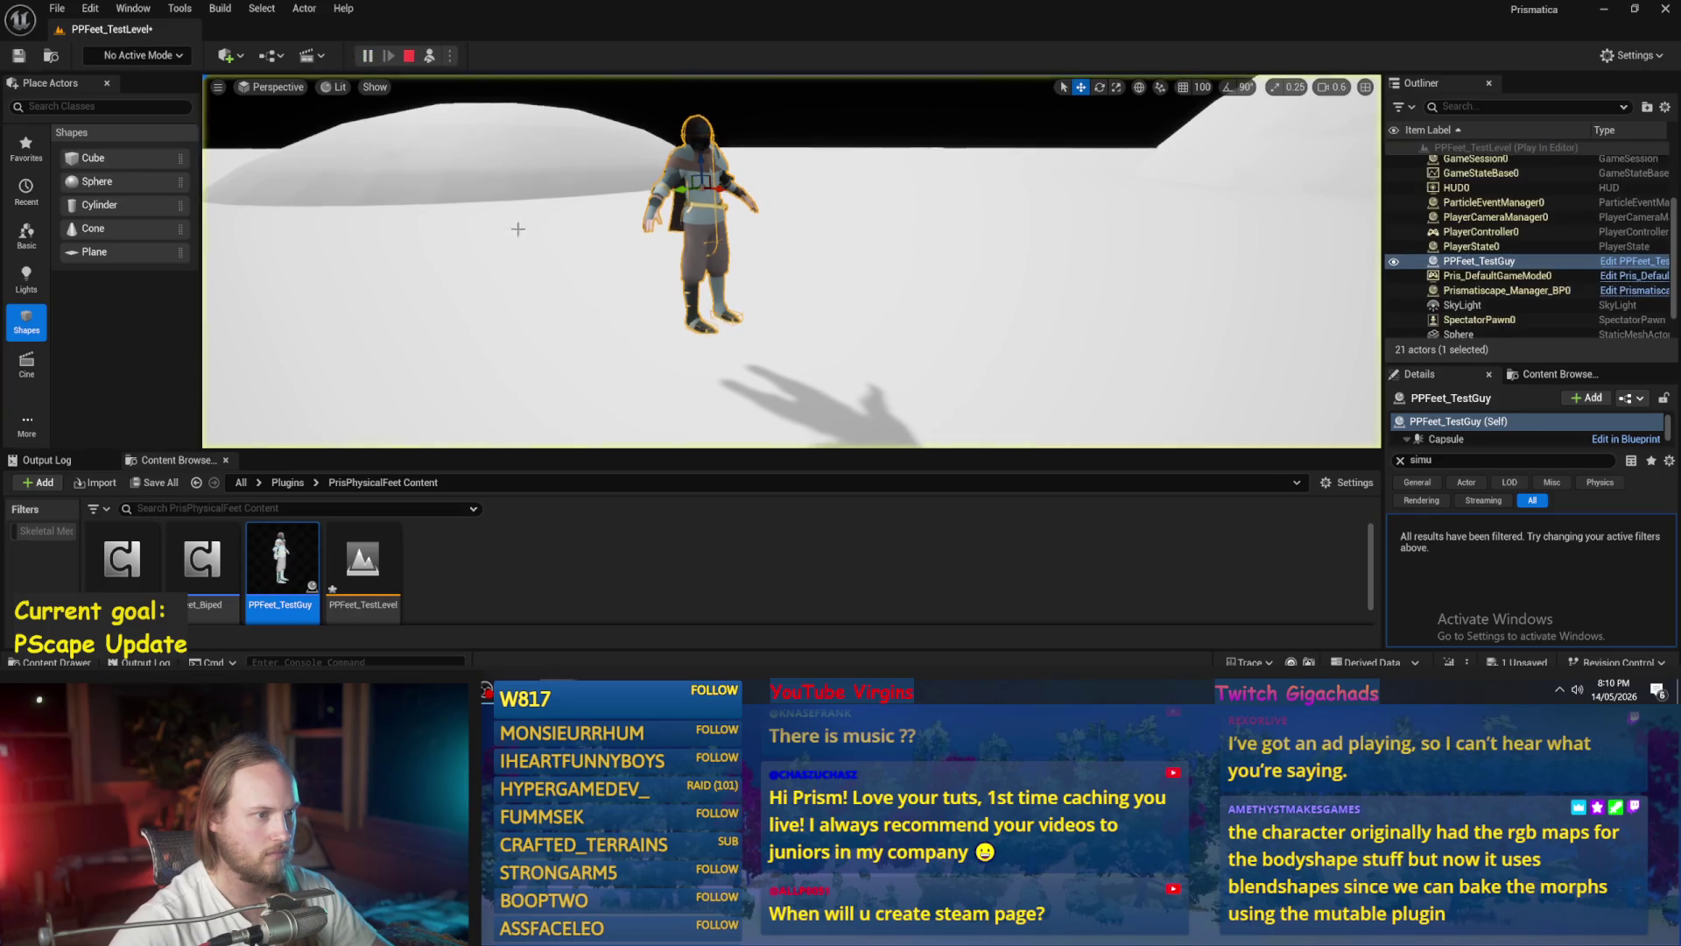
key(Escape)
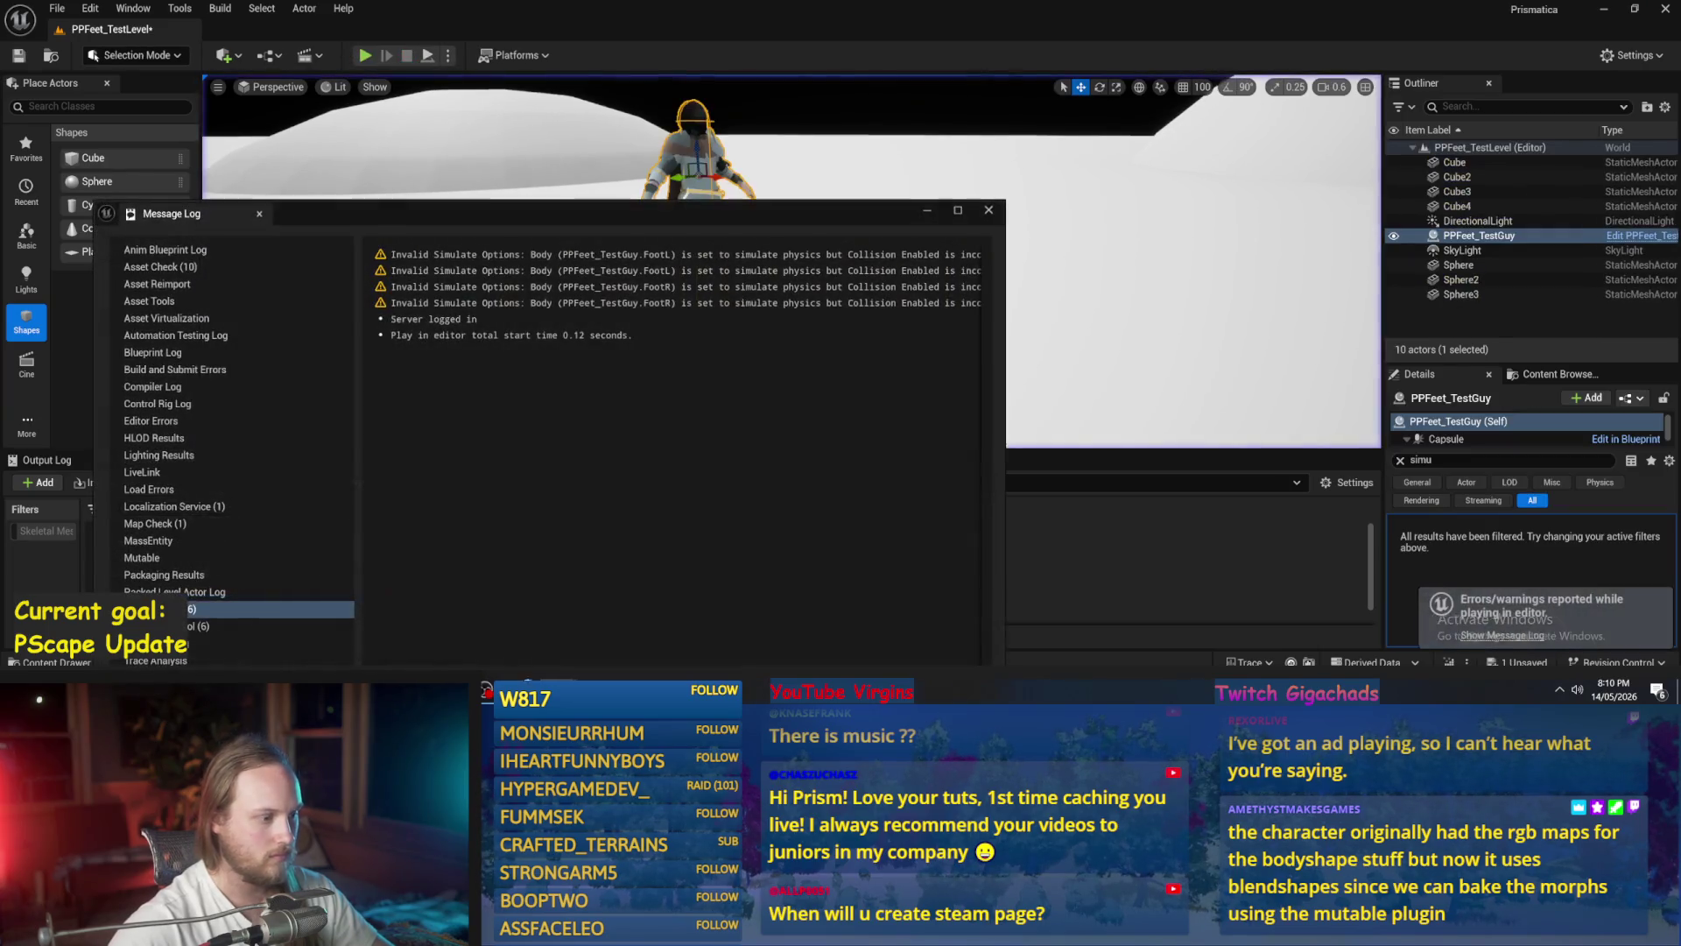
click(988, 211)
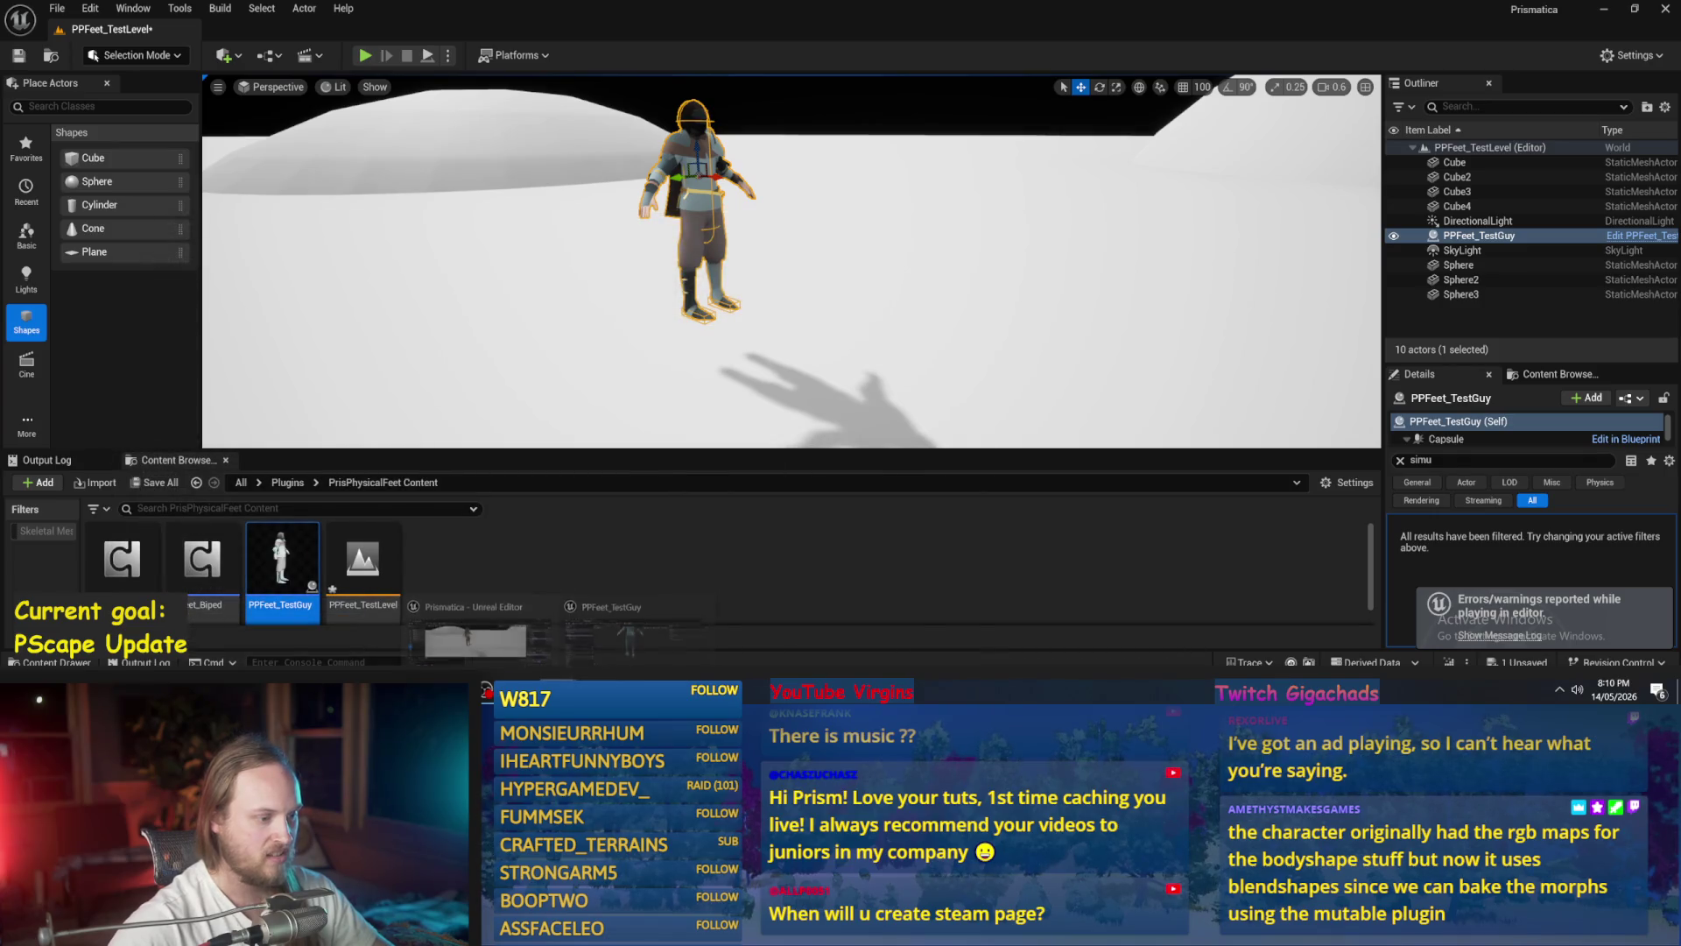
click(604, 608)
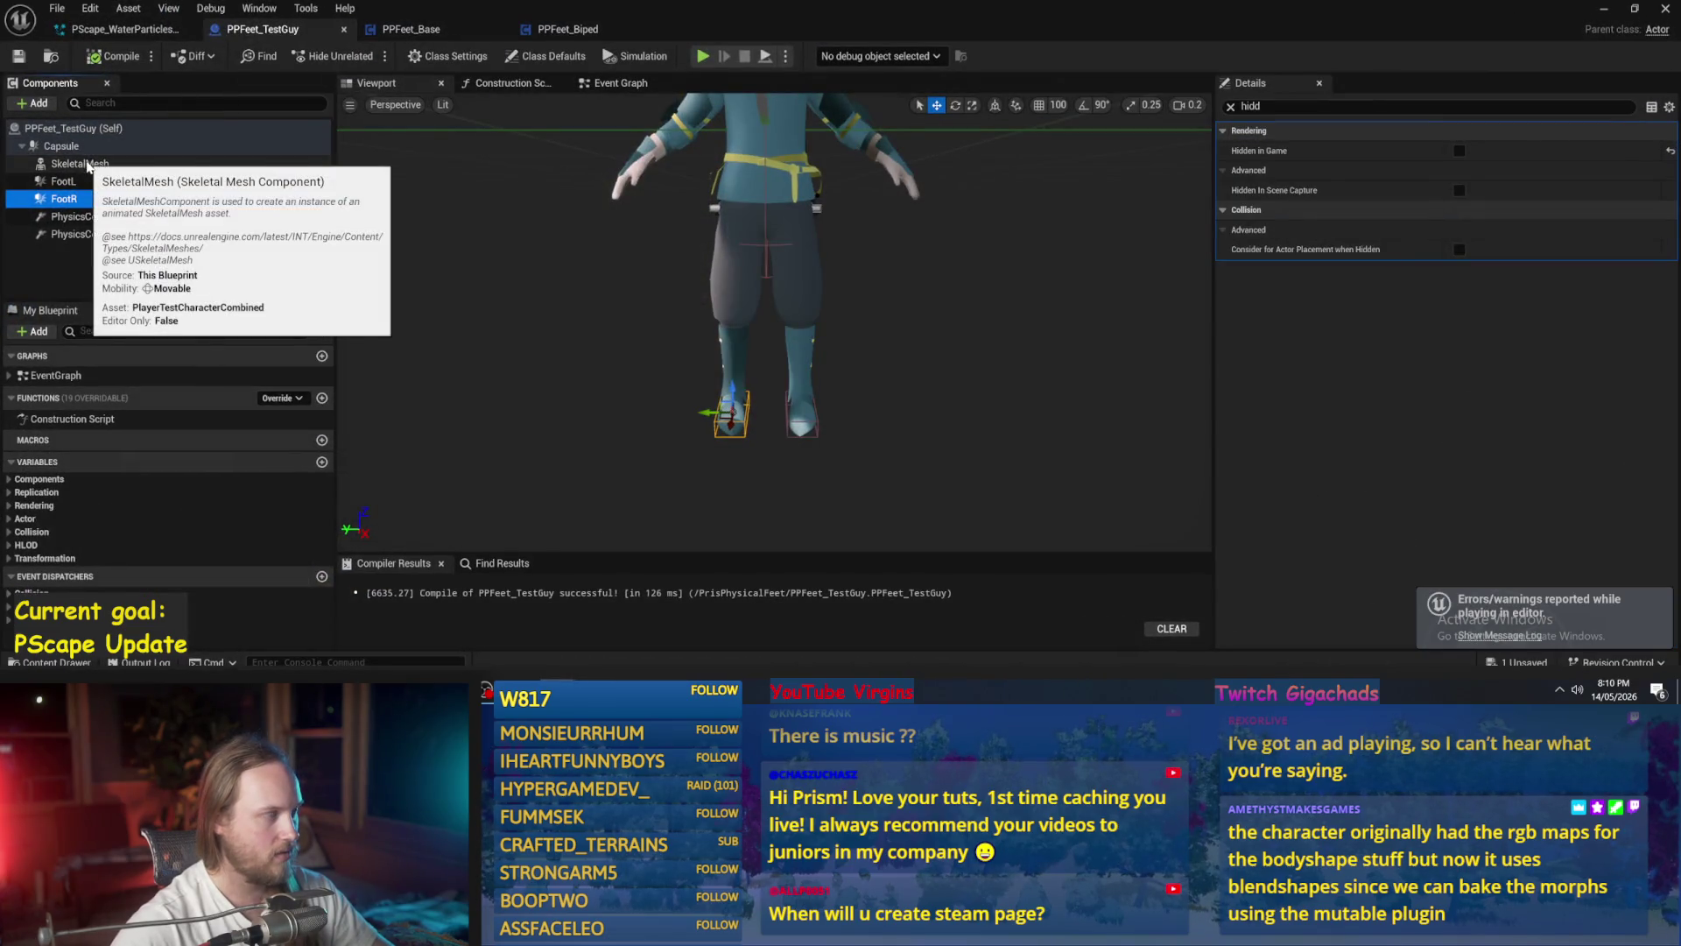
- Set FootL's Collision Presets to BlockAll
click(35, 182)
click(1313, 106)
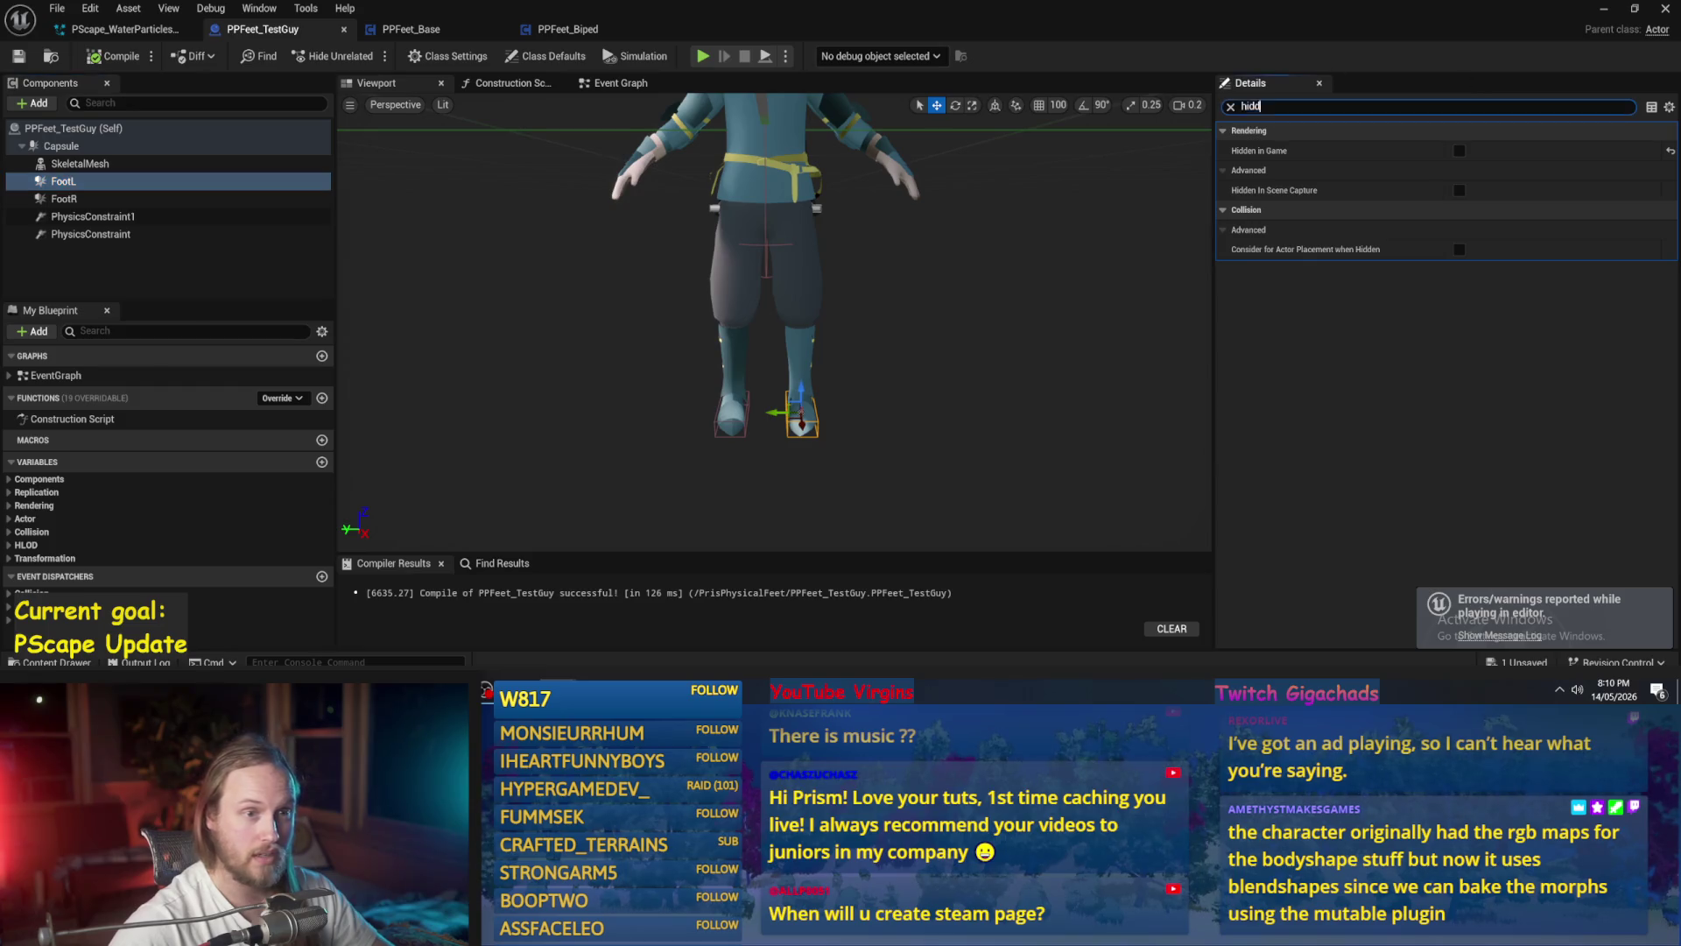
text(colli)
scroll(1445, 351, down, 5)
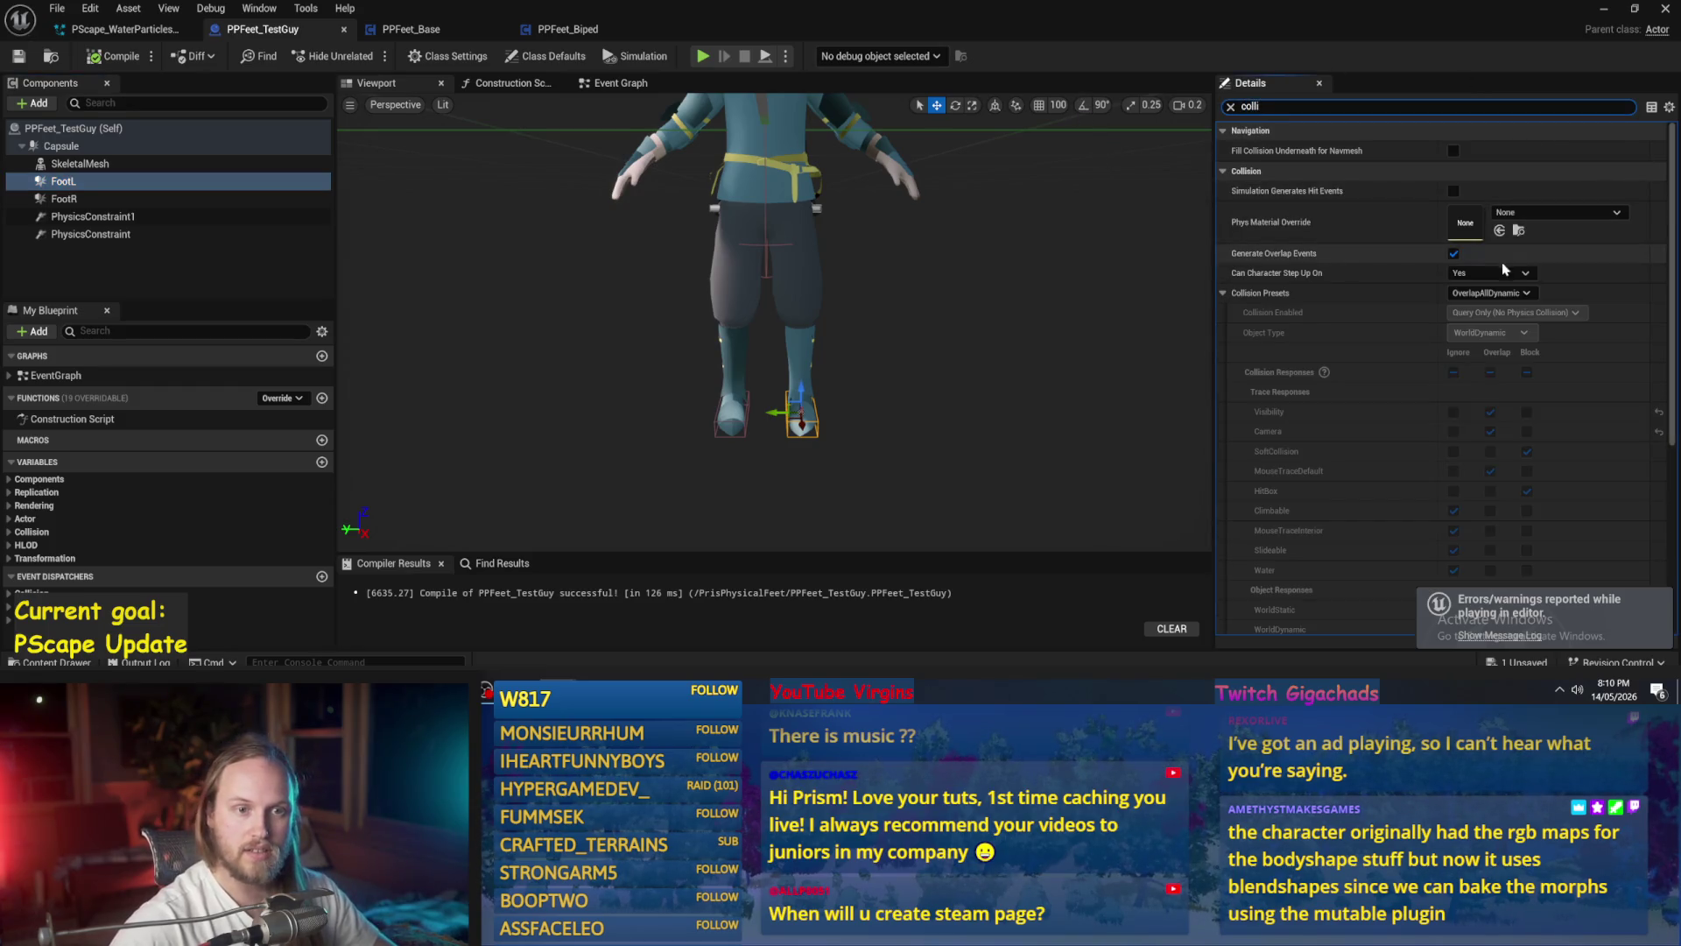
click(1488, 292)
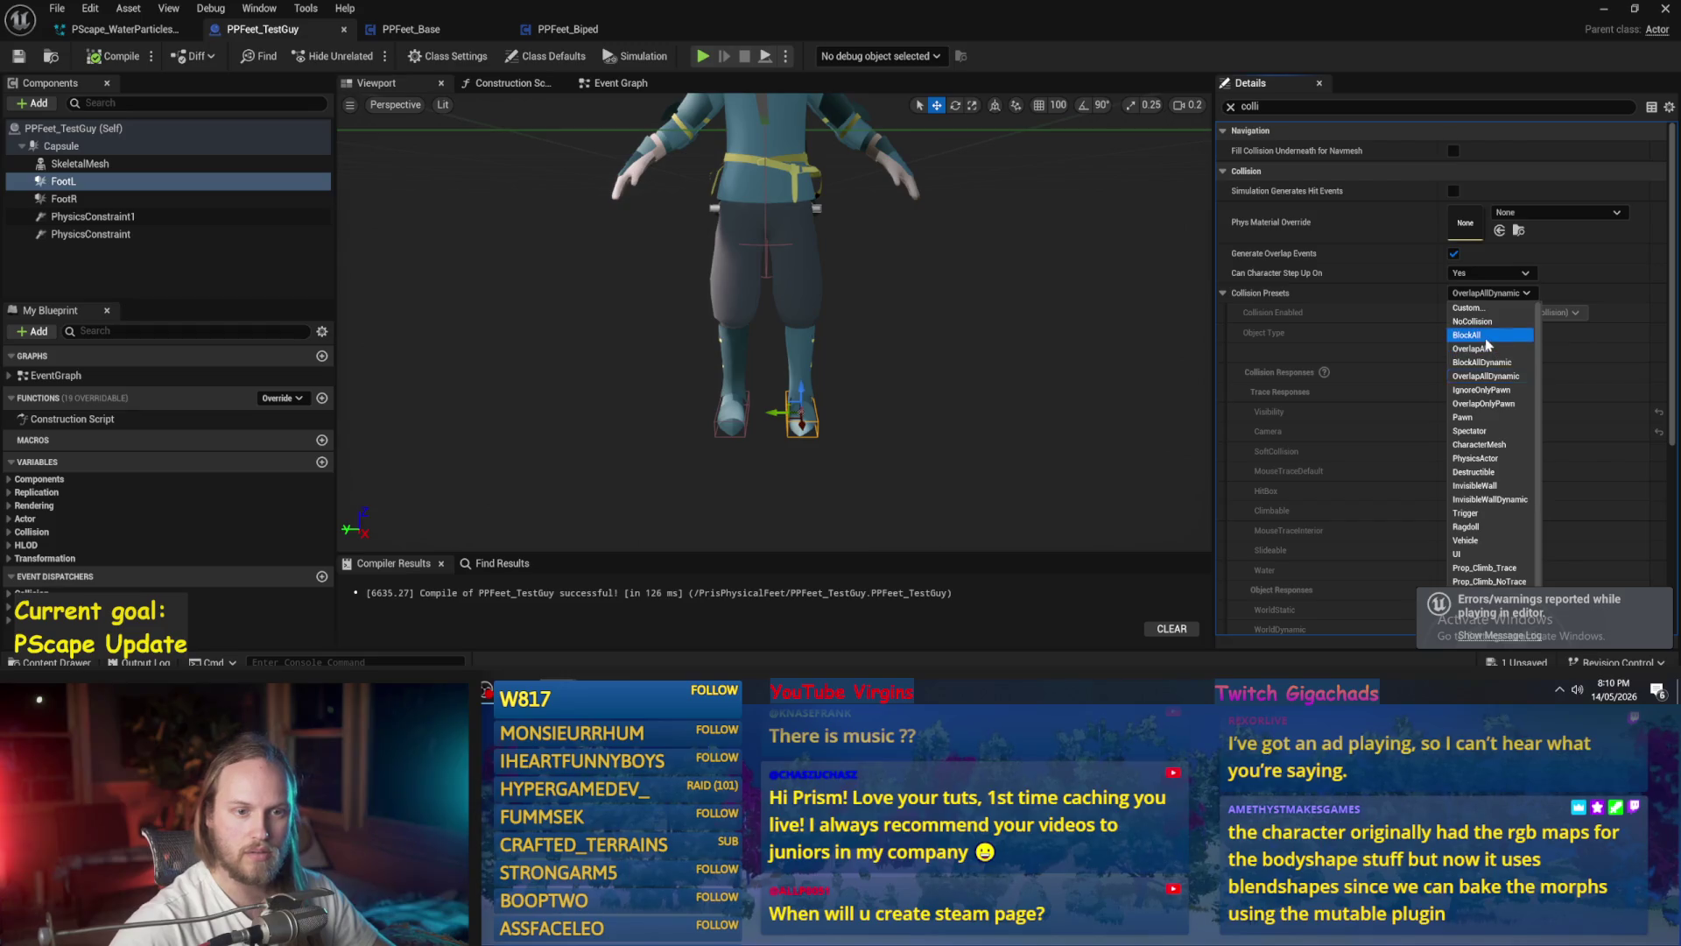
click(1486, 341)
- Set FootR's Collision Presets to BlockAll too, then compile and save the blueprint
click(63, 199)
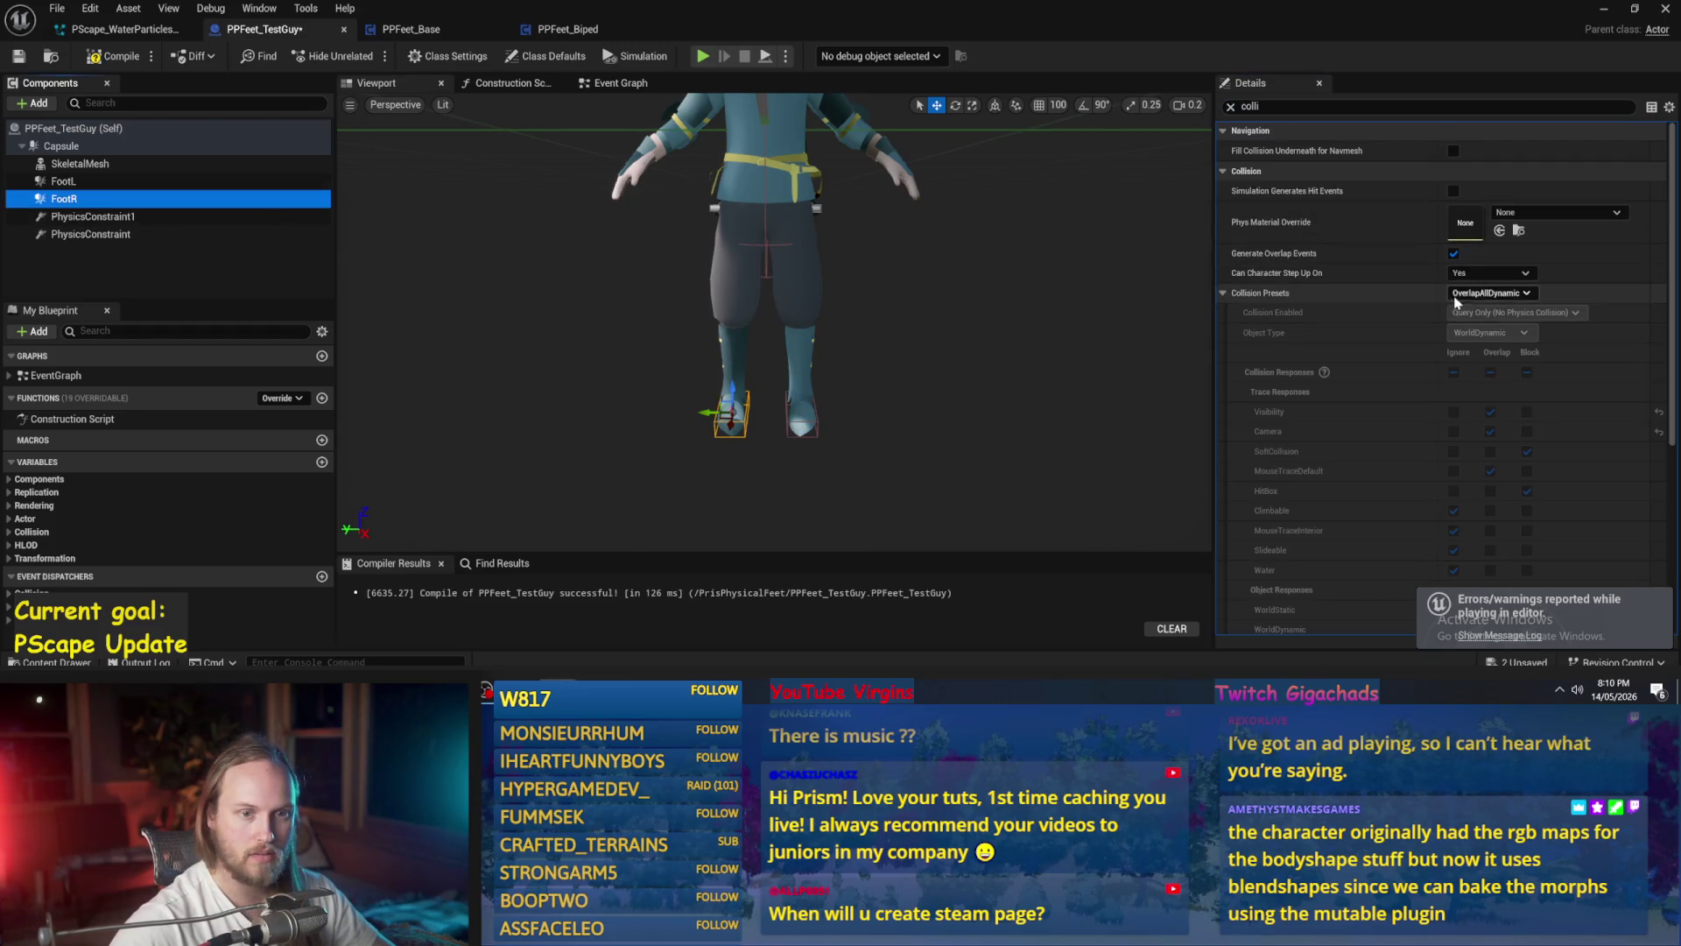
click(1489, 292)
click(1491, 338)
click(114, 56)
click(17, 57)
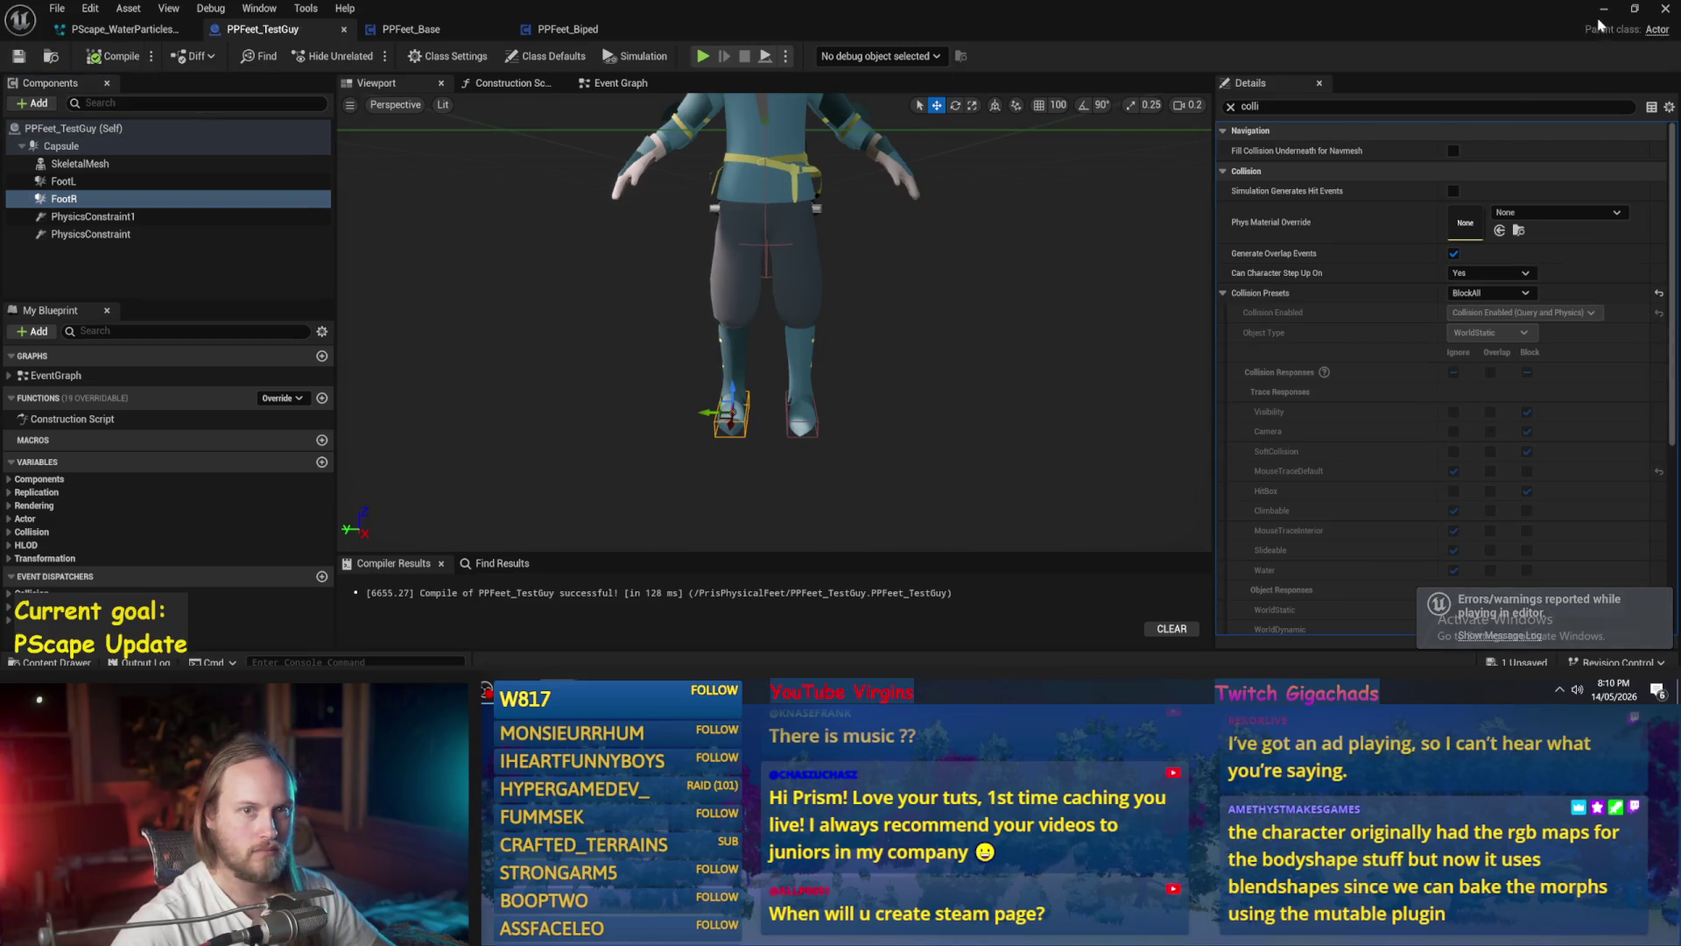
click(1603, 9)
key(alt+p)
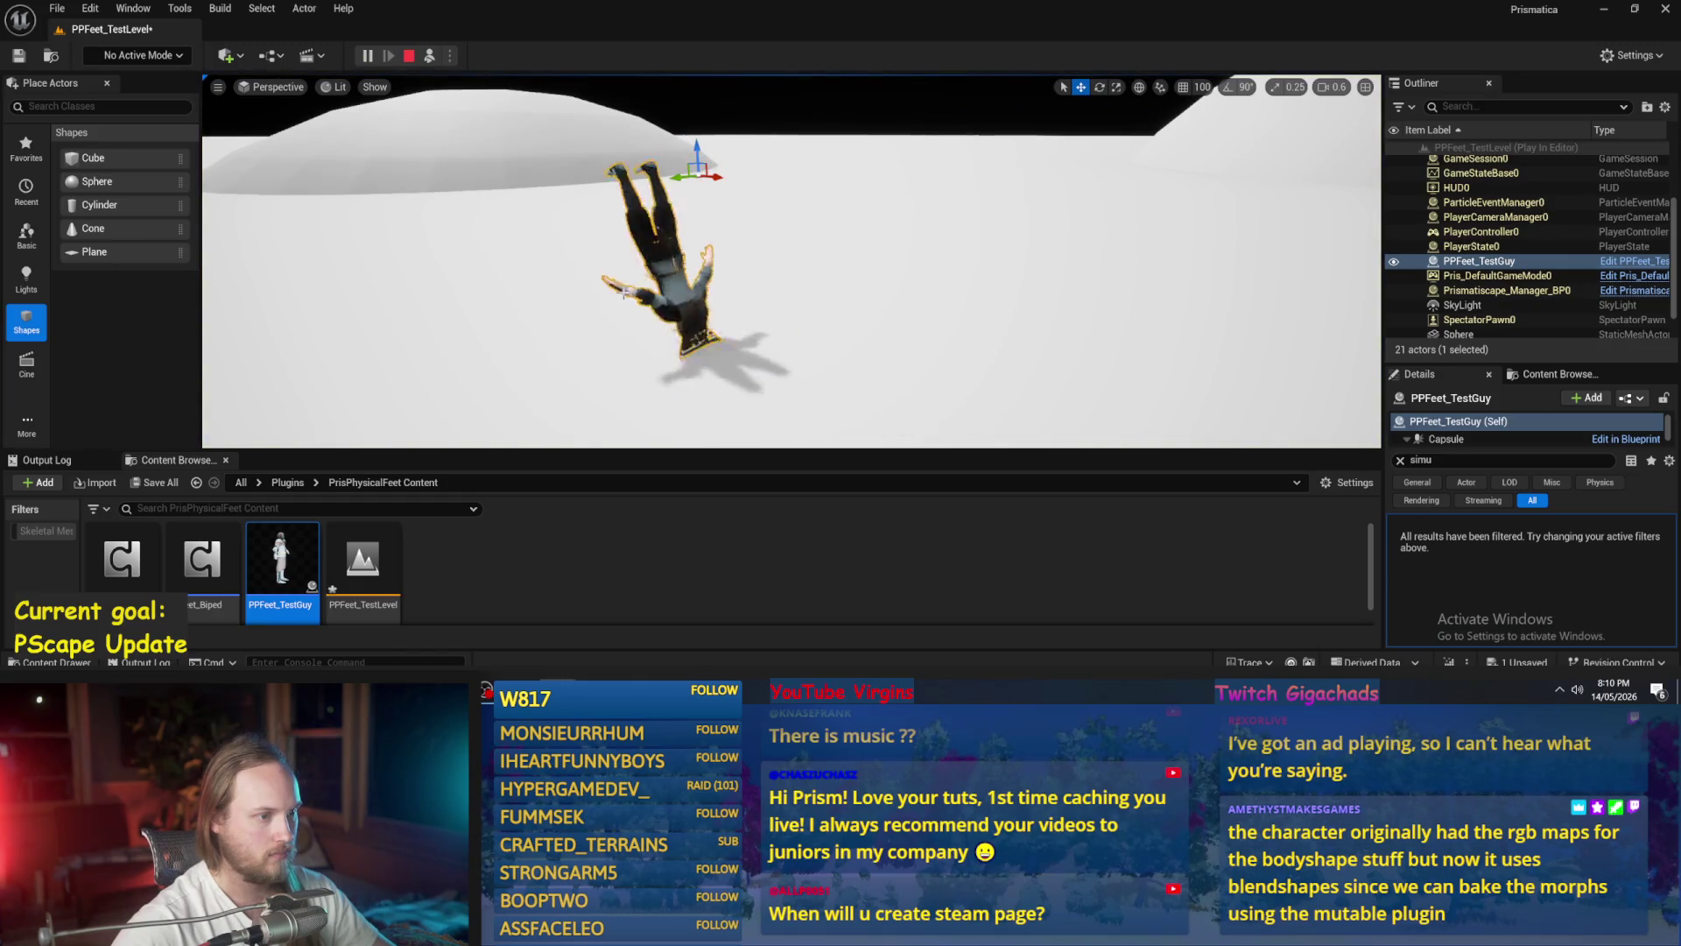
- Play and simulate the level repeatedly to watch the character fall, then reopen PPFeet_TestGuy
drag(624, 293, 665, 315)
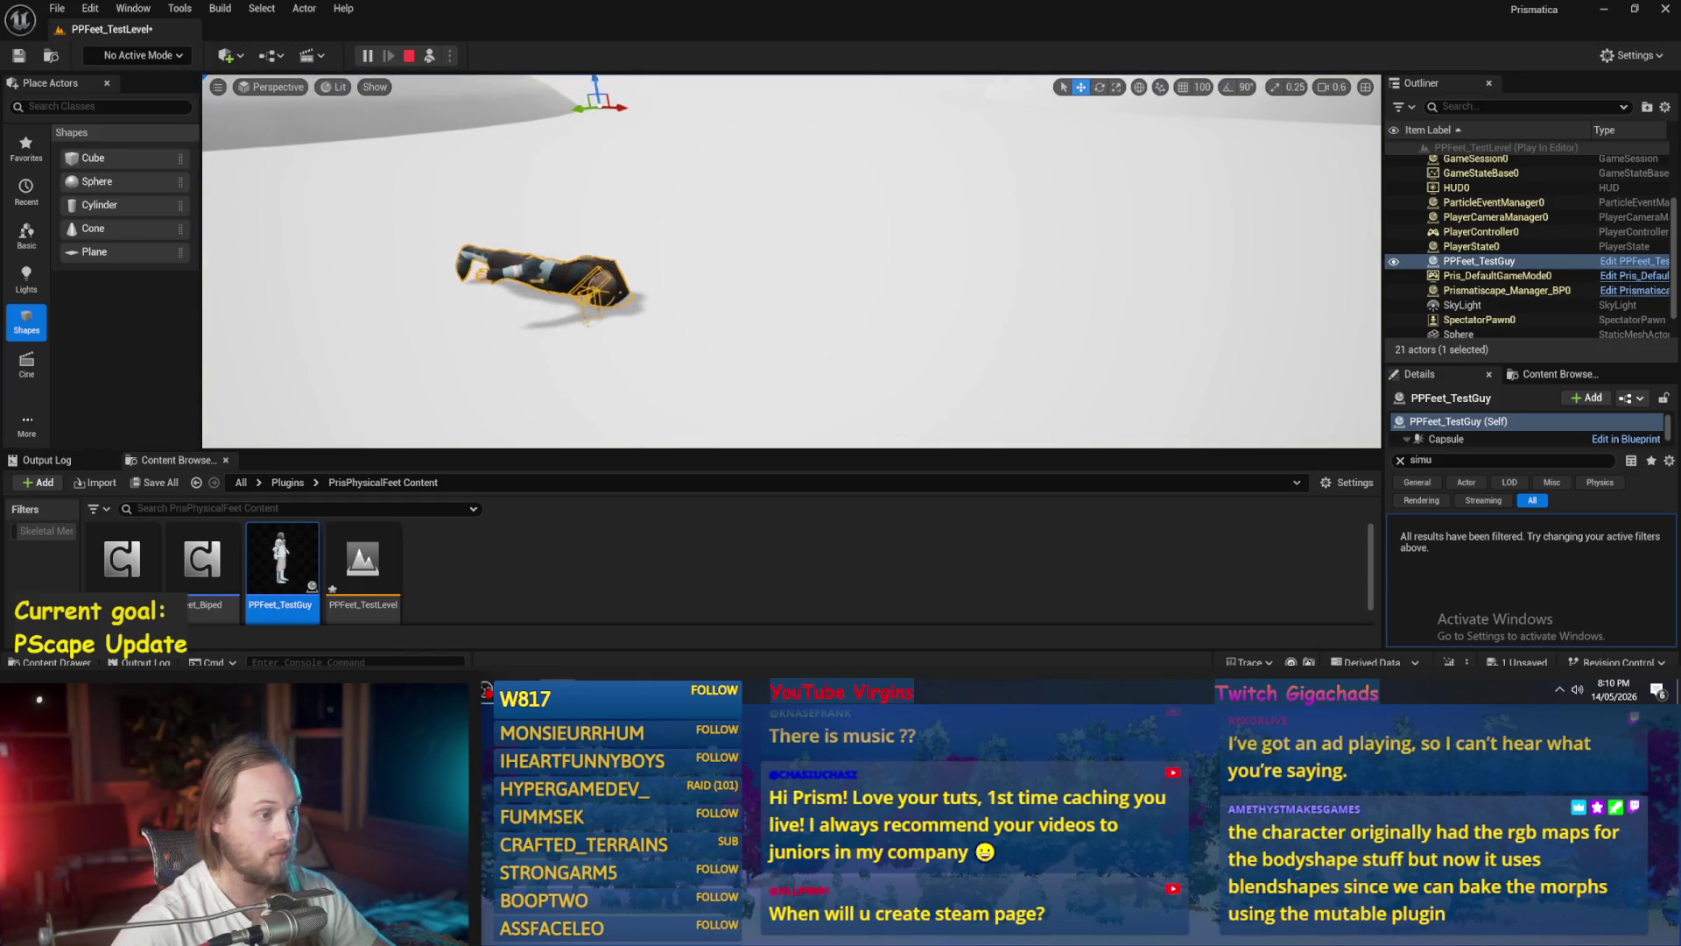
key(Escape)
key(alt+p)
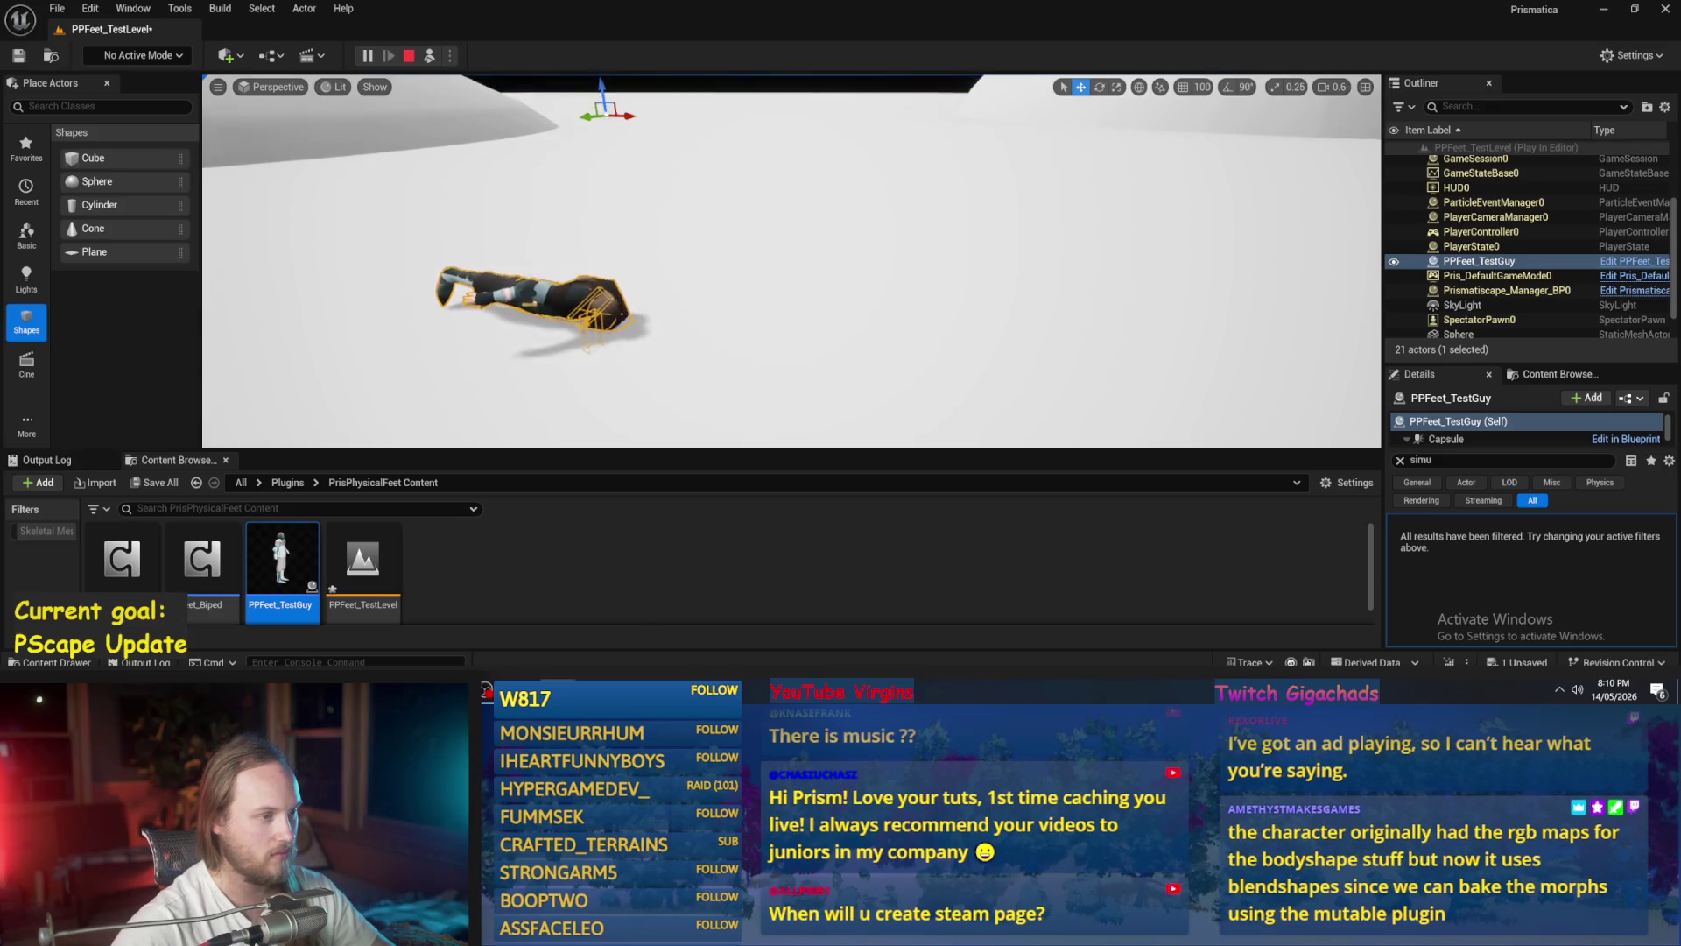
click(408, 56)
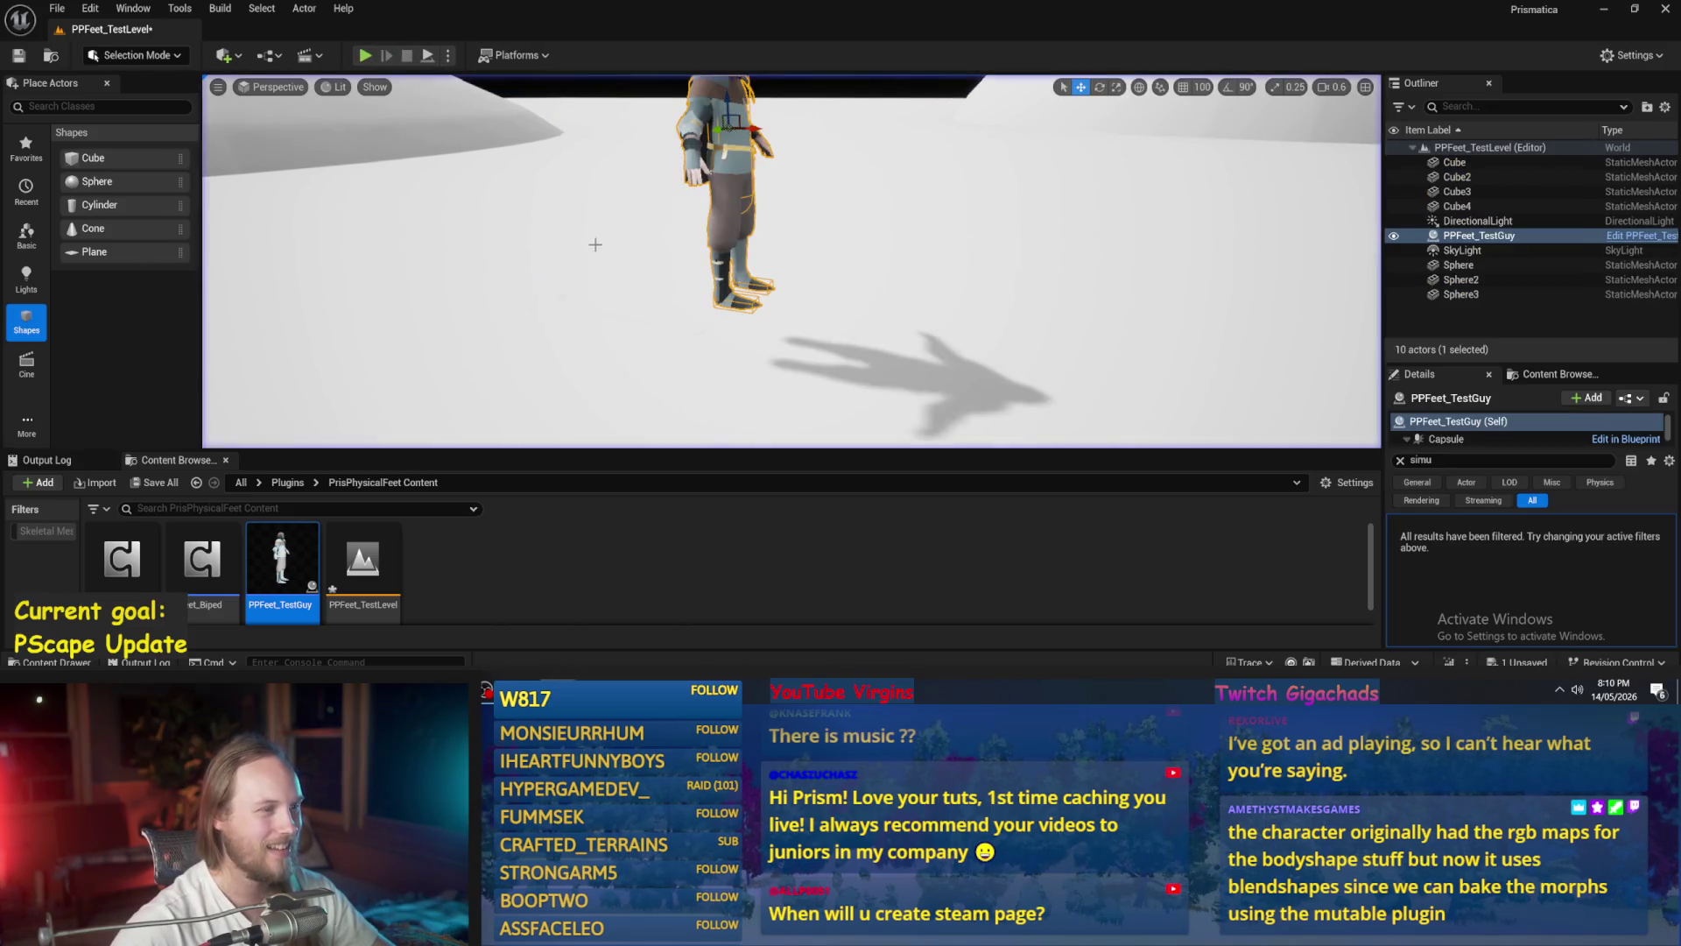
click(427, 56)
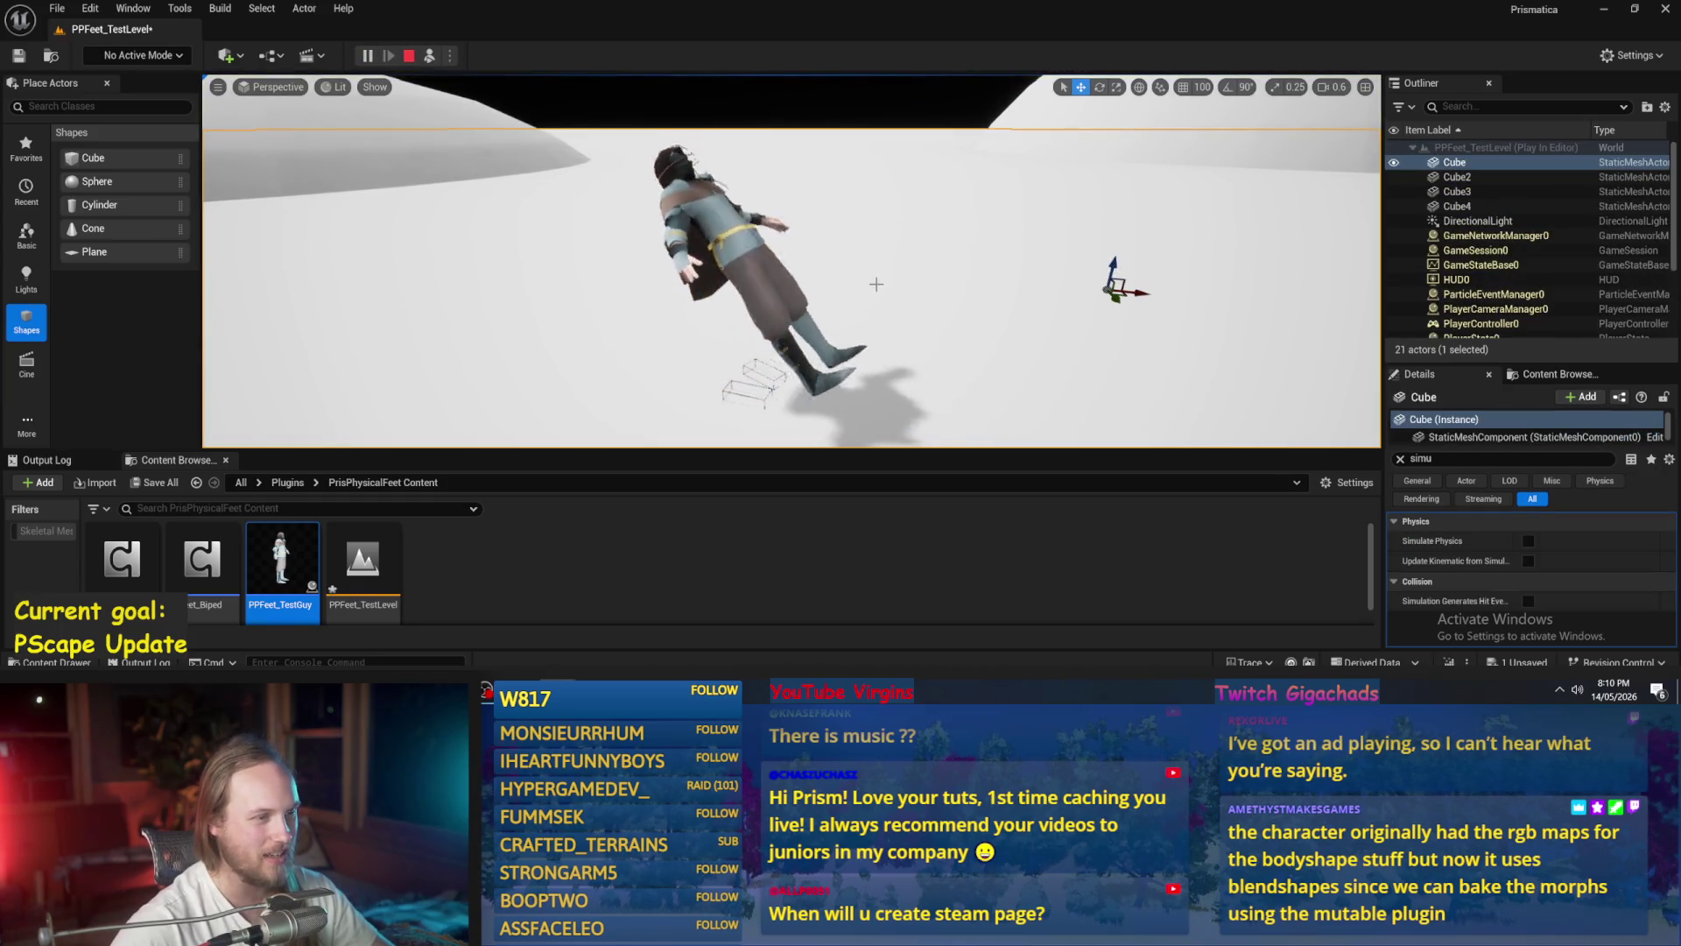
key(Escape)
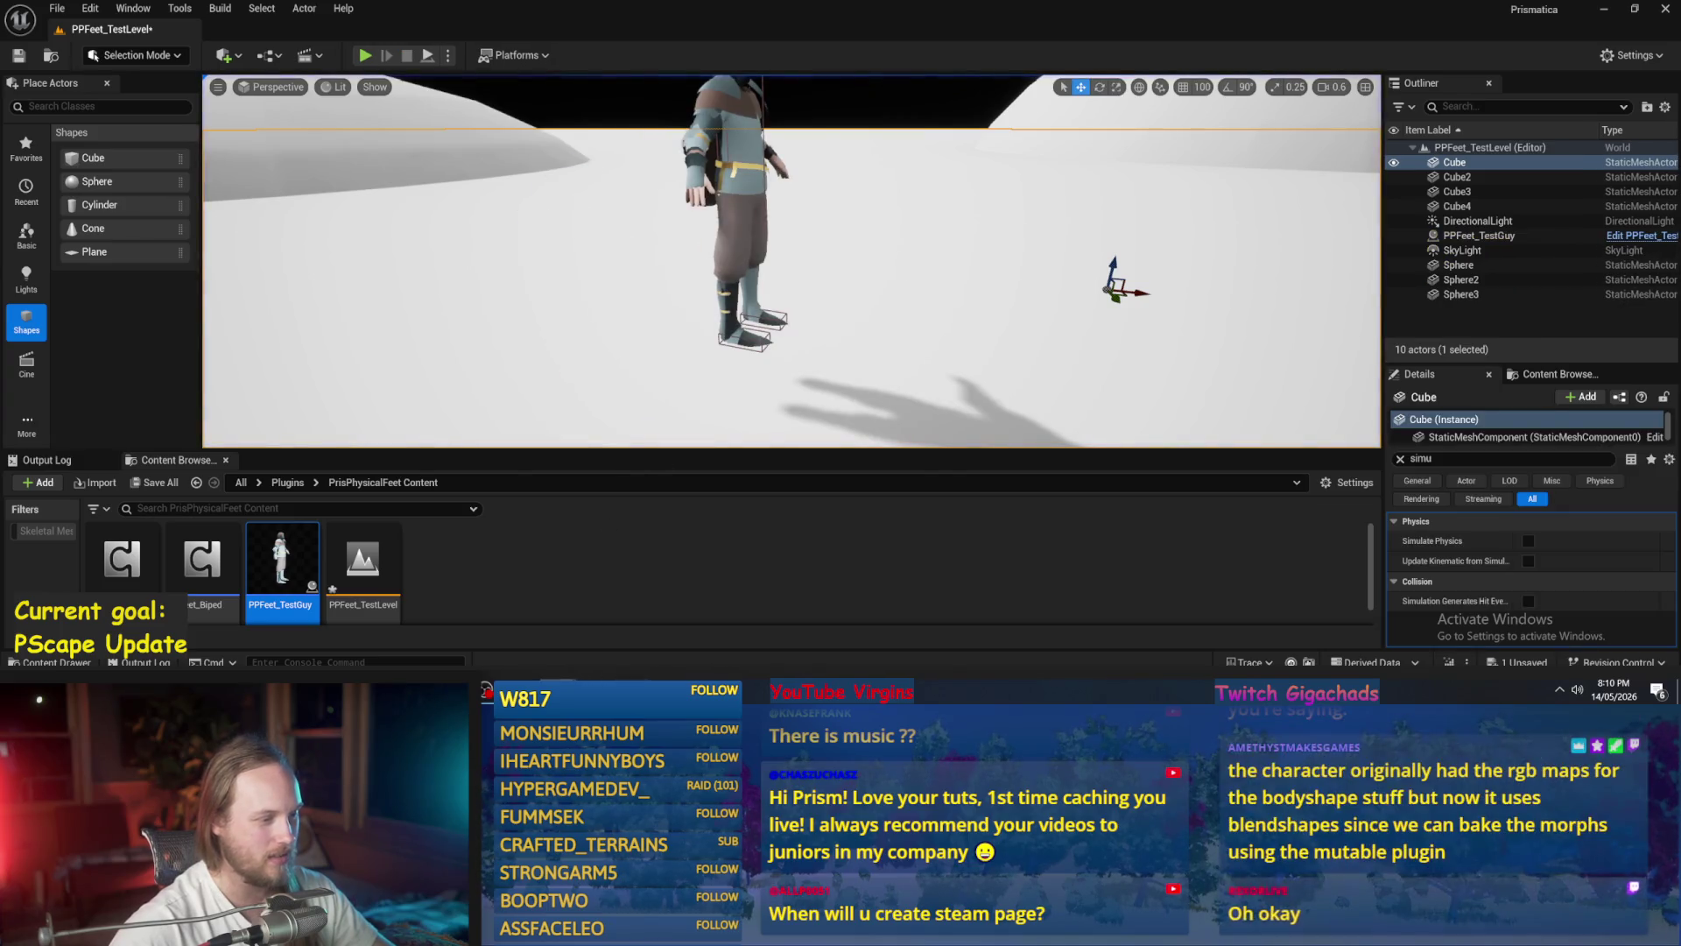
double_click(280, 565)
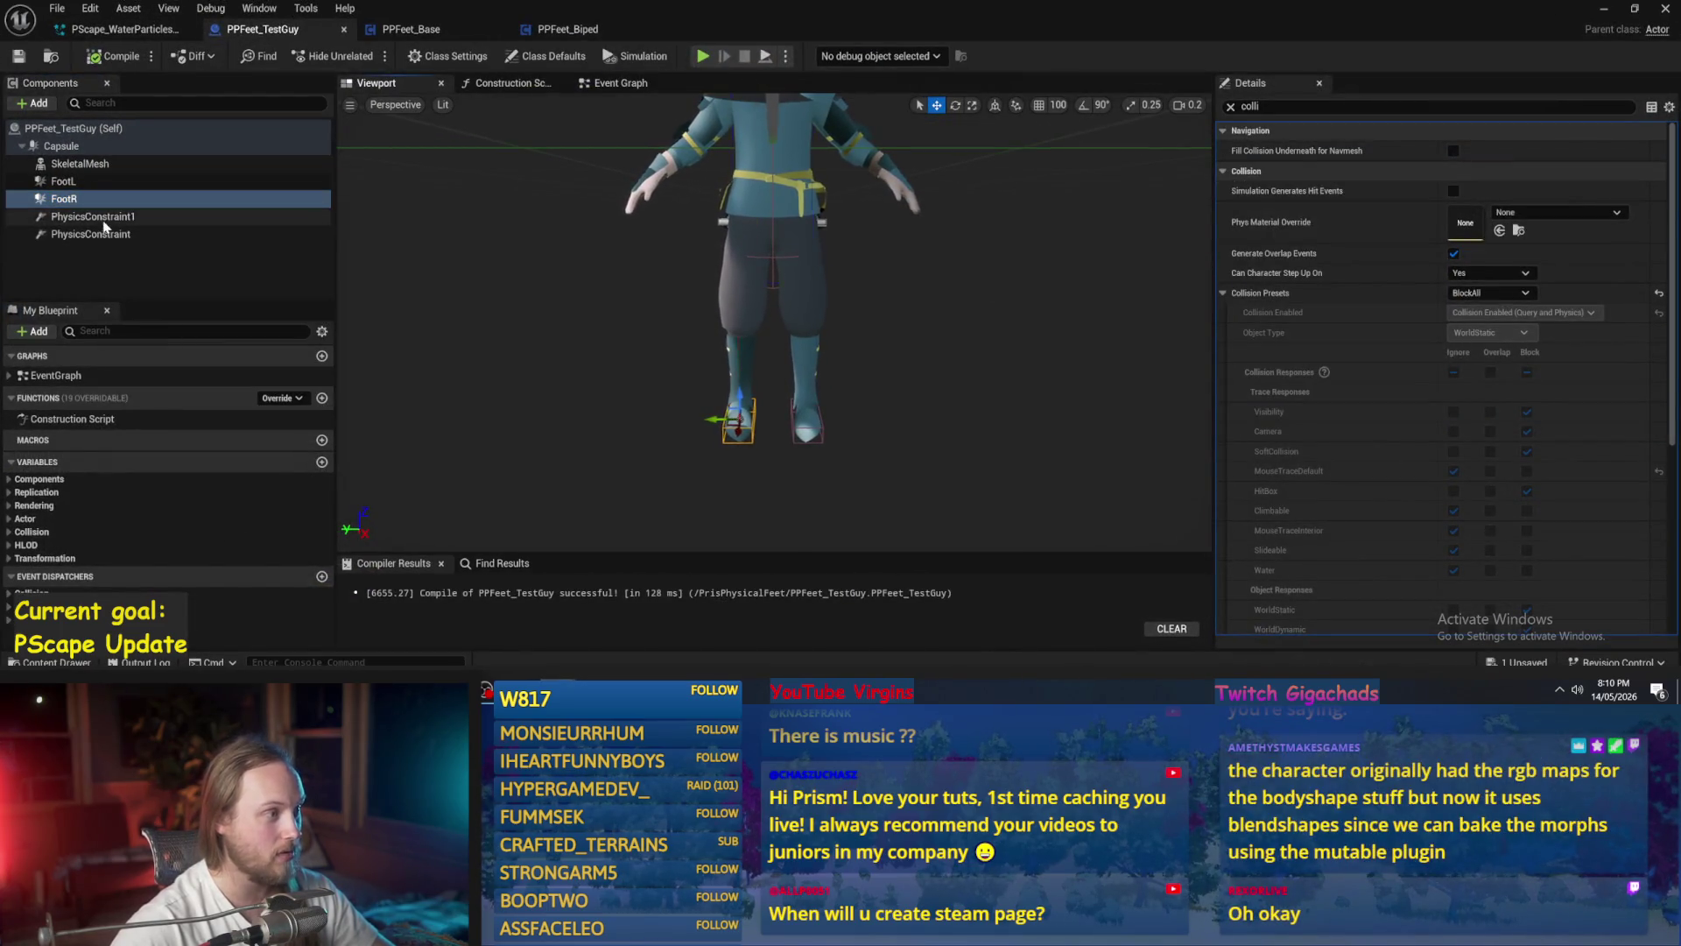
- Select PhysicsConstraint1 and filter its Details for the Hidden in Game property
click(92, 217)
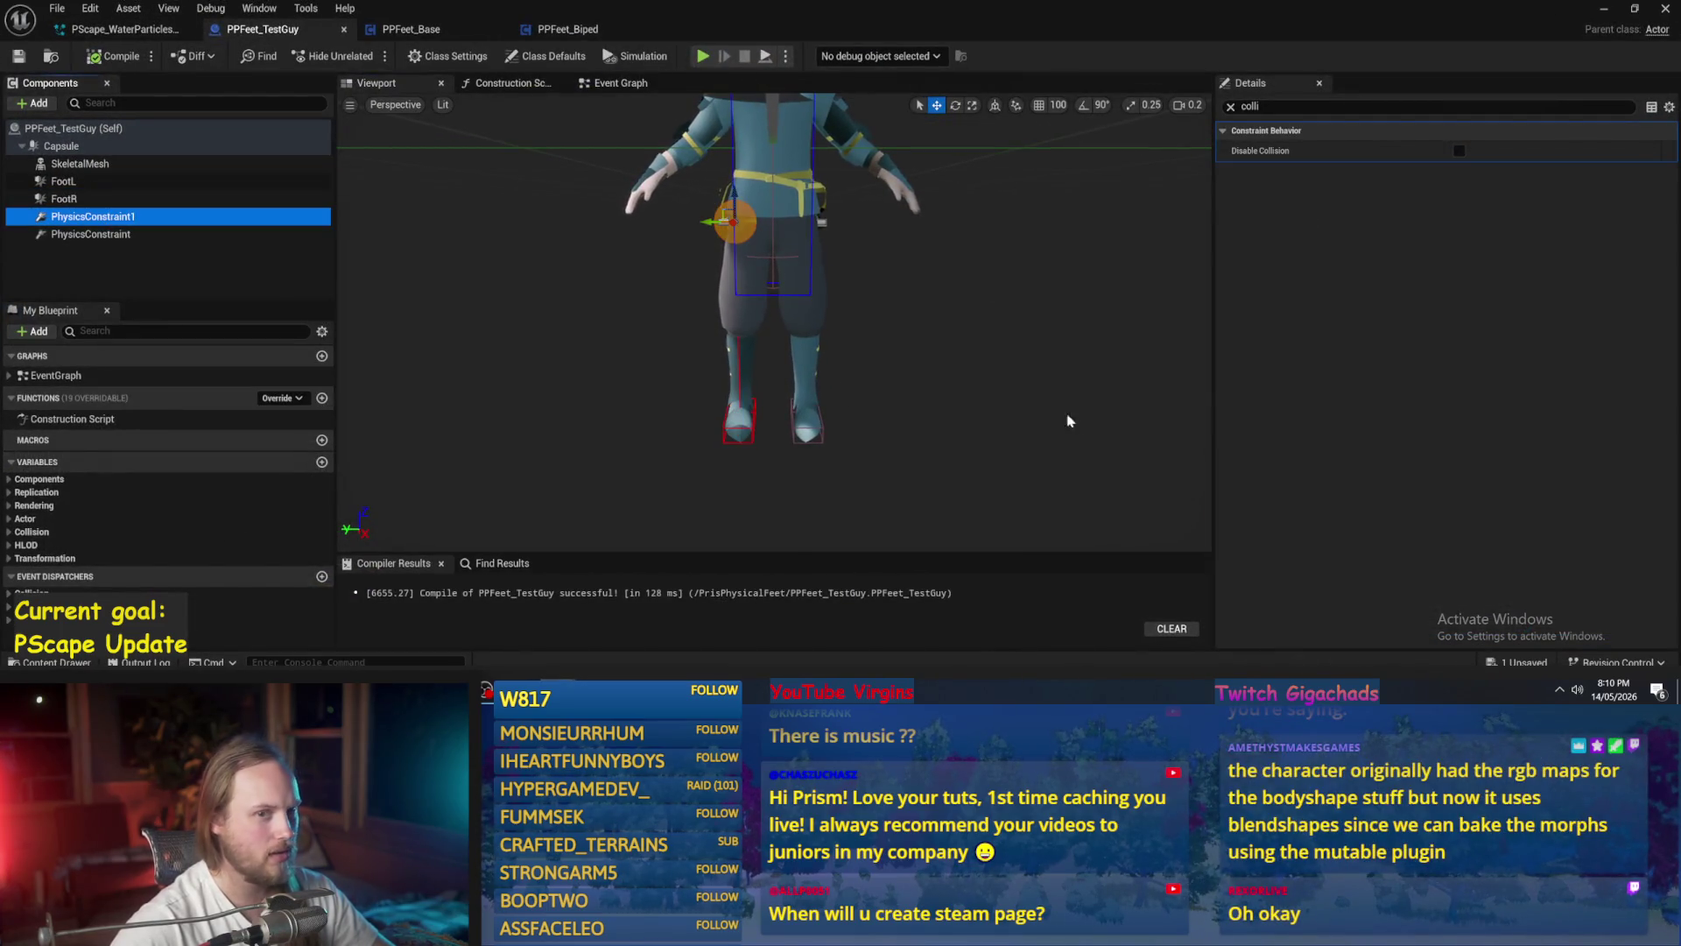
click(1230, 106)
click(109, 221)
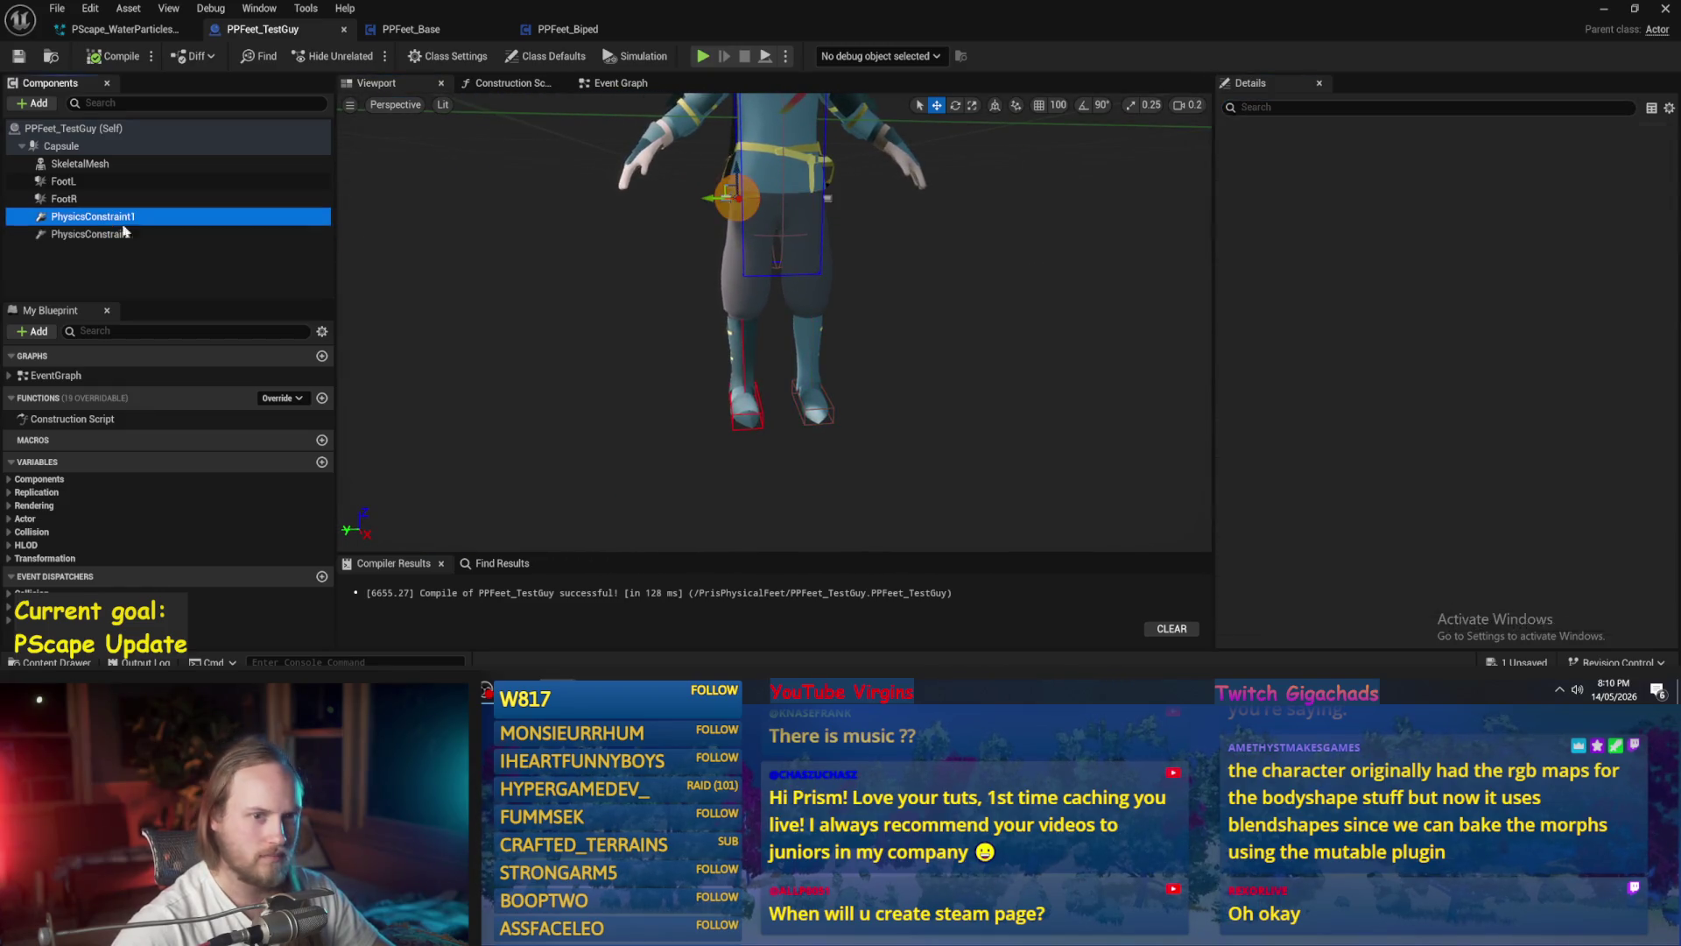
scroll(1392, 347, down, 4)
click(1282, 107)
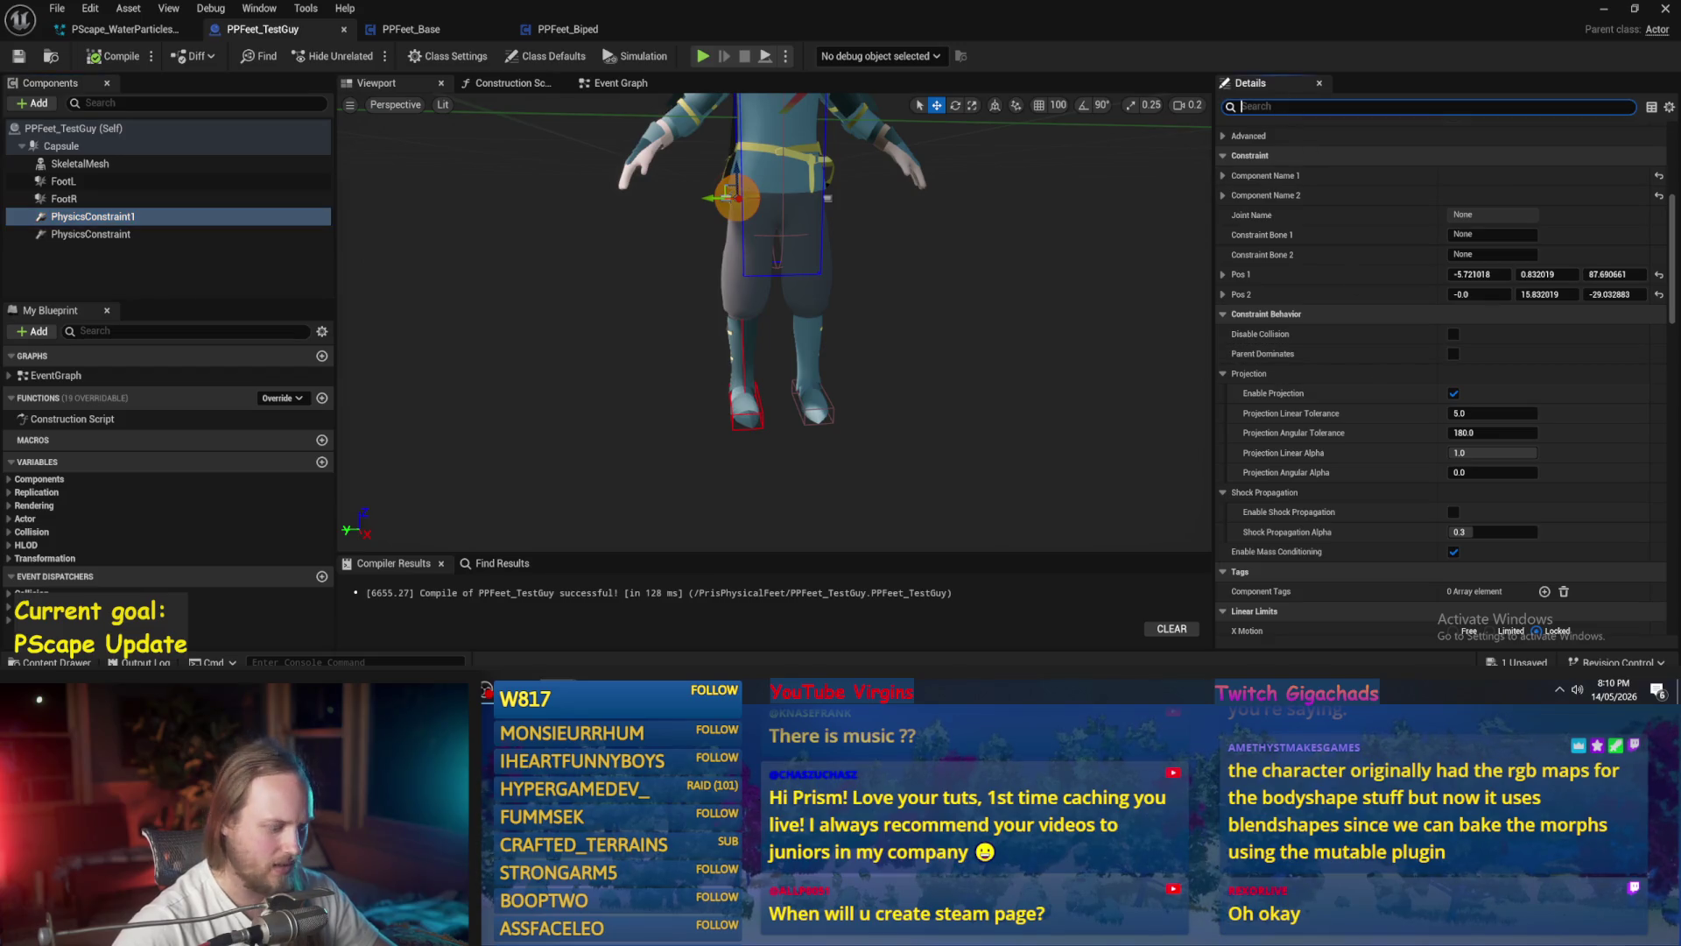
text(Nidd)
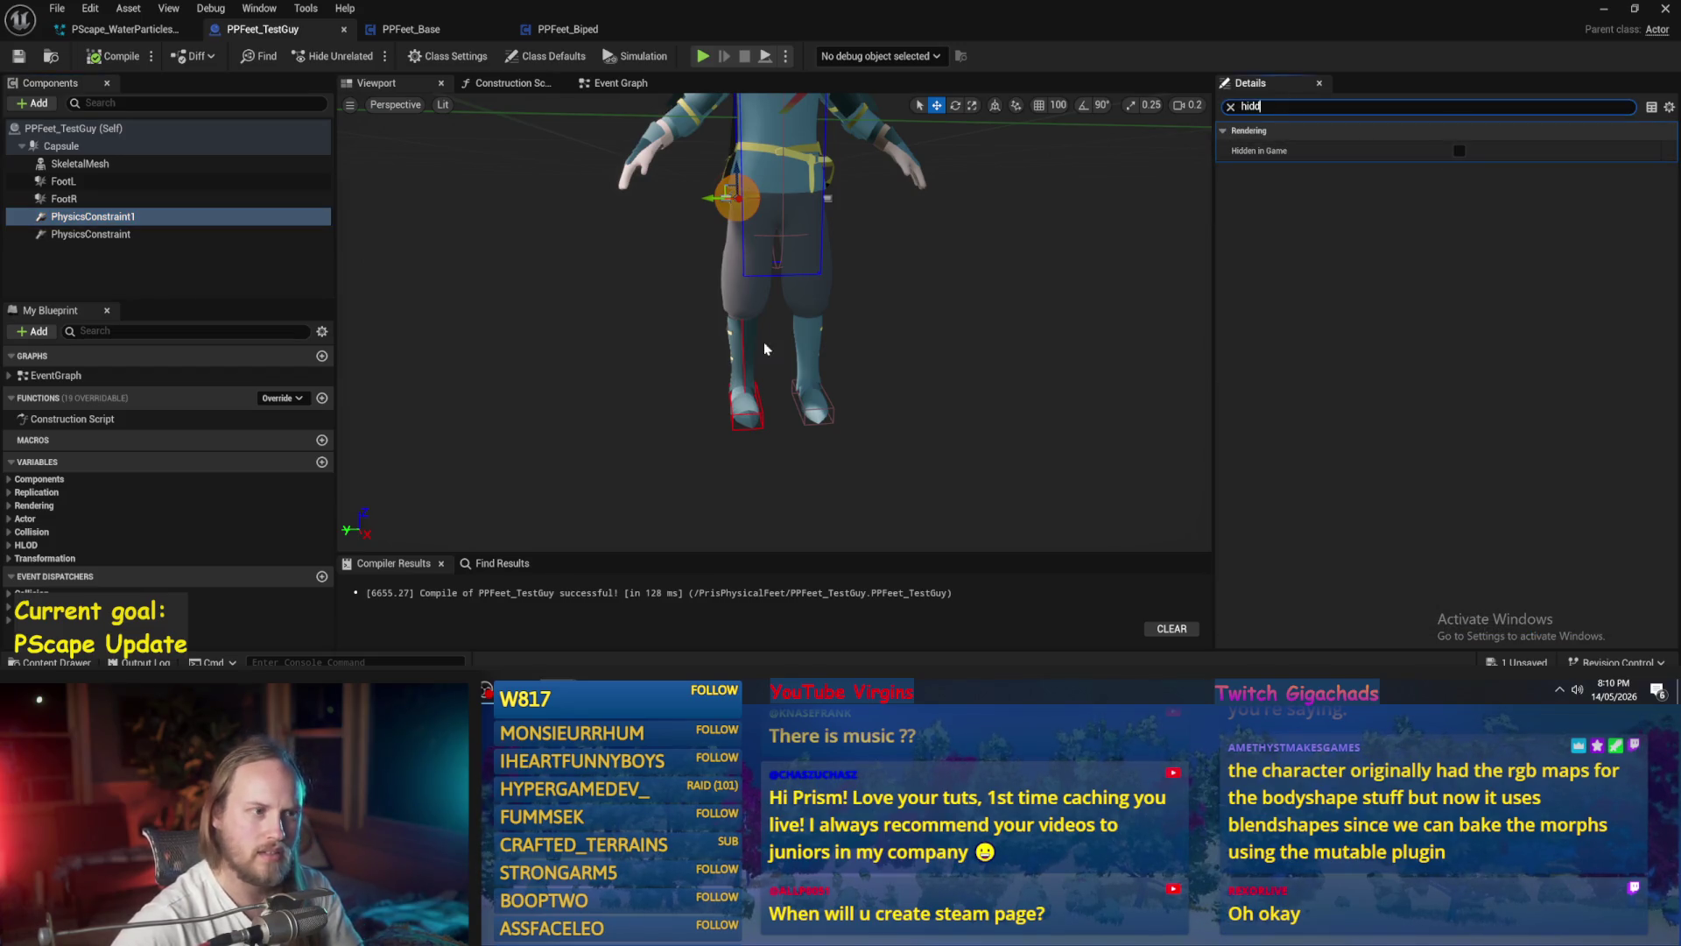
- Uncheck Hidden in Game, then clear the filter to show PhysicsConstraint1's full settings
drag(785, 342, 832, 320)
click(1459, 150)
click(1459, 151)
scroll(968, 338, up, 3)
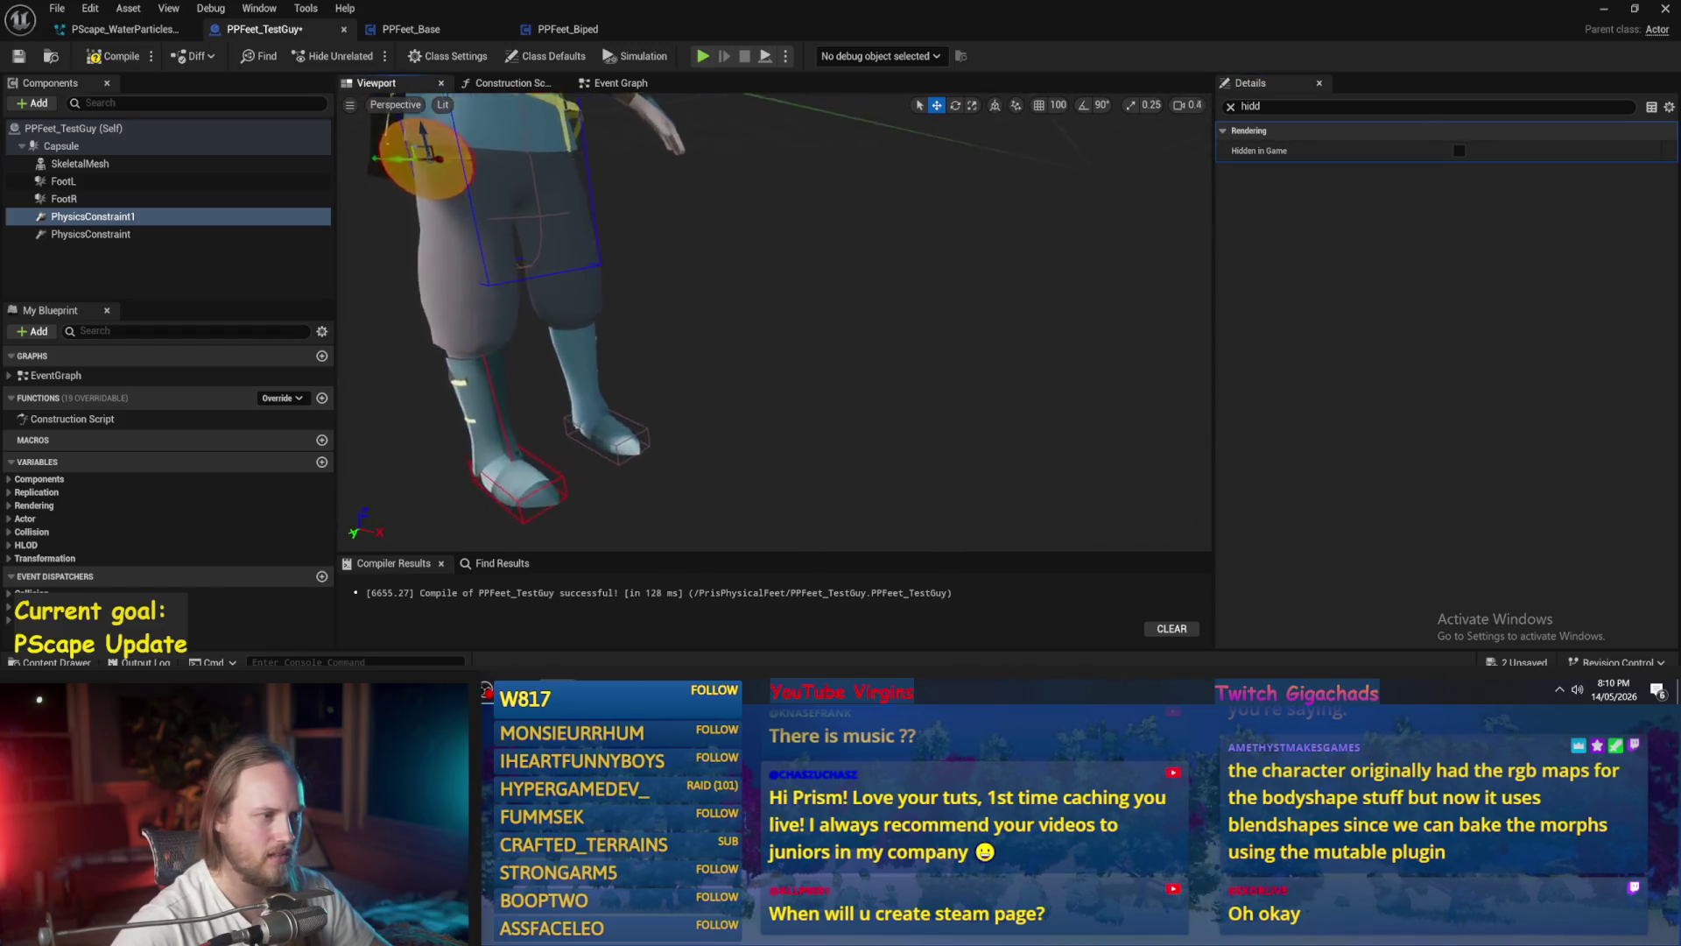
scroll(943, 327, down, 3)
mouse_move(942, 327)
mouse_down()
mouse_move(884, 328)
mouse_move(942, 327)
mouse_up()
click(54, 219)
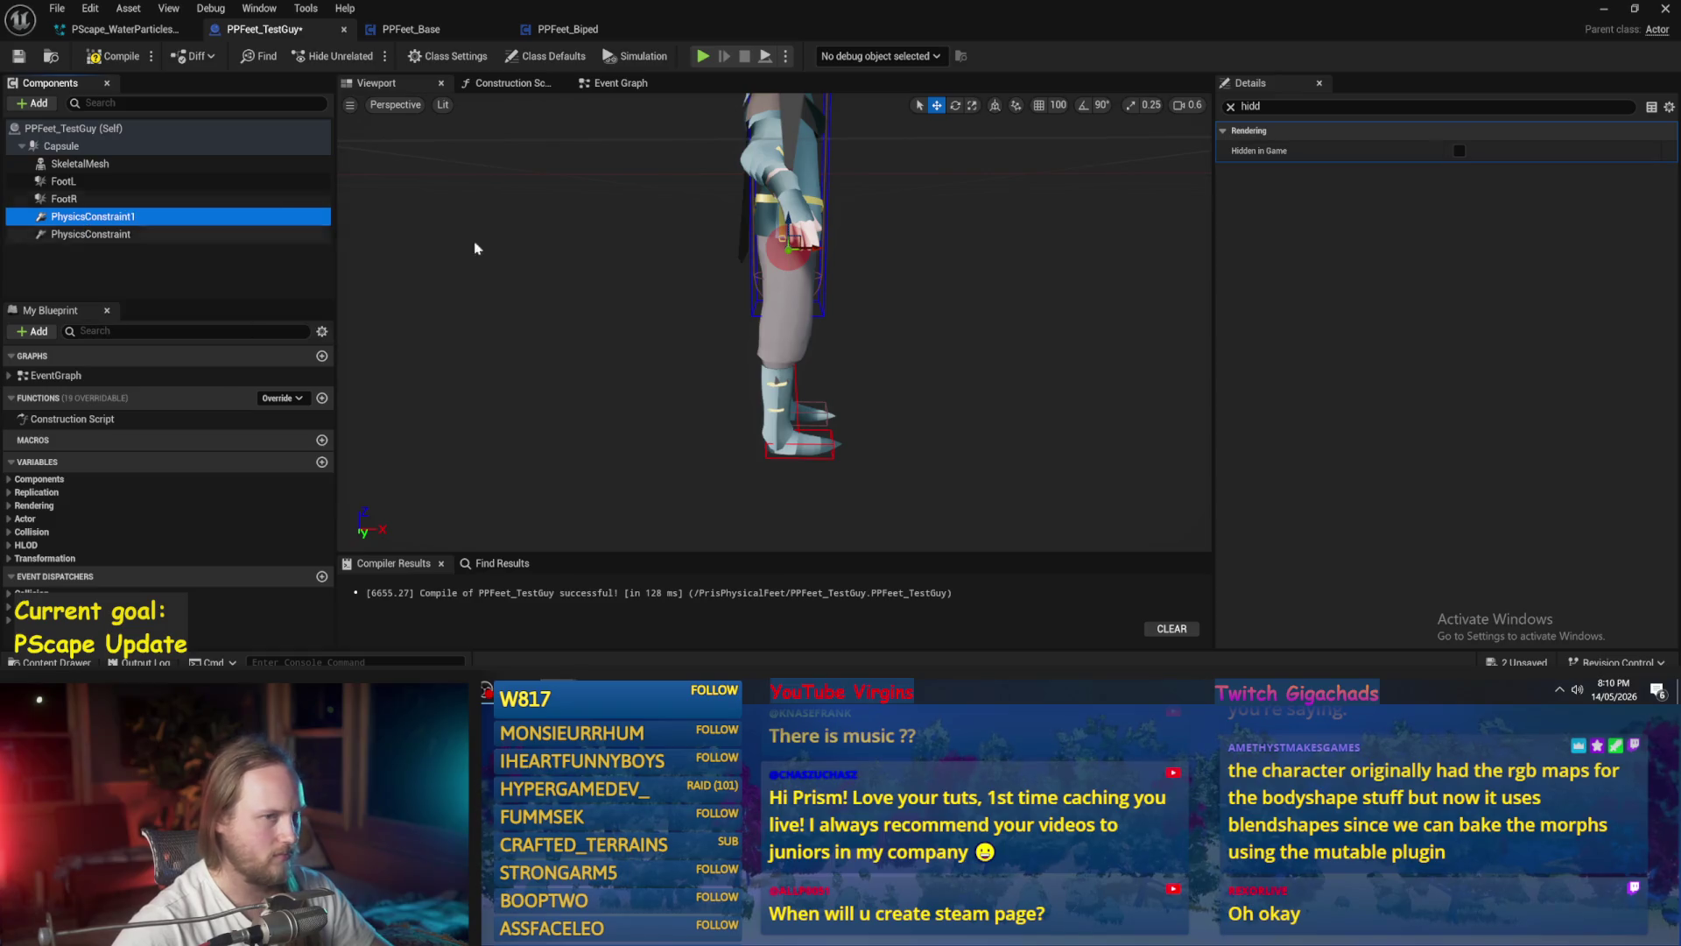
click(1230, 106)
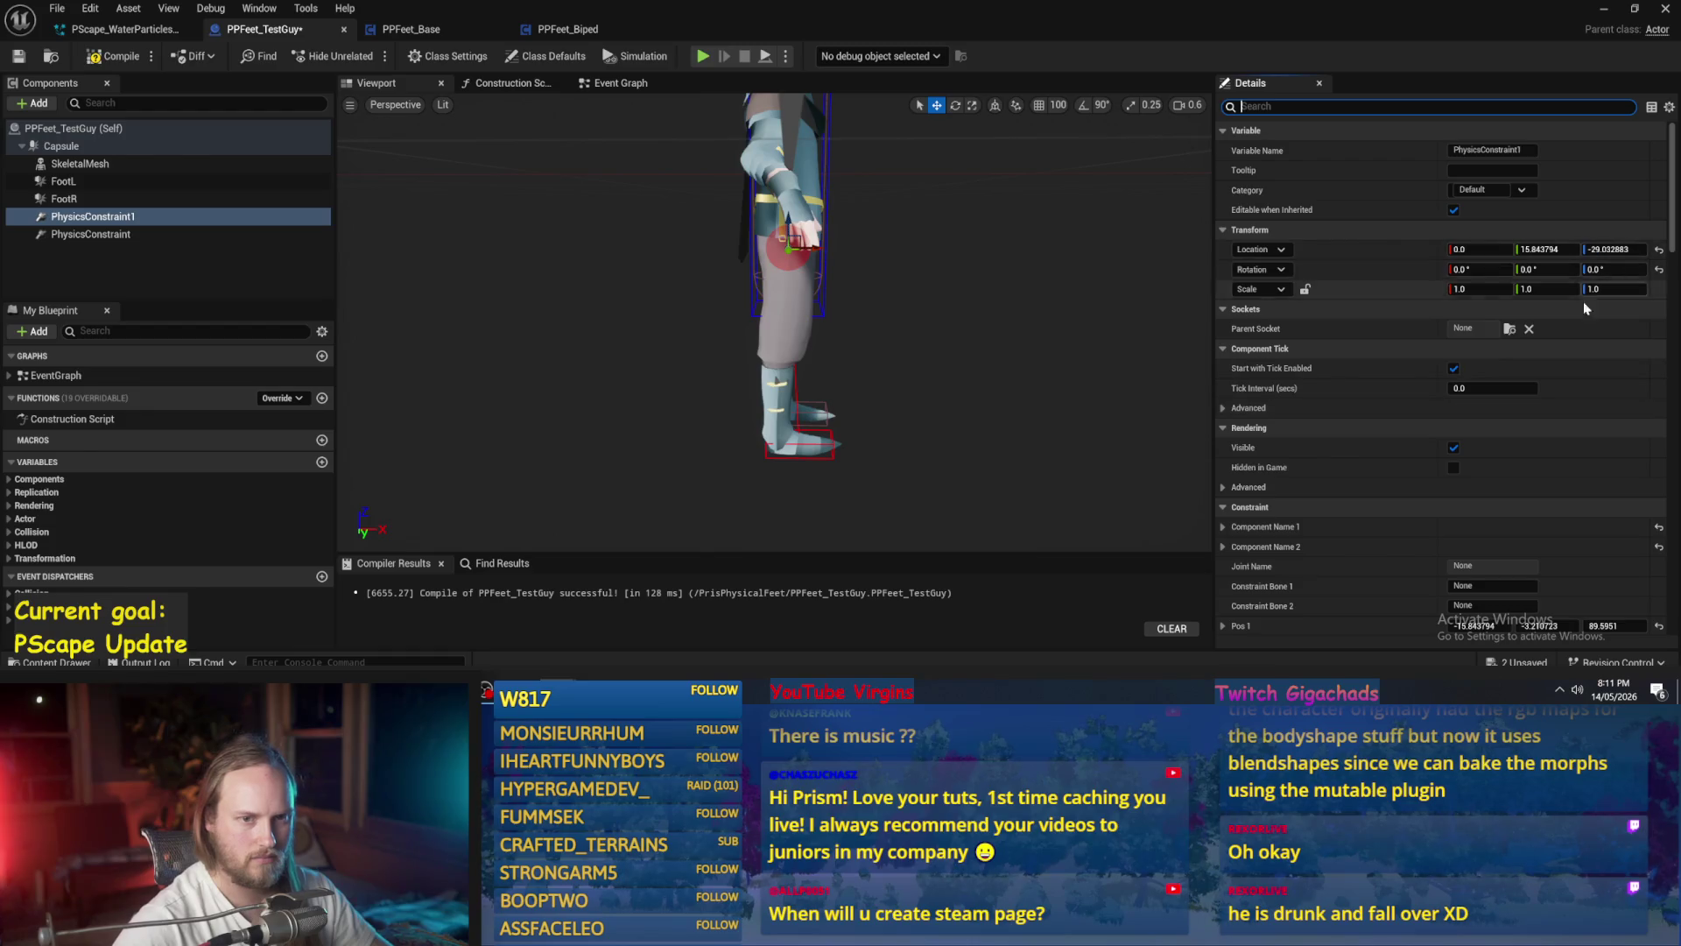
- Select PhysicsConstraint1 and drag it about 12 units along X to reposition it
scroll(1489, 412, down, 3)
scroll(1543, 409, down, 3)
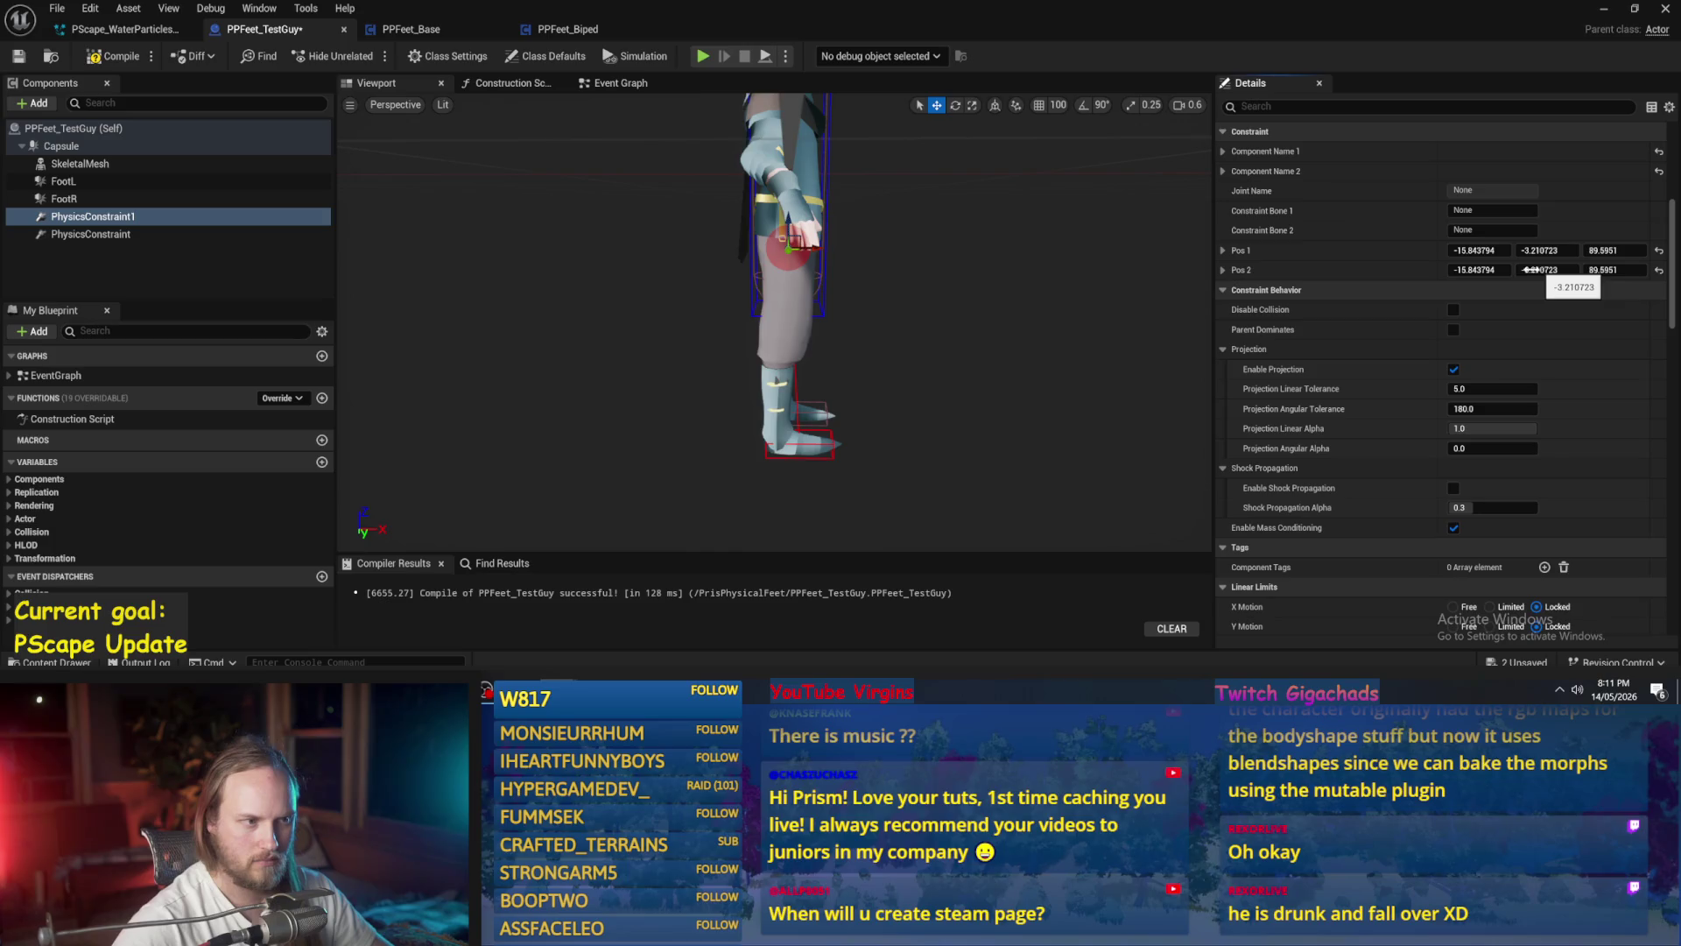
click(788, 258)
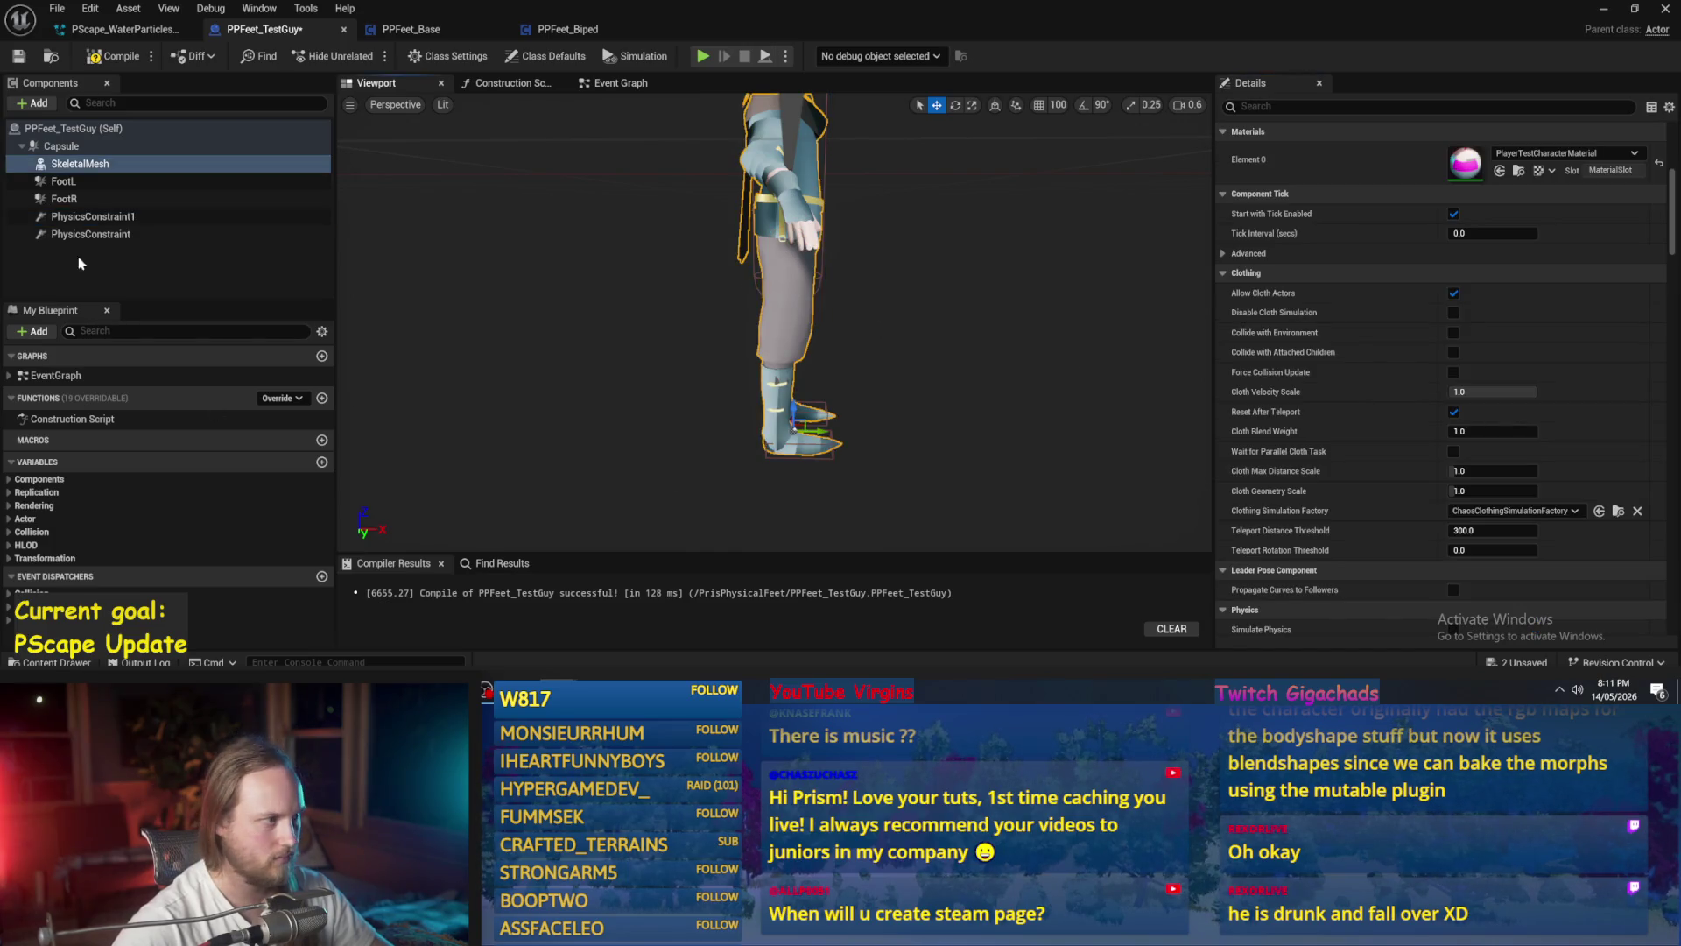
click(68, 199)
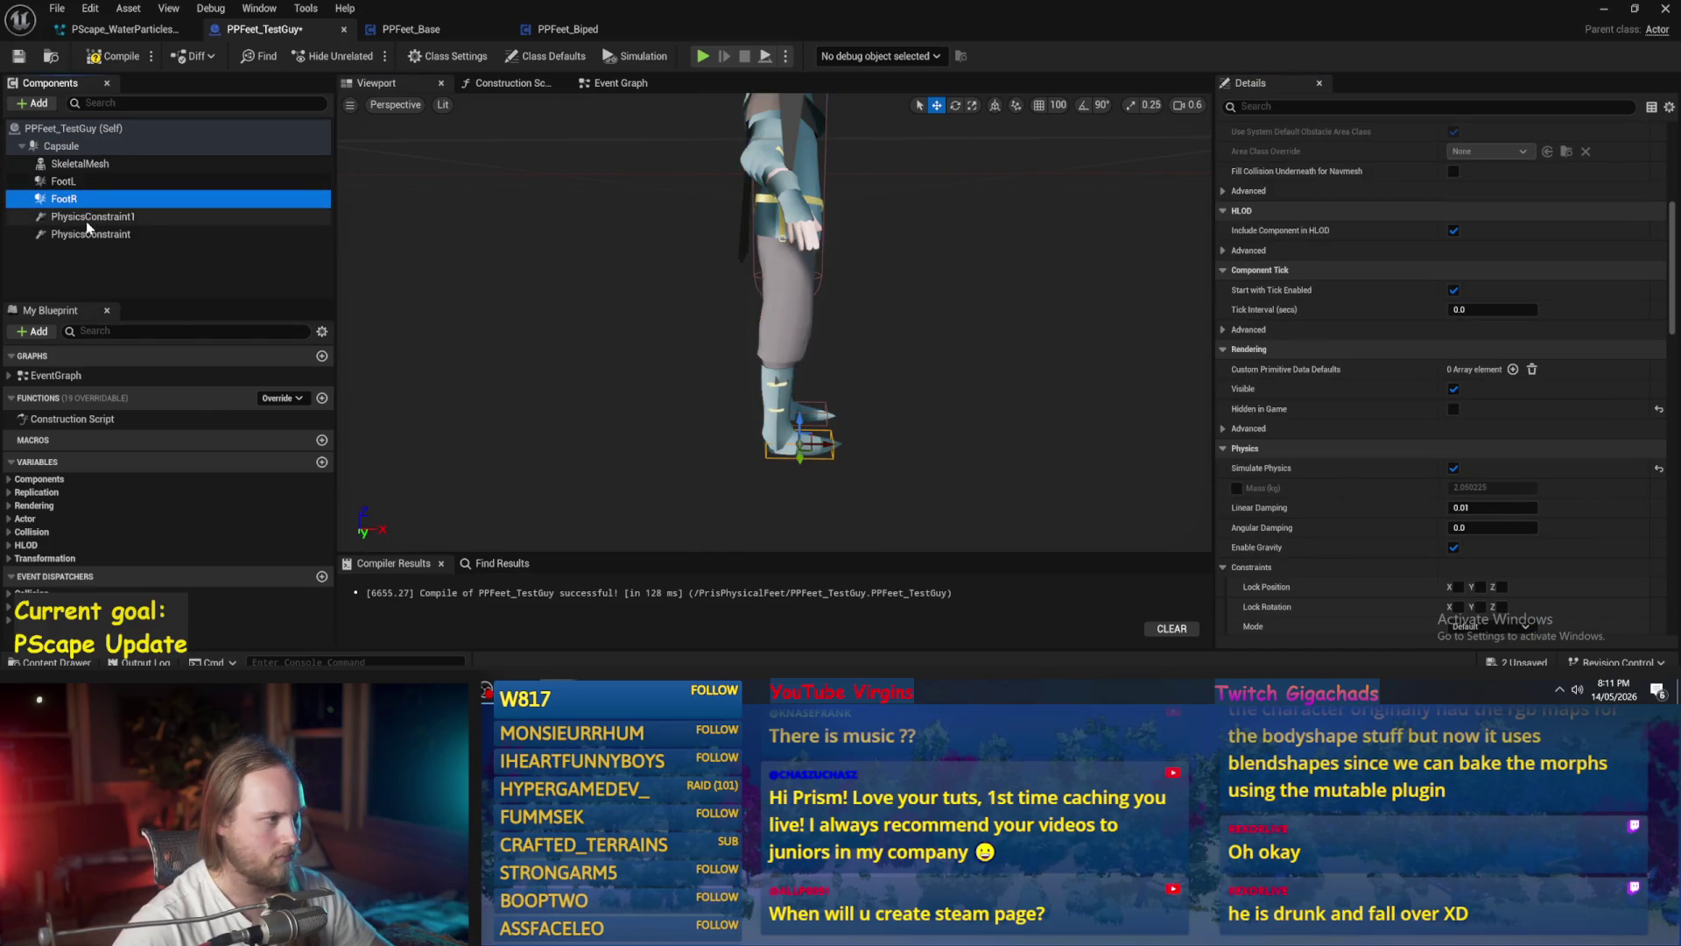
click(87, 219)
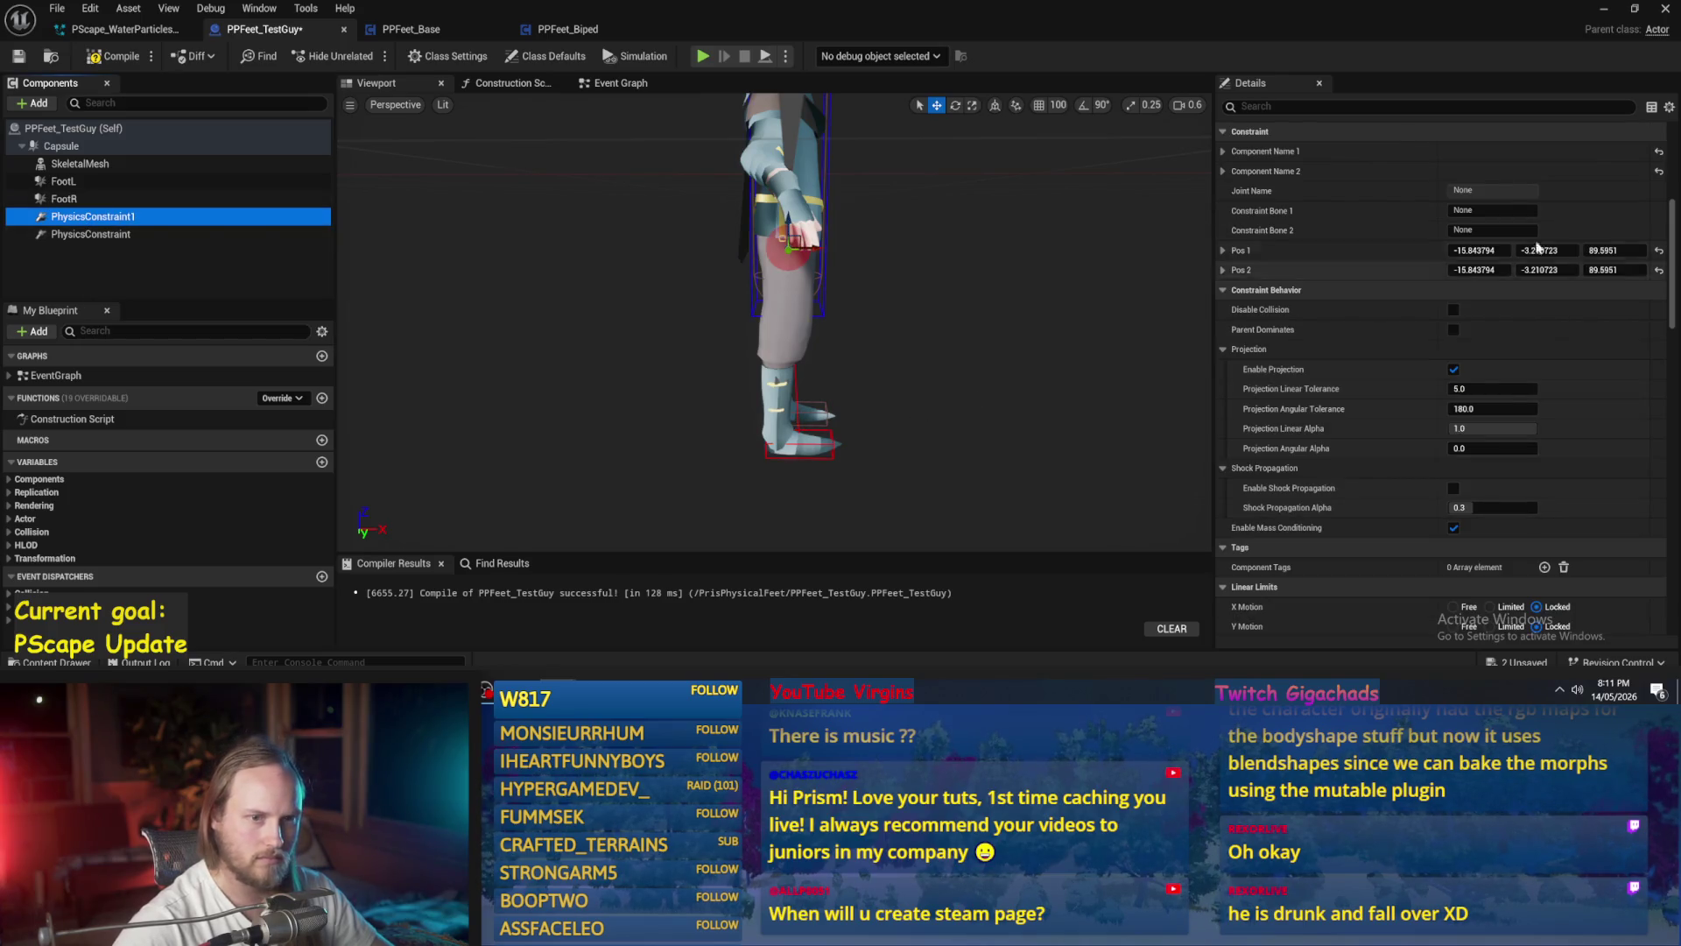
click(1495, 248)
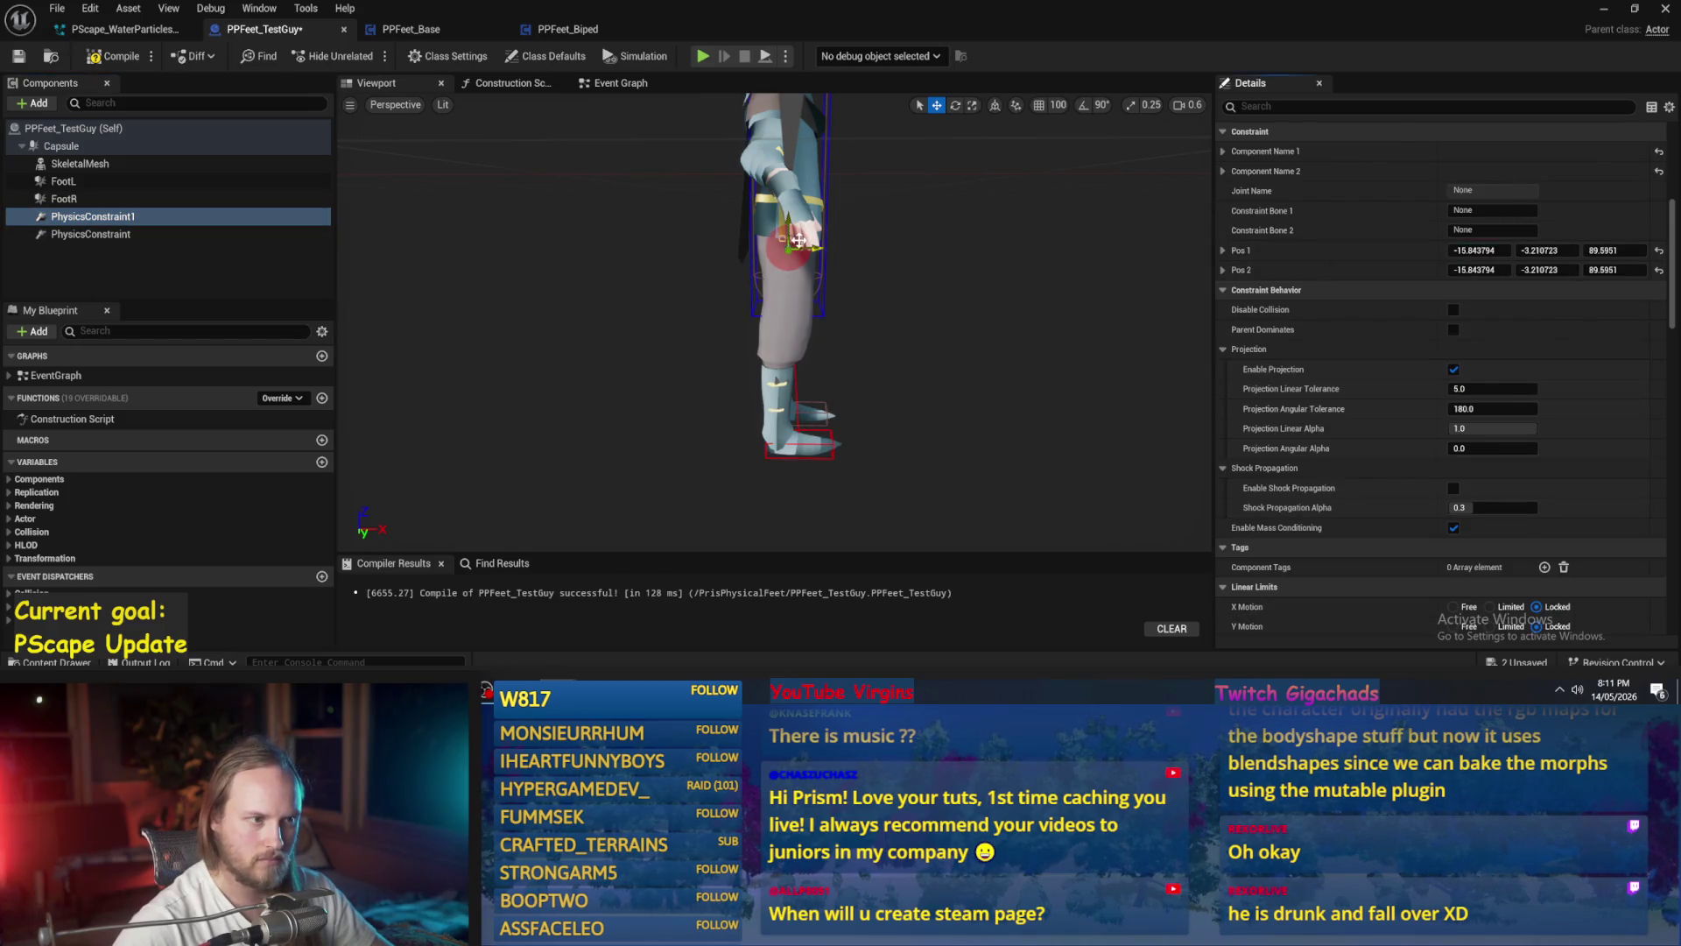
drag(792, 248, 1023, 333)
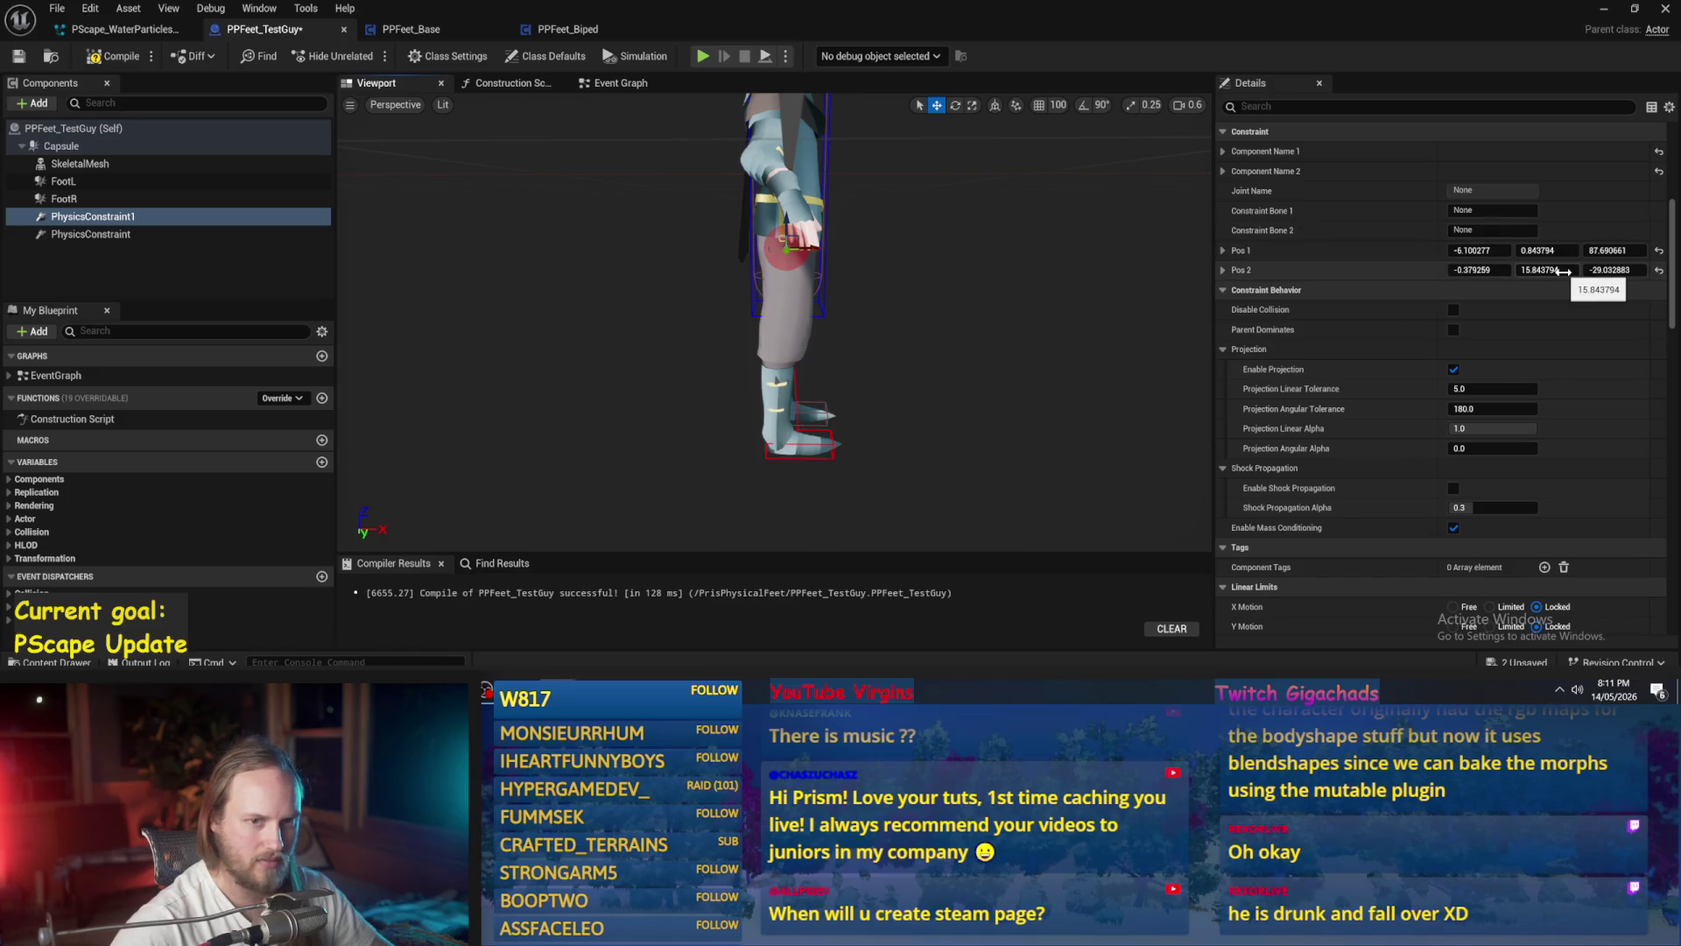
mouse_move(809, 253)
mouse_down()
mouse_move(839, 249)
mouse_move(735, 249)
mouse_move(804, 252)
mouse_up()
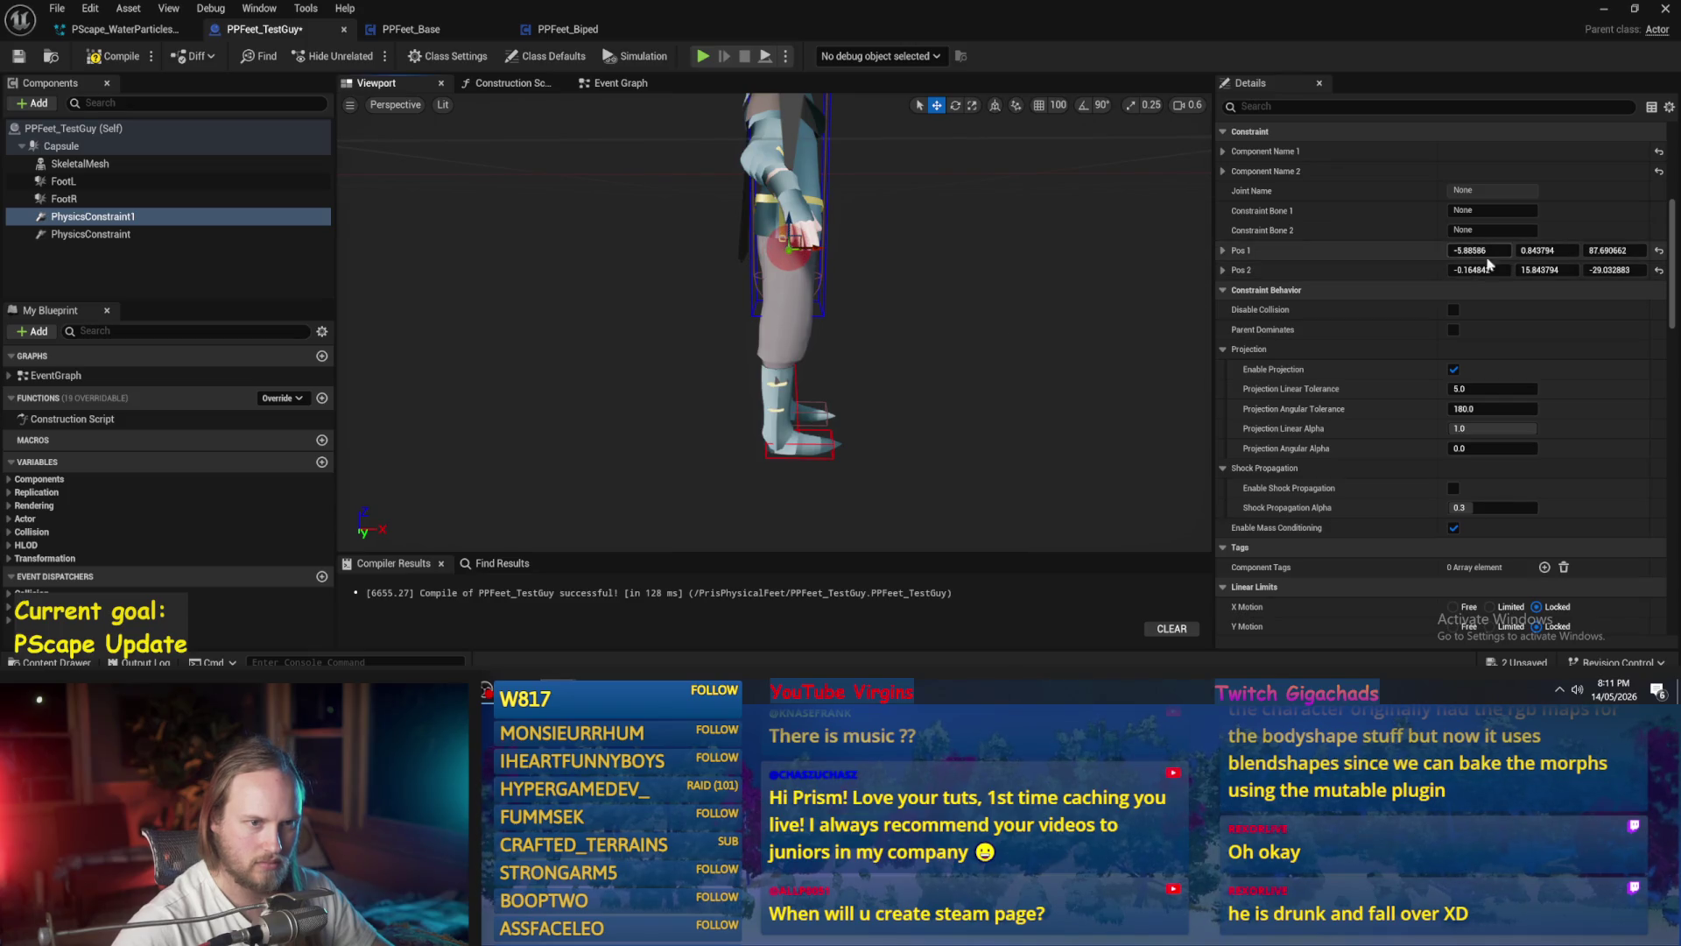
- Edit Pos 2's Y value and confirm Component Name 1/2 link FootR and Capsule
click(1541, 269)
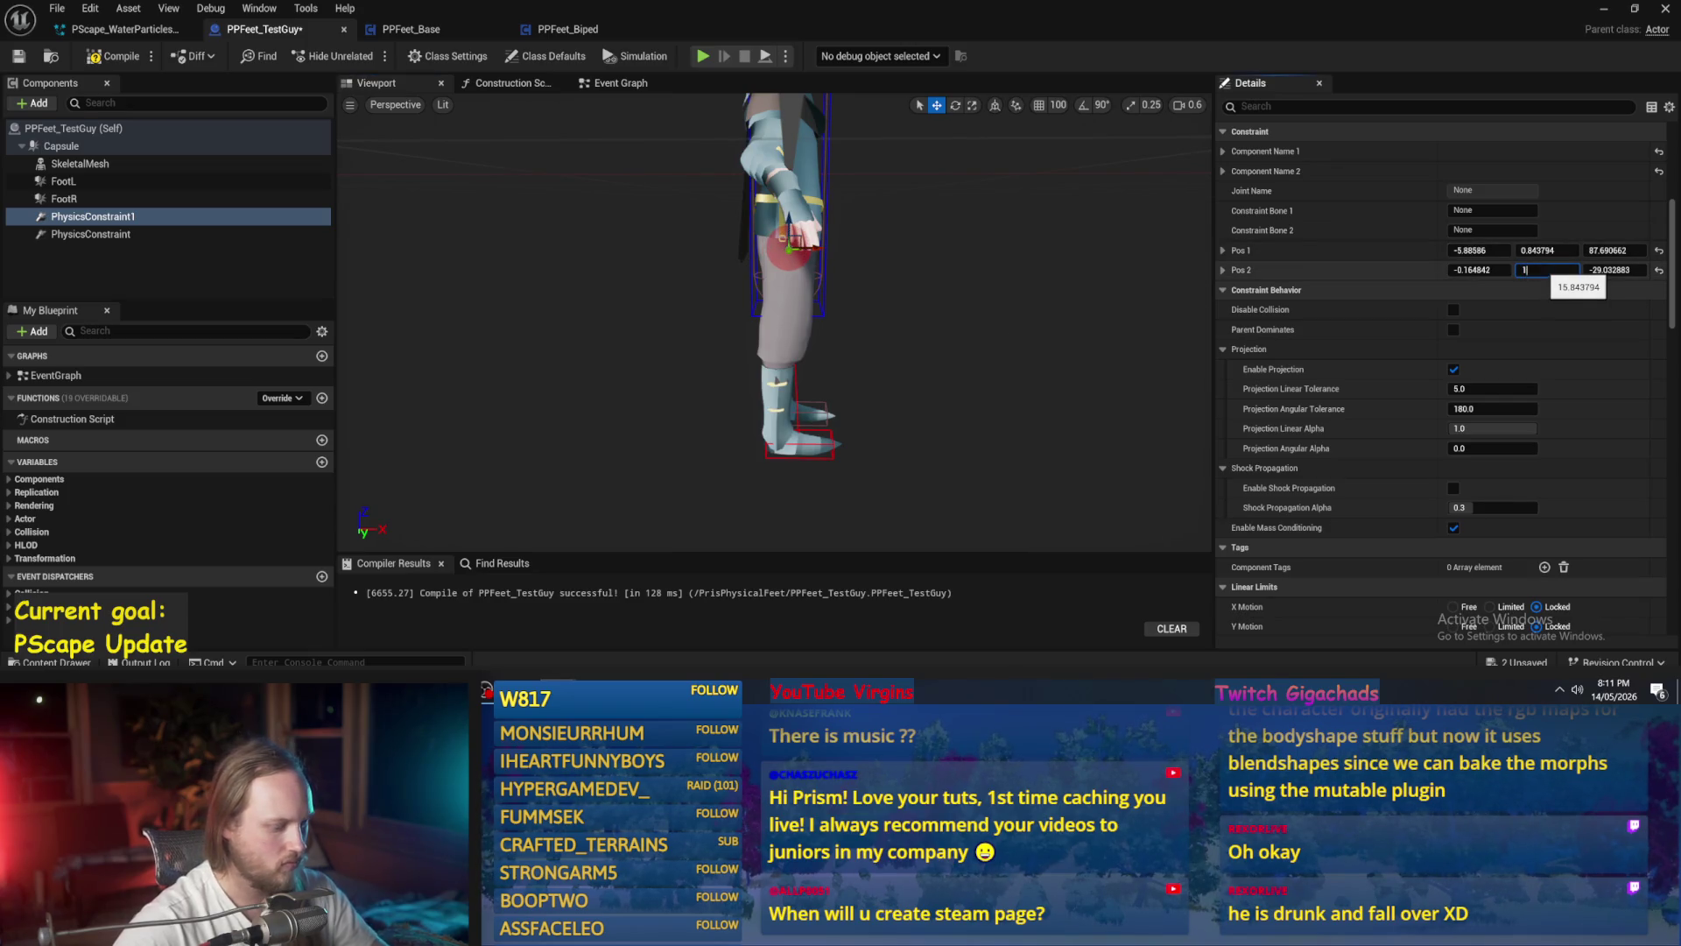
click(1501, 289)
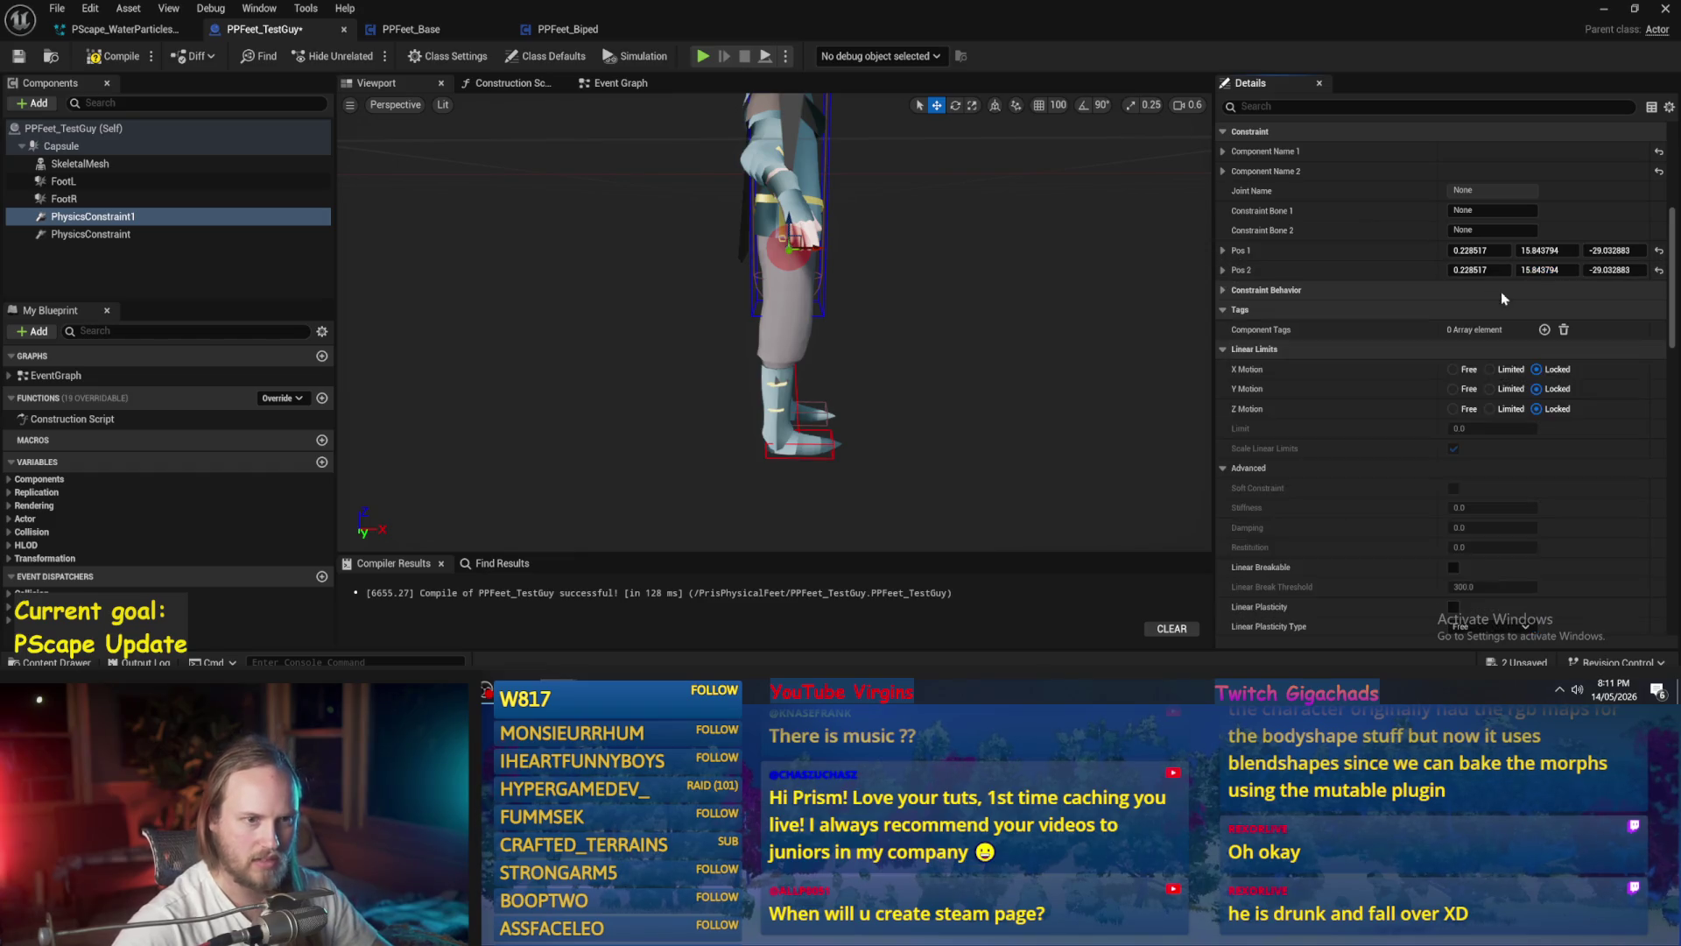
click(1312, 298)
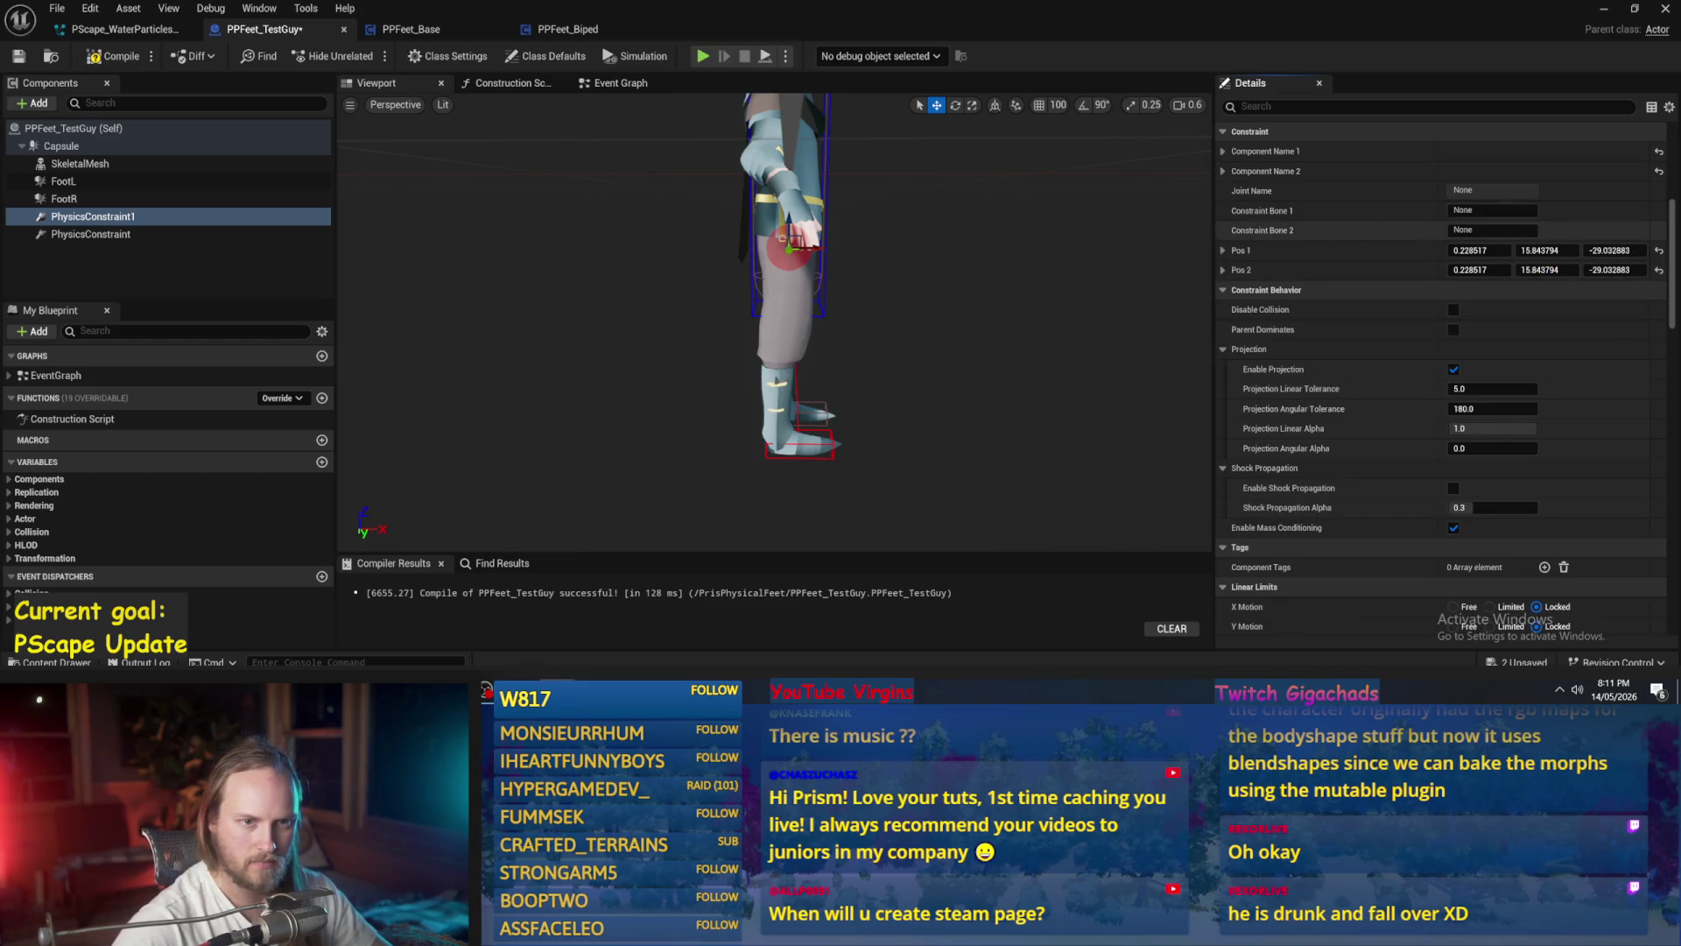
scroll(1480, 262, up, 2)
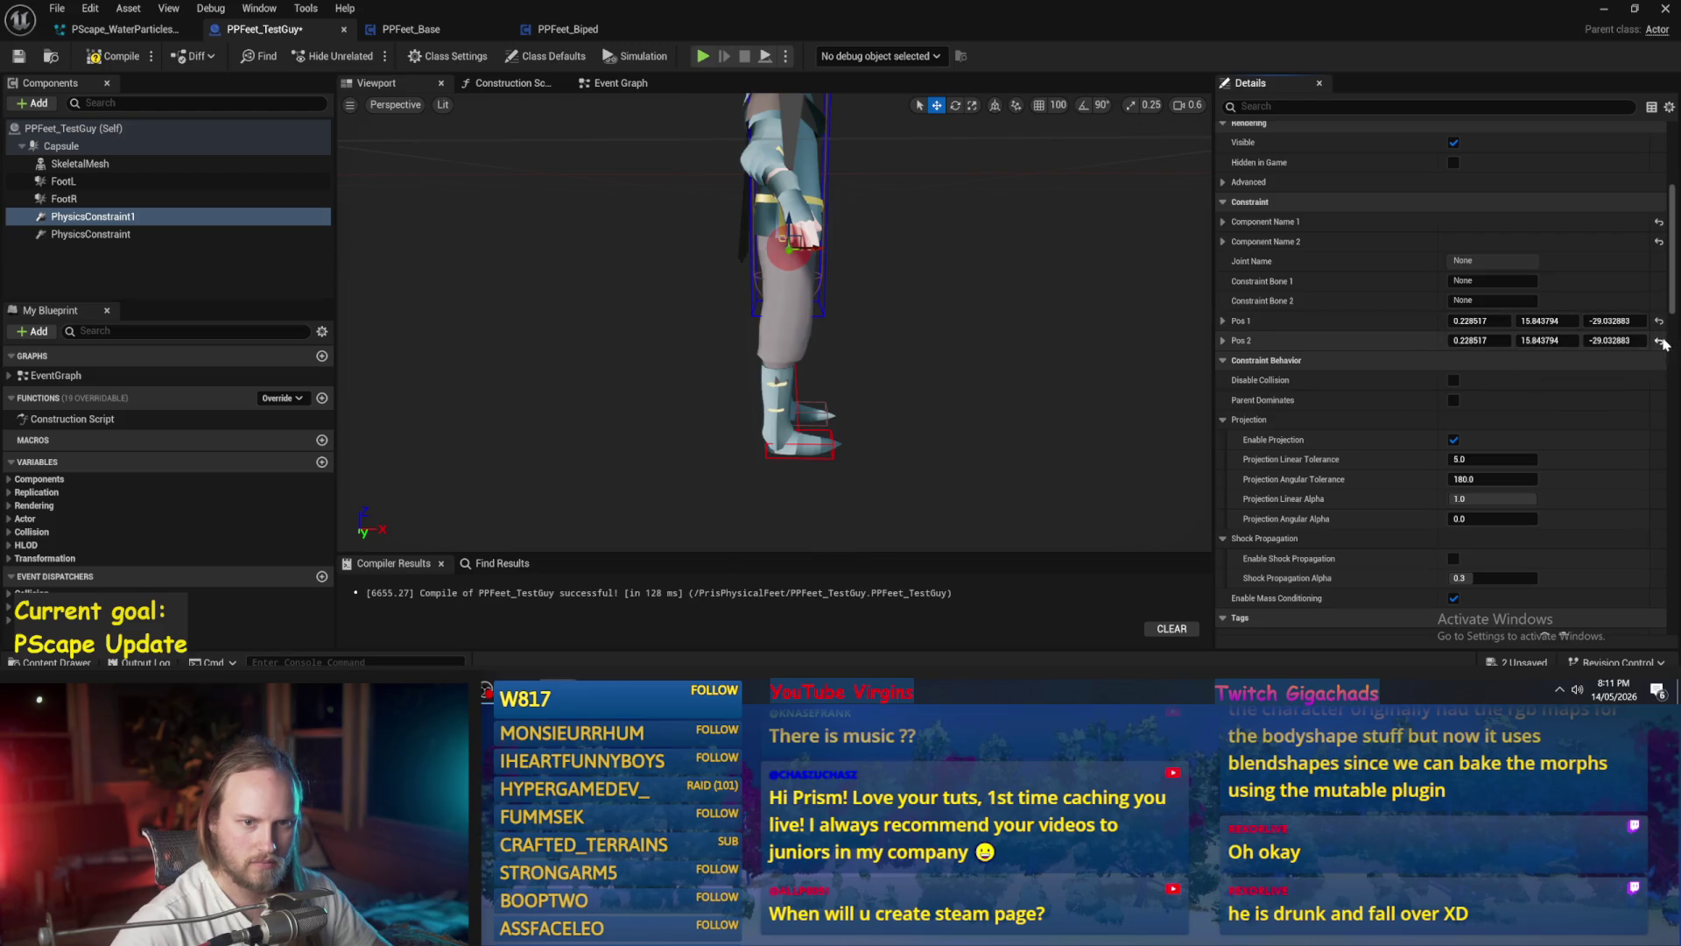
click(1224, 242)
click(1224, 224)
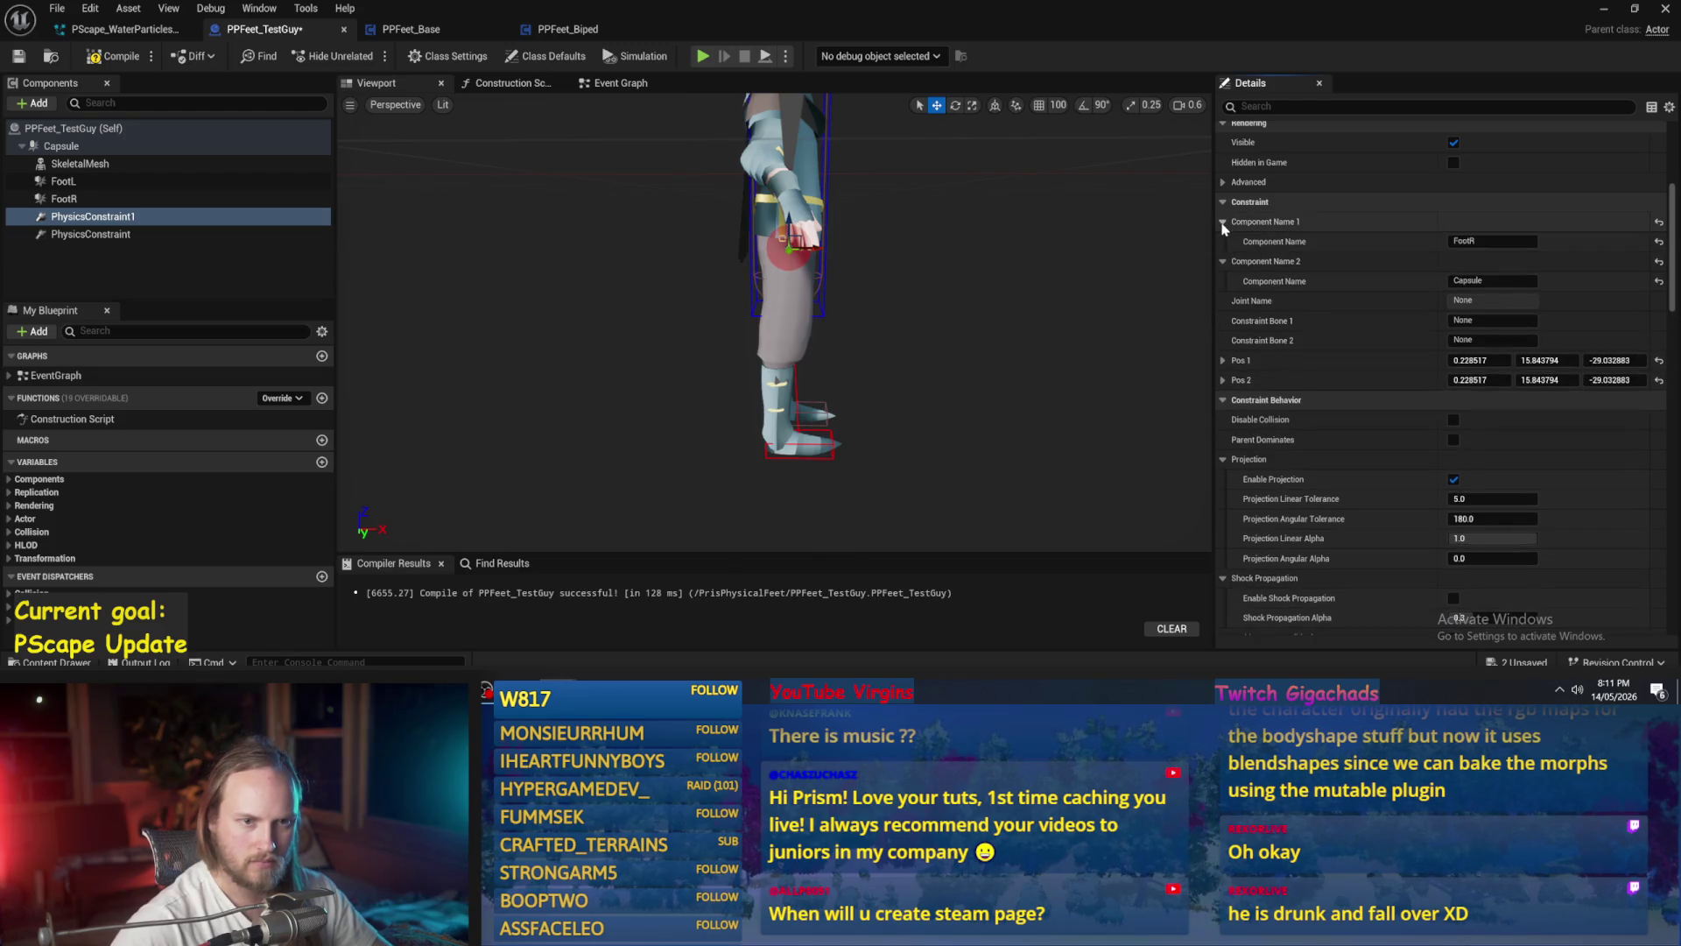
scroll(1337, 321, up, 1)
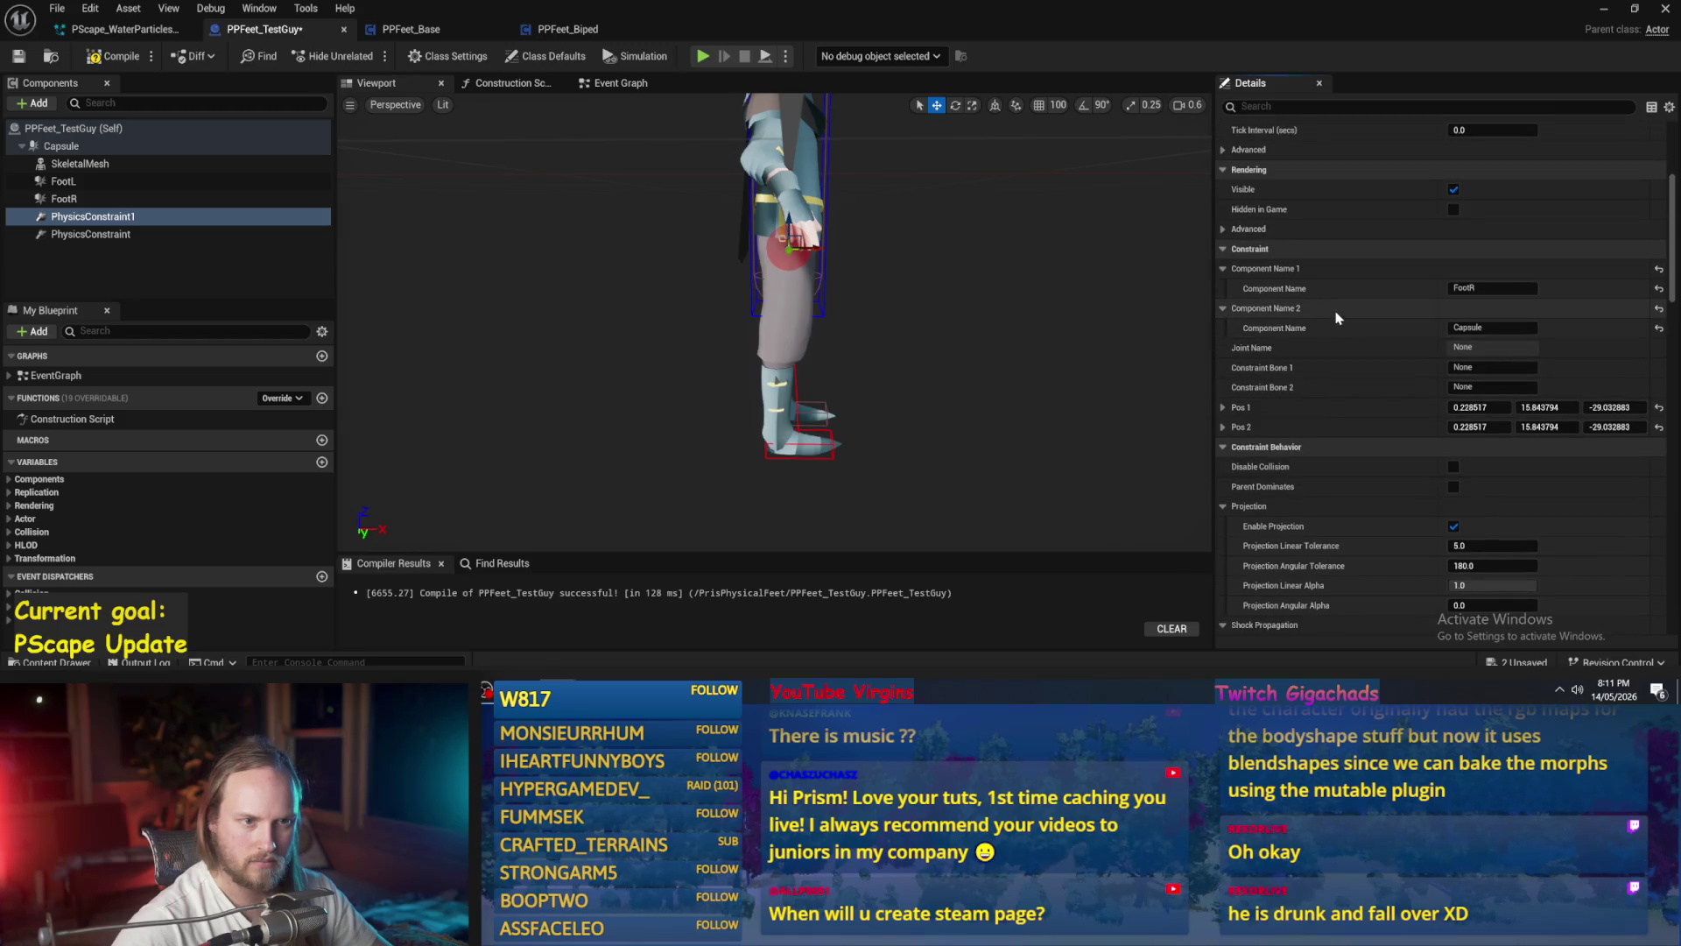
scroll(1301, 249, down, 2)
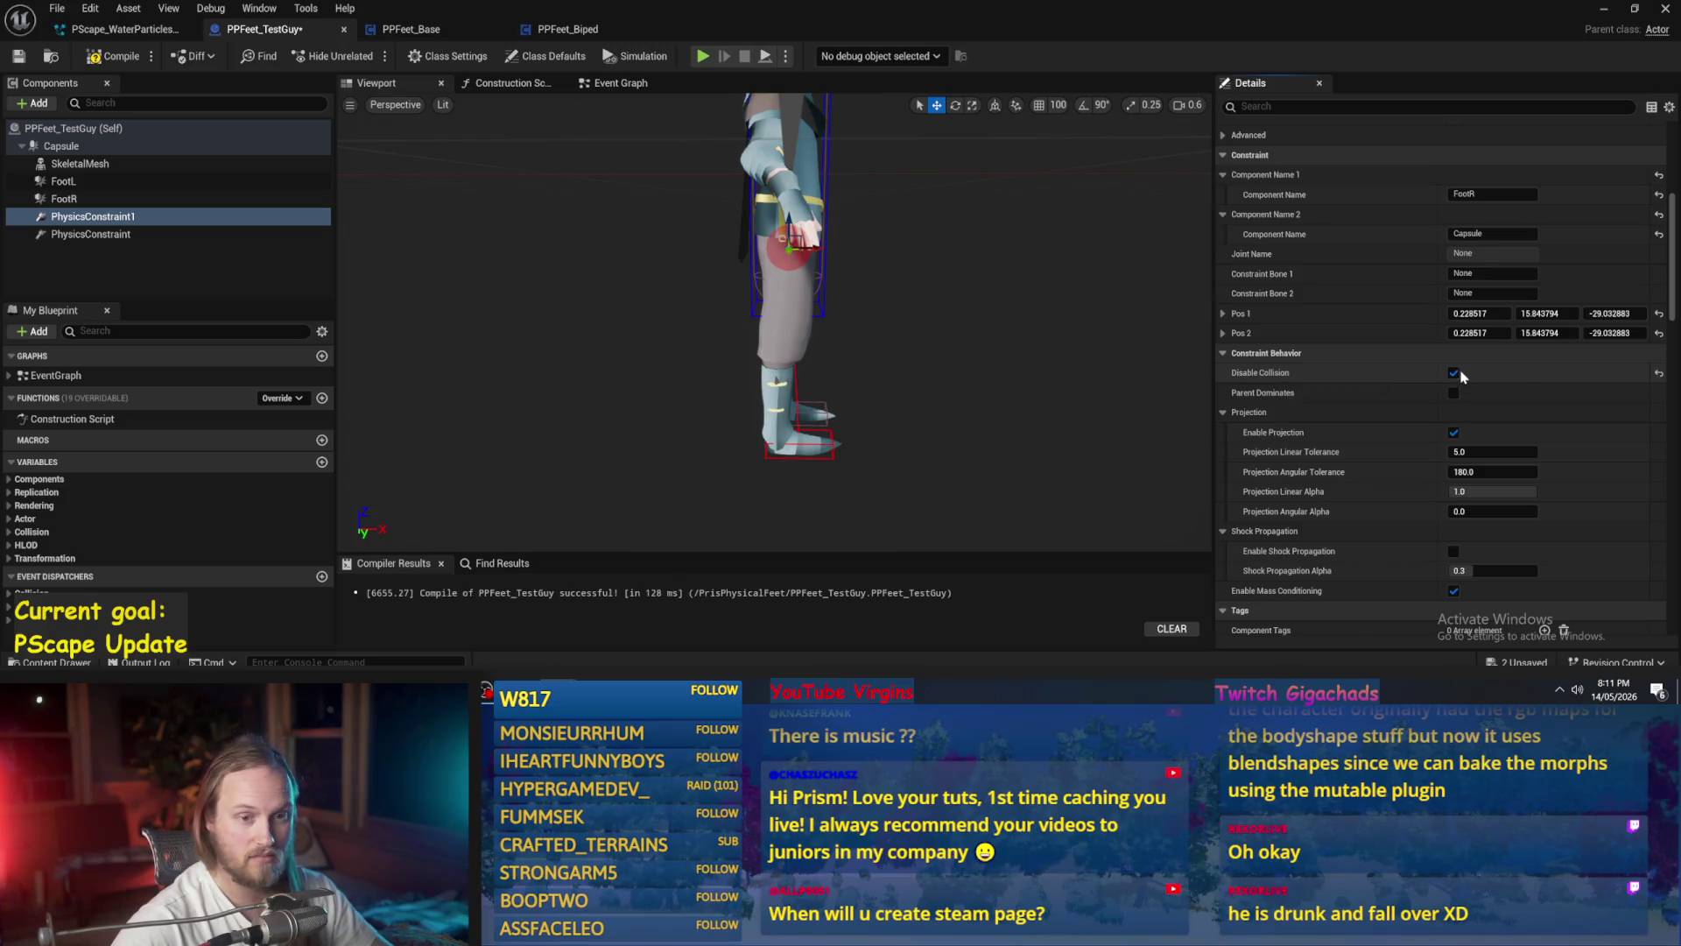
- Compile and save the PPFeet_TestGuy blueprint
drag(1108, 346, 953, 359)
key(F7)
key(ctrl+s)
- Turn off the skeletal mesh's Visible setting
click(651, 358)
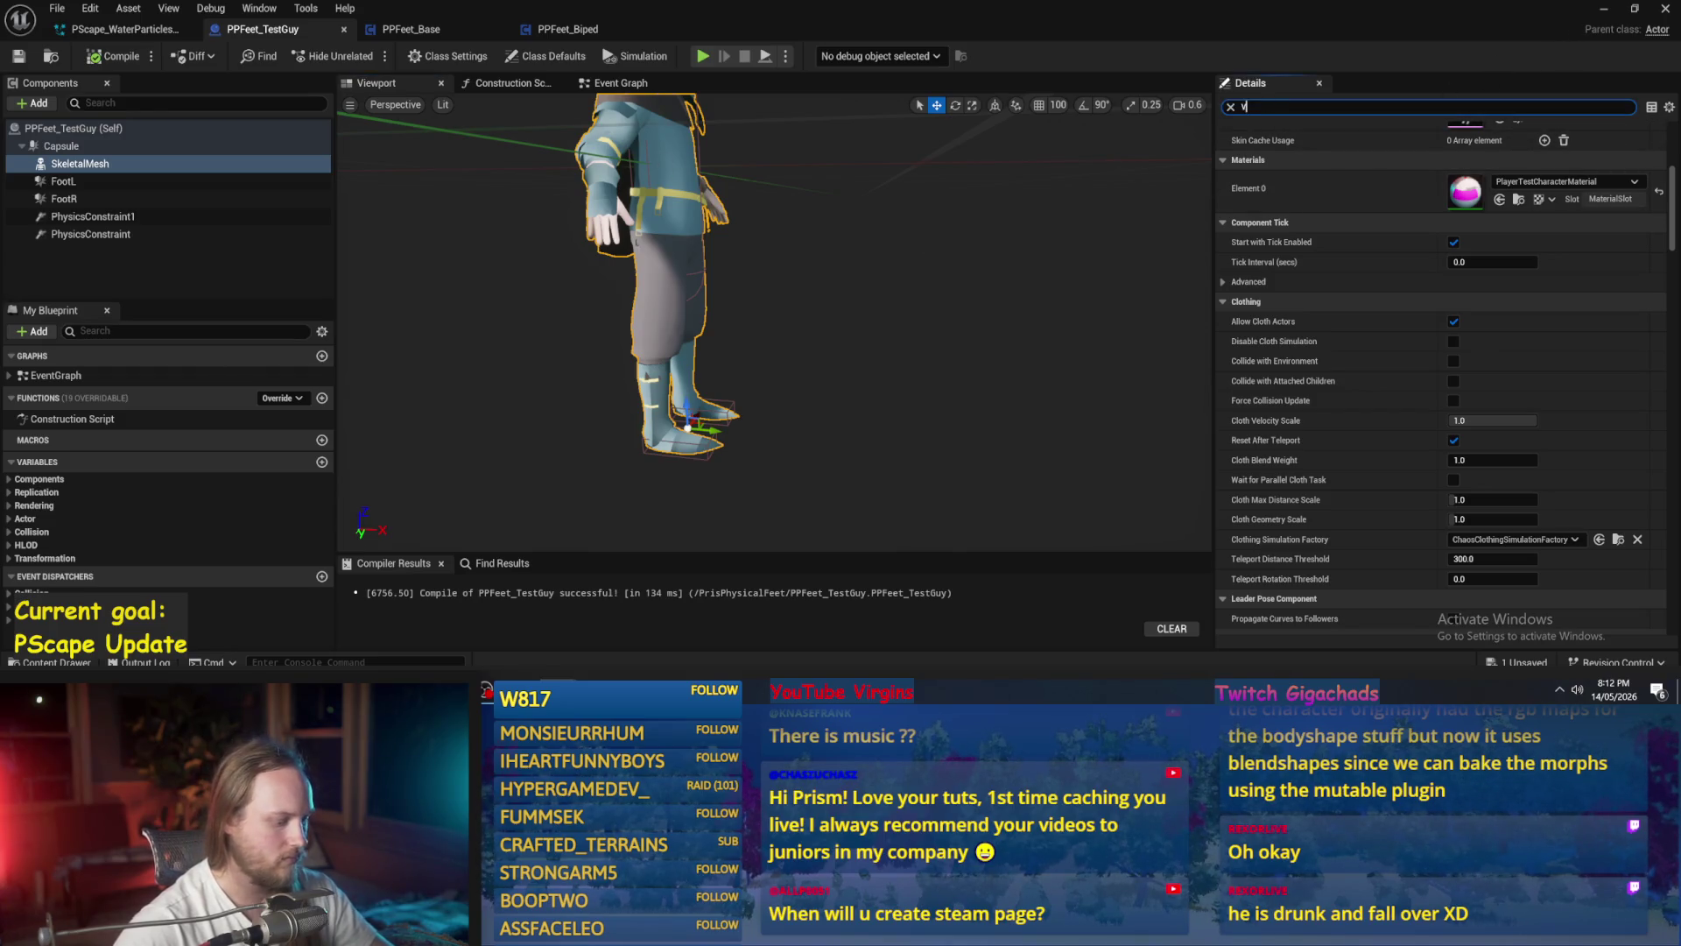
text(is)
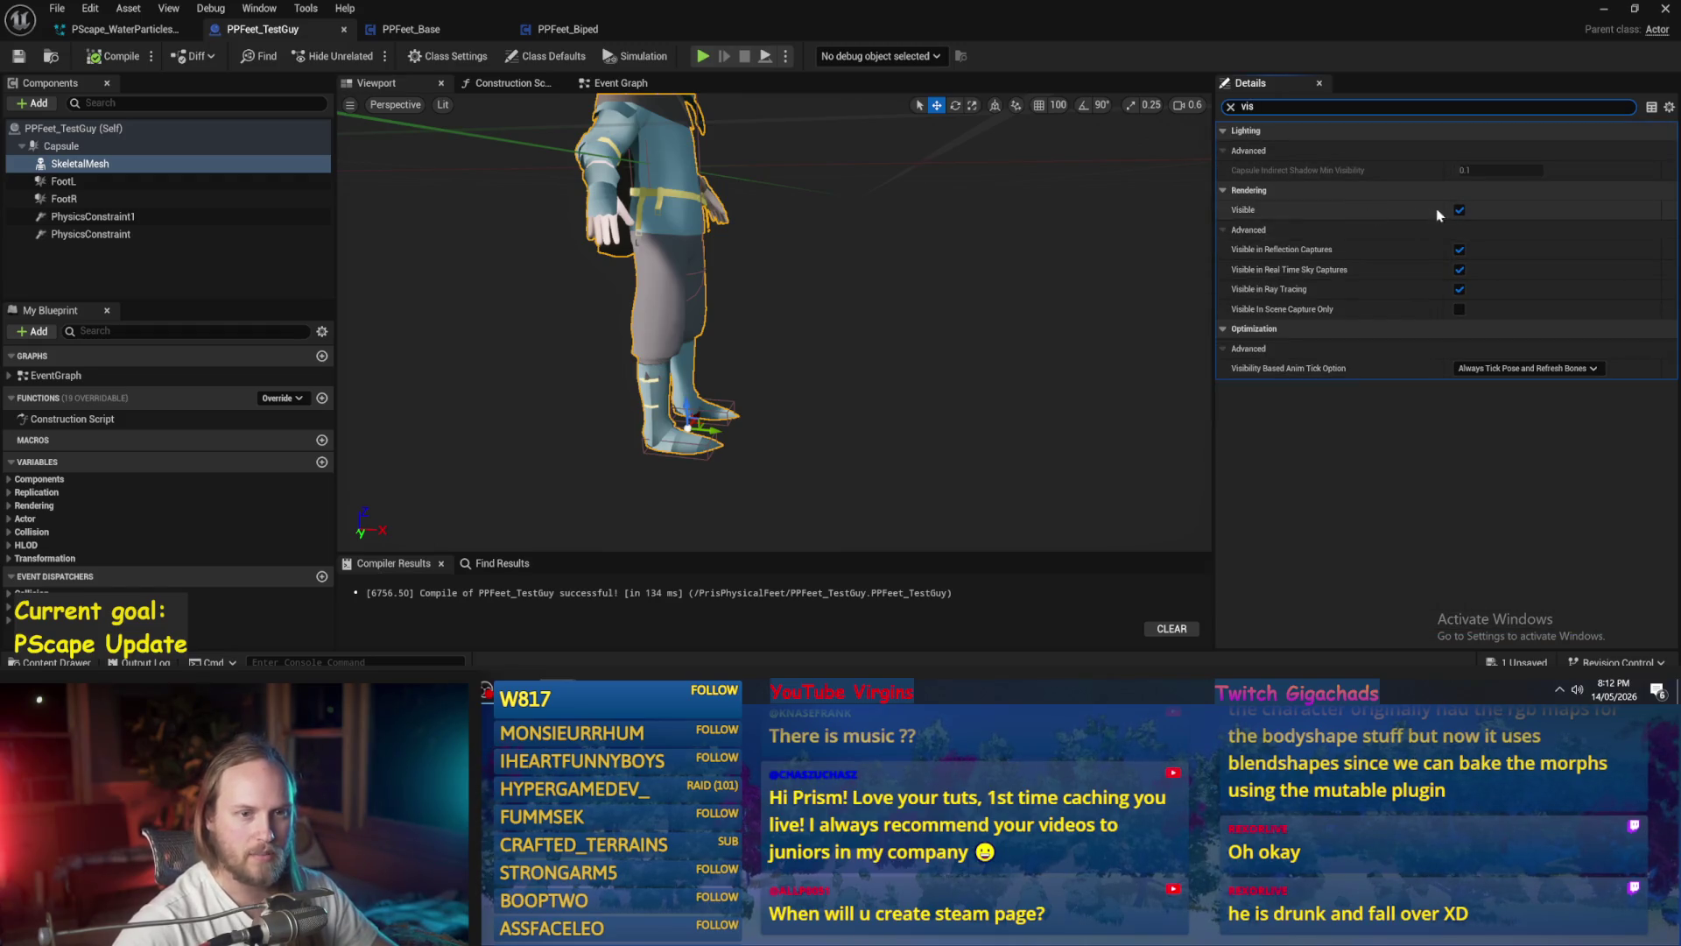
click(1459, 211)
- Recompile with the mesh hidden and play the level to test the character
click(114, 56)
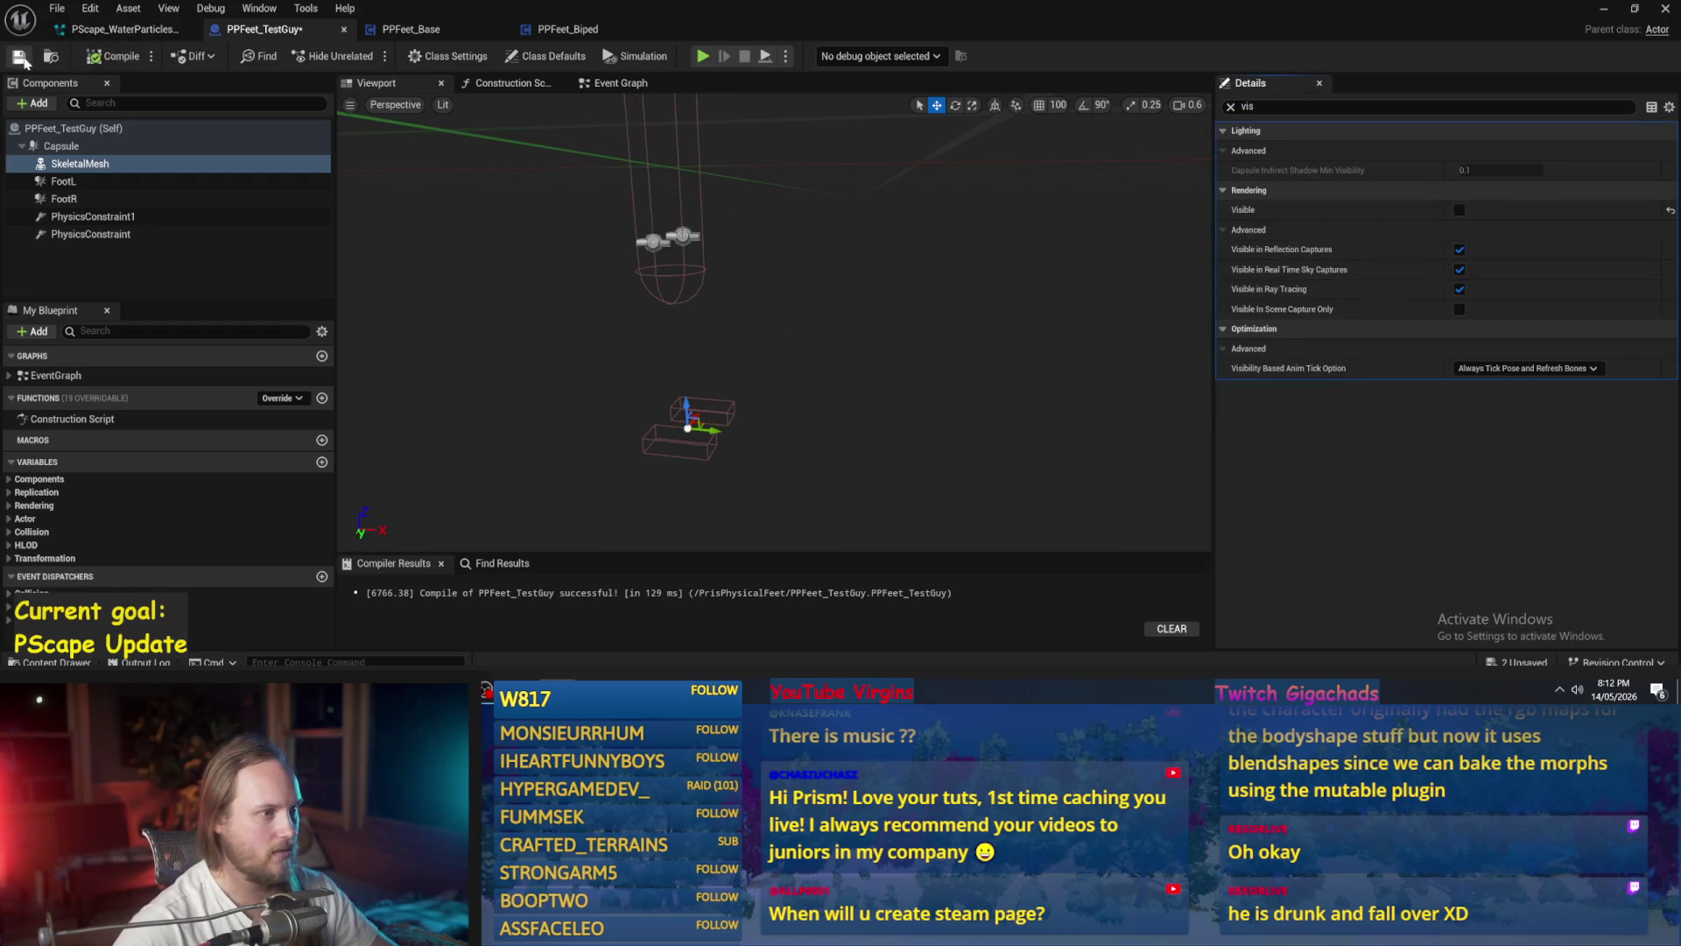
click(1602, 16)
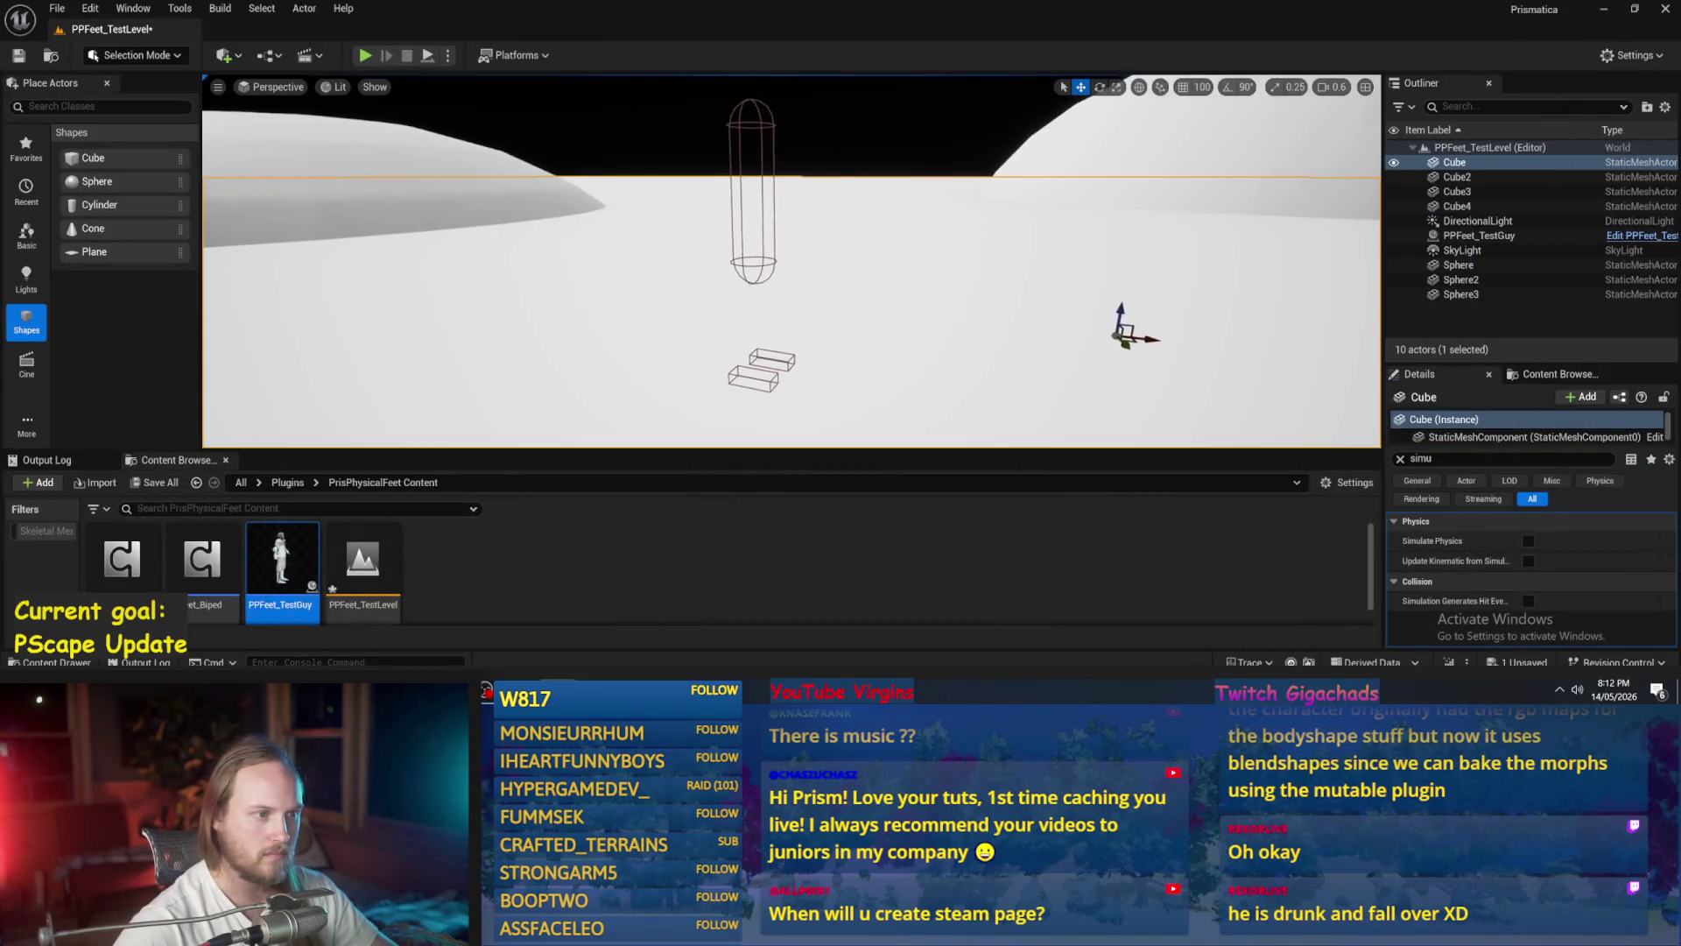
click(428, 56)
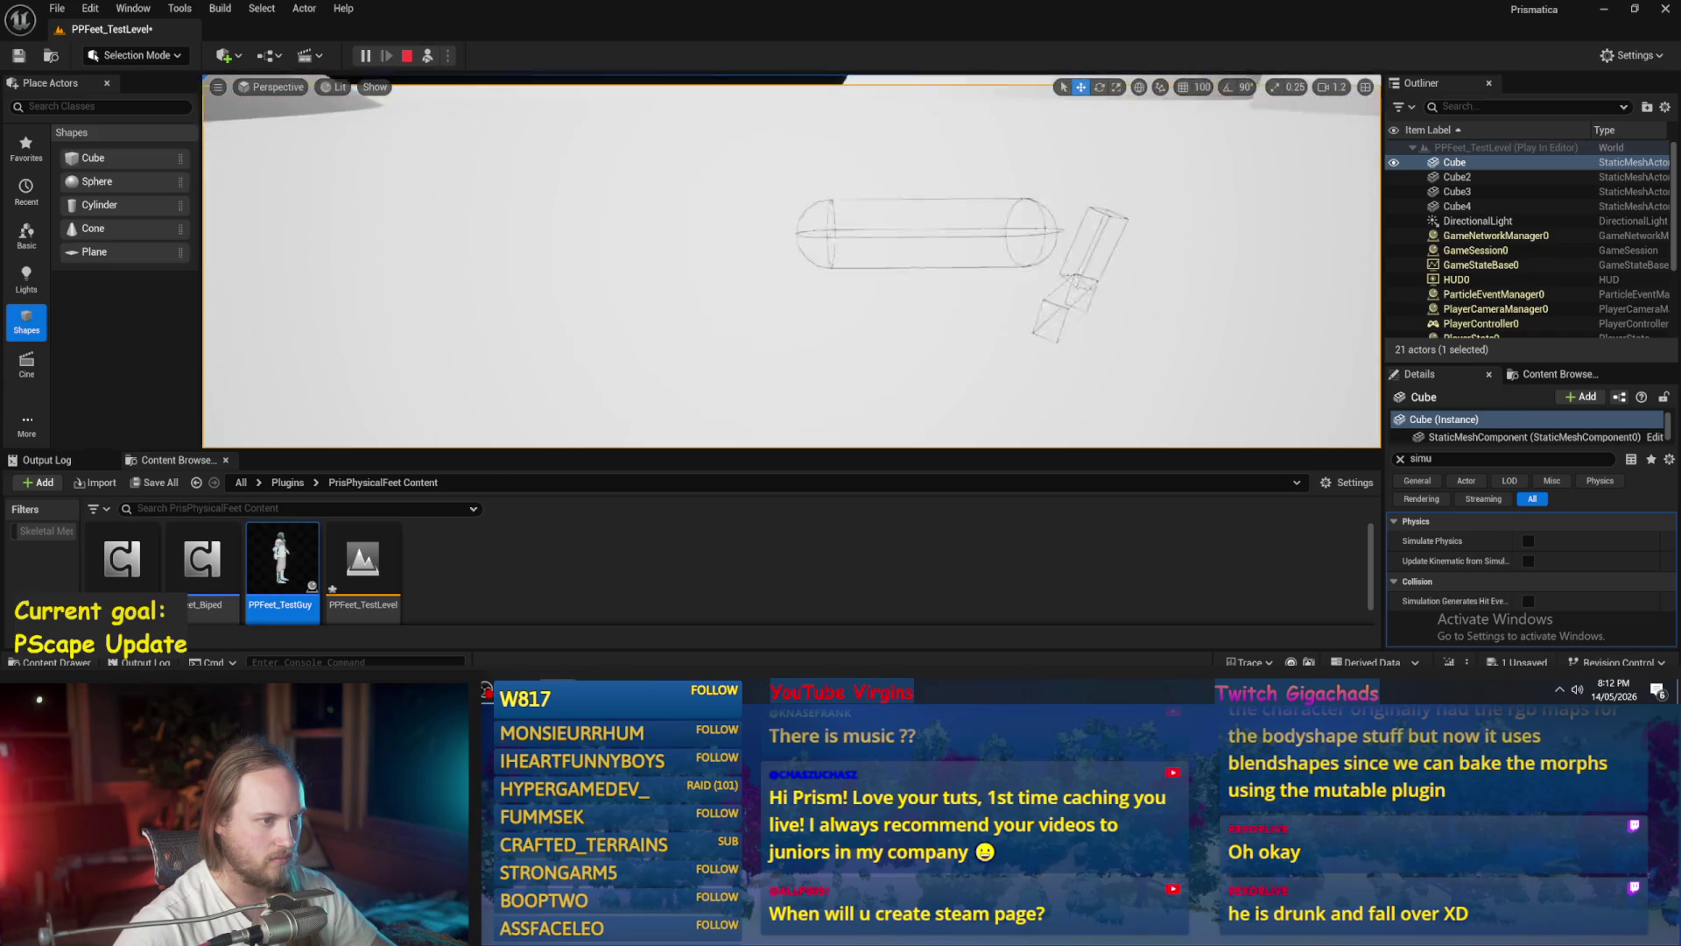
- Reopen the PPFeet_TestGuy blueprint and select PhysicsConstraint1
double_click(280, 560)
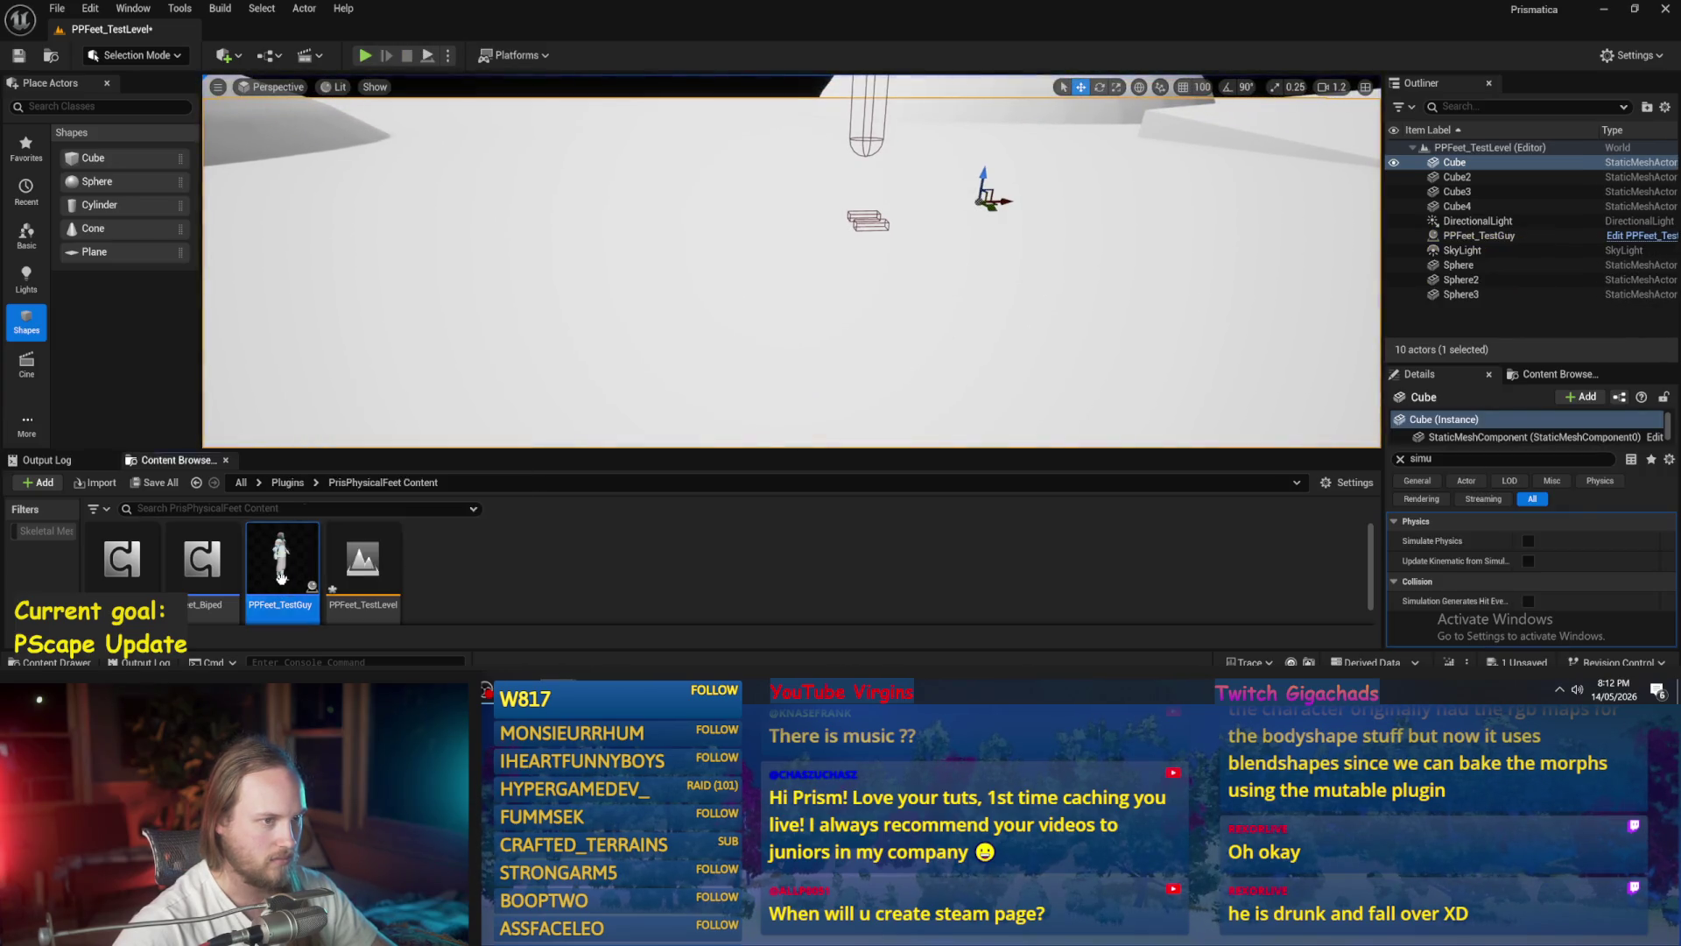
mouse_move(610, 348)
mouse_down()
mouse_move(720, 241)
mouse_move(858, 217)
mouse_up()
click(709, 246)
click(96, 216)
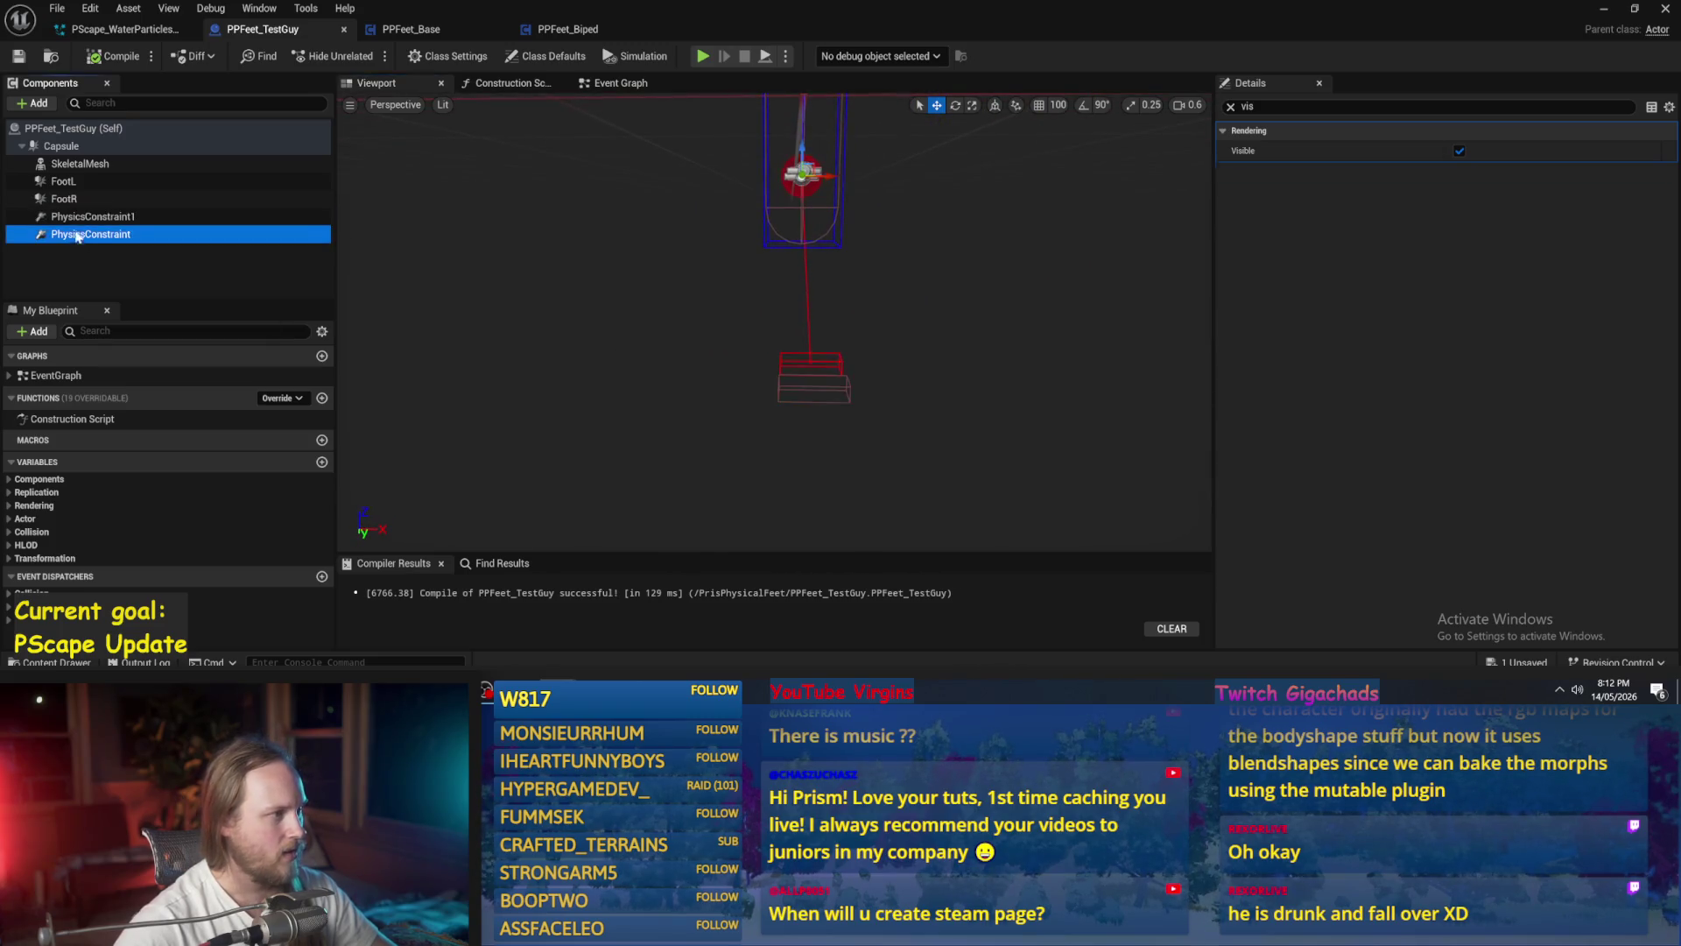
- Clear the Details filter, reset PhysicsConstraint1's Pos 1 and edit its Y value
click(1224, 133)
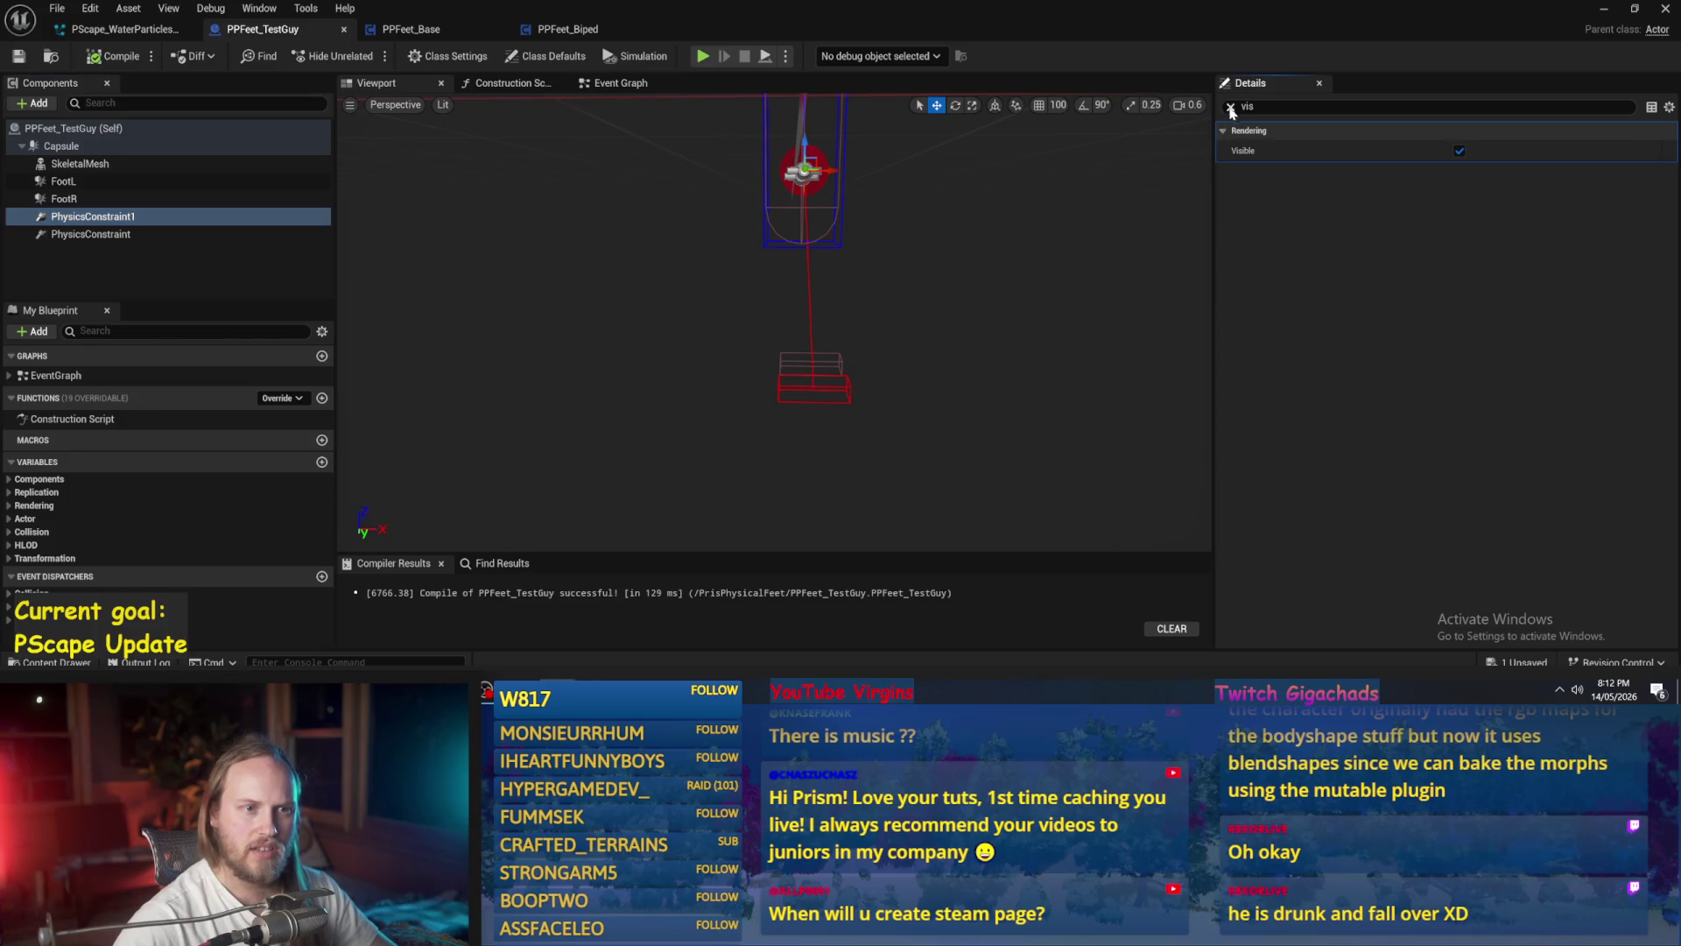
click(1230, 107)
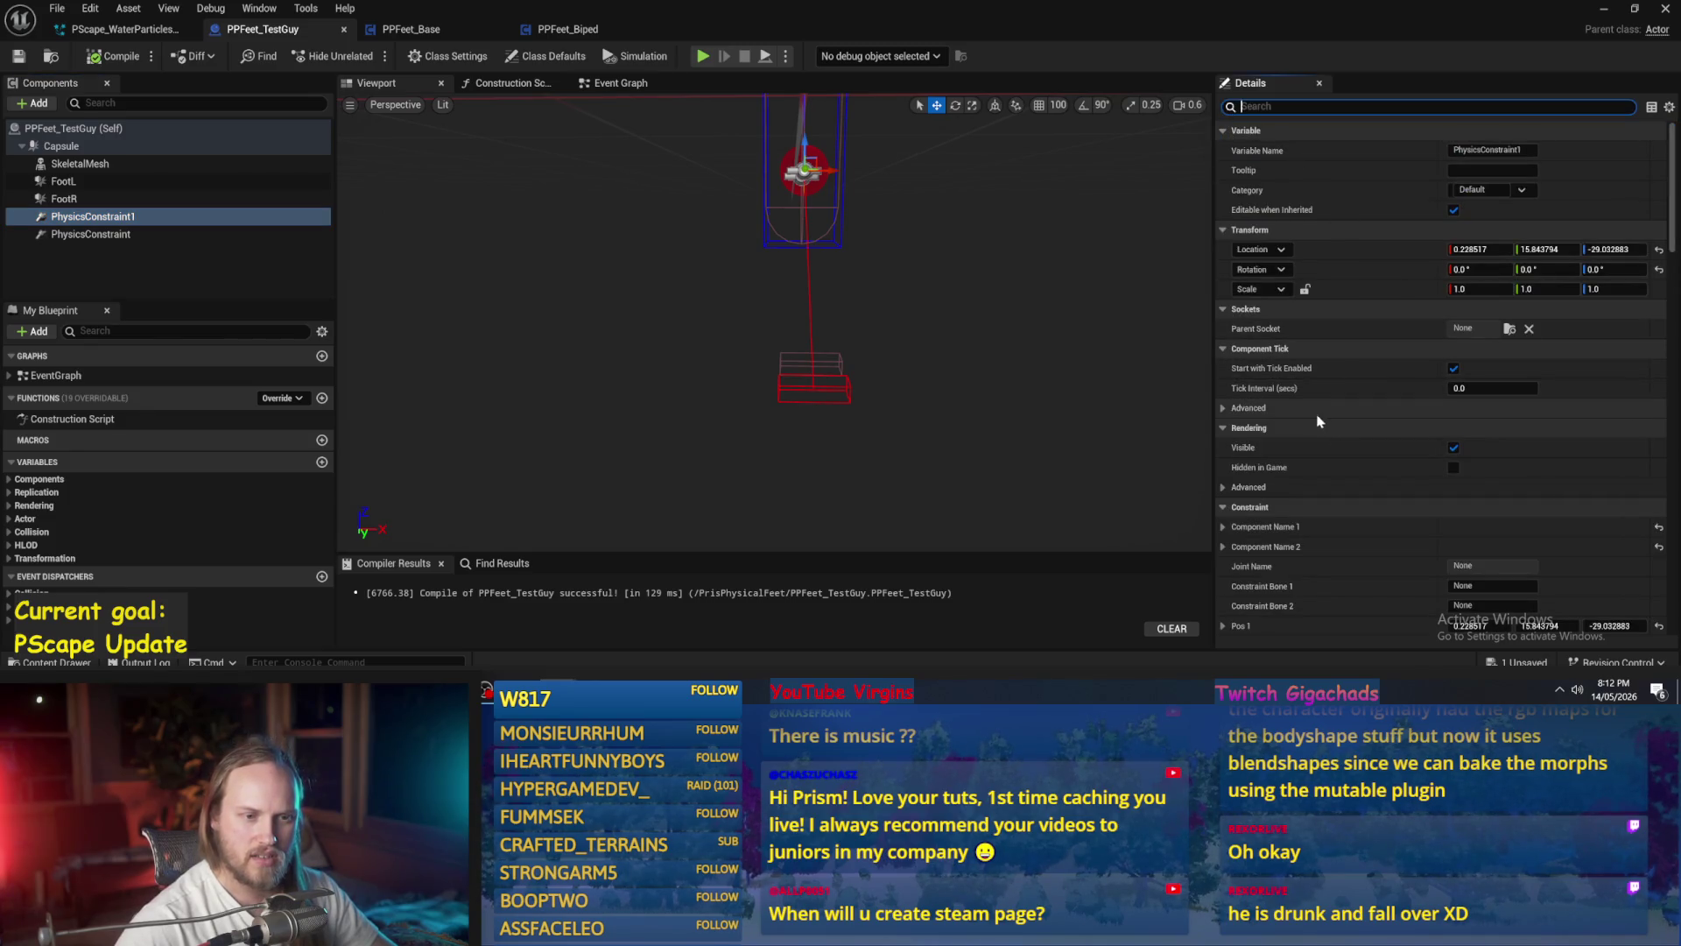
scroll(1296, 411, down, 3)
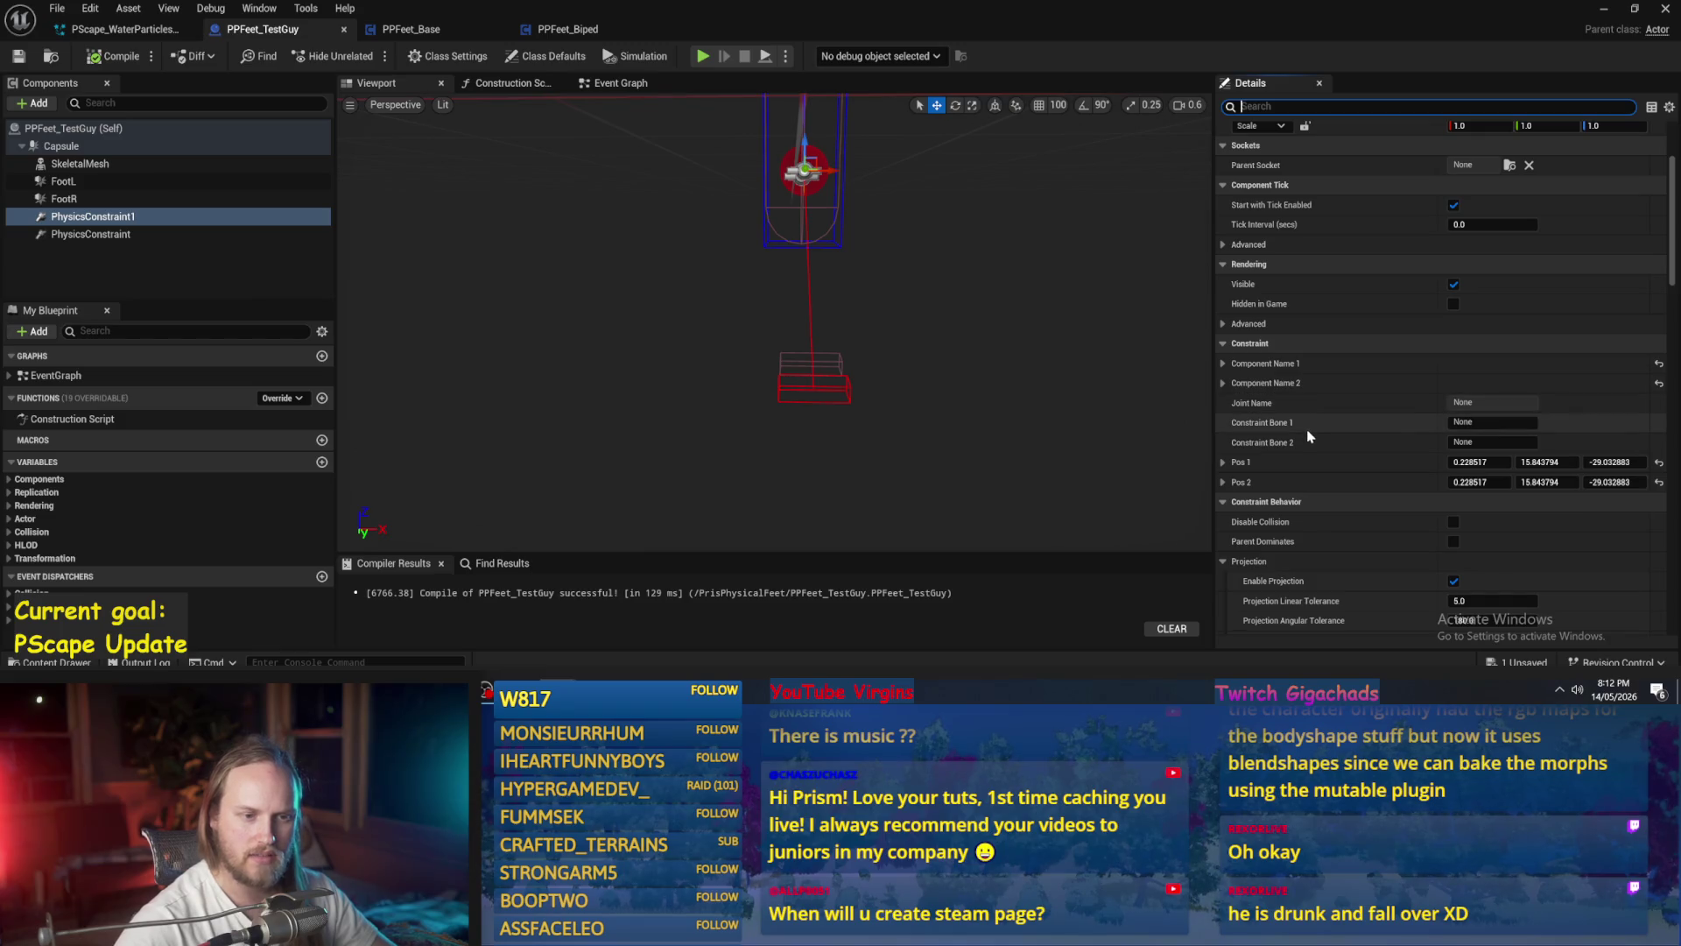
click(1249, 401)
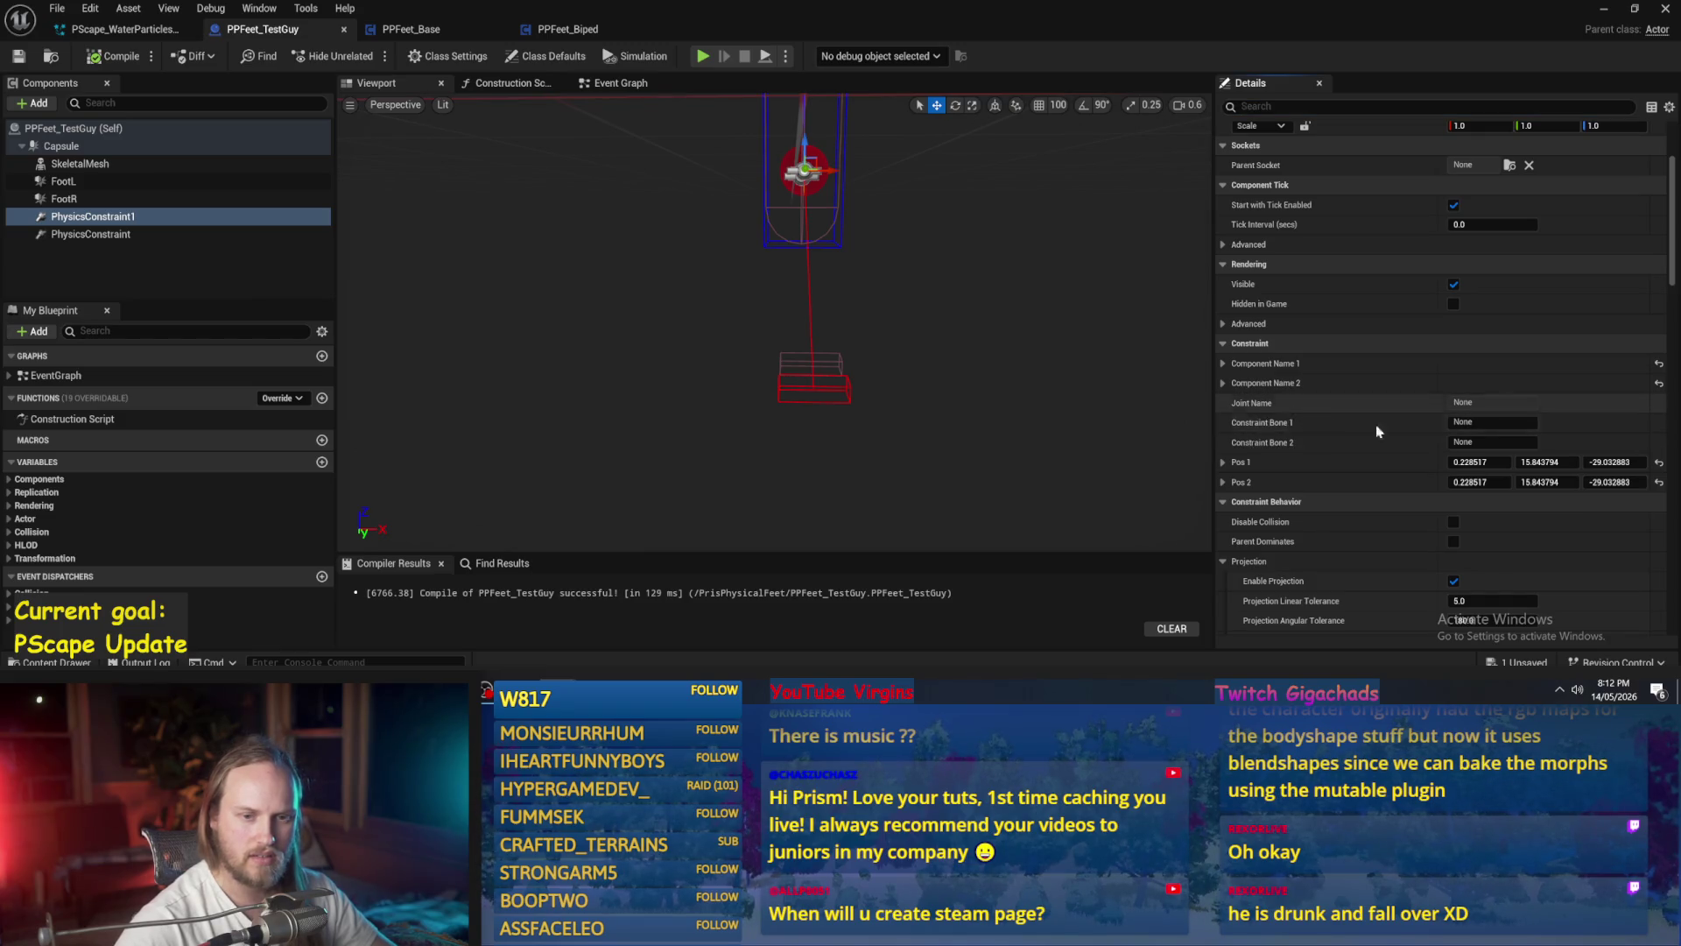
click(1660, 462)
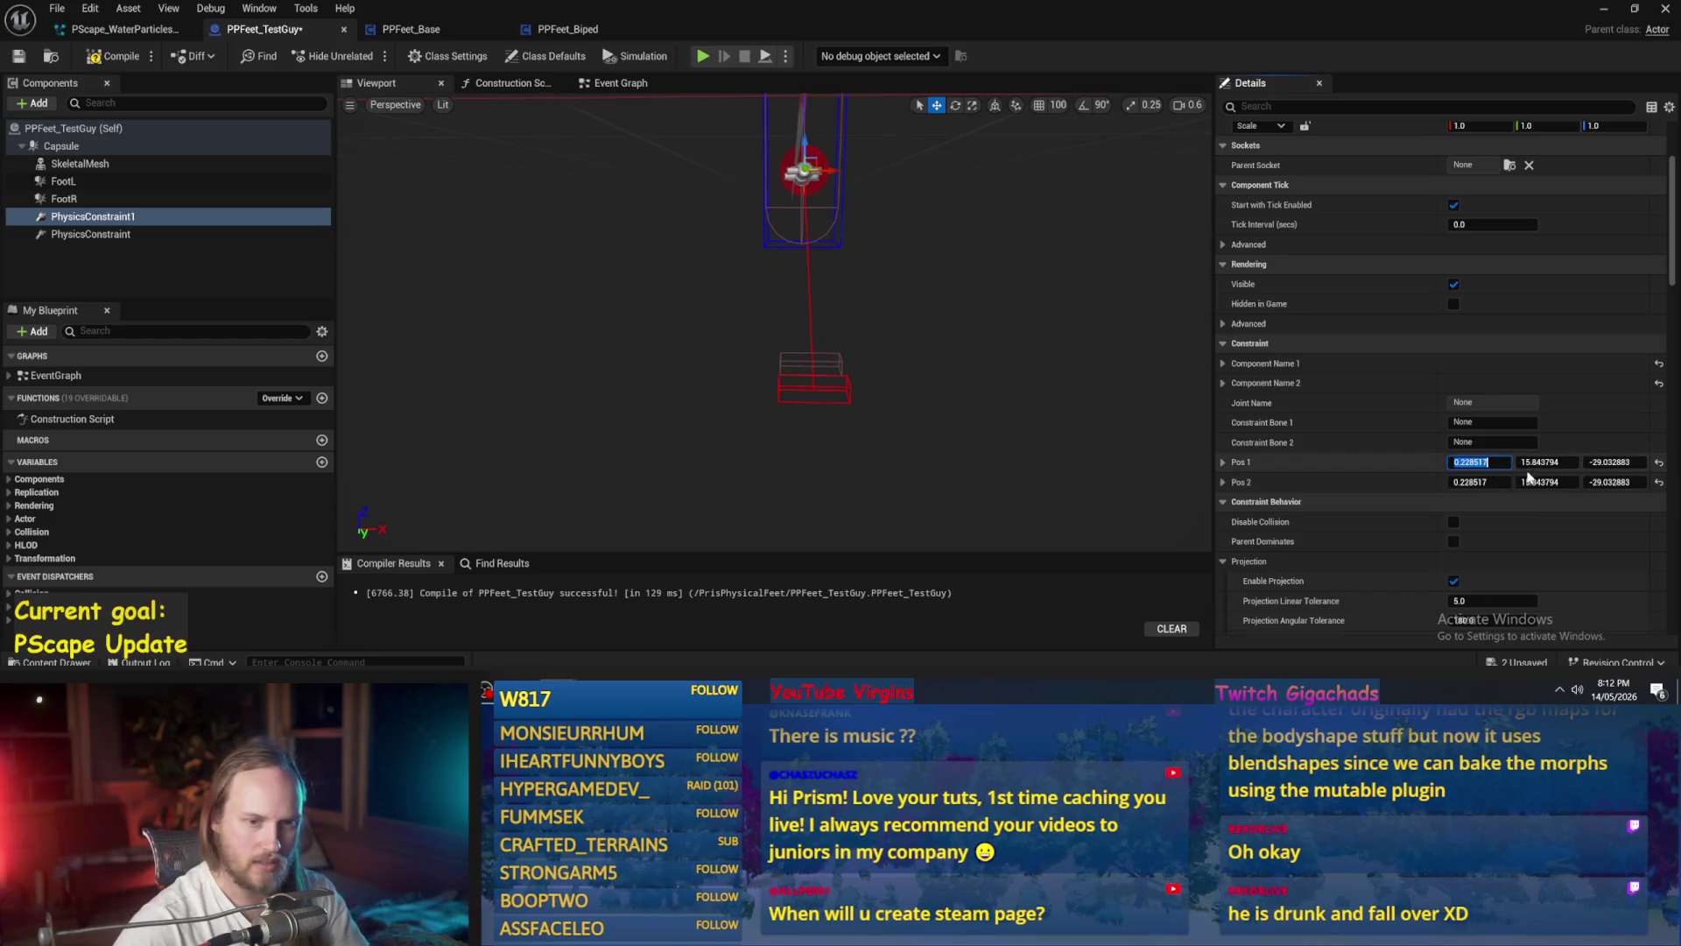
click(1573, 462)
mouse_move(788, 210)
mouse_down()
mouse_move(690, 203)
mouse_move(649, 300)
mouse_move(761, 330)
mouse_move(722, 350)
mouse_move(676, 354)
mouse_move(739, 318)
mouse_move(589, 285)
mouse_move(691, 258)
mouse_move(613, 262)
mouse_move(761, 265)
mouse_move(488, 280)
mouse_move(767, 309)
mouse_move(651, 294)
mouse_move(696, 322)
mouse_move(637, 234)
mouse_move(624, 324)
mouse_move(672, 426)
mouse_up()
mouse_move(720, 324)
mouse_down()
mouse_move(656, 352)
mouse_move(750, 270)
mouse_move(736, 330)
mouse_move(575, 299)
mouse_move(594, 329)
mouse_move(576, 350)
mouse_up()
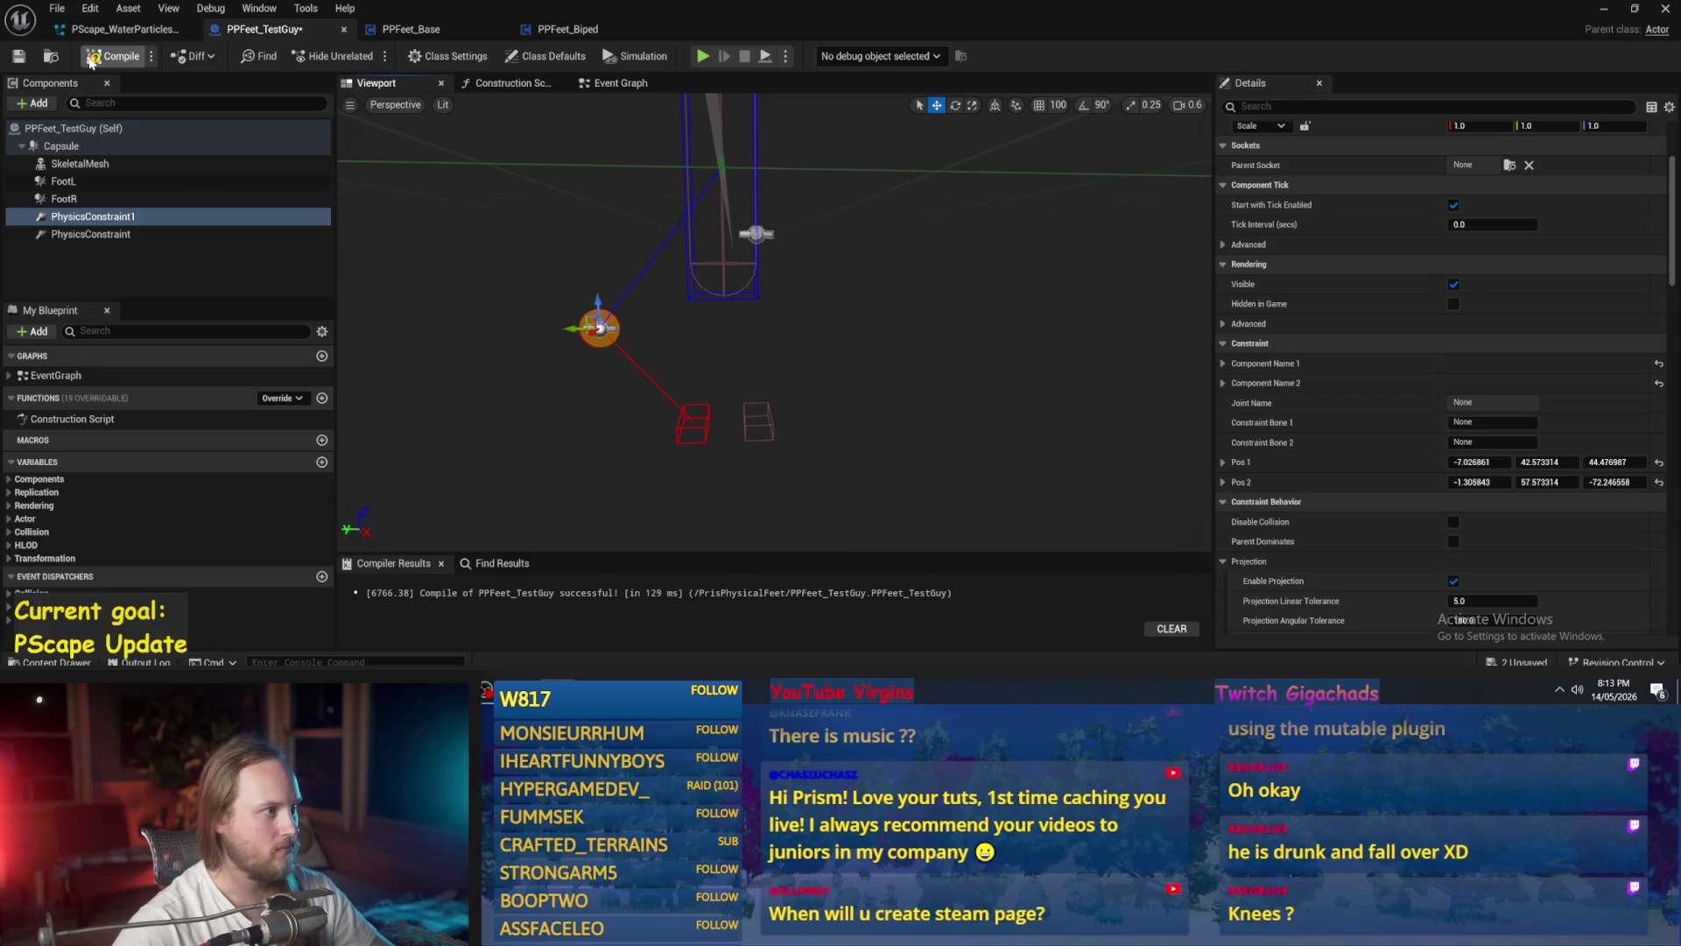
- Save and compile, play the level again, then stop the test with Esc
click(17, 59)
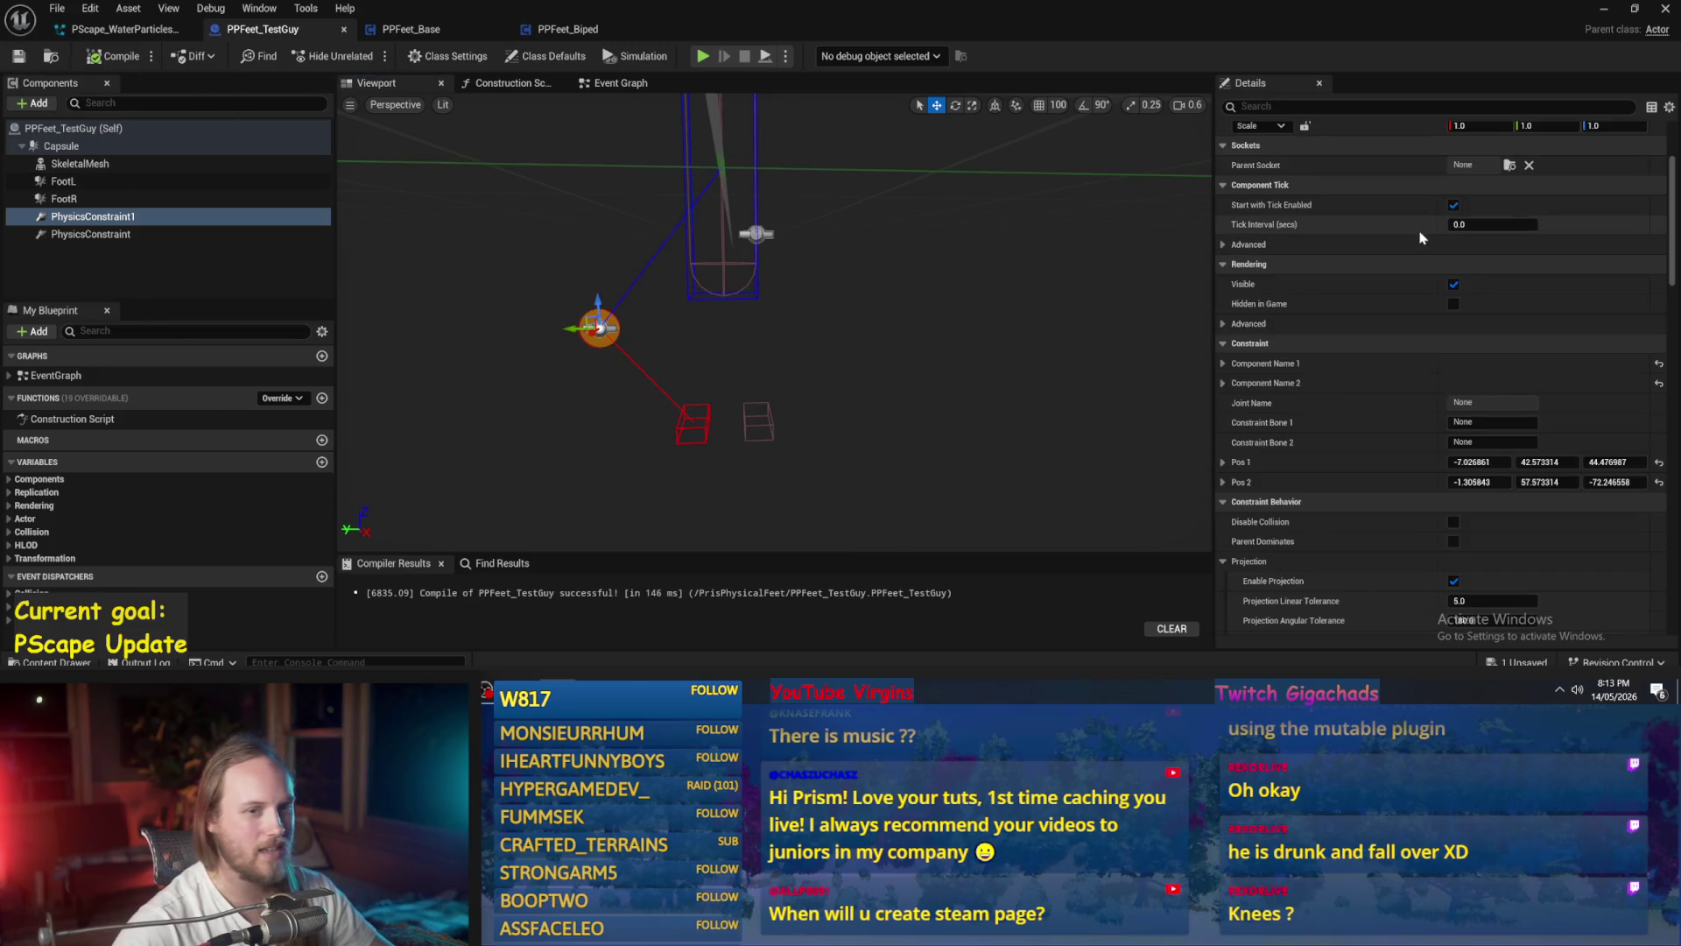
click(1601, 12)
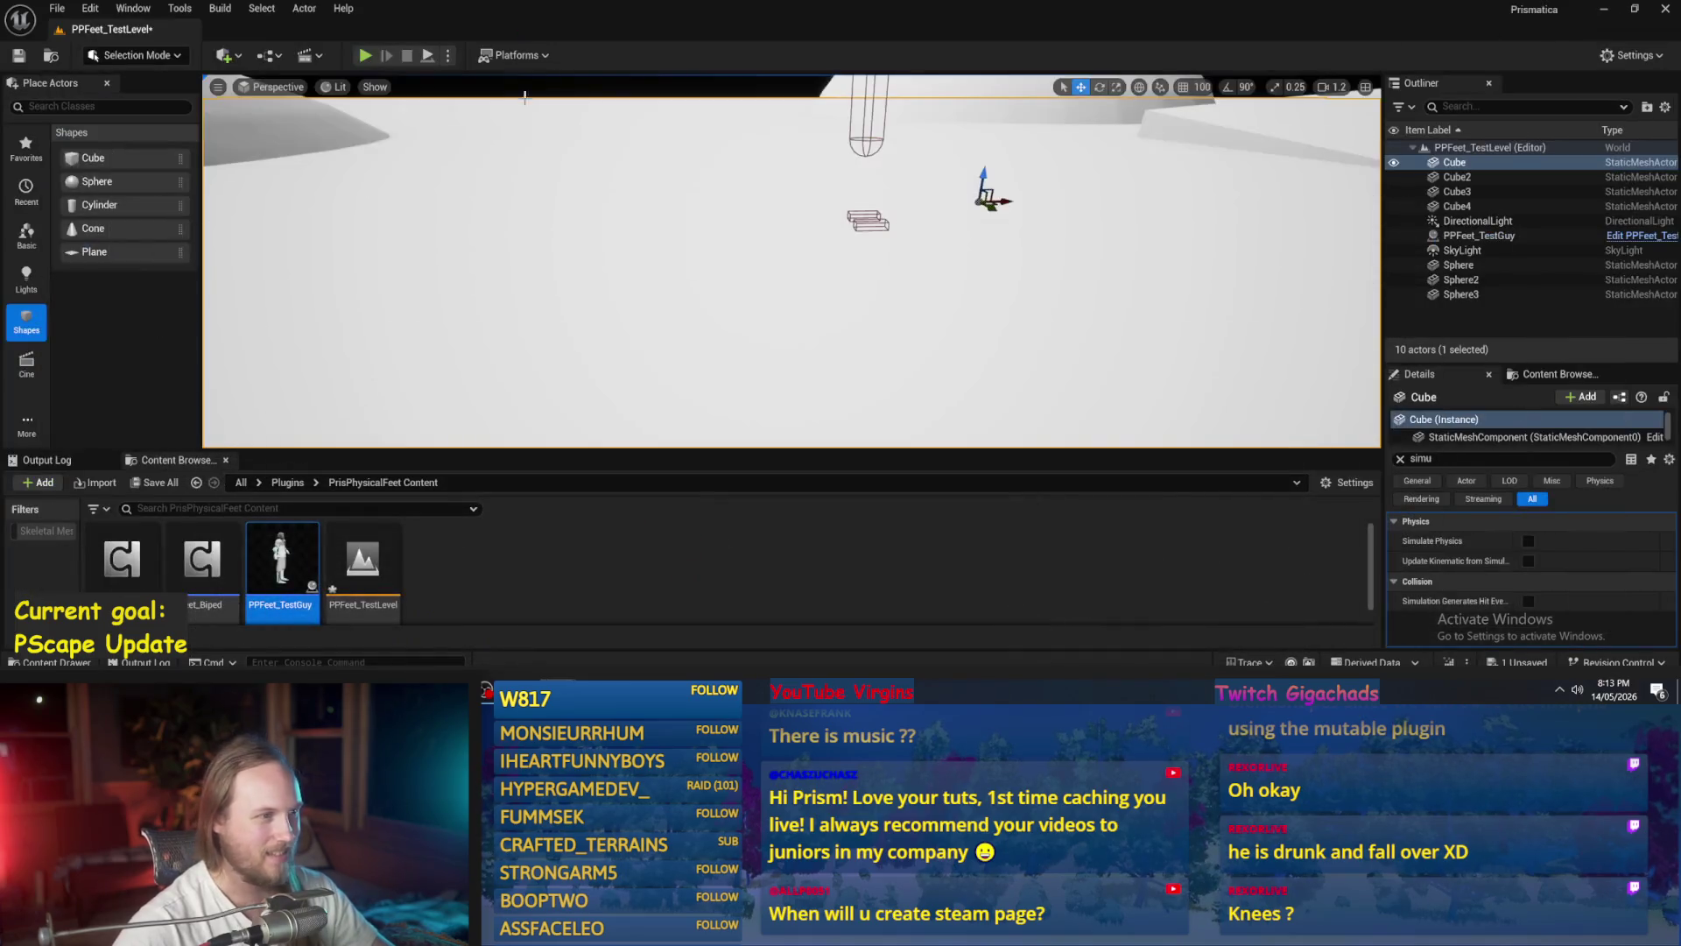
click(429, 58)
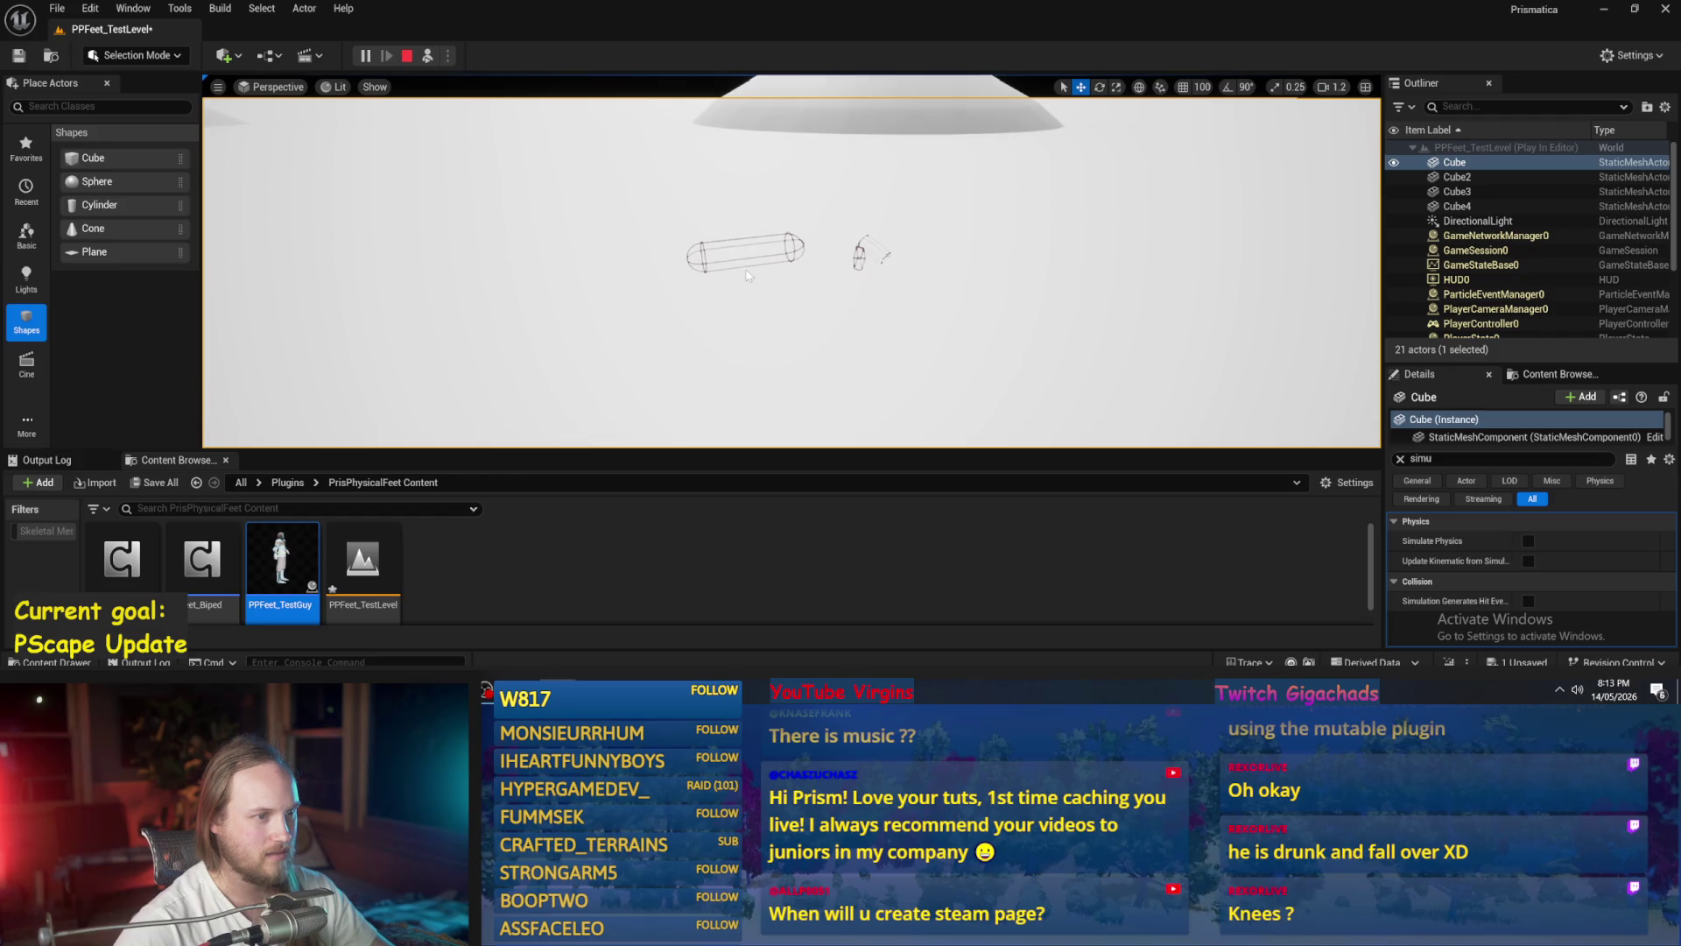
key(Escape)
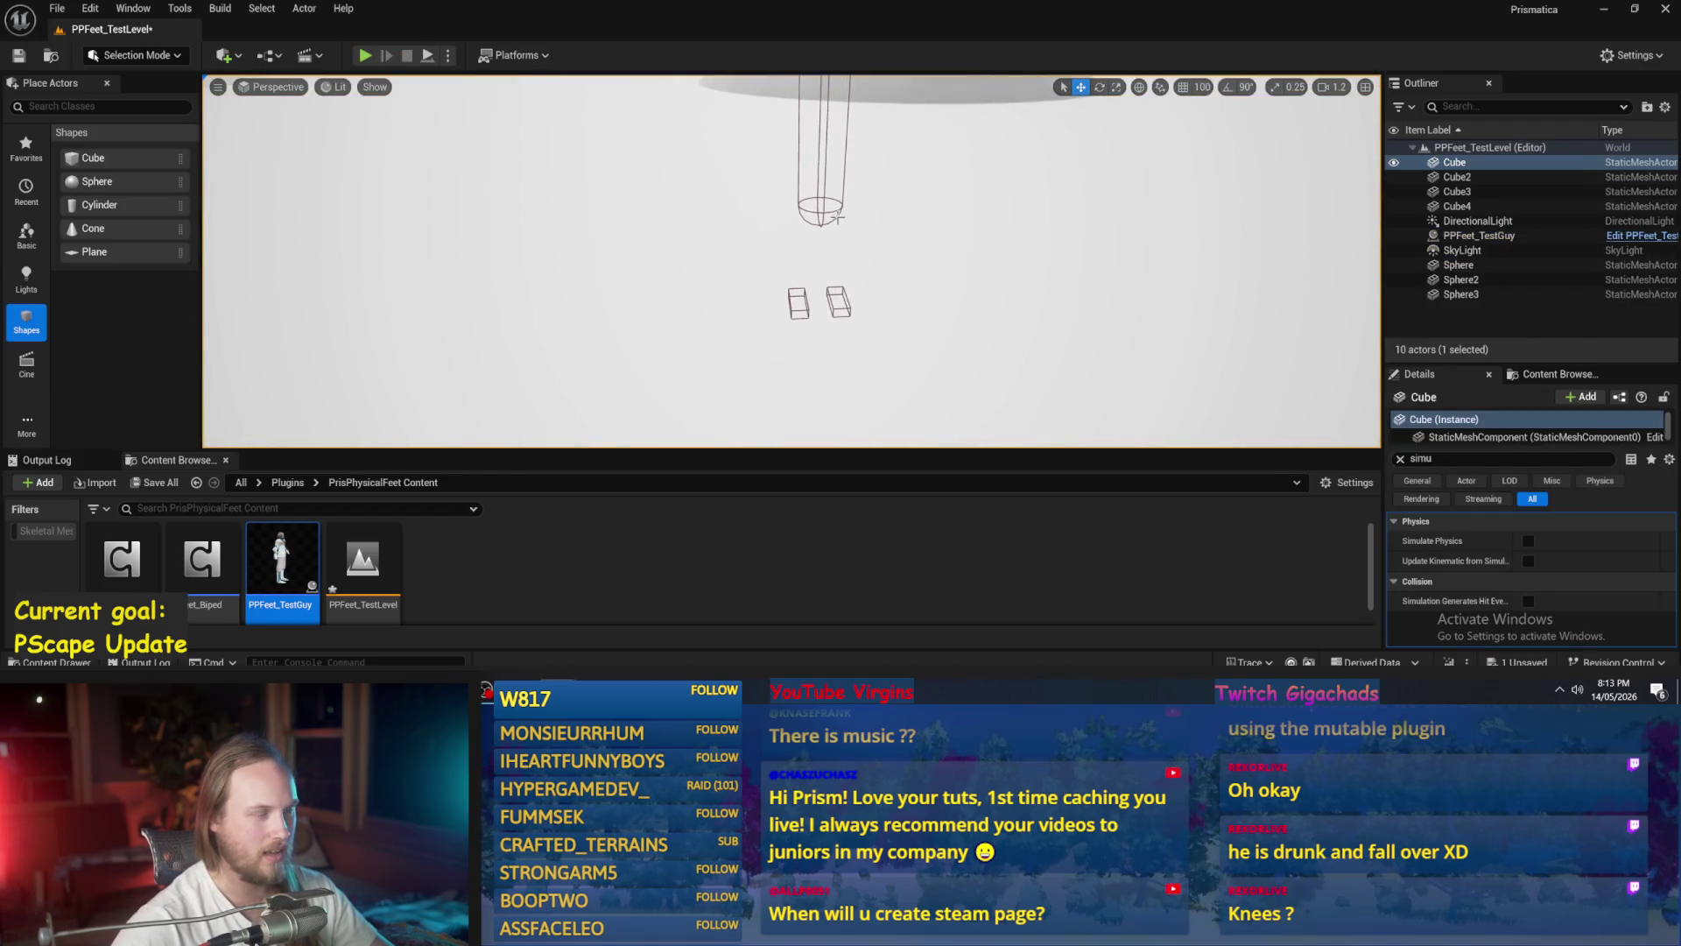
- Set the capsule collider's Line Thickness to 10.0
click(637, 632)
click(745, 253)
click(726, 267)
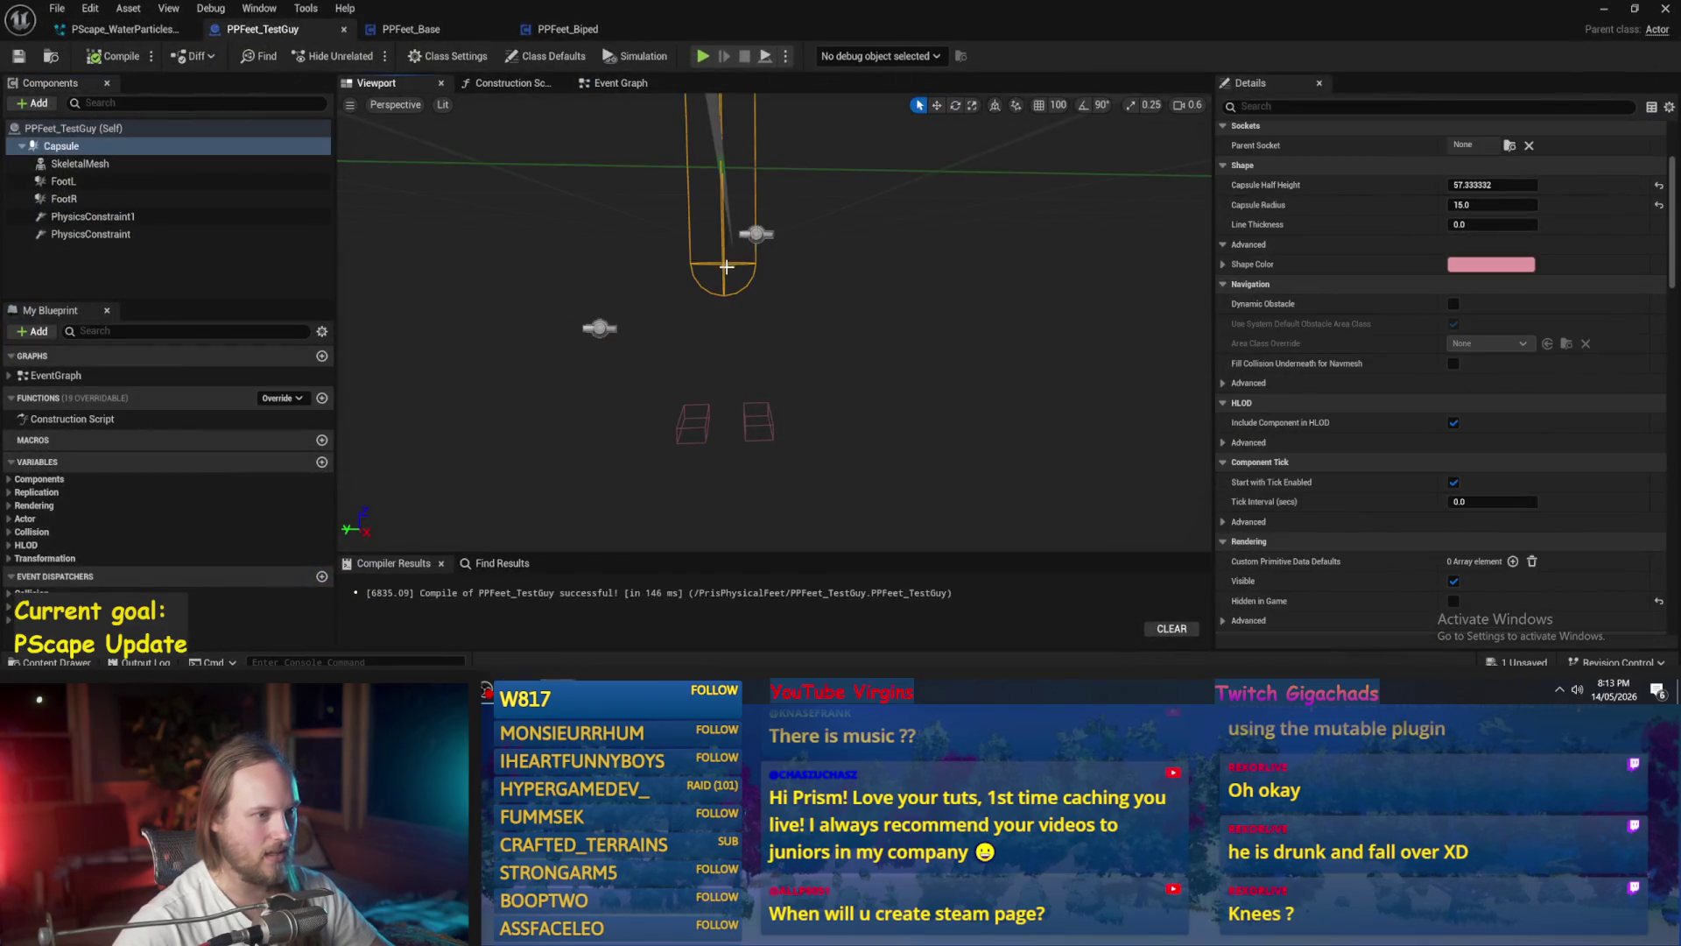
text(lne)
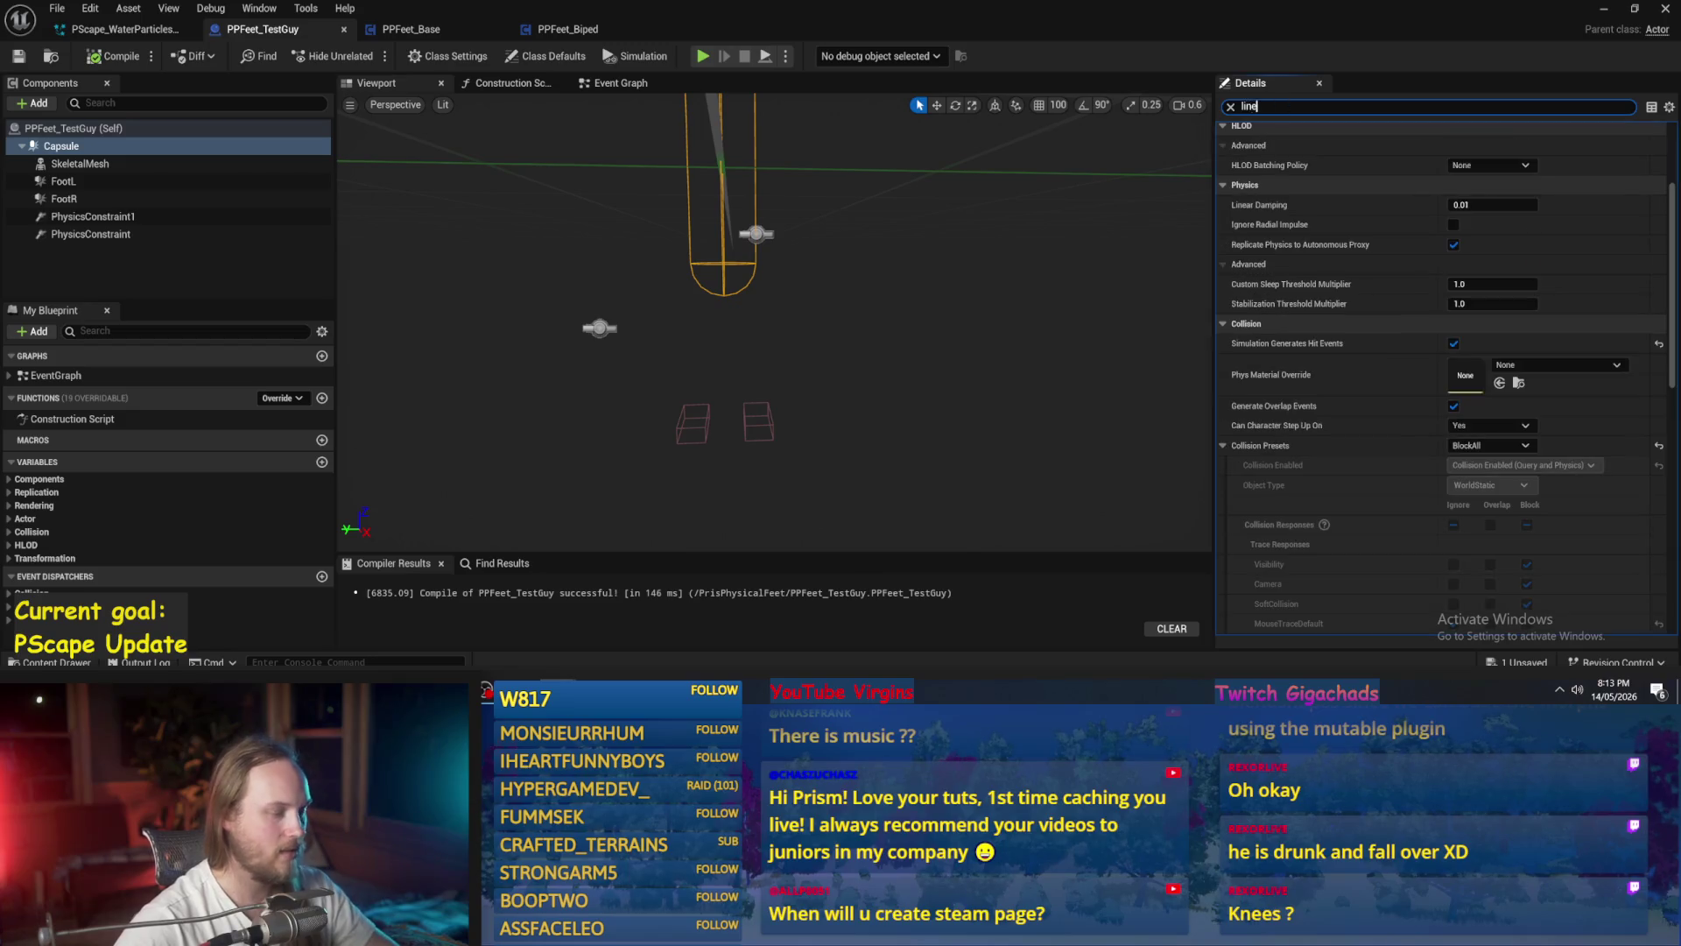
mouse_move(1488, 151)
mouse_down()
mouse_move(1541, 151)
mouse_move(1491, 151)
mouse_up()
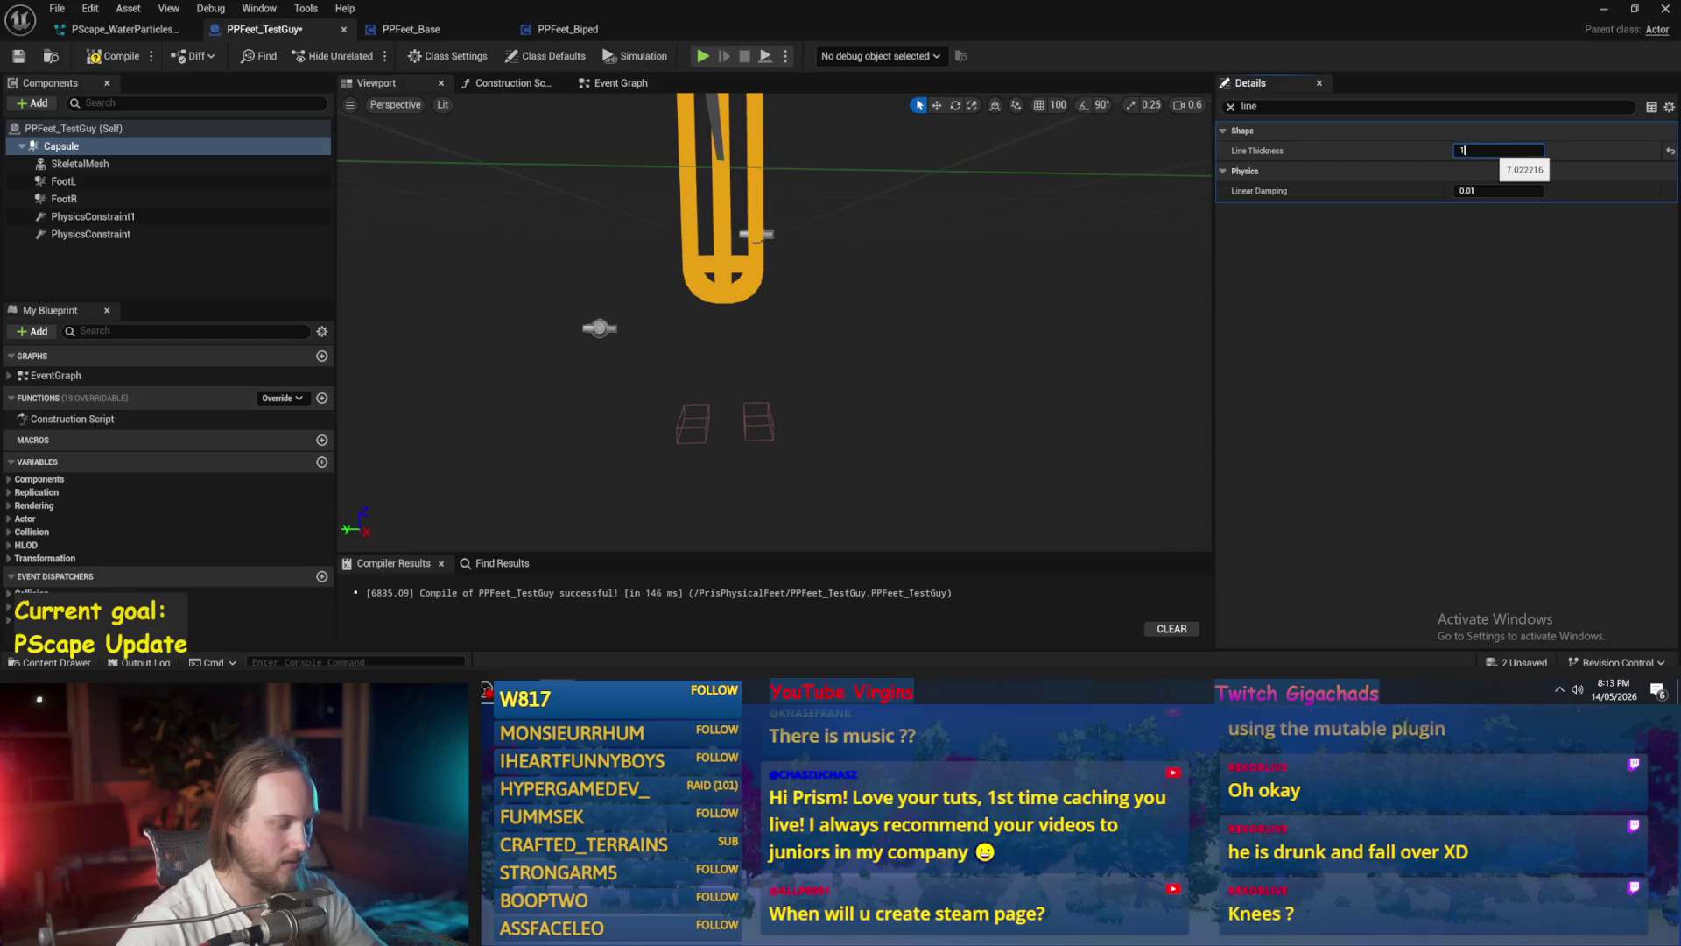
text(0)
key(Return)
- Give FootL and FootR line thickness 5 and bring the capsule back to 5.0
click(759, 426)
click(1499, 151)
key(Return)
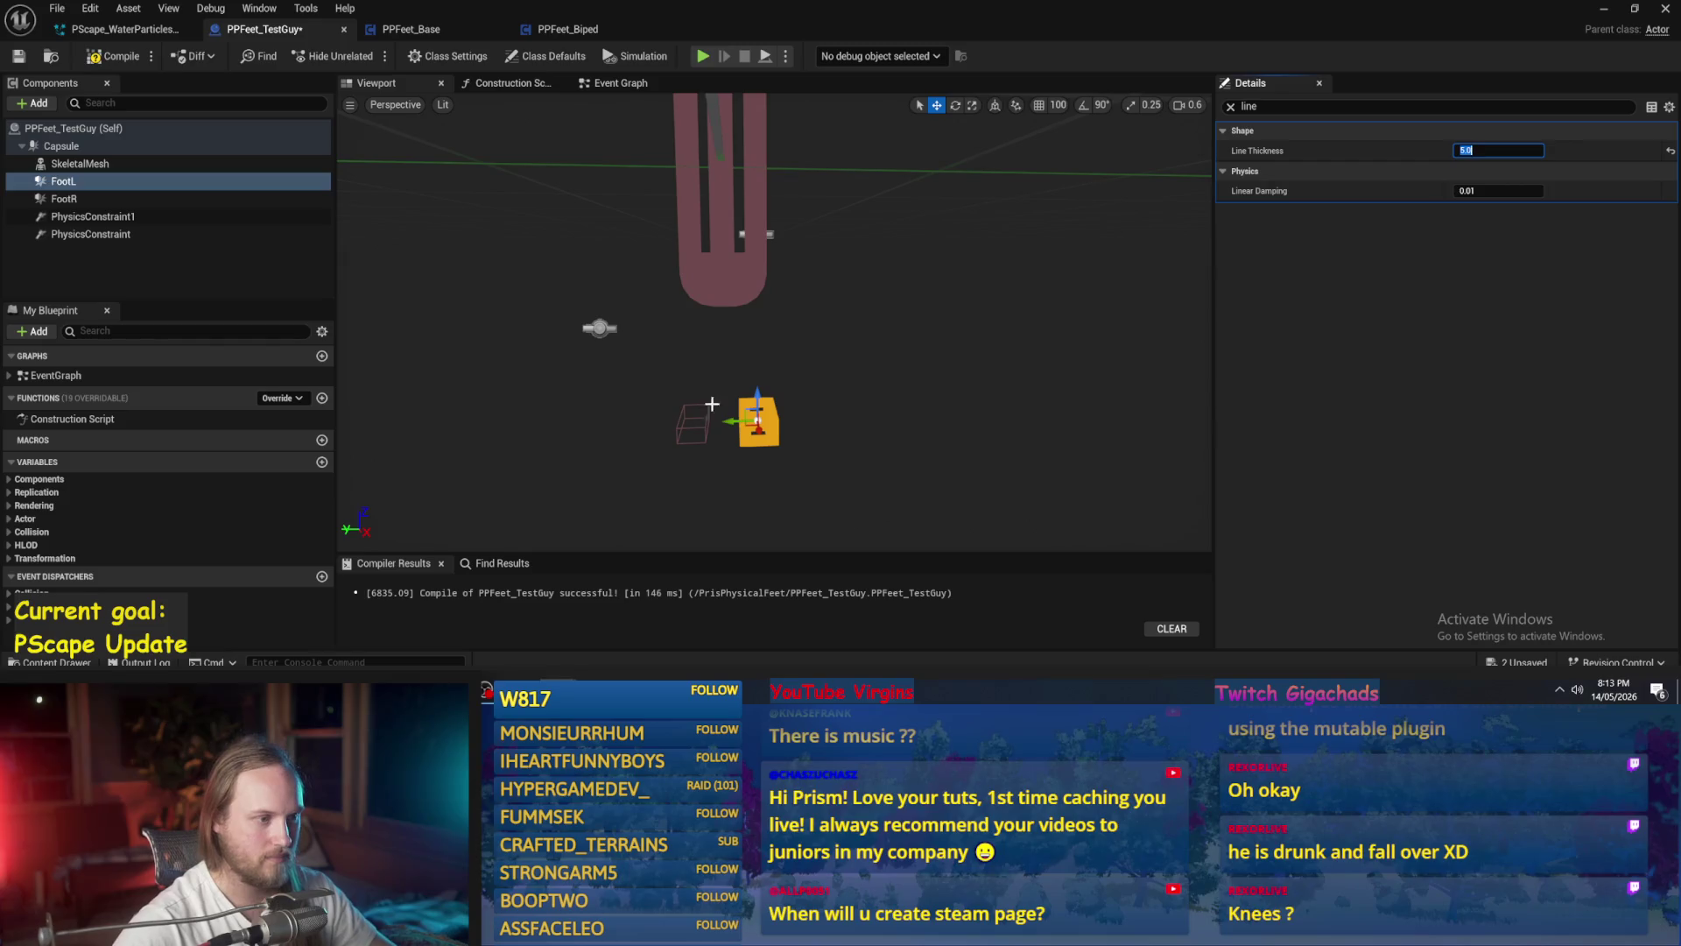
click(703, 416)
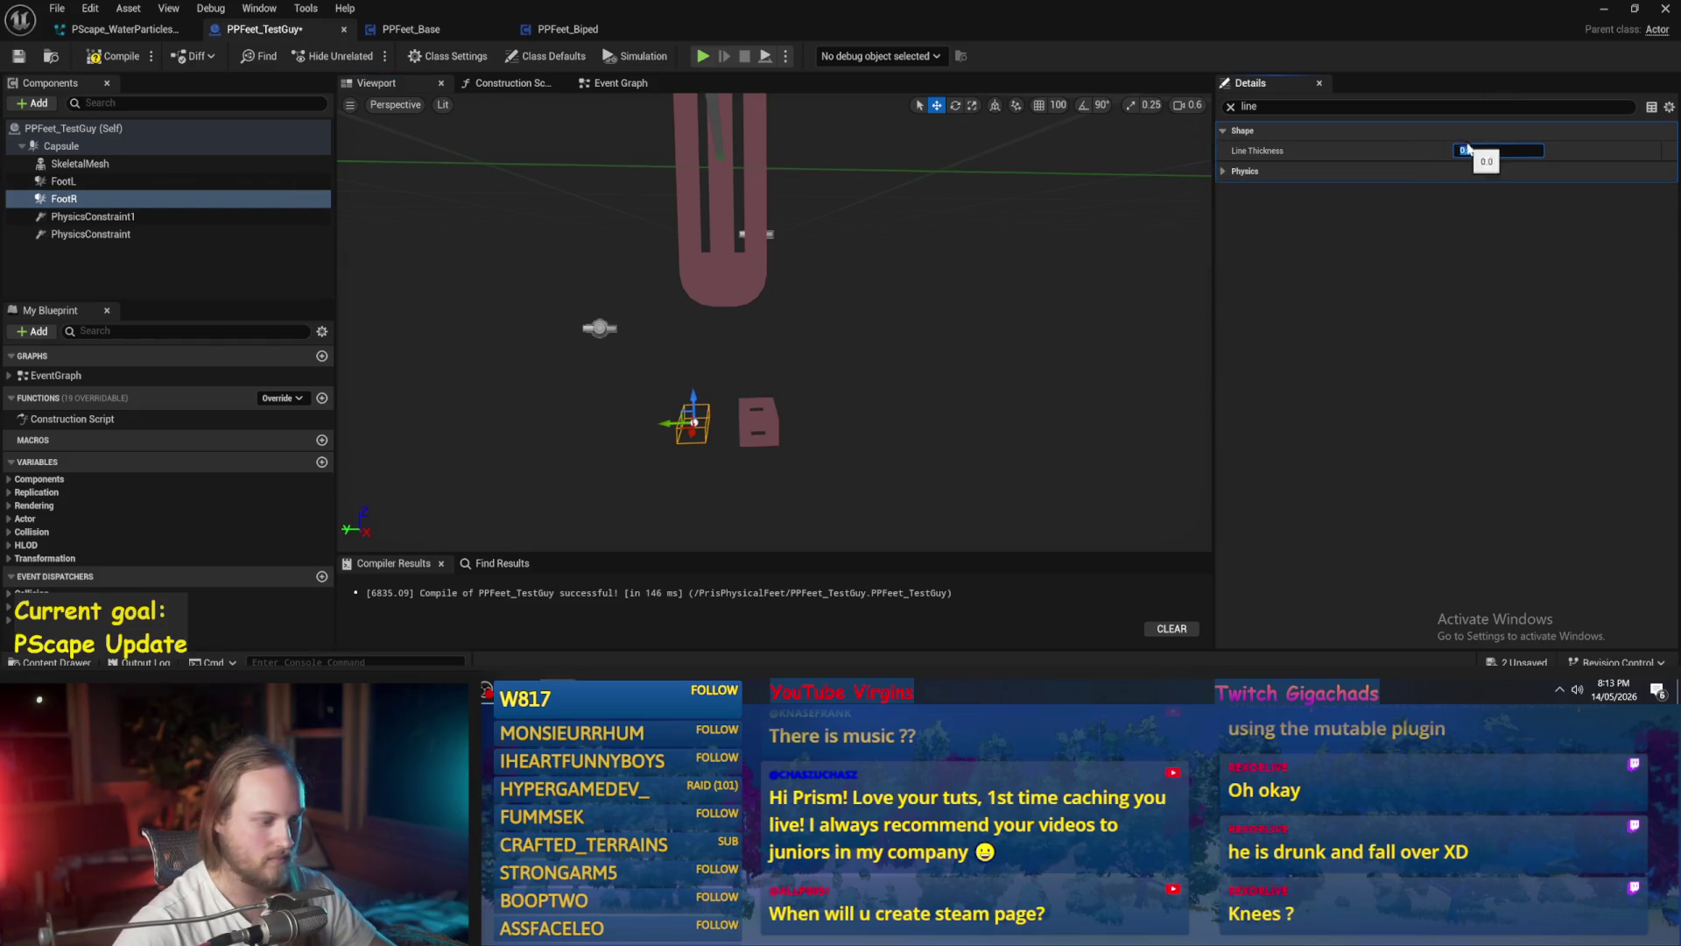
key(Return)
click(722, 263)
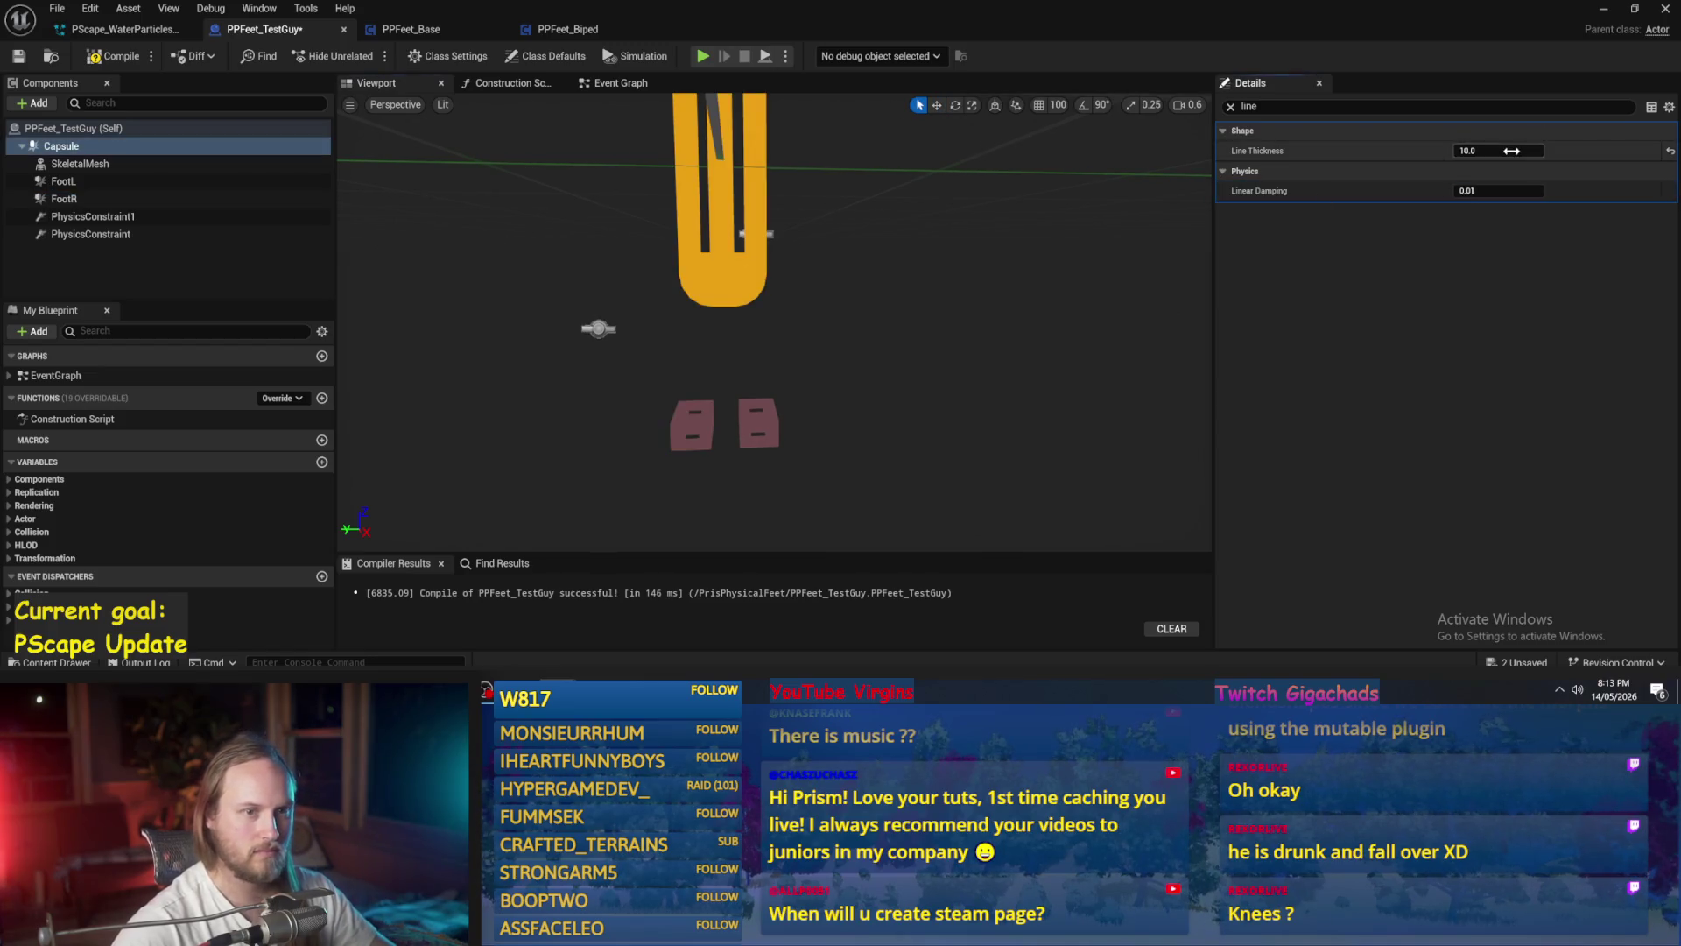
text(5)
key(Return)
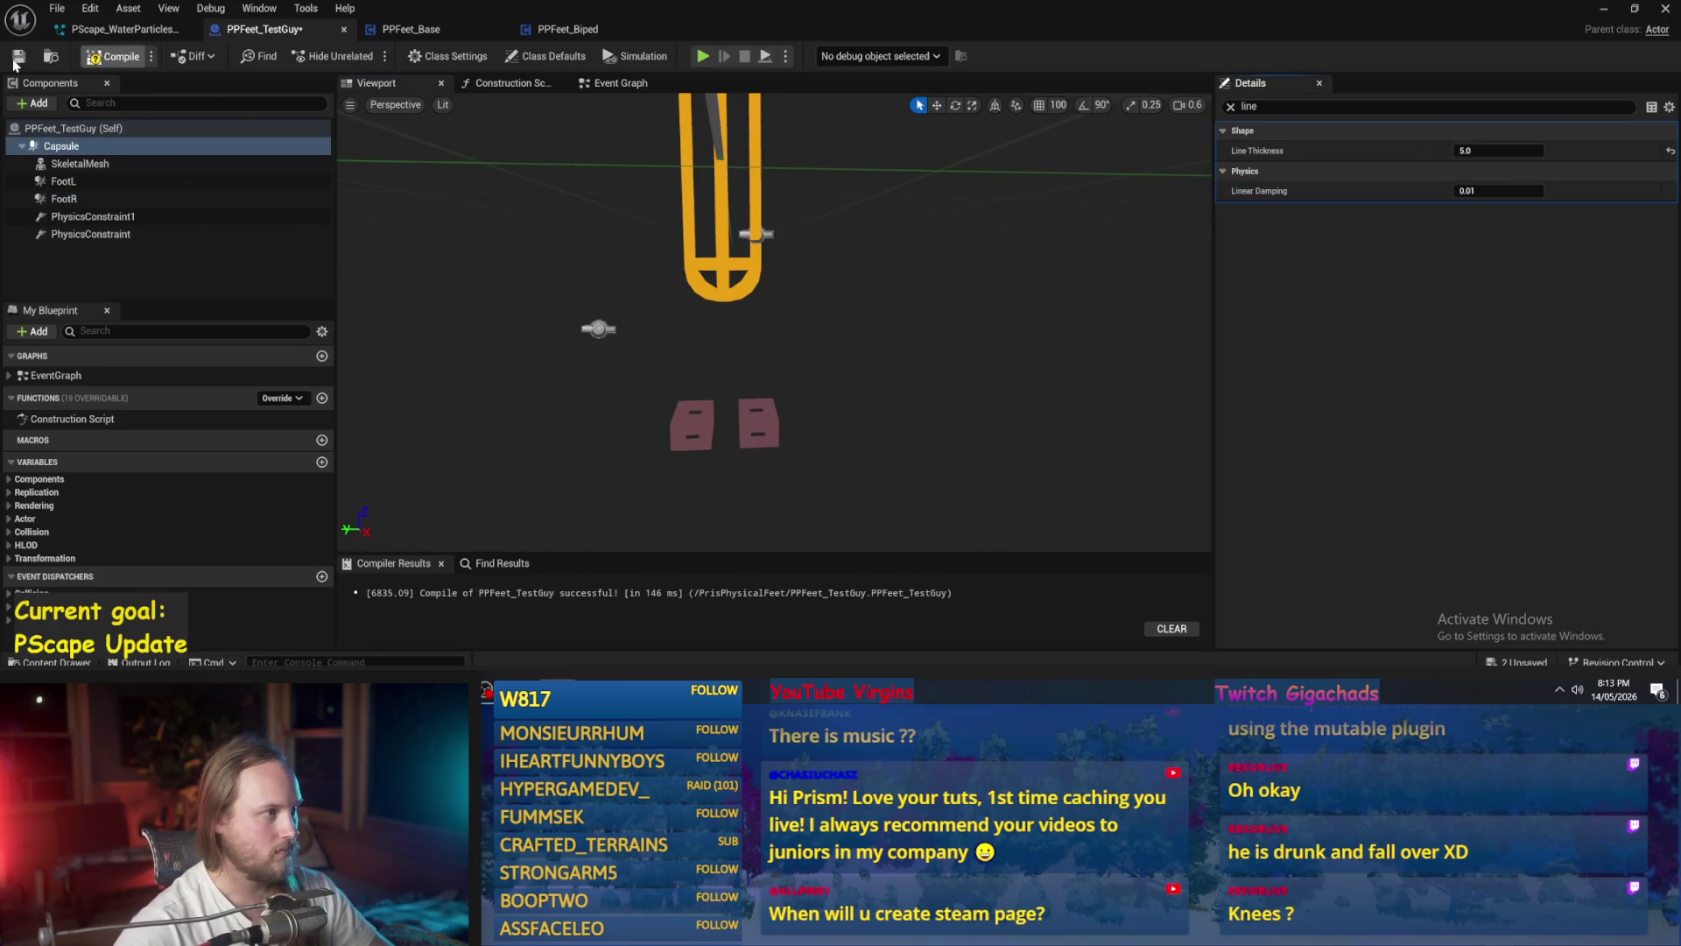
- Compile and play the level to test the thicker outlines
key(F7)
click(1603, 9)
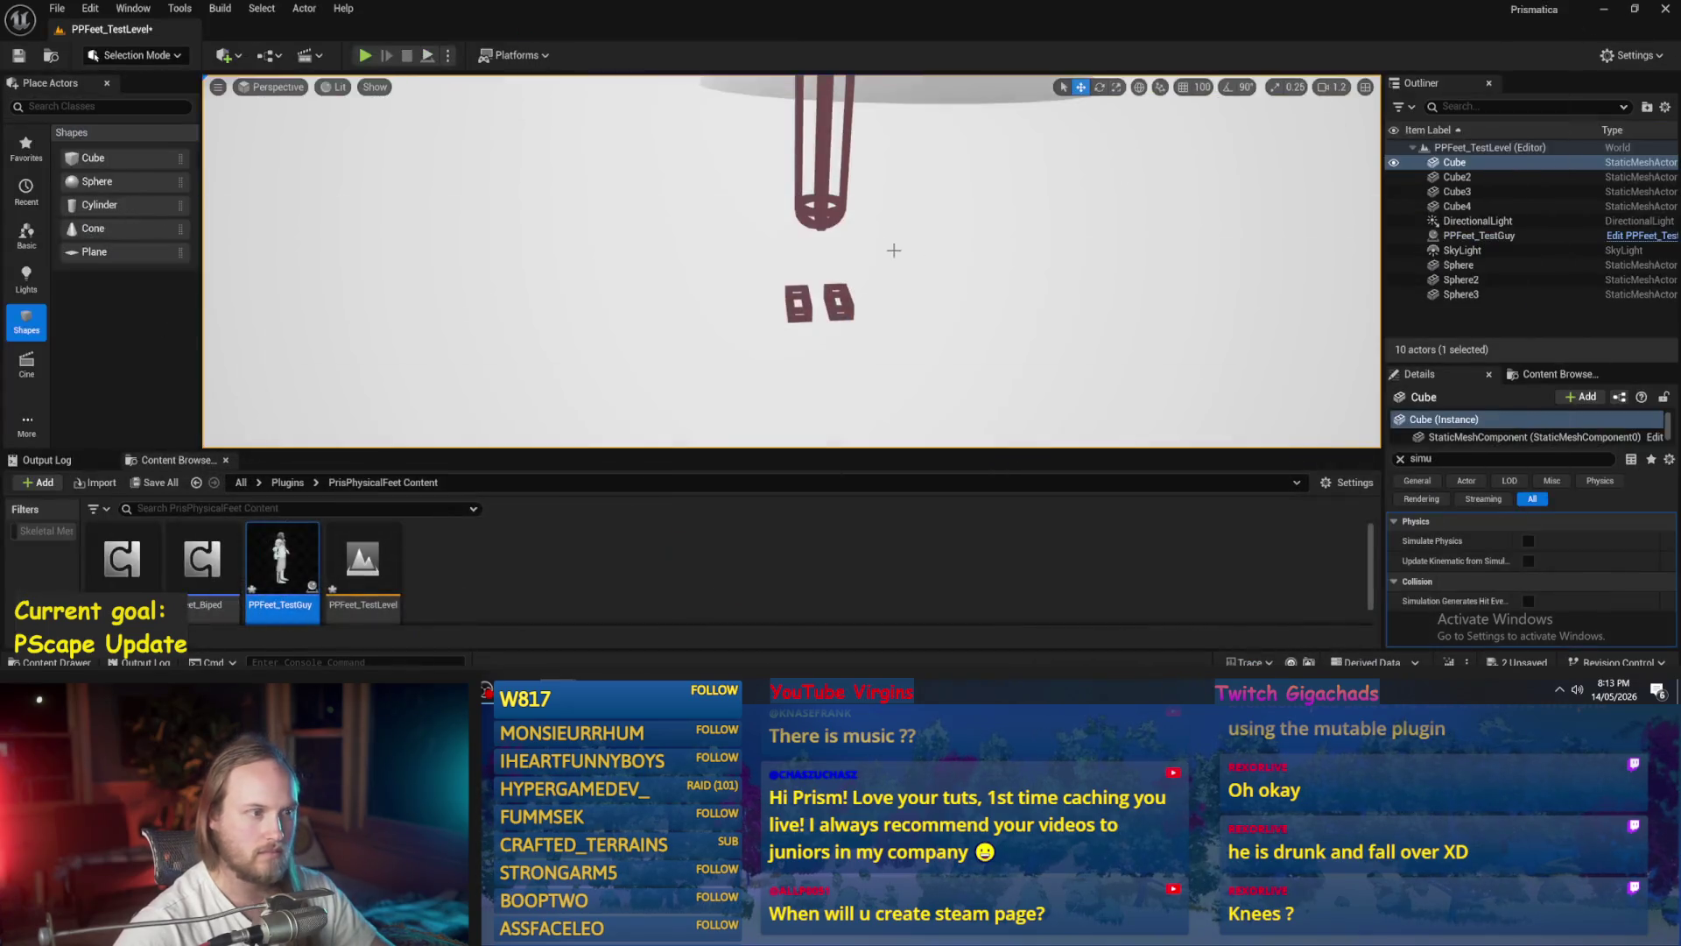
click(427, 55)
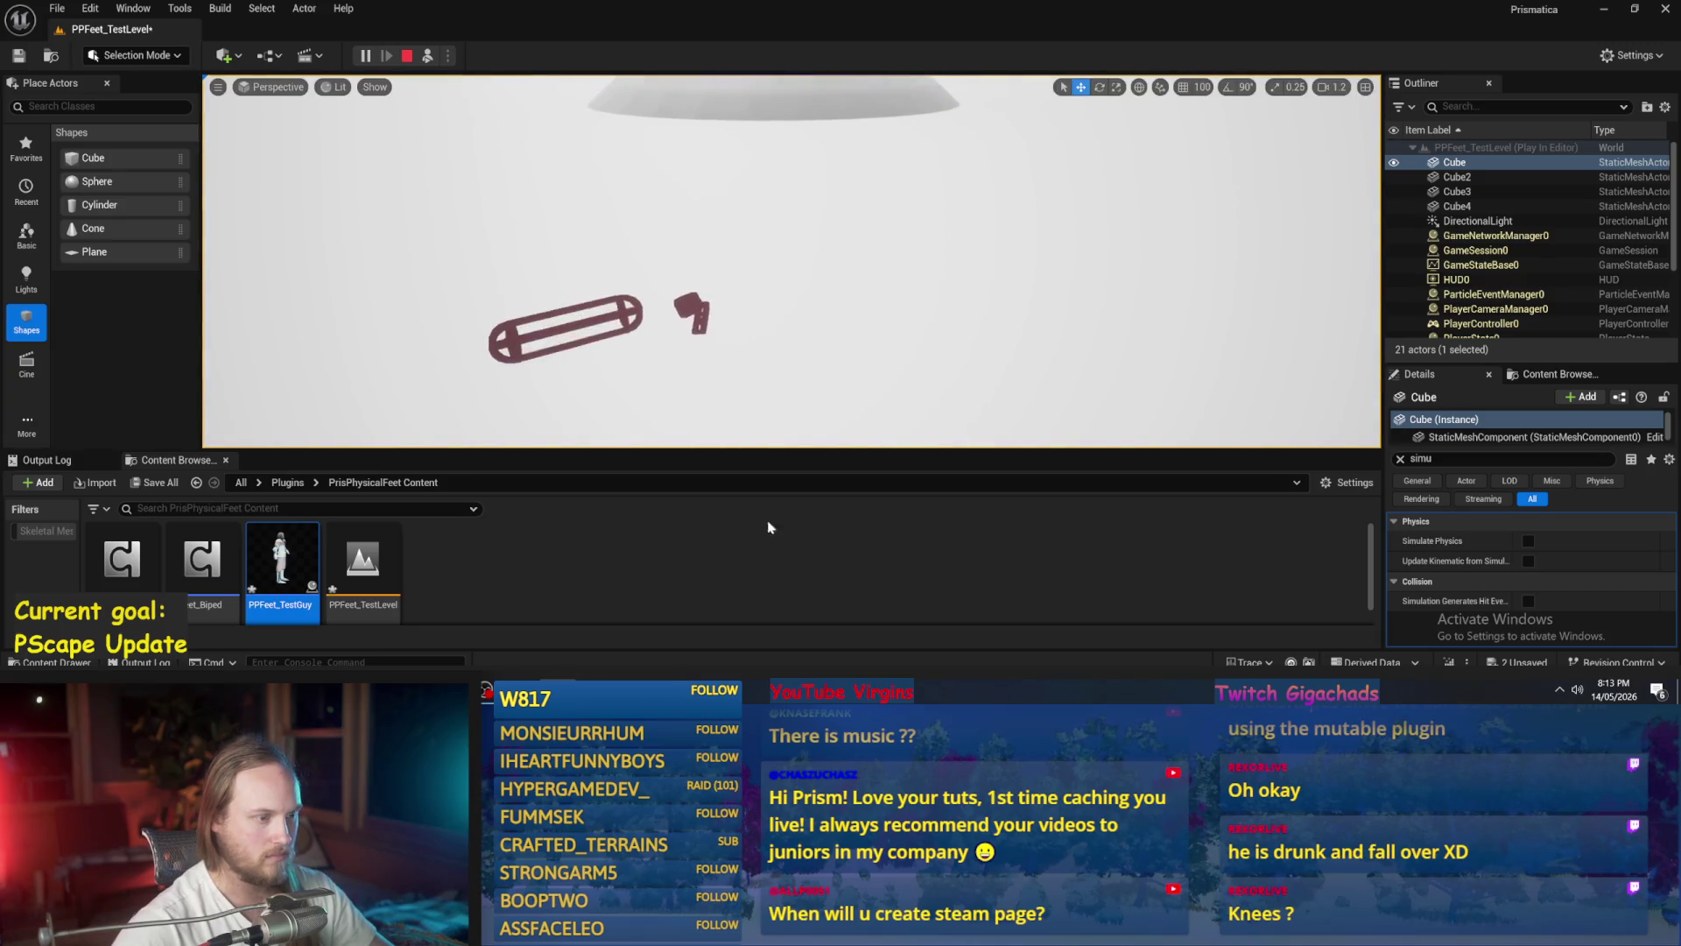
click(639, 626)
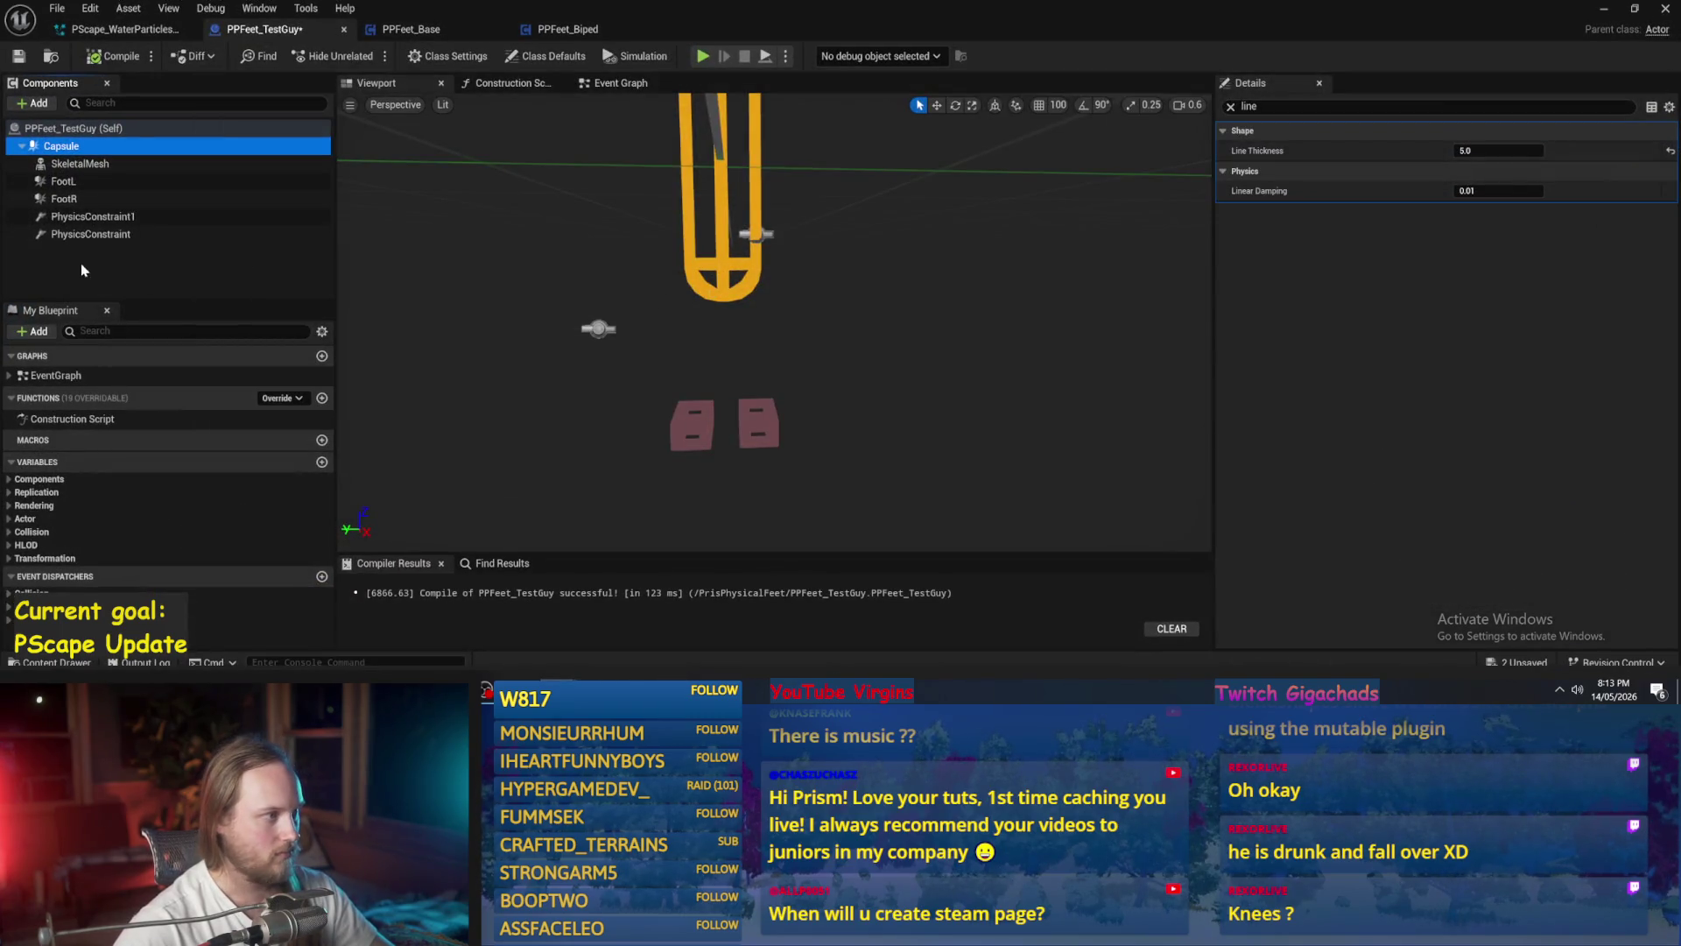
- Move PhysicsConstraint1 higher up the capsule and compile
click(88, 234)
click(88, 216)
mouse_move(598, 299)
mouse_down()
mouse_move(630, 145)
mouse_move(680, 172)
mouse_move(579, 172)
mouse_up()
mouse_move(680, 417)
mouse_down()
mouse_move(578, 404)
mouse_move(702, 233)
mouse_move(722, 263)
mouse_move(612, 155)
mouse_up()
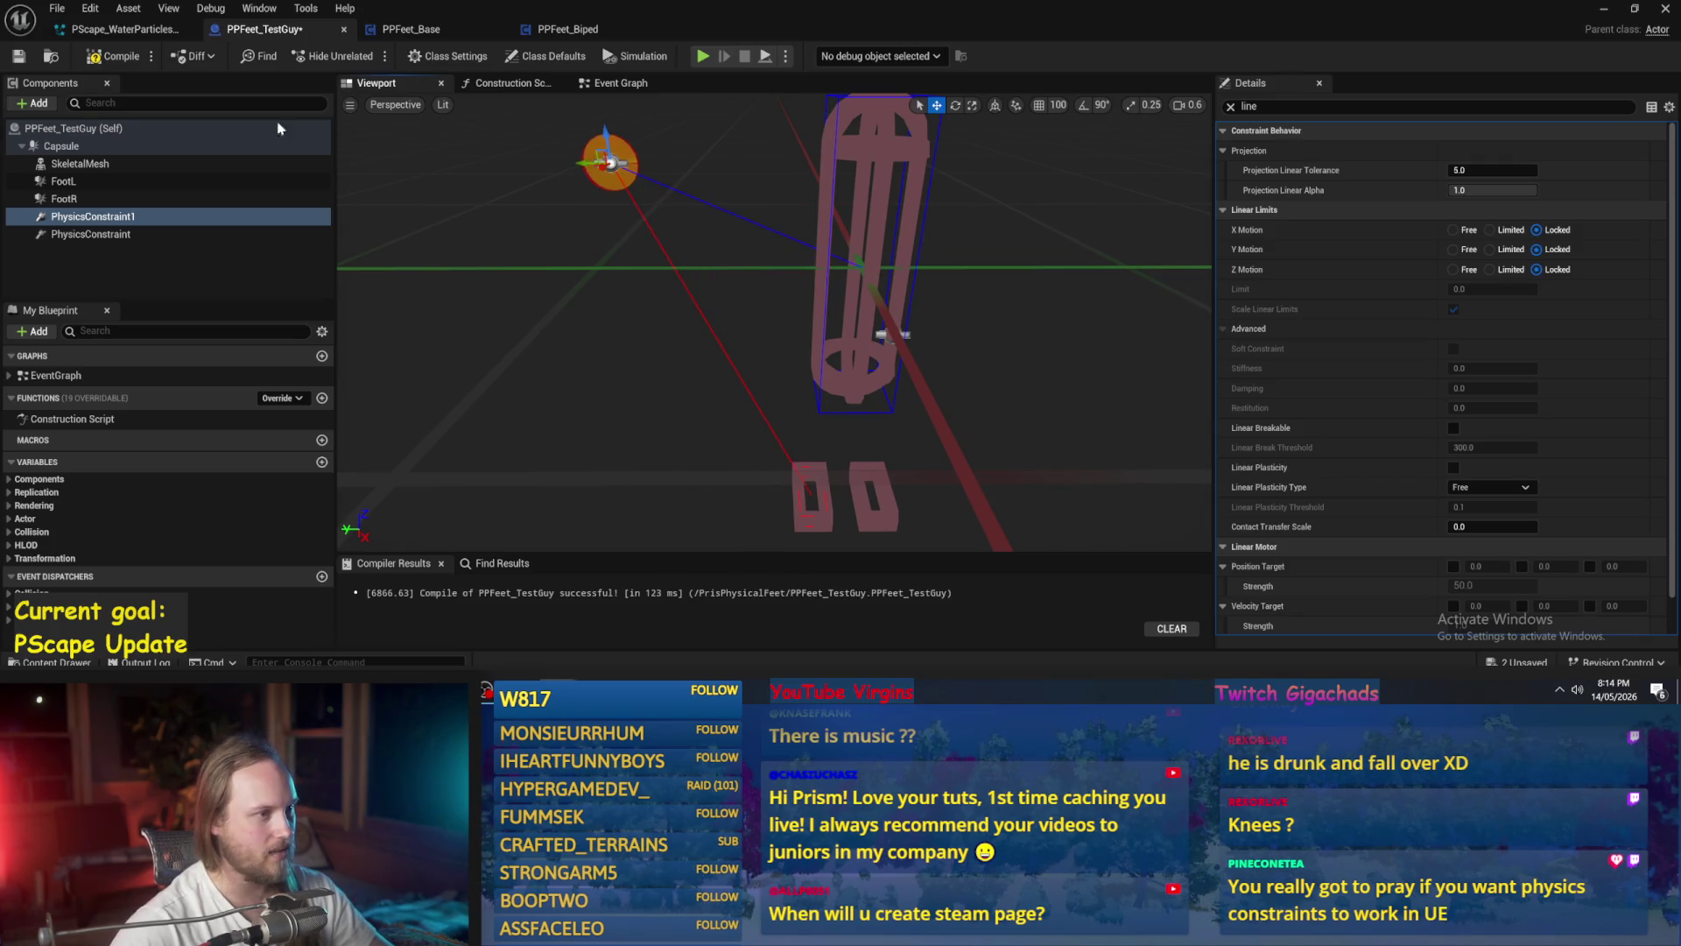
click(107, 57)
- Filter Details by 'vis', simulate the level, then stop the test
double_click(1252, 106)
text(vis)
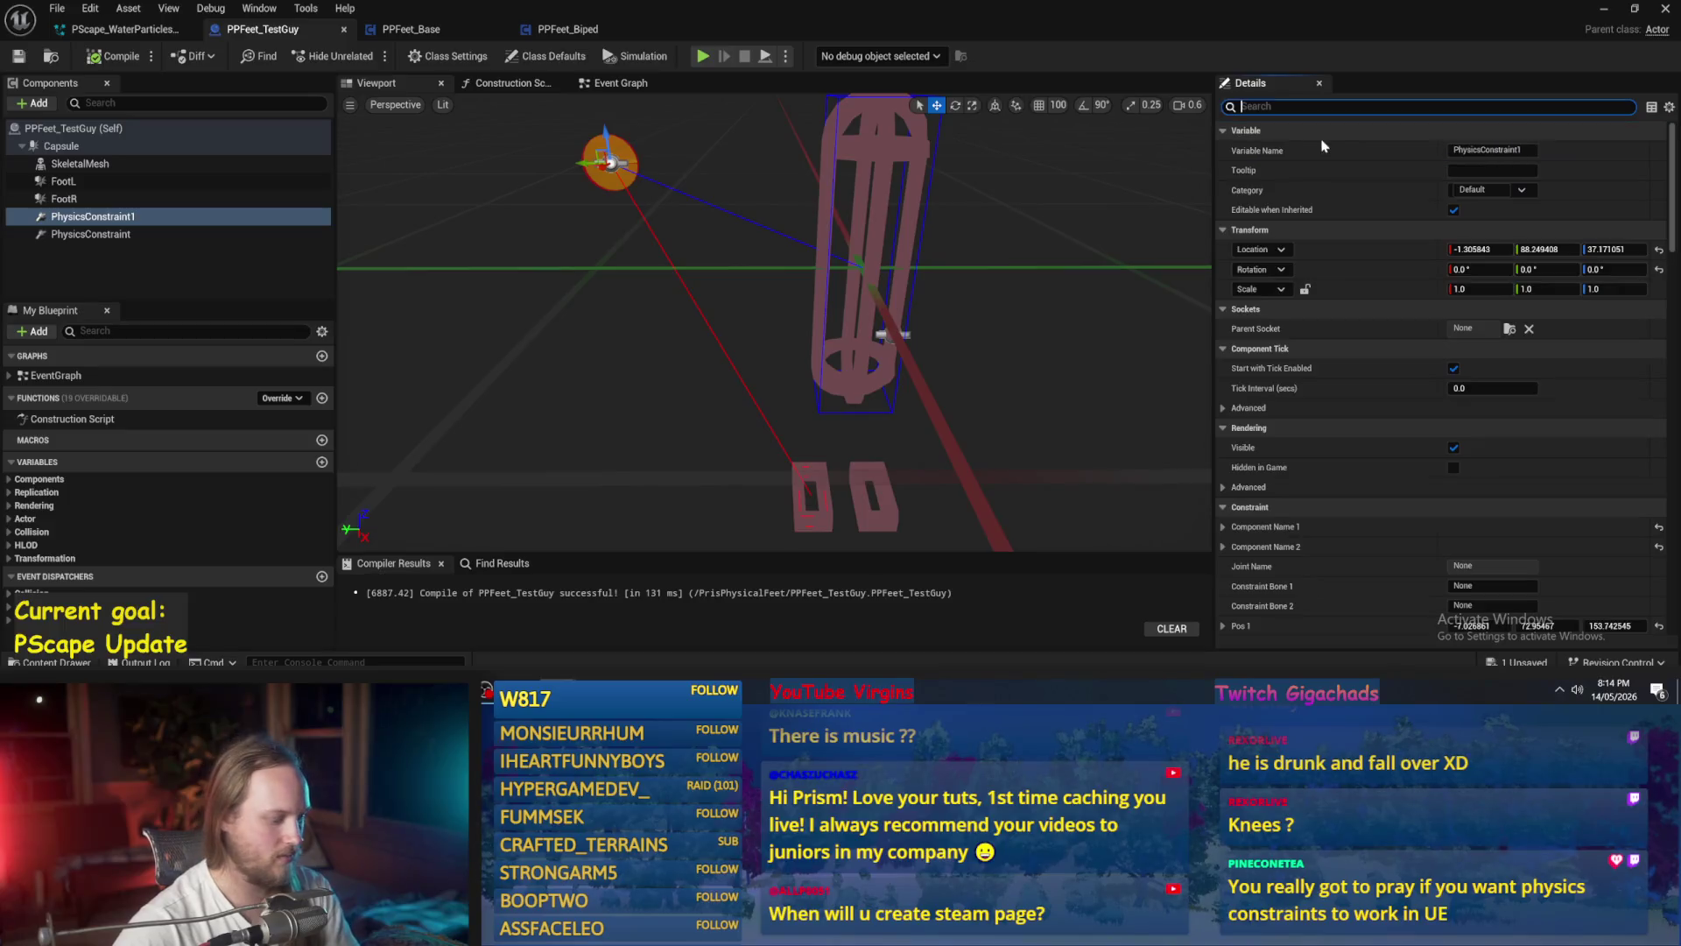
click(1606, 12)
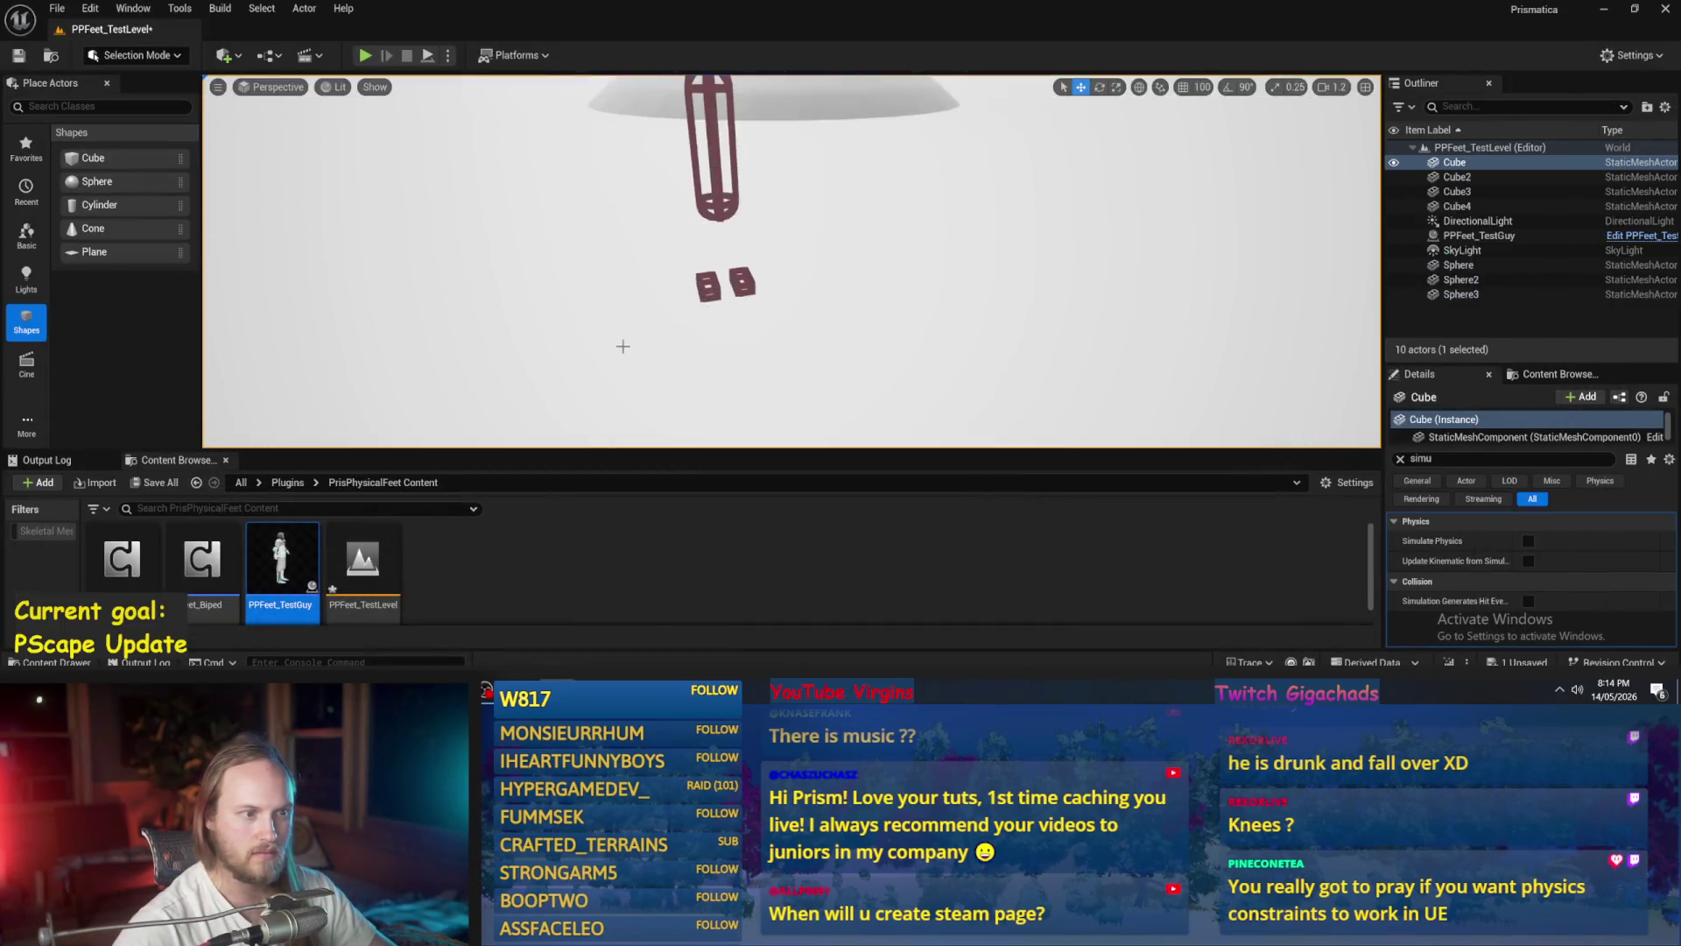
click(423, 57)
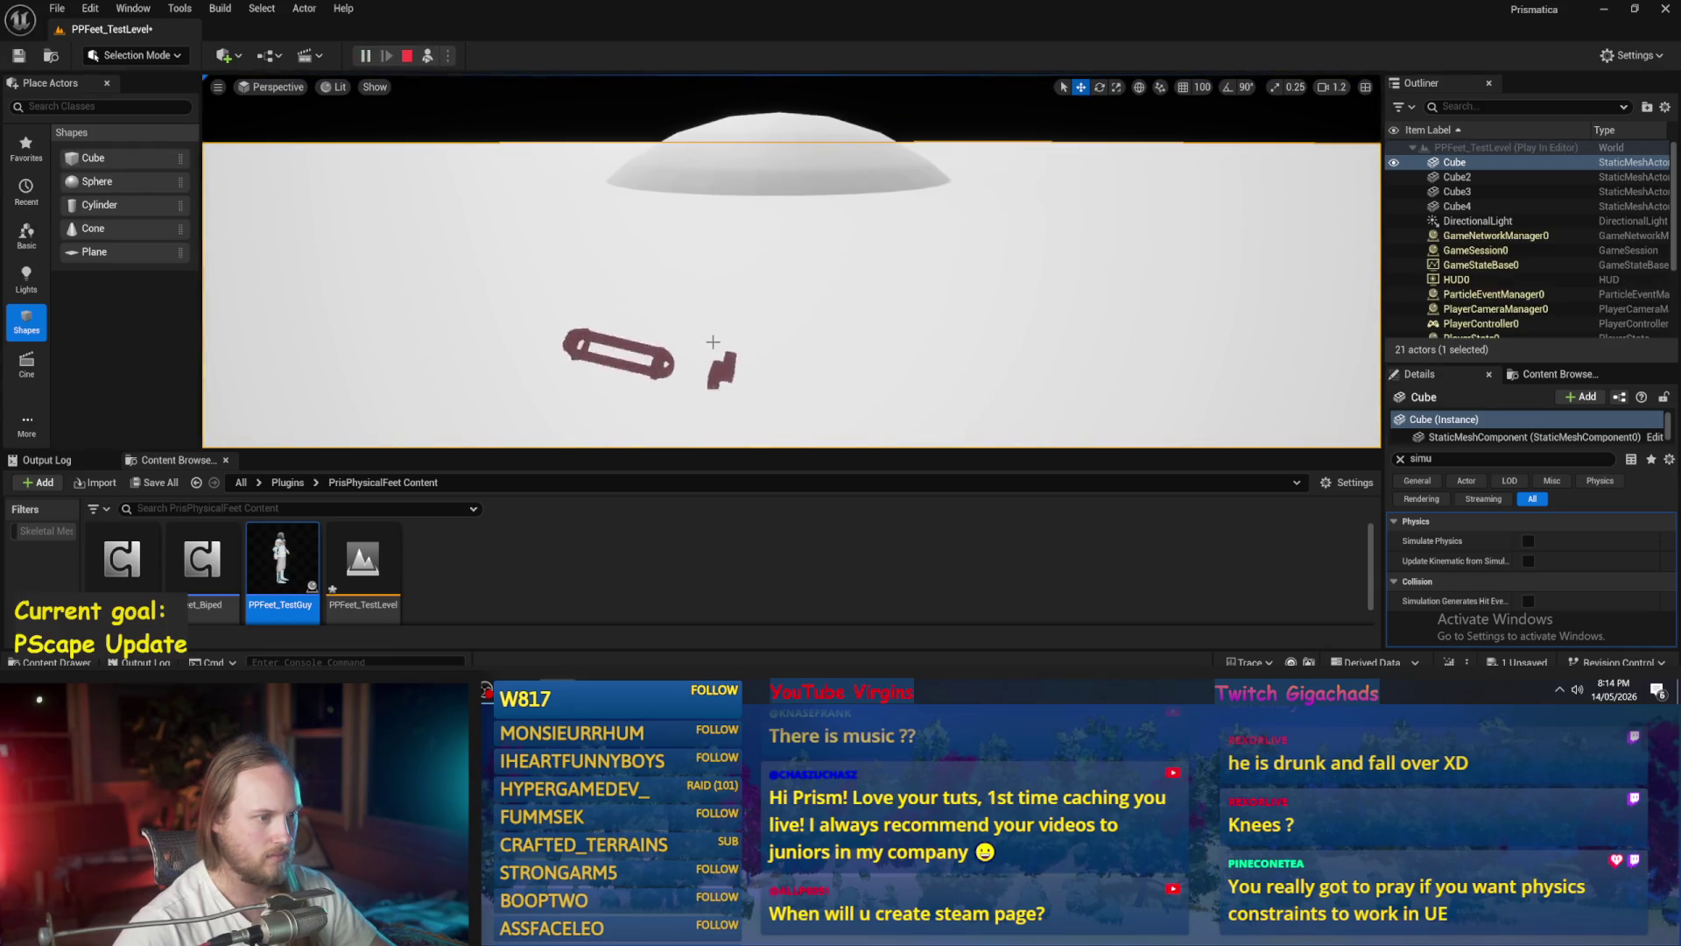
click(607, 354)
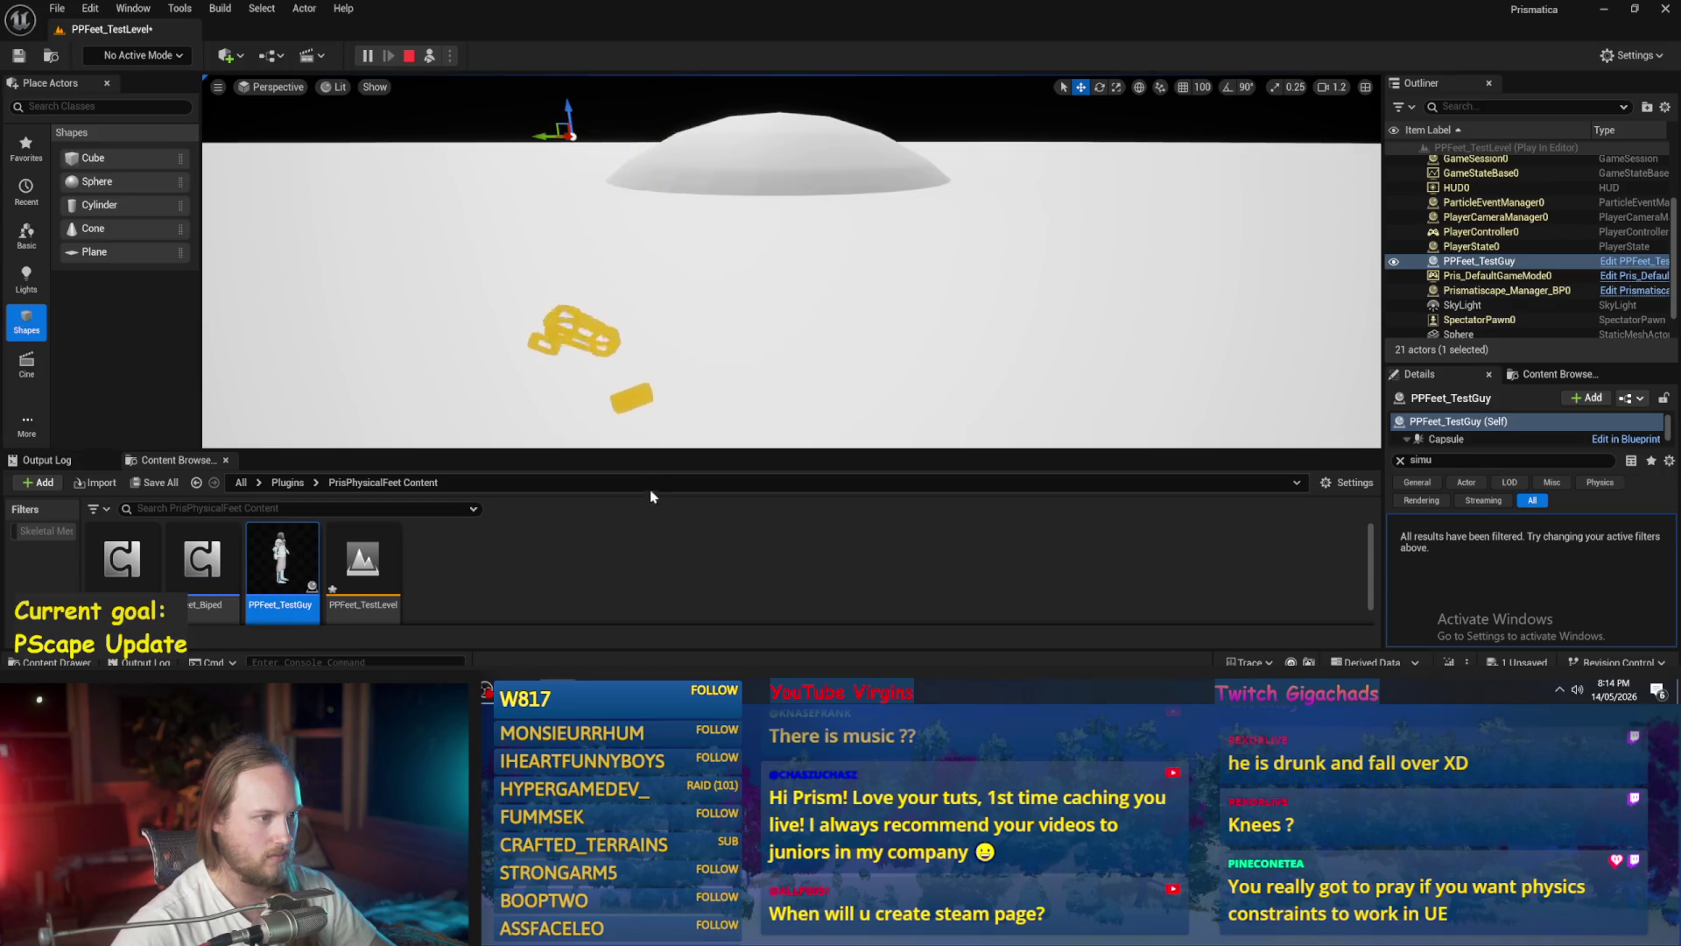
key(Escape)
key(ctrl+e)
mouse_move(893, 332)
mouse_down()
mouse_move(967, 304)
mouse_move(1007, 332)
mouse_up()
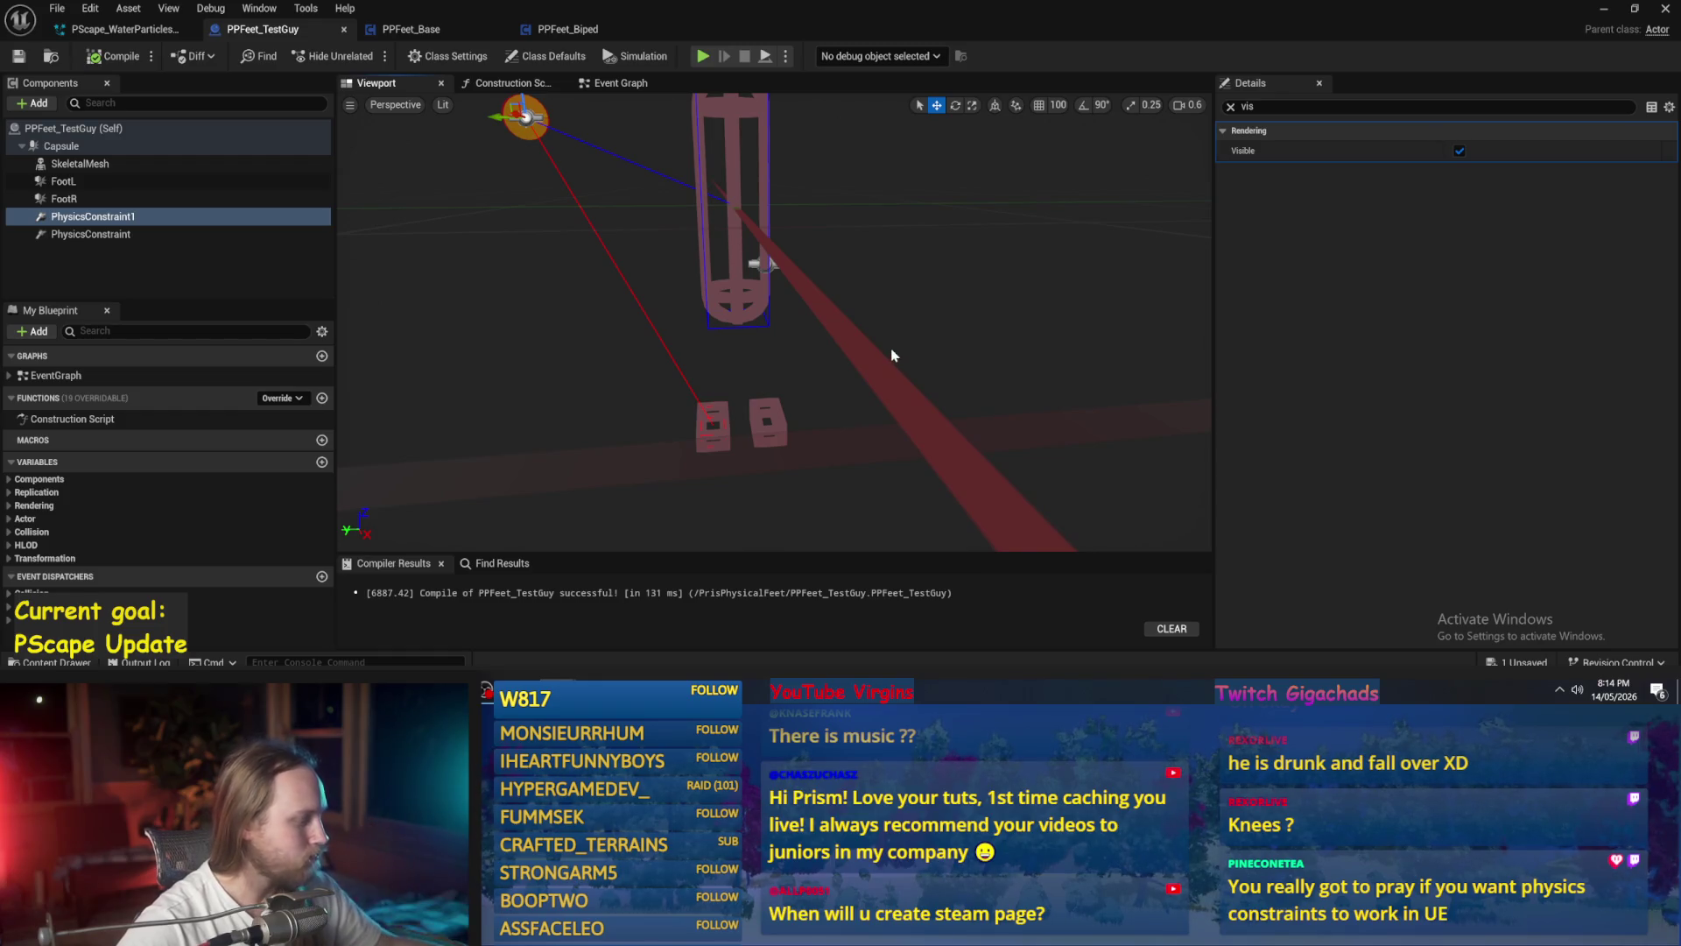
- Select PhysicsConstraint1 at about (-1.31, 13.22, -28.93) and clear the Details filter
mouse_move(931, 344)
mouse_down()
mouse_move(810, 352)
mouse_move(780, 387)
mouse_move(723, 281)
mouse_move(724, 232)
mouse_up()
click(780, 387)
click(726, 216)
mouse_move(625, 341)
mouse_down()
mouse_move(818, 302)
mouse_move(812, 265)
mouse_move(742, 271)
mouse_up()
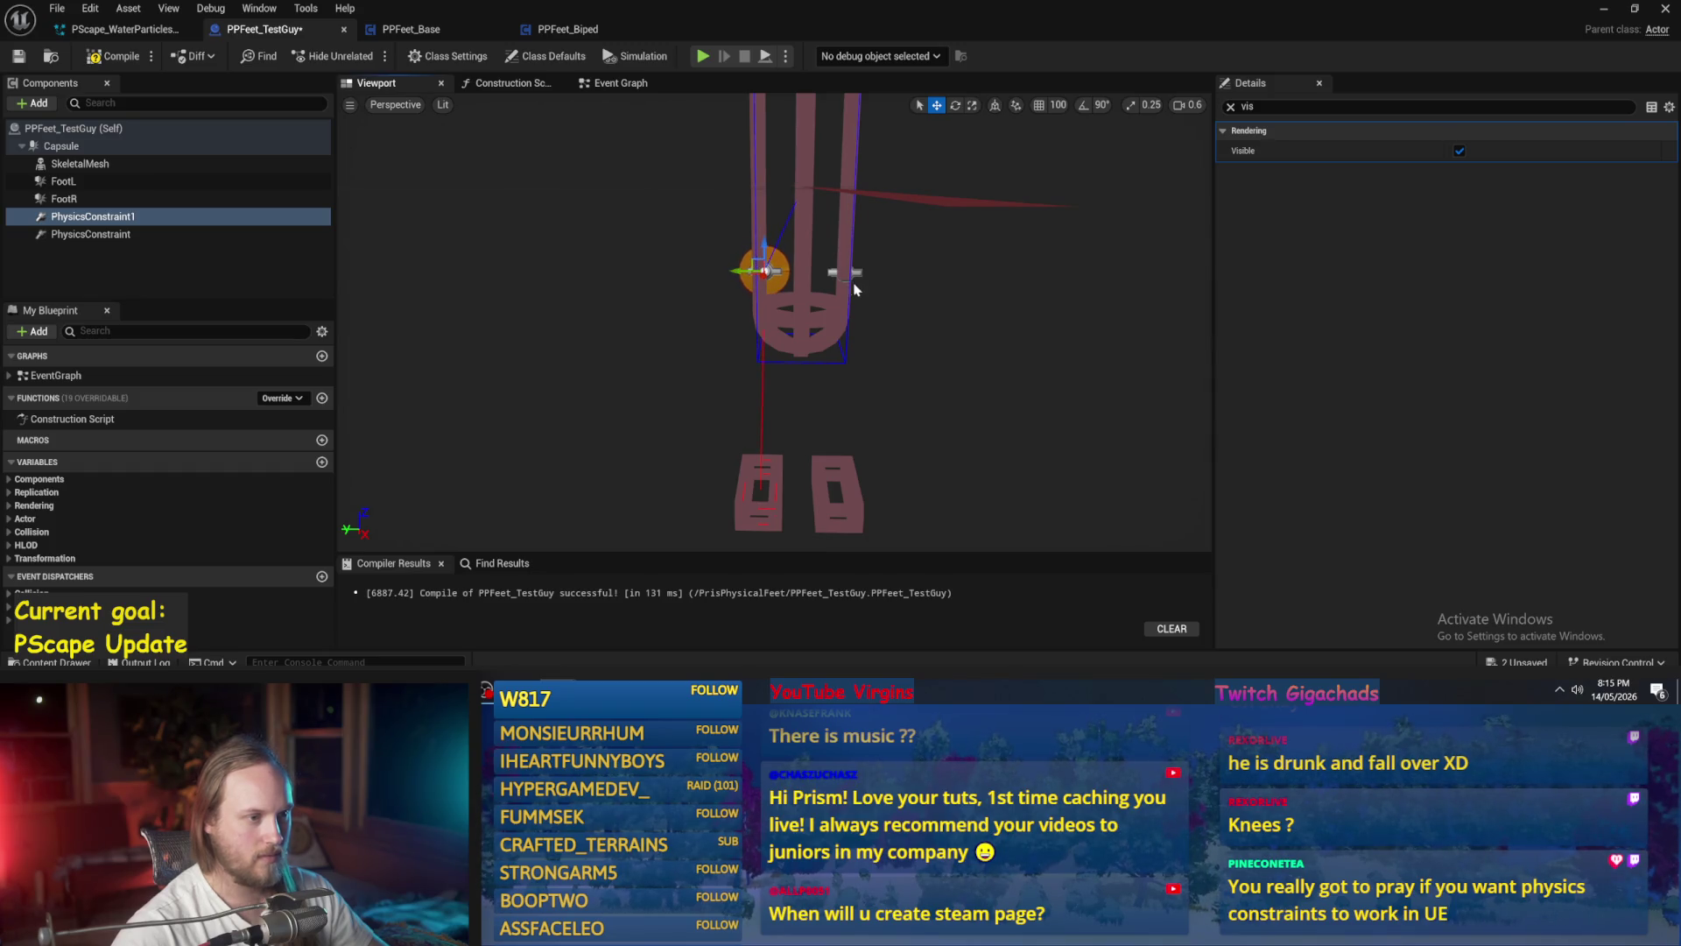
key(q)
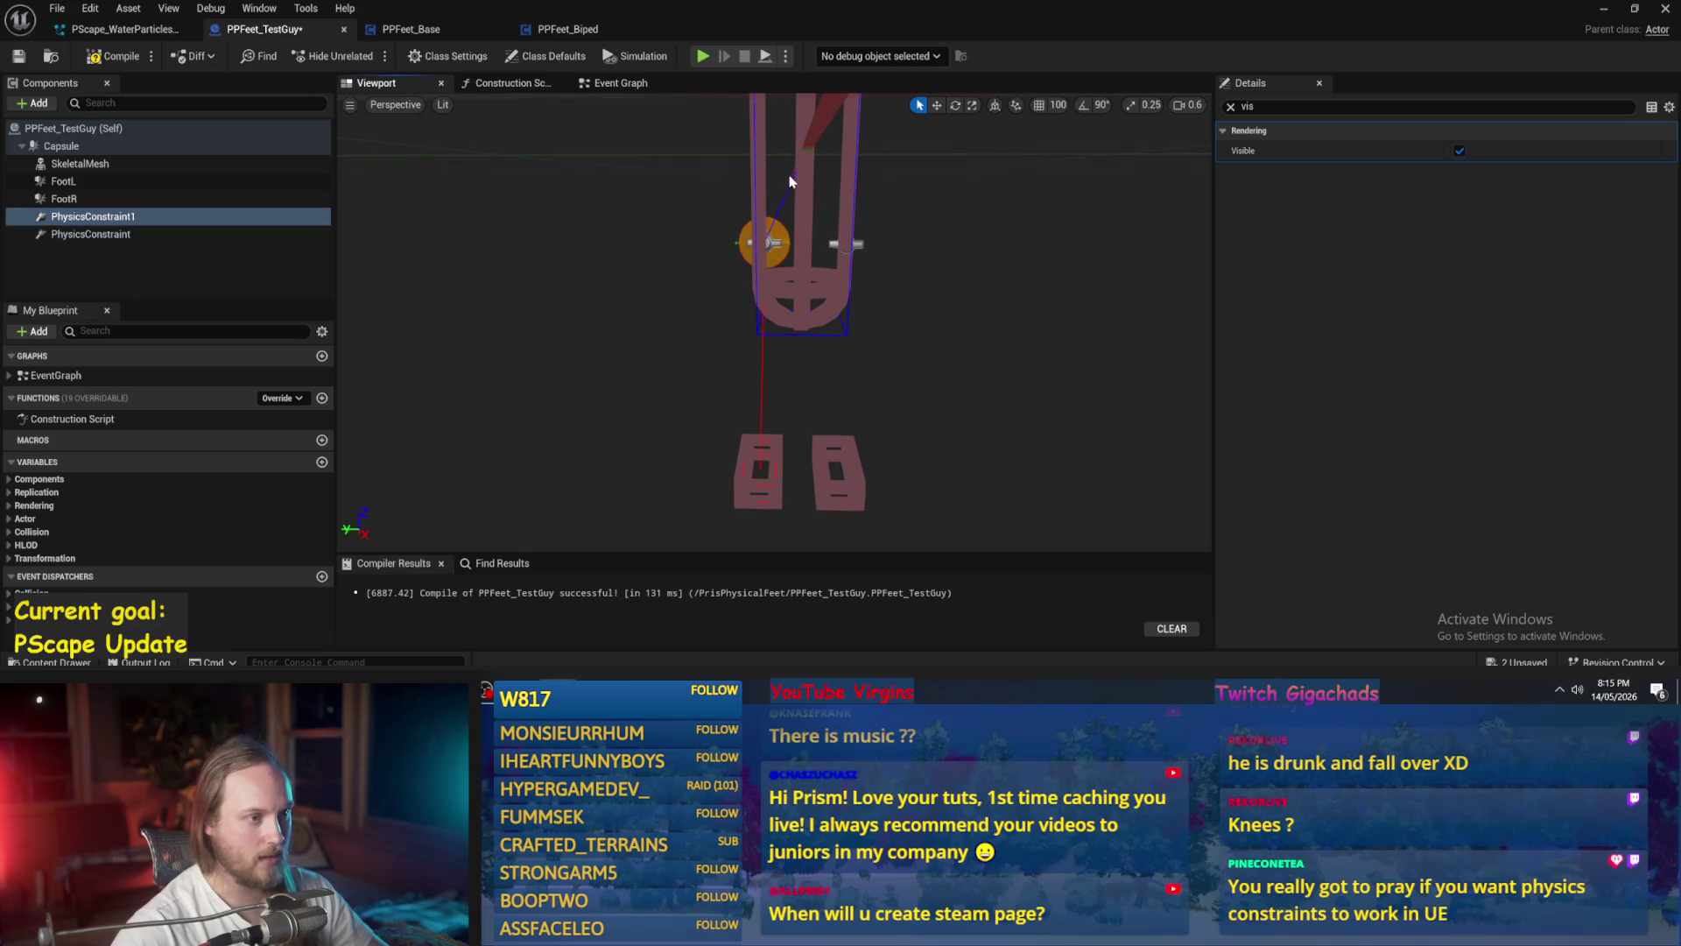
click(785, 287)
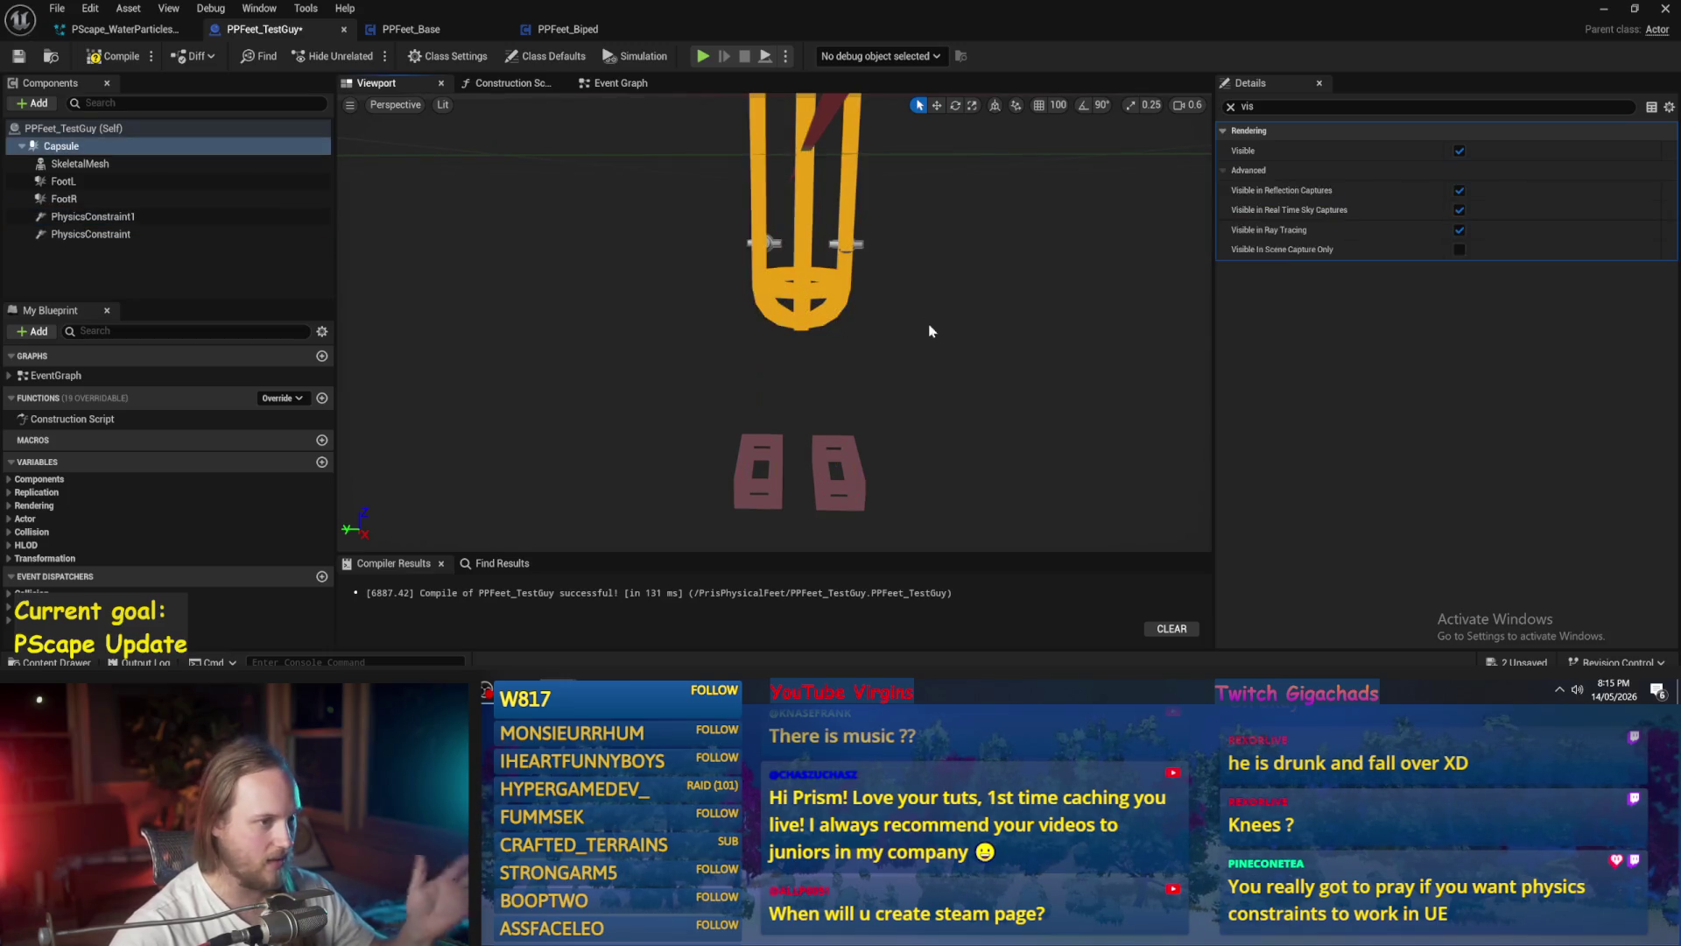
click(772, 247)
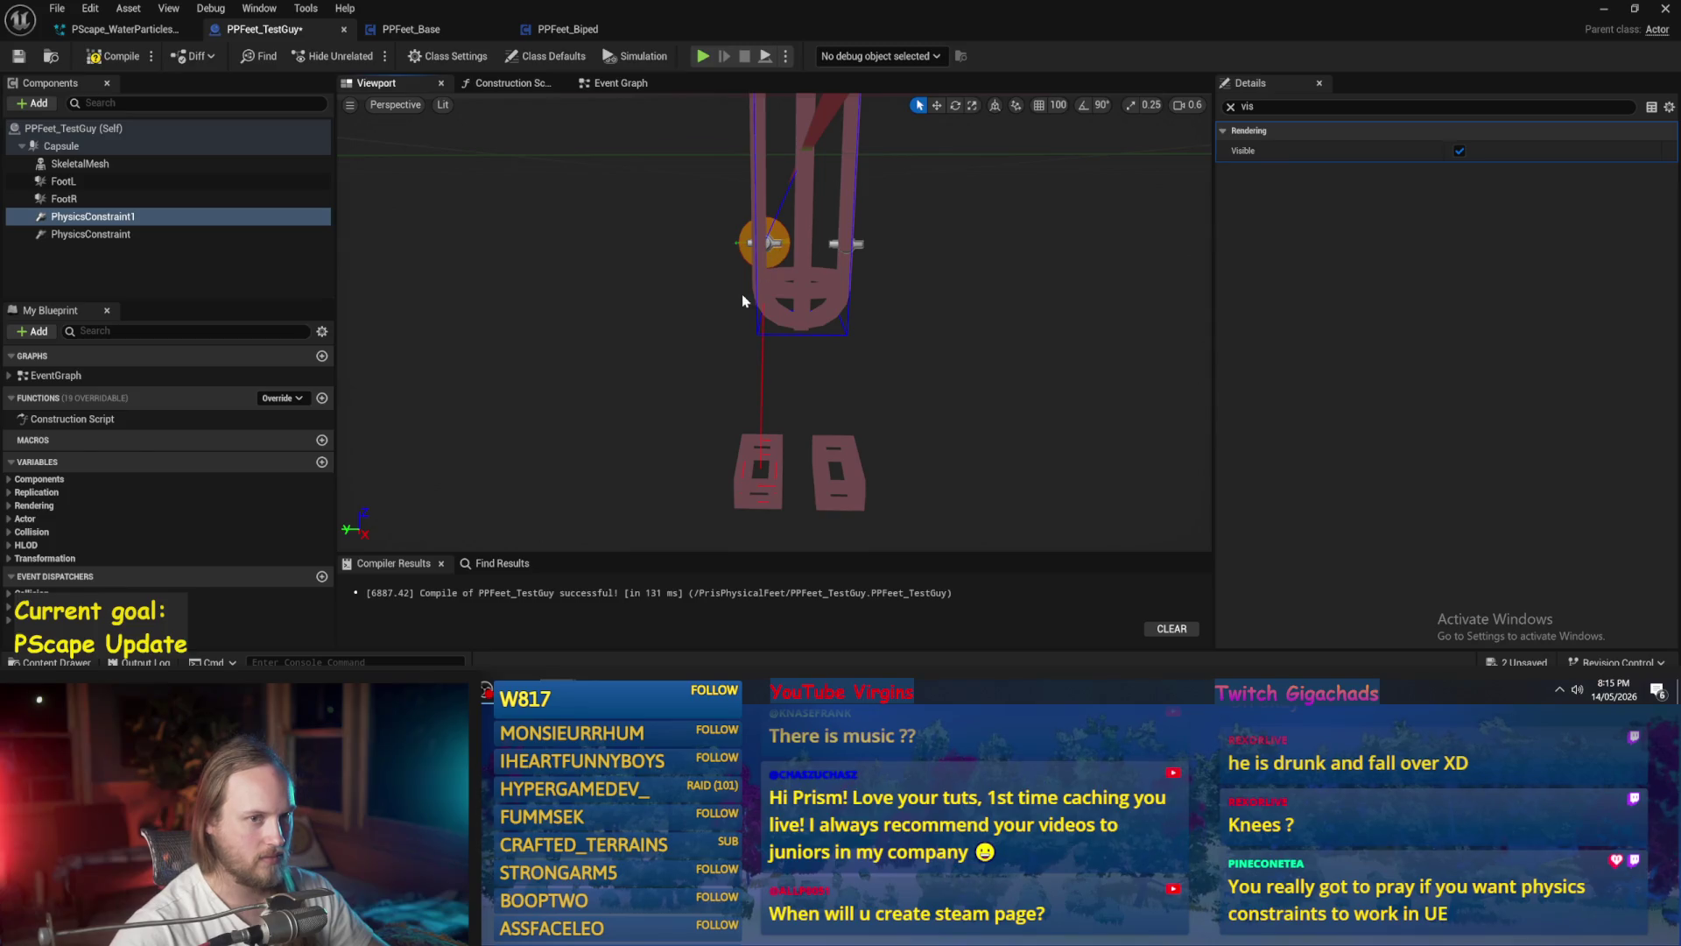
click(1232, 108)
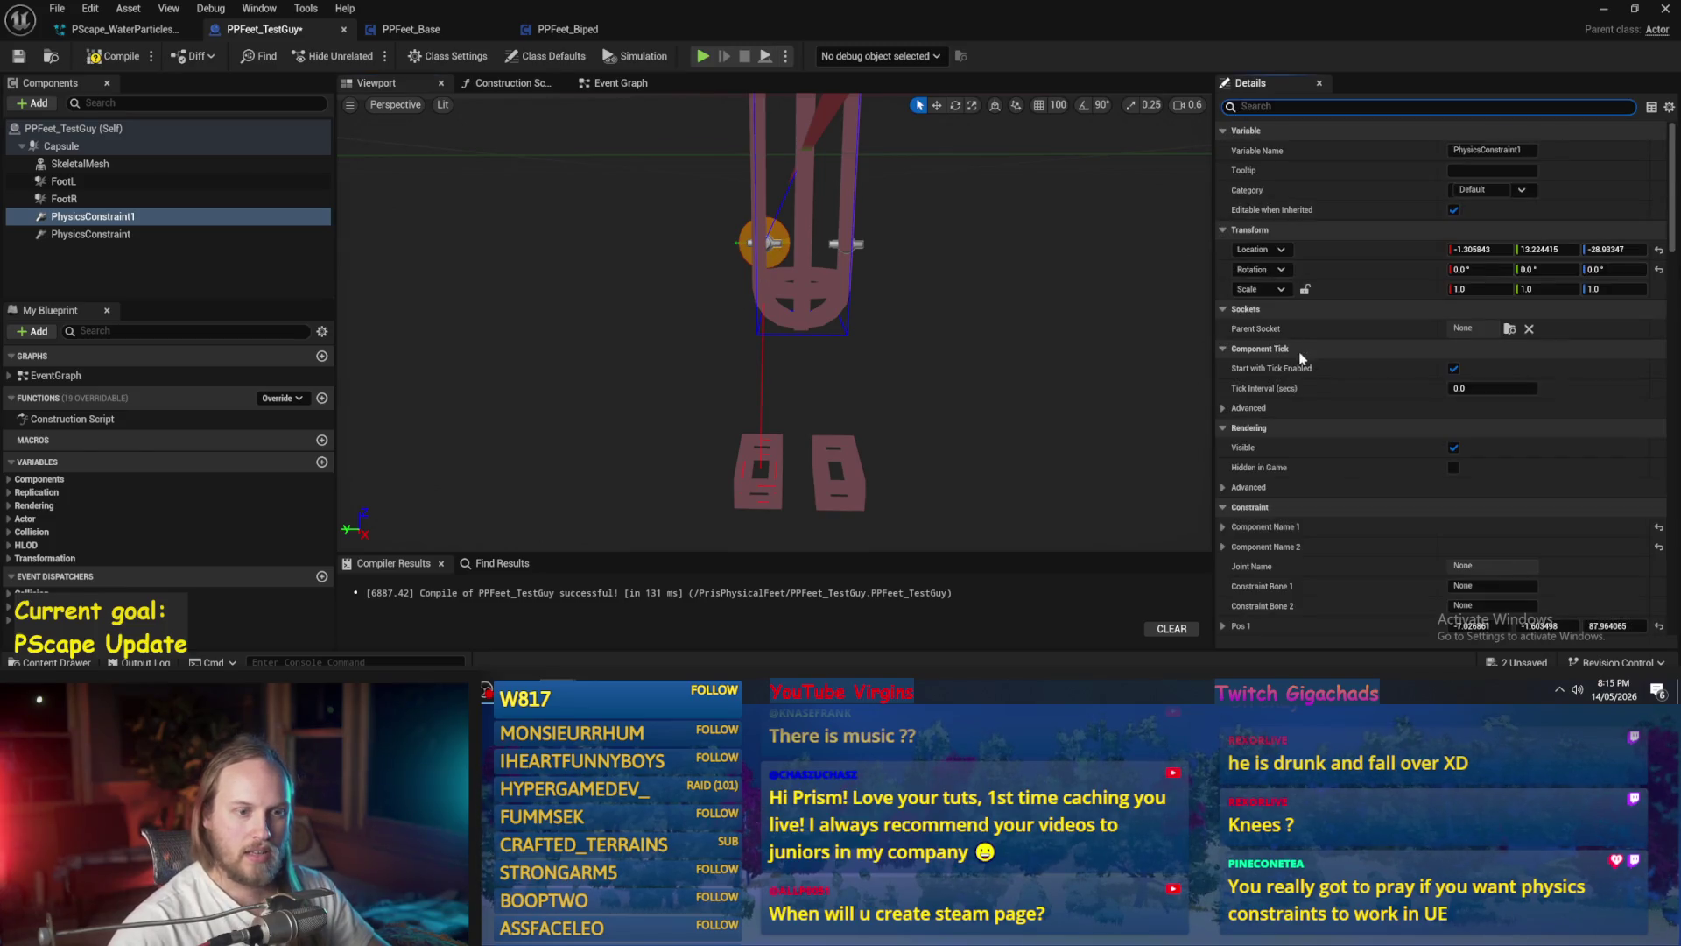
- Toggle Swing 1, Swing 2 and Twist motion to Locked, then back to Free
scroll(1299, 367, down, 2)
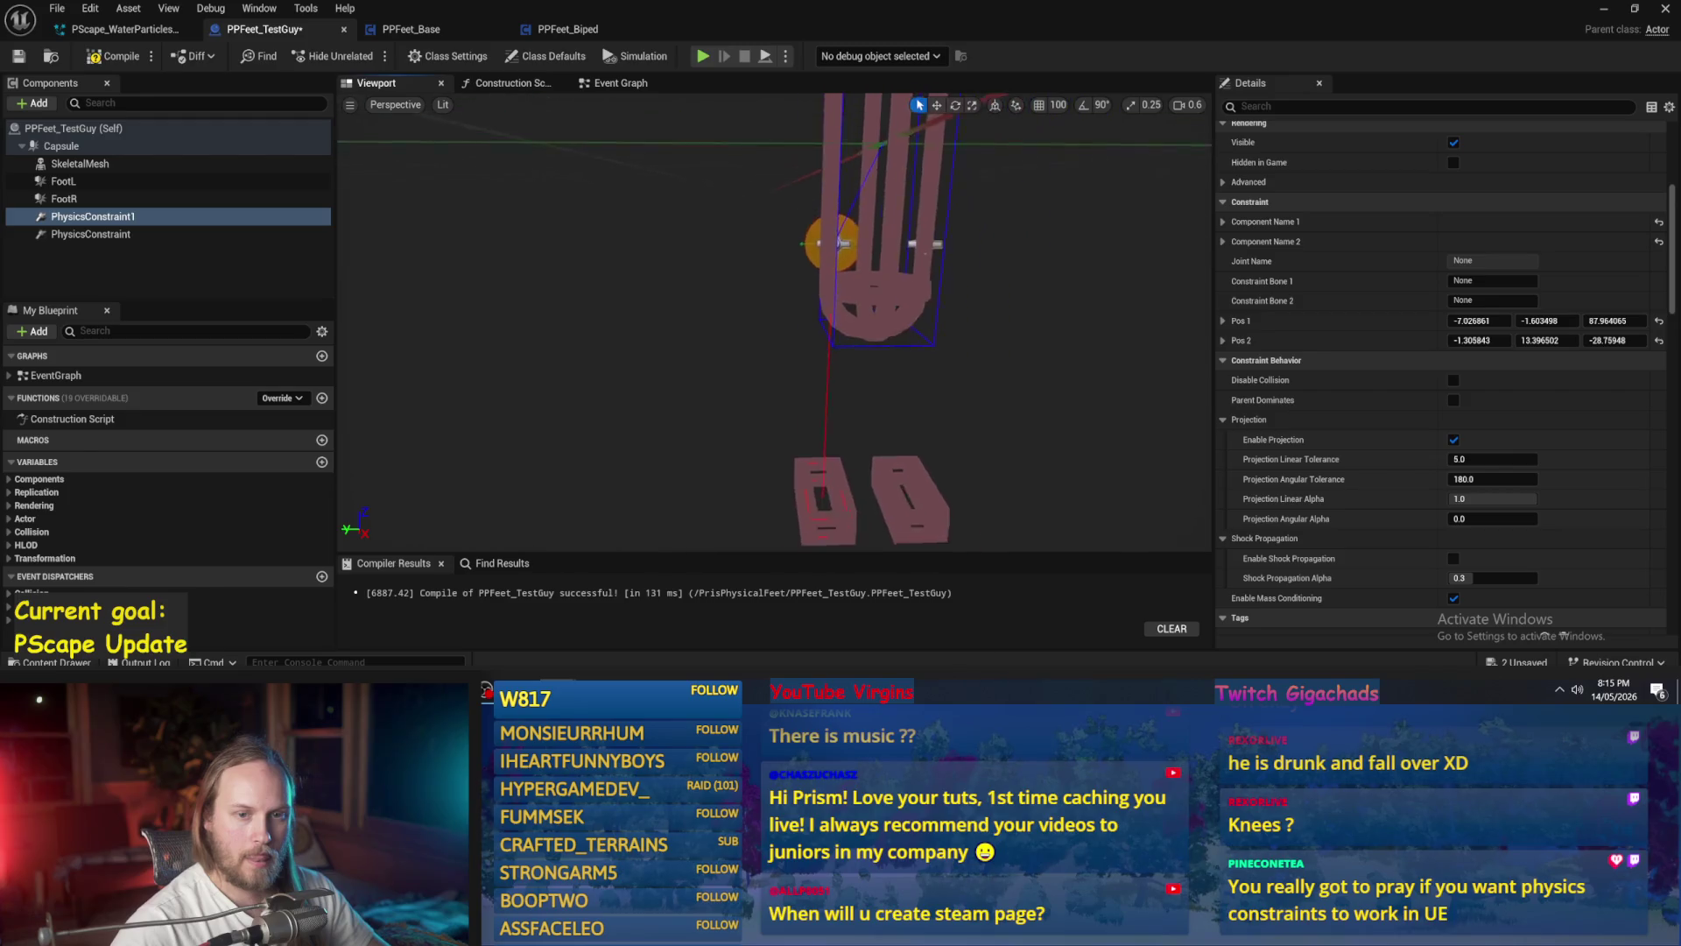
scroll(1302, 438, down, 3)
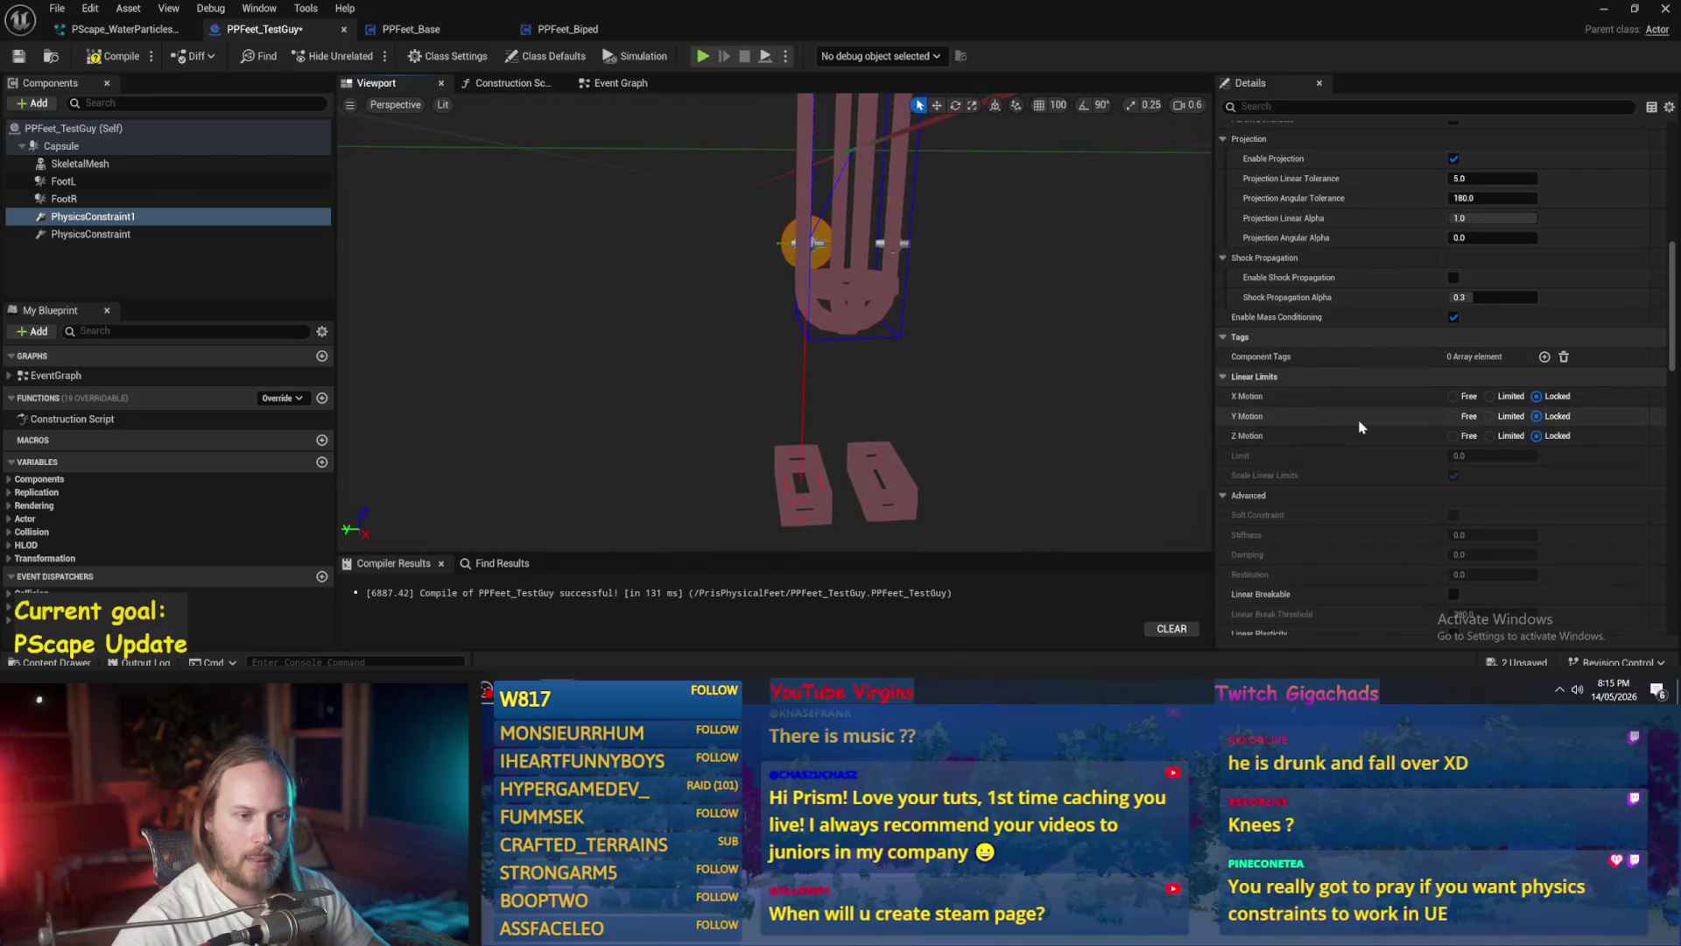
scroll(1313, 365, down, 1)
scroll(1454, 392, down, 2)
click(1529, 452)
click(1527, 471)
click(1528, 491)
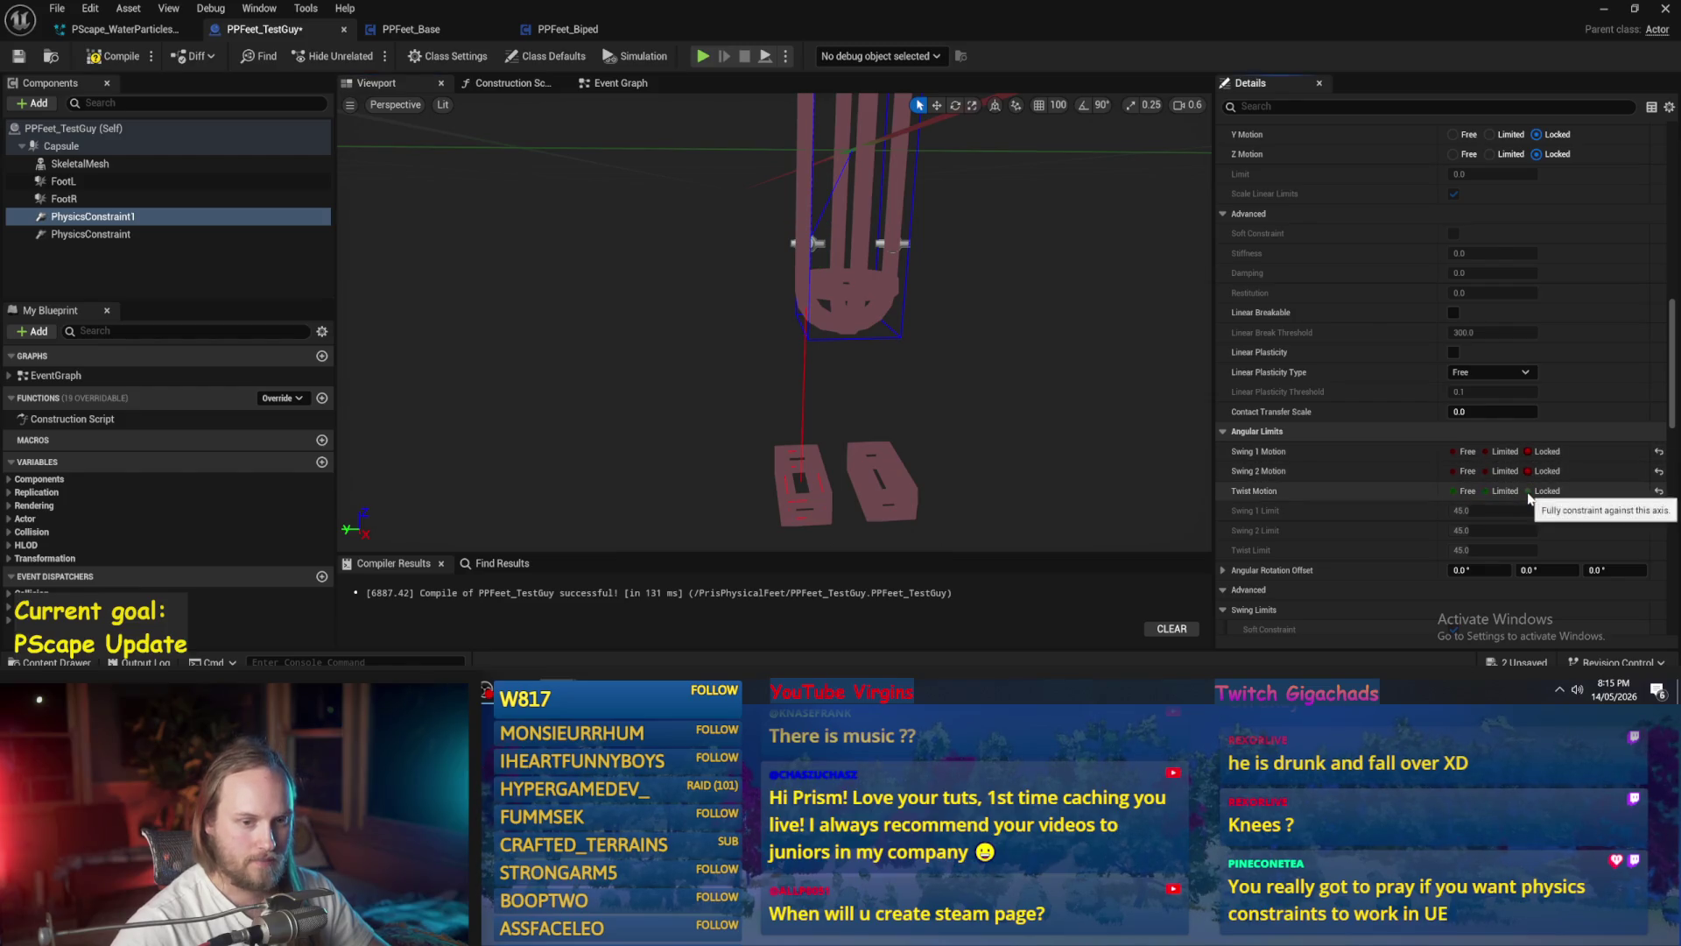
click(1462, 491)
click(1462, 471)
click(1462, 452)
- Save the PPFeet_TestGuy blueprint and inspect the leg and both feet in the preview
mouse_move(713, 324)
mouse_down()
mouse_move(692, 324)
mouse_move(745, 318)
mouse_up()
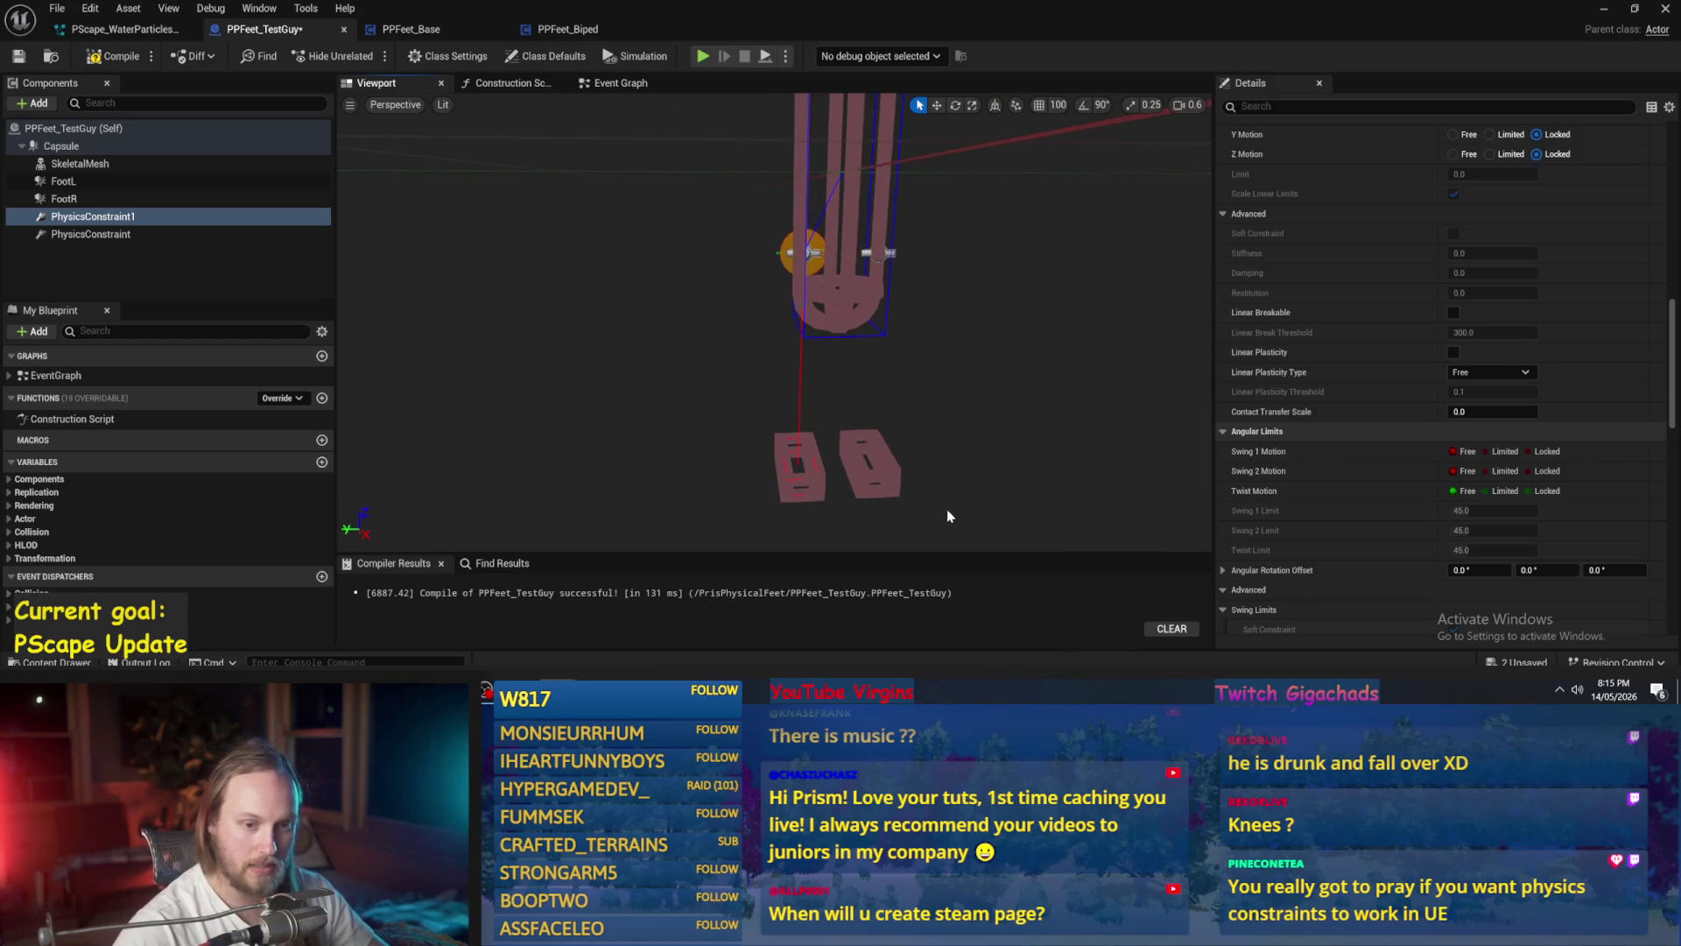
scroll(950, 517, down, 1)
scroll(938, 476, up, 3)
scroll(1317, 517, down, 5)
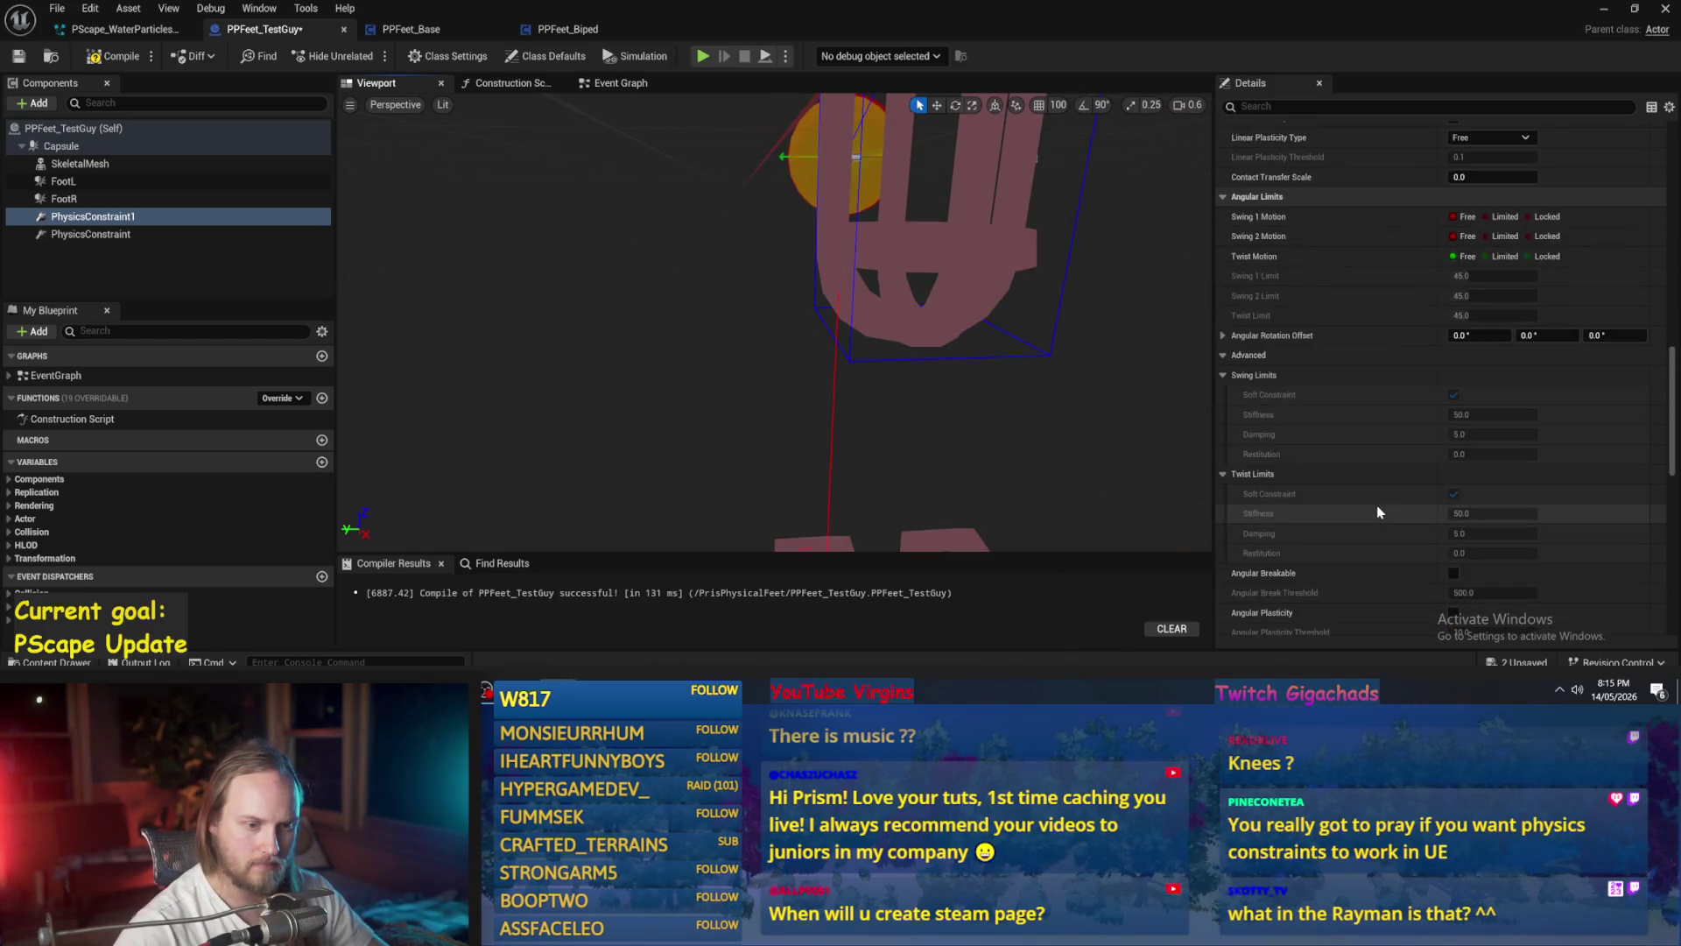
scroll(1377, 513, down, 2)
scroll(957, 427, down, 3)
mouse_move(957, 426)
mouse_down()
mouse_move(928, 426)
mouse_move(957, 424)
mouse_up()
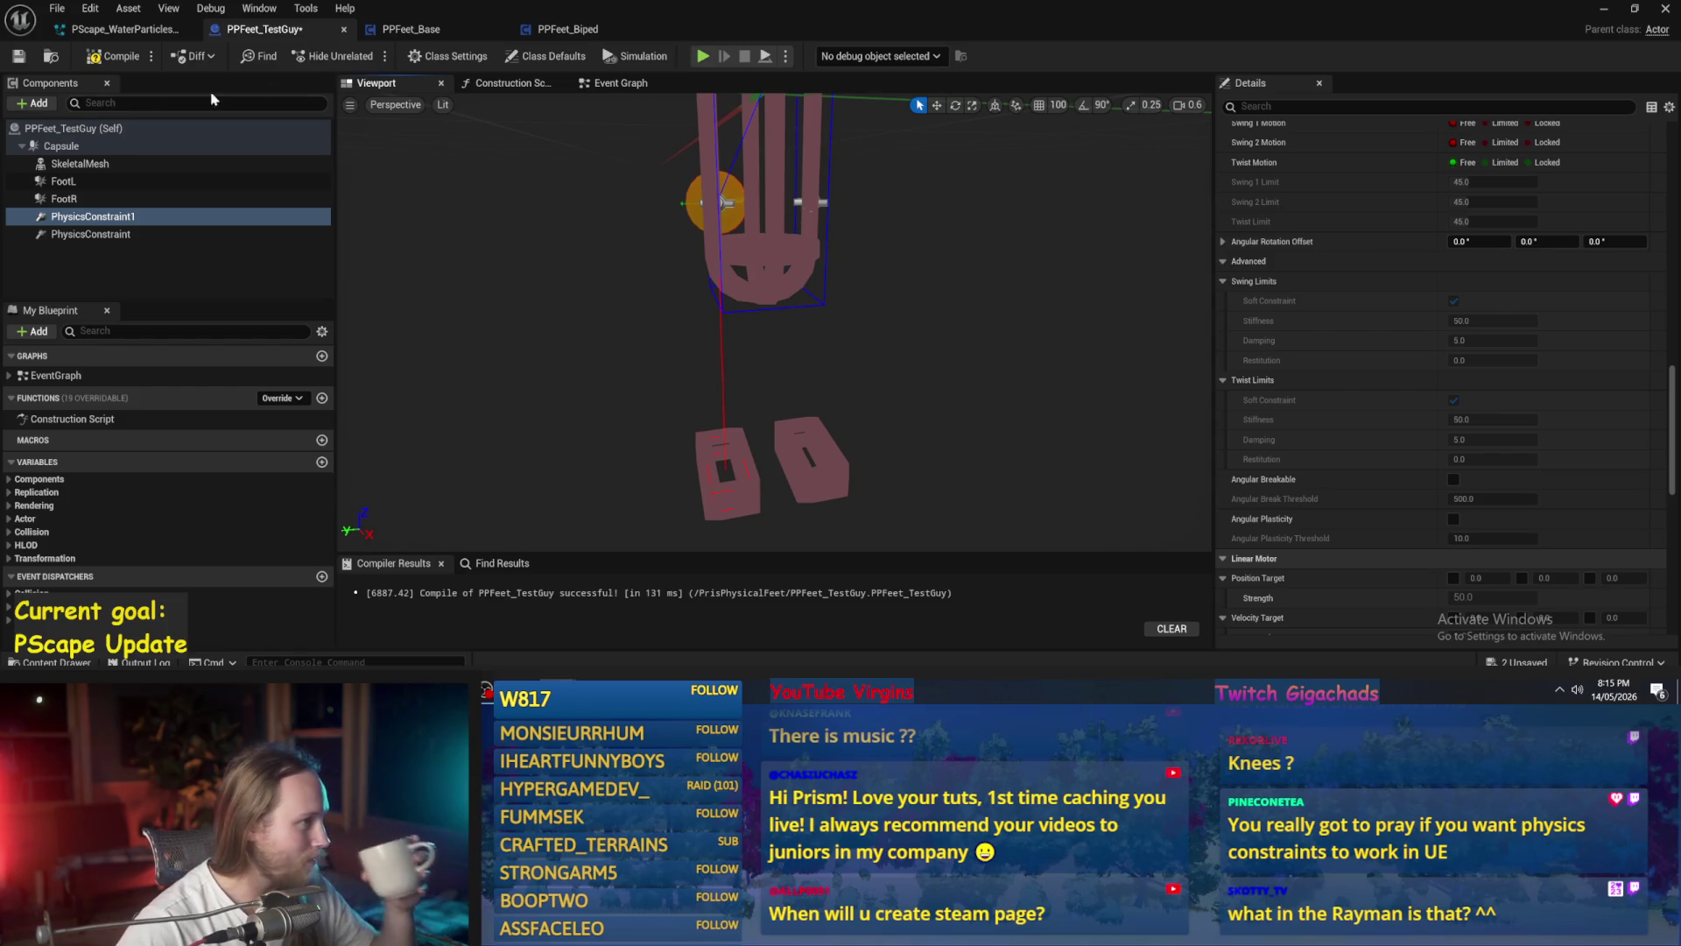
click(16, 58)
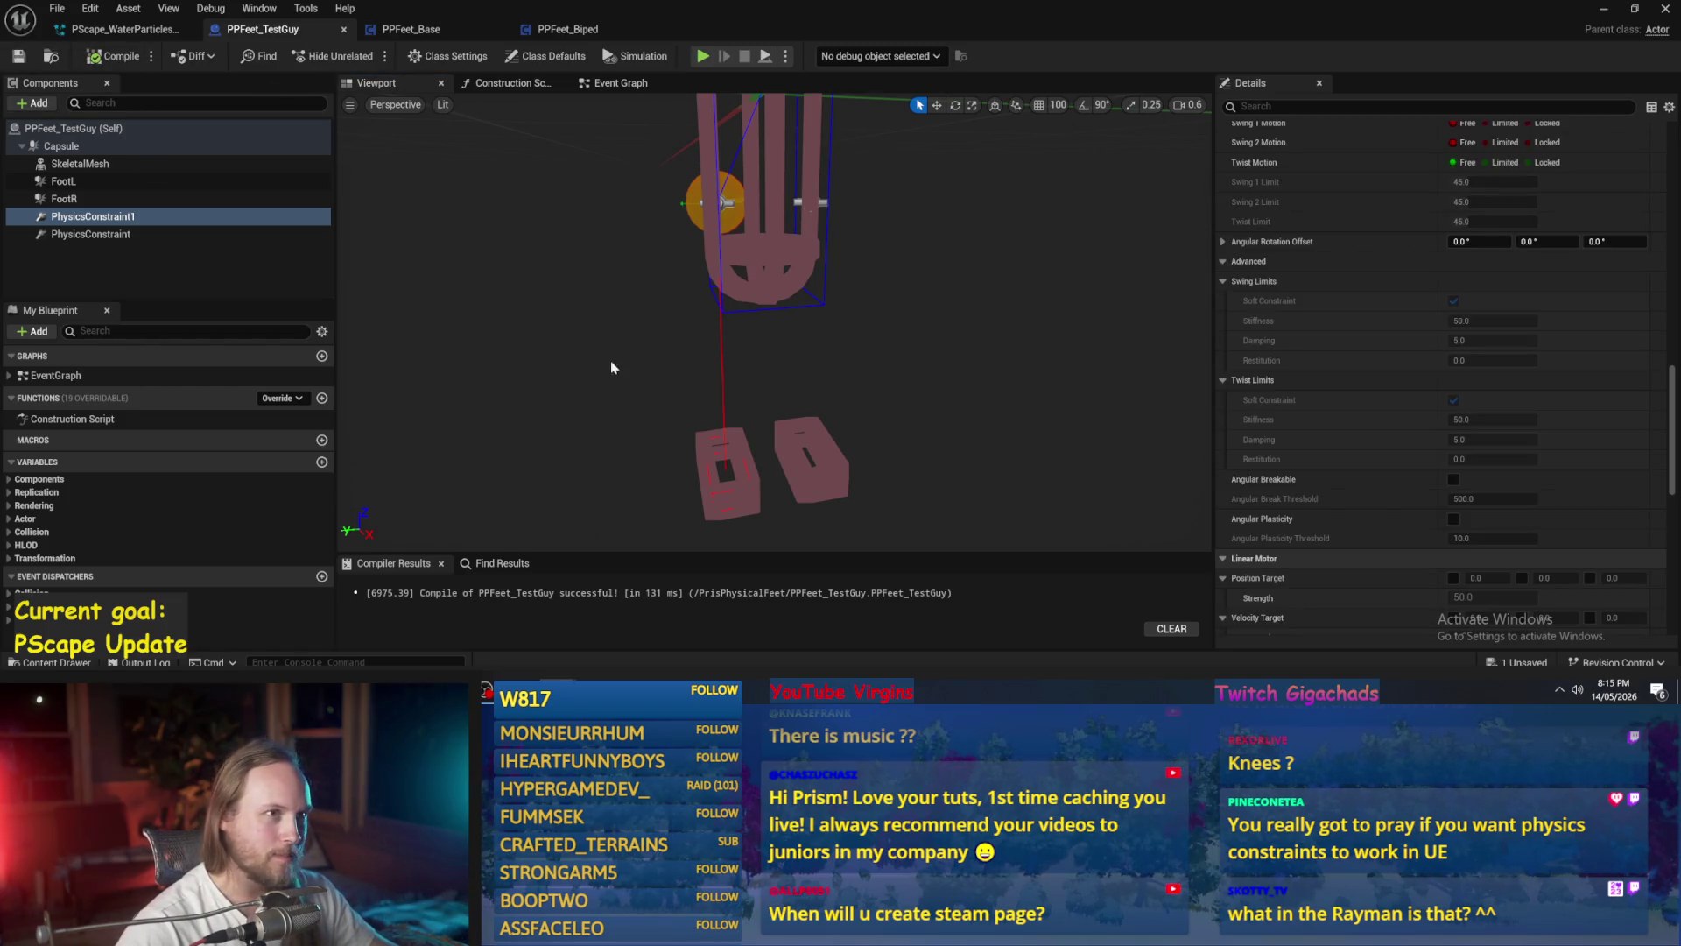
scroll(1406, 491, down, 3)
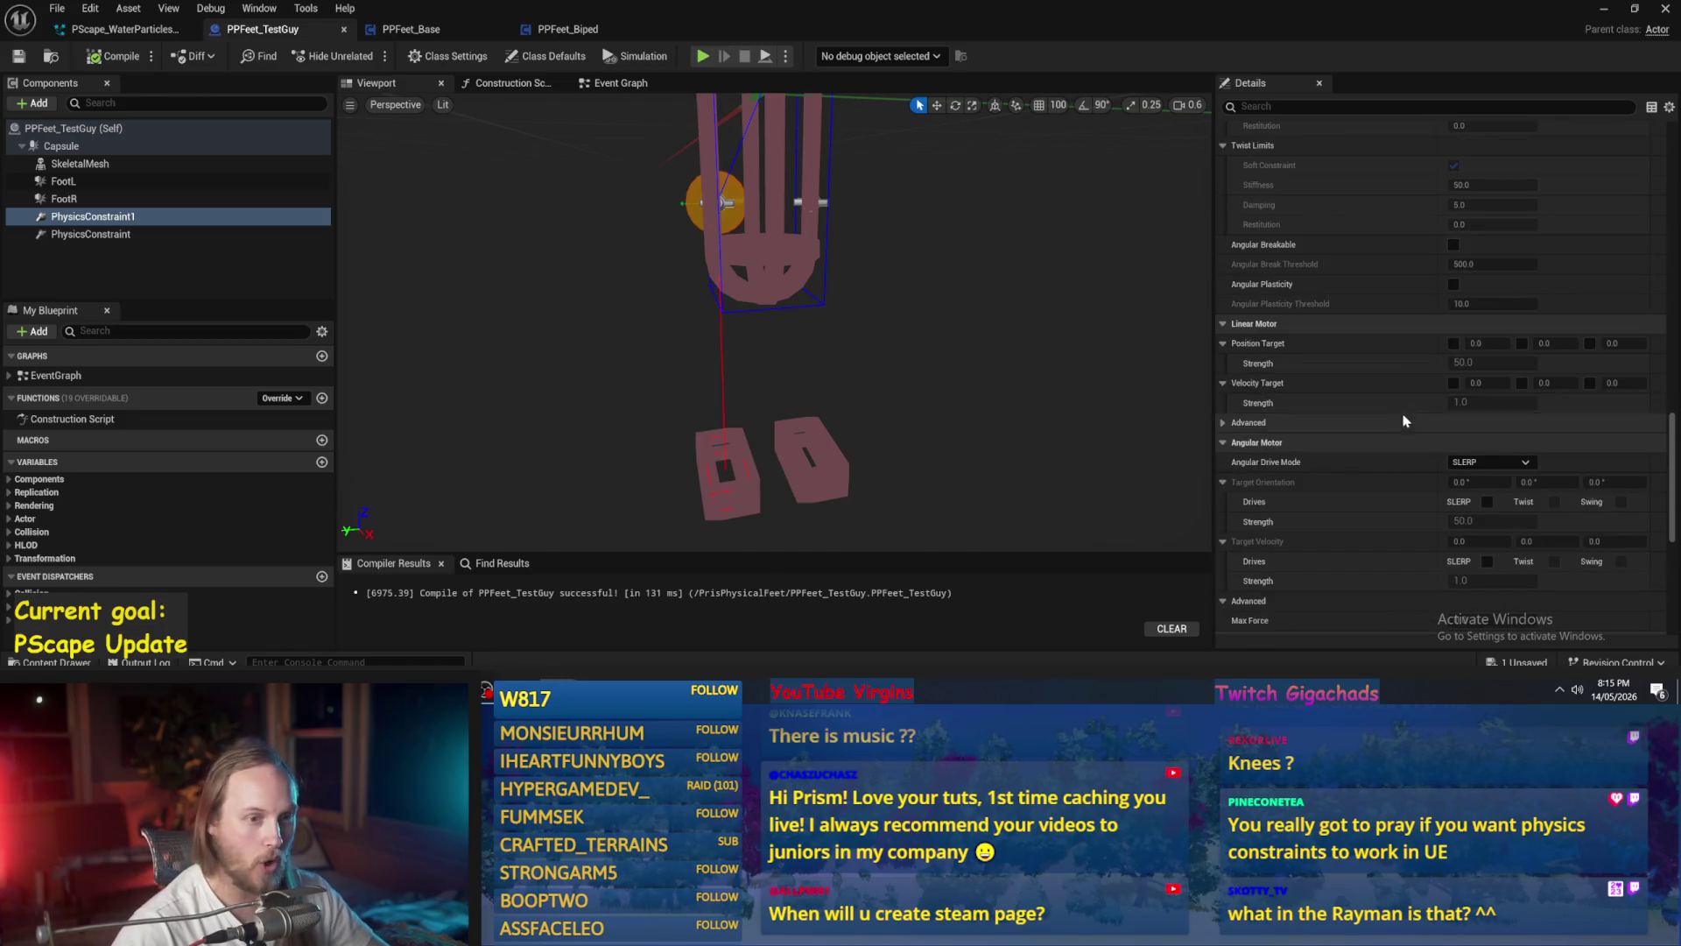
scroll(1353, 359, down, 3)
drag(976, 411, 997, 433)
scroll(1266, 466, down, 2)
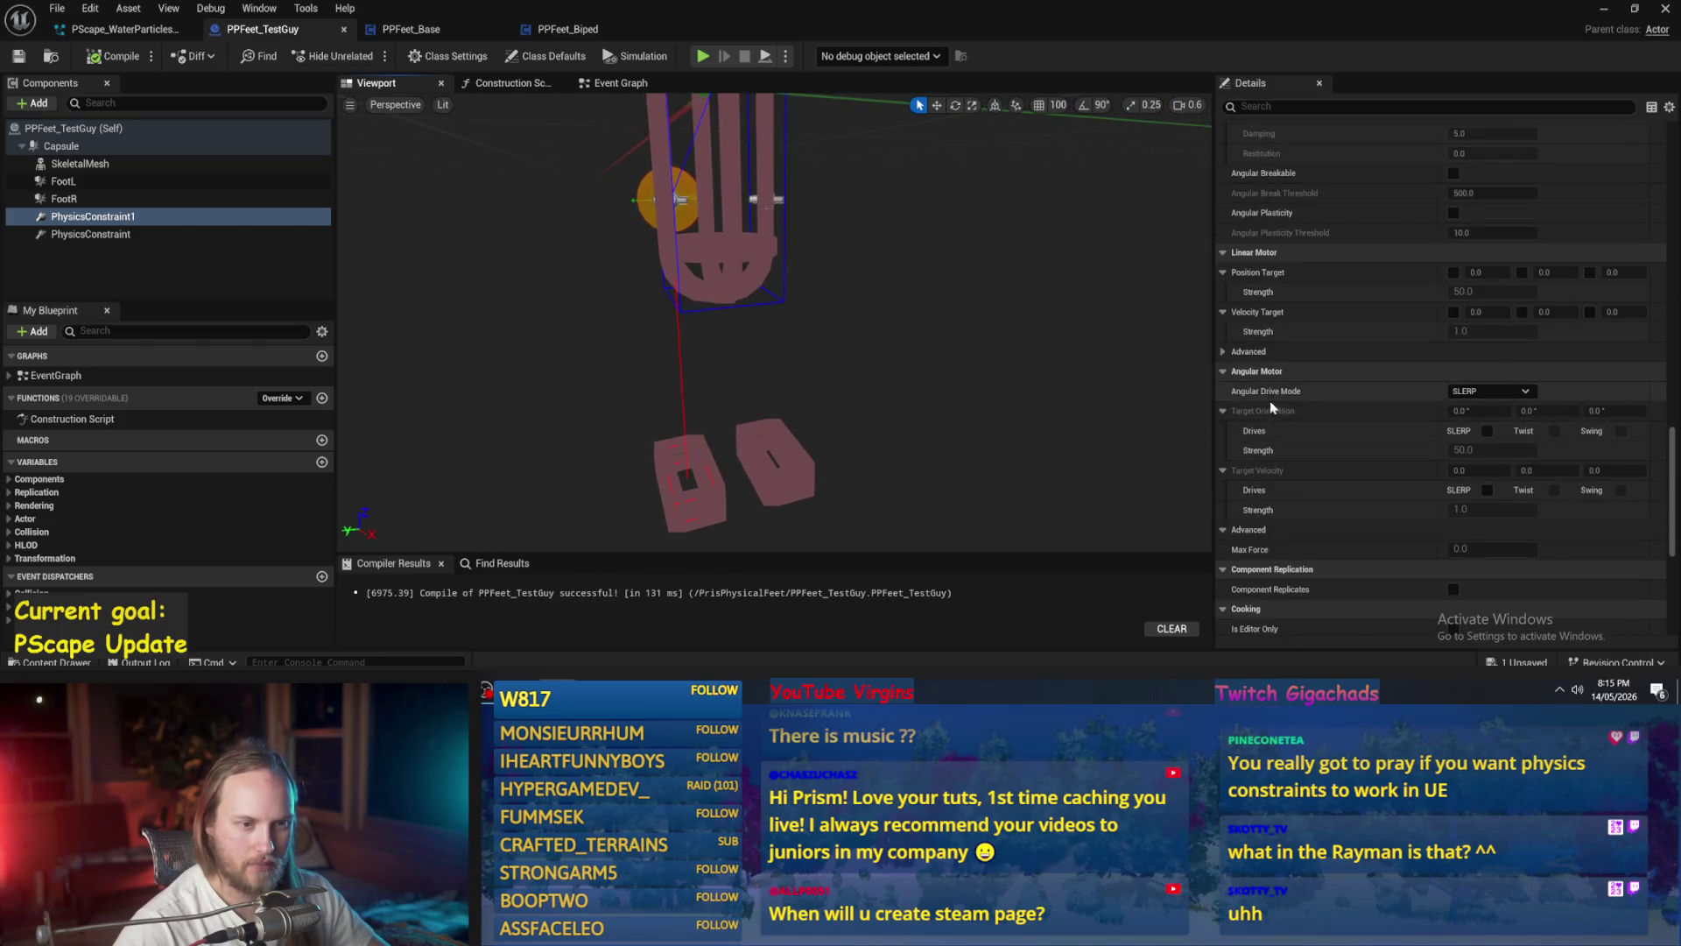
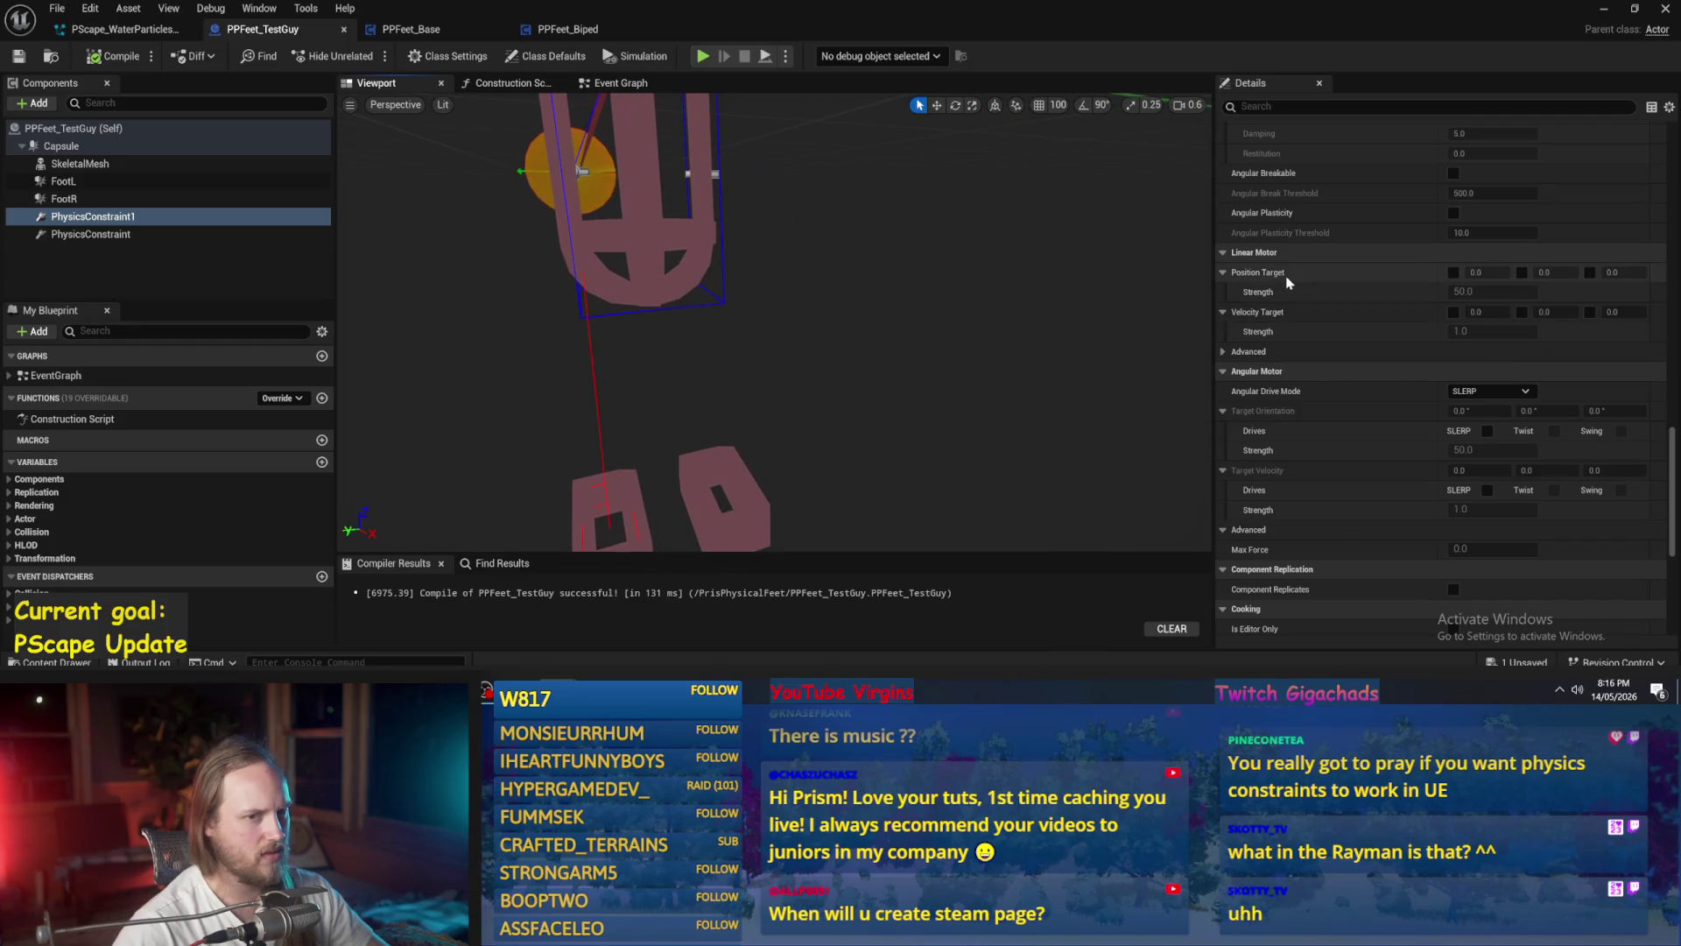
- Leave the linear Position Target drive off and reframe the preview around the capsule and feet
click(1453, 273)
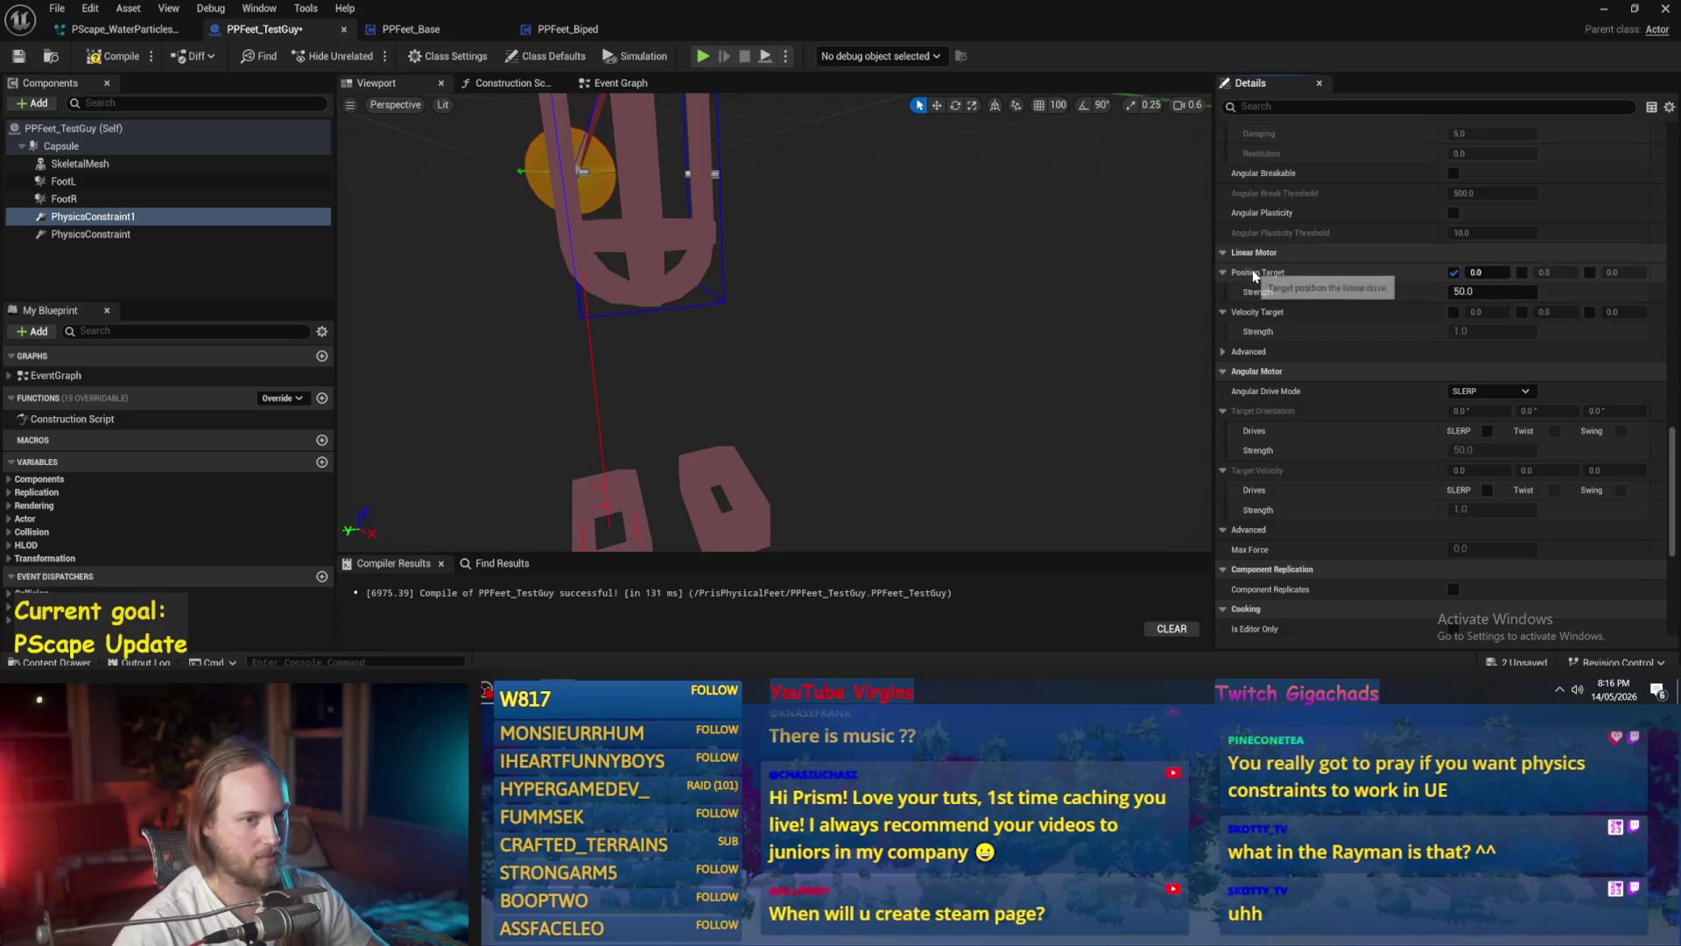
click(1454, 272)
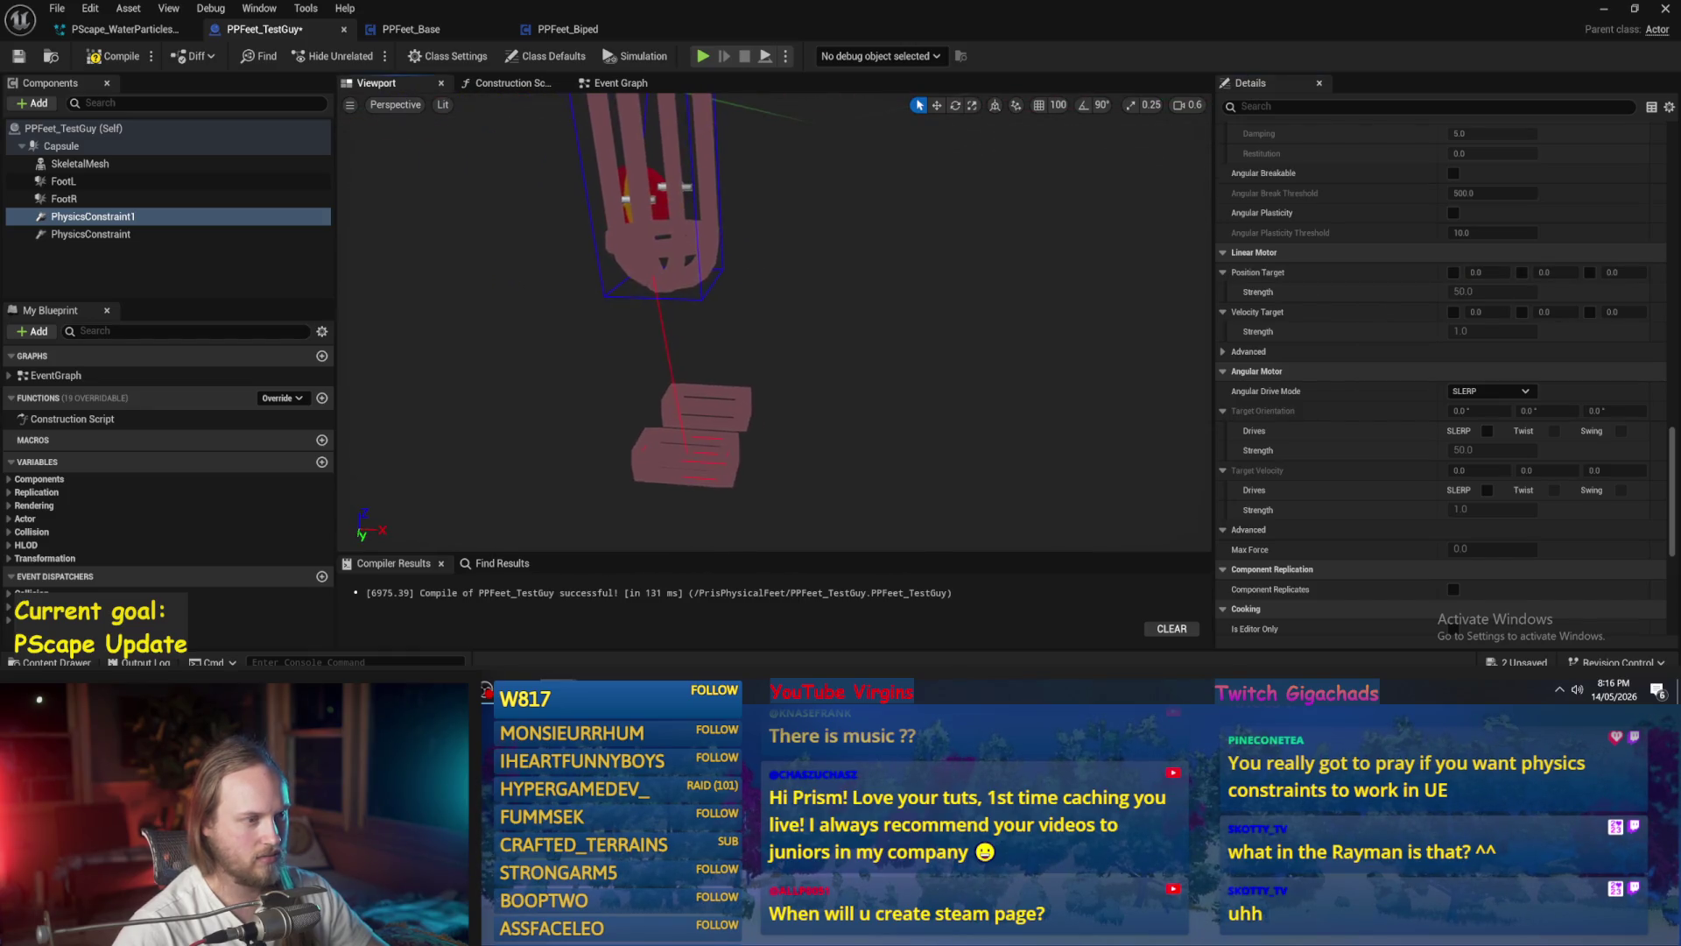
mouse_move(560, 316)
mouse_down()
mouse_move(613, 298)
mouse_move(560, 316)
mouse_up()
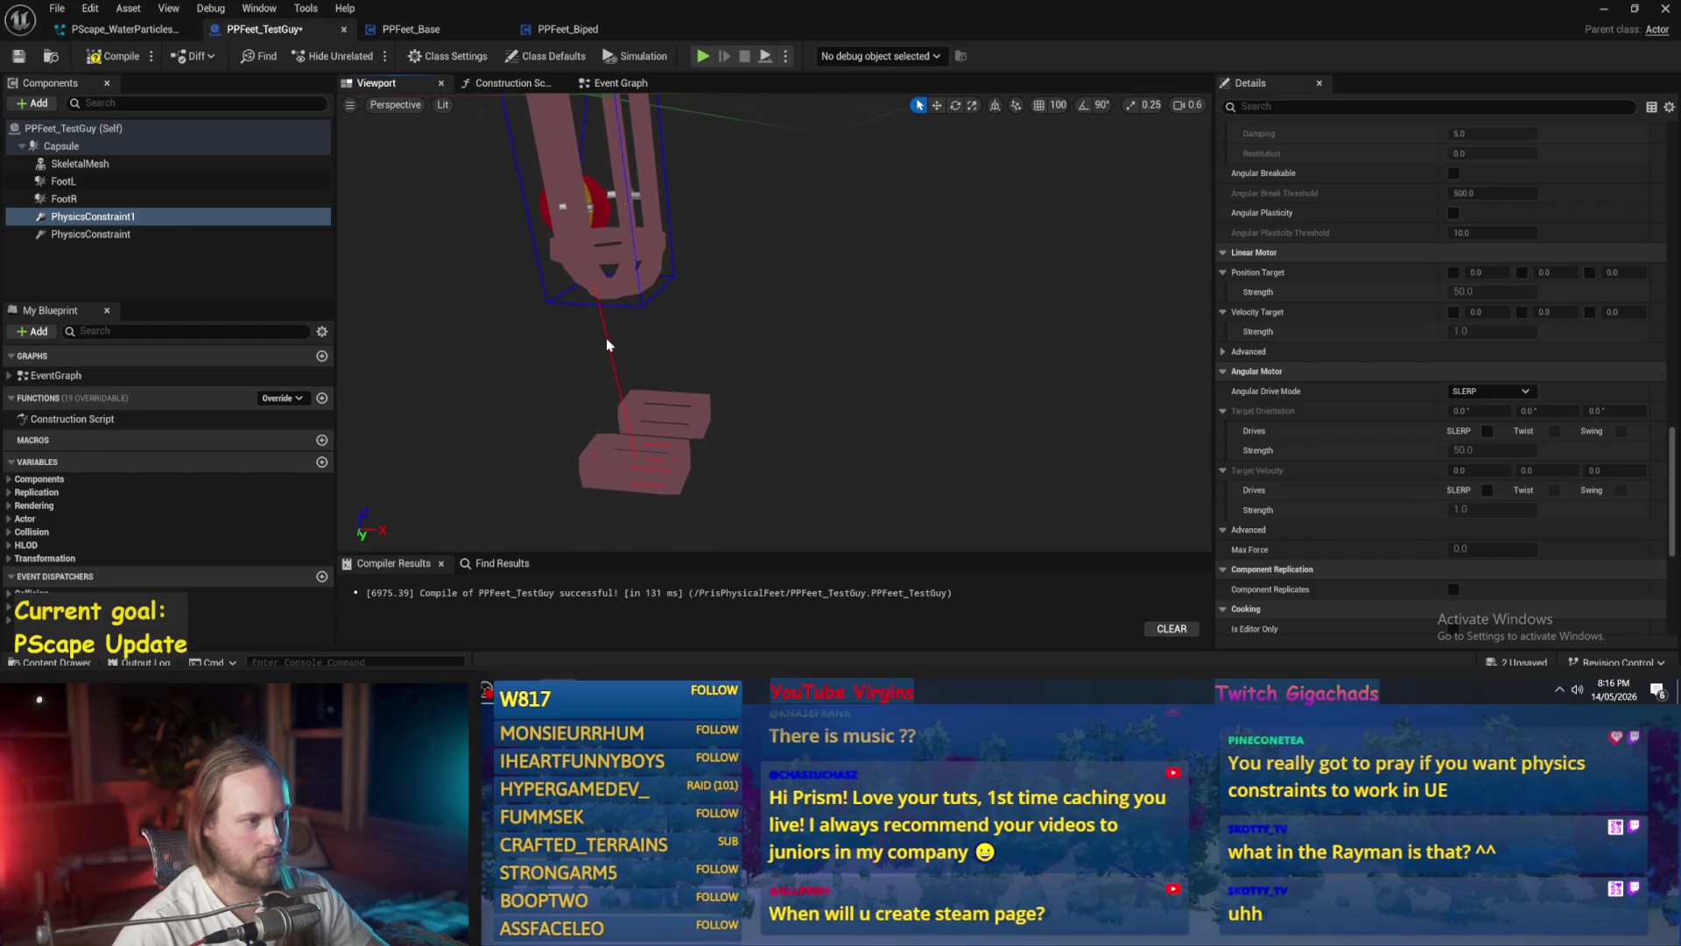
scroll(1357, 350, up, 4)
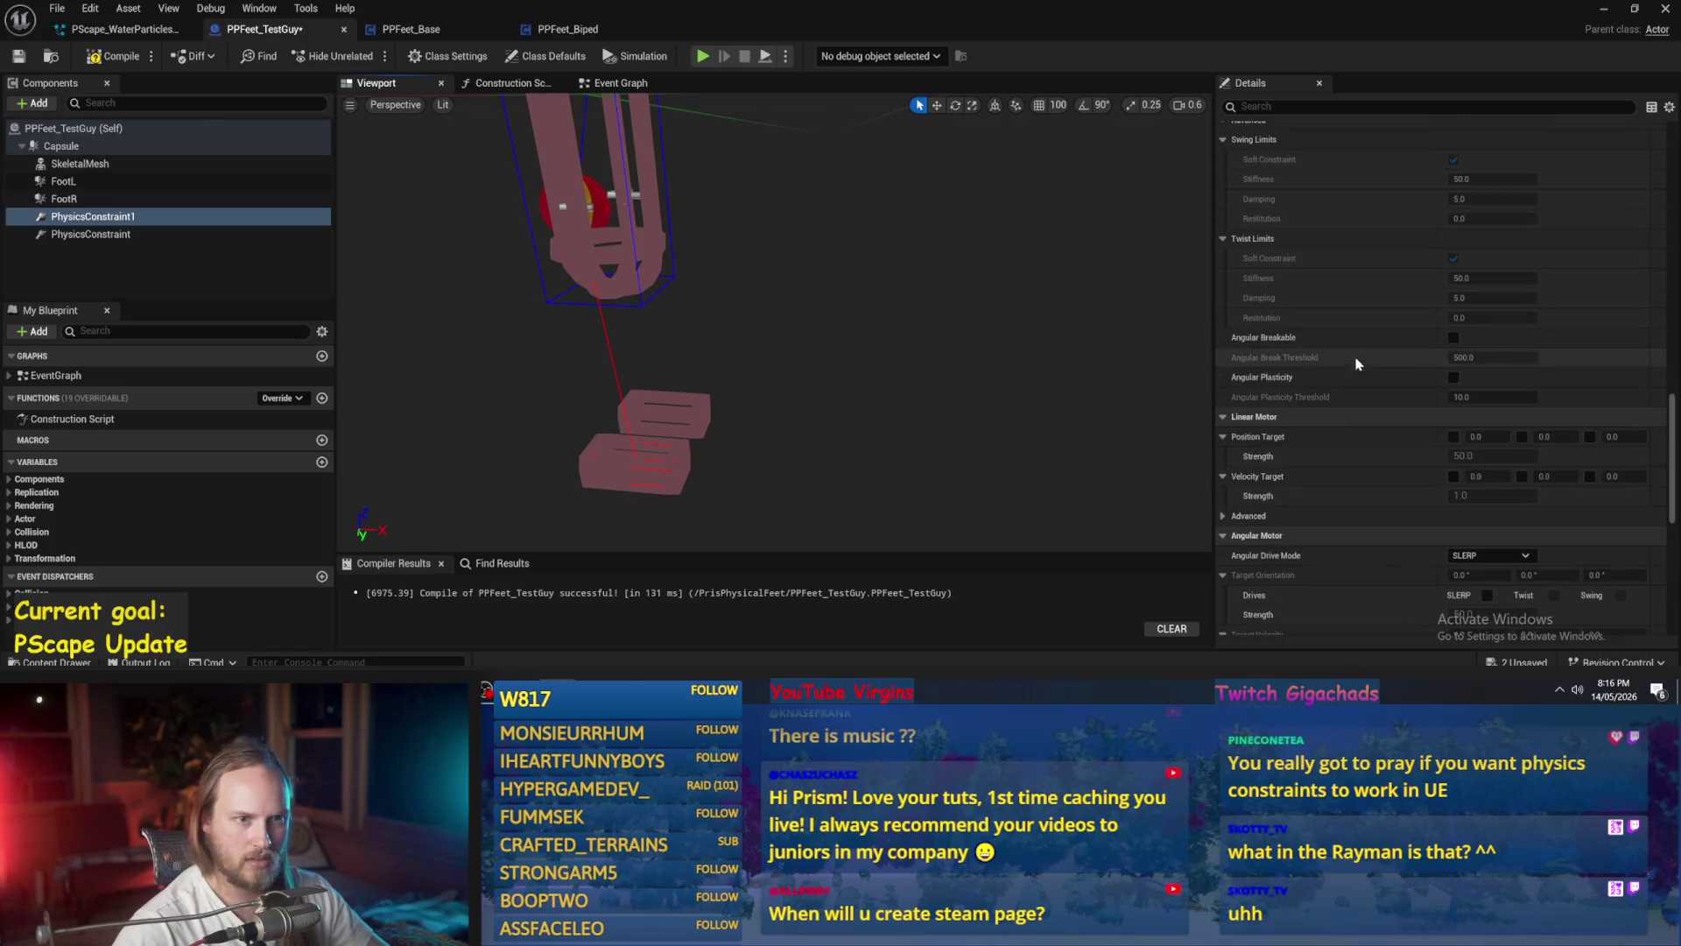
text(joint)
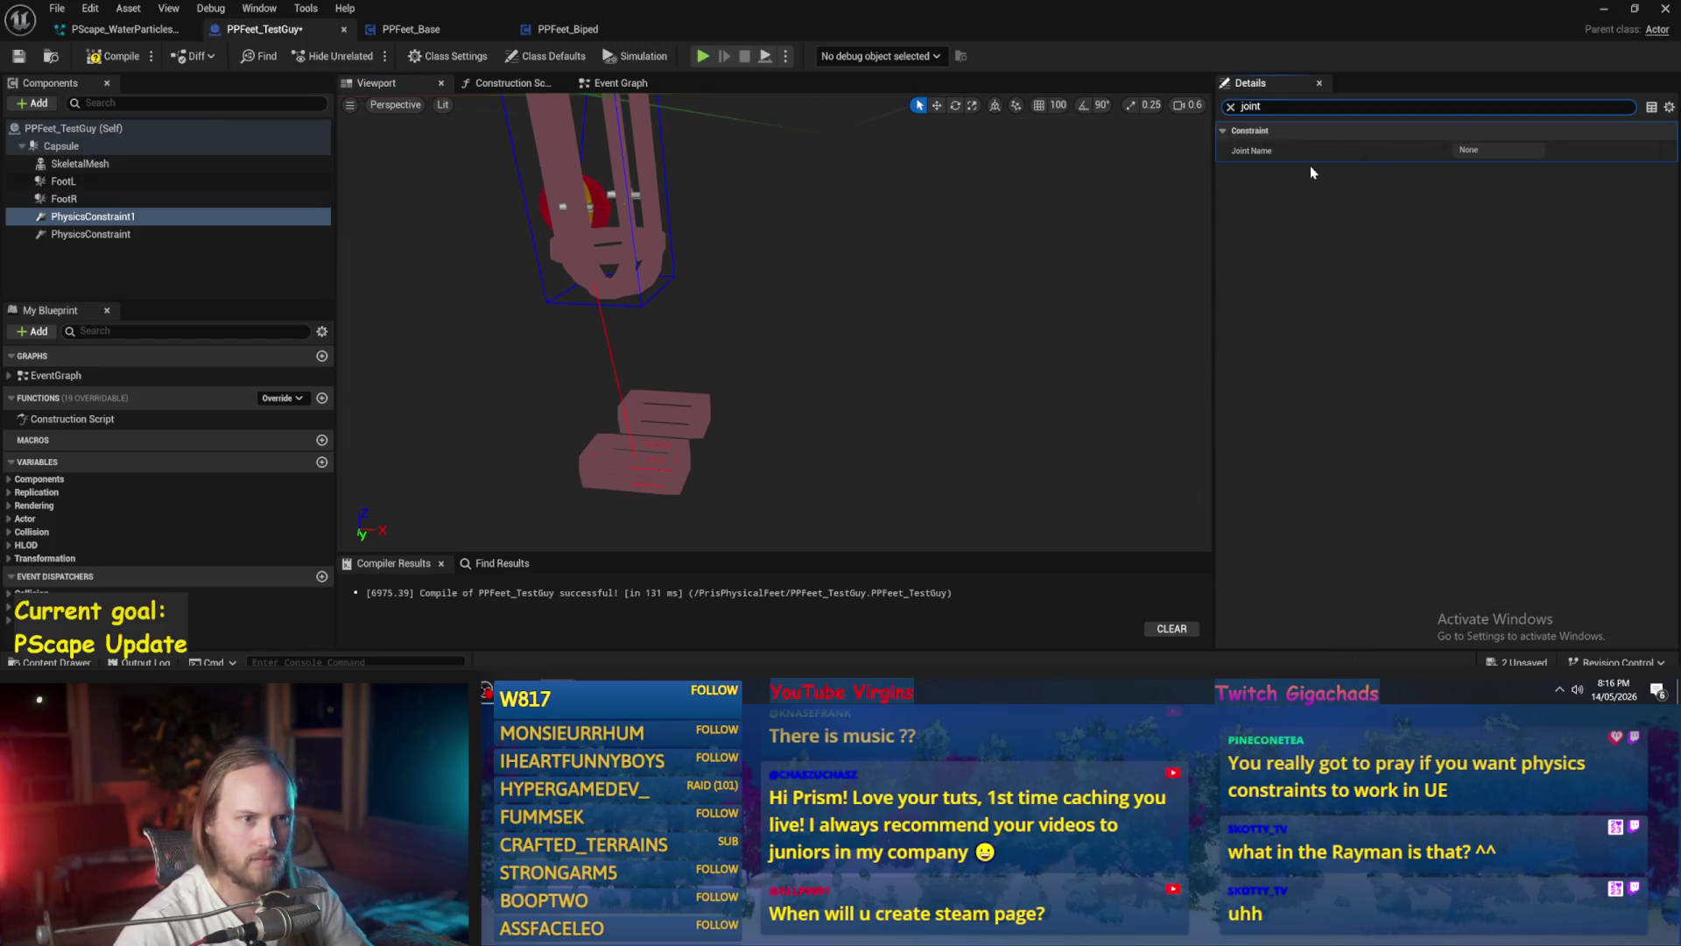
key(BackSpace)
mouse_move(1109, 219)
mouse_down()
mouse_move(754, 407)
mouse_move(709, 326)
mouse_up()
drag(1046, 420, 920, 407)
- Compile and save PPFeet_TestGuy, then play-test it in the level
click(101, 54)
click(18, 56)
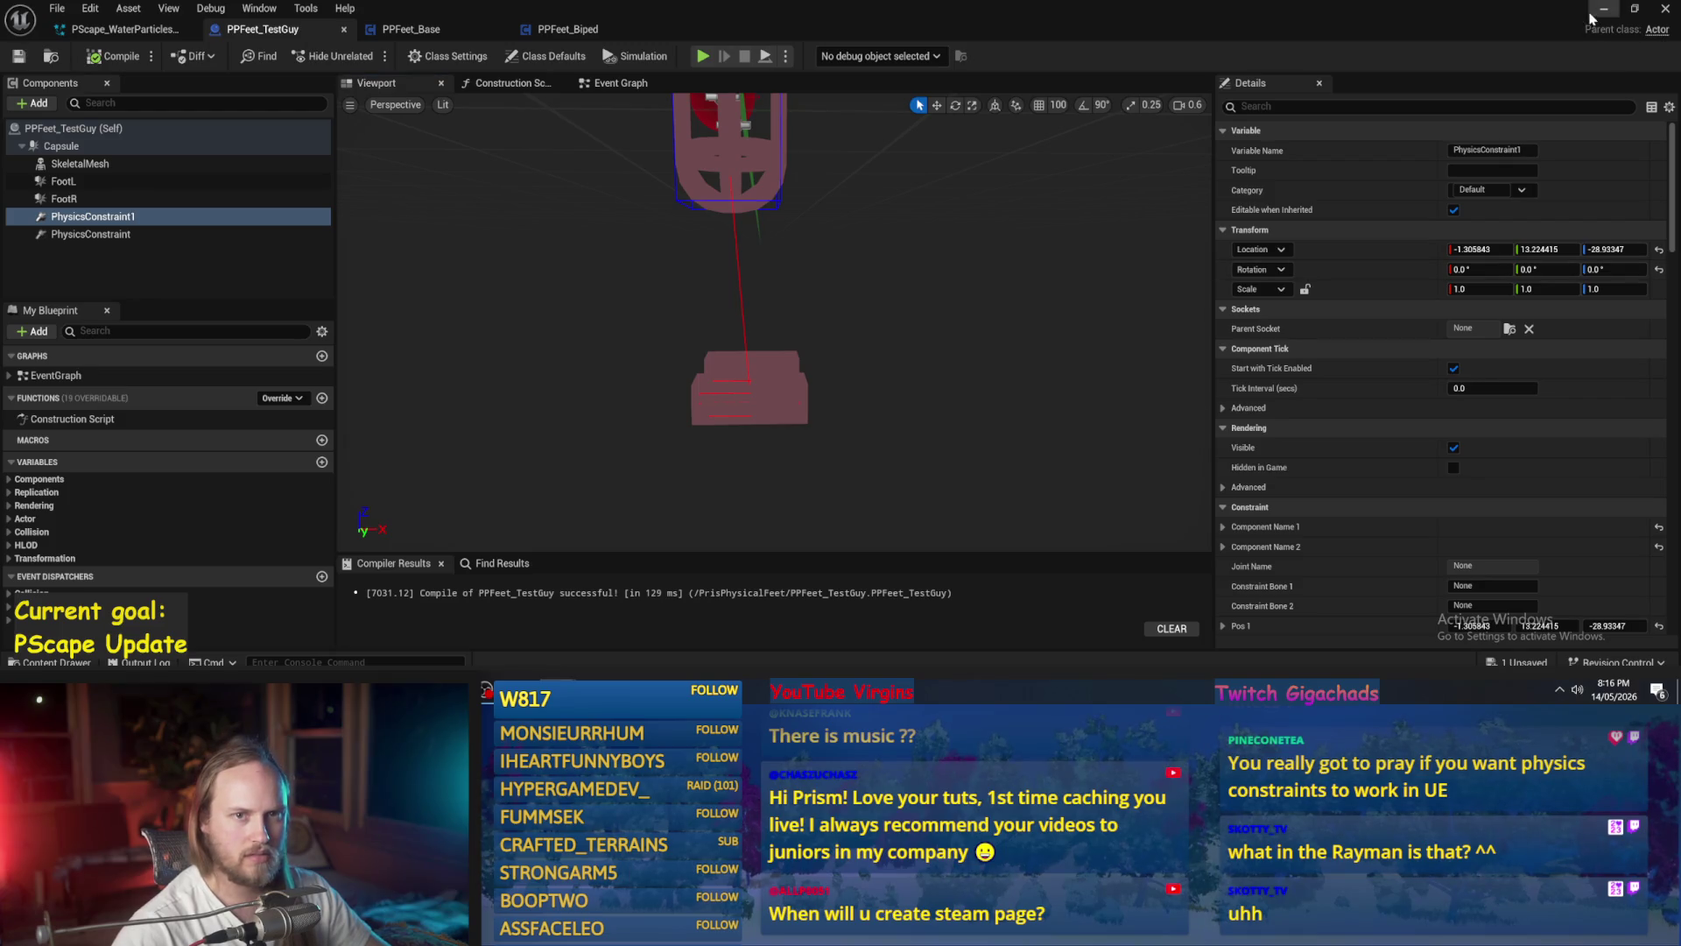
scroll(978, 291, down, 5)
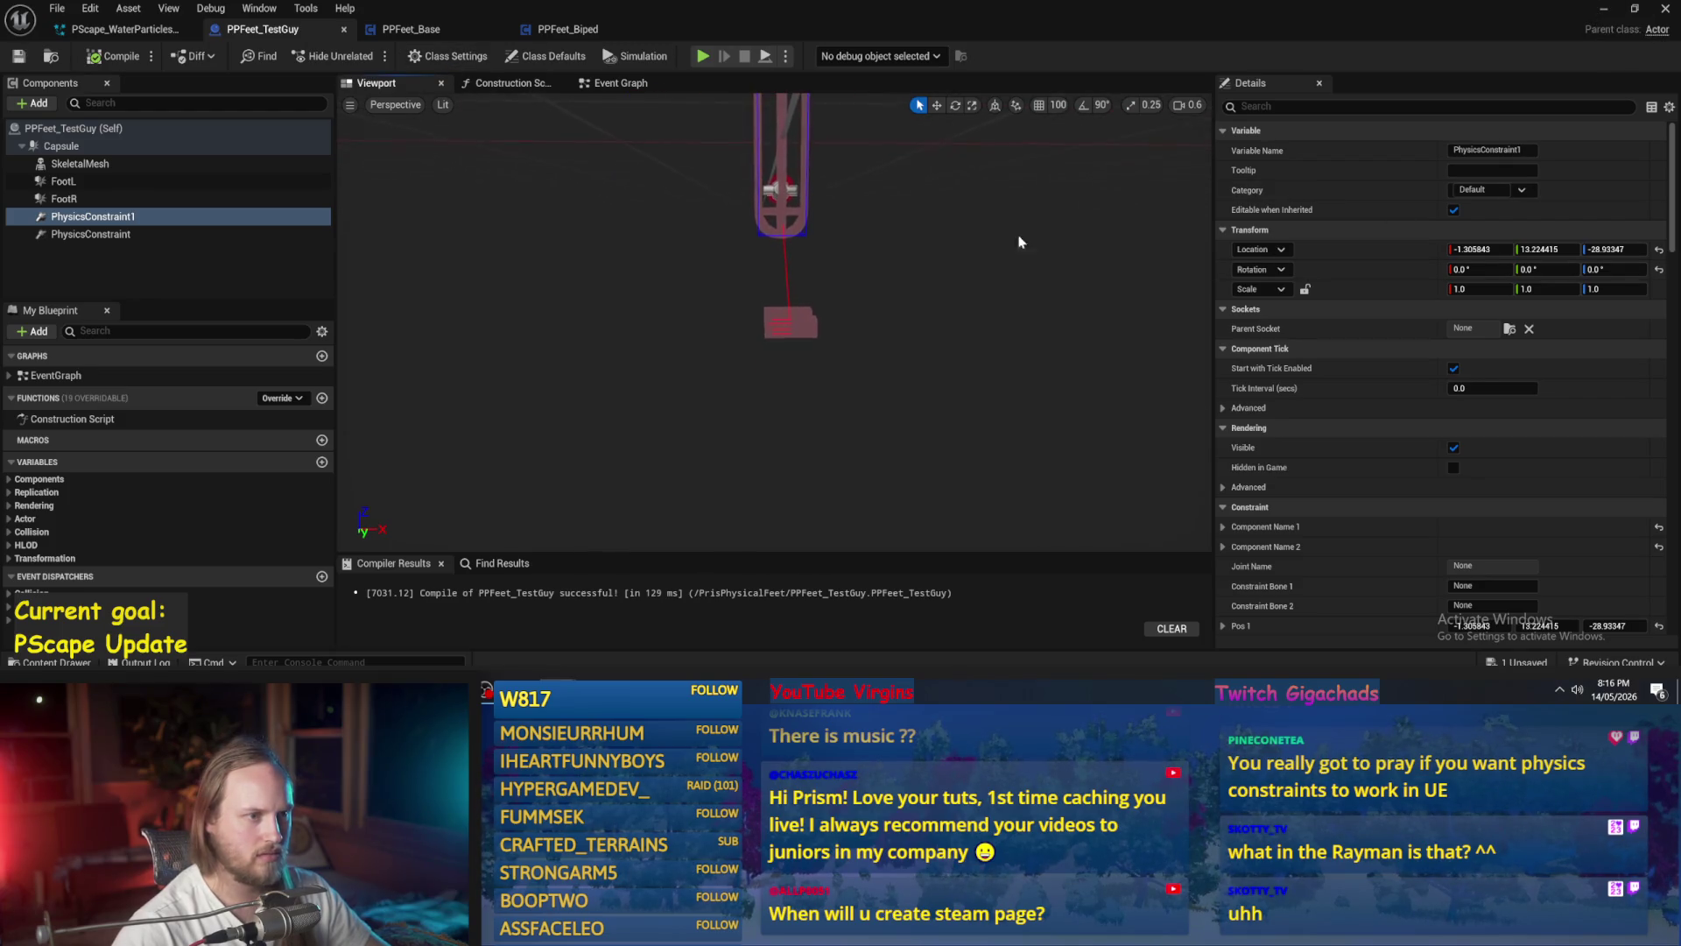
click(1595, 15)
click(368, 55)
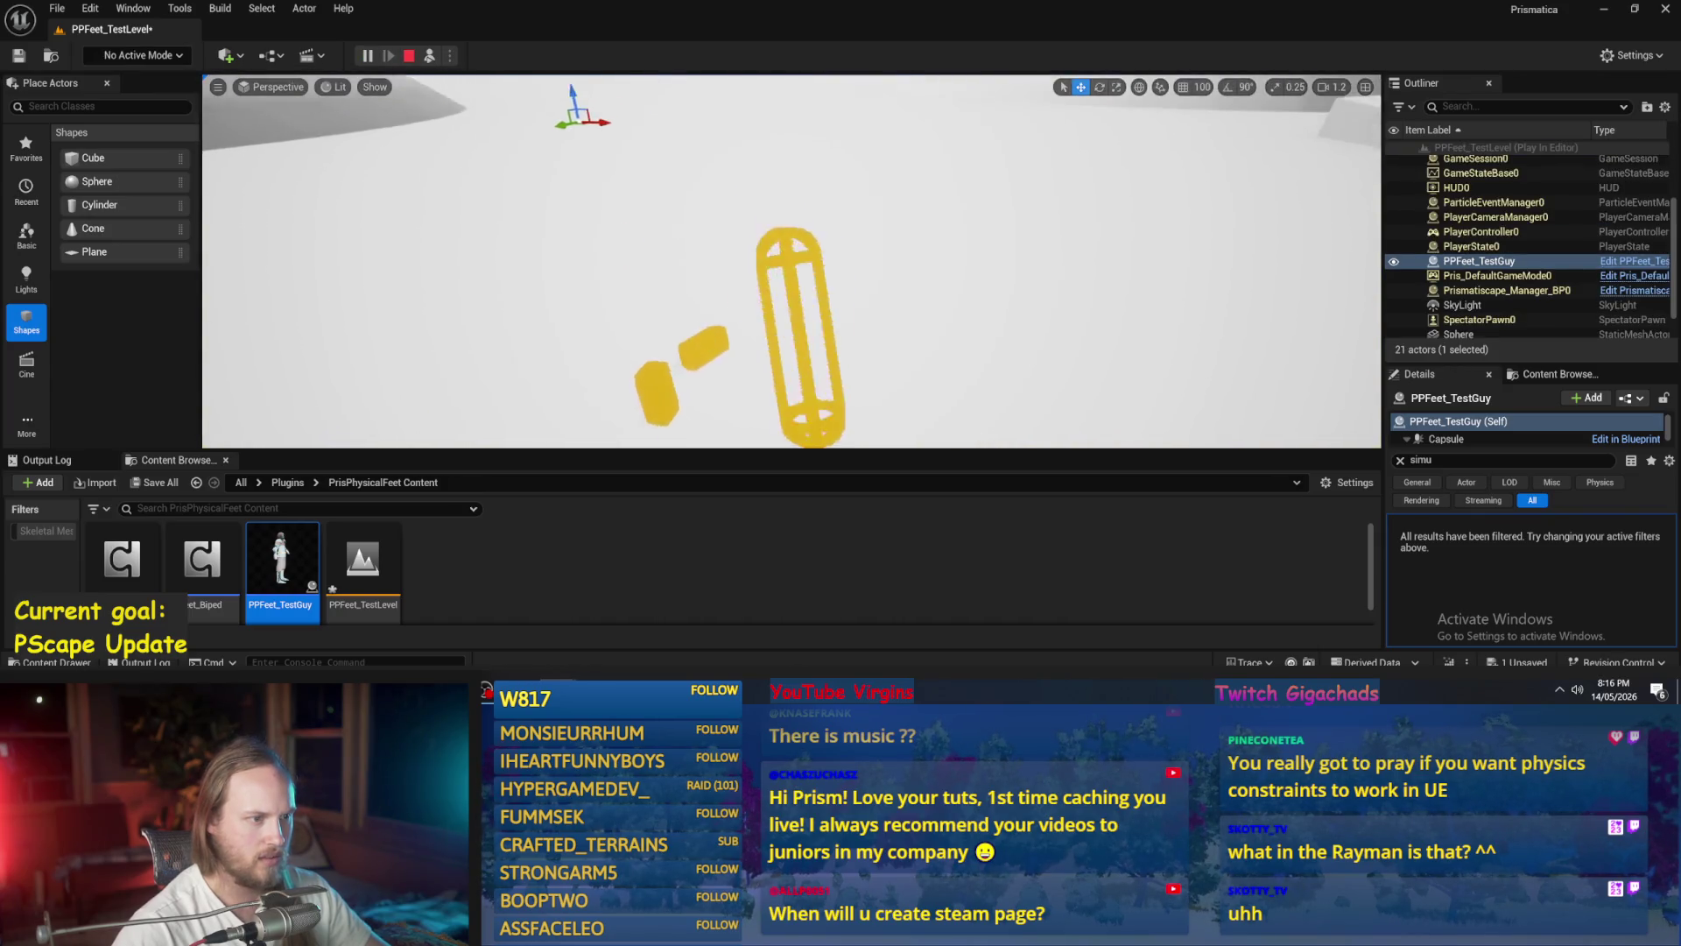
- Stop the play test and return to the TestGuy blueprint's constraint details
key(Escape)
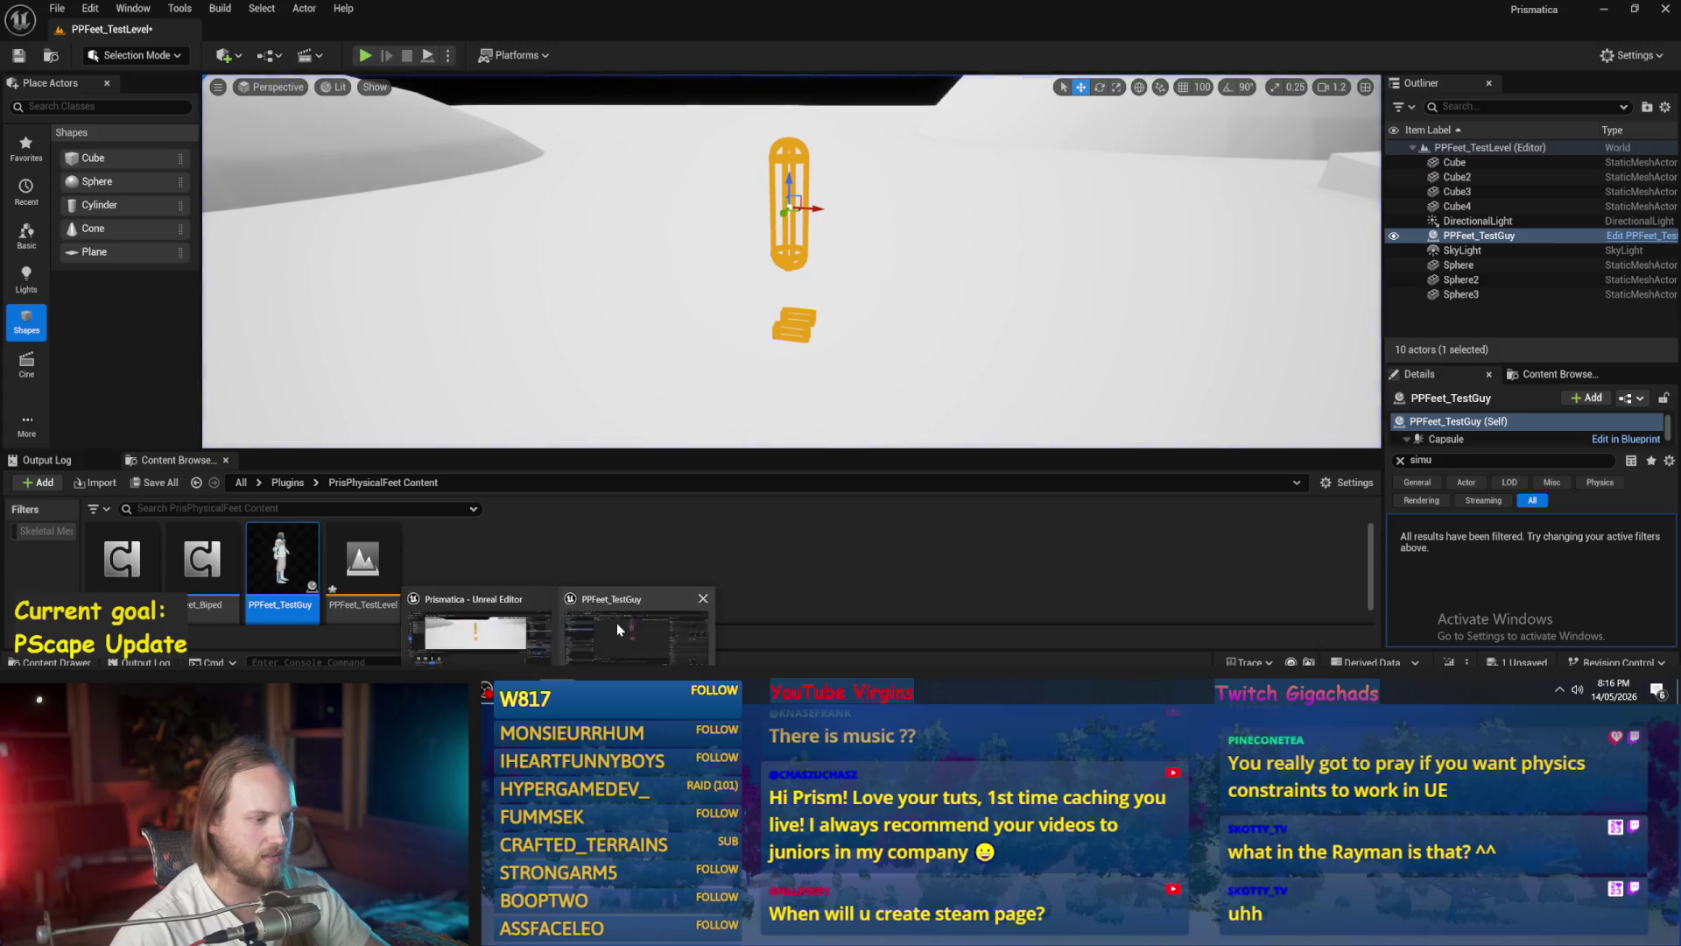
click(630, 613)
drag(863, 337, 863, 328)
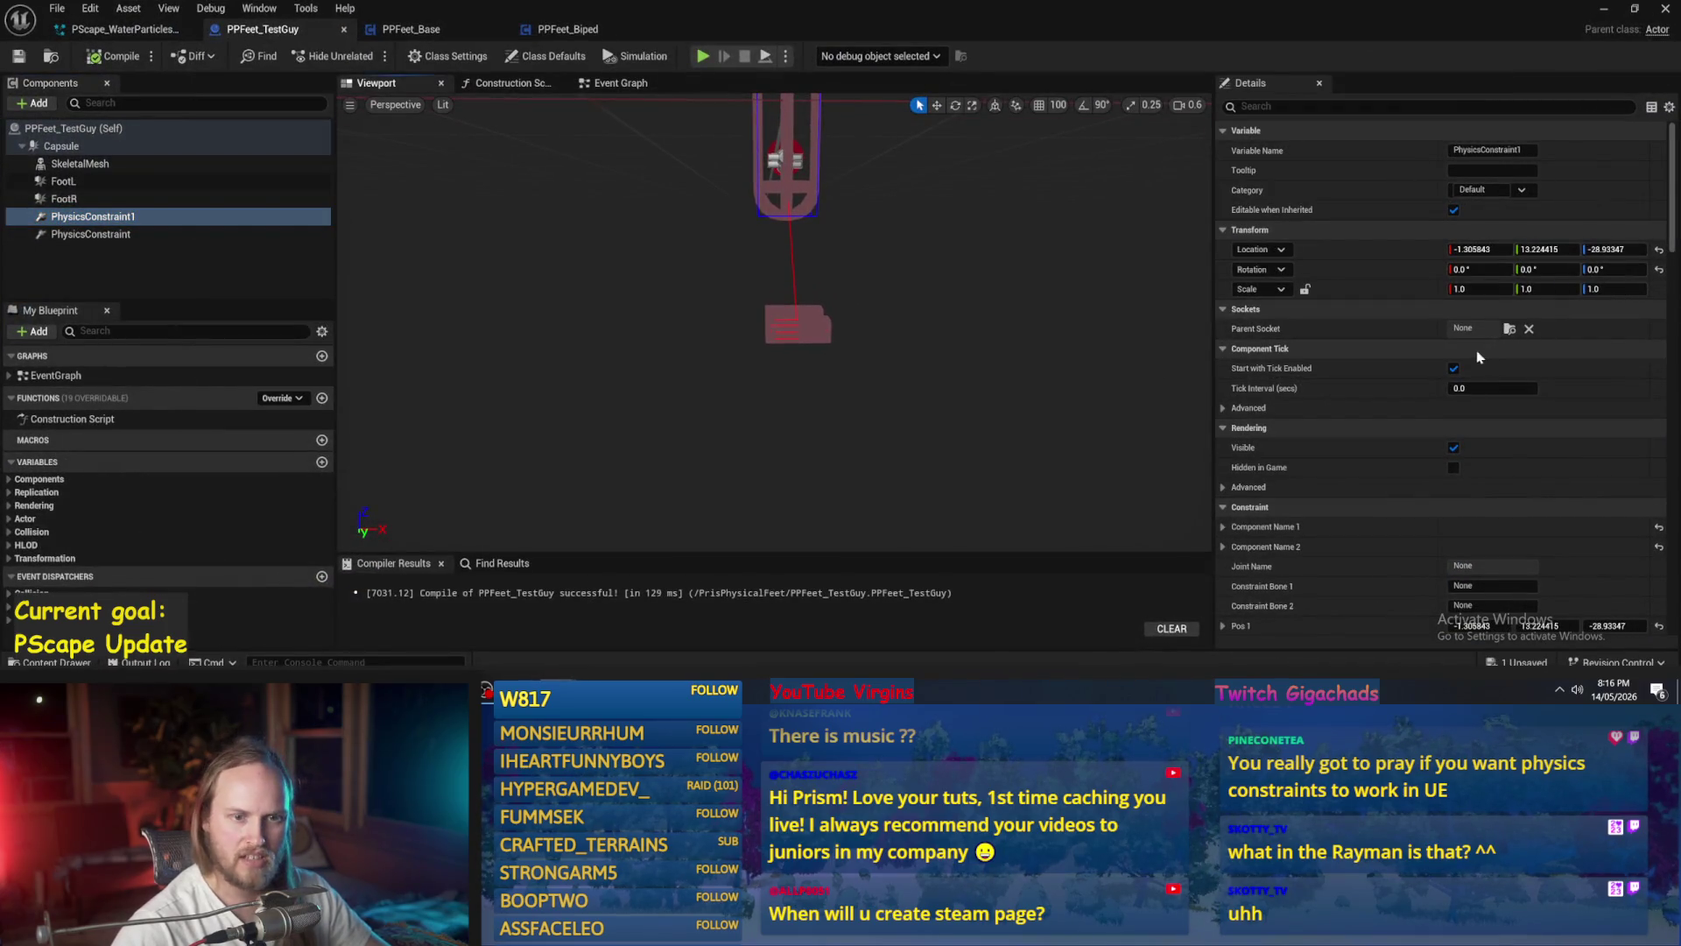
scroll(1478, 357, down, 5)
scroll(1371, 319, down, 5)
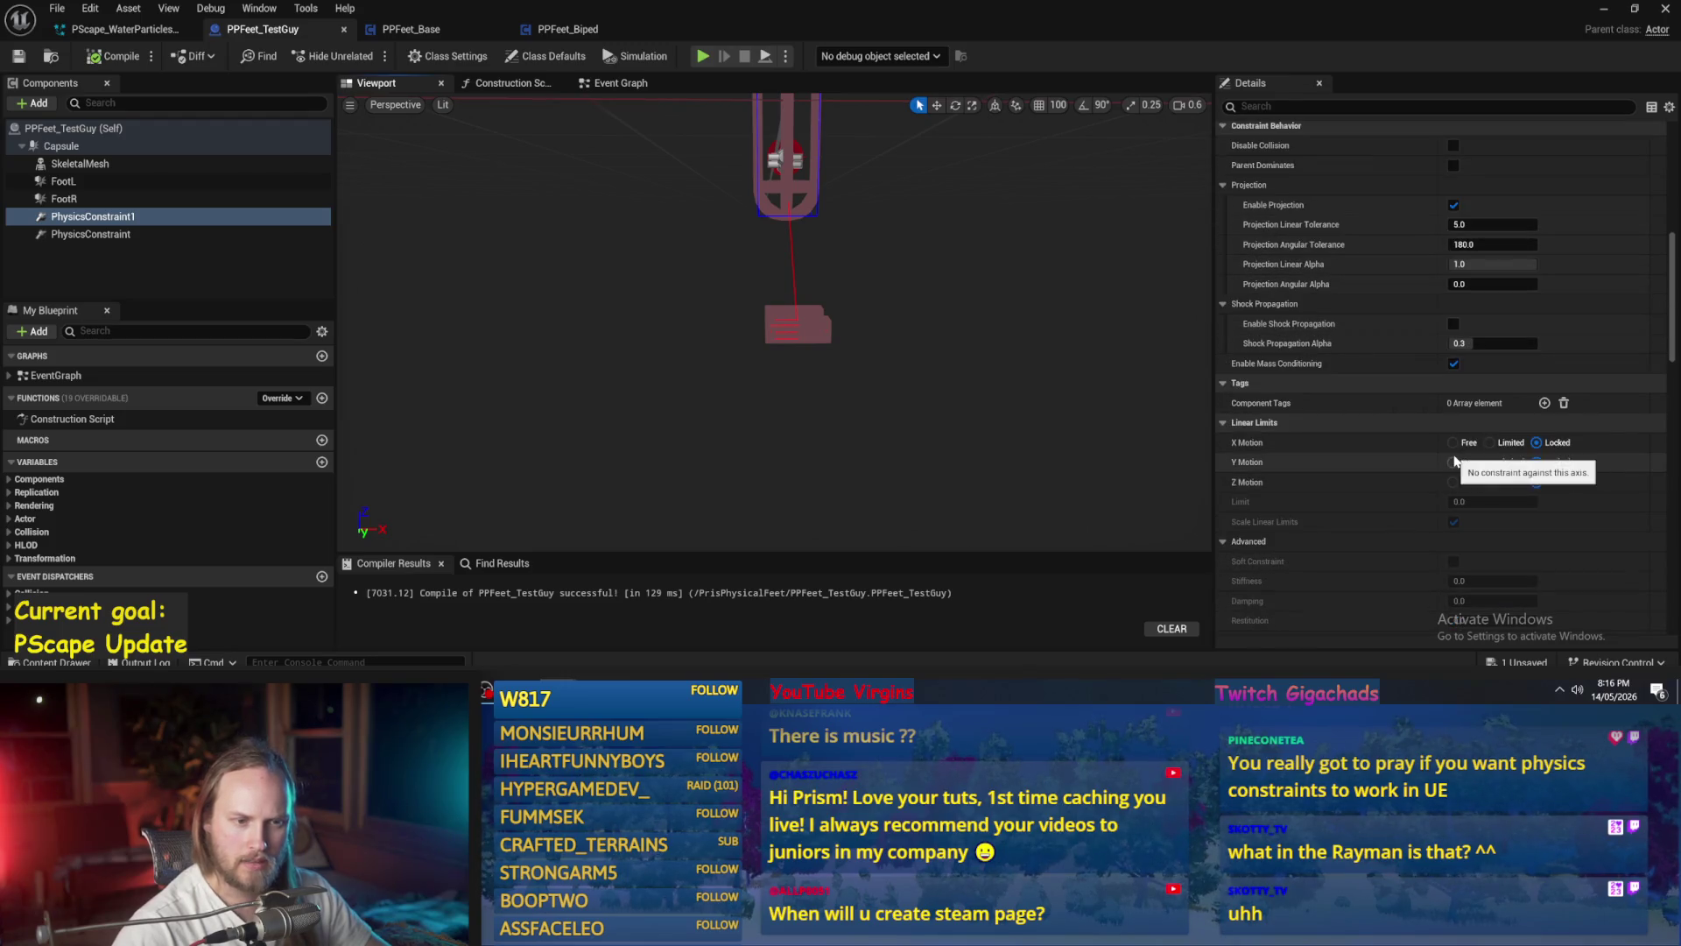
- Set PhysicsConstraint1's linear X, Y and Z motion to Limited
click(1489, 442)
click(1489, 462)
click(1490, 482)
scroll(1335, 386, down, 2)
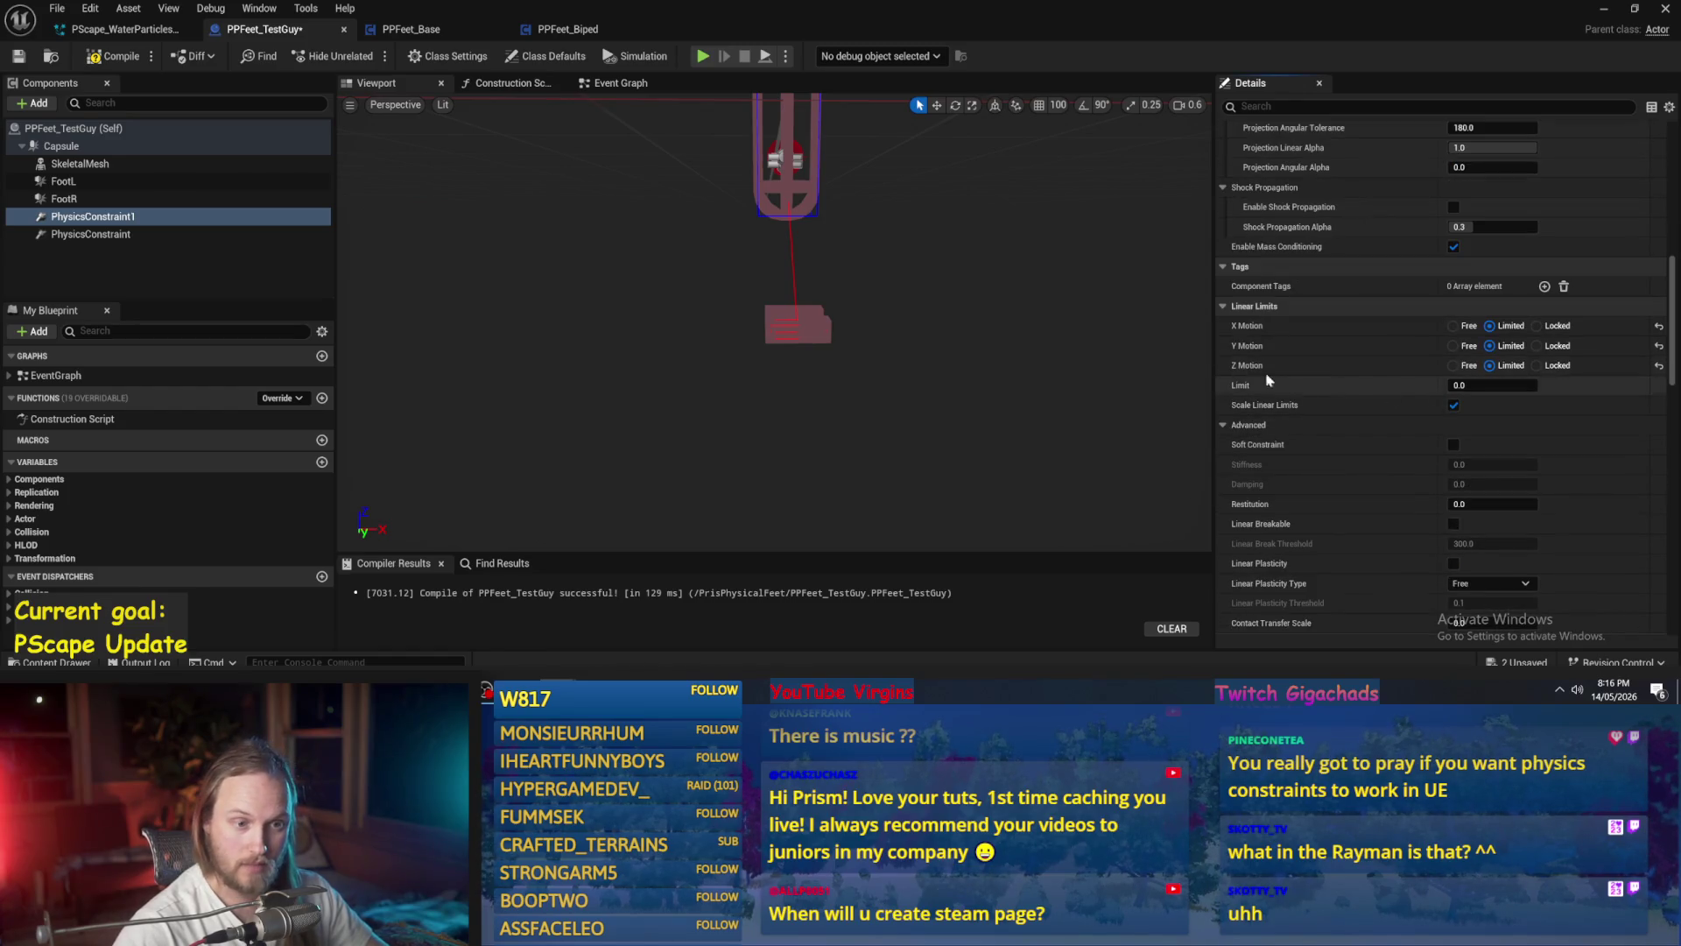
mouse_move(1248, 389)
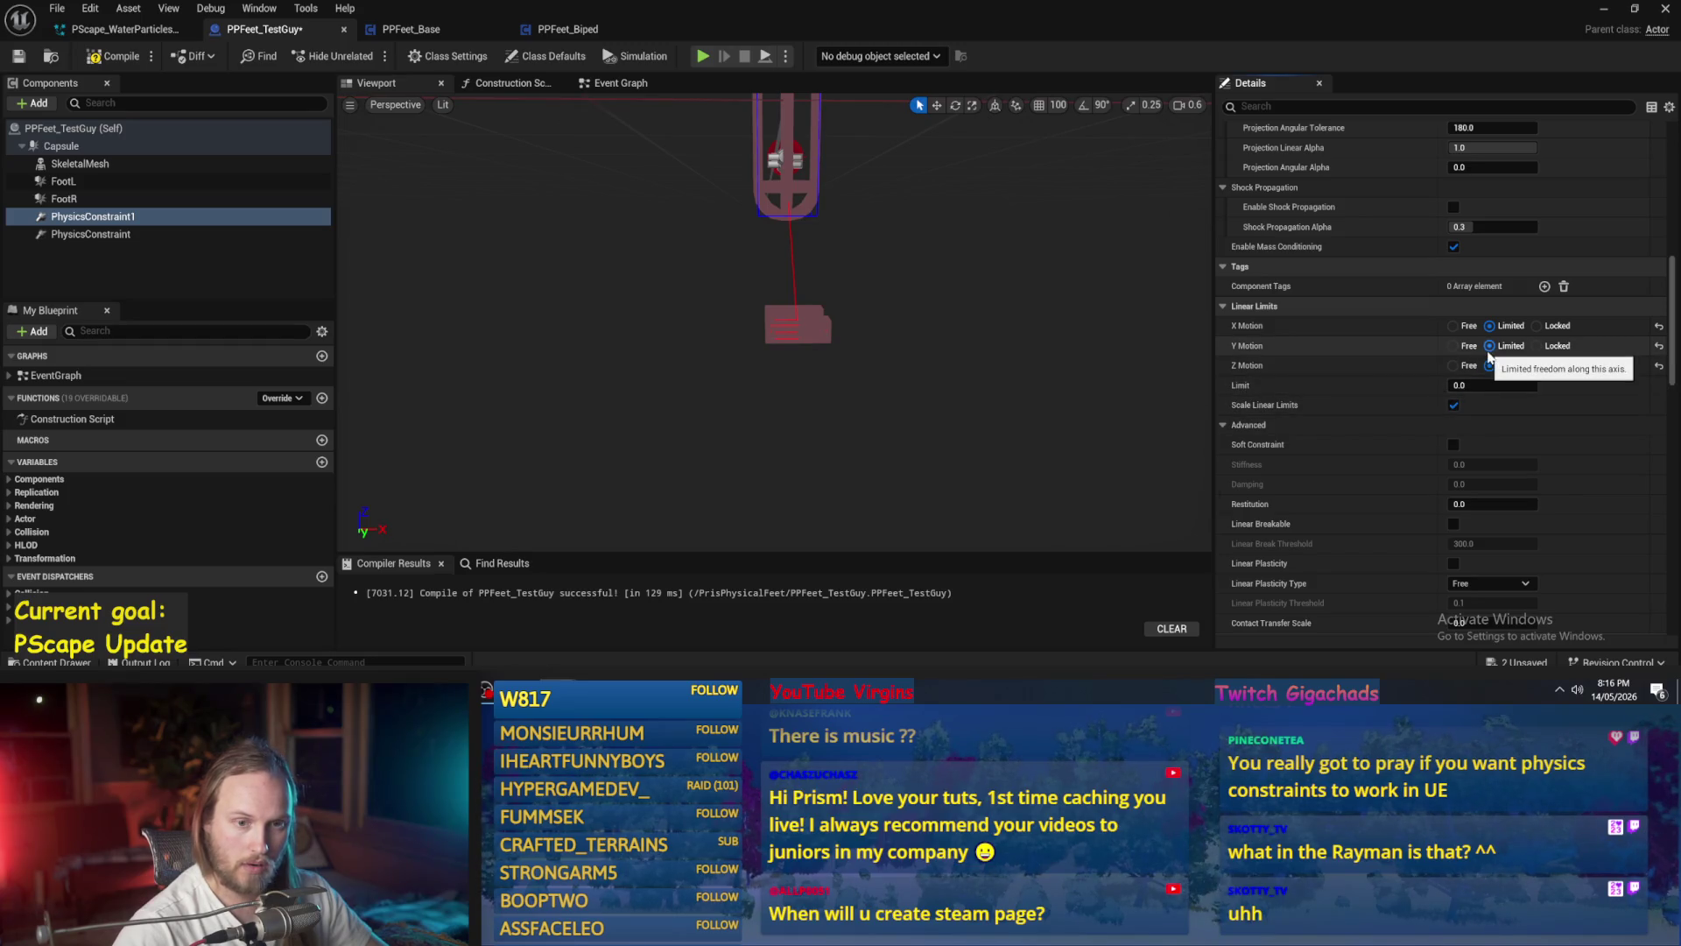
- Review the linear and angular limits sections, then go back to the level
click(1515, 307)
click(1531, 326)
click(1528, 308)
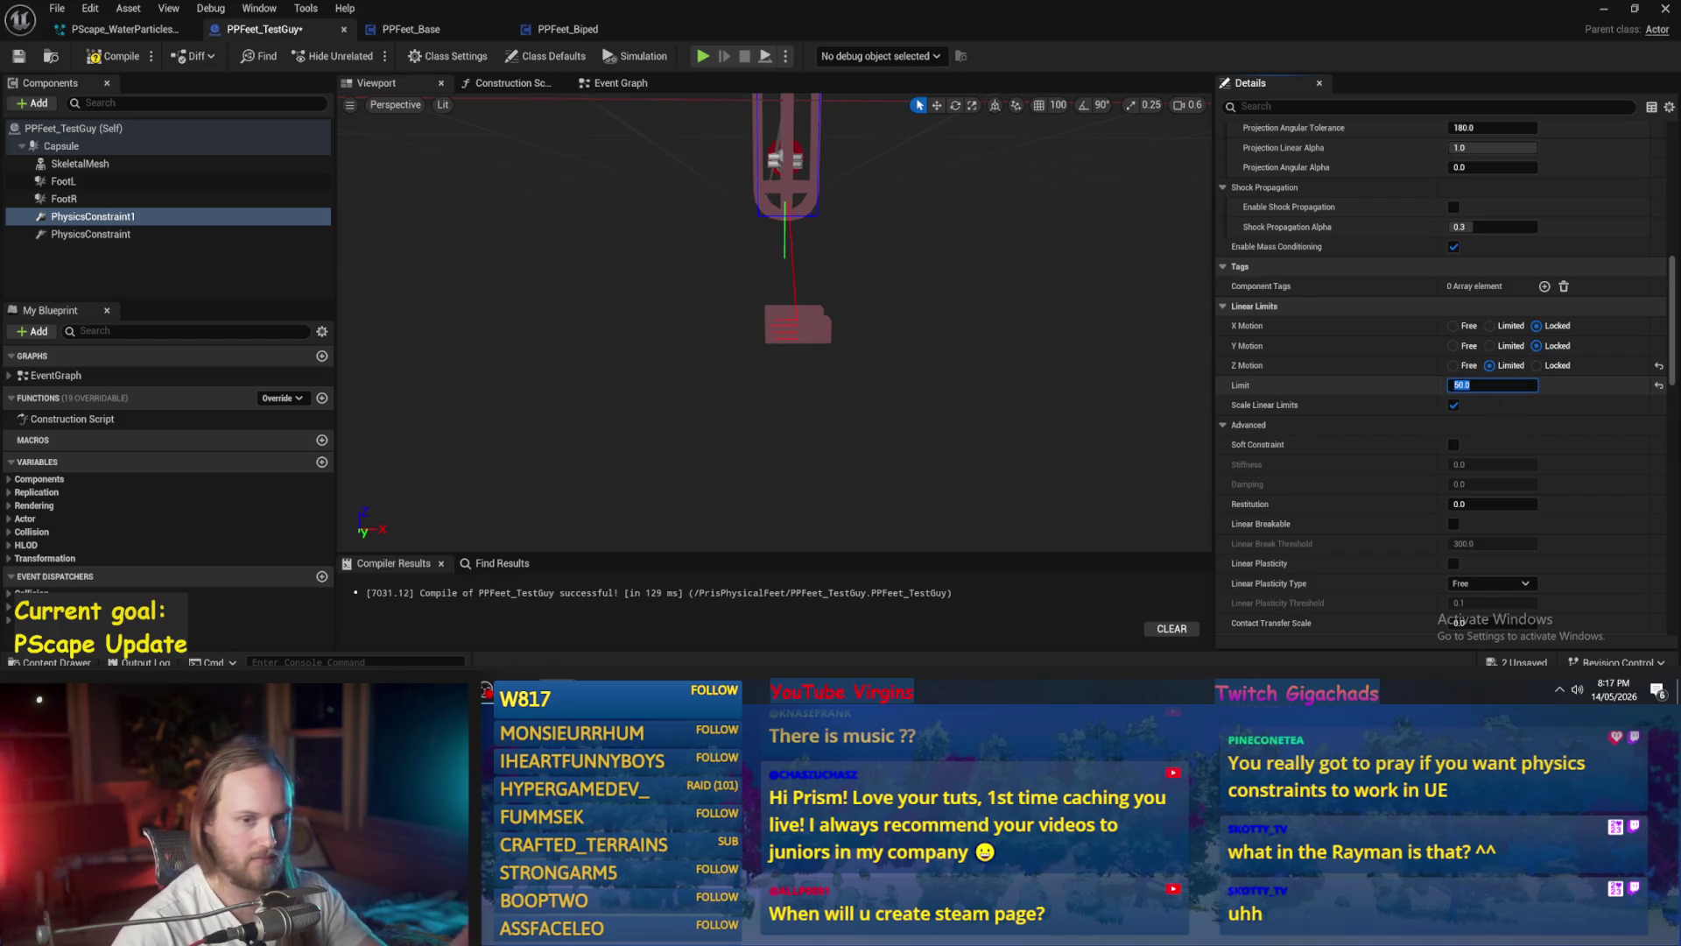
drag(774, 368, 805, 346)
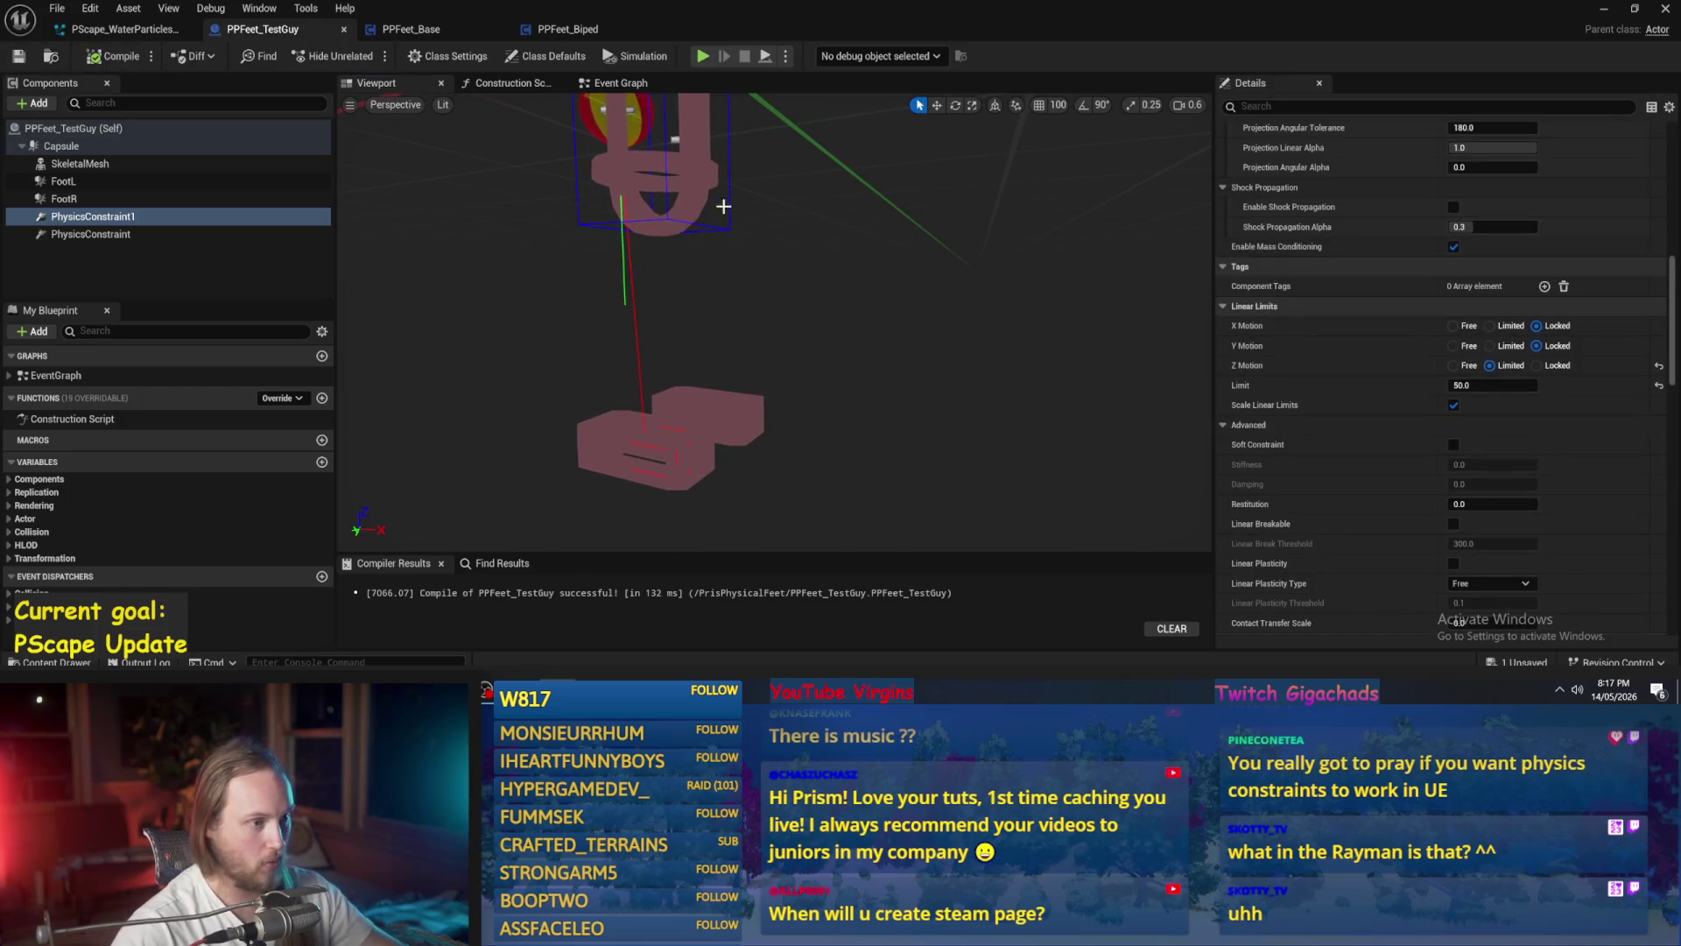
click(1603, 14)
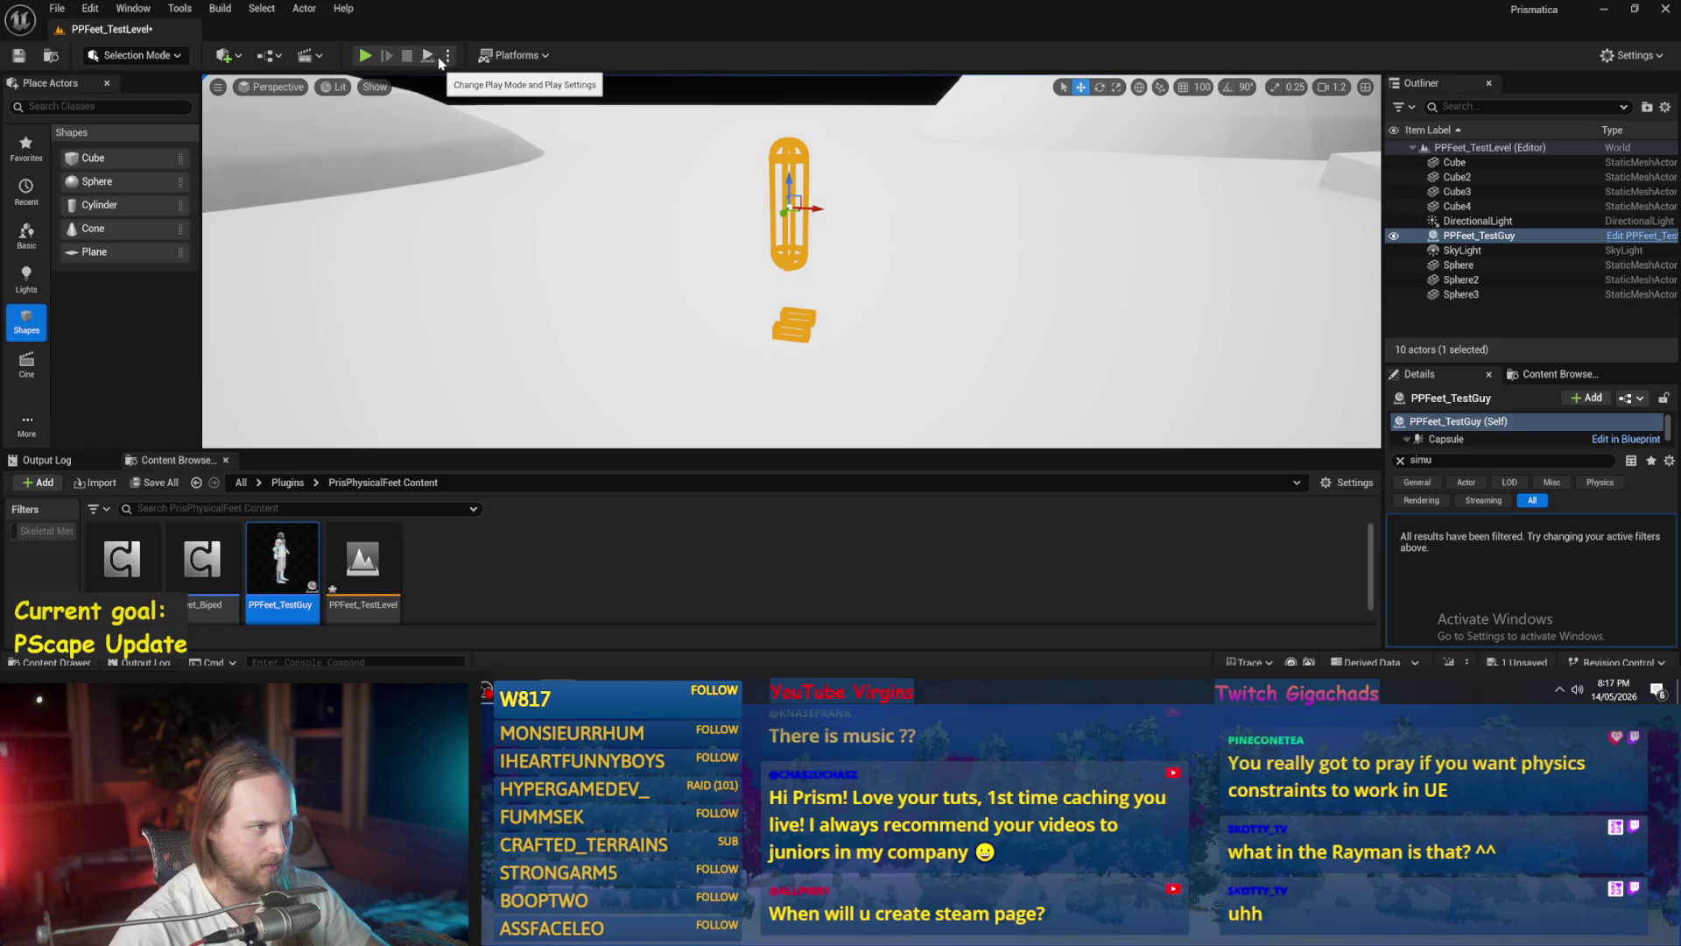
- Play-test the level, then set the constraint's linear limit to 10
click(365, 55)
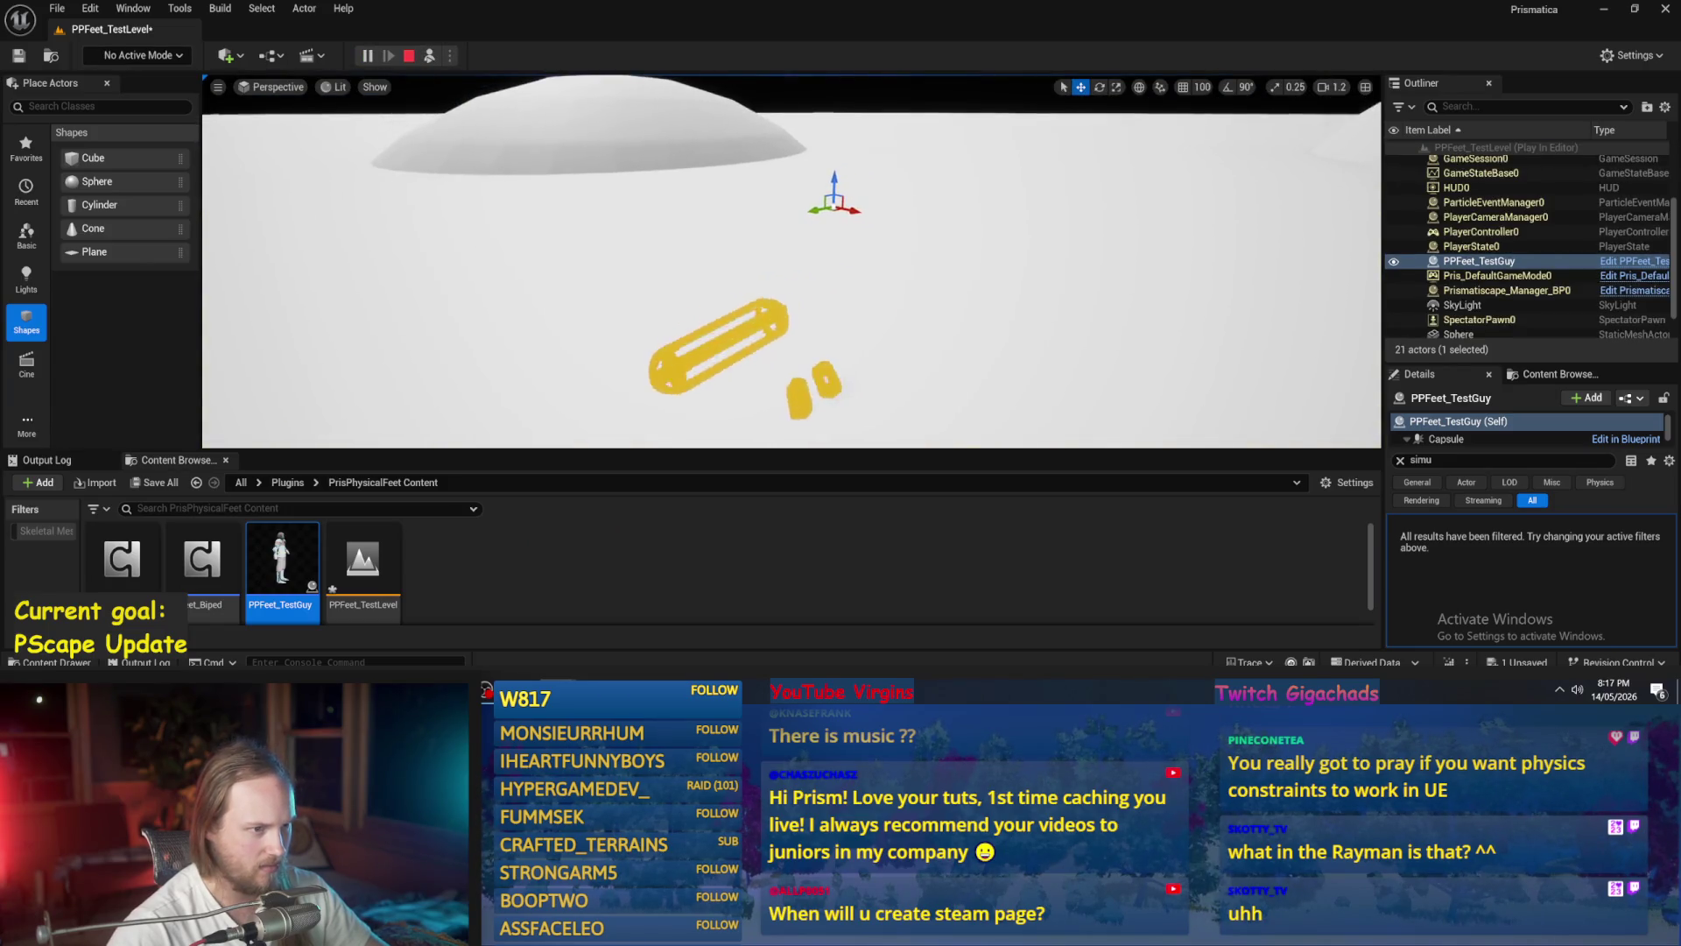
click(1634, 261)
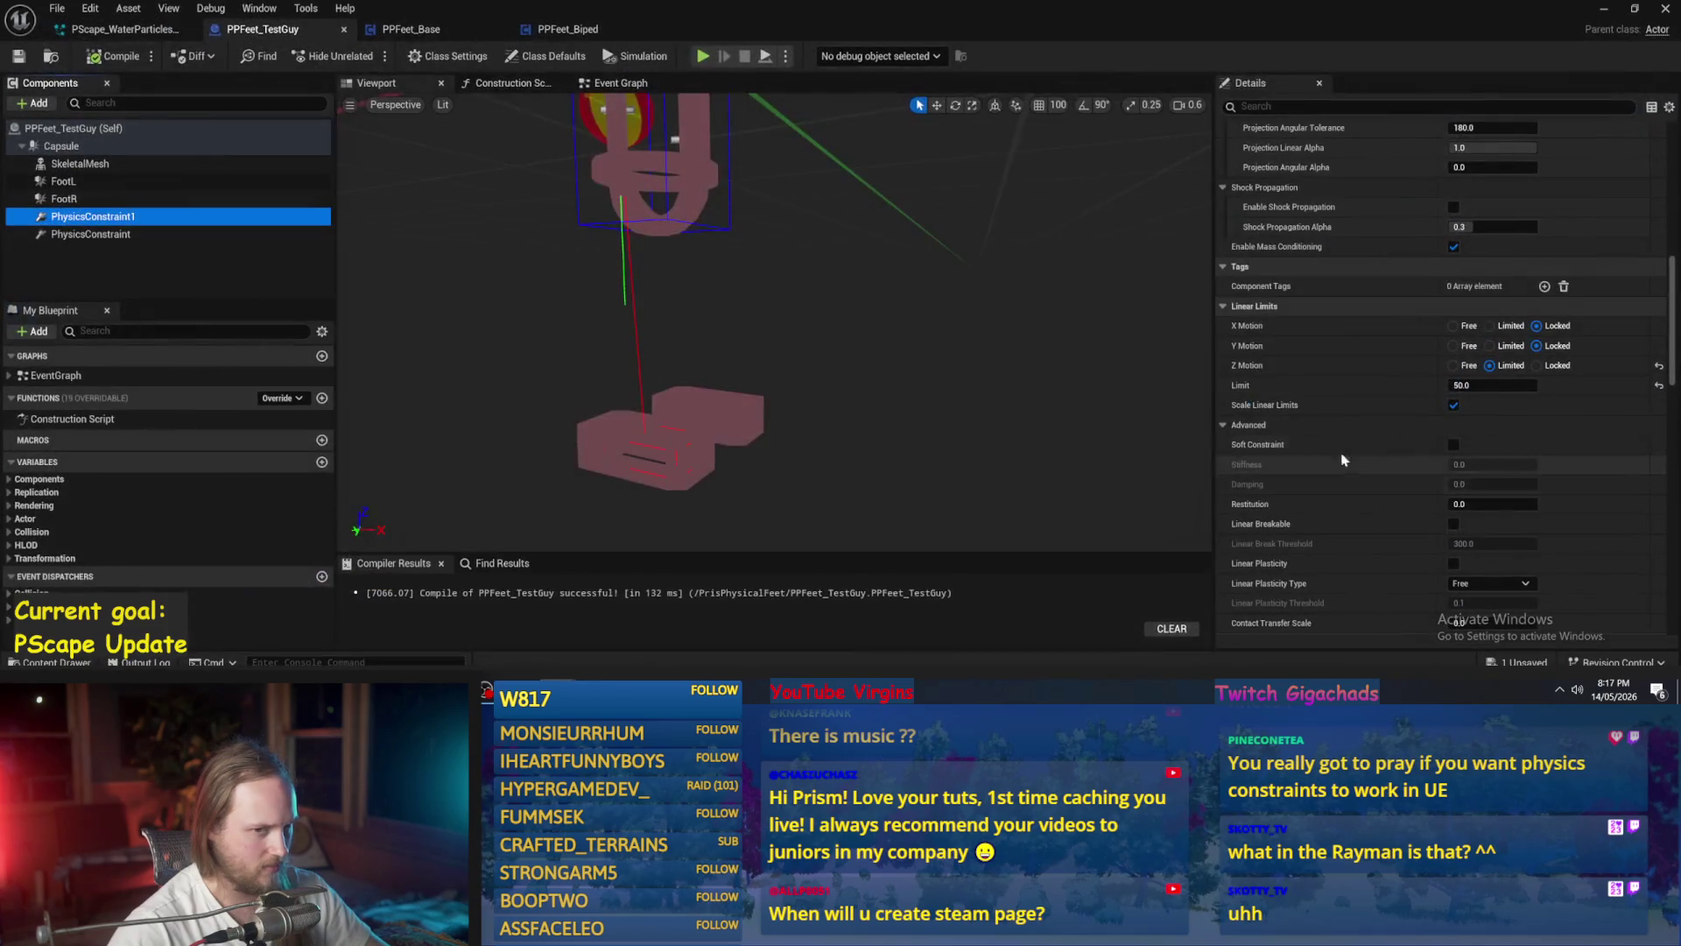
click(1493, 386)
text(10)
key(Return)
- Play-test the level with the linear limit of 10
drag(644, 315, 644, 315)
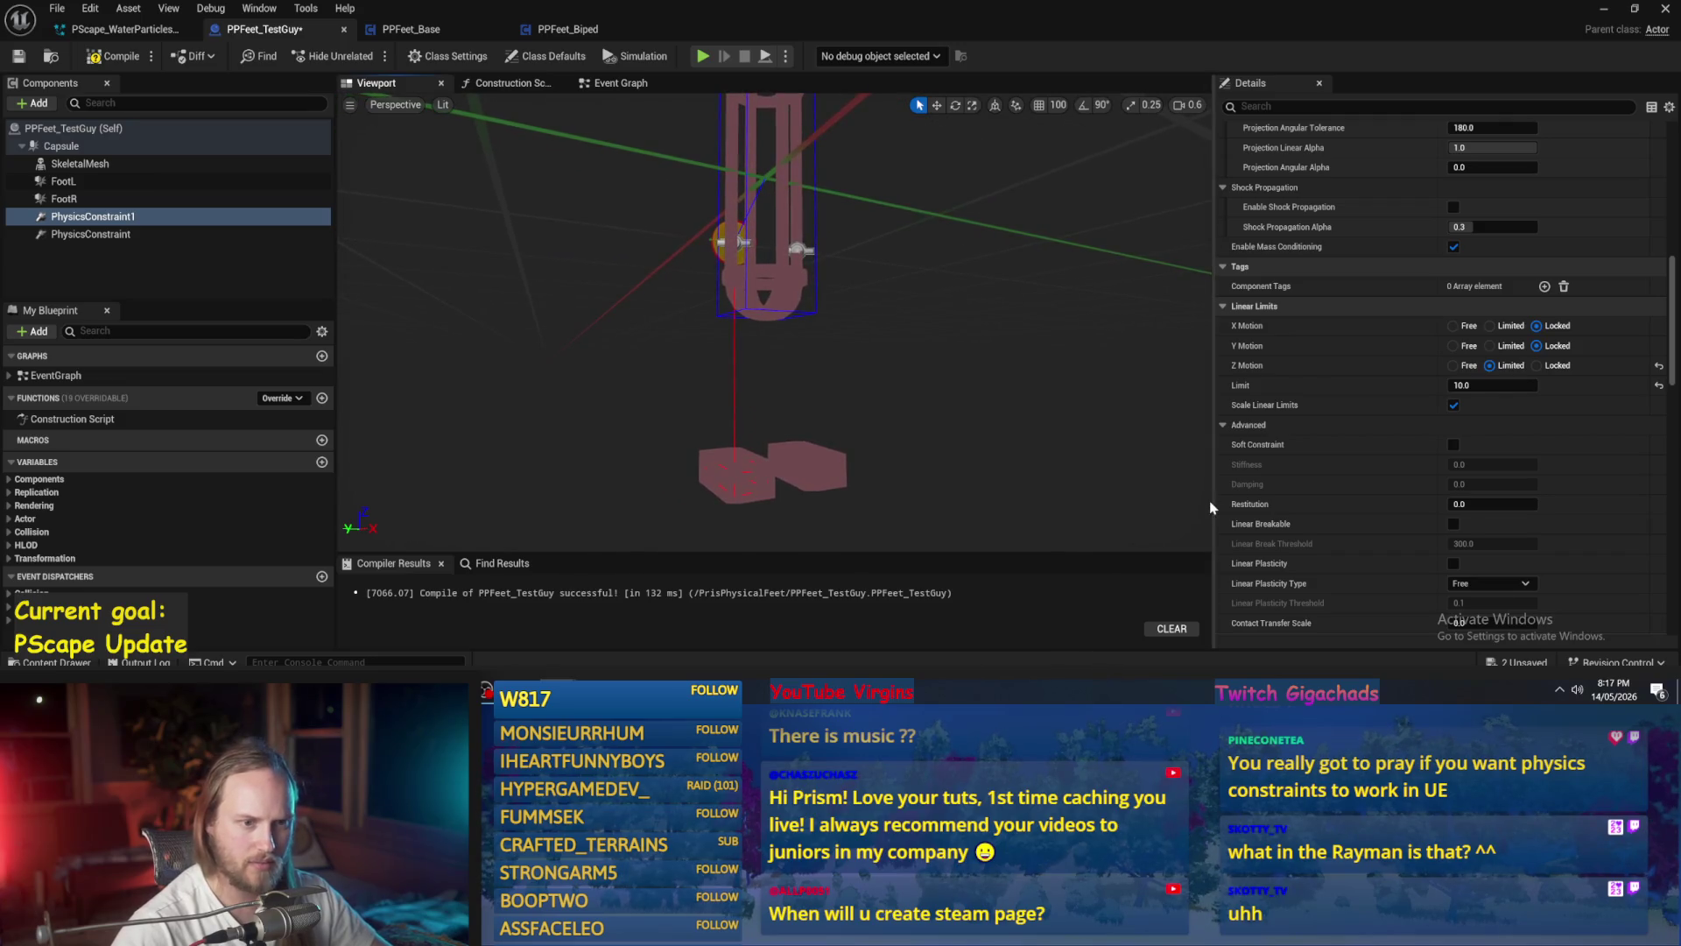
mouse_move(1271, 412)
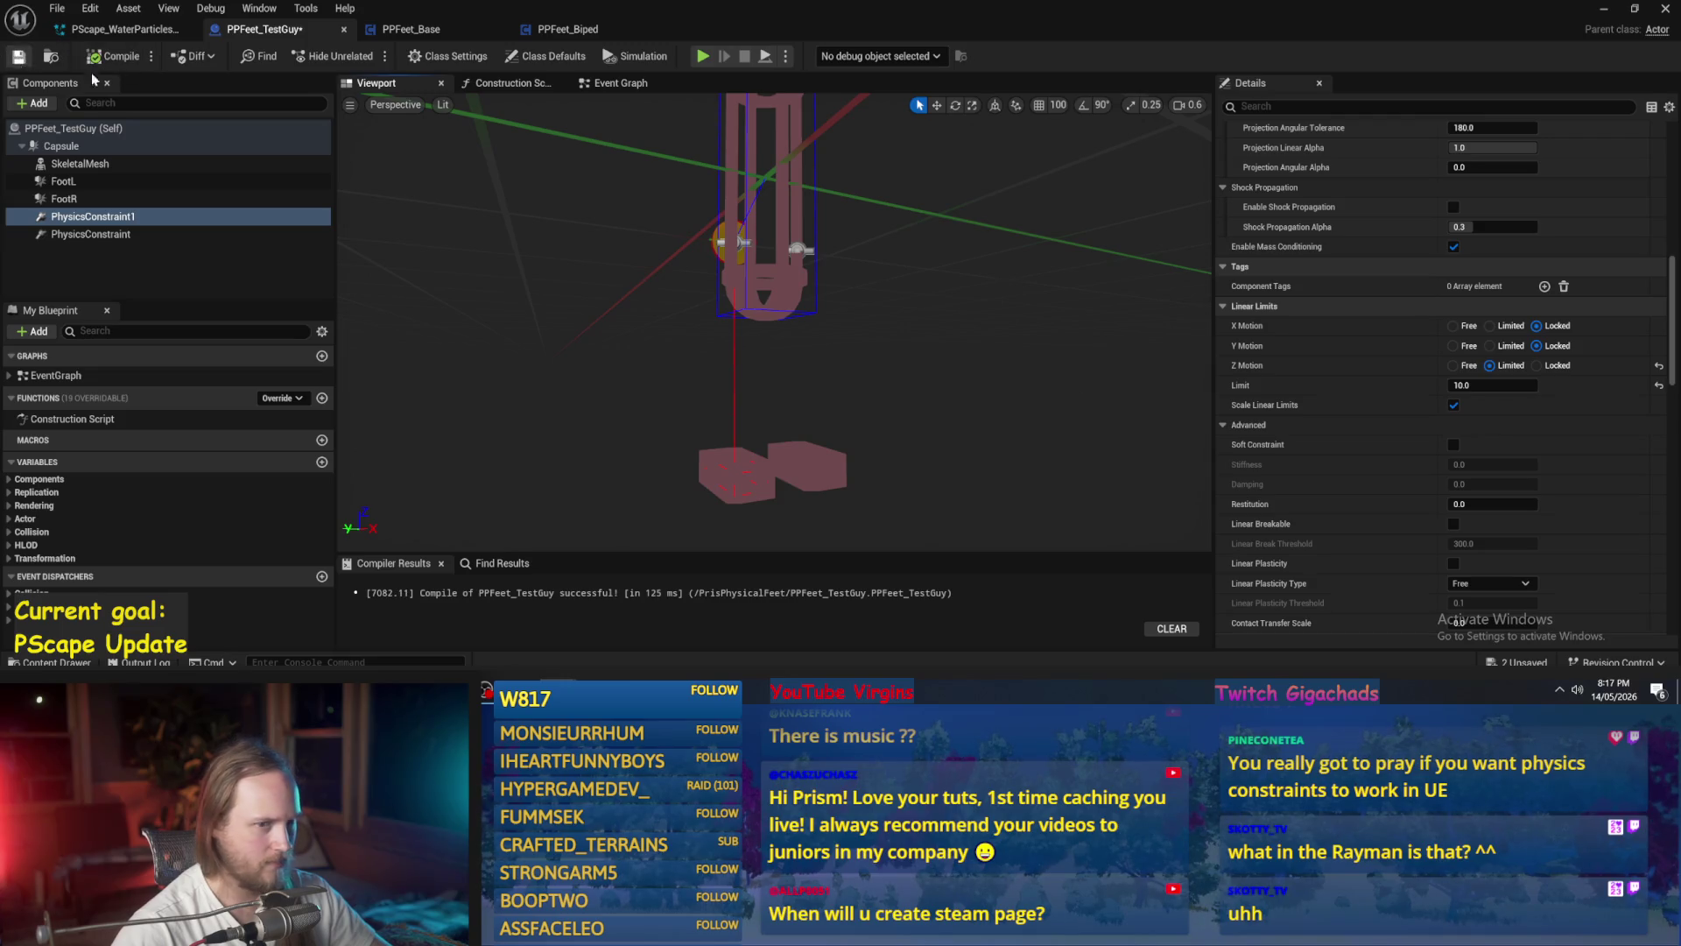
click(1604, 14)
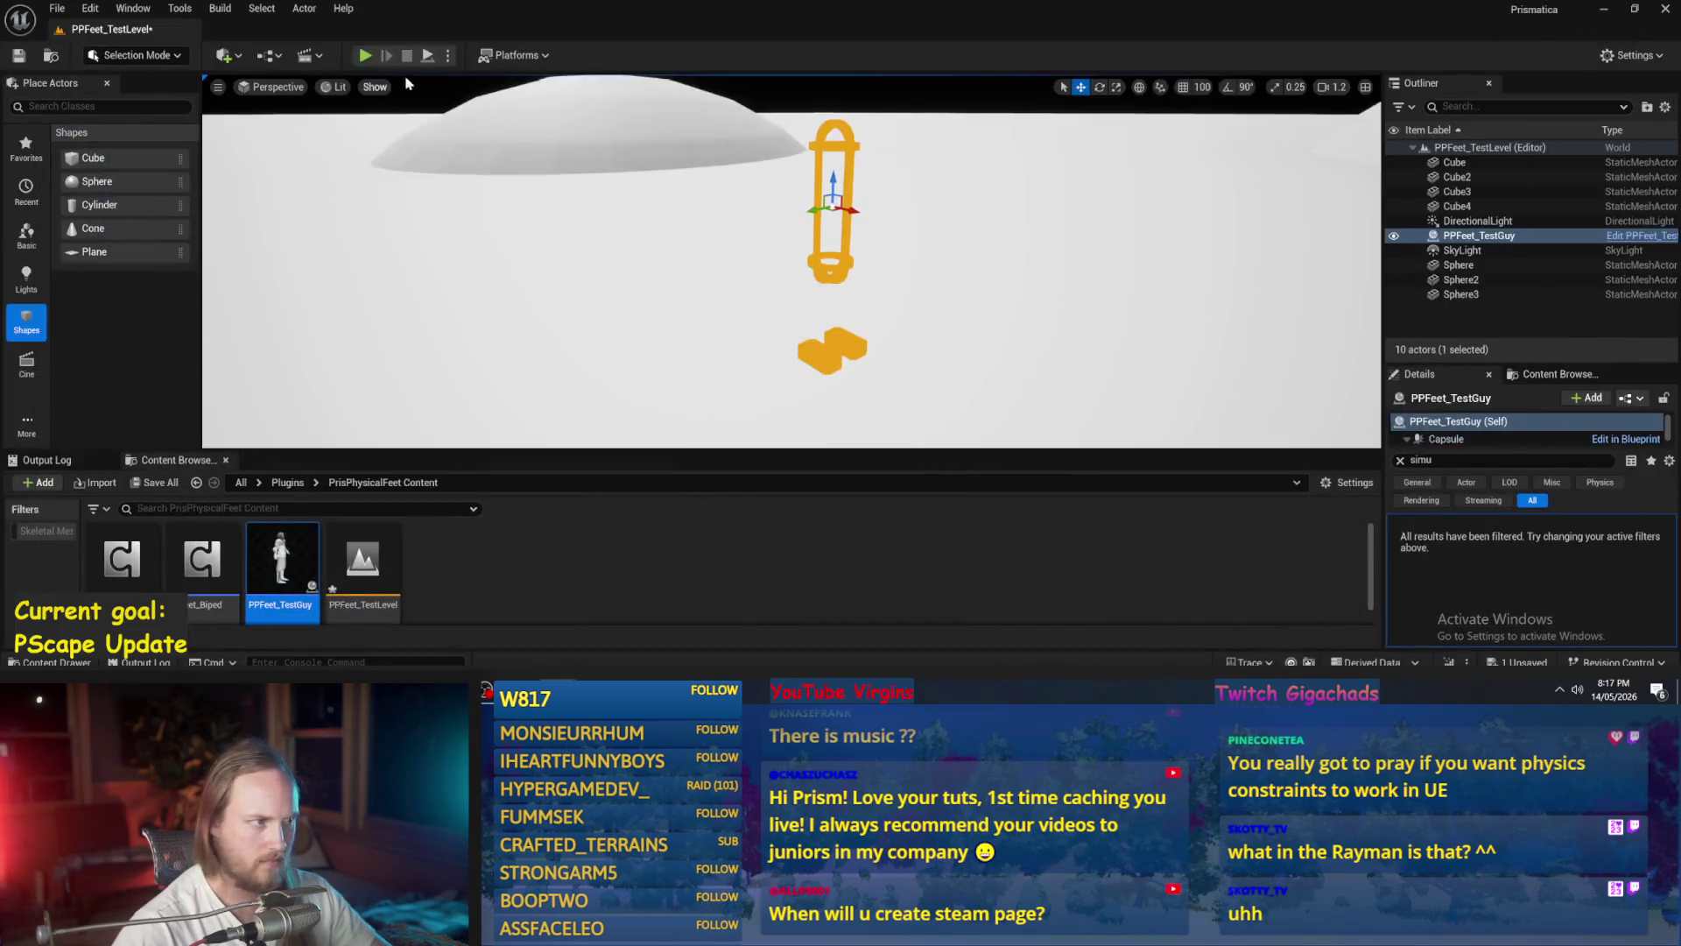
click(429, 56)
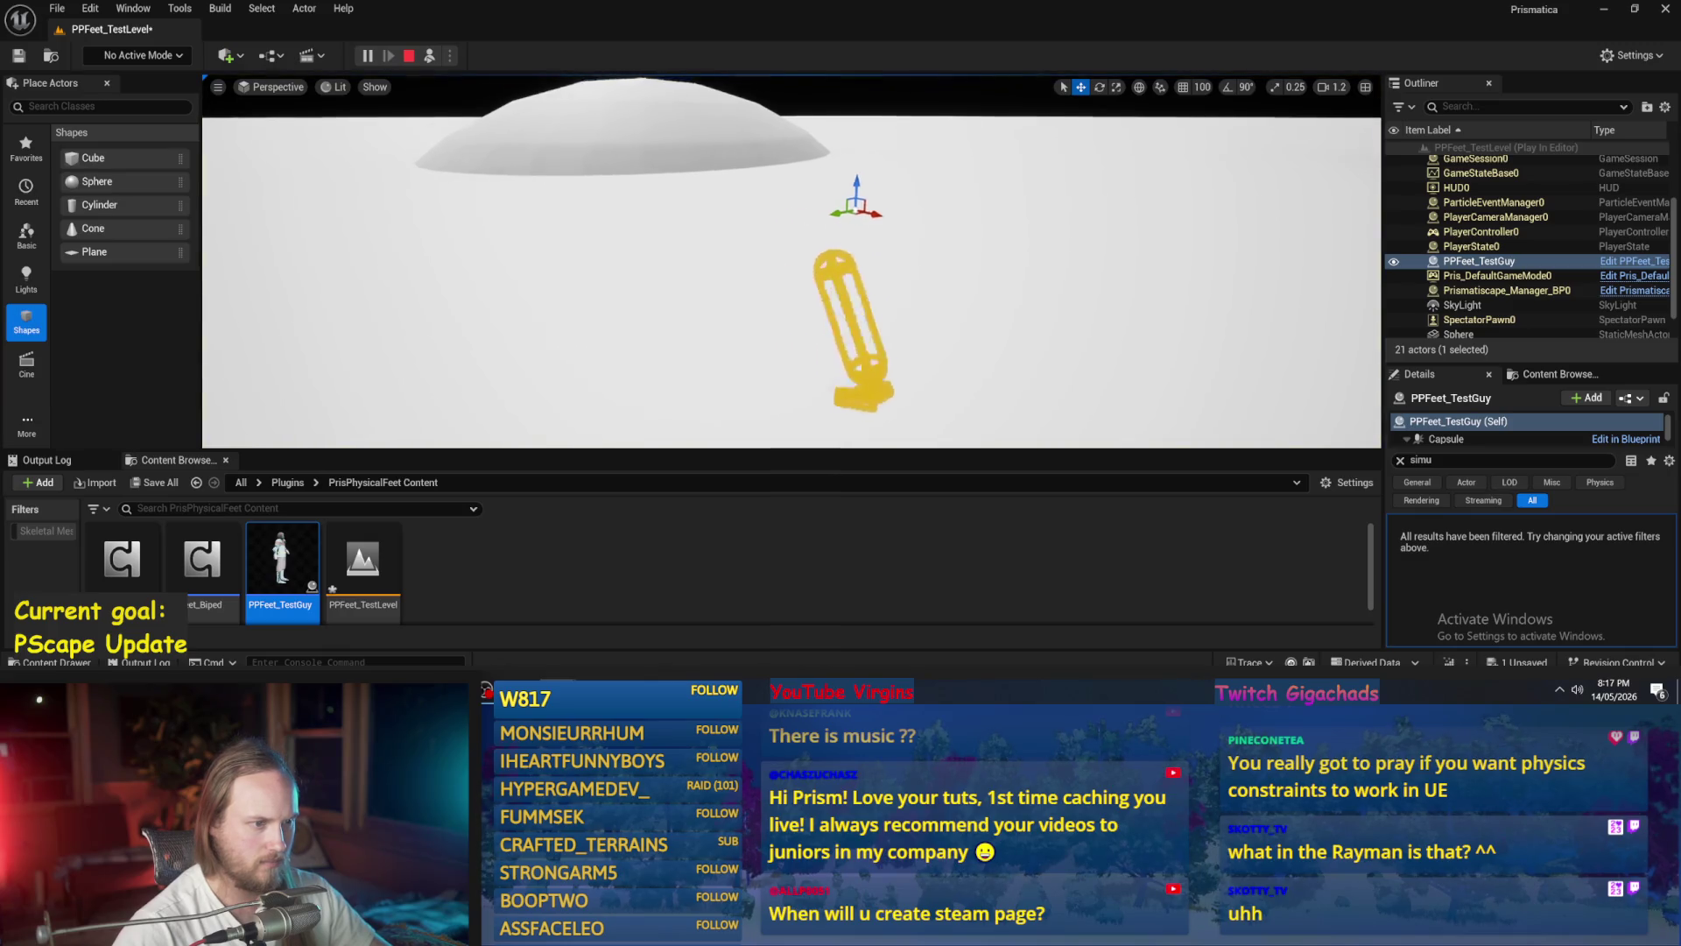
- Stop the play test and change the linear limit to 1000
key(Escape)
double_click(281, 565)
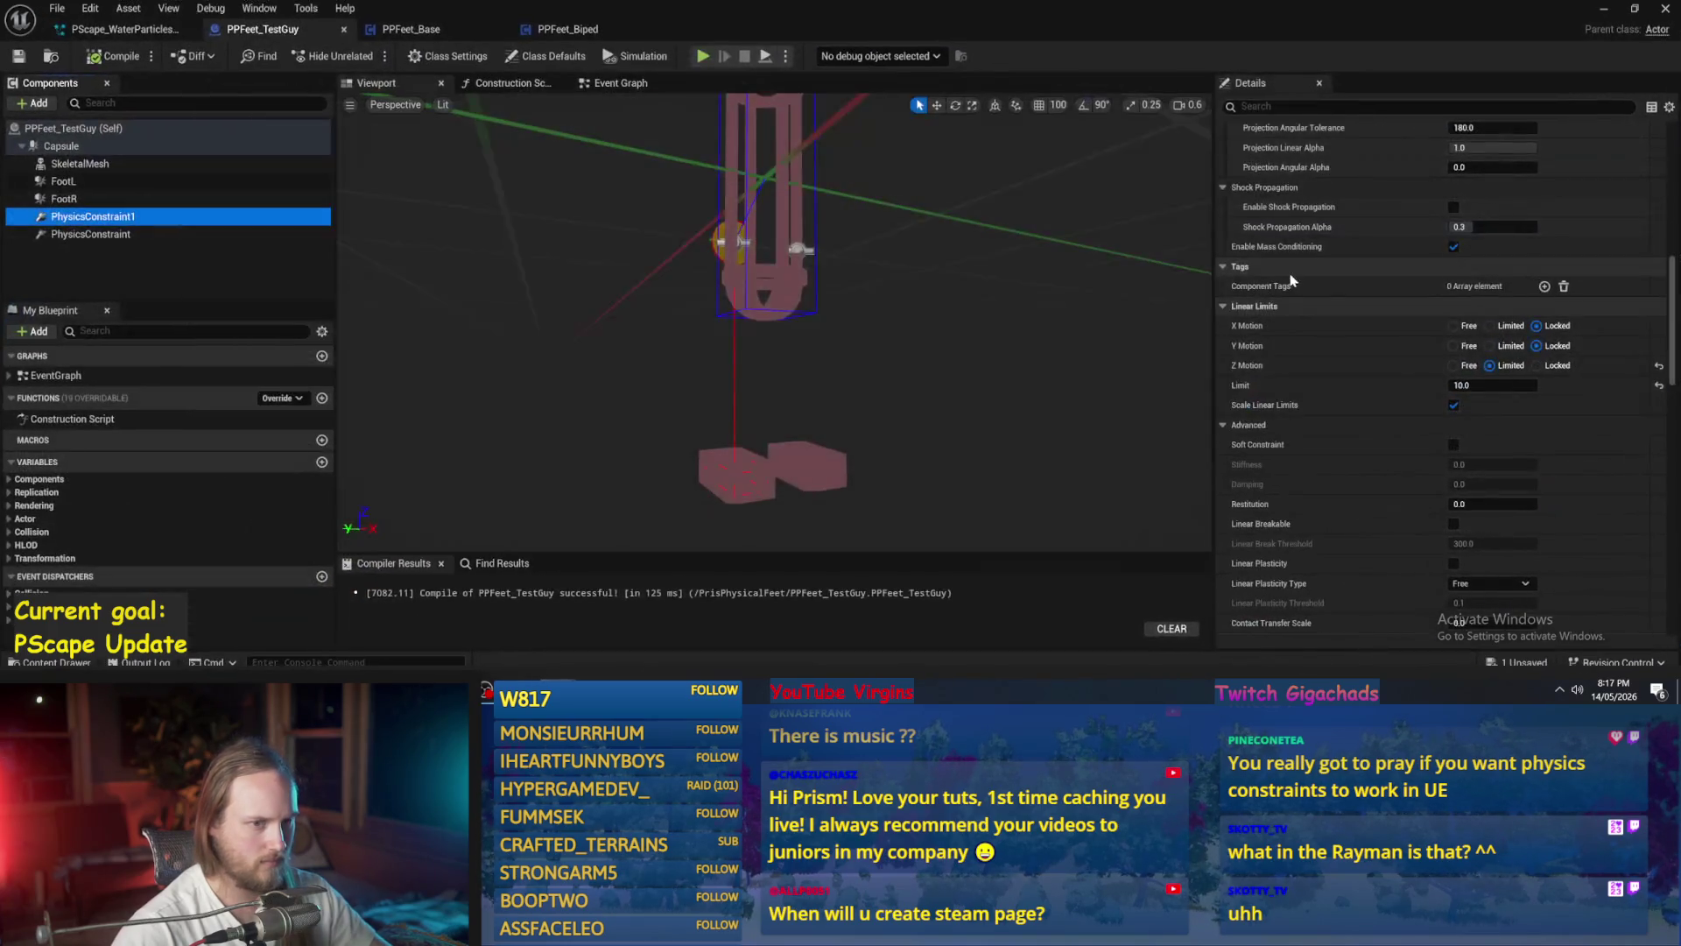
click(1488, 383)
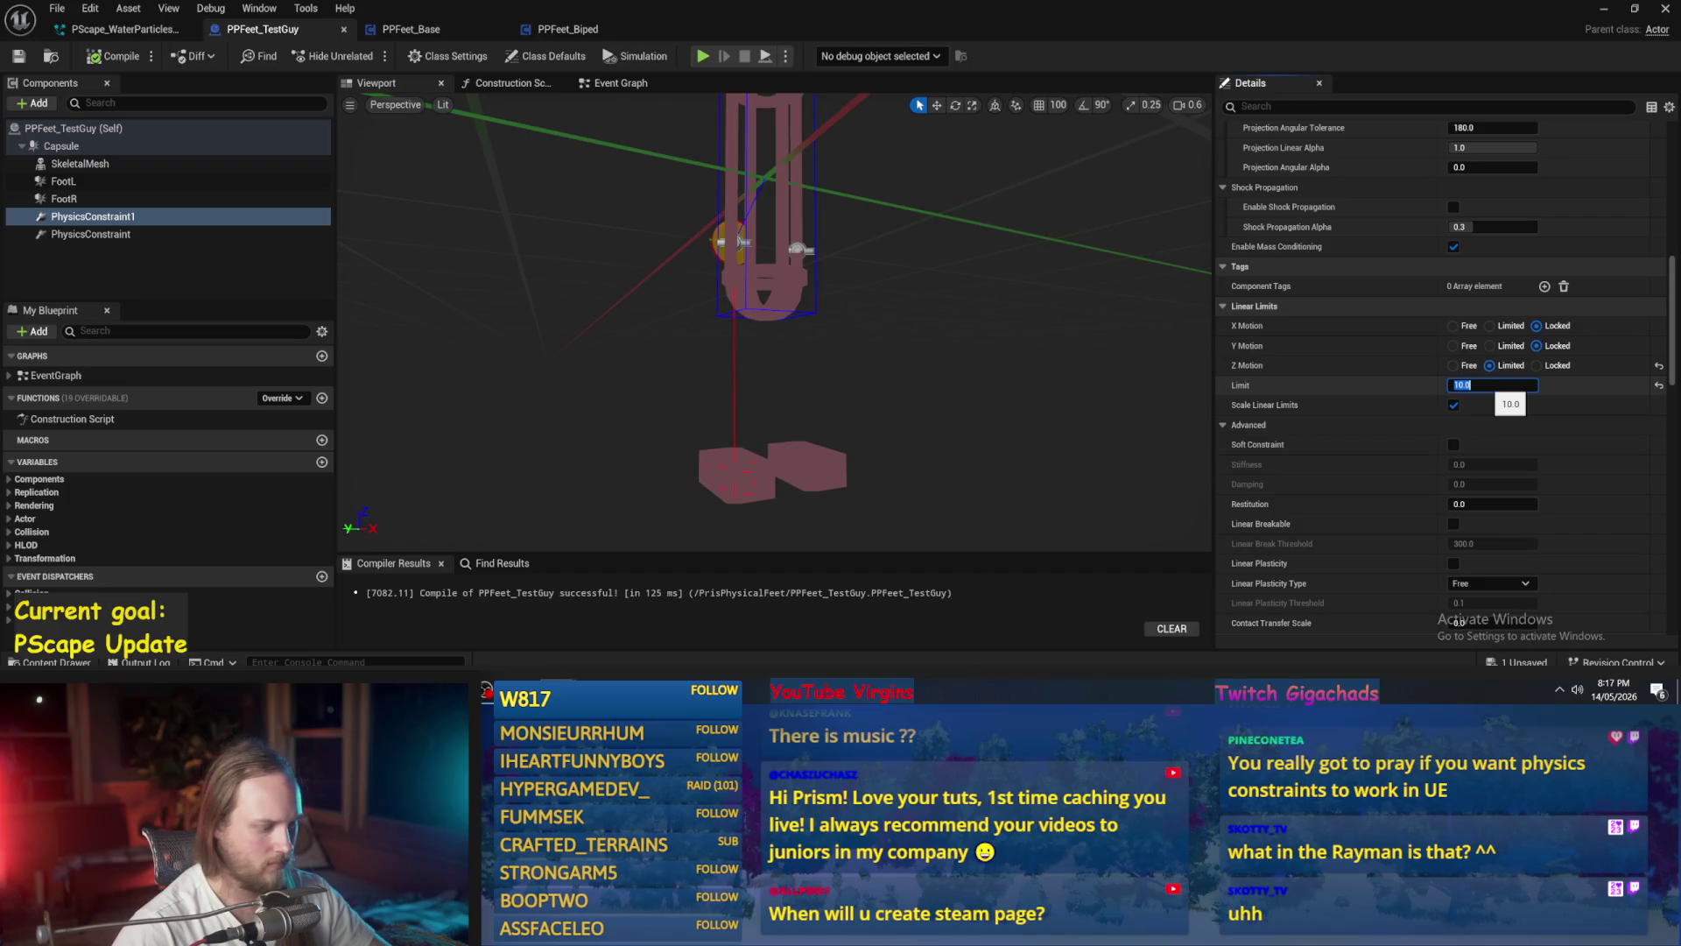
text(1000)
key(Return)
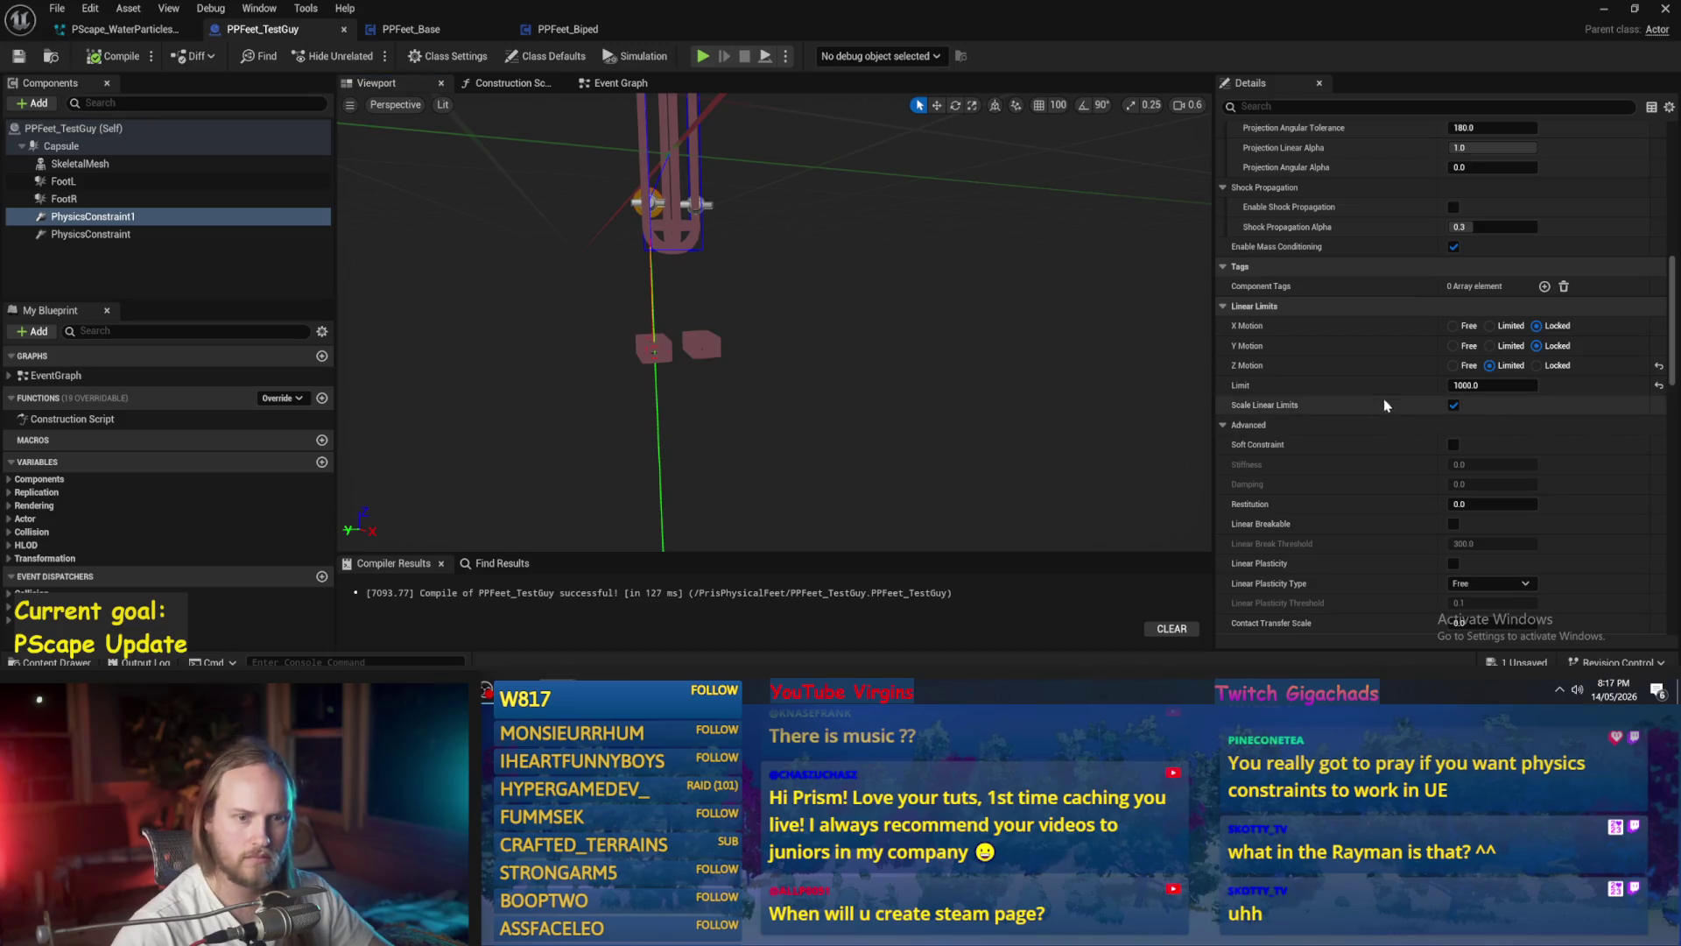
- Play-test with the 1000 limit, then select the other foot's PhysicsConstraint in the blueprint
click(1604, 8)
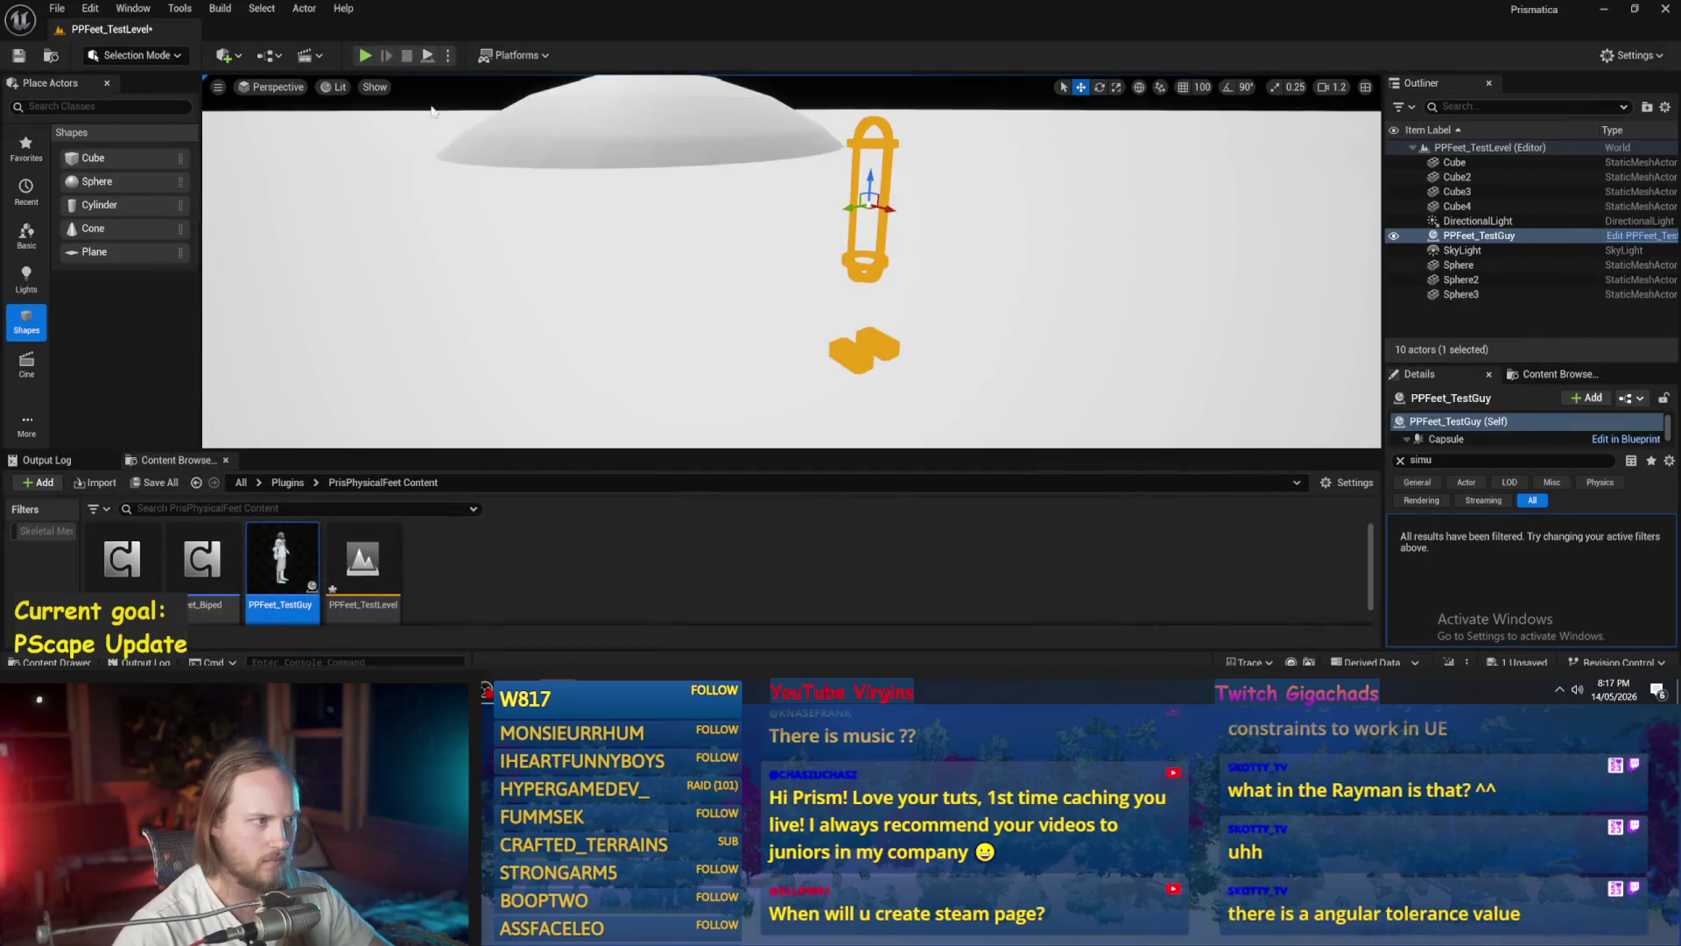
click(427, 55)
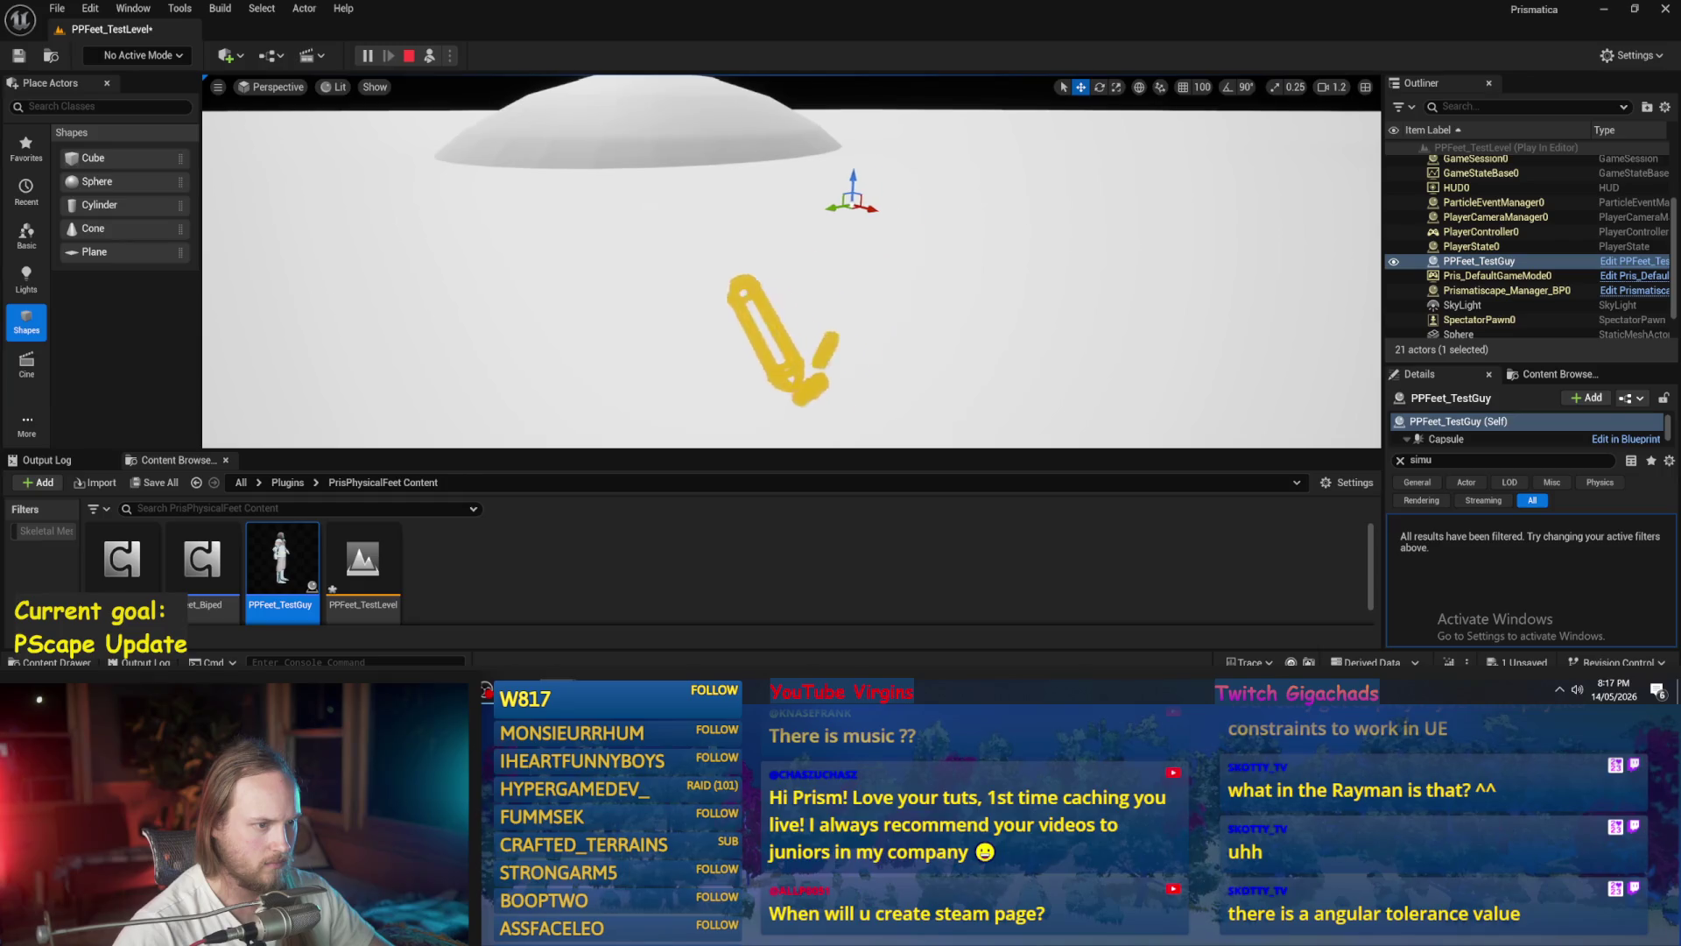
key(Escape)
mouse_move(560, 691)
click(638, 635)
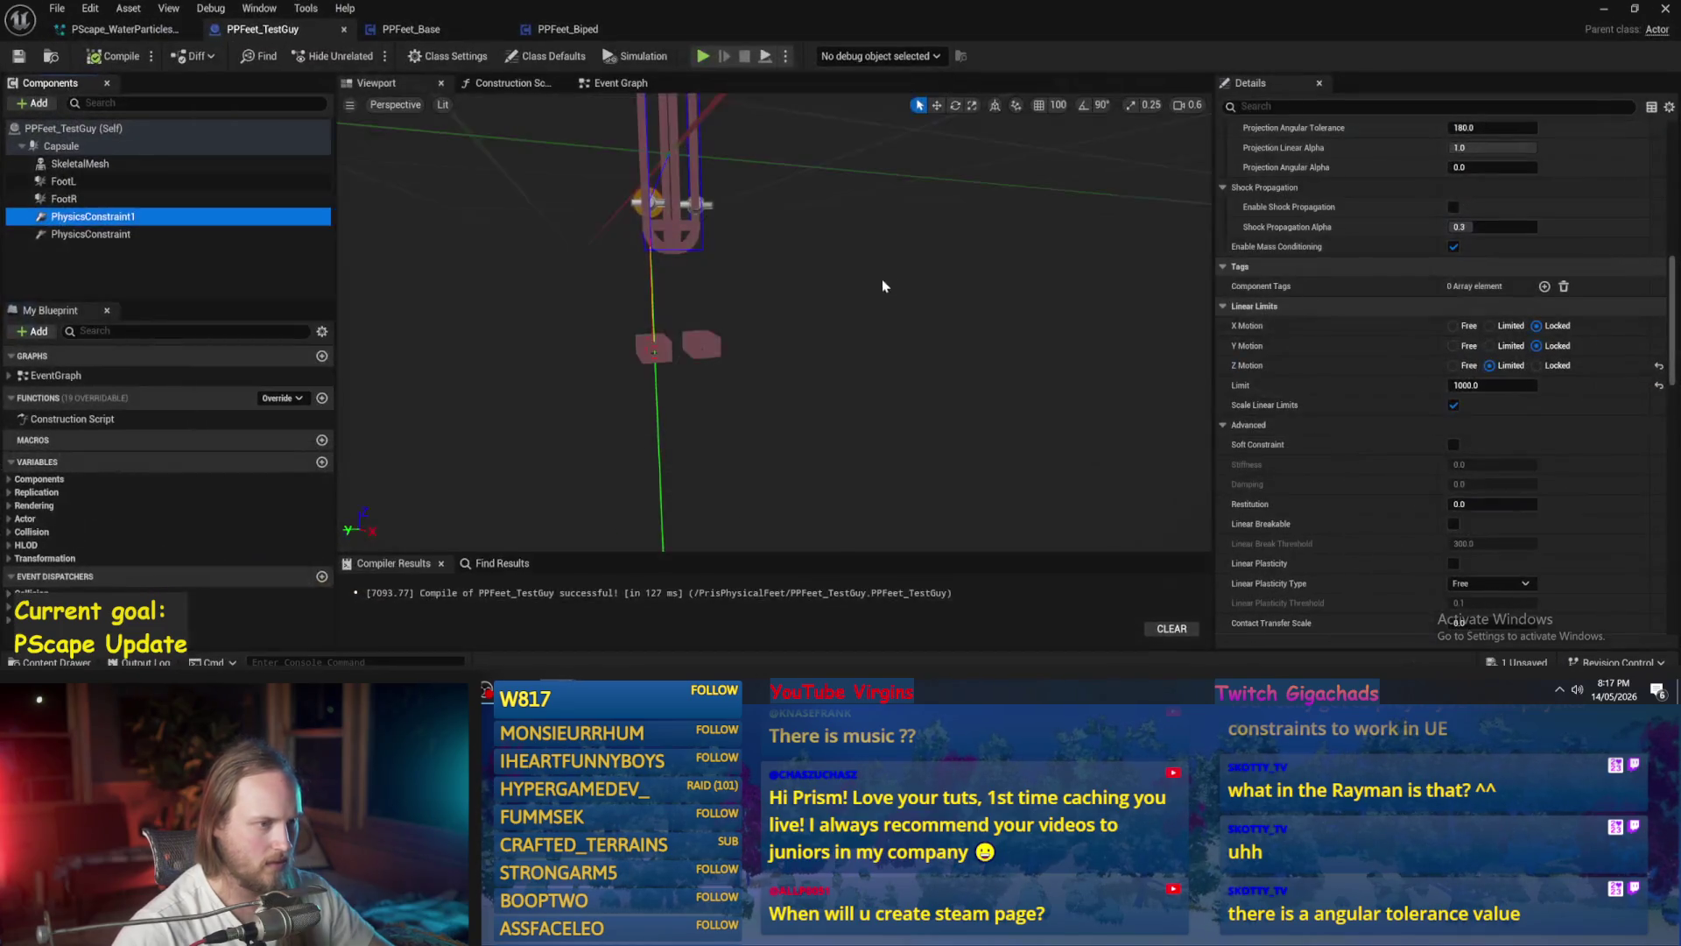
click(103, 234)
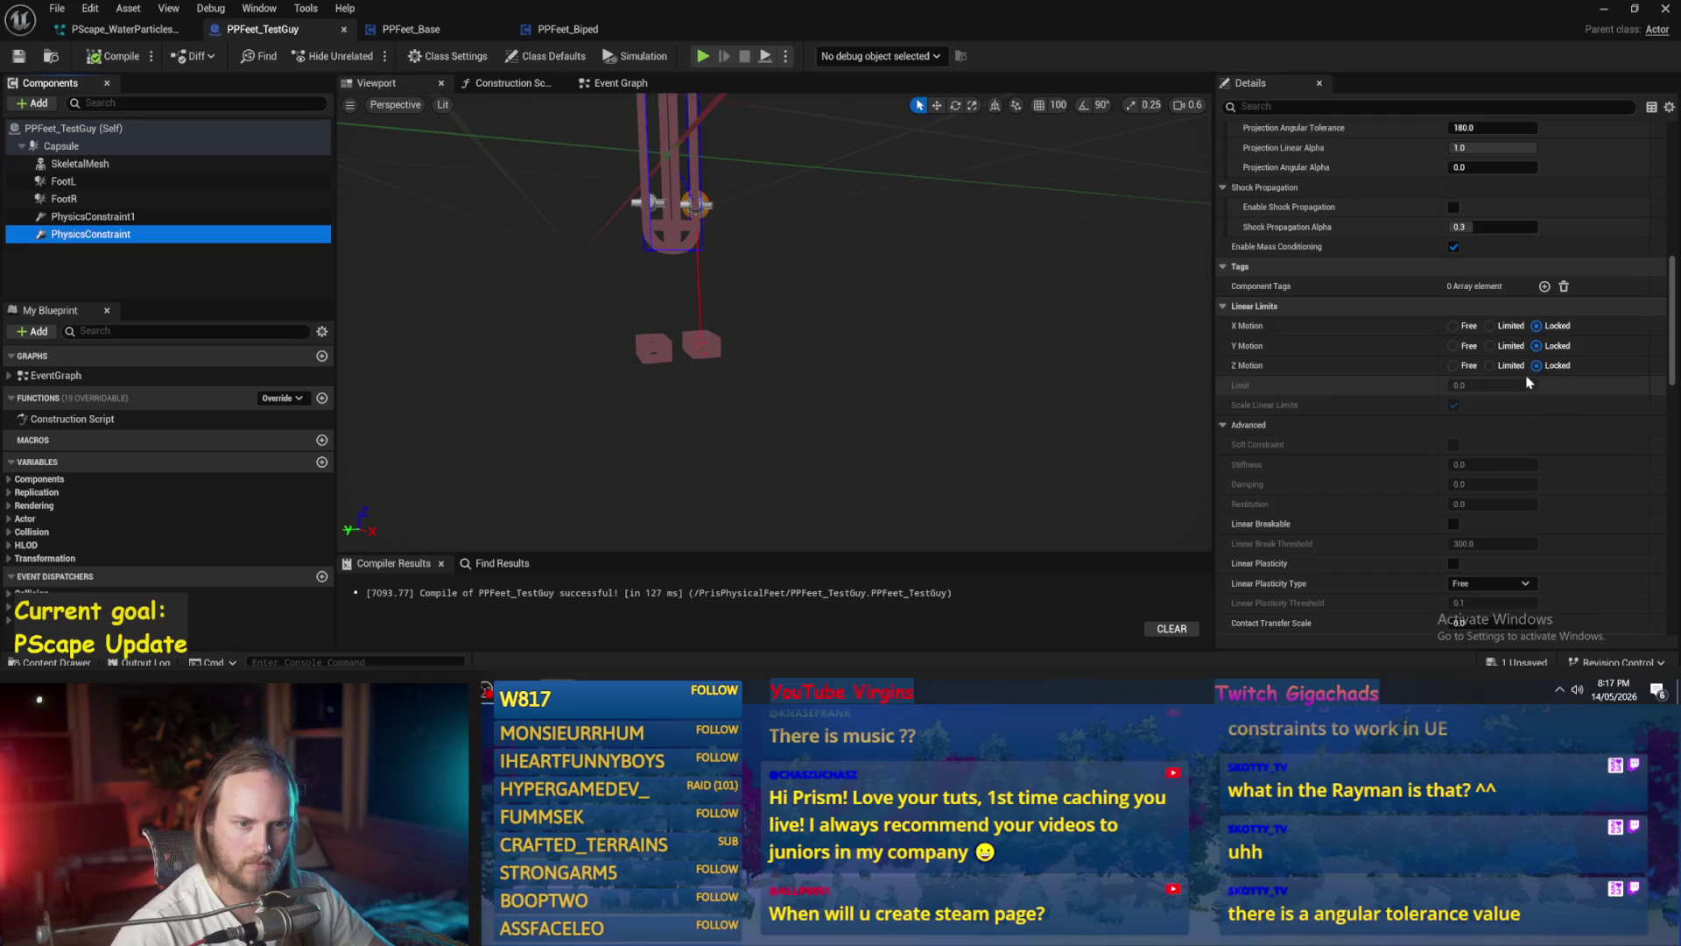
- Set PhysicsConstraint's linear limit to 100, then compile and save the blueprint
click(1489, 385)
text(100)
key(Return)
click(112, 55)
click(17, 55)
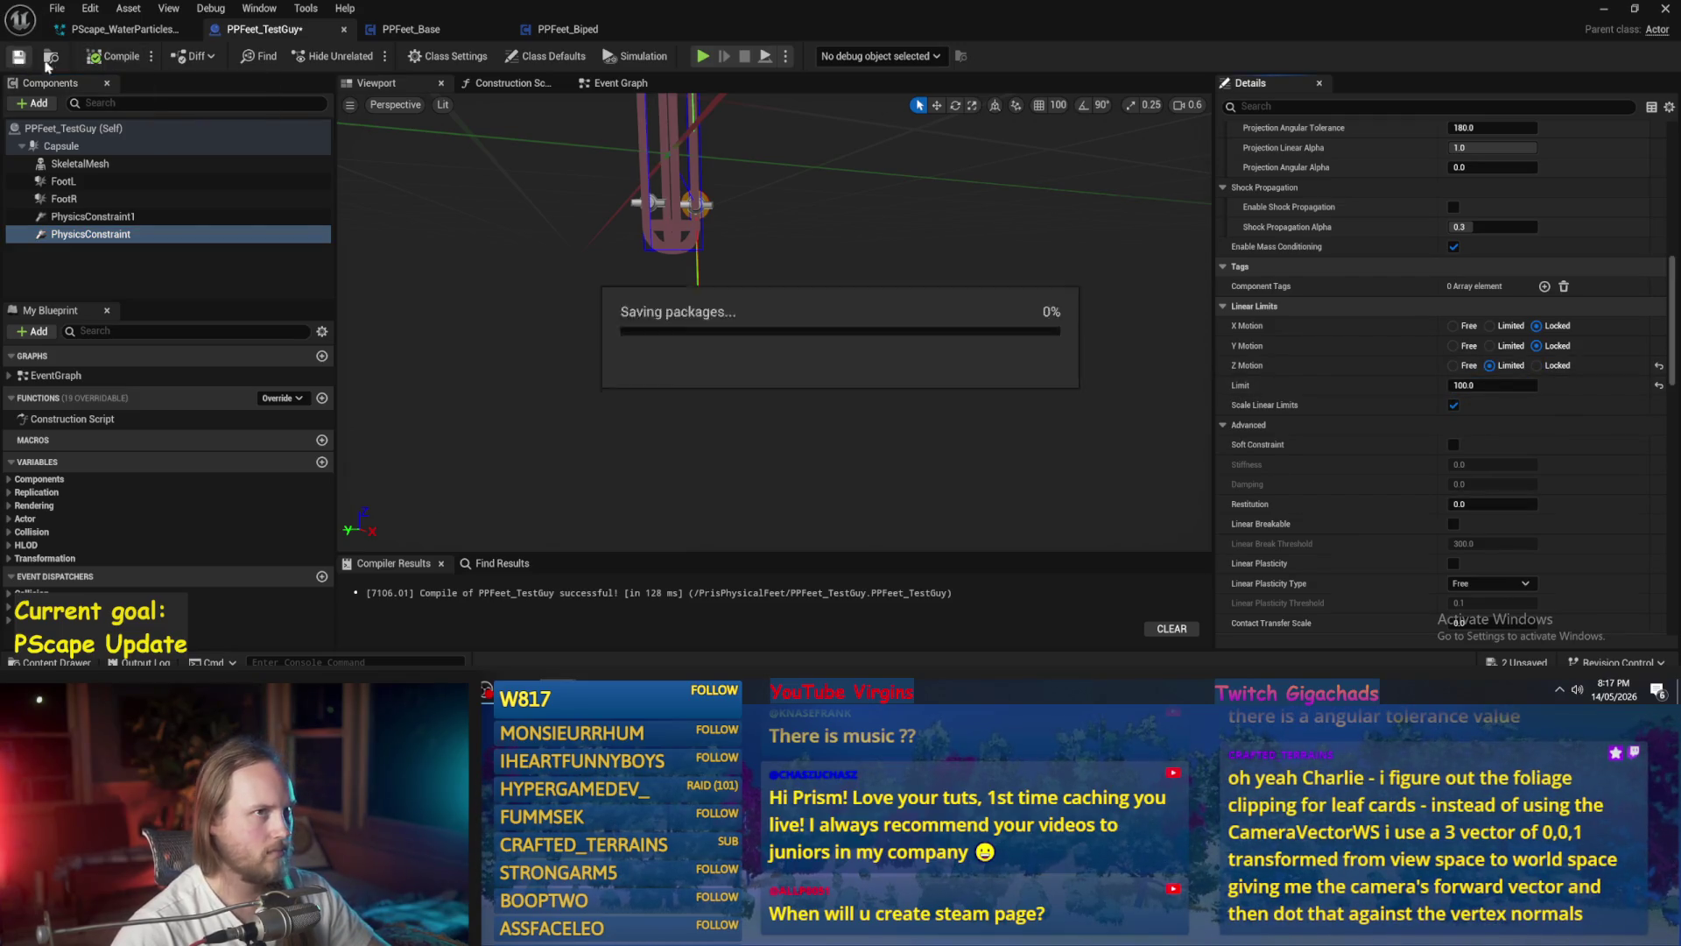
- Frame the capsule and feet, then switch to the stick-figure sketch in Paint
scroll(775, 324, up, 3)
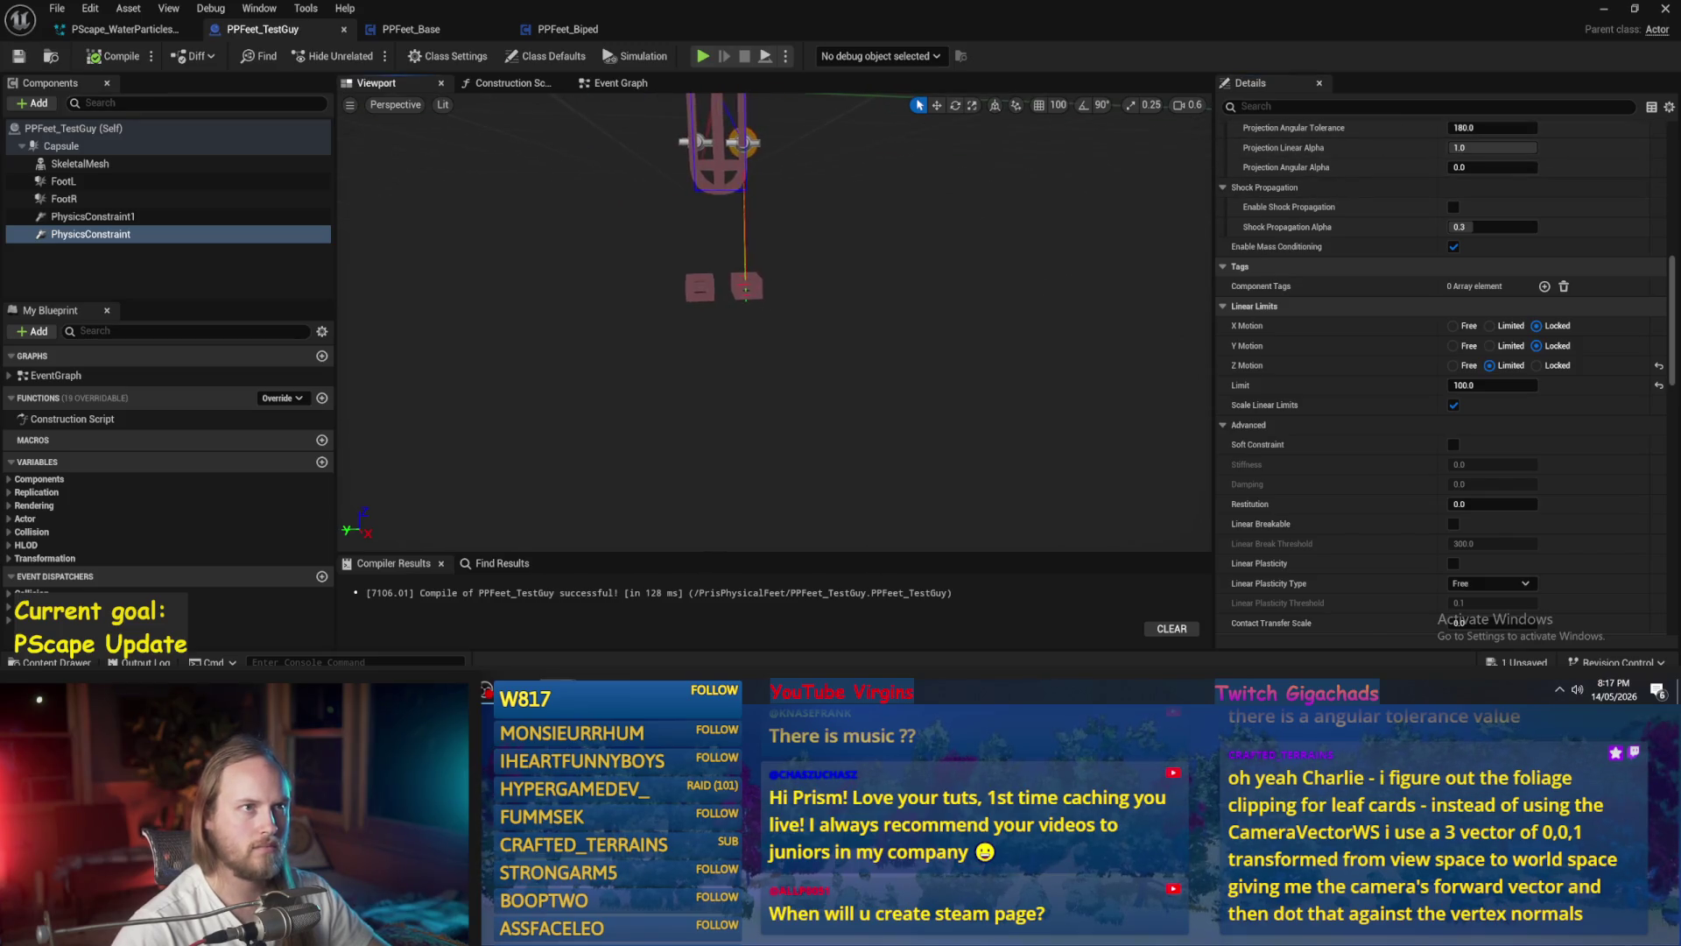
drag(1016, 280, 1043, 285)
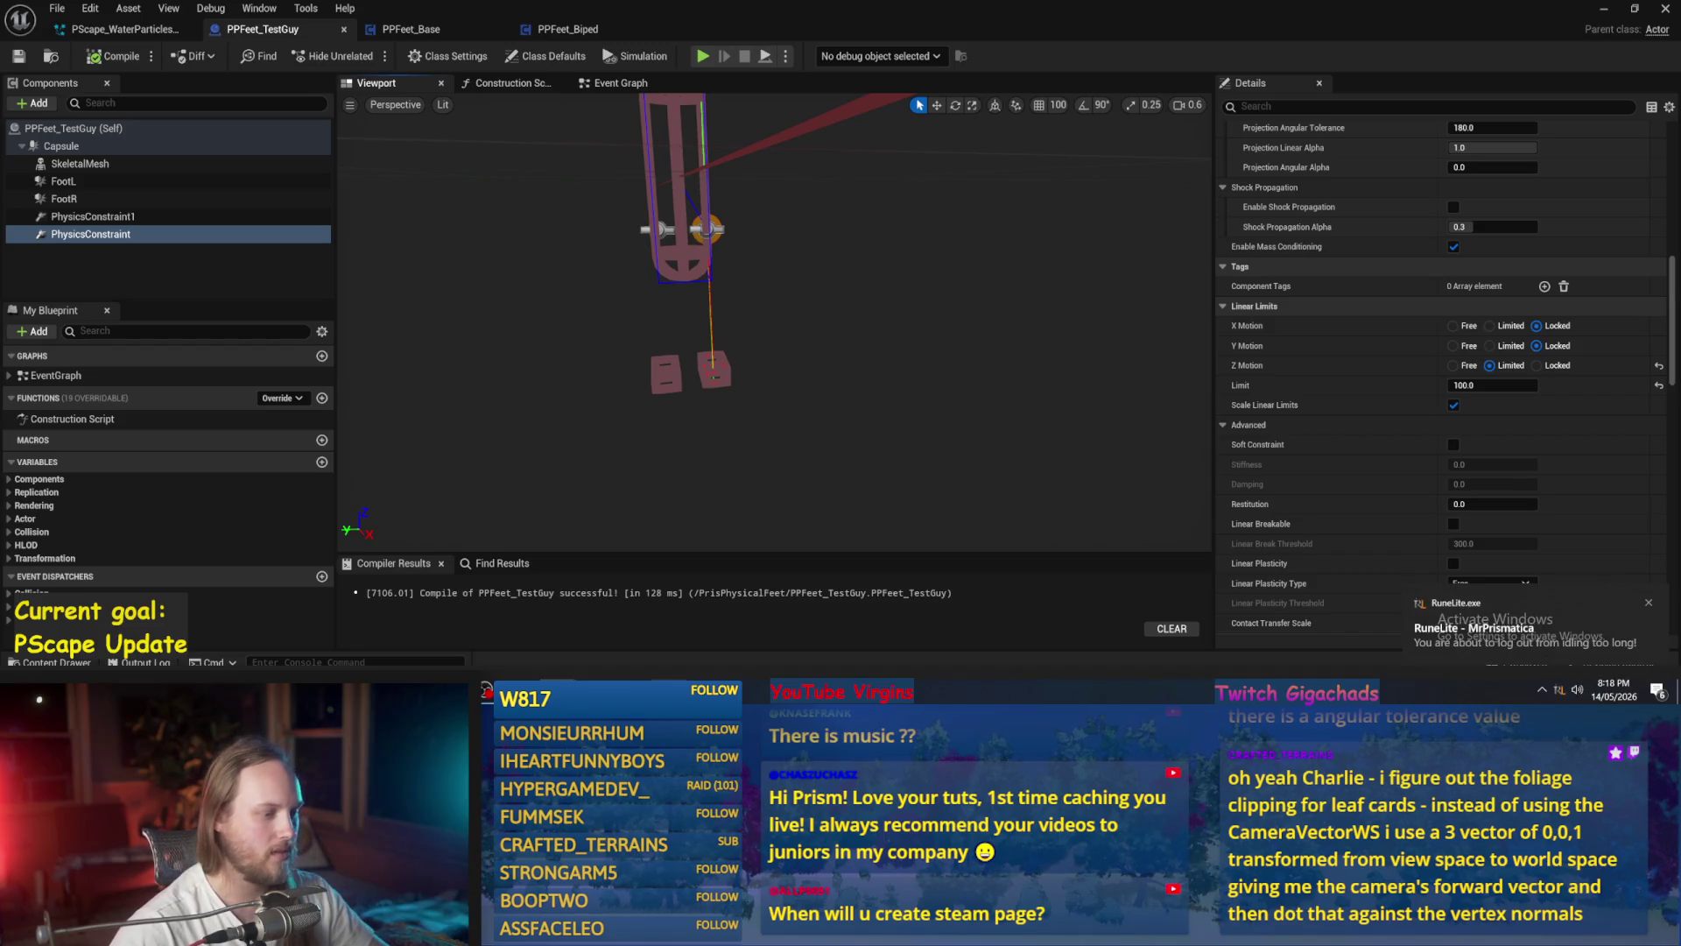
key(alt+Tab)
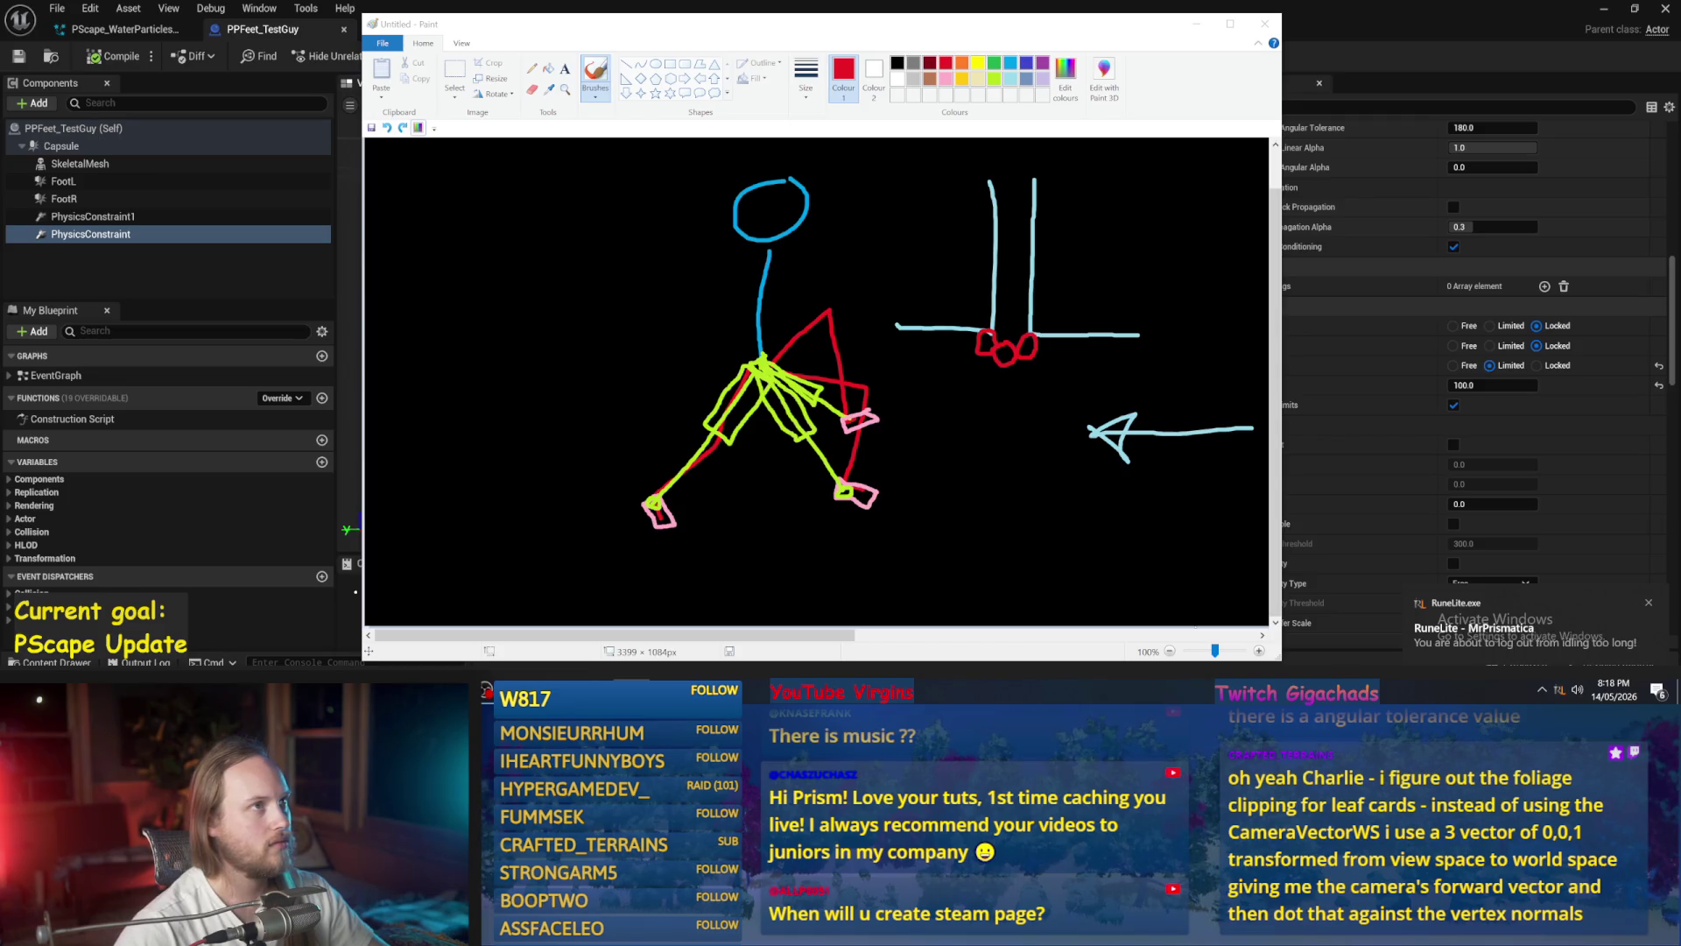
- Minimize Paint and the blueprint editor, then play-test the level with Alt+P
click(997, 387)
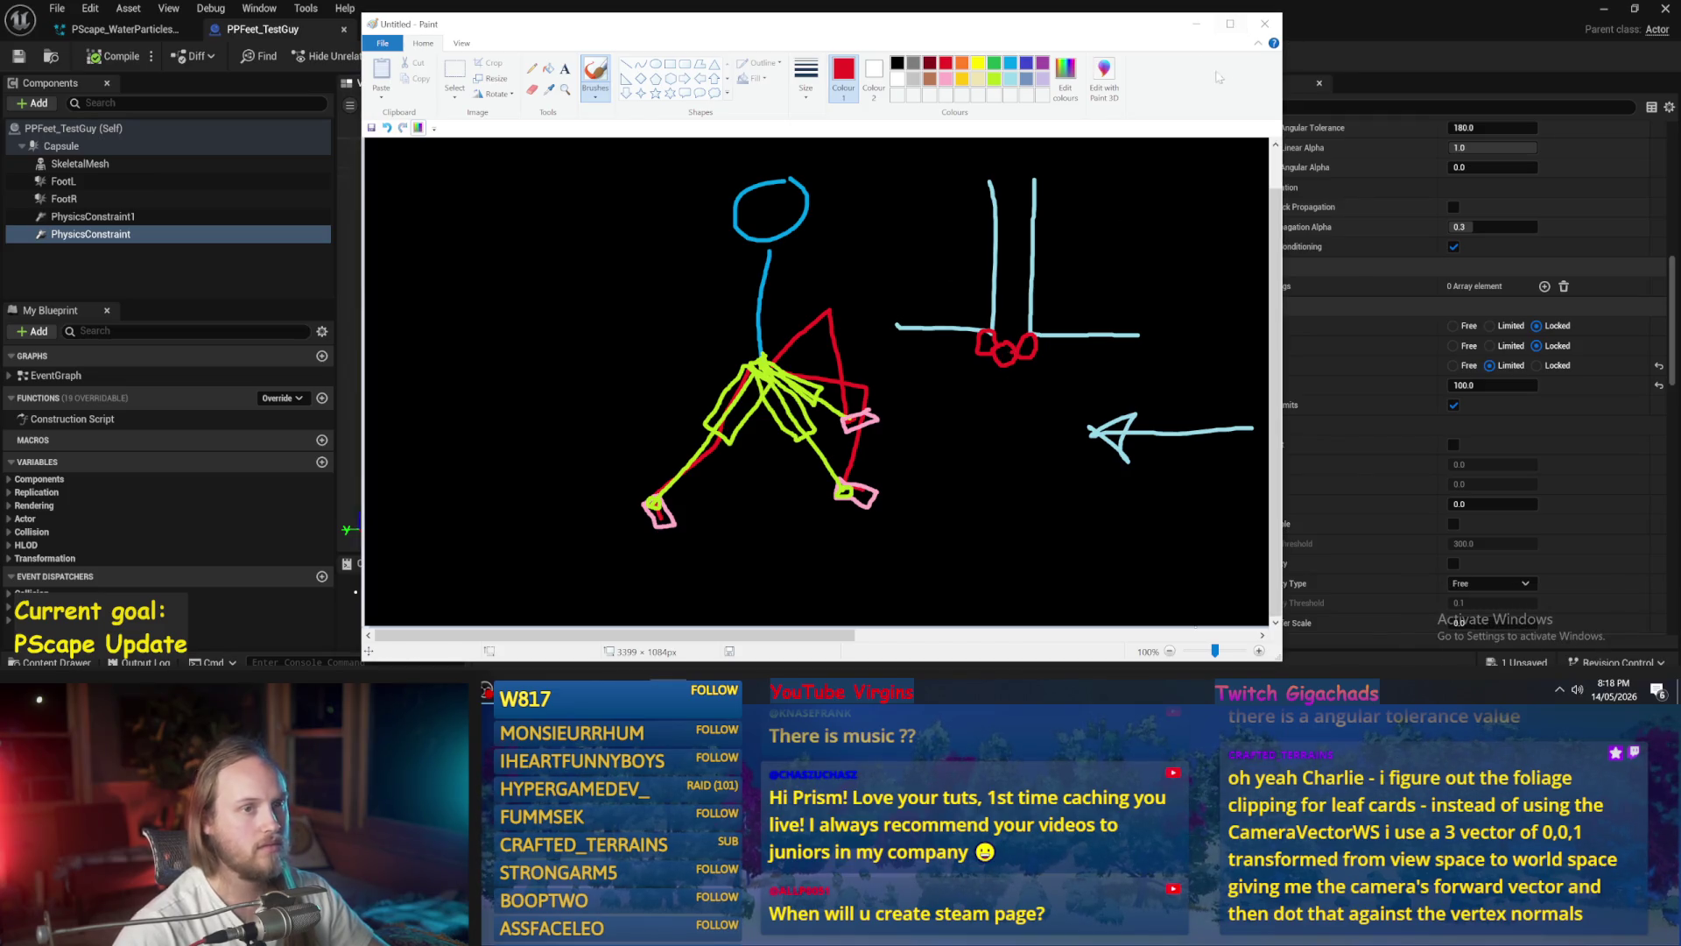
click(1196, 24)
click(1603, 9)
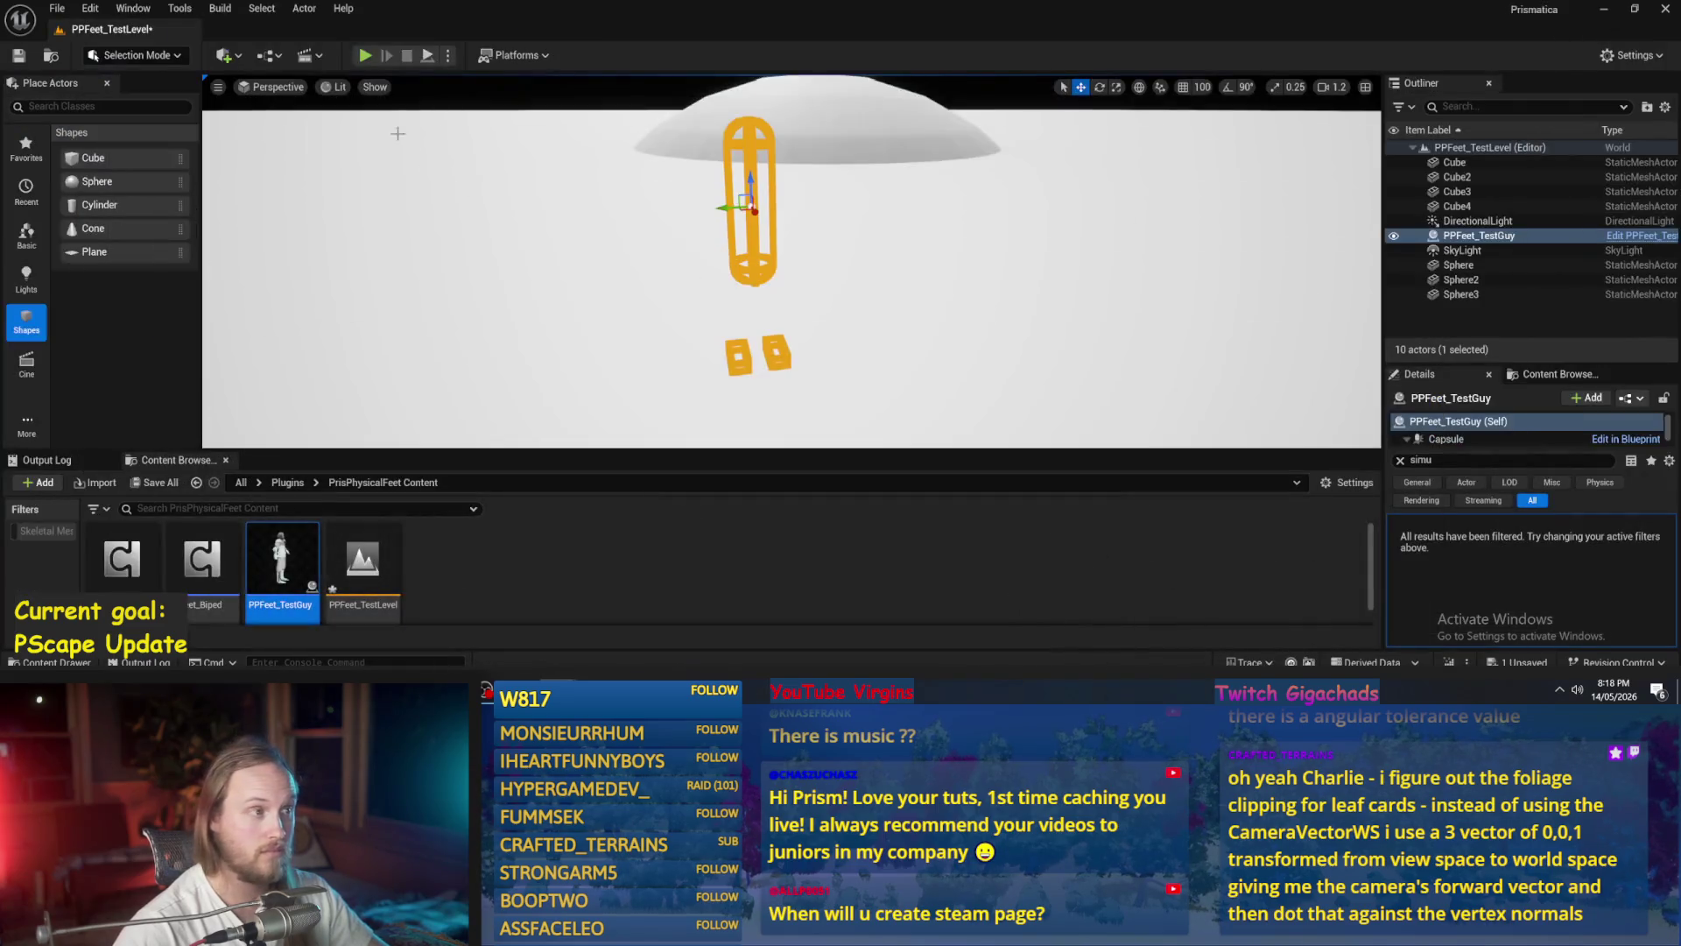
key(alt+p)
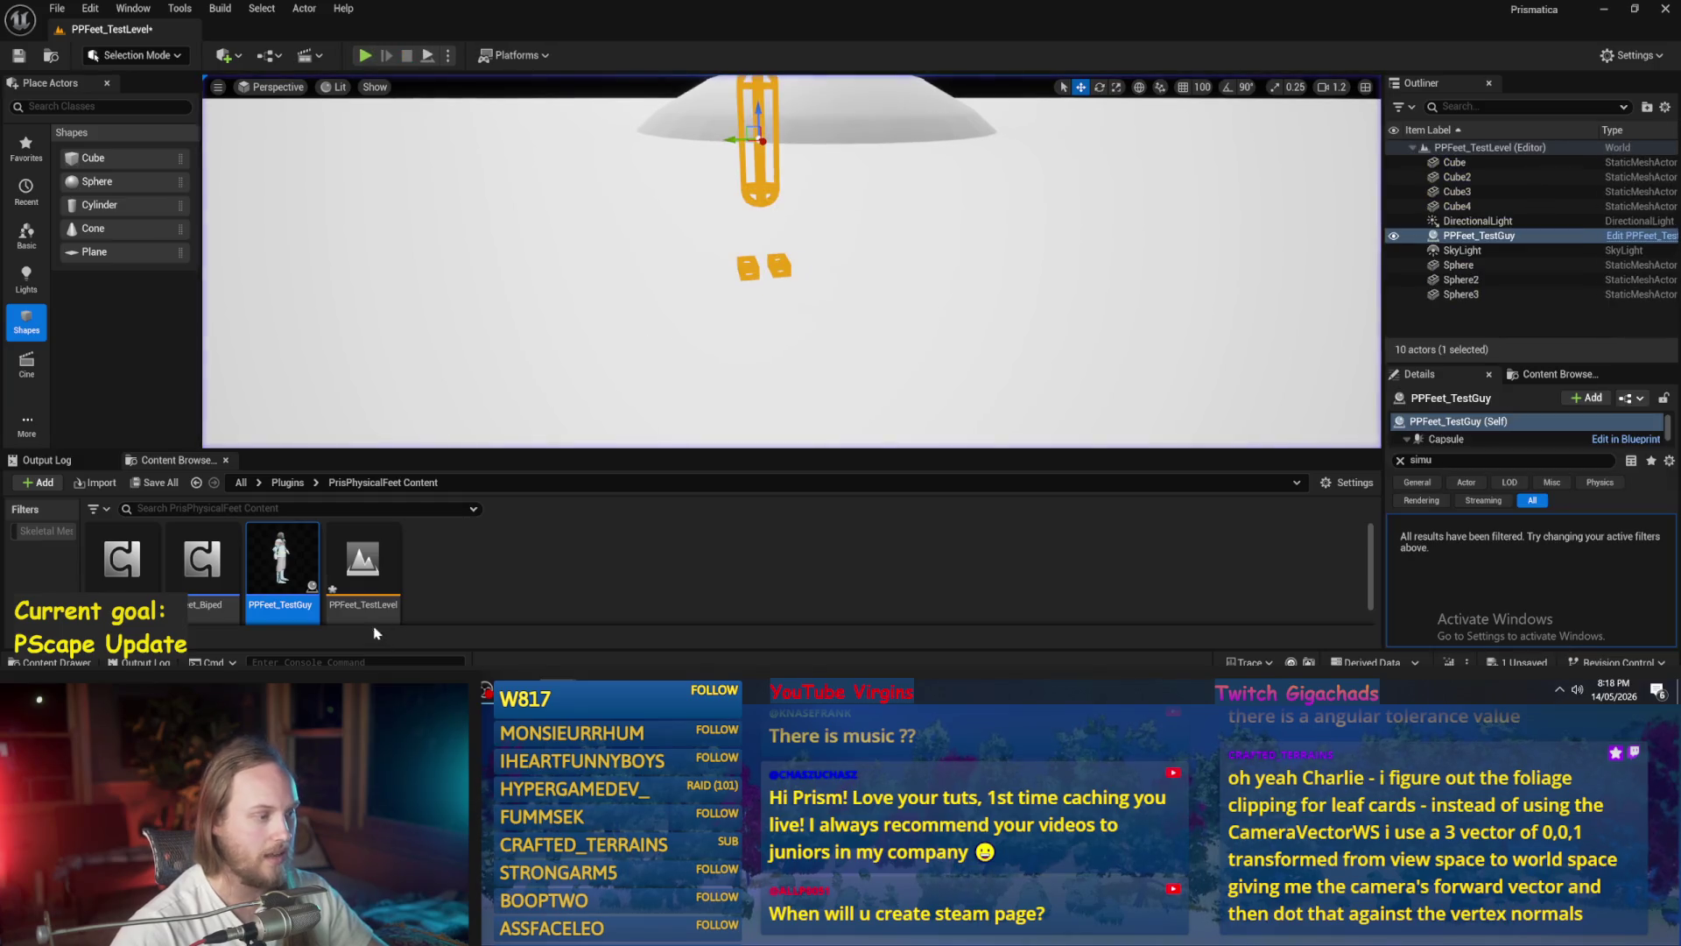
- Set the linear limit to 10 on both PhysicsConstraint and PhysicsConstraint1
double_click(281, 560)
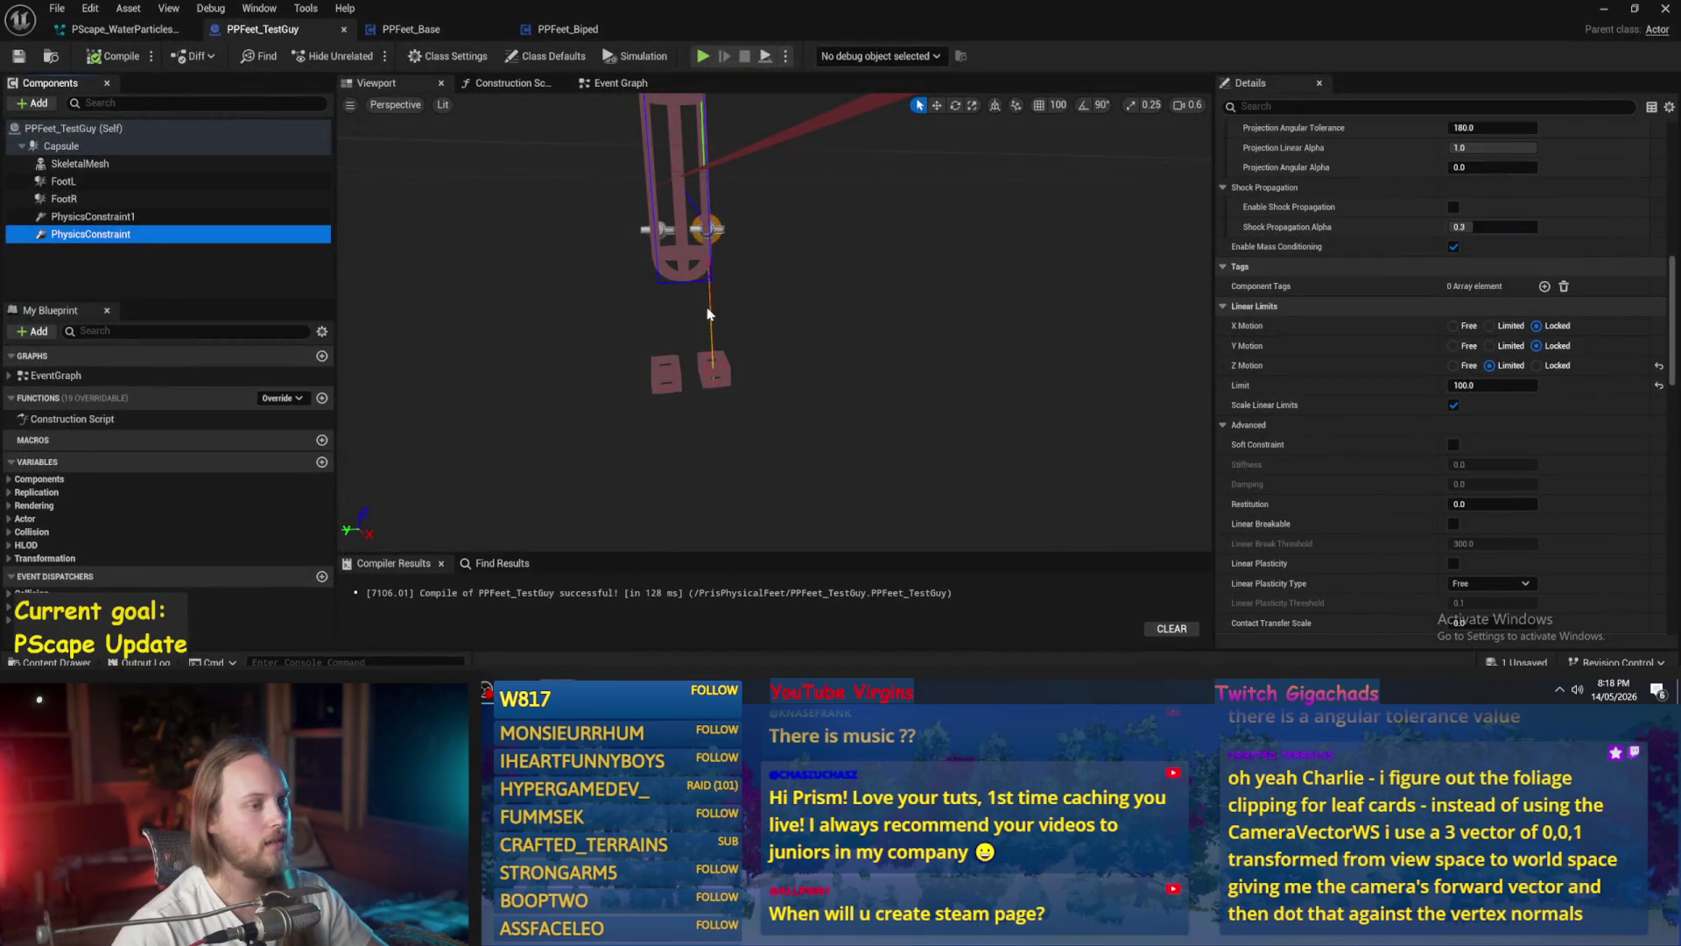
click(1493, 385)
text(10)
key(Return)
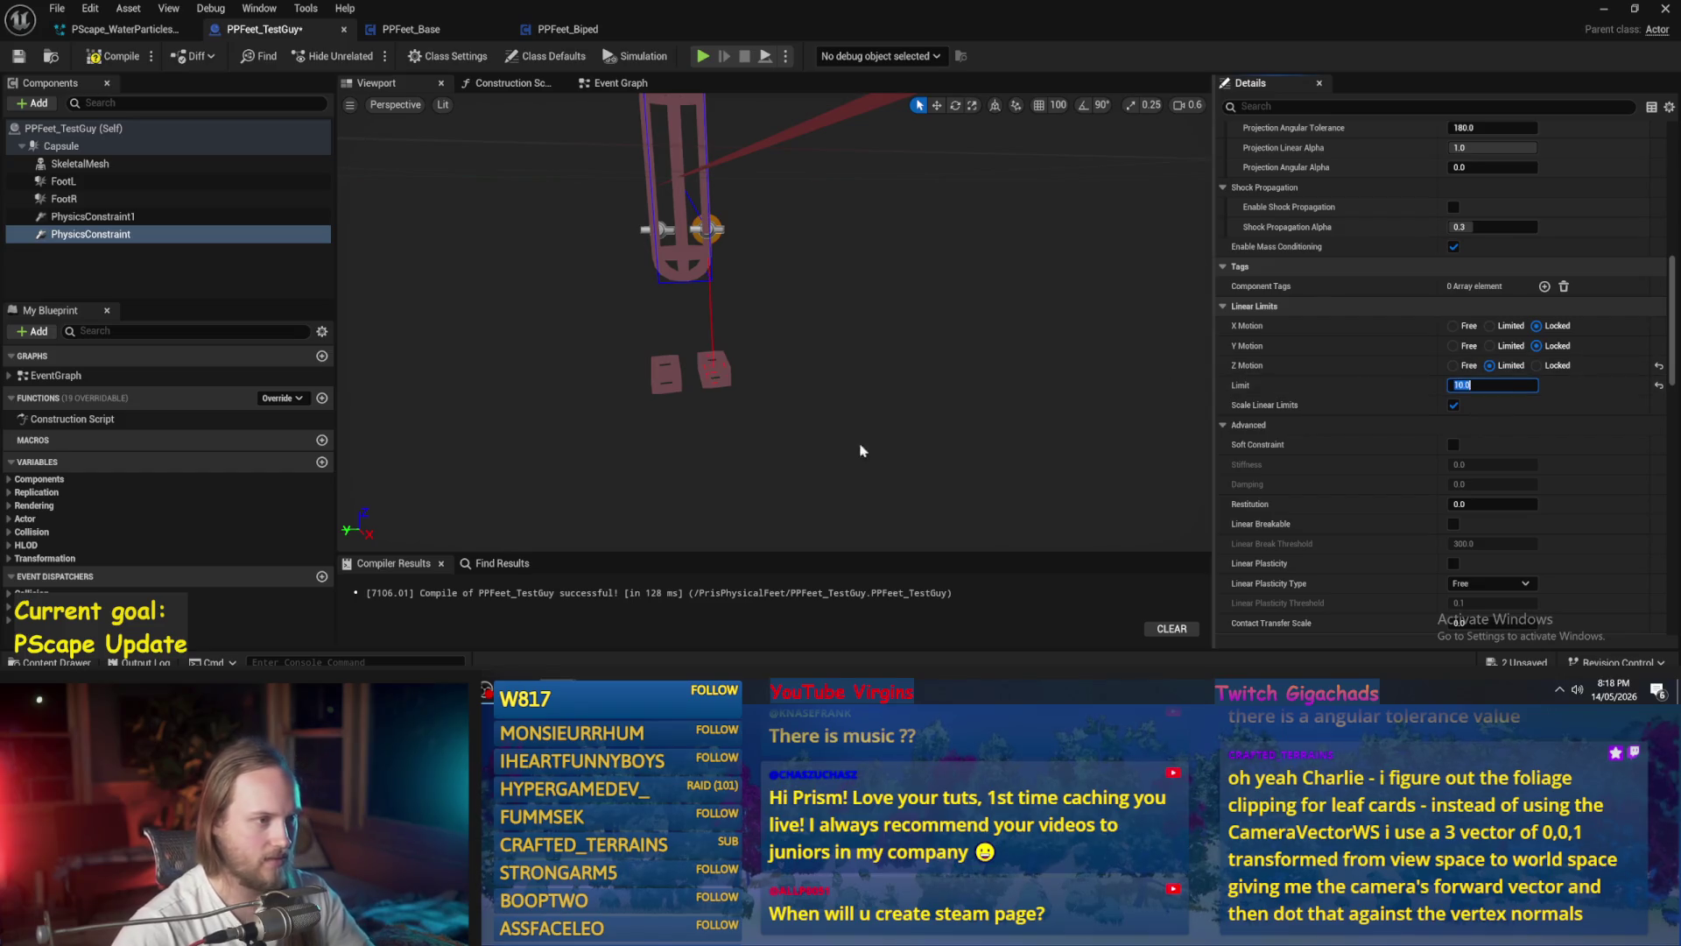
click(132, 216)
click(1493, 385)
text(100)
key(Return)
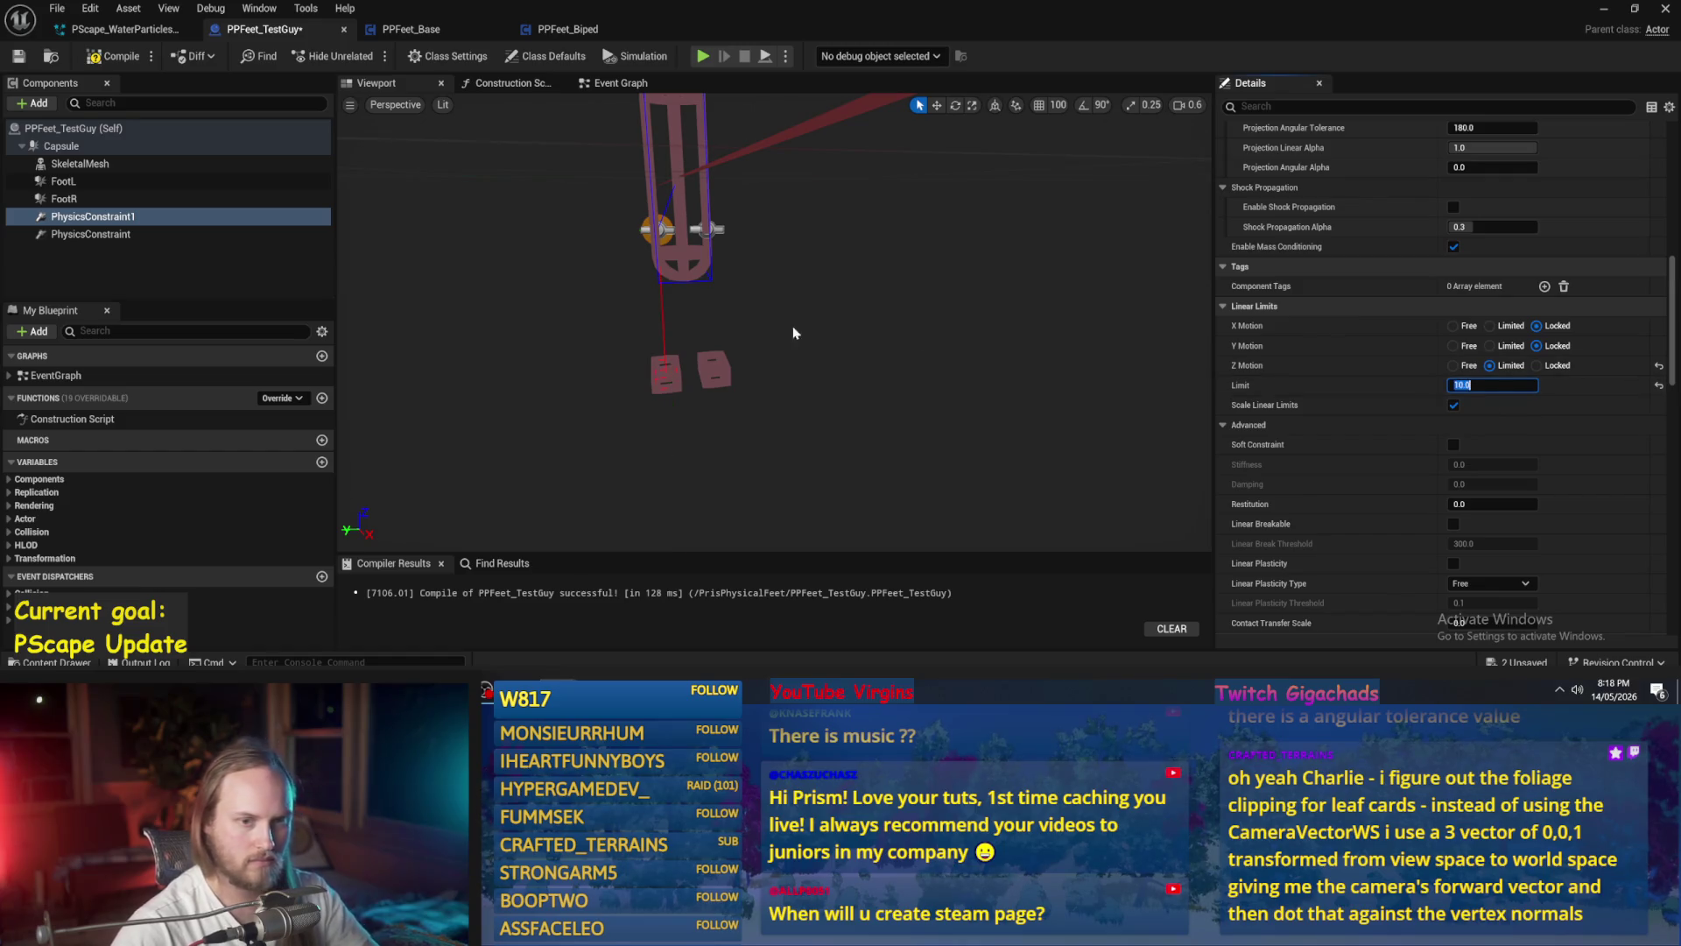
- Compile with F7, save with Ctrl+S, and return to the level
key(F7)
key(ctrl+s)
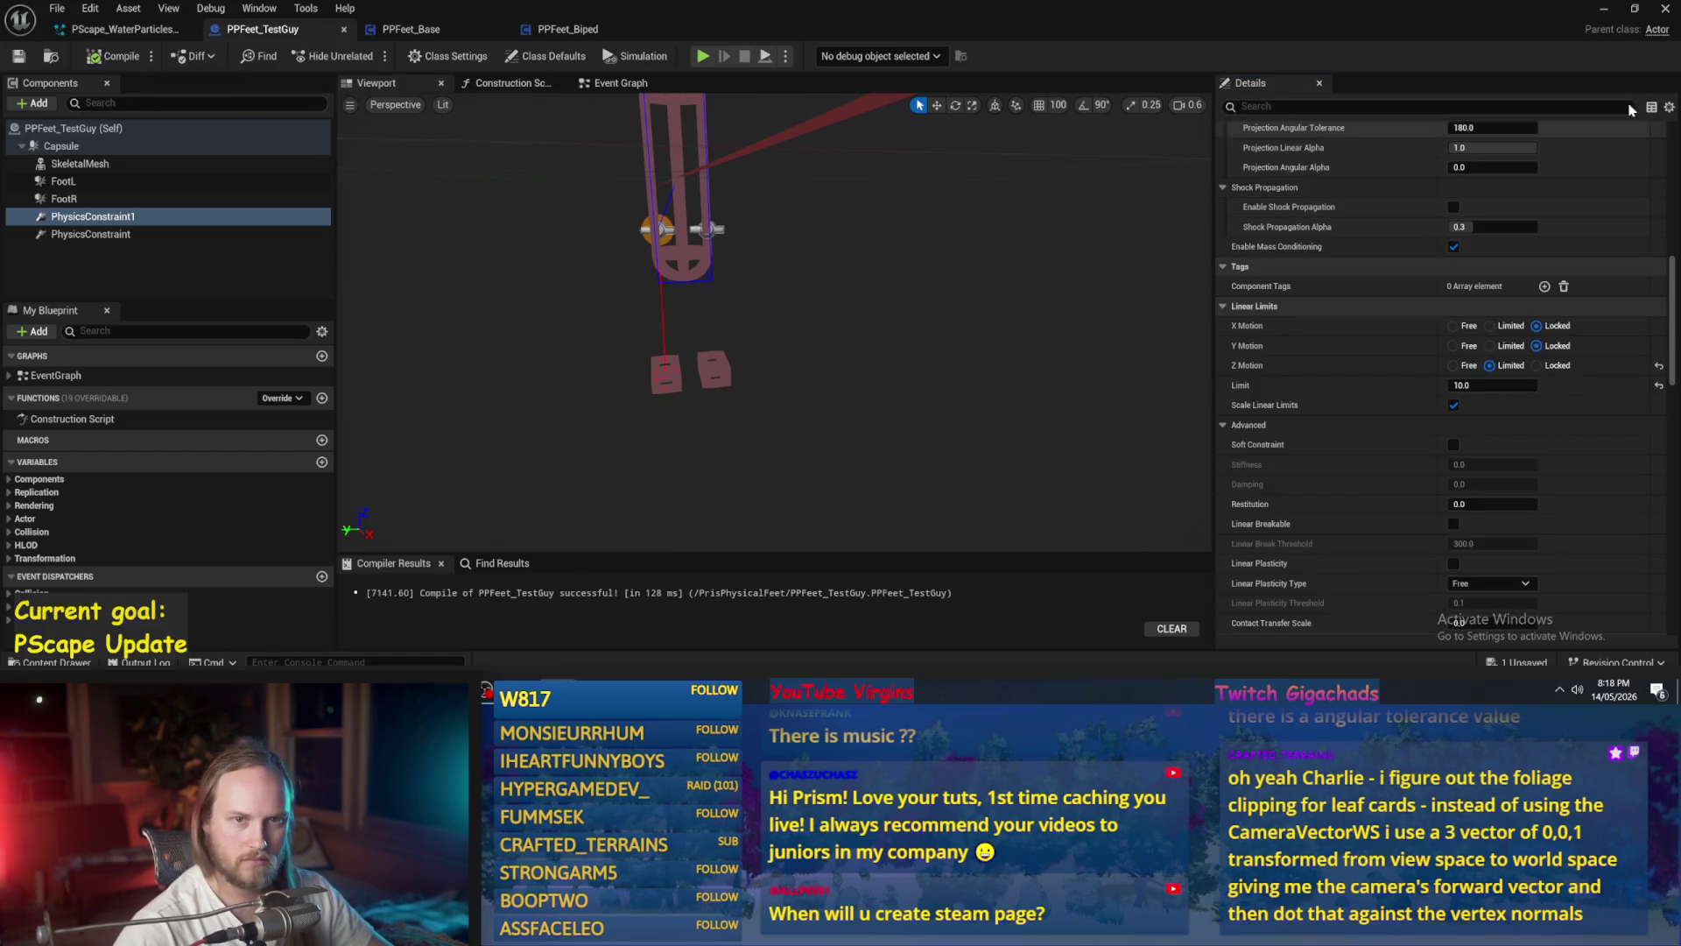
click(1604, 8)
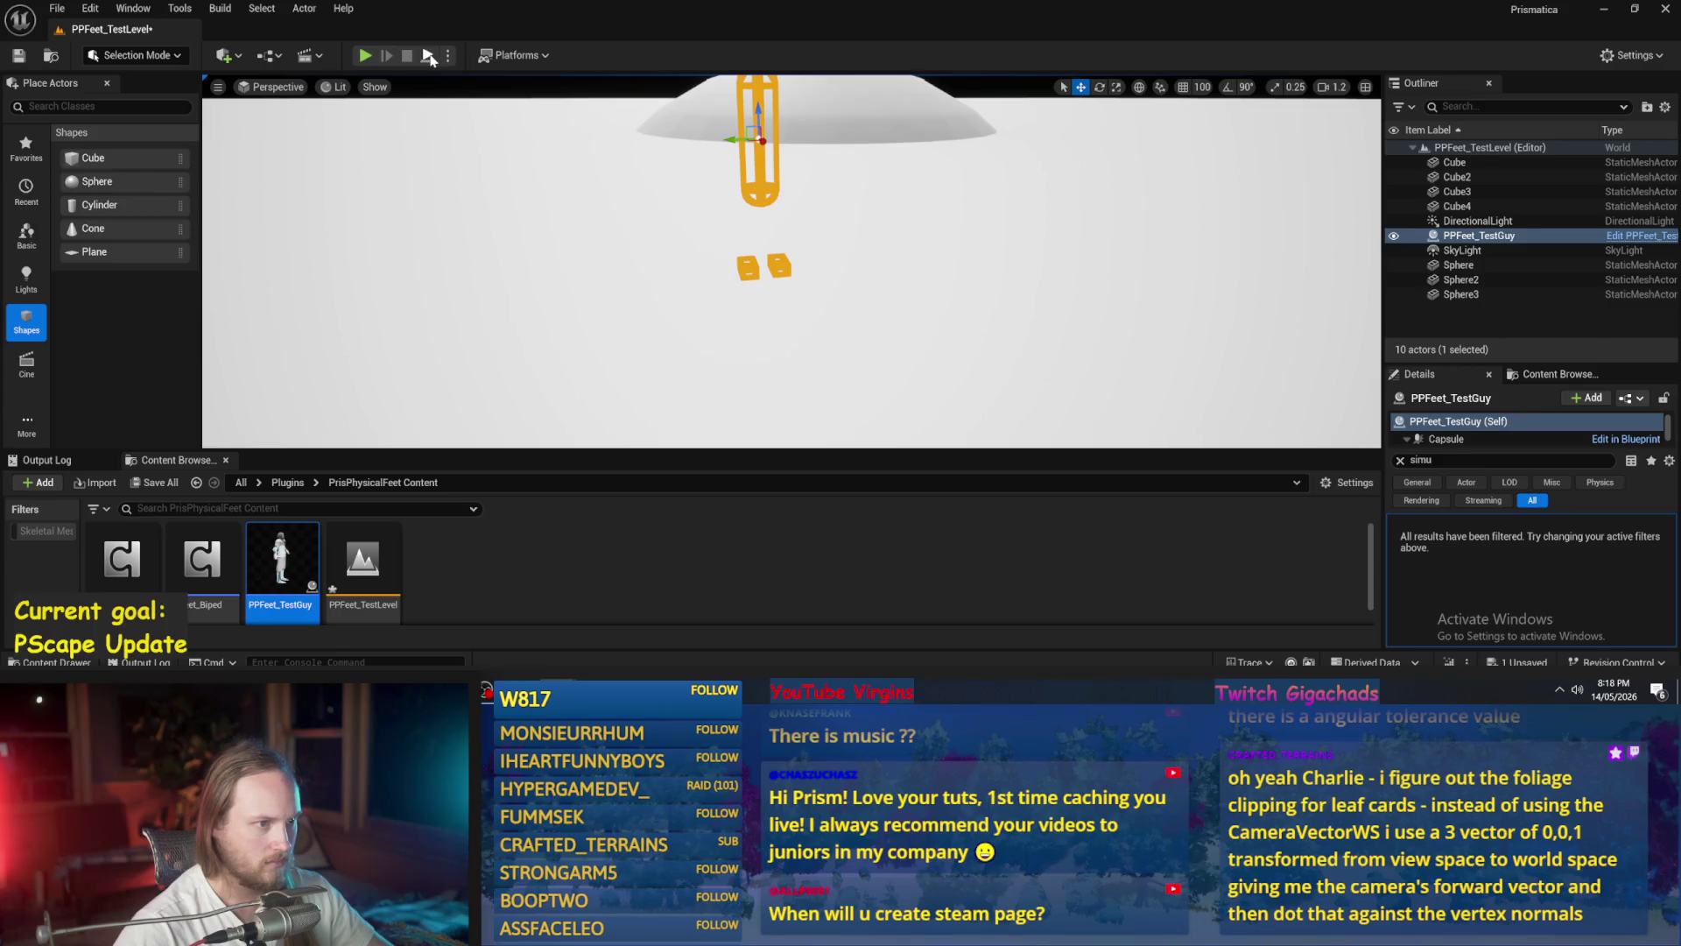
- Simulate the level, tilt the view to follow the falling body, then stop and right-click the Cube
click(428, 55)
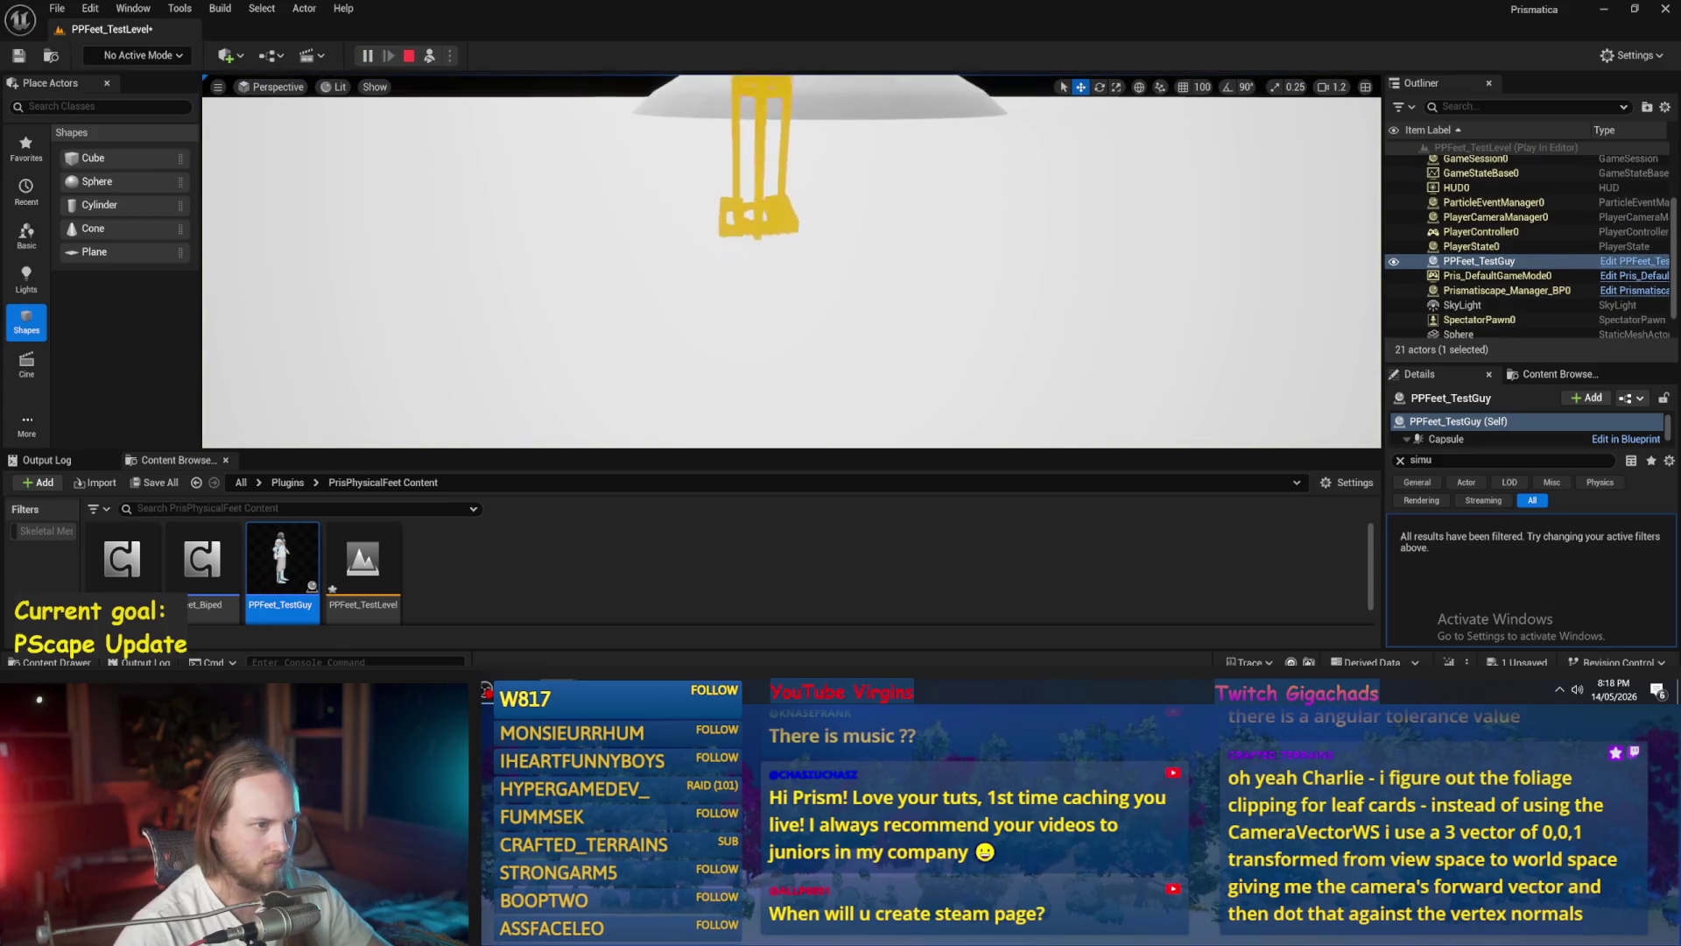
drag(444, 175, 445, 121)
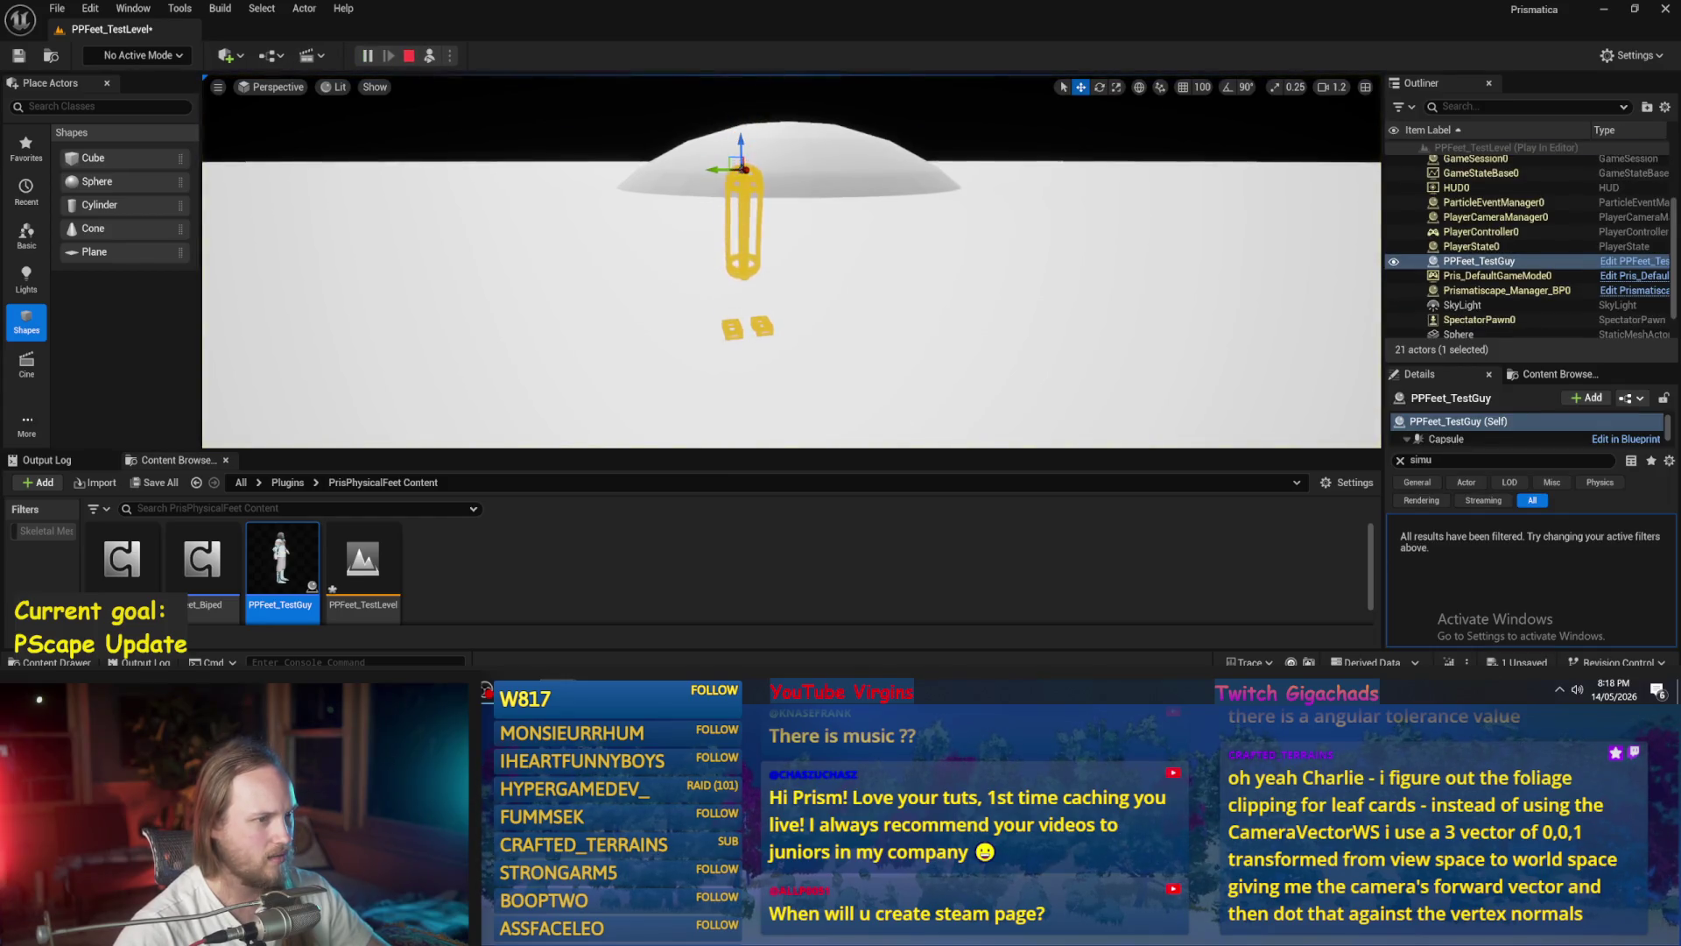
key(Escape)
right_click(769, 168)
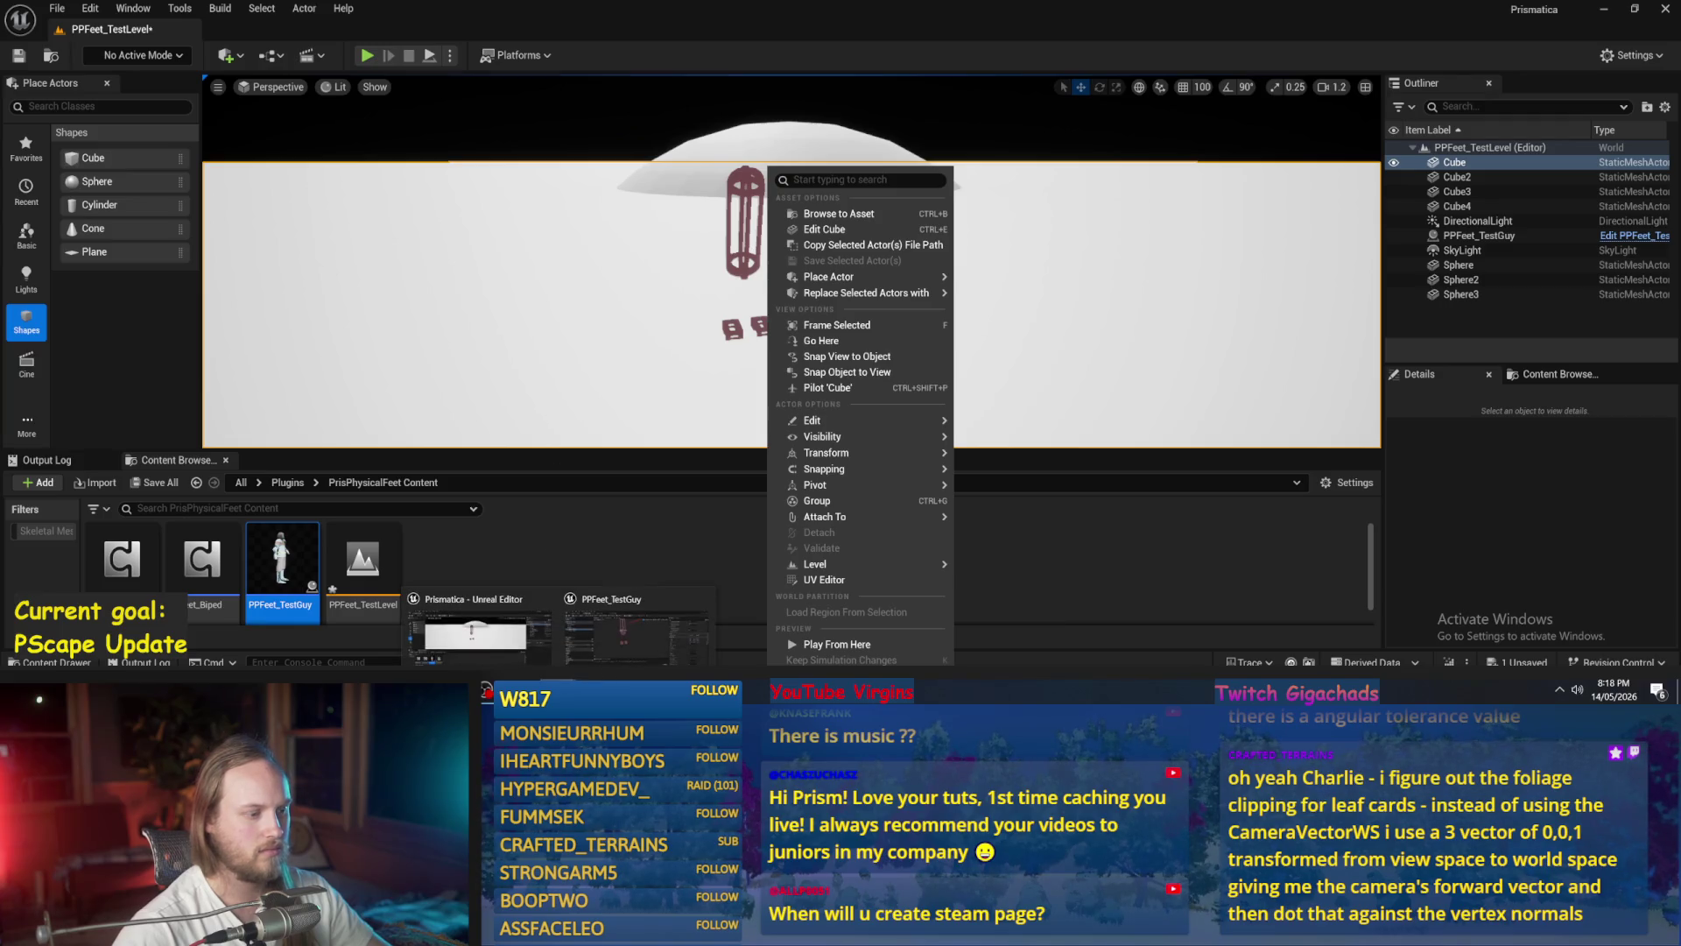
- Switch back to the unresponsive Unreal Editor from the taskbar
mouse_move(561, 688)
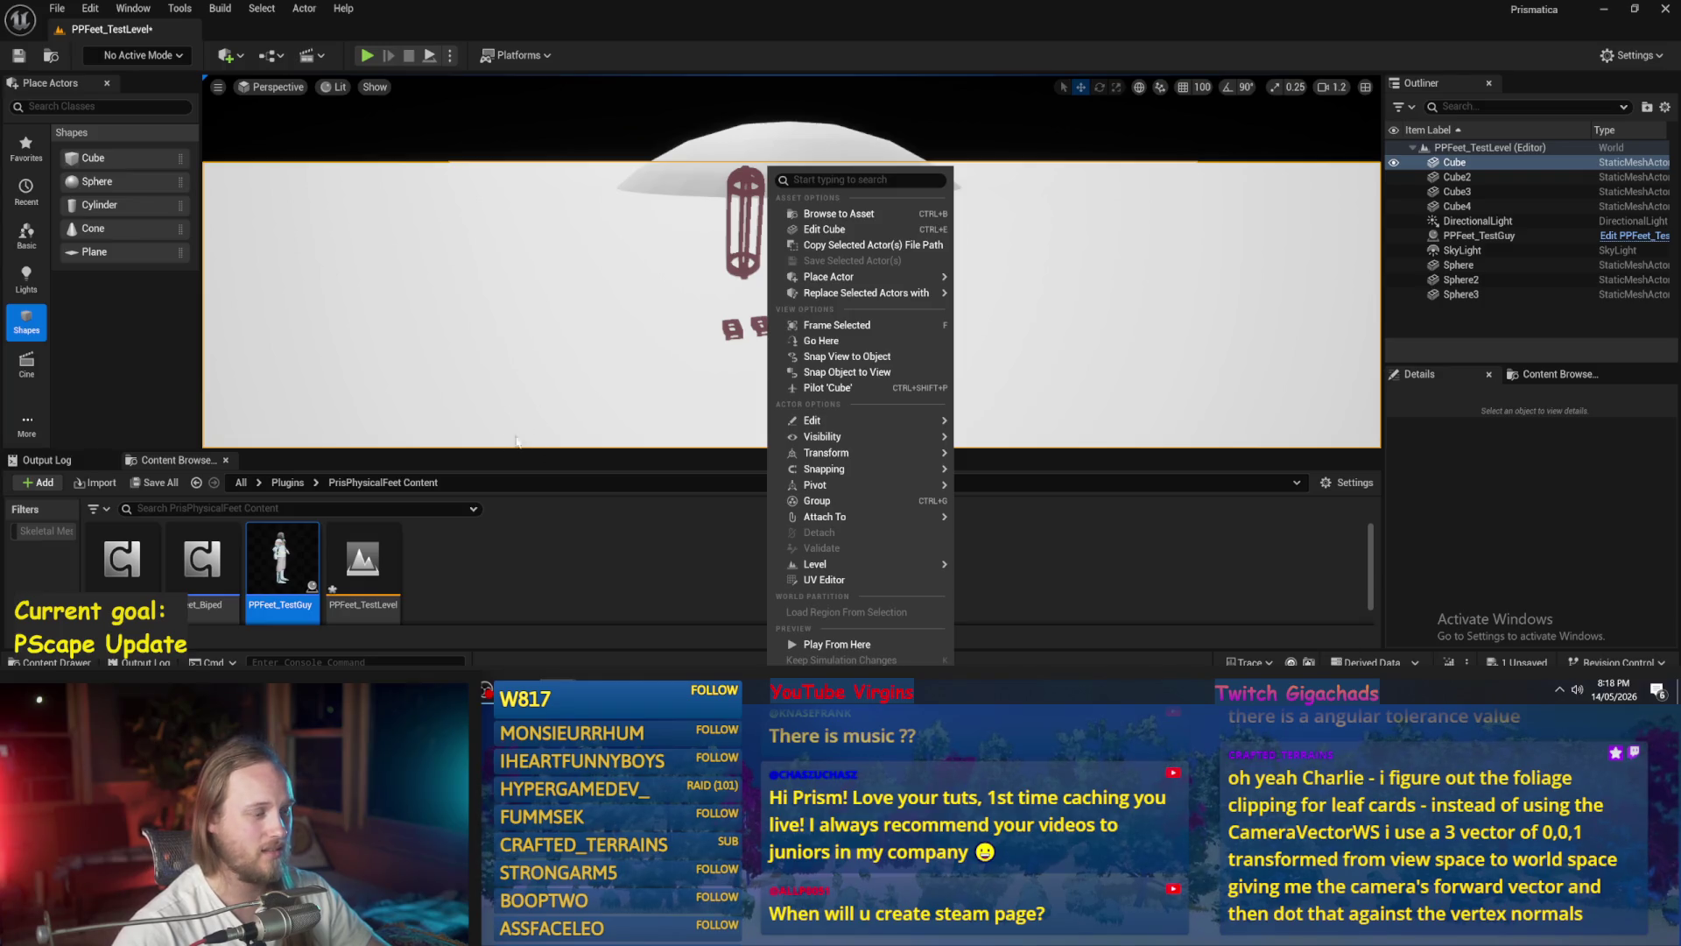
click(777, 663)
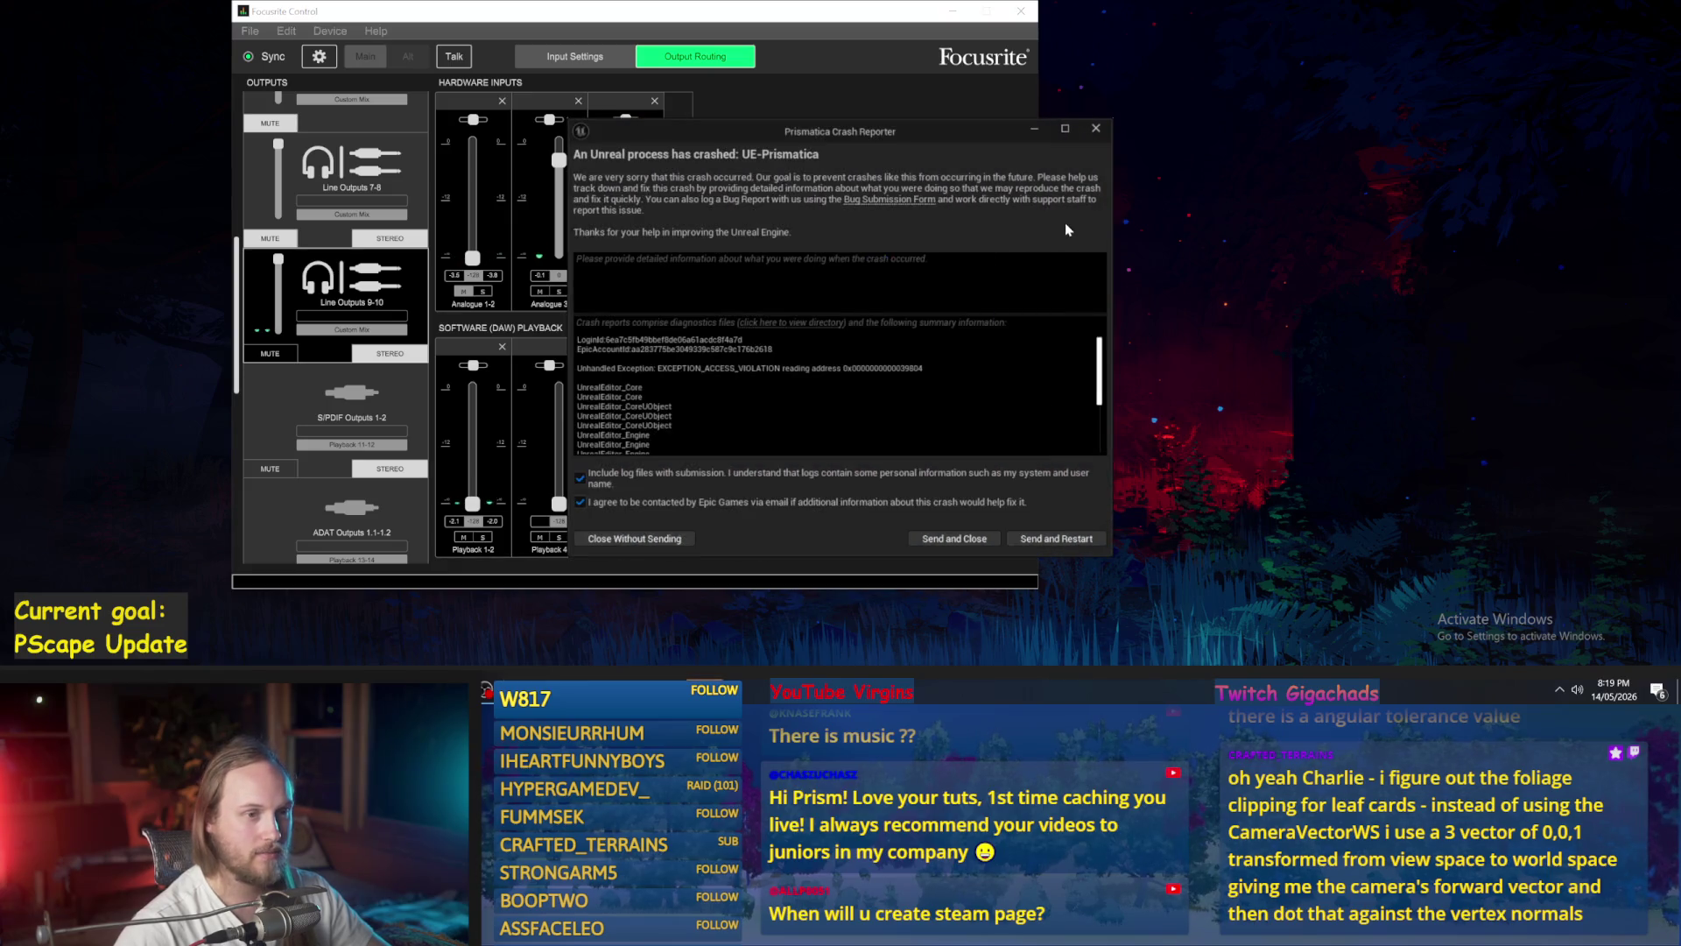
- Send the crash report and restart, minimize Focusrite Control, and load SmoothSyncPlugin anyway
click(1032, 541)
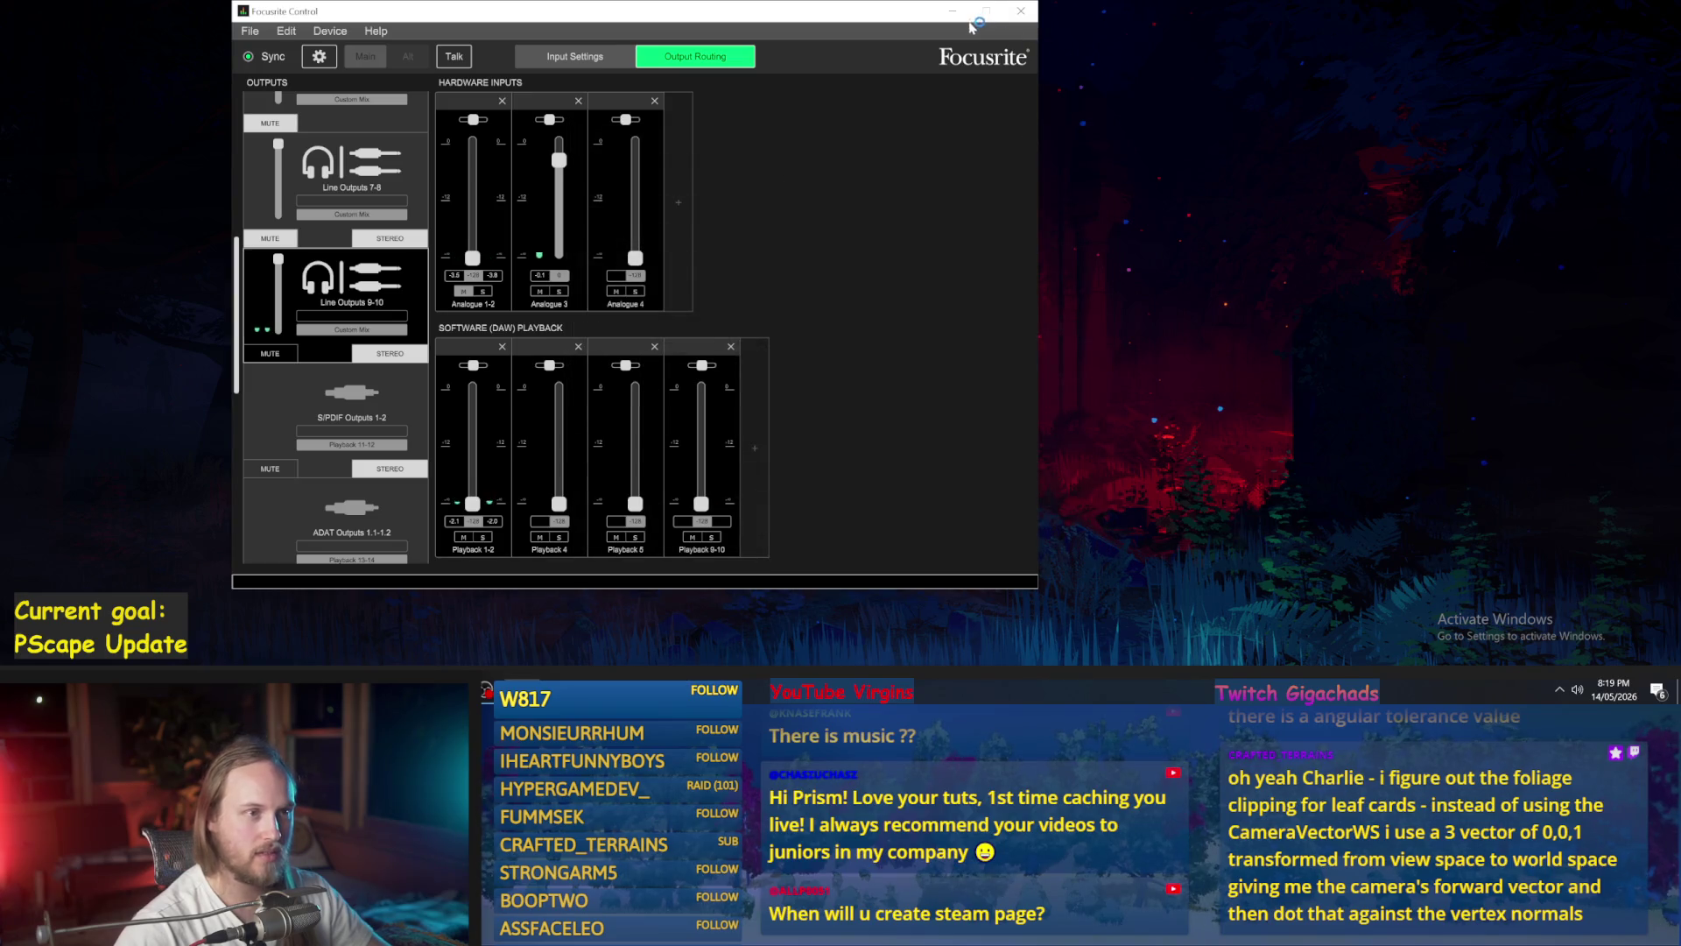
click(952, 11)
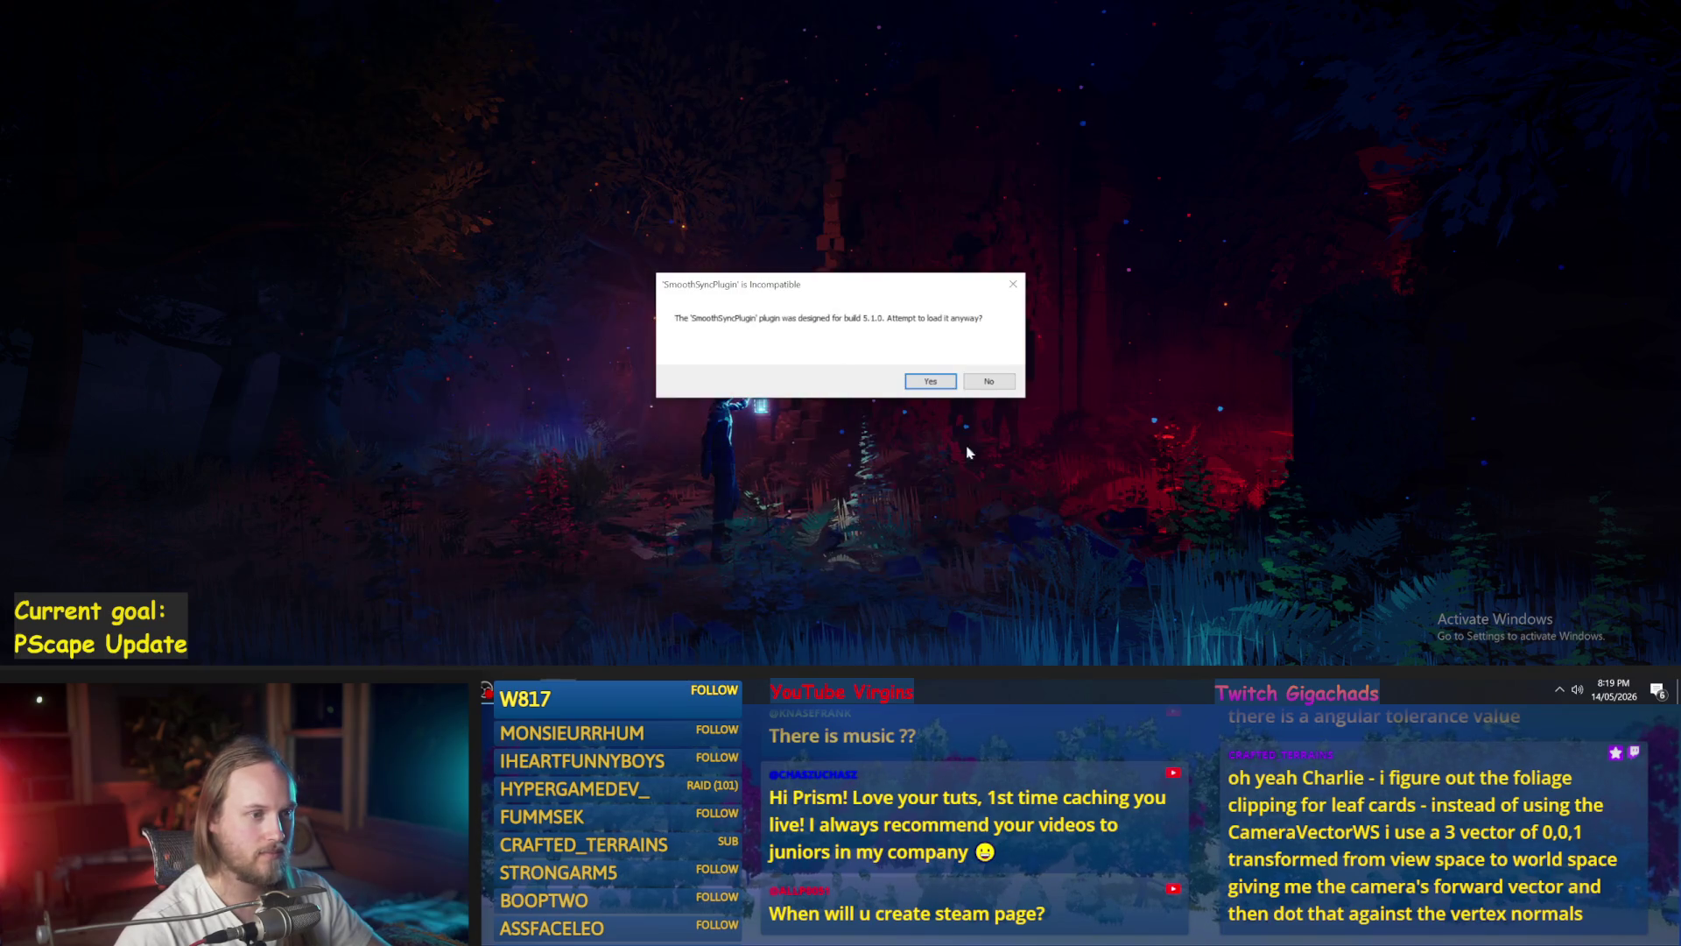
click(931, 382)
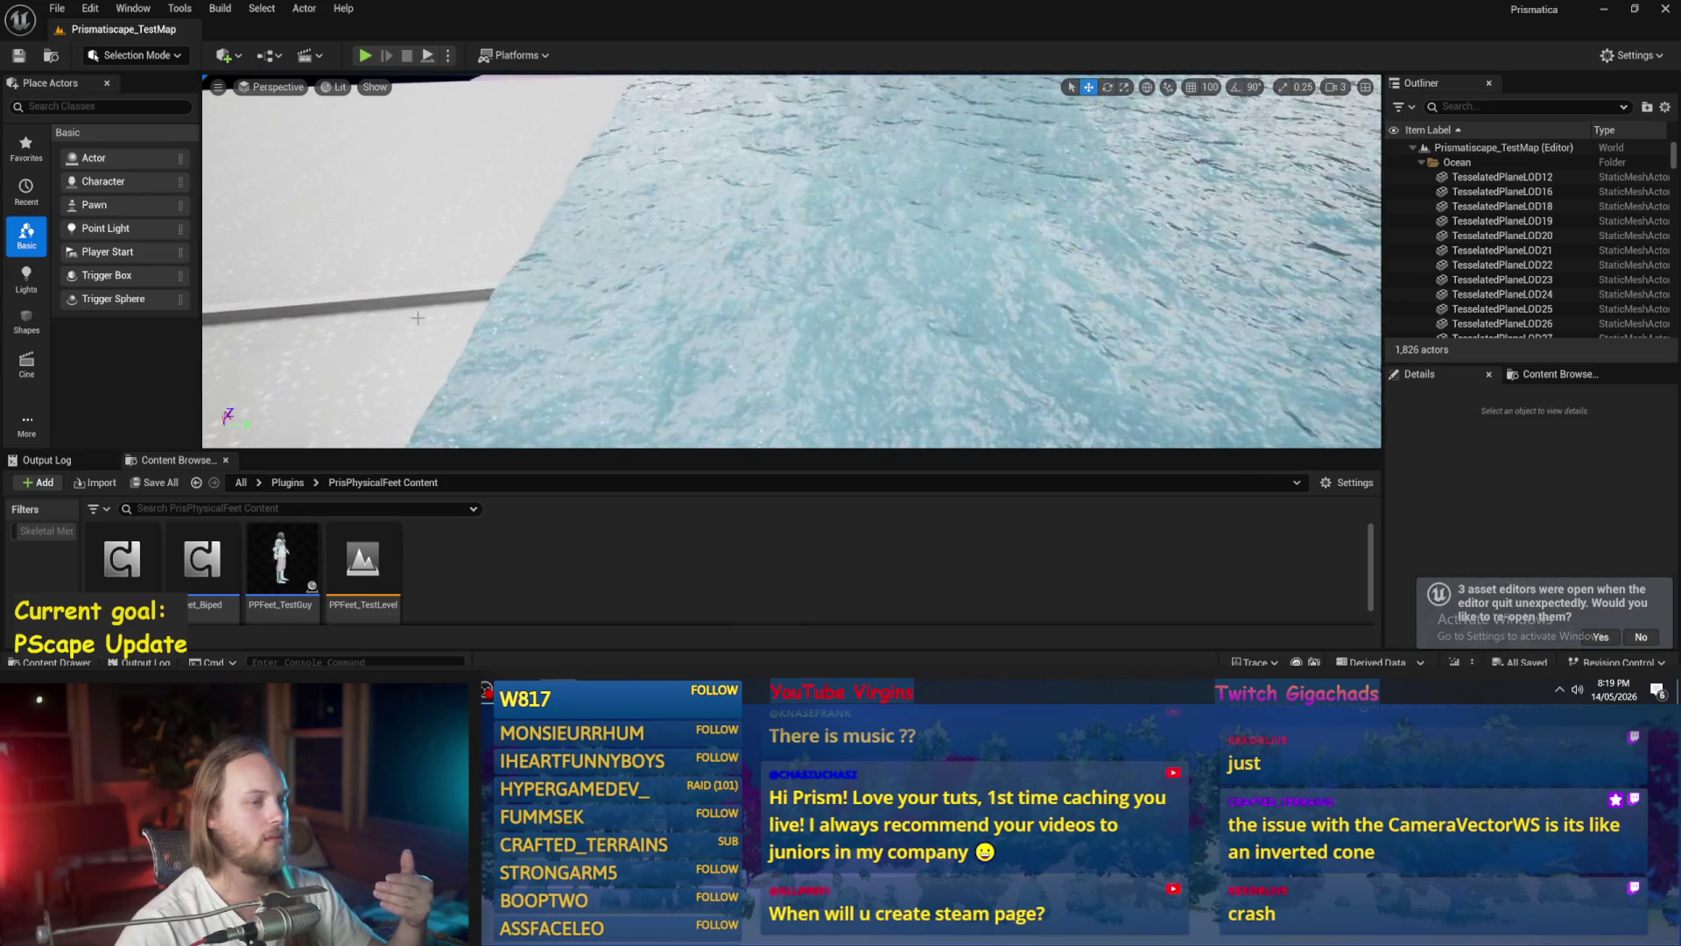
- Reopen PPFeet_TestLevel and tilt the PPFeet_TestGuy actor a few degrees with the rotate tool
scroll(791, 261, up, 3)
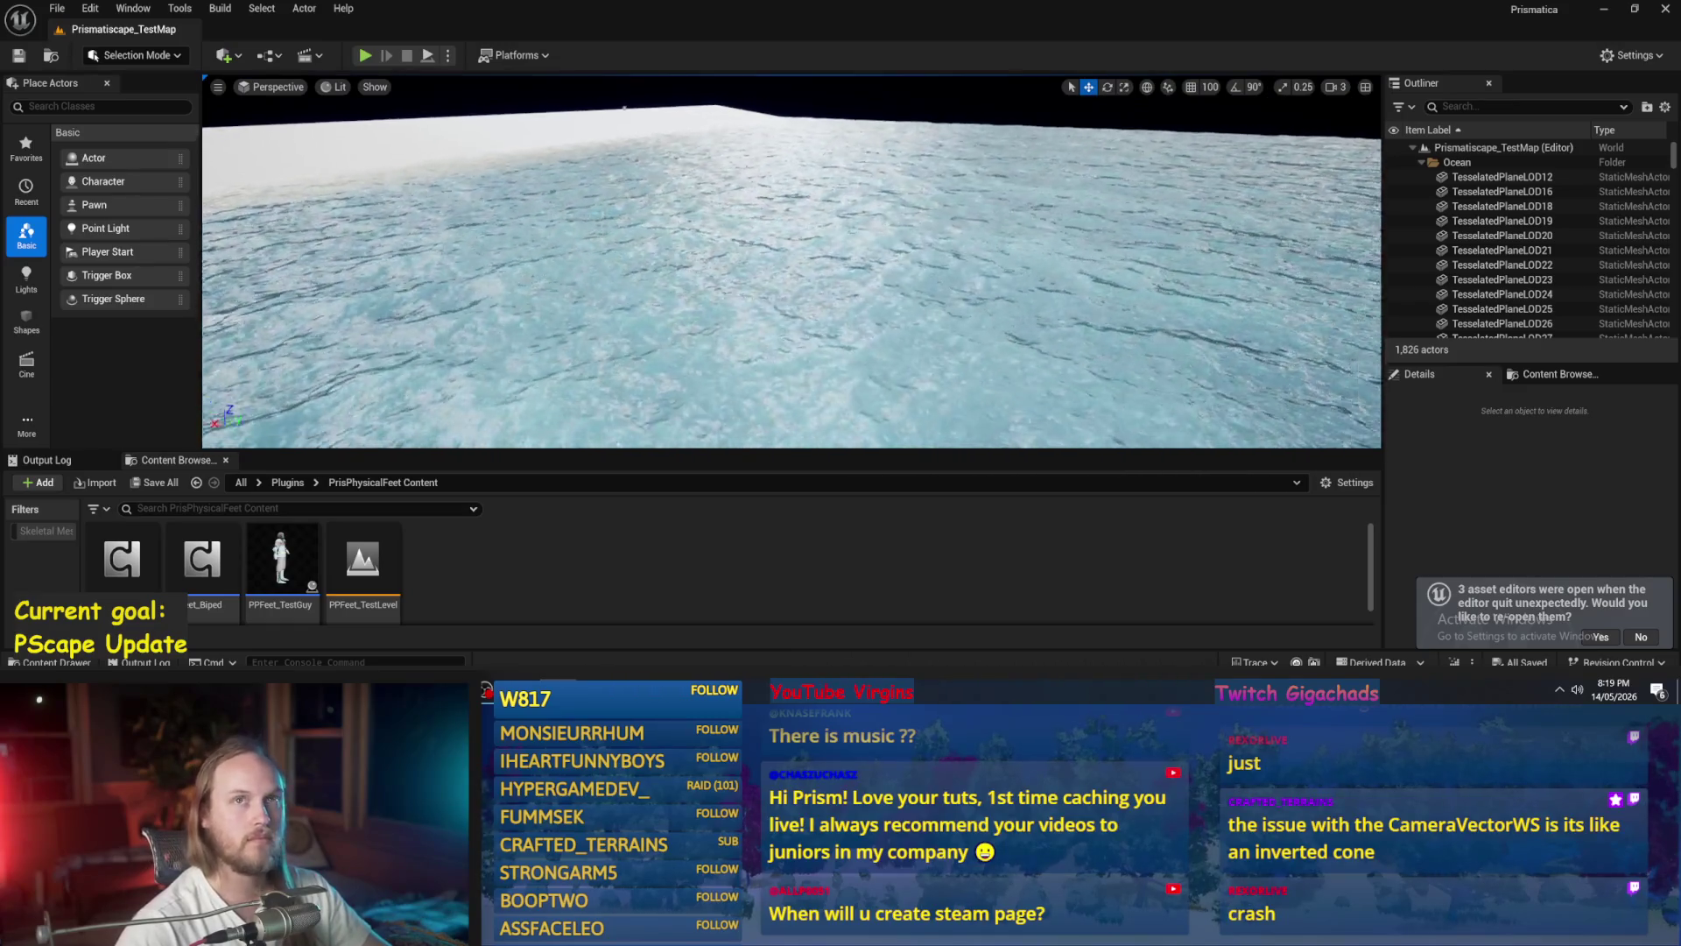
drag(791, 261, 791, 333)
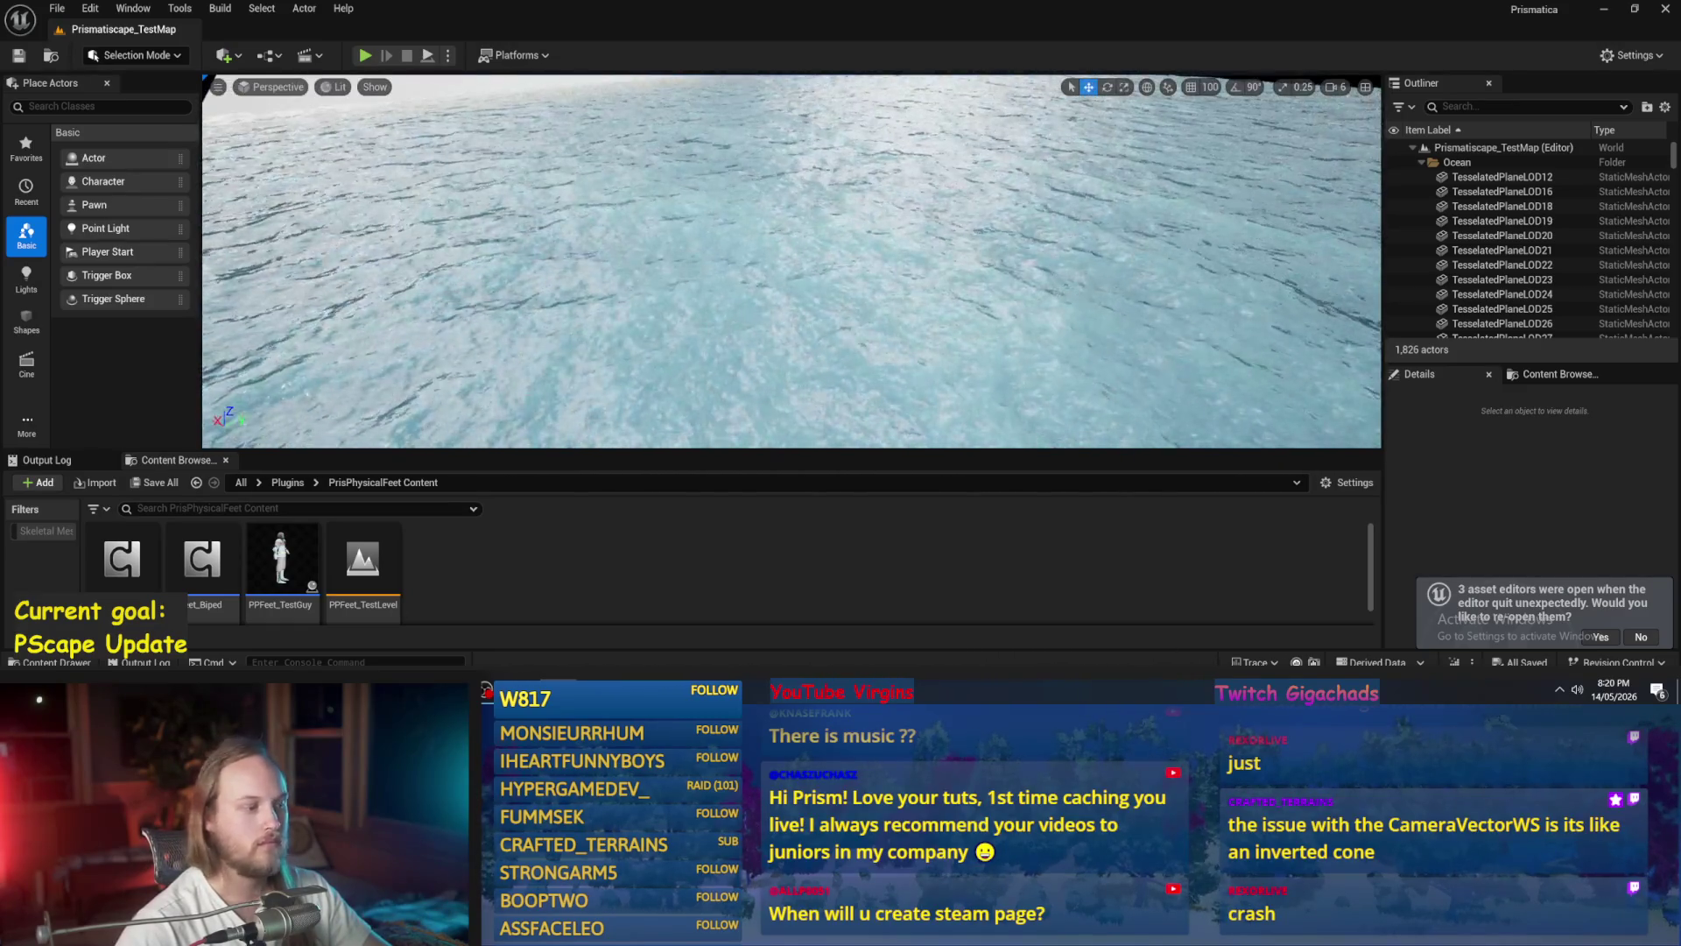
double_click(369, 558)
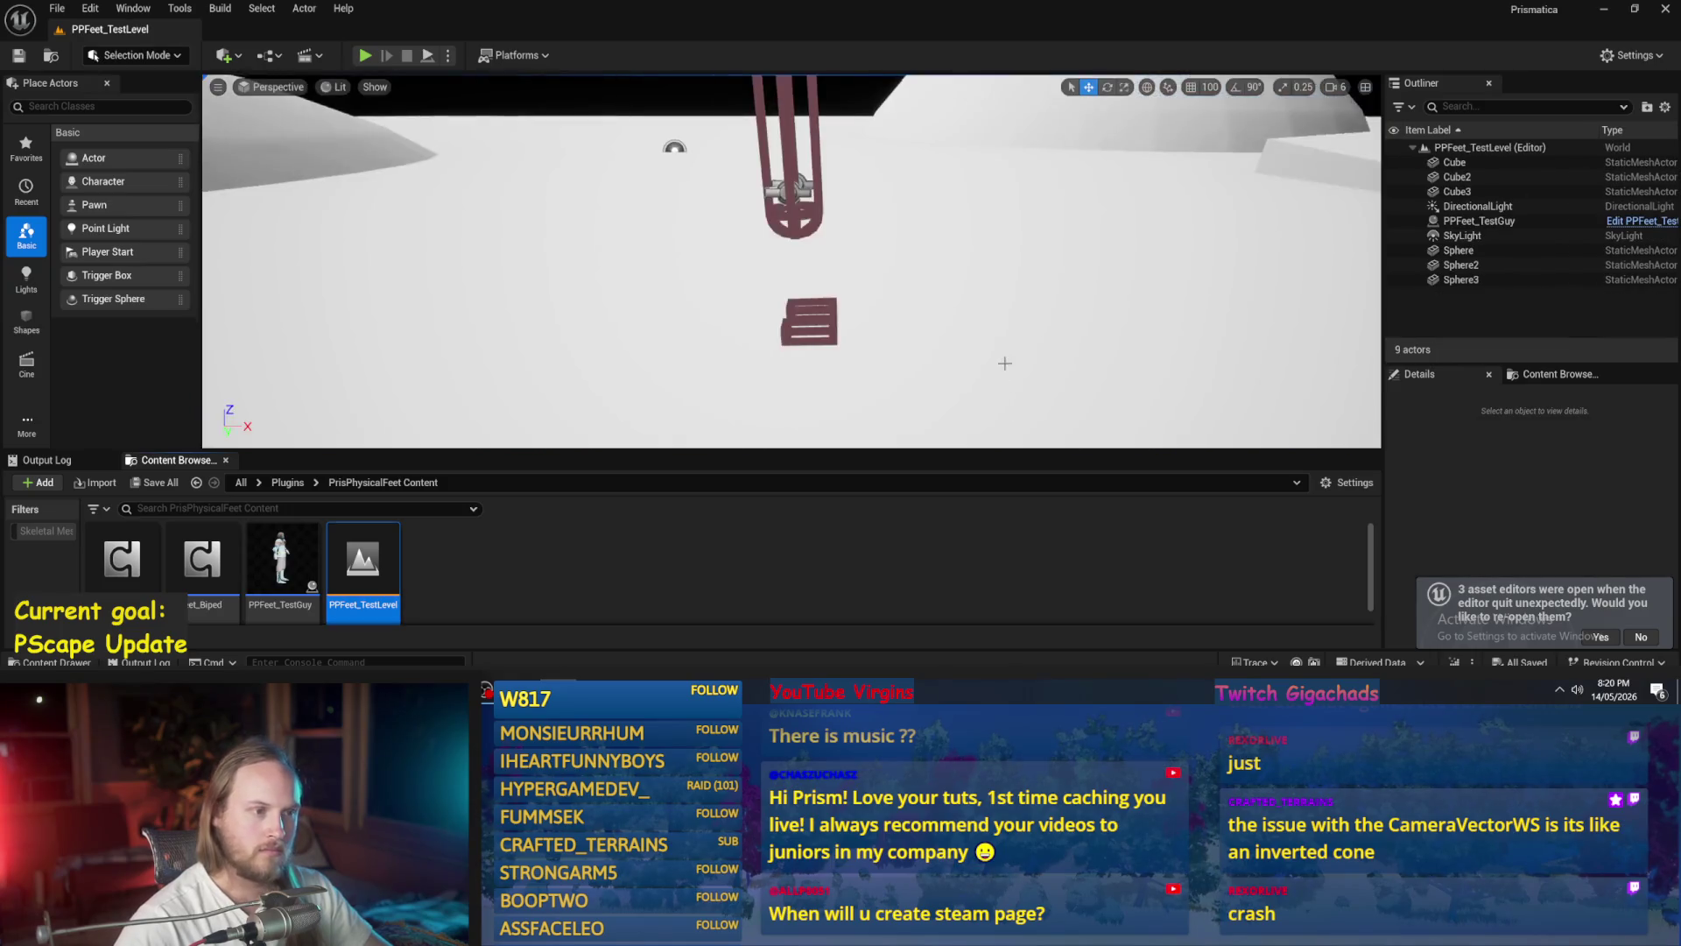
scroll(1004, 360, up, 5)
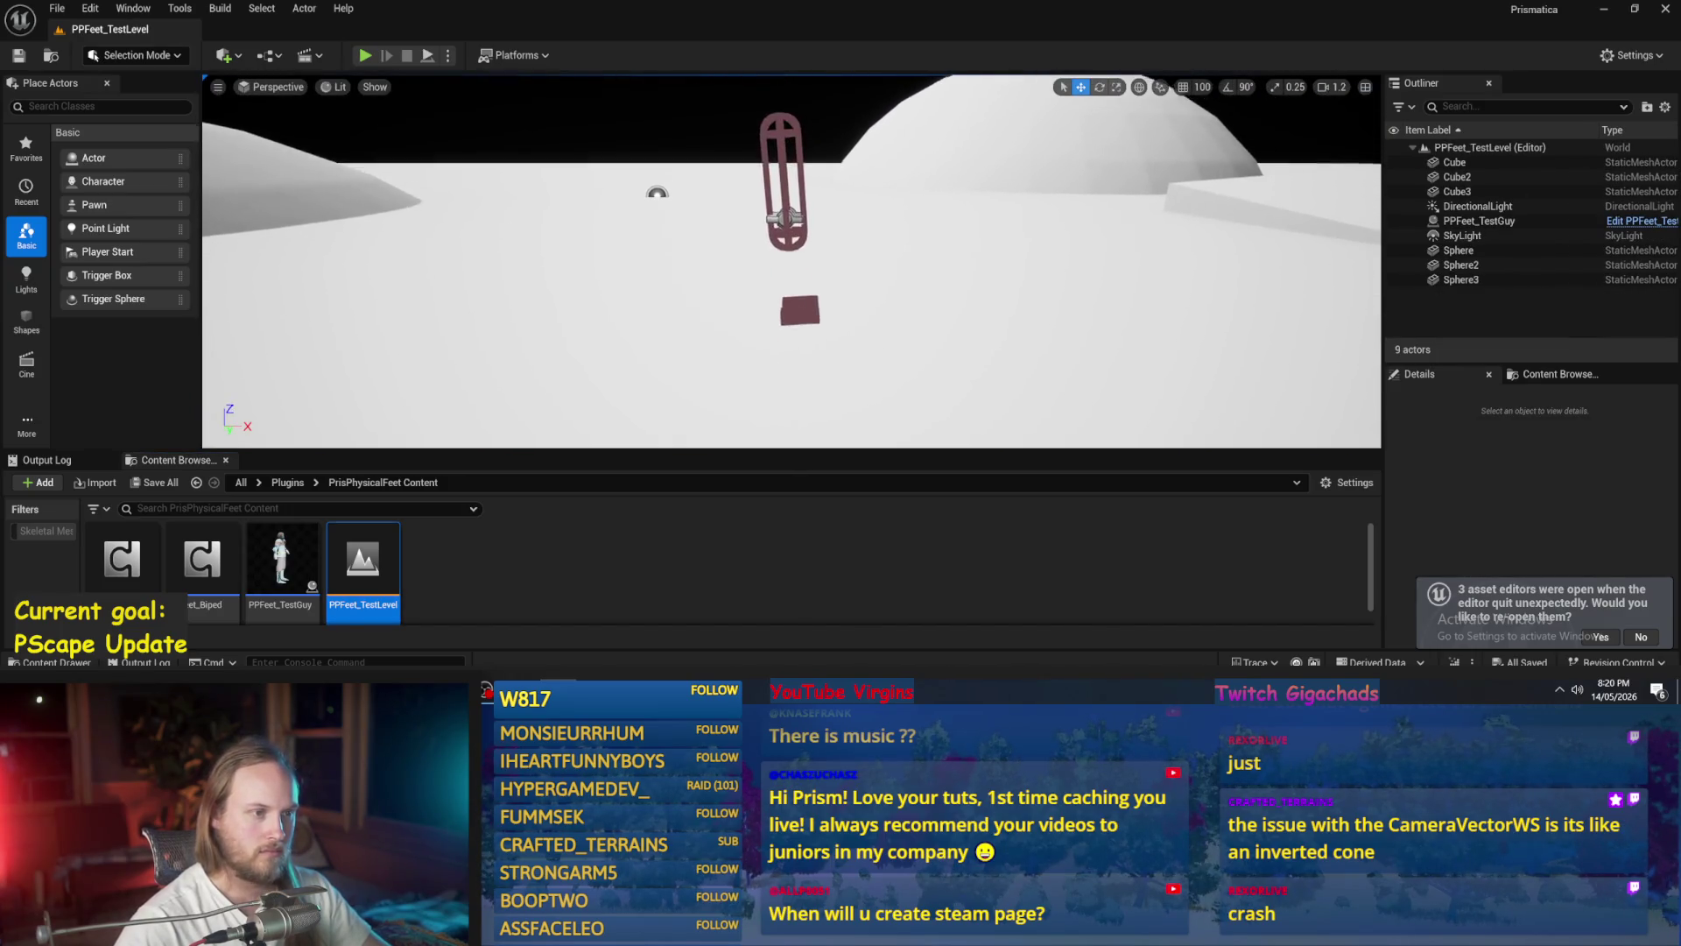
click(957, 301)
key(e)
click(777, 189)
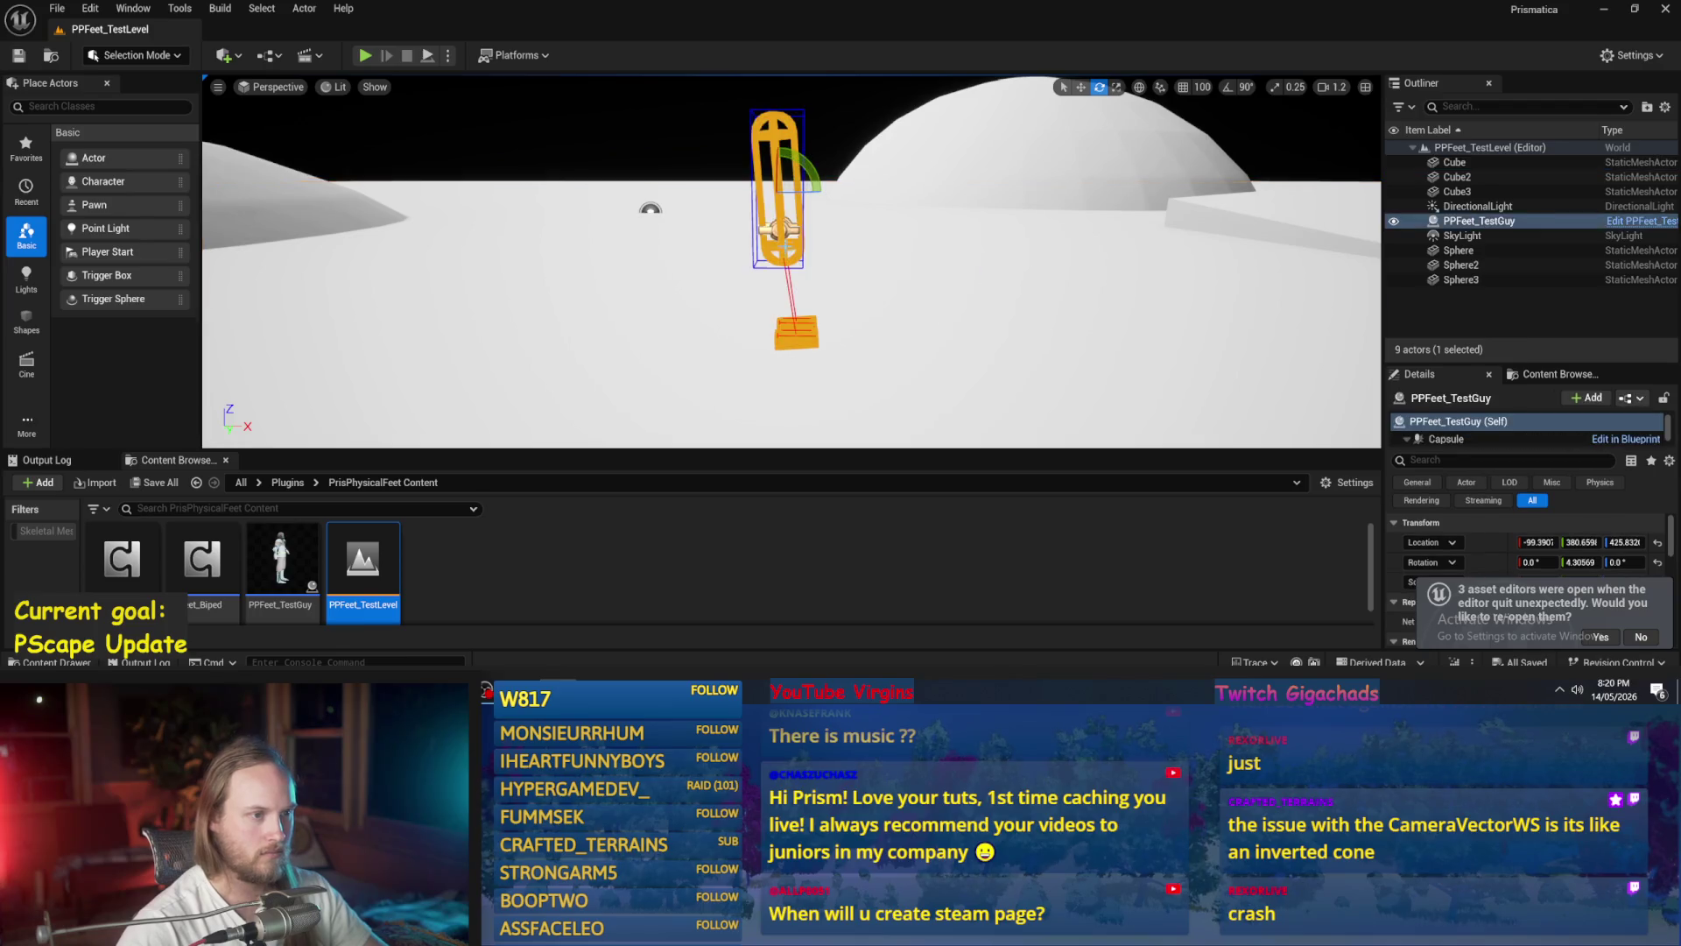
drag(816, 186, 817, 197)
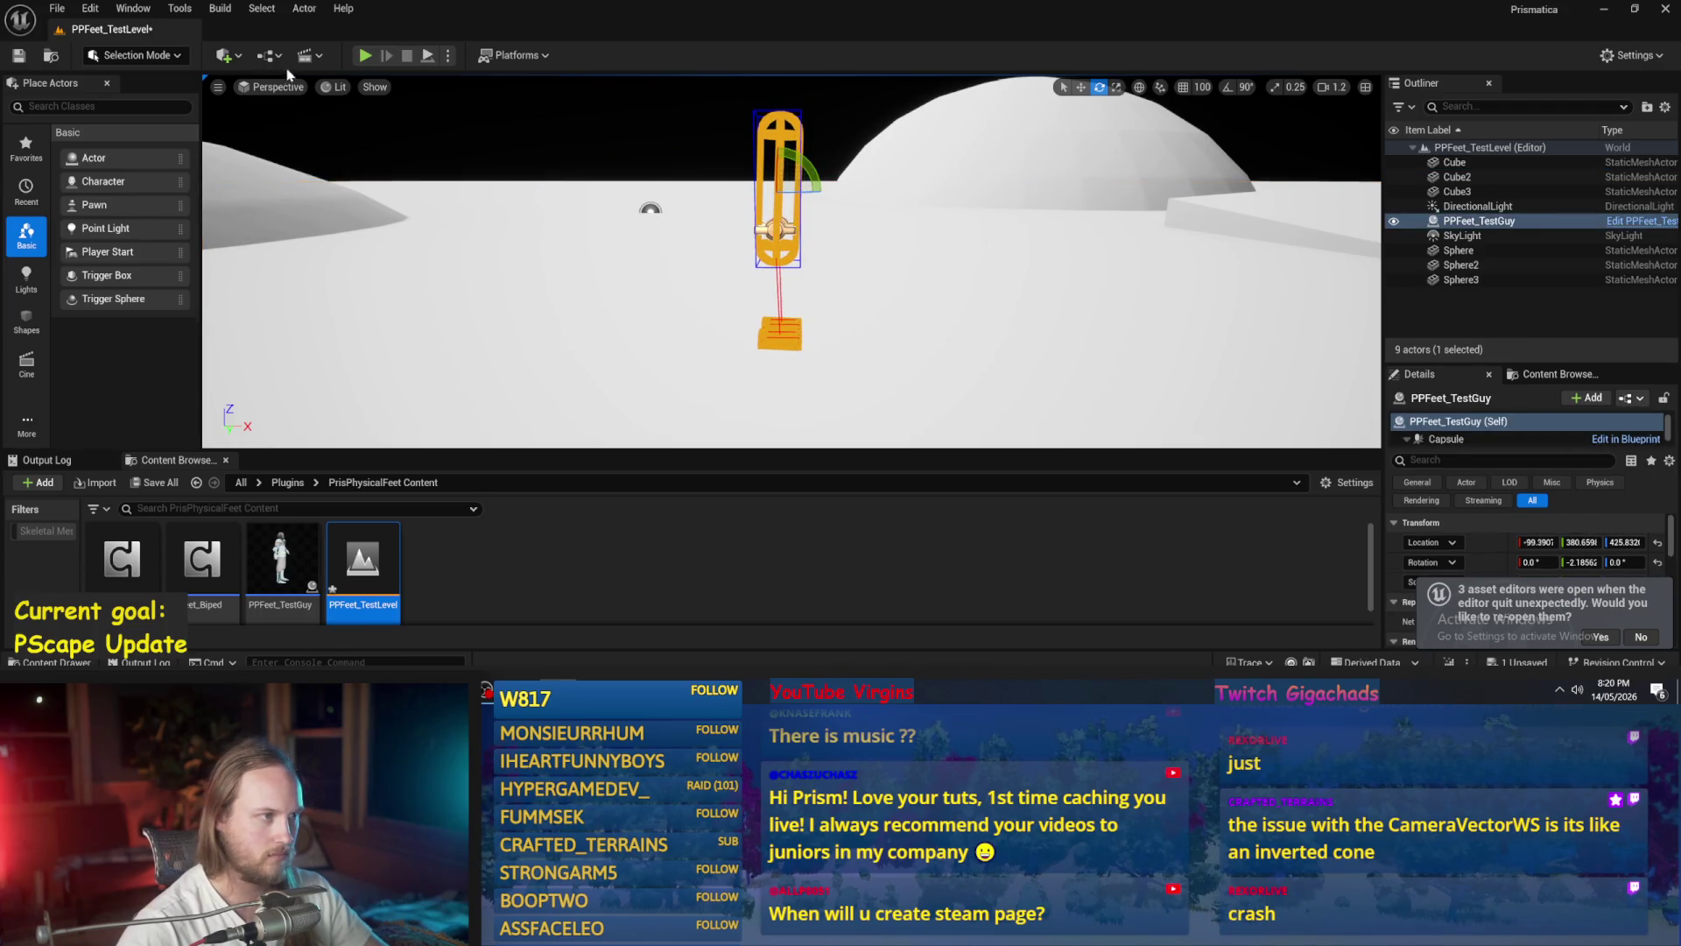
- Run a quick play test, then open the PPFeet_TestGuy blueprint
click(969, 374)
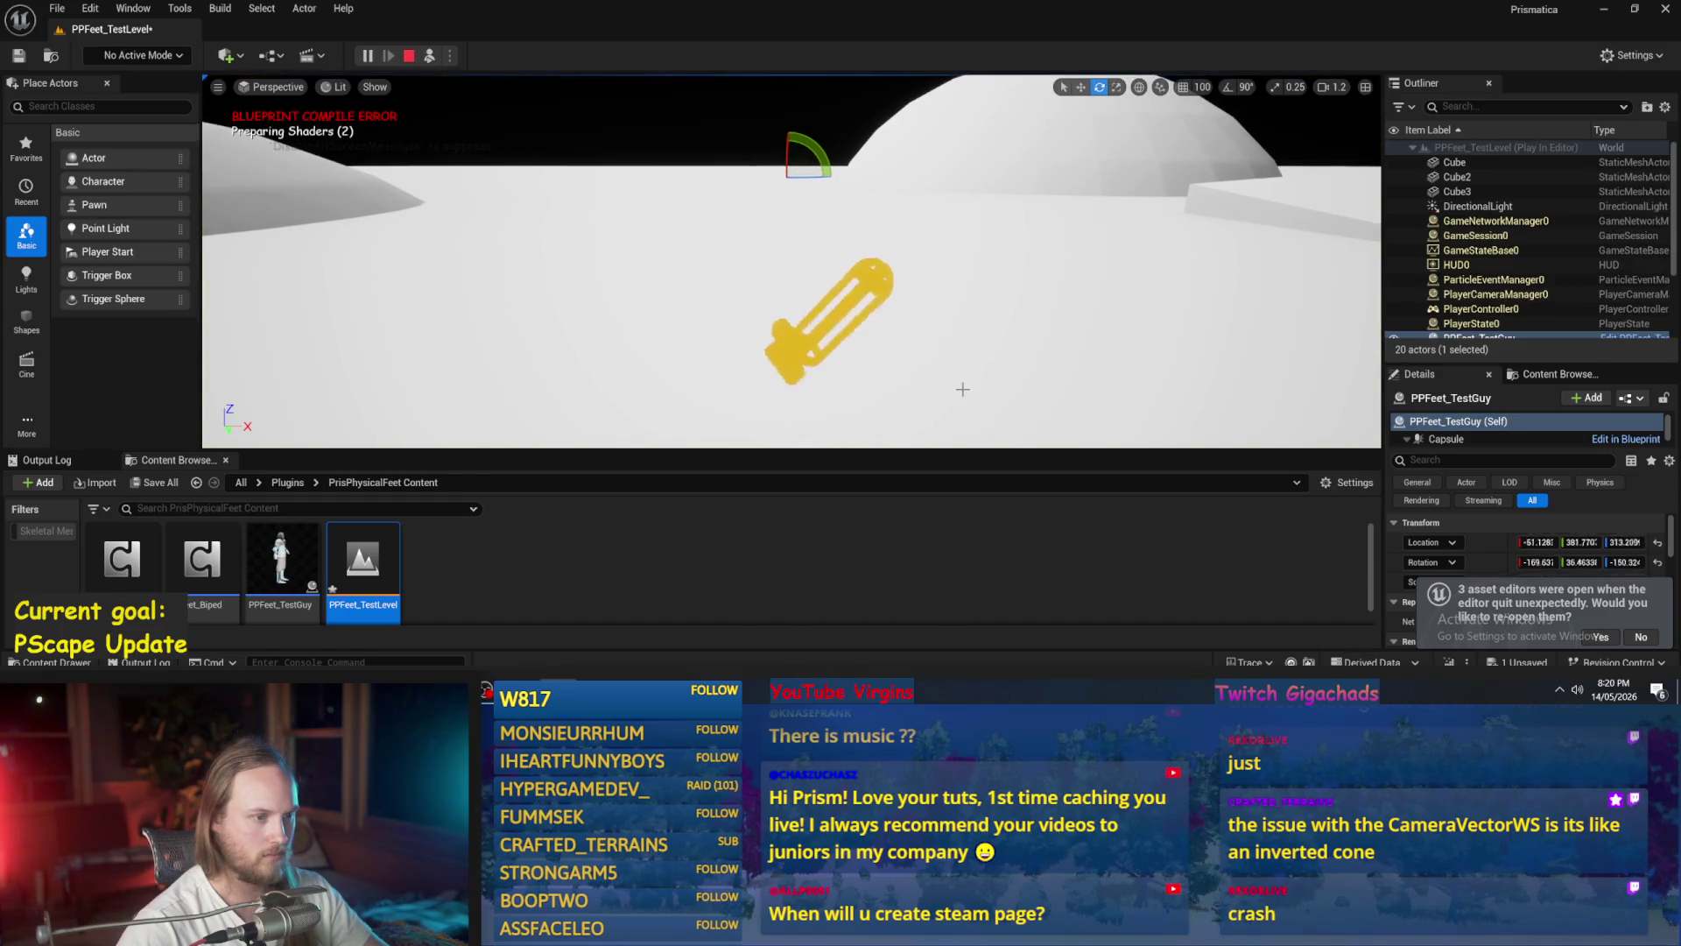
key(Escape)
double_click(280, 560)
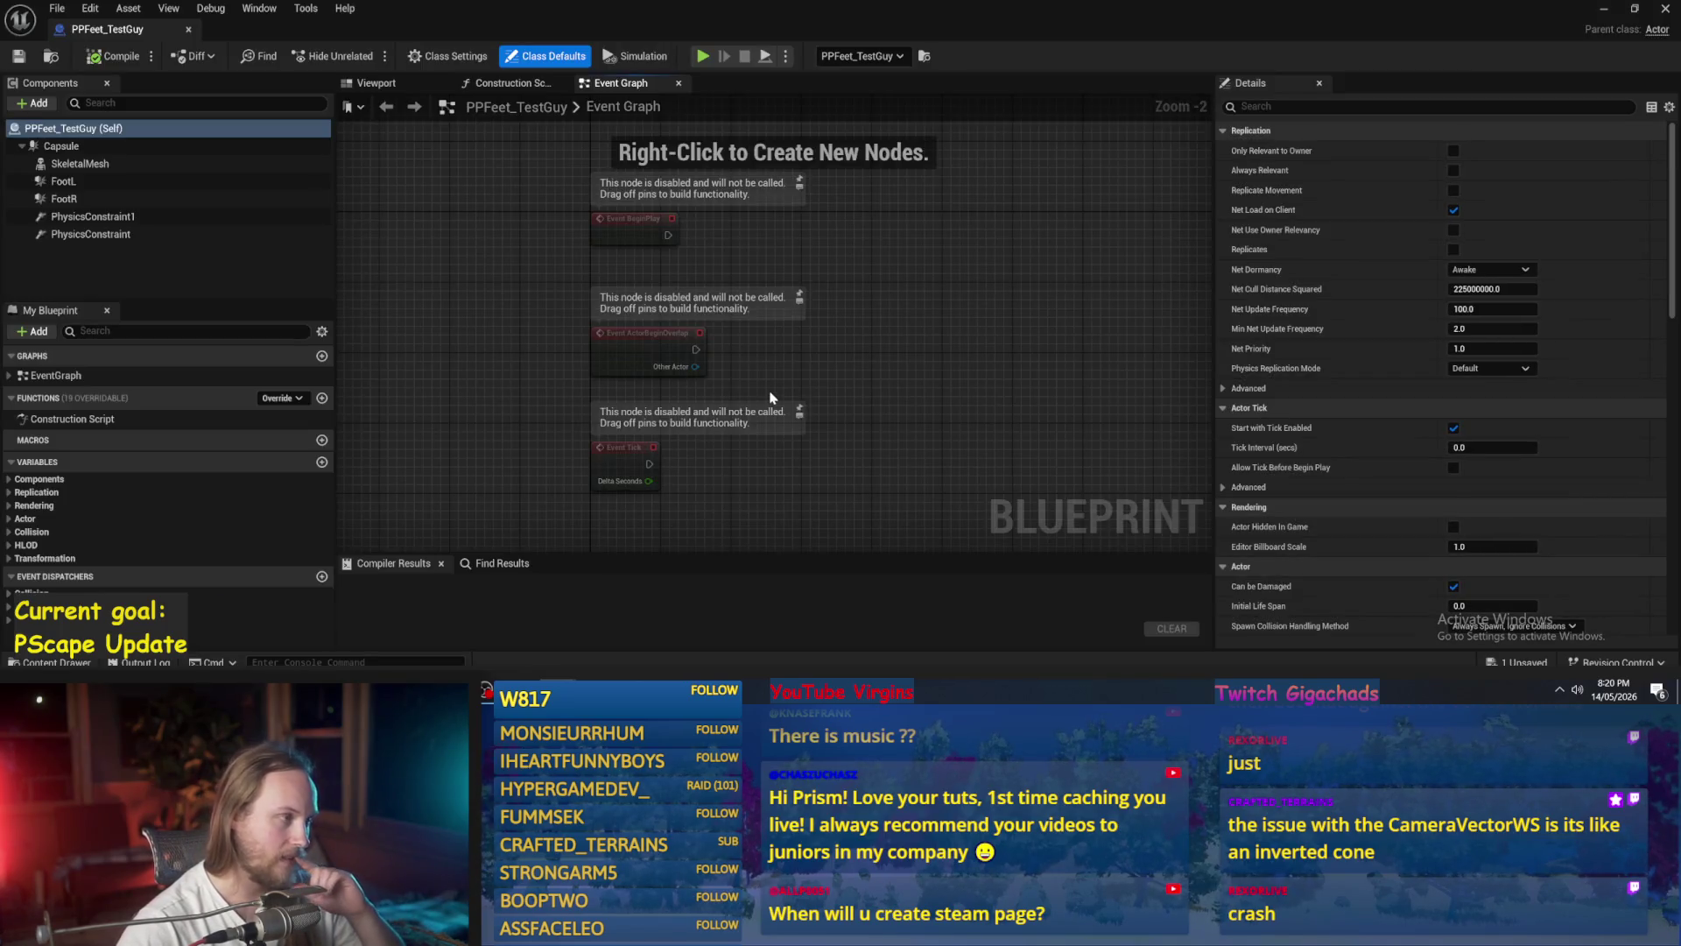
- Reset PhysicsConstraint1's Pos 1 and Pos 2 to zero, then compile and save
click(102, 219)
scroll(1351, 366, down, 3)
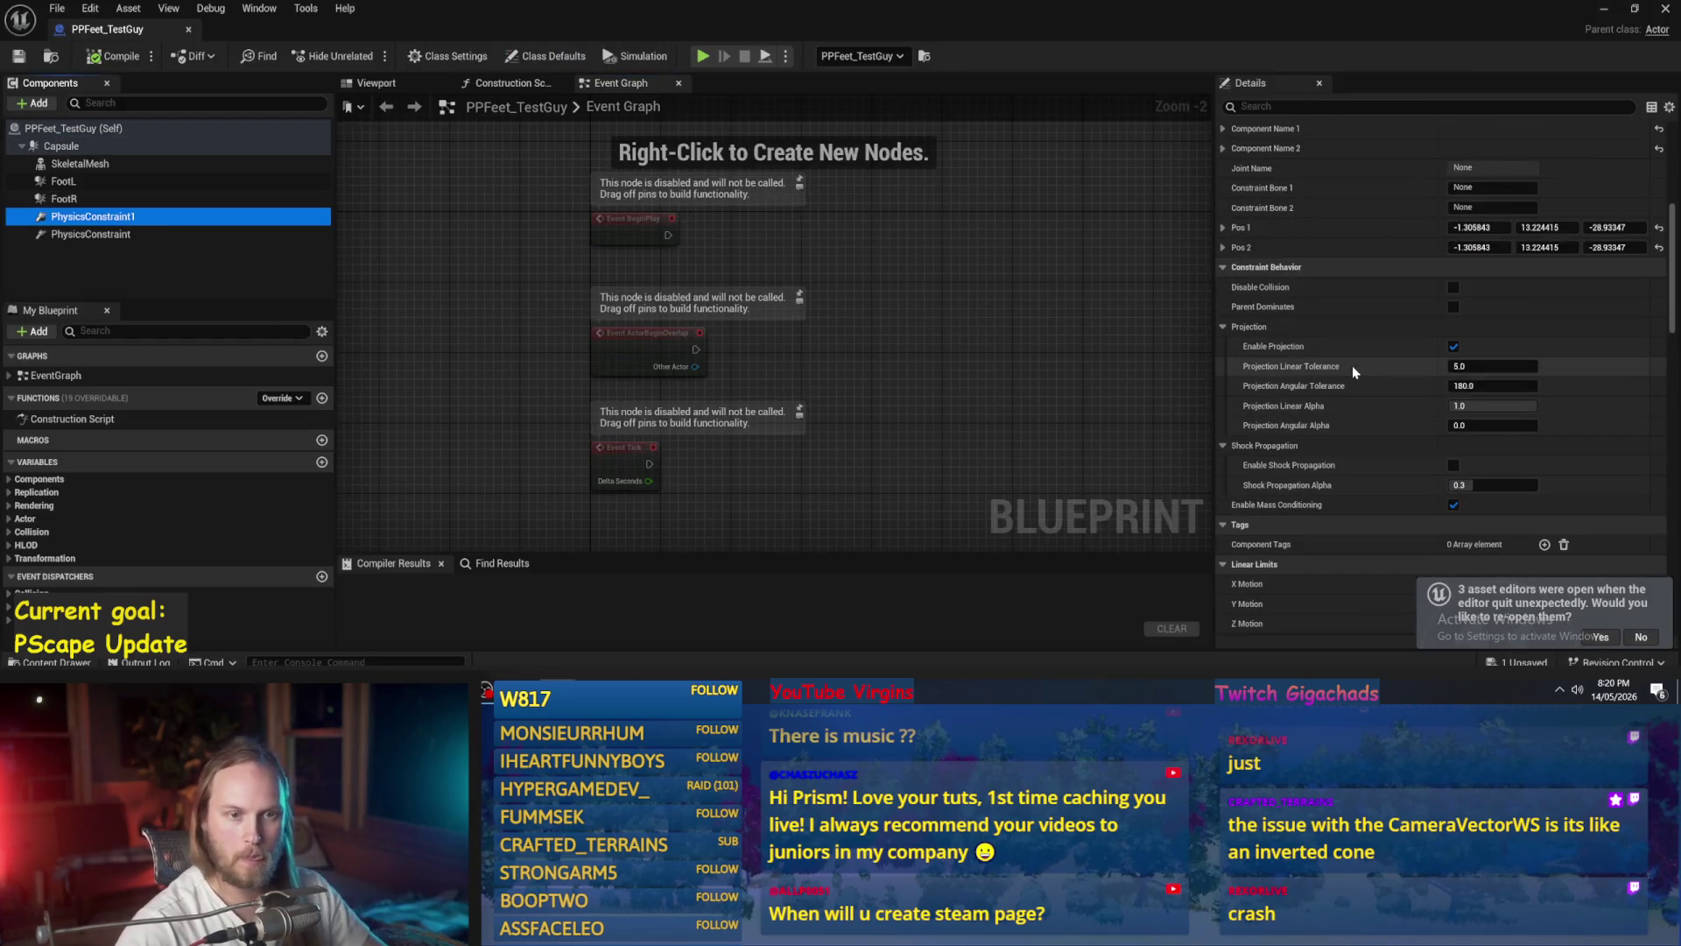
click(1479, 247)
scroll(1429, 277, up, 2)
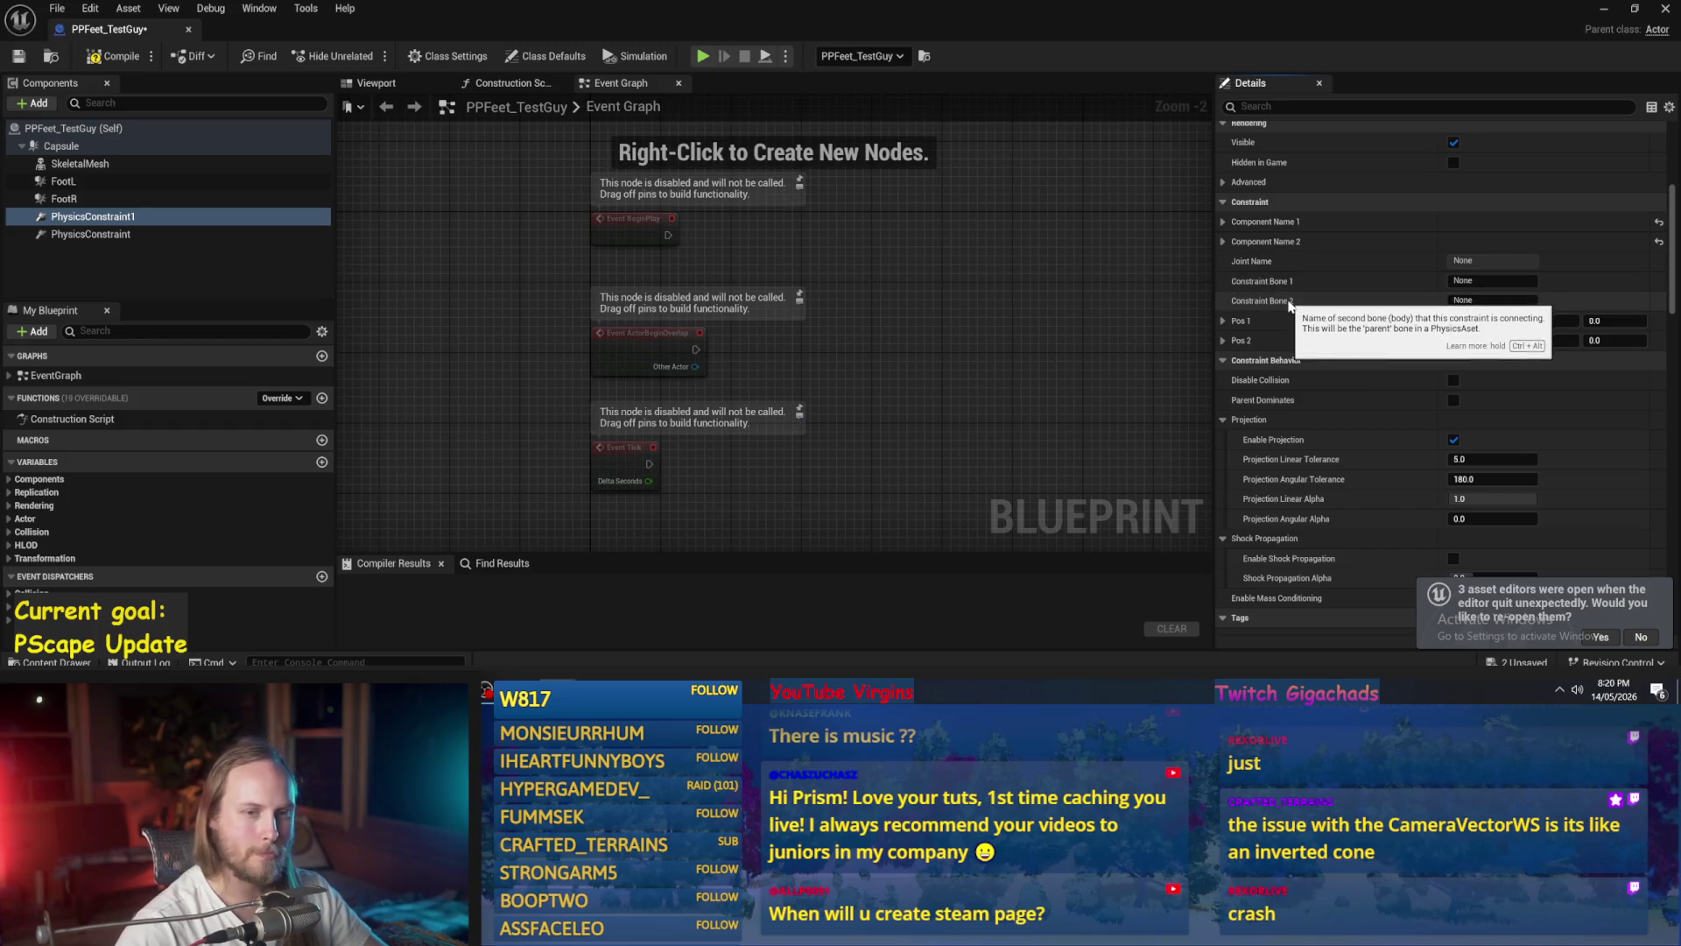
click(1224, 222)
click(1224, 222)
click(114, 56)
click(17, 56)
- Switch to the Viewport preview and reselect PhysicsConstraint1 to review its settings
click(508, 83)
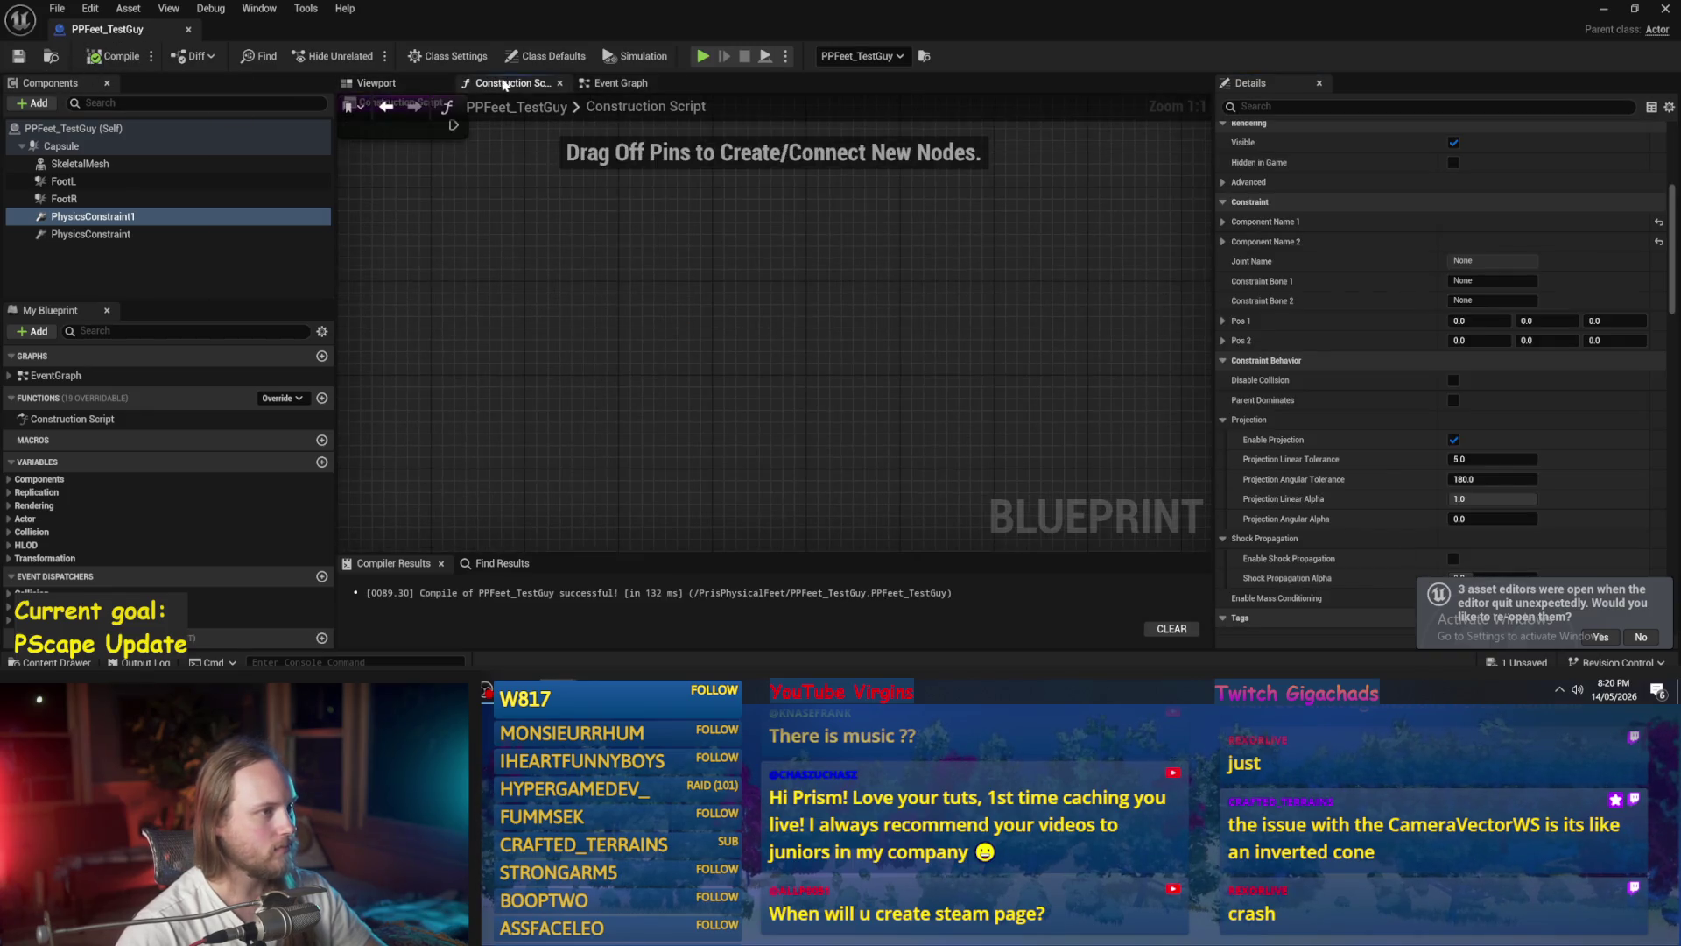
click(403, 83)
scroll(810, 378, up, 5)
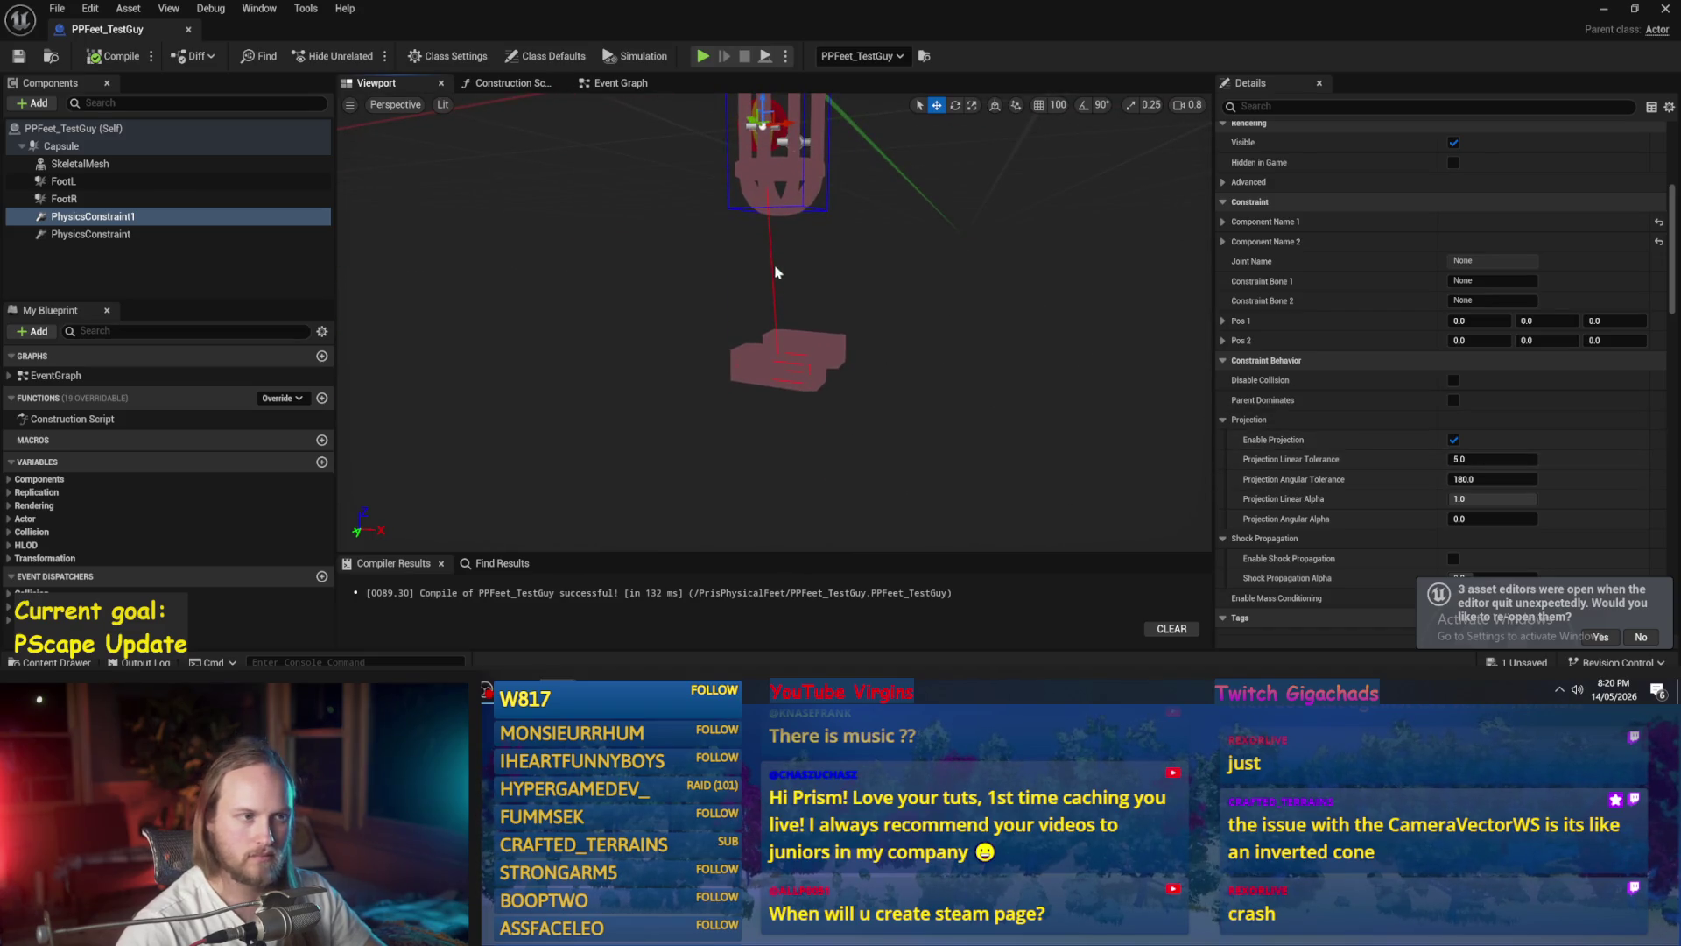
click(95, 233)
click(93, 216)
scroll(1375, 412, down, 8)
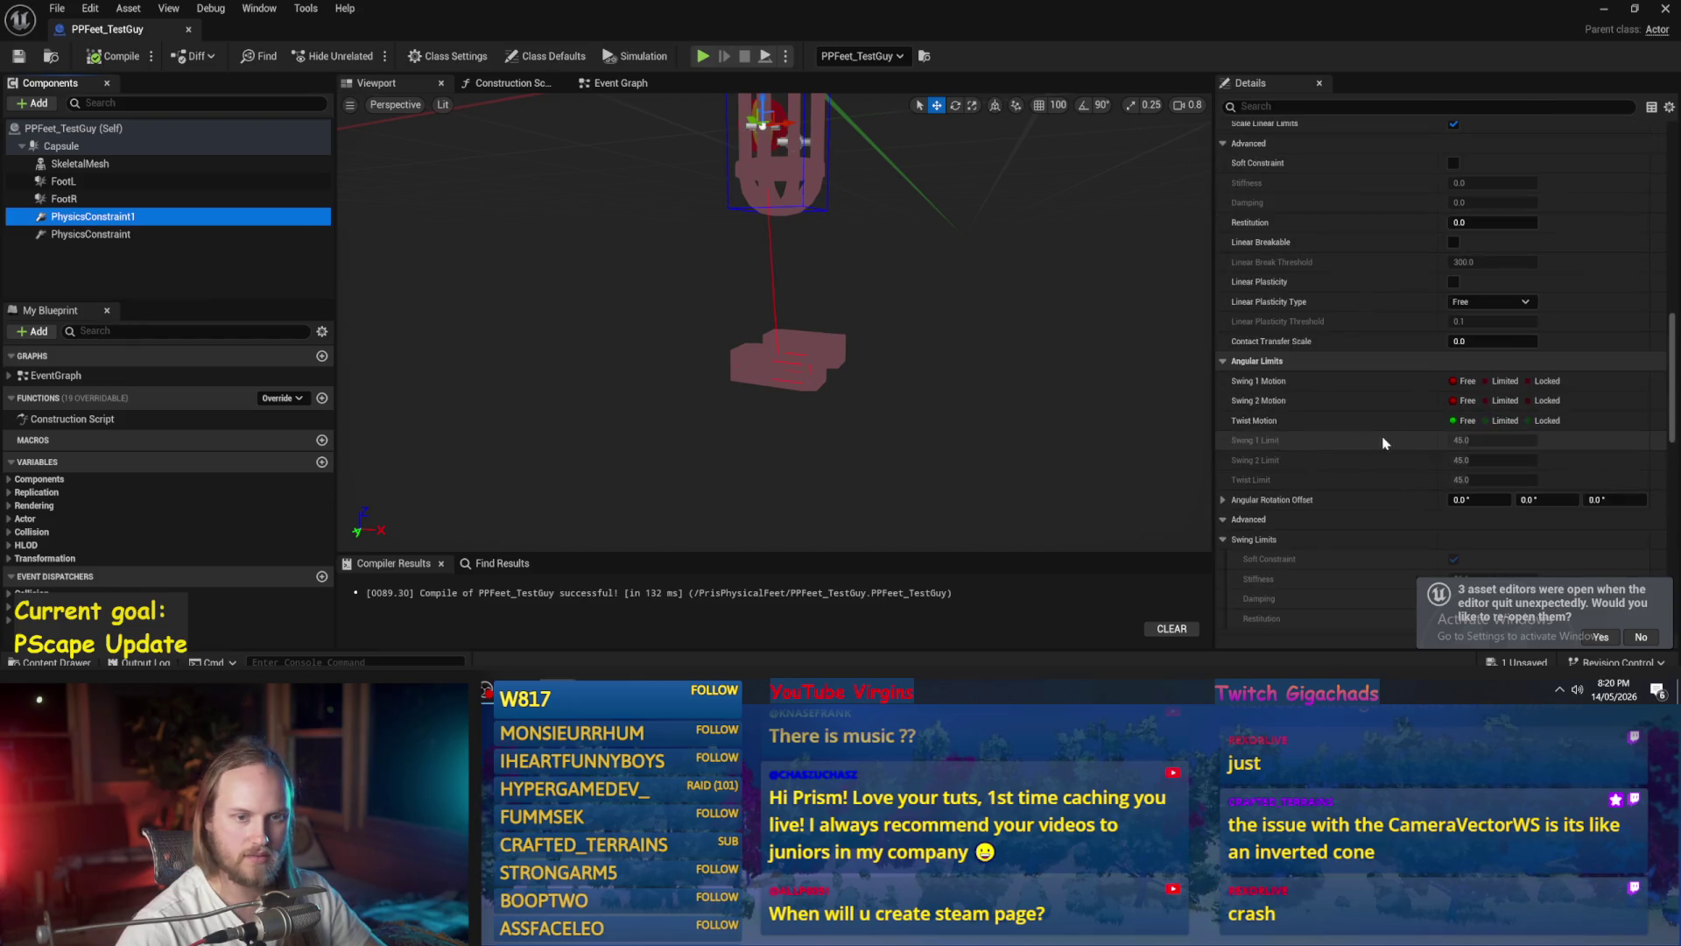
scroll(1407, 412, up, 10)
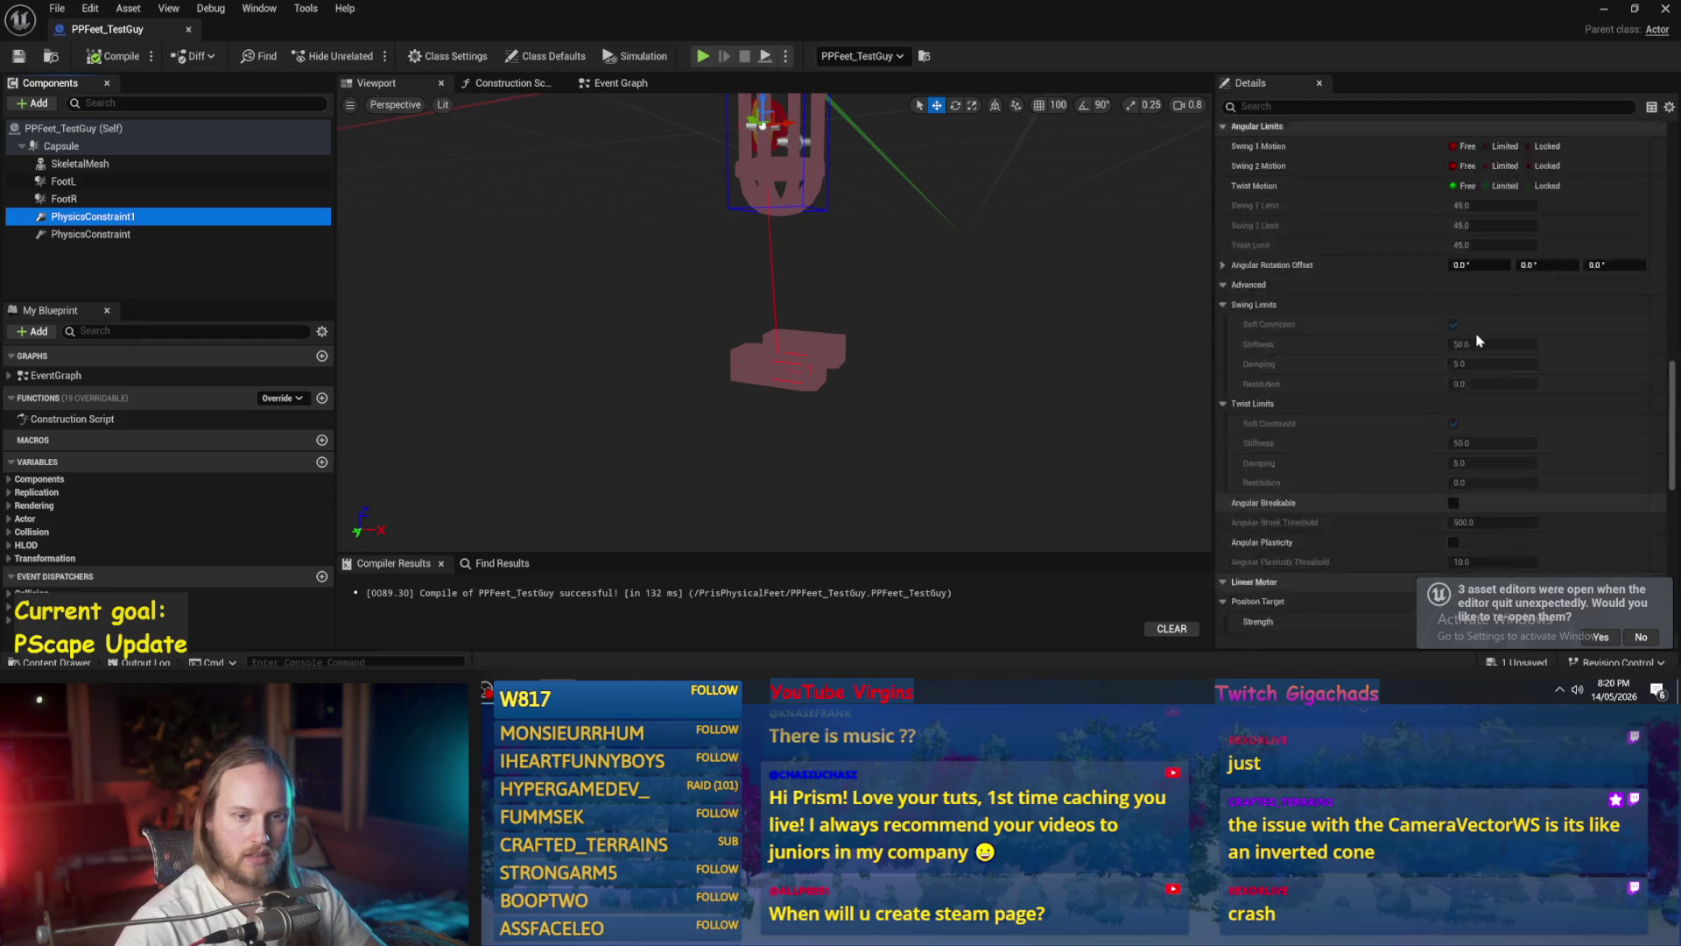
scroll(1473, 424, up, 1)
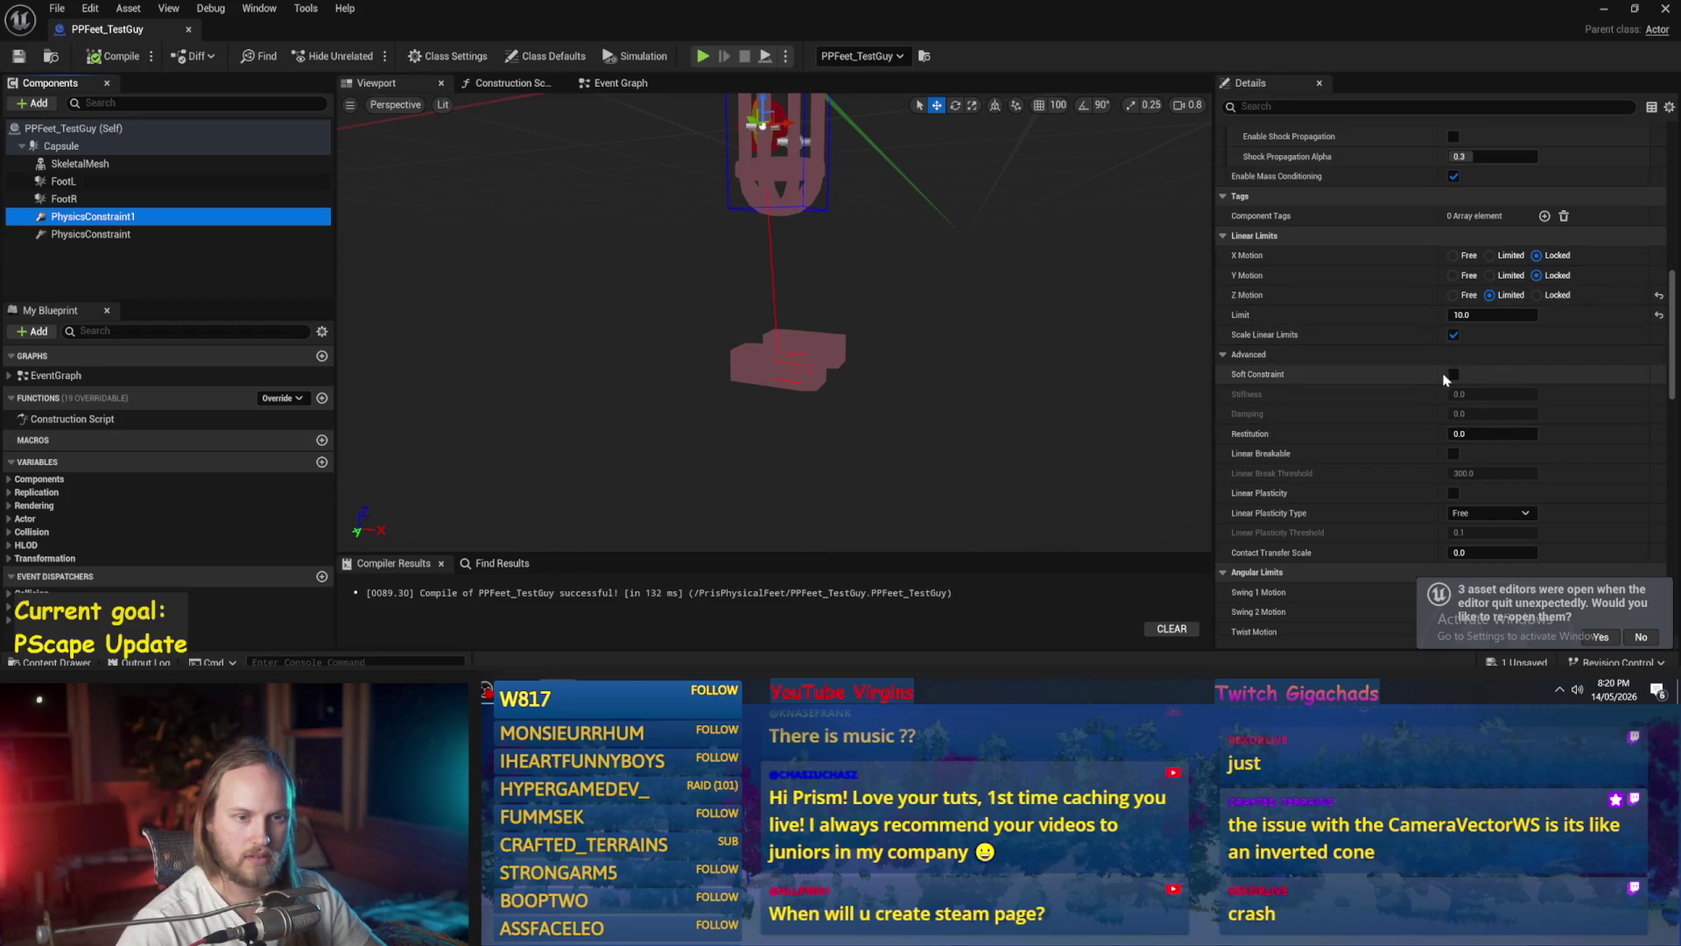
- Turn off Soft Constraint and Scale Linear Limits on PhysicsConstraint1 and set its linear limit to 100
click(1462, 381)
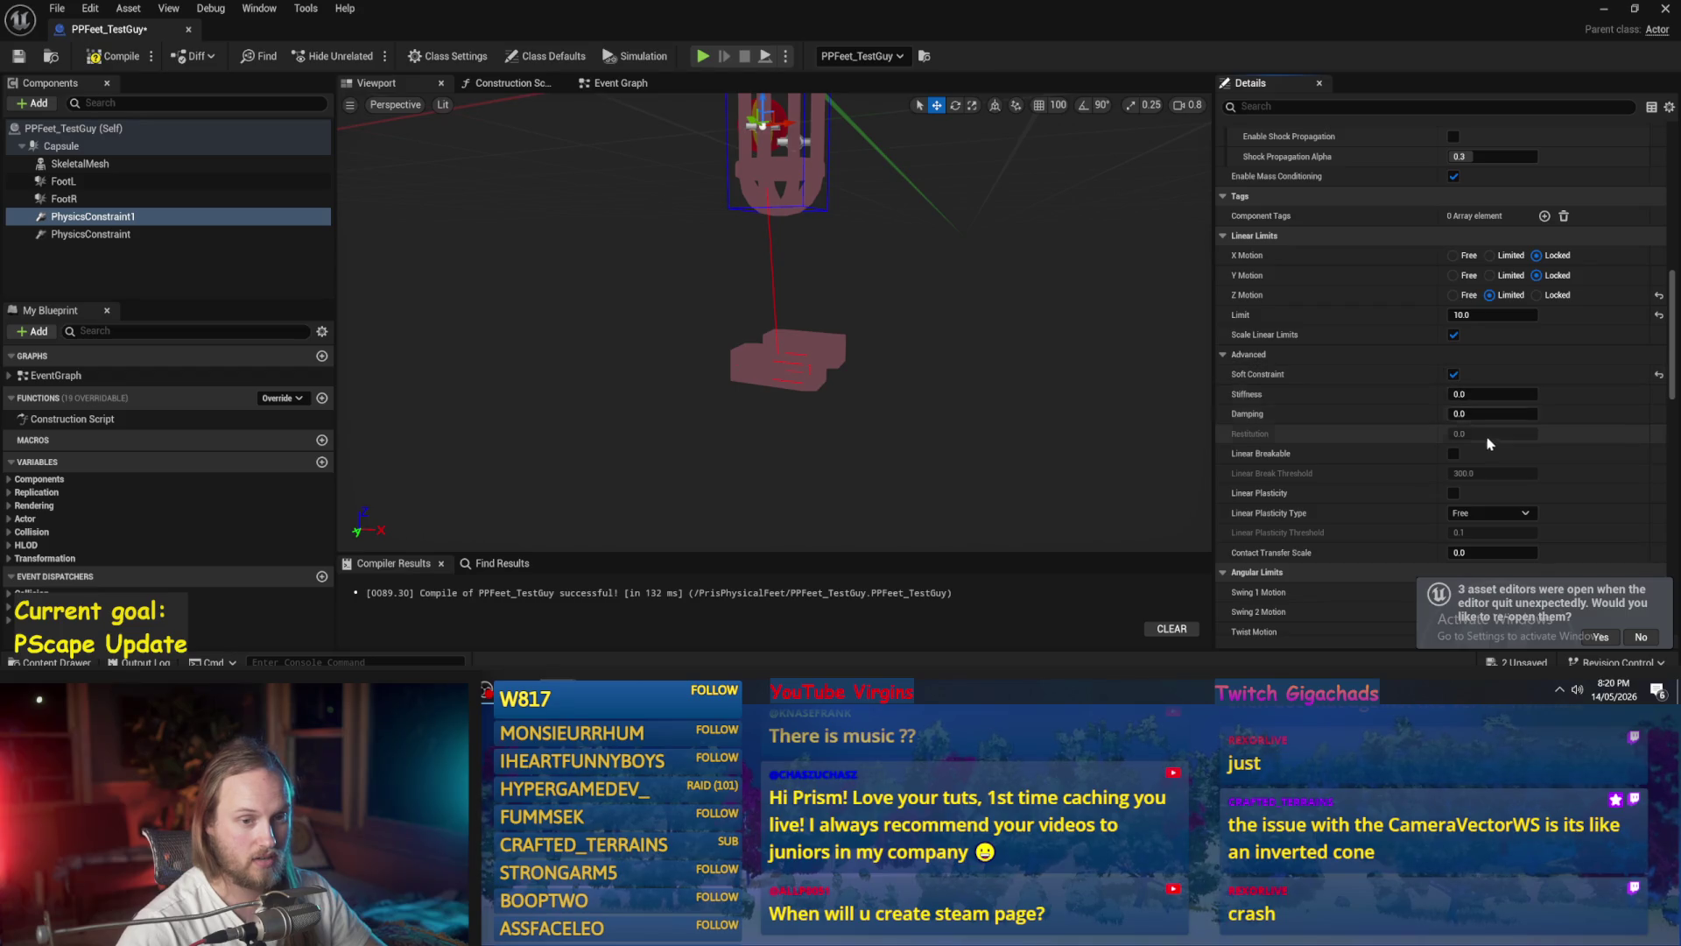
click(1453, 377)
click(1453, 374)
click(1453, 335)
click(1489, 315)
text(100)
key(Return)
- Set Z Motion to Free and enable the linear motor's Z position target
scroll(1508, 350, down, 3)
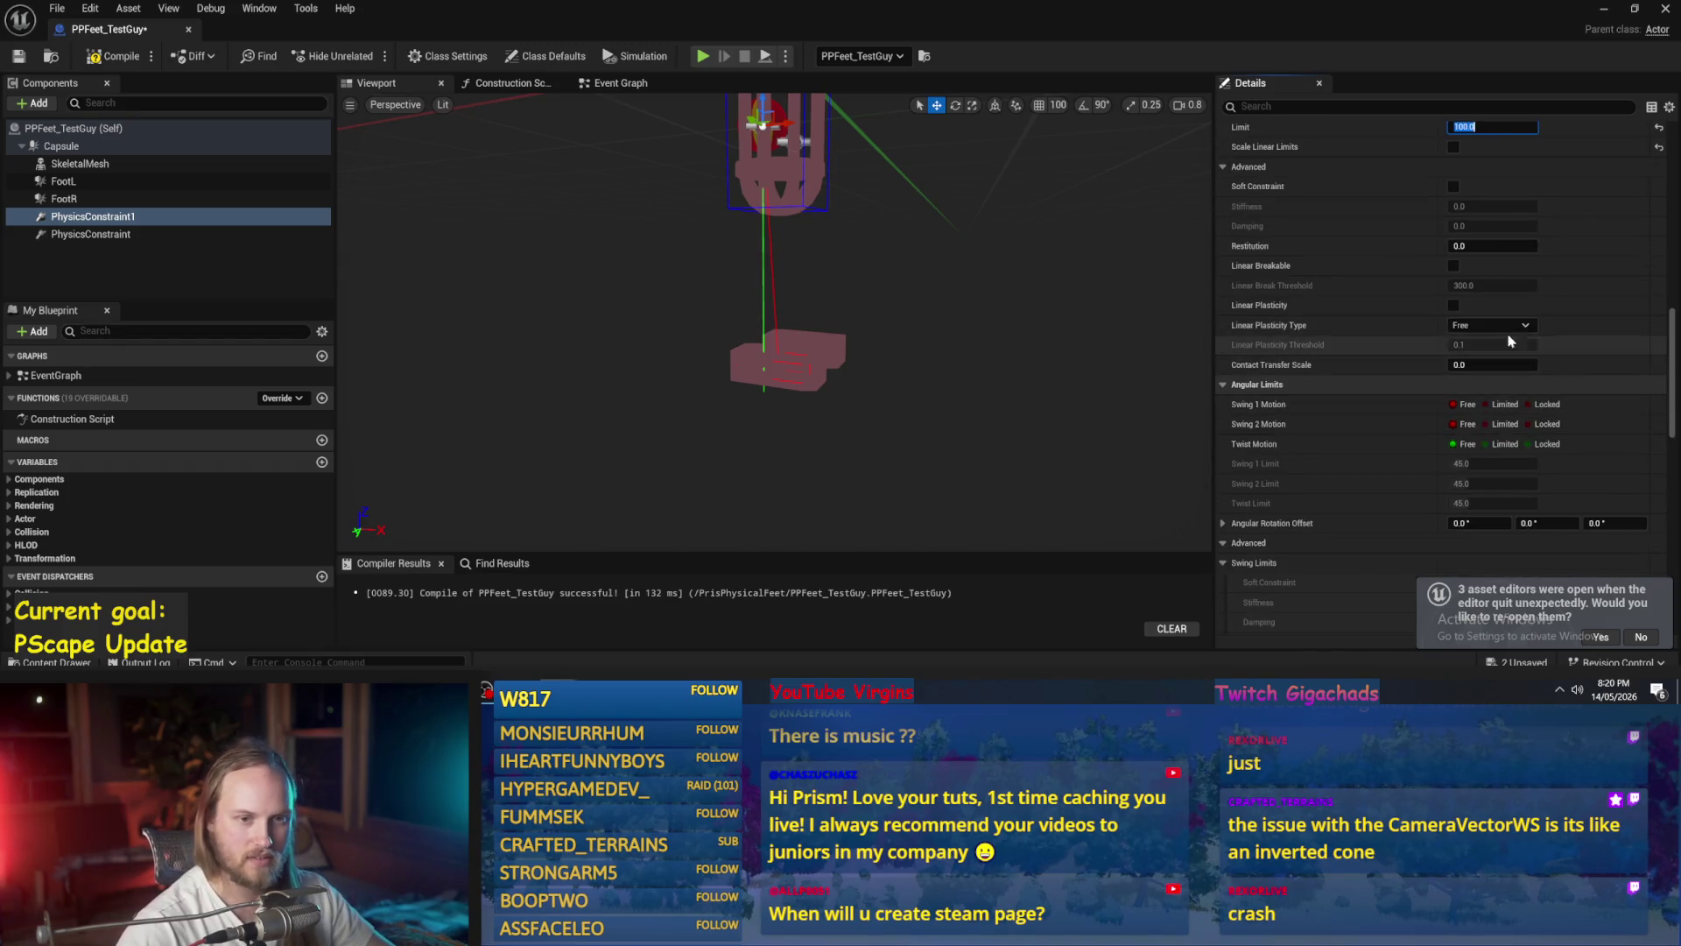
scroll(1509, 352, down, 2)
scroll(1456, 429, up, 4)
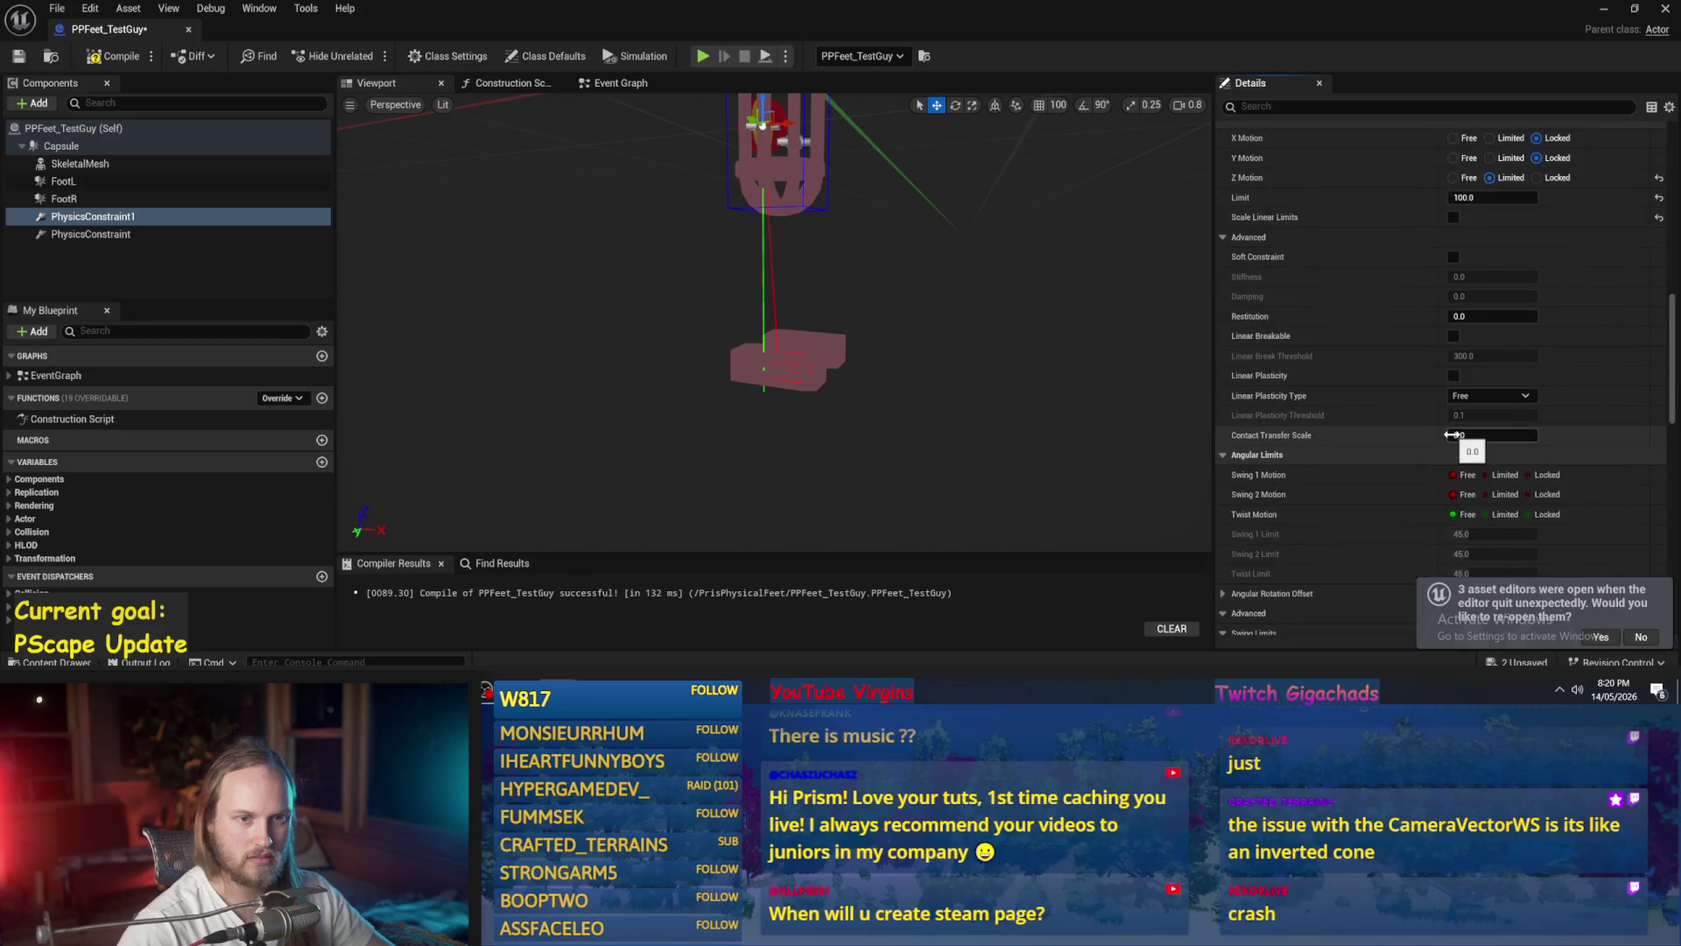
scroll(1454, 437, up, 2)
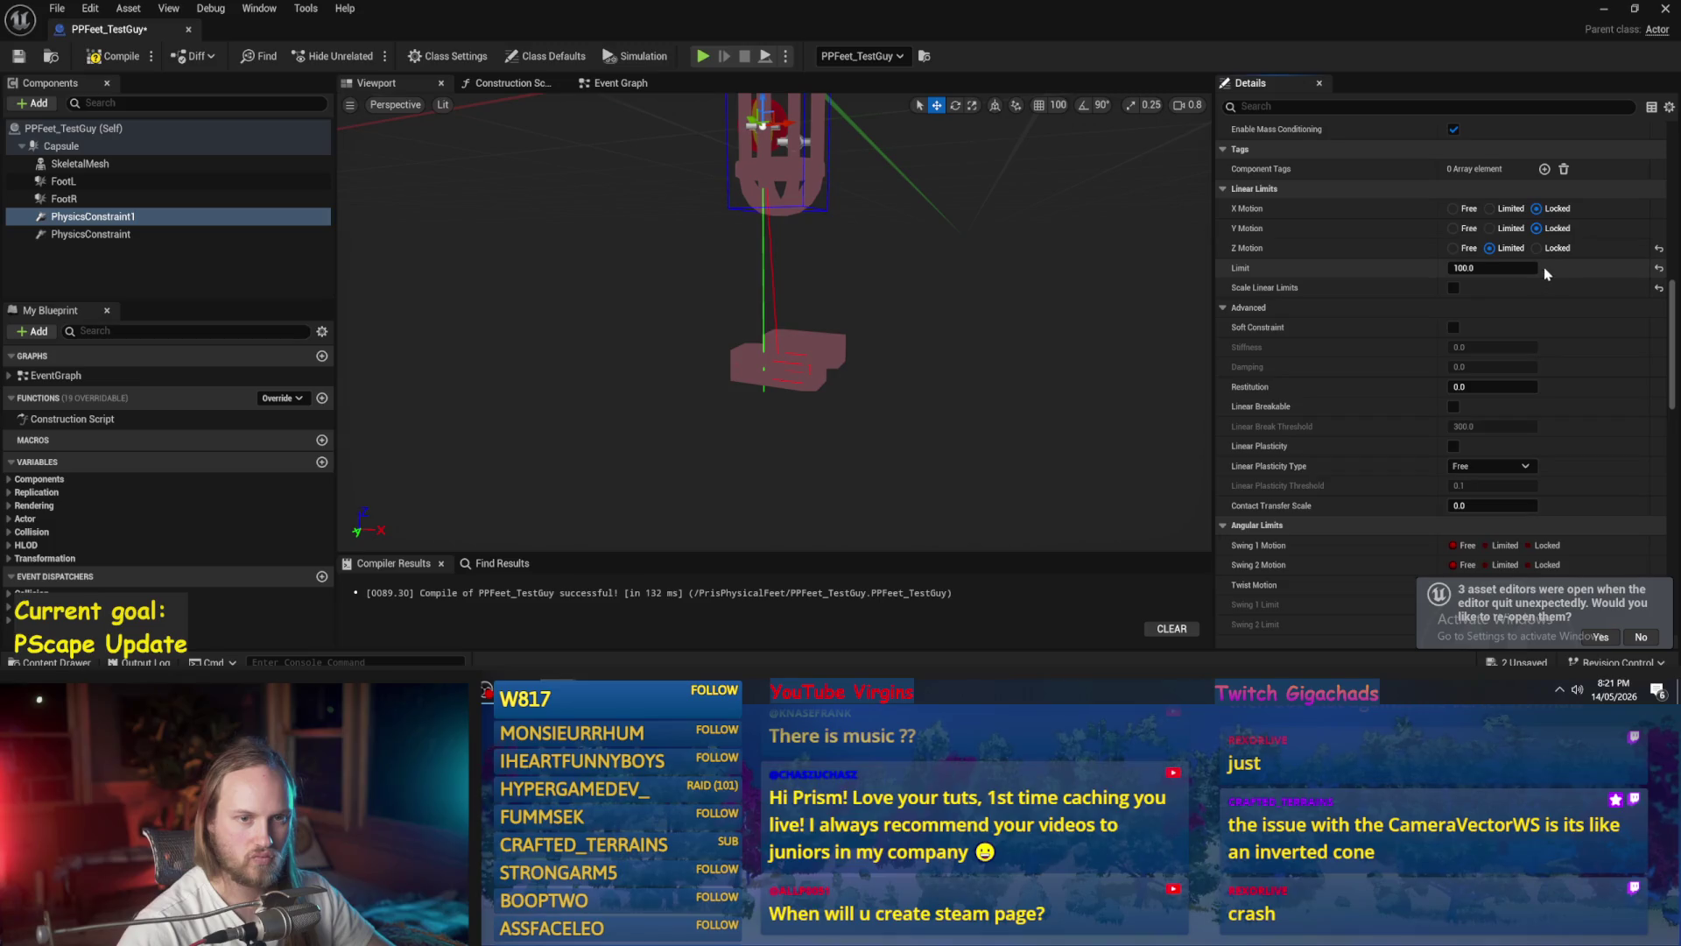
click(1453, 248)
scroll(1418, 297, down, 8)
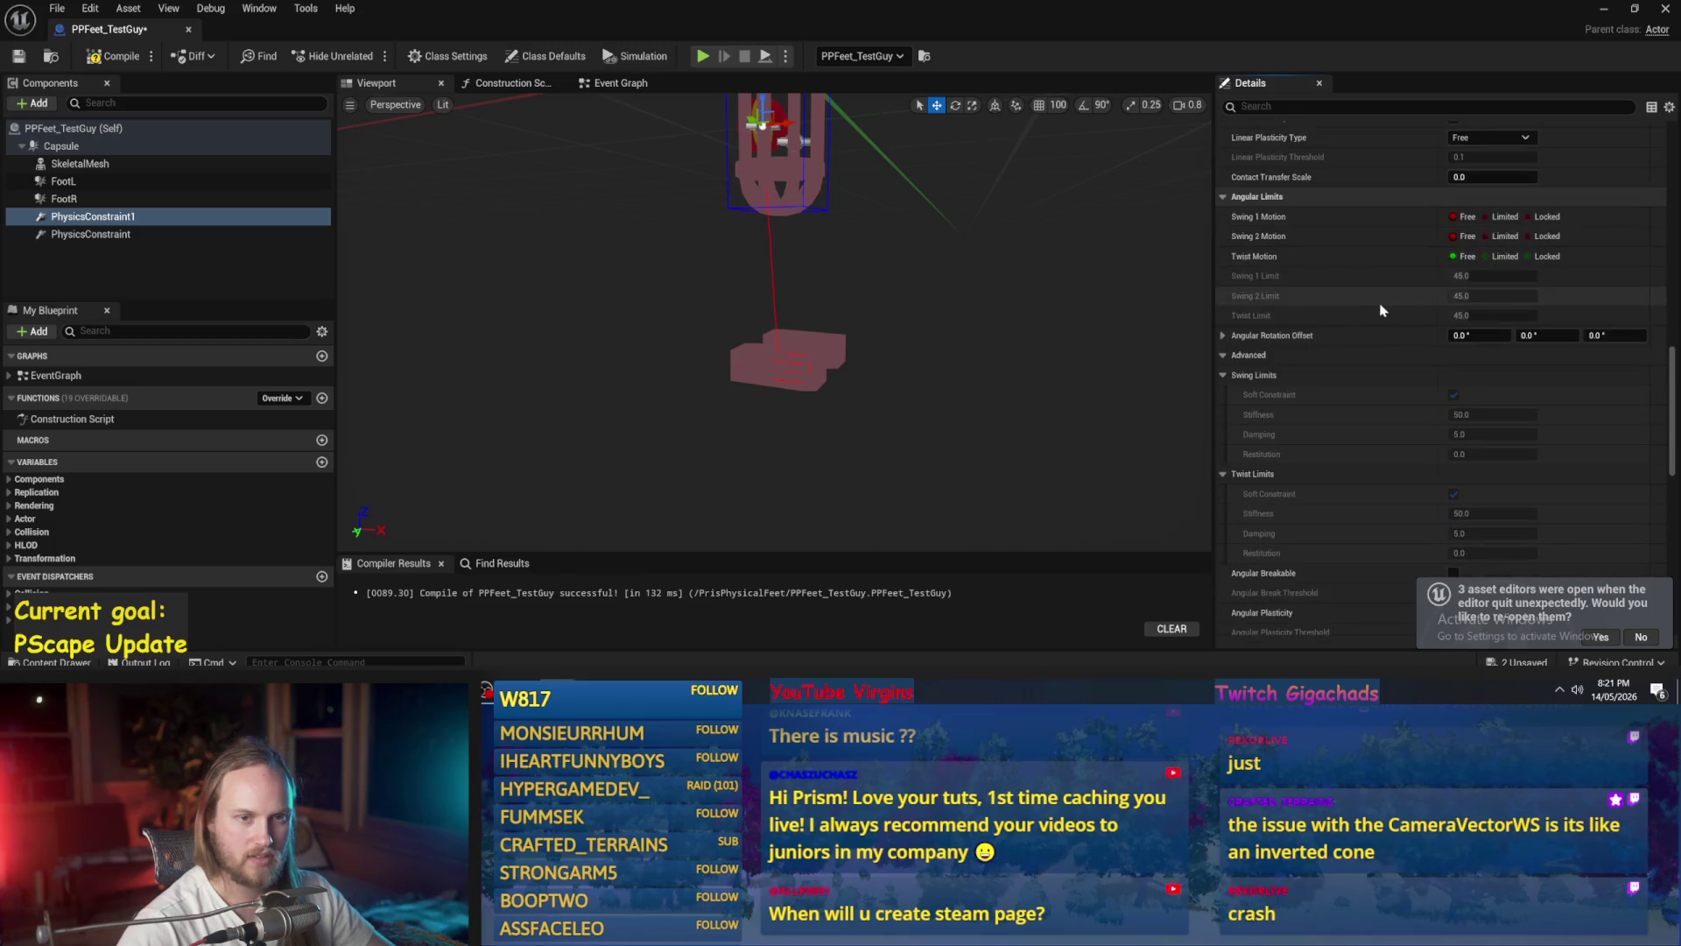
scroll(1400, 322, down, 8)
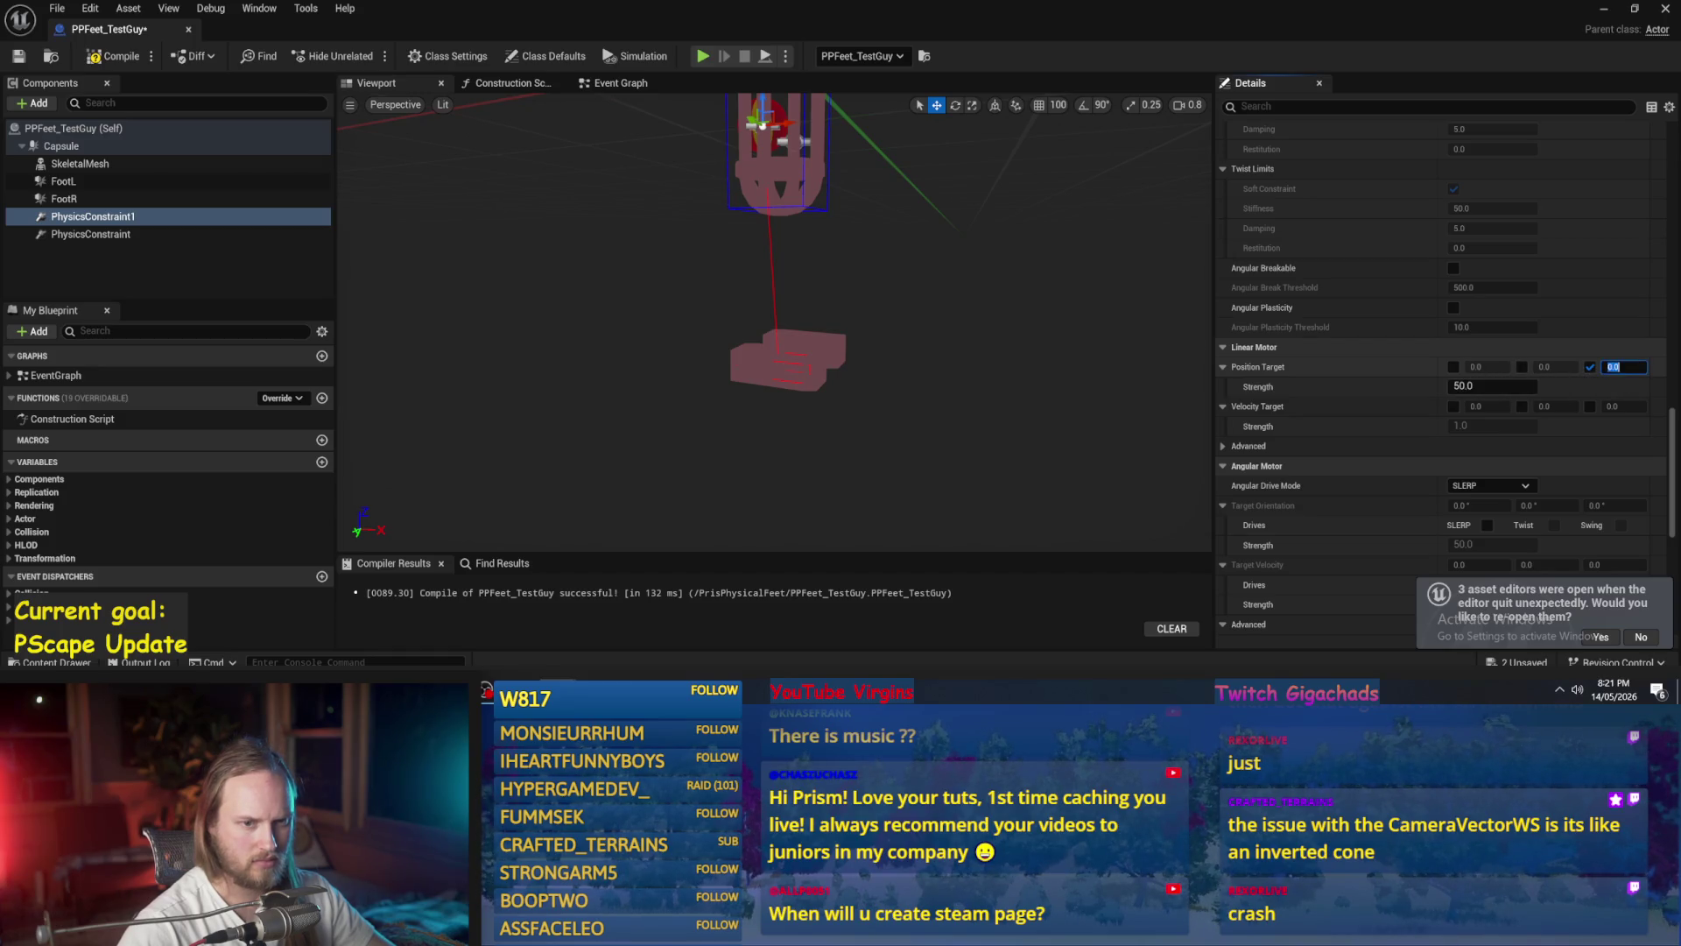
- Set the linear motor's Z position target to 100 and compile the blueprint
text(00)
key(Return)
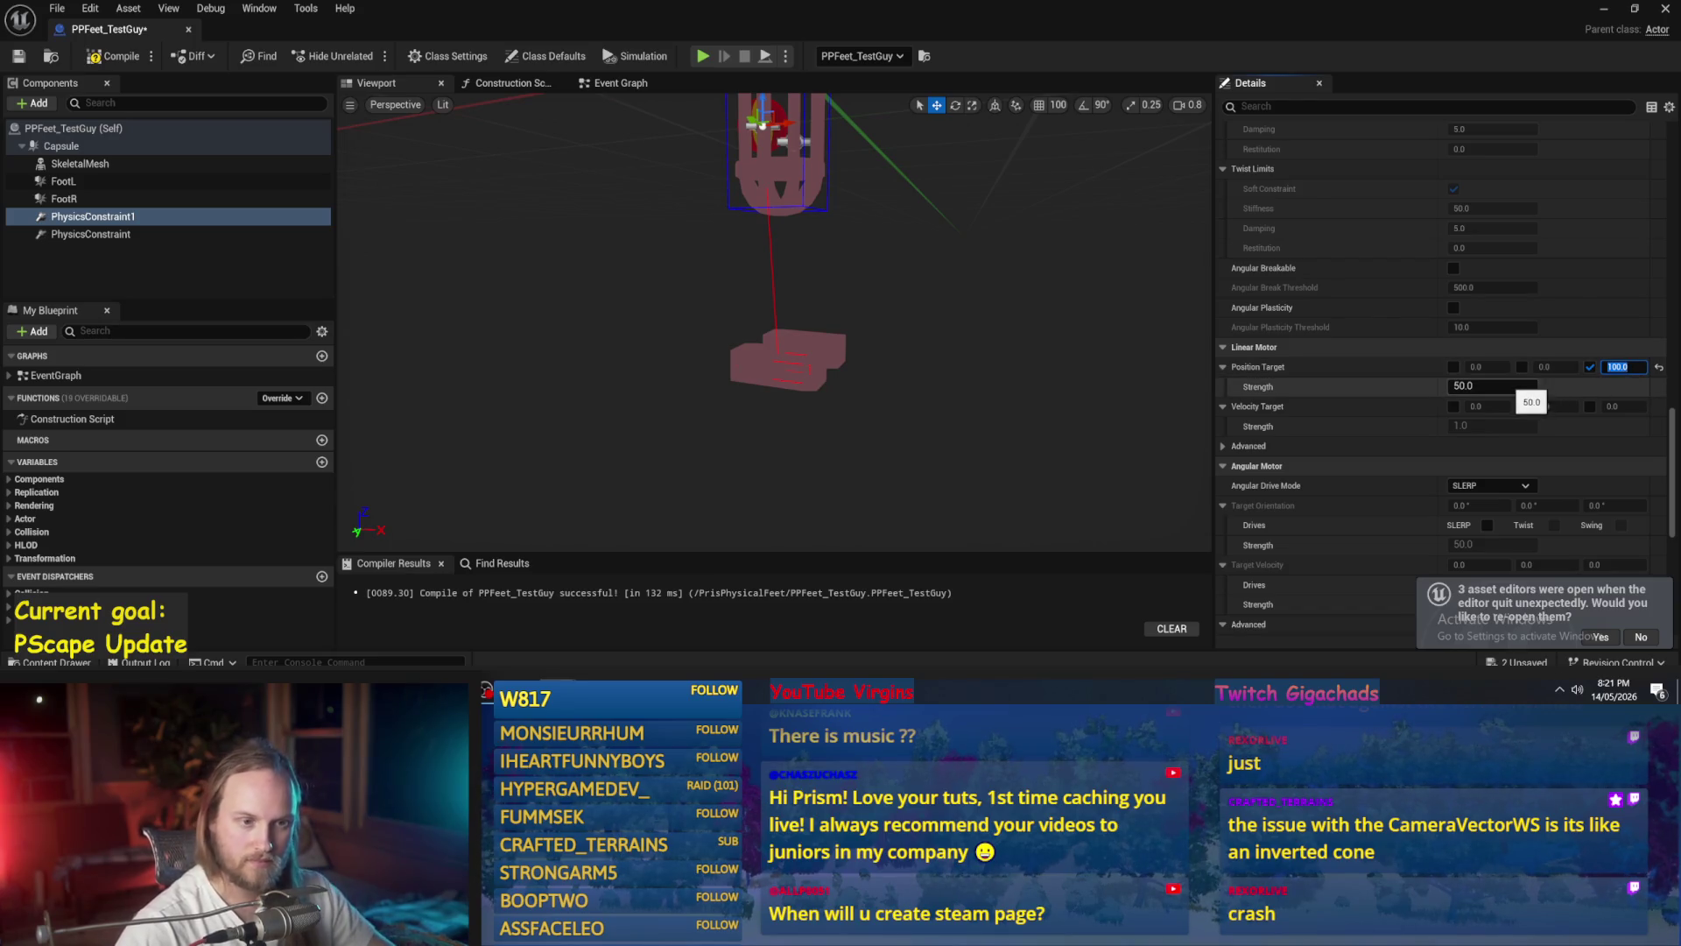
click(1301, 385)
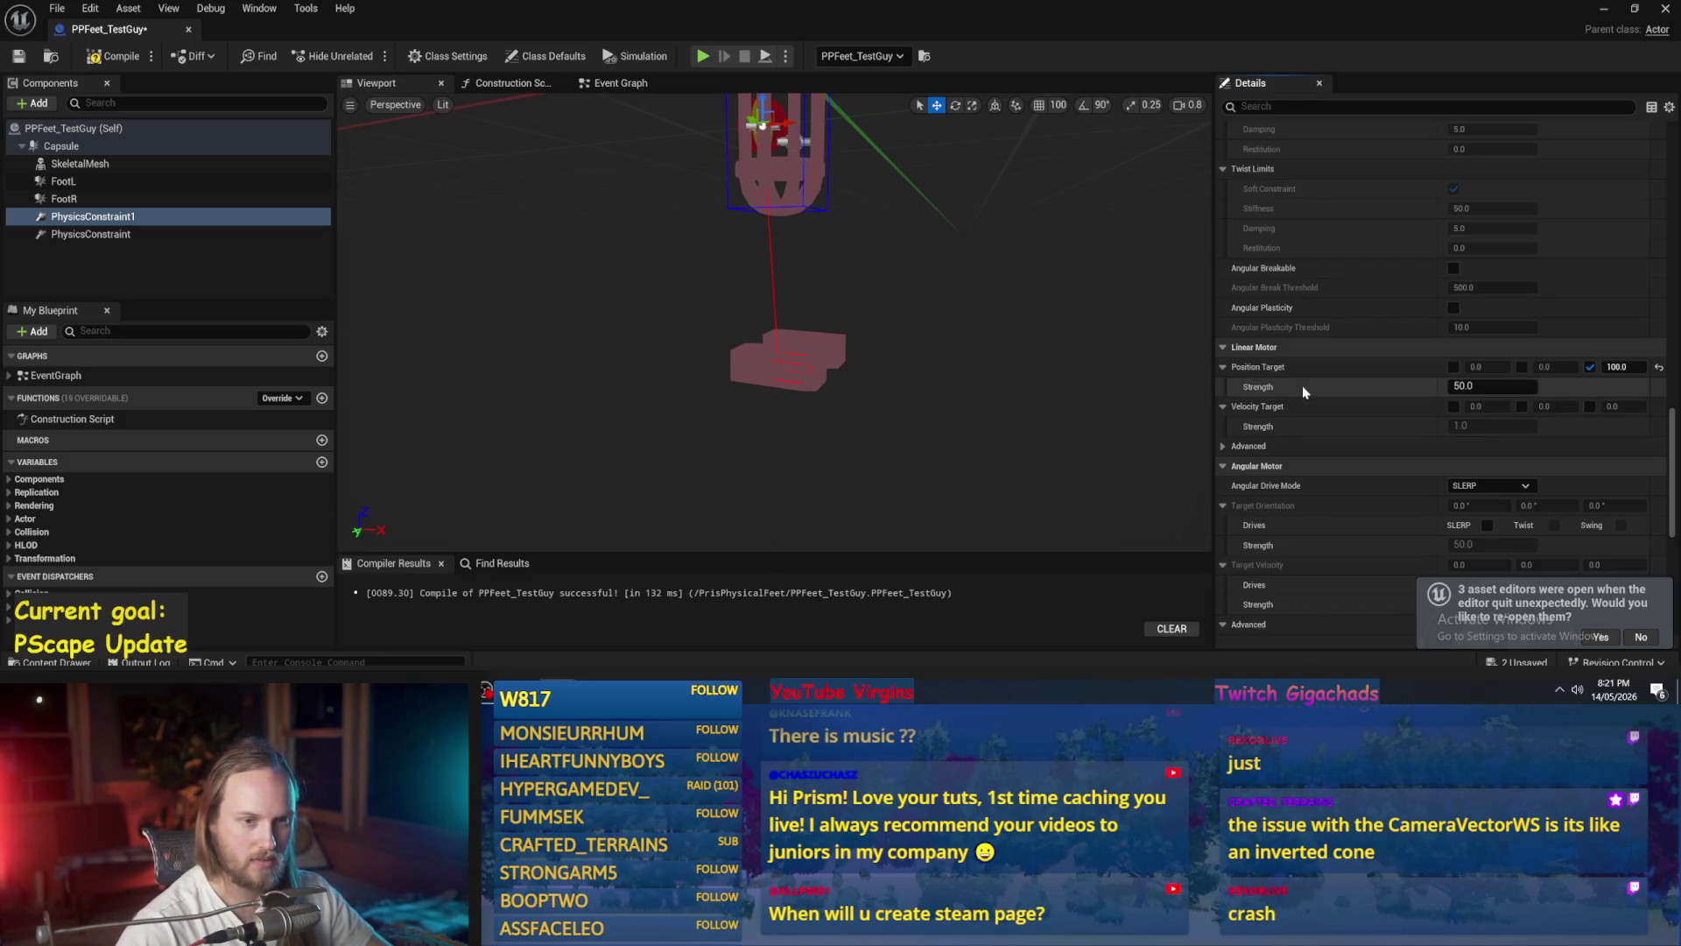
click(112, 58)
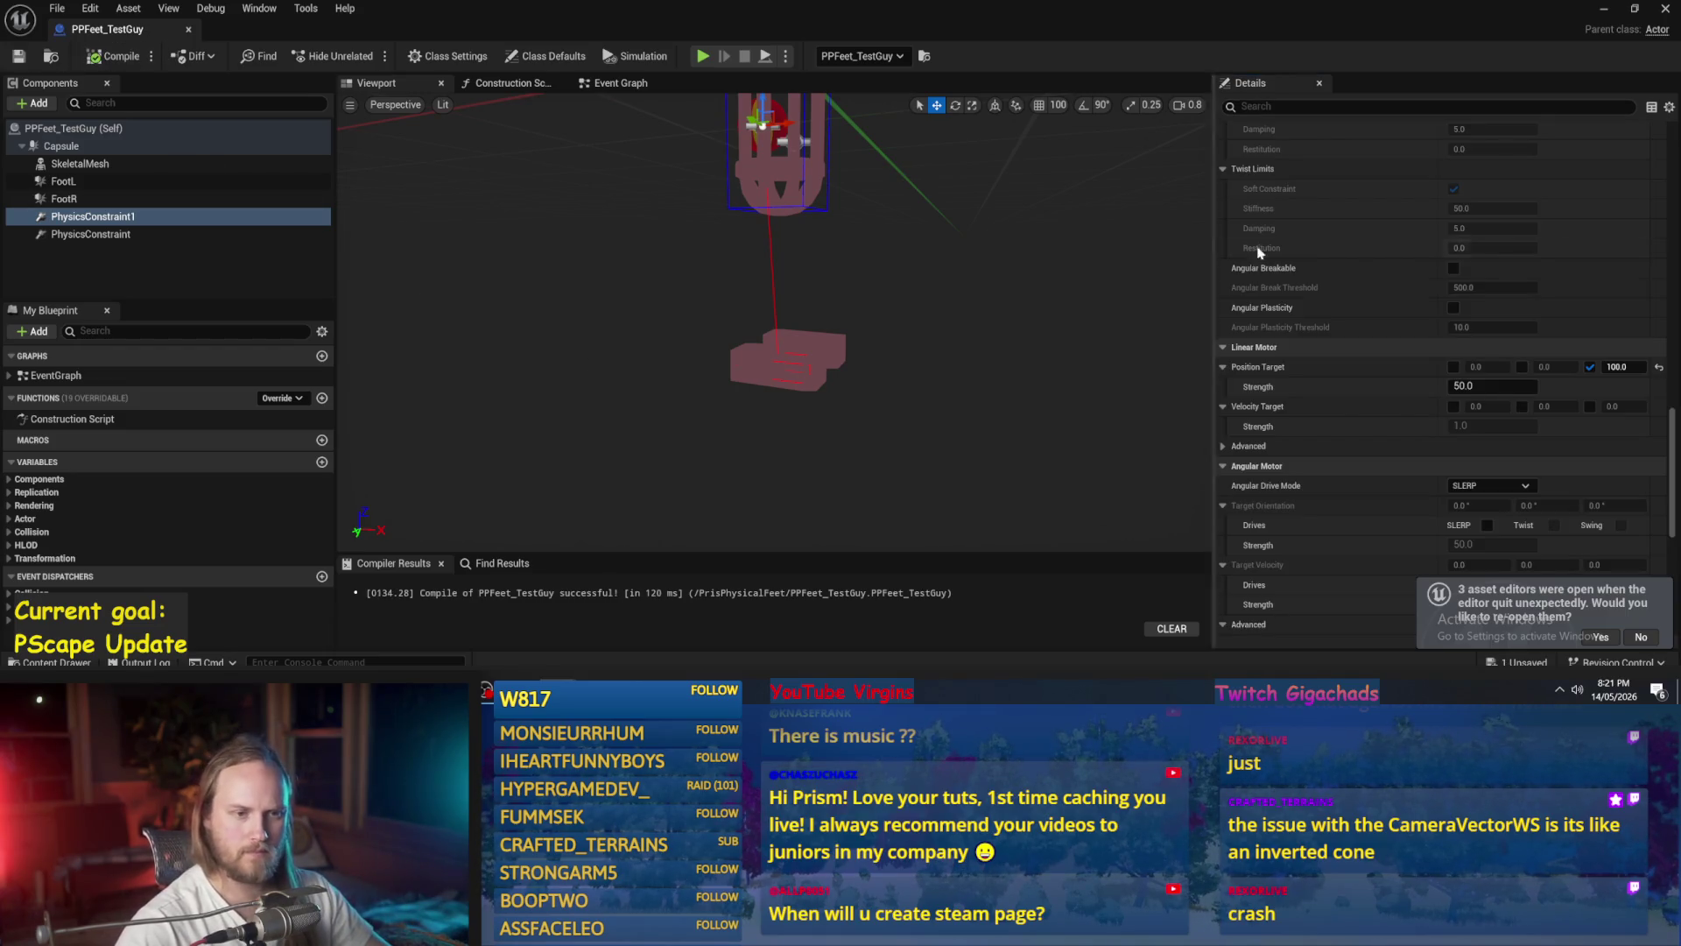
- Switch to the PhysicsConstraint component and compile the blueprint again
click(91, 234)
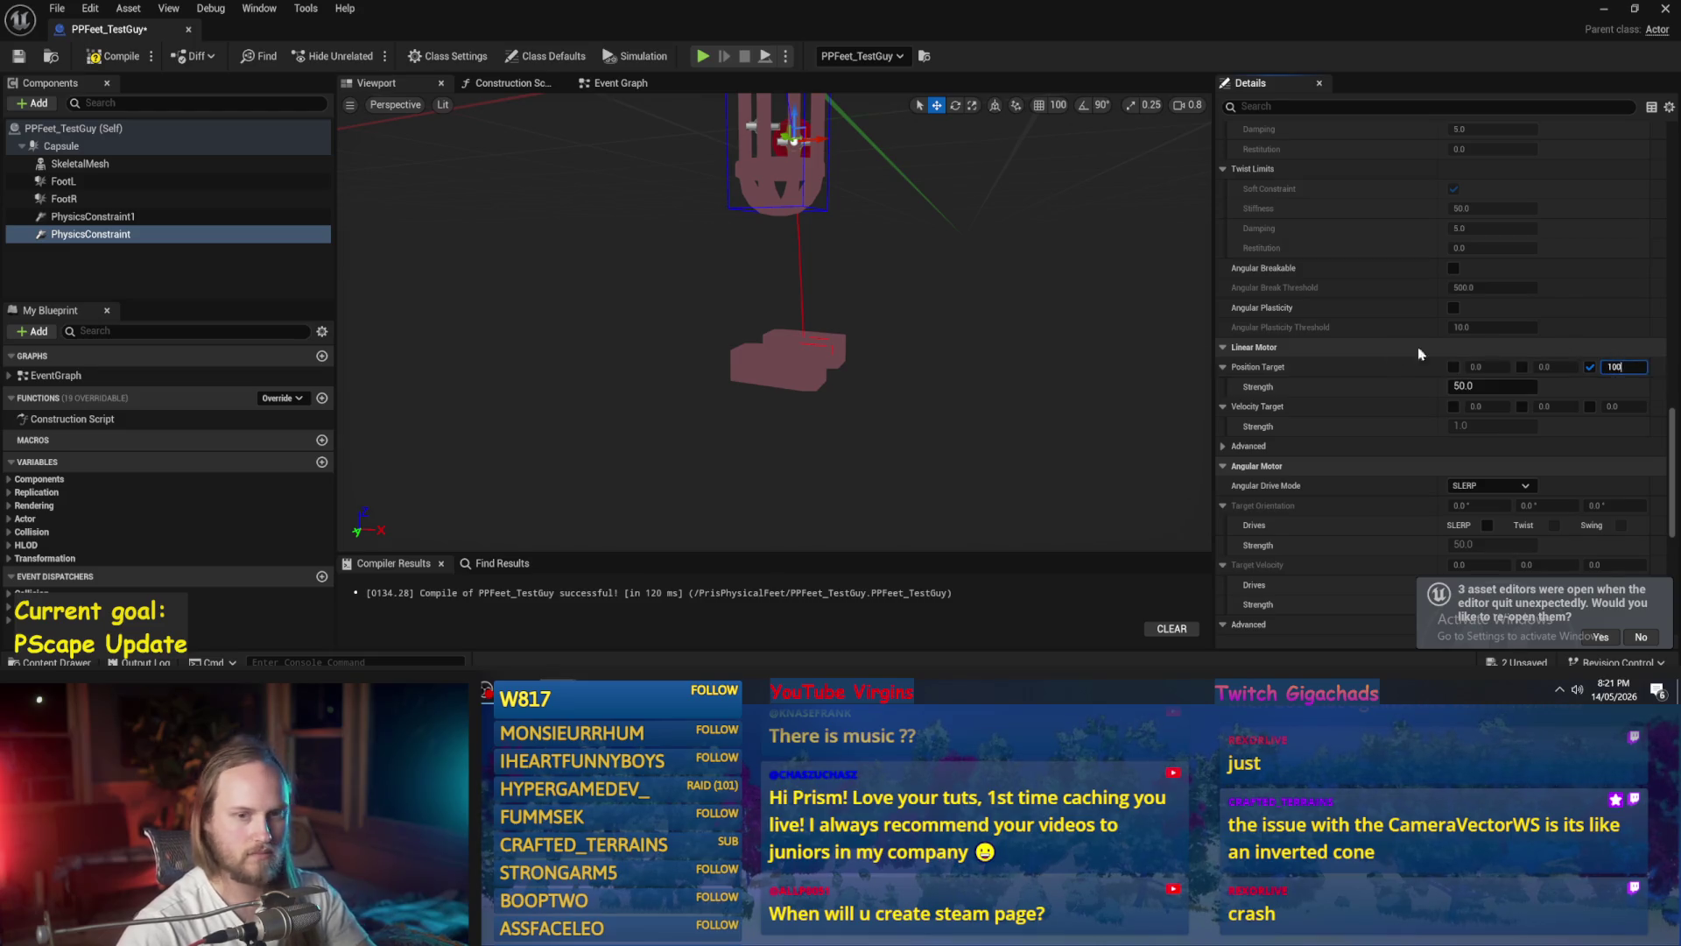
scroll(1309, 376, up, 8)
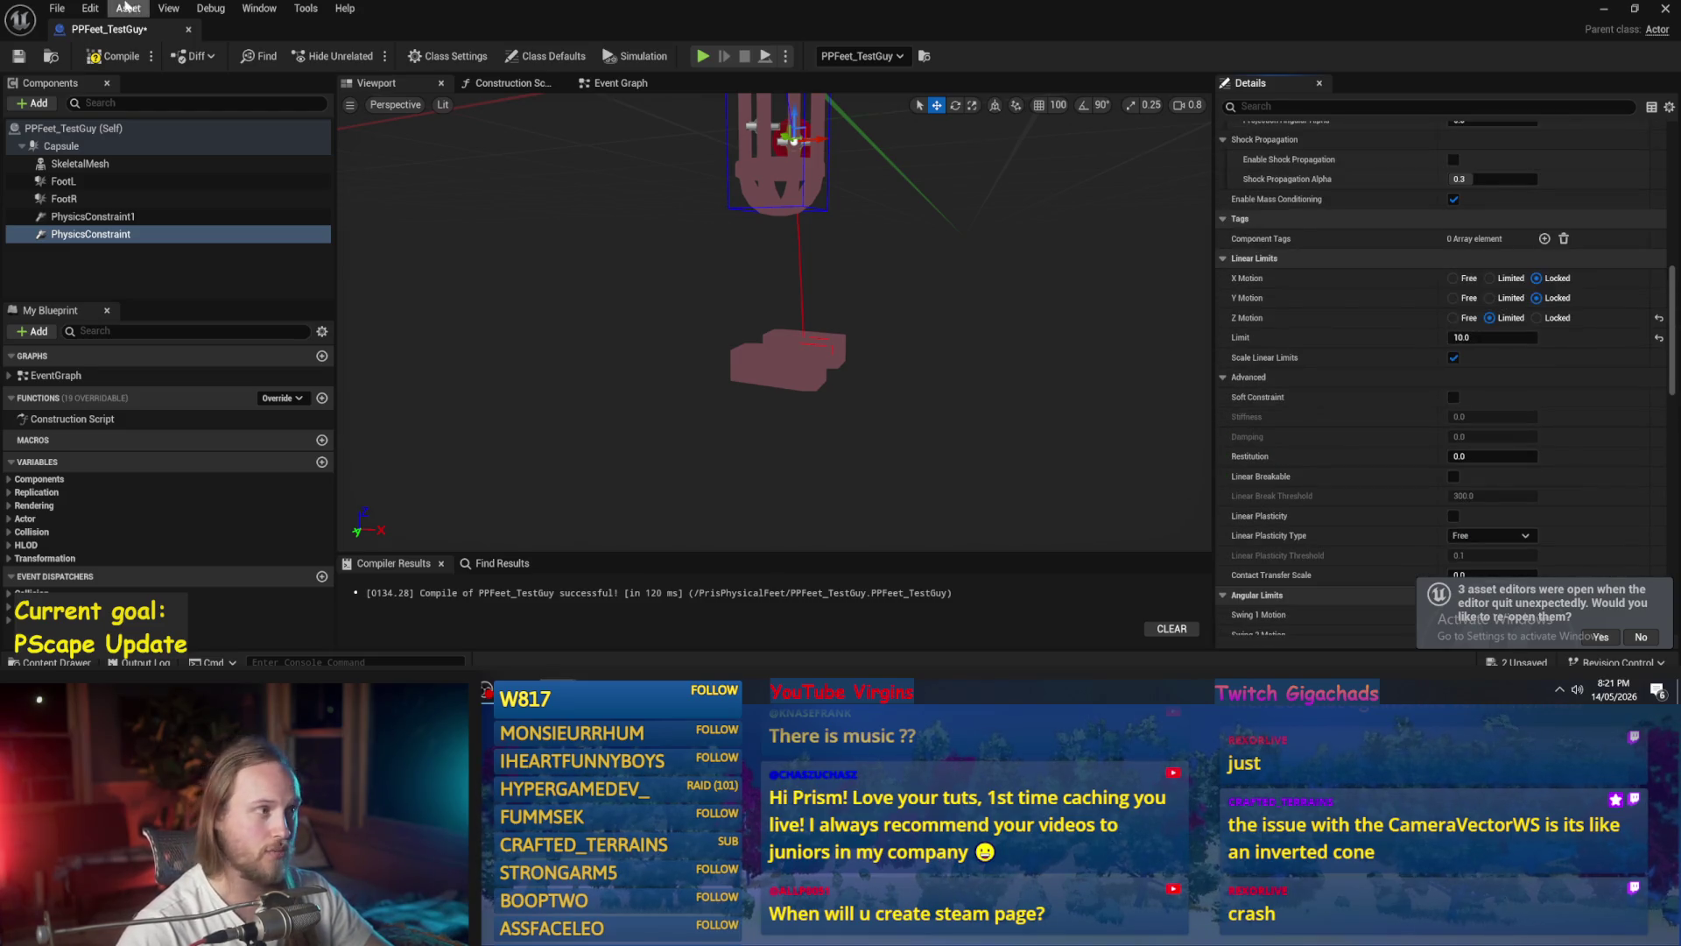
click(123, 58)
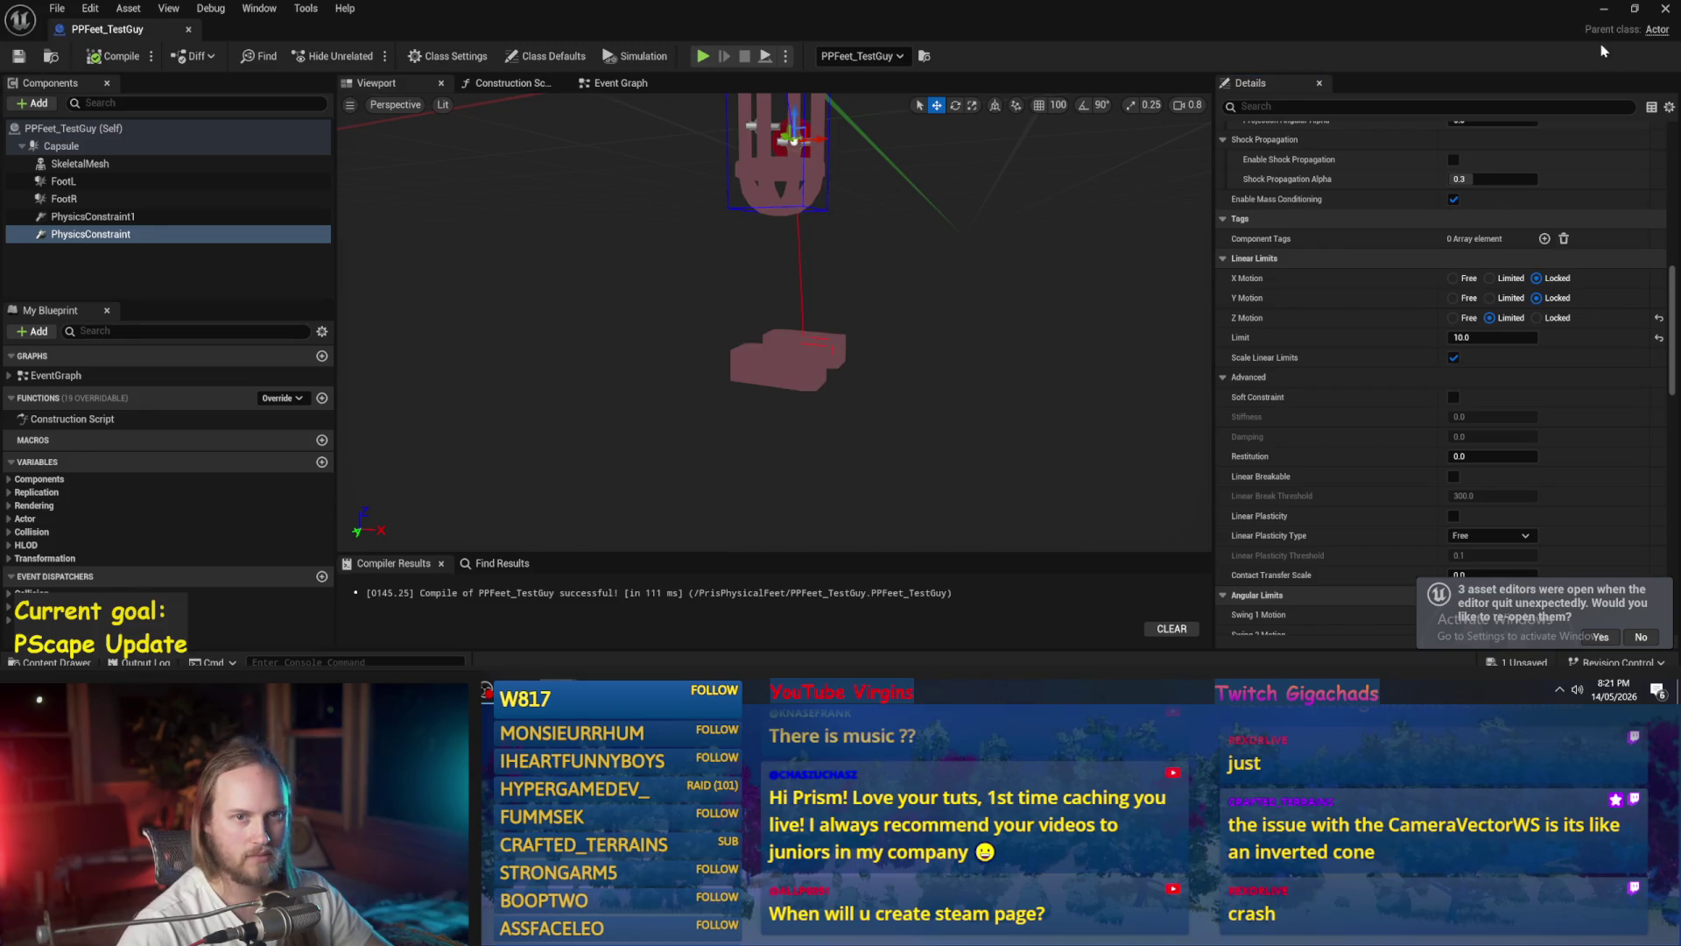
scroll(1285, 360, up, 2)
- Play-test the test level briefly, then go back to the PPFeet_TestGuy blueprint
click(1603, 9)
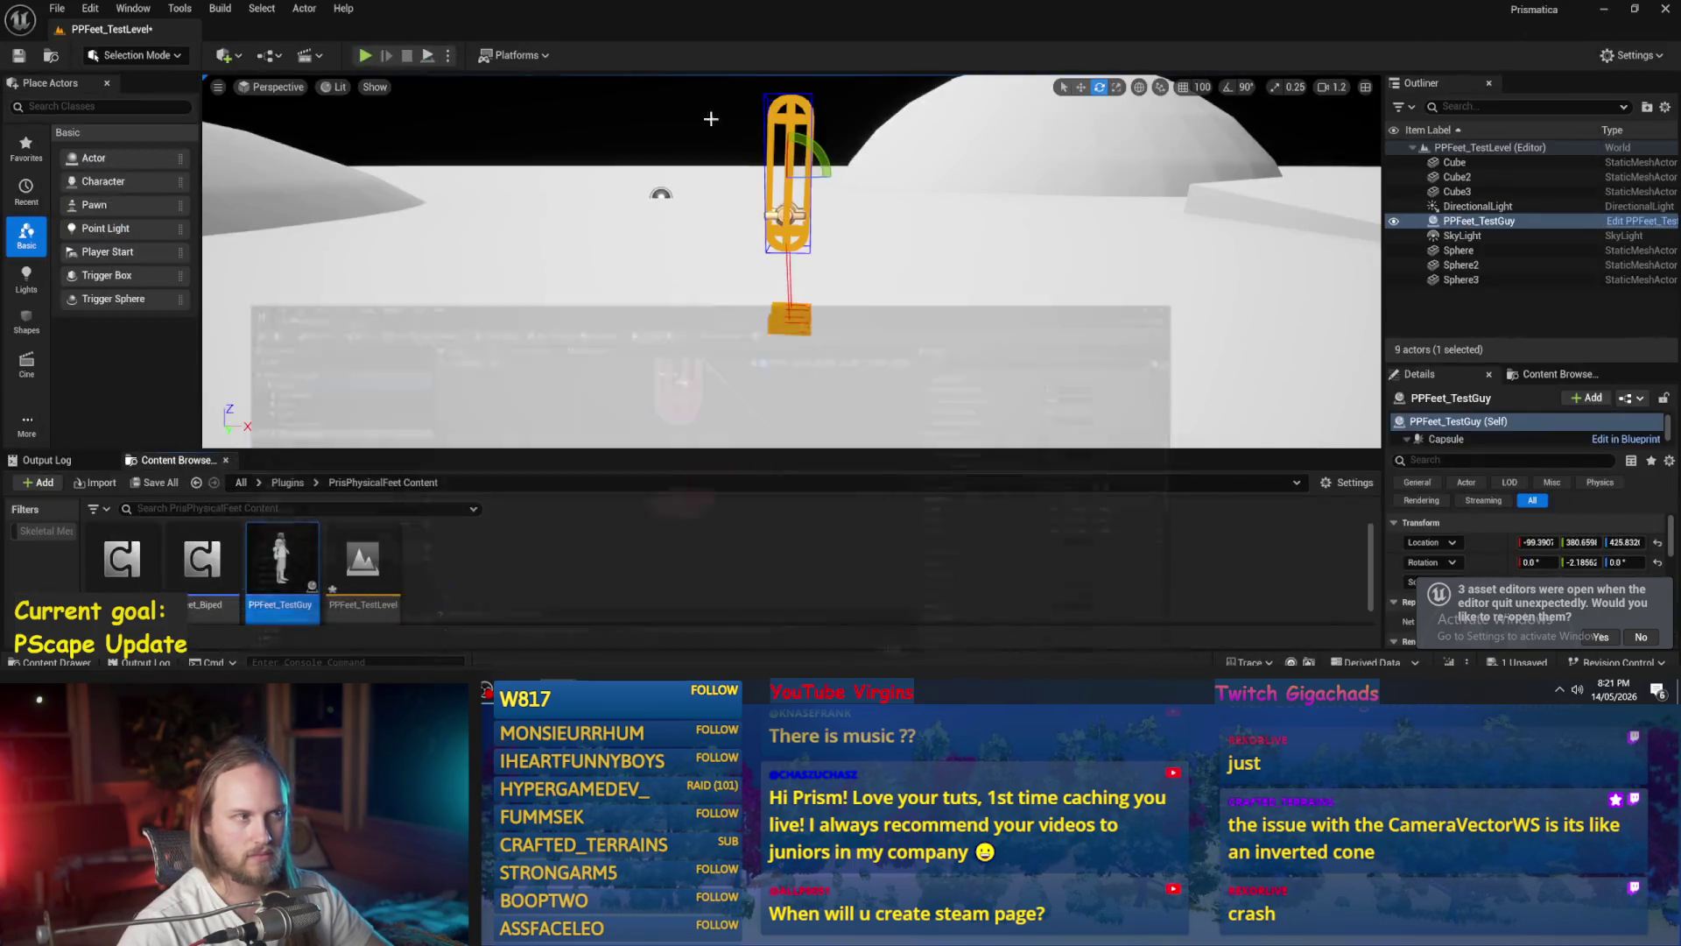
click(428, 58)
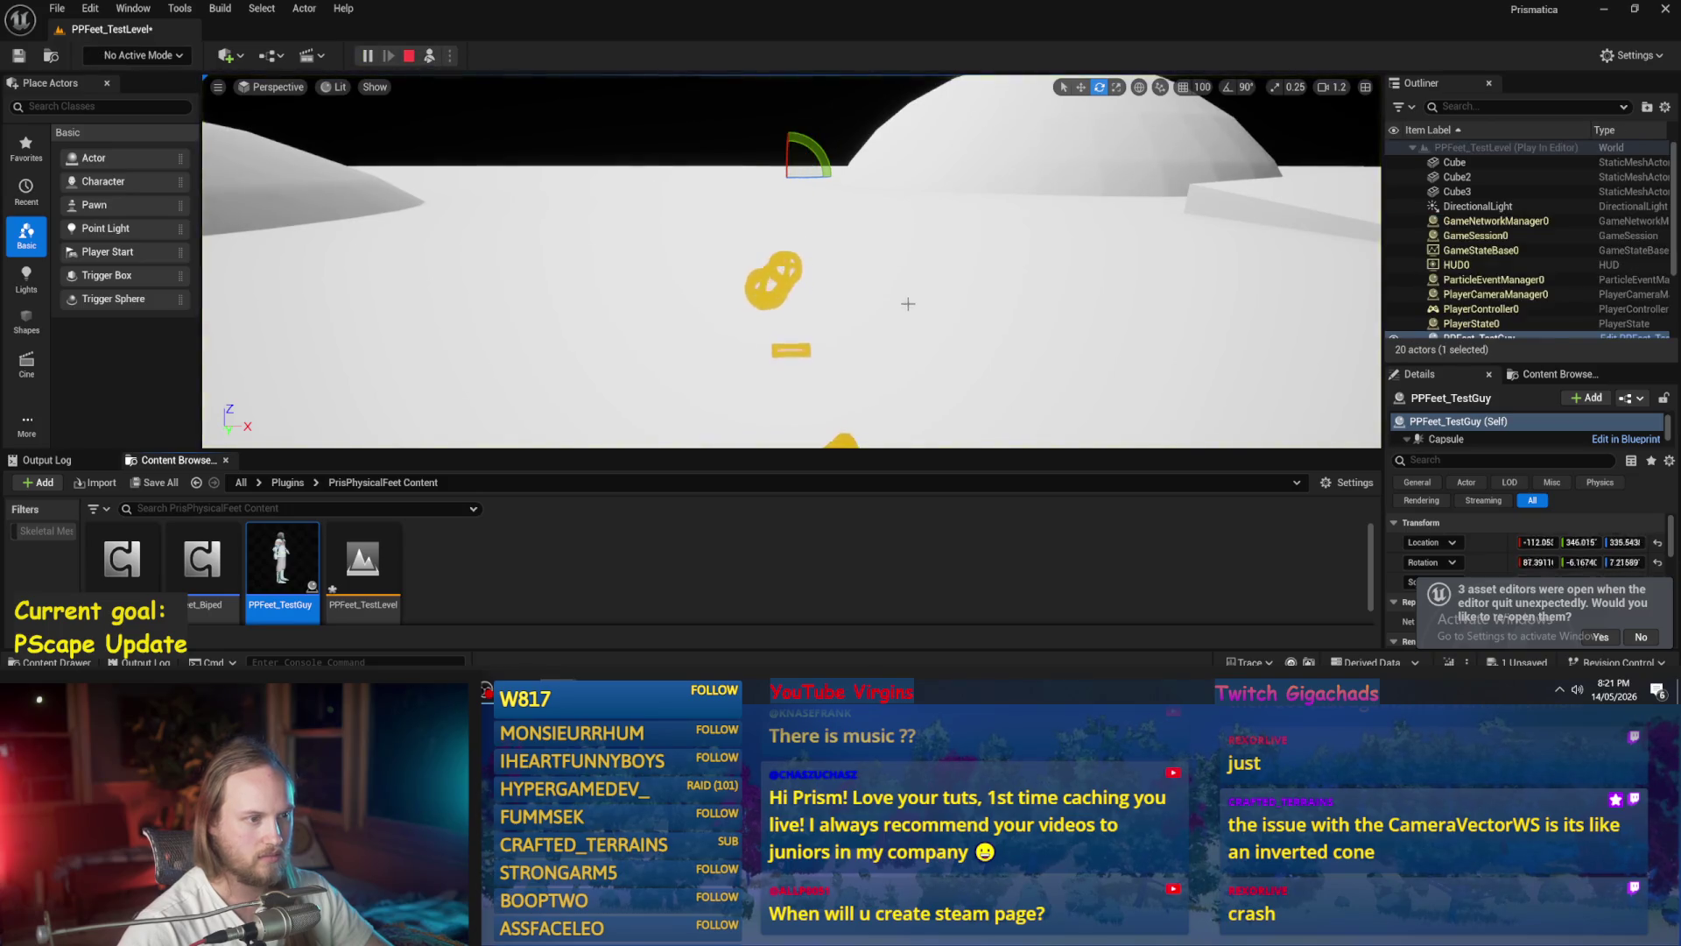
key(Escape)
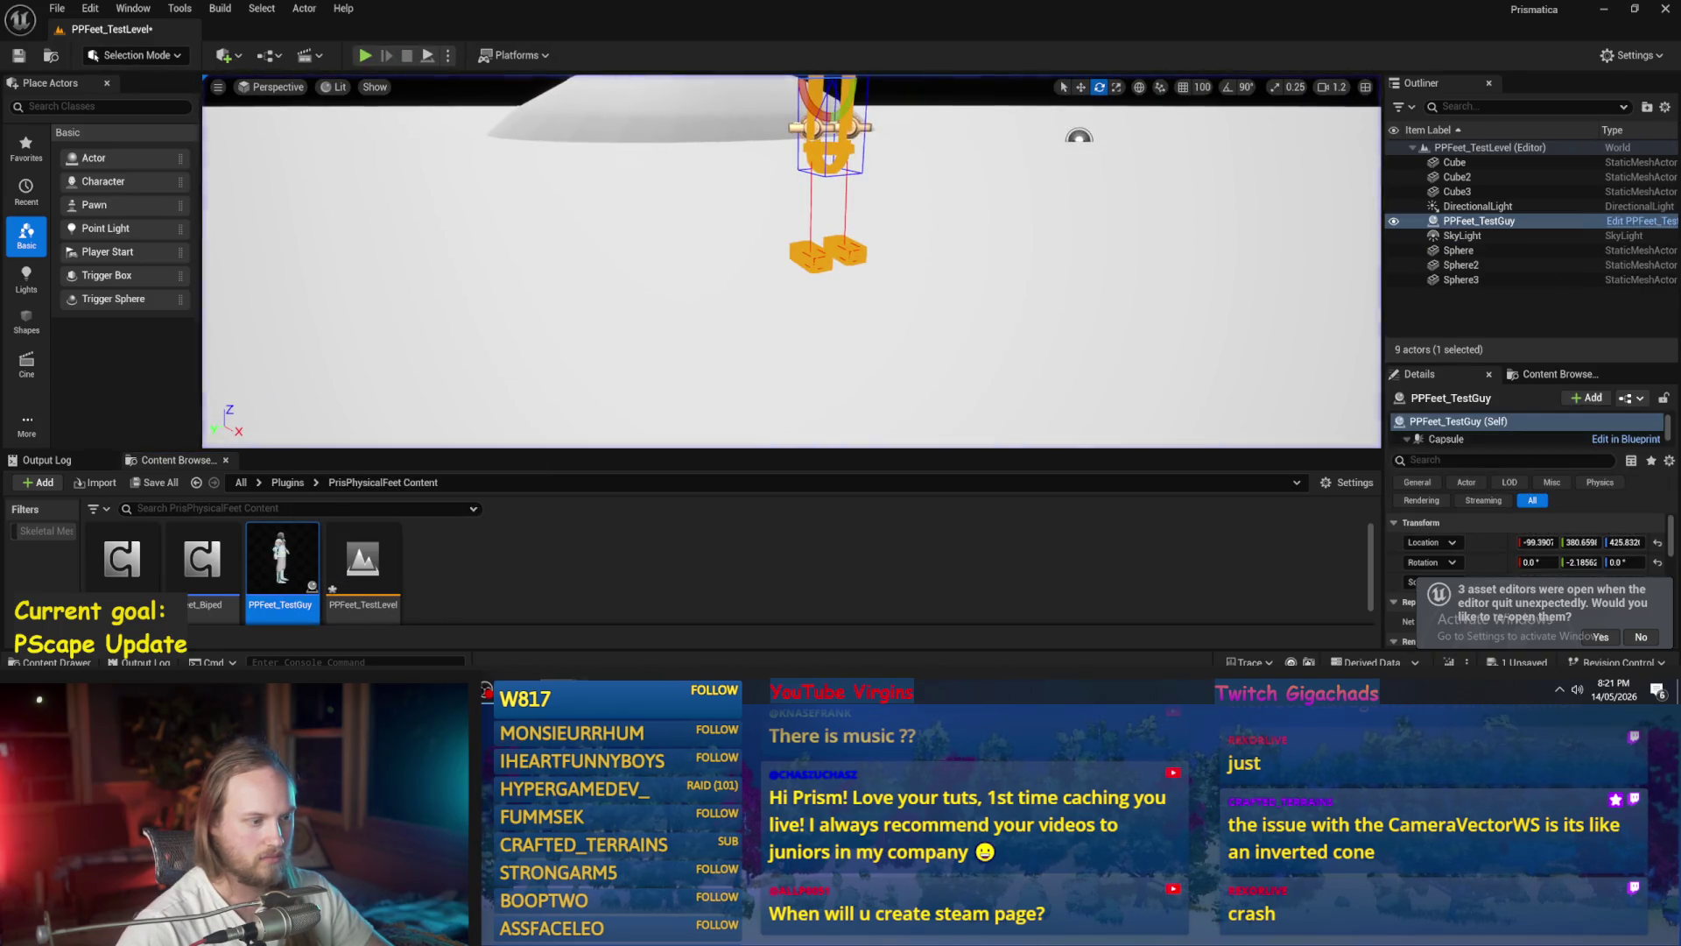
key(alt+Tab)
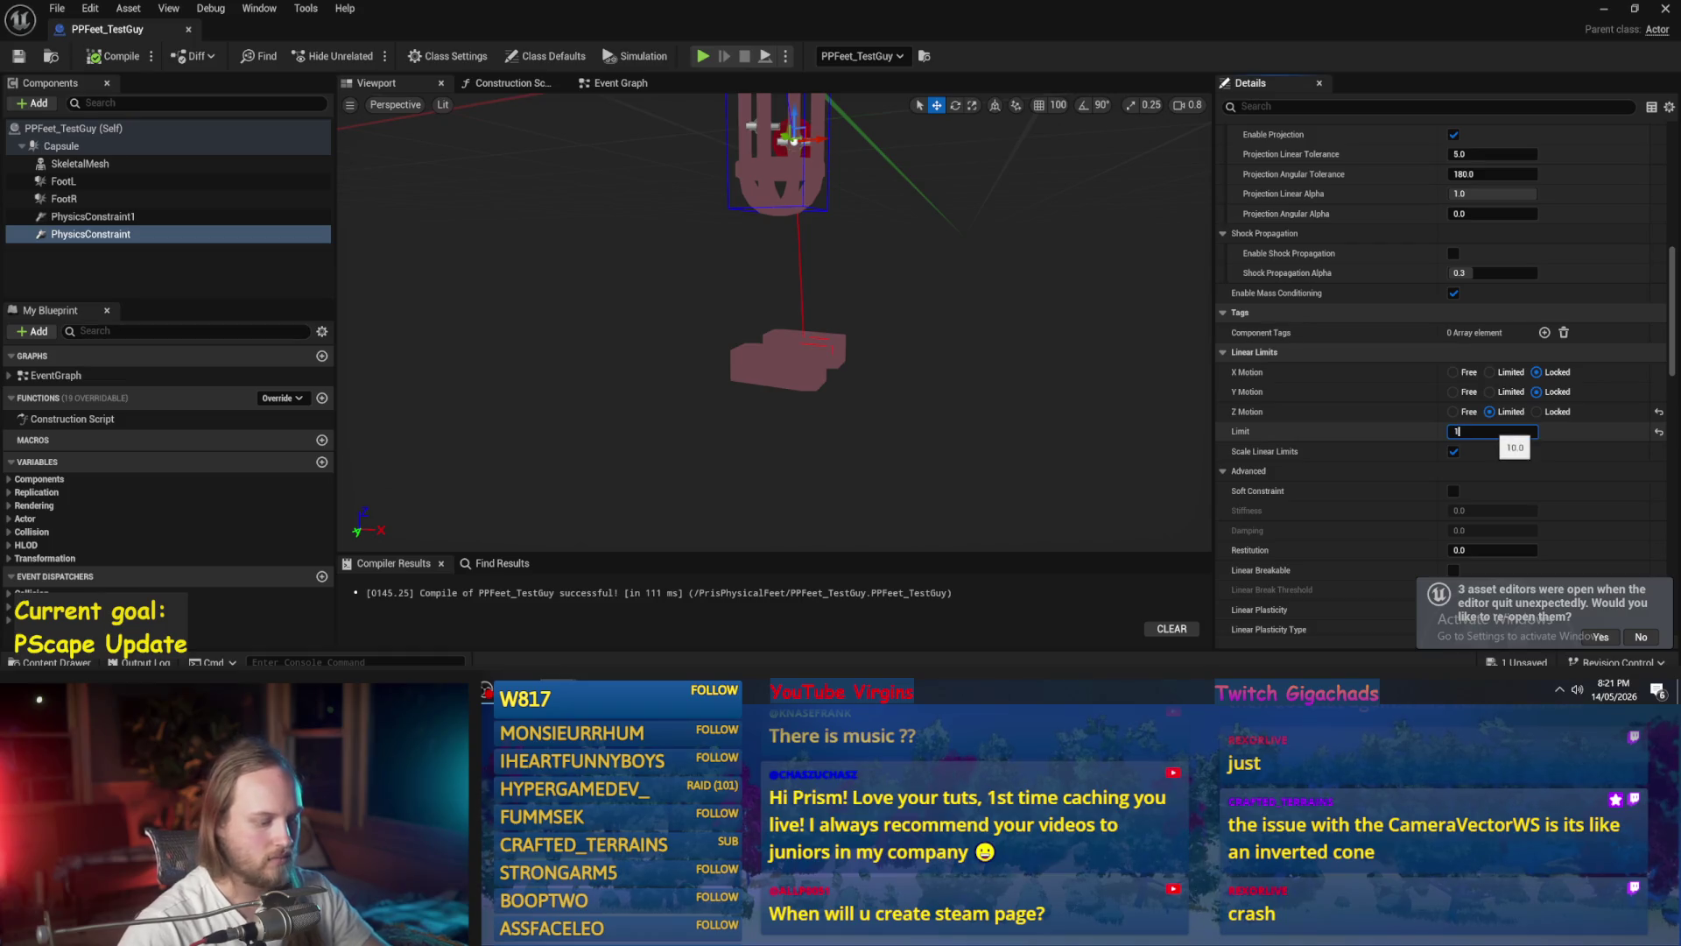
- Save the PPFeet_TestGuy blueprint and run another short play test in the level
click(99, 218)
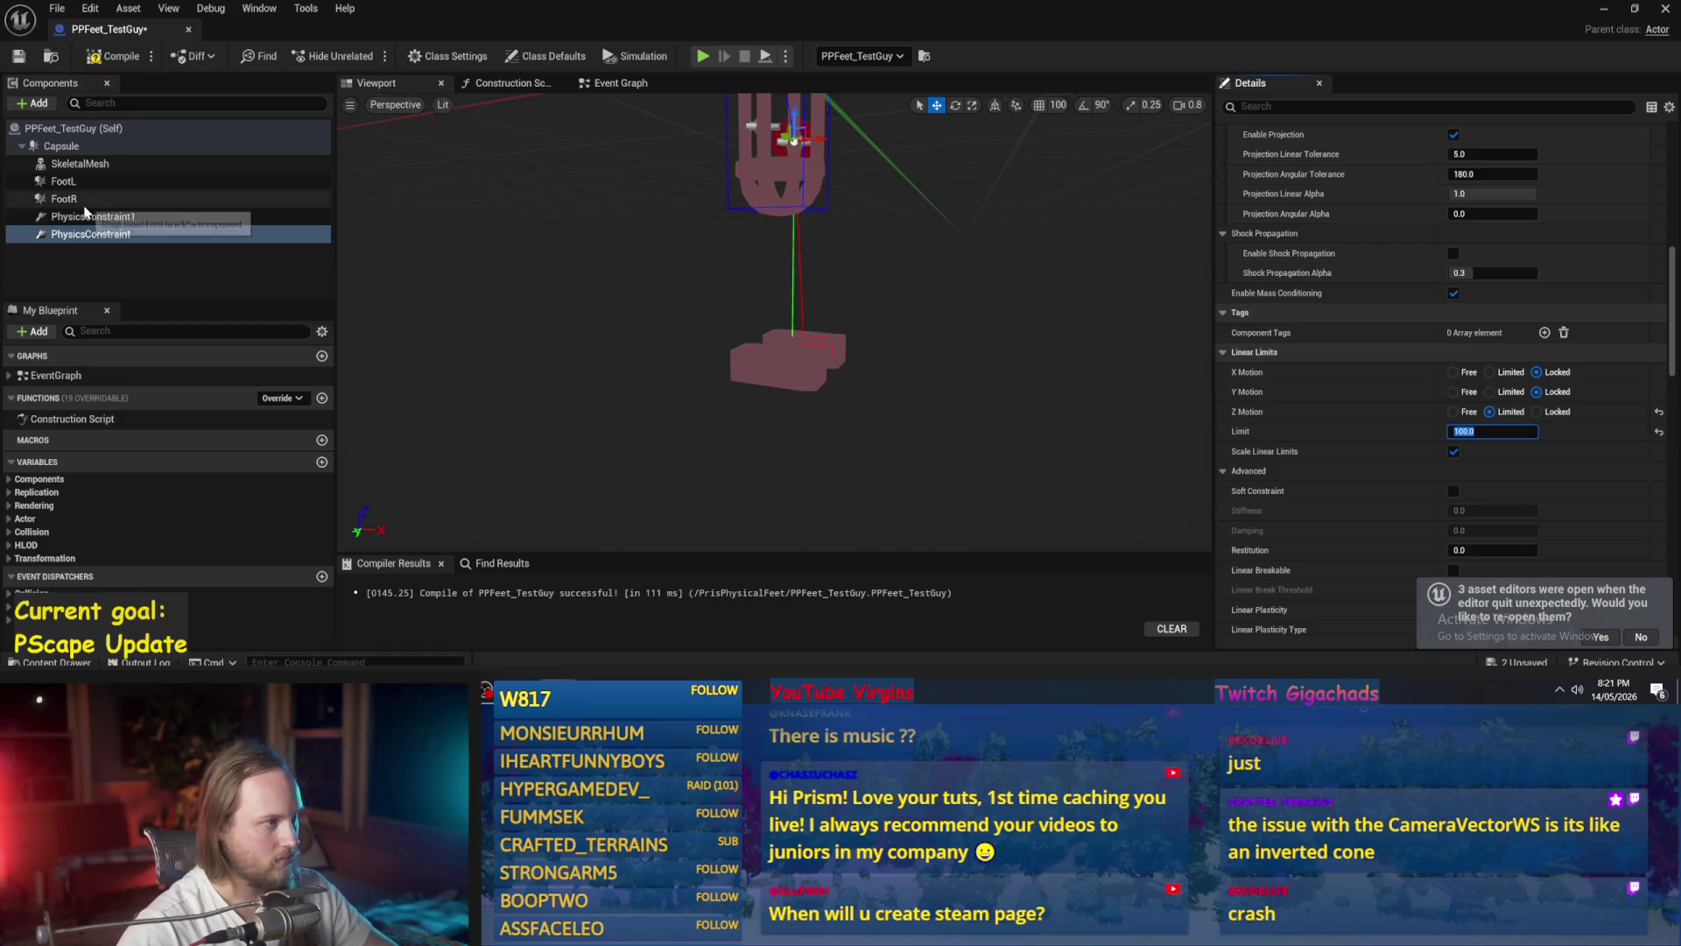
click(123, 233)
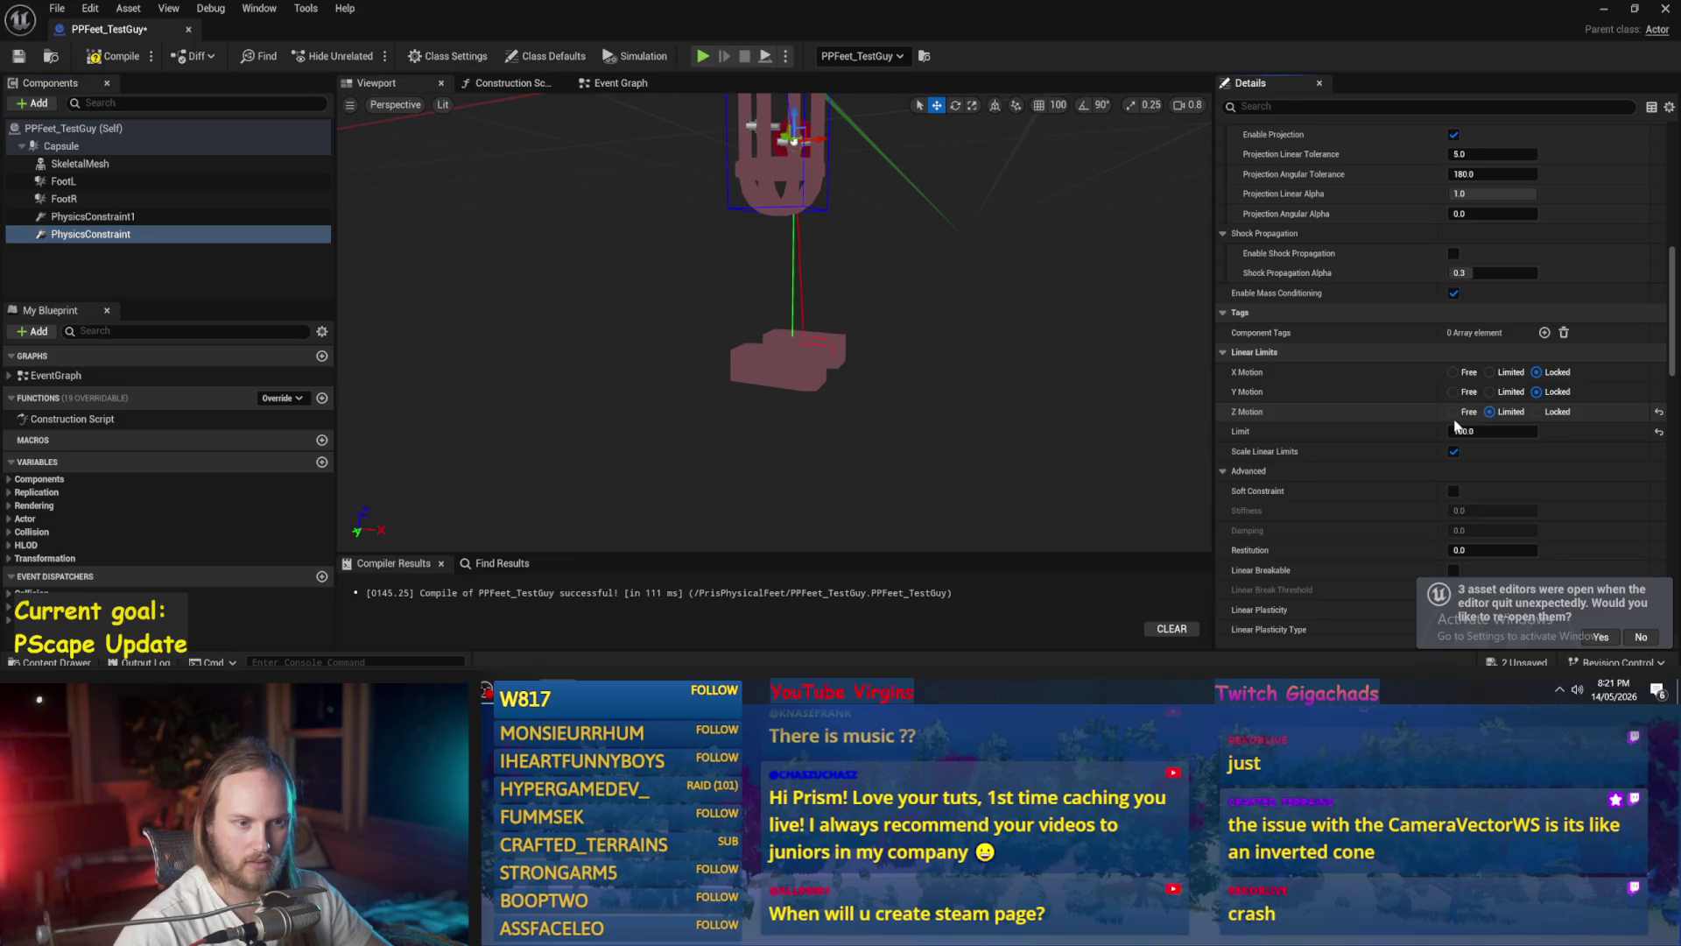
click(18, 56)
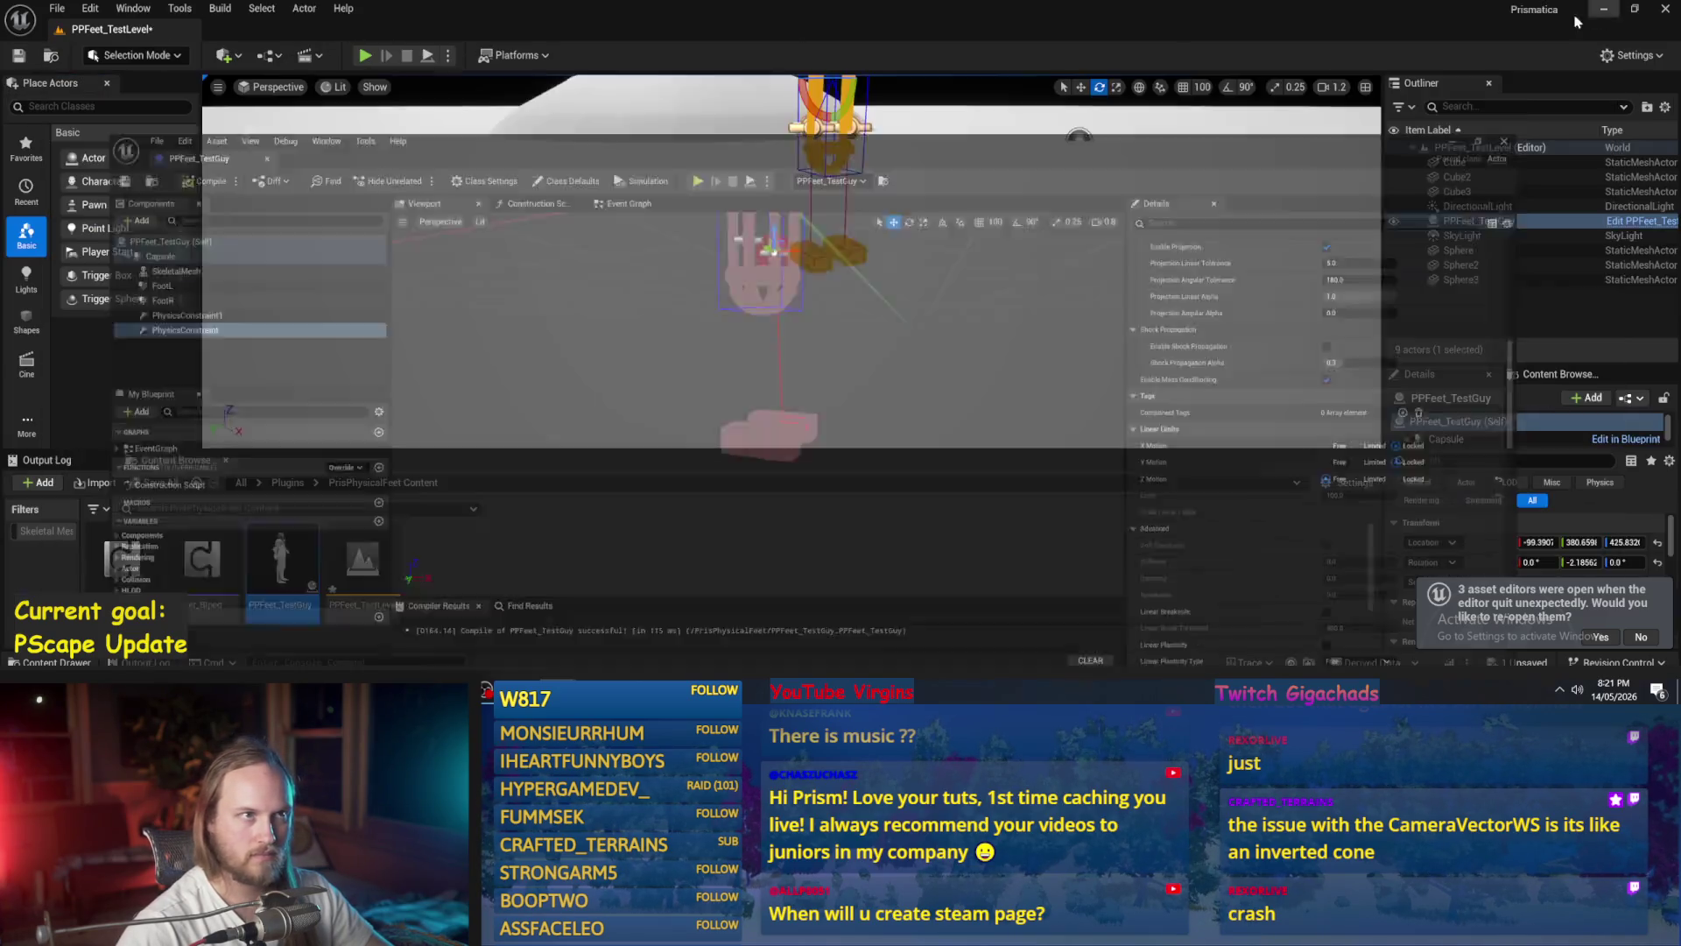
click(1604, 8)
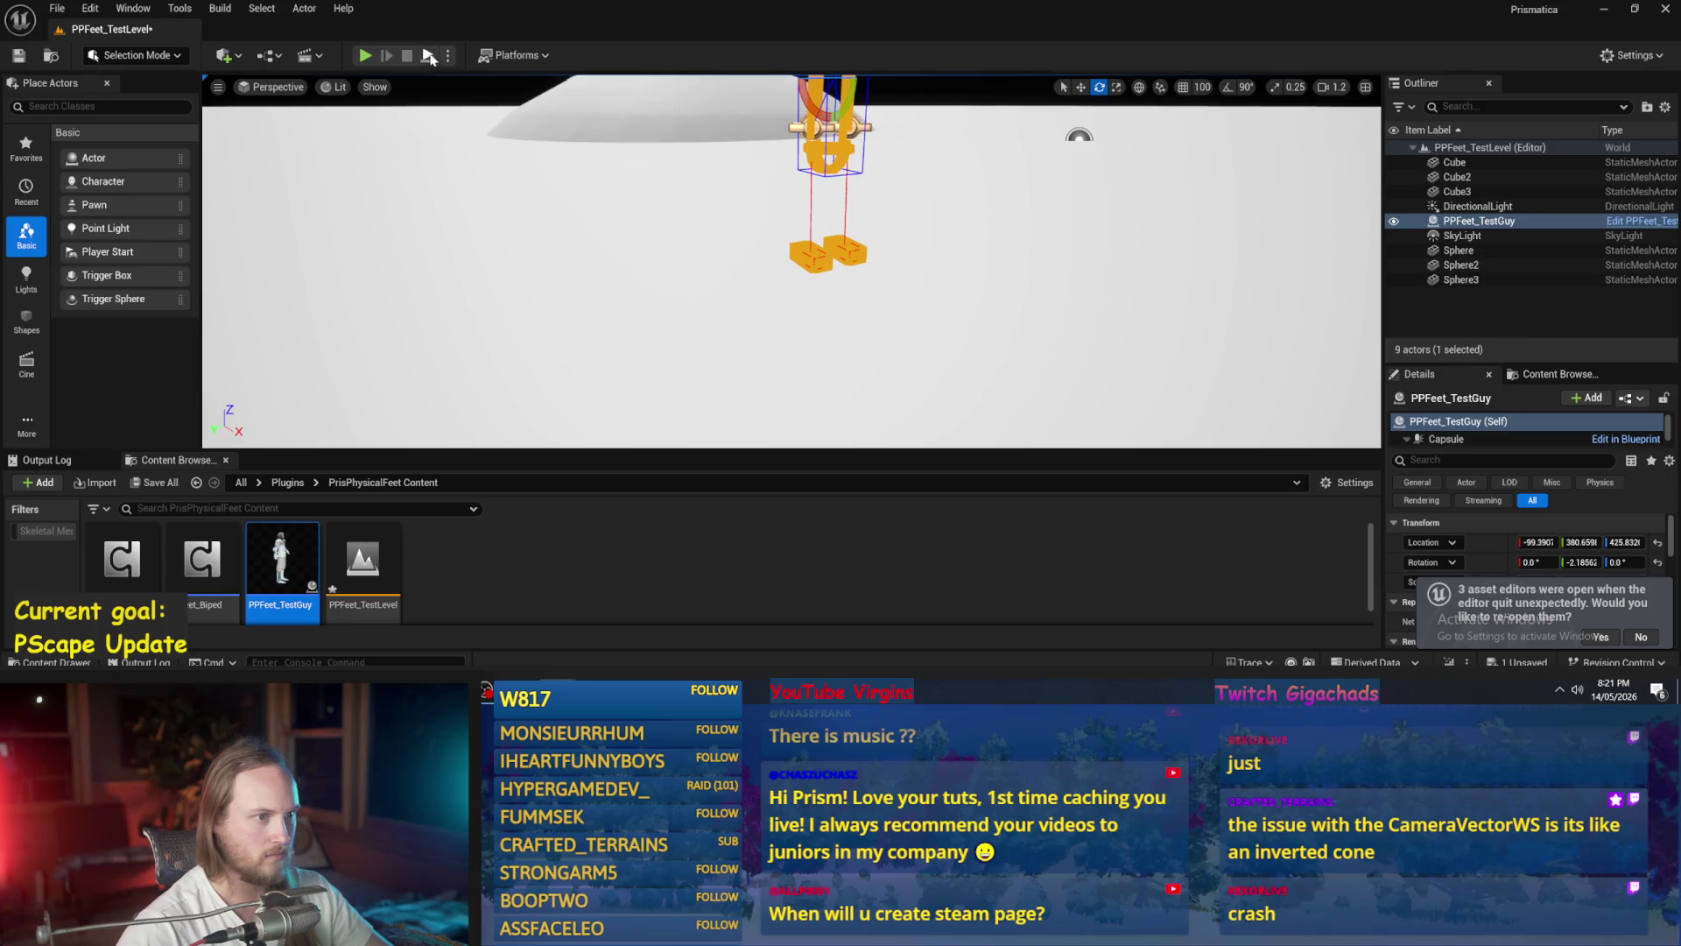
click(365, 55)
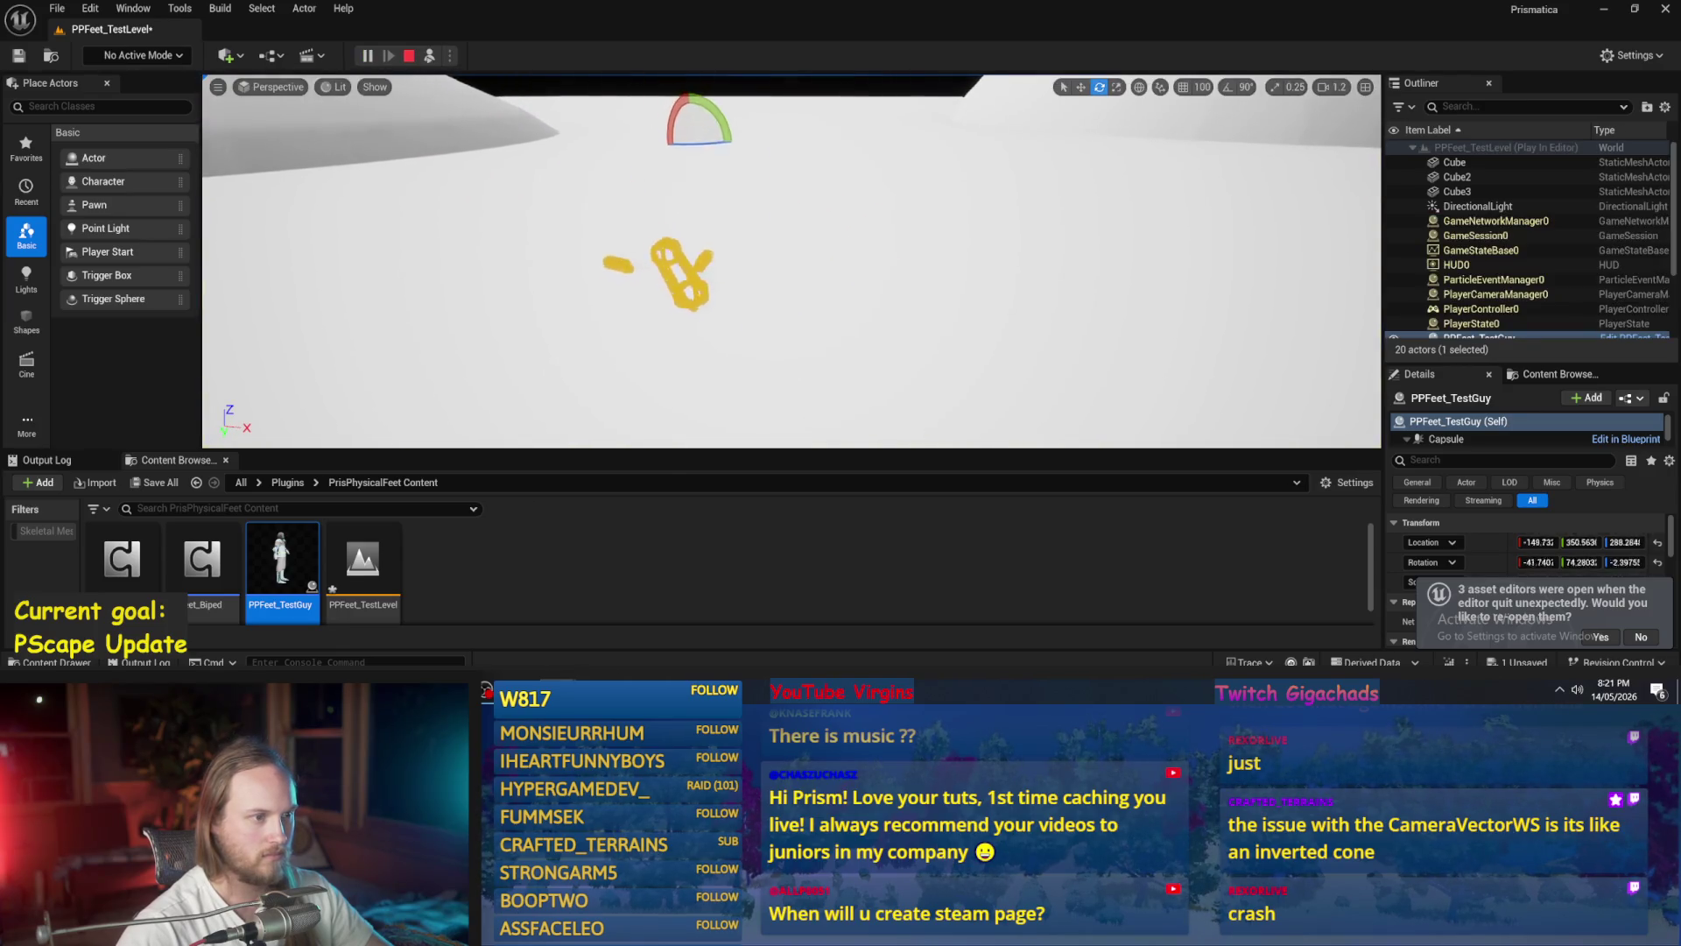
key(Escape)
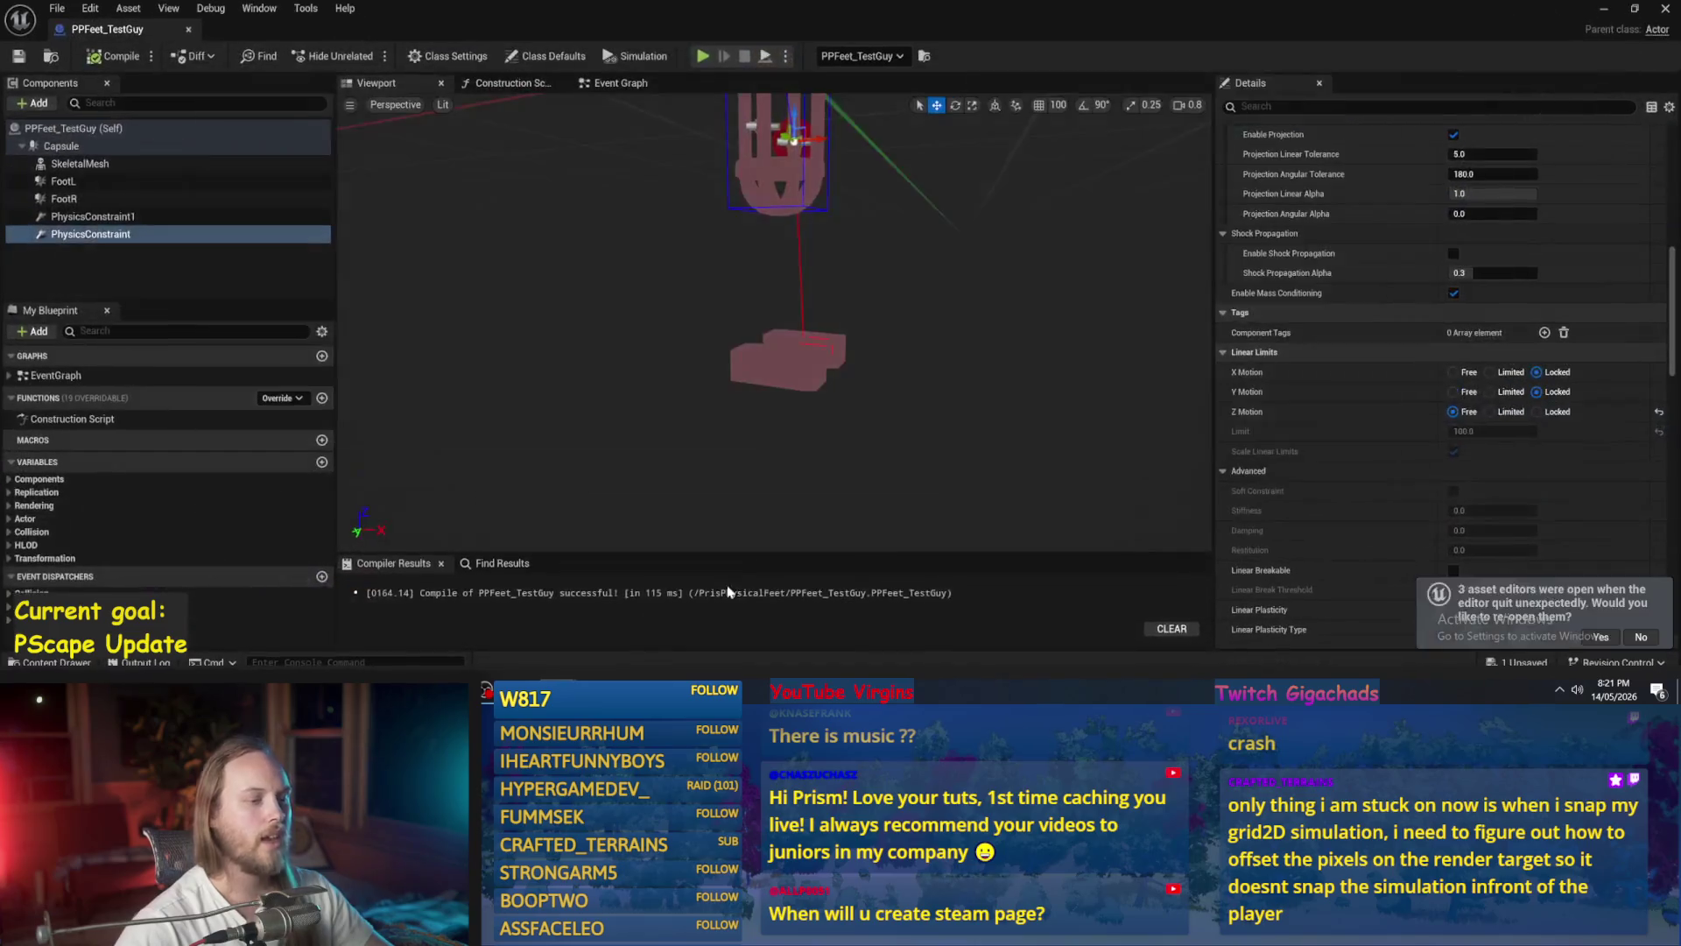
- Set the linear motor's Z position target to -50 and play-test the level
scroll(1401, 394, down, 8)
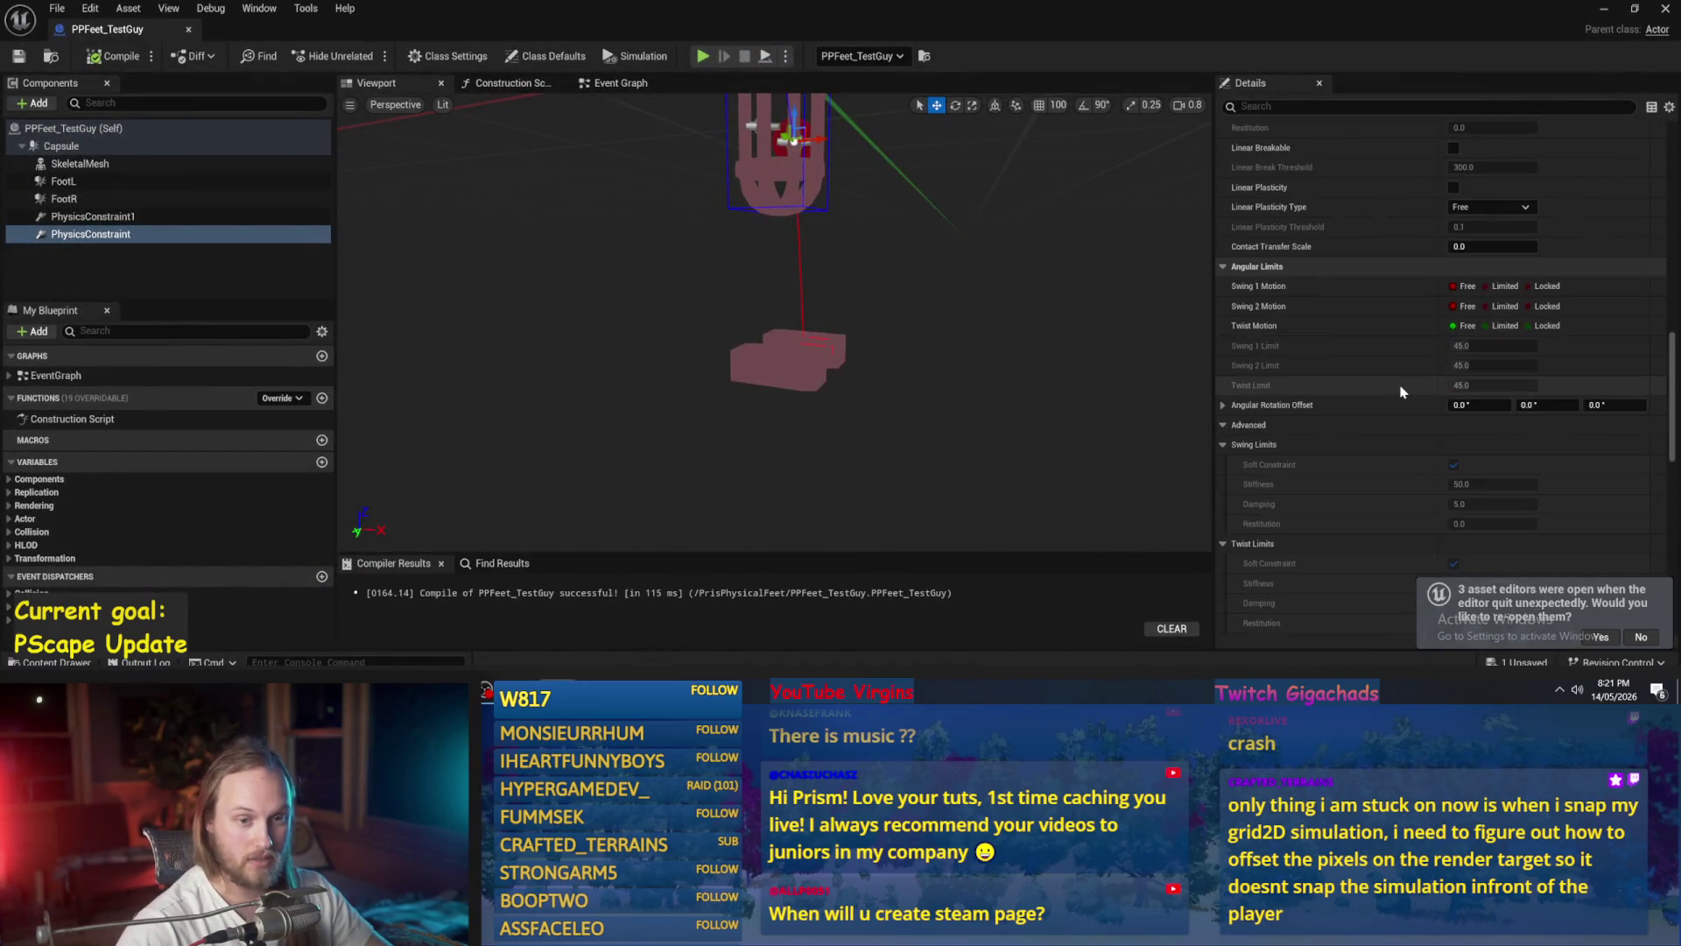
scroll(1491, 404, down, 4)
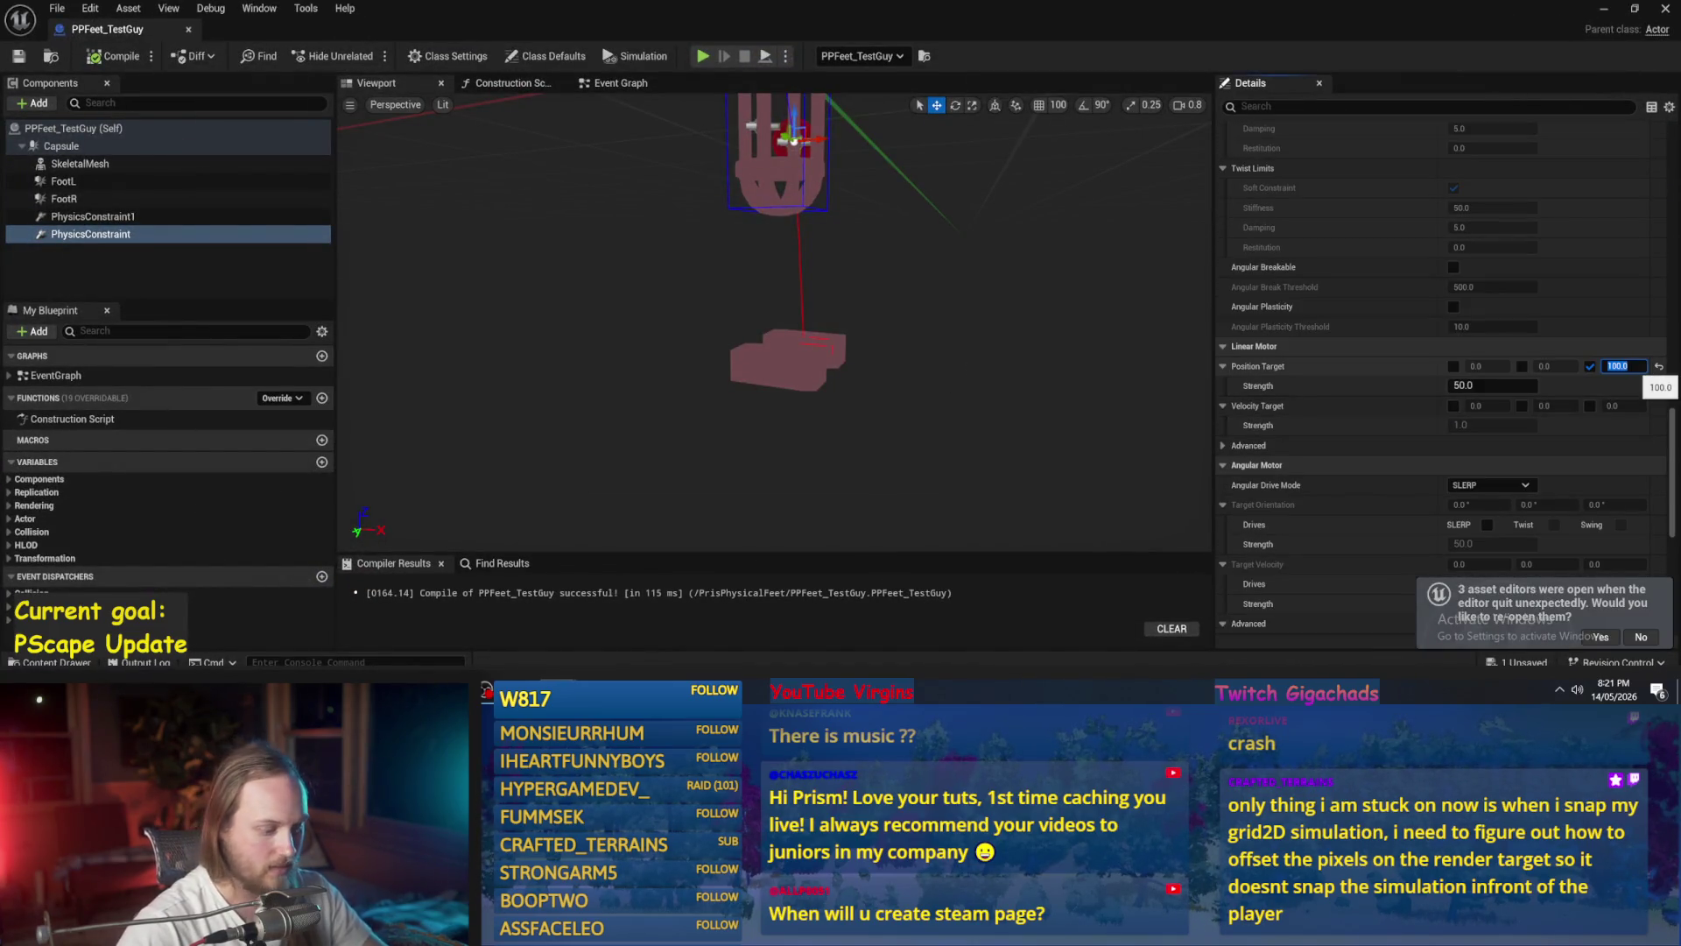
key(Return)
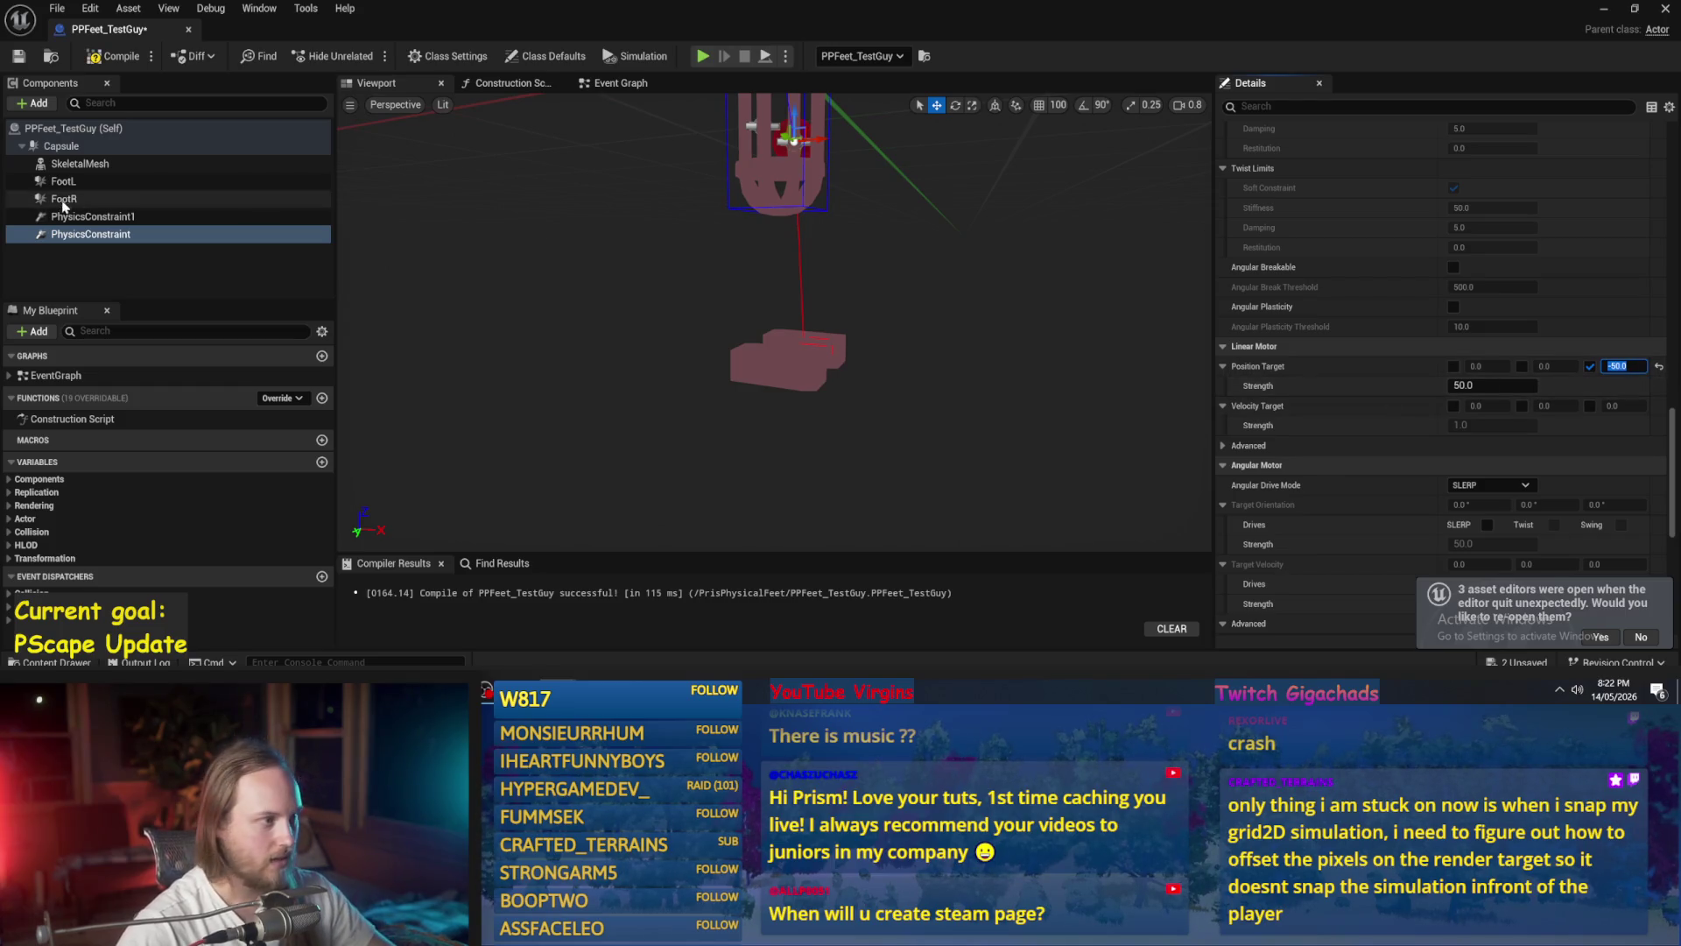
click(88, 217)
click(1620, 363)
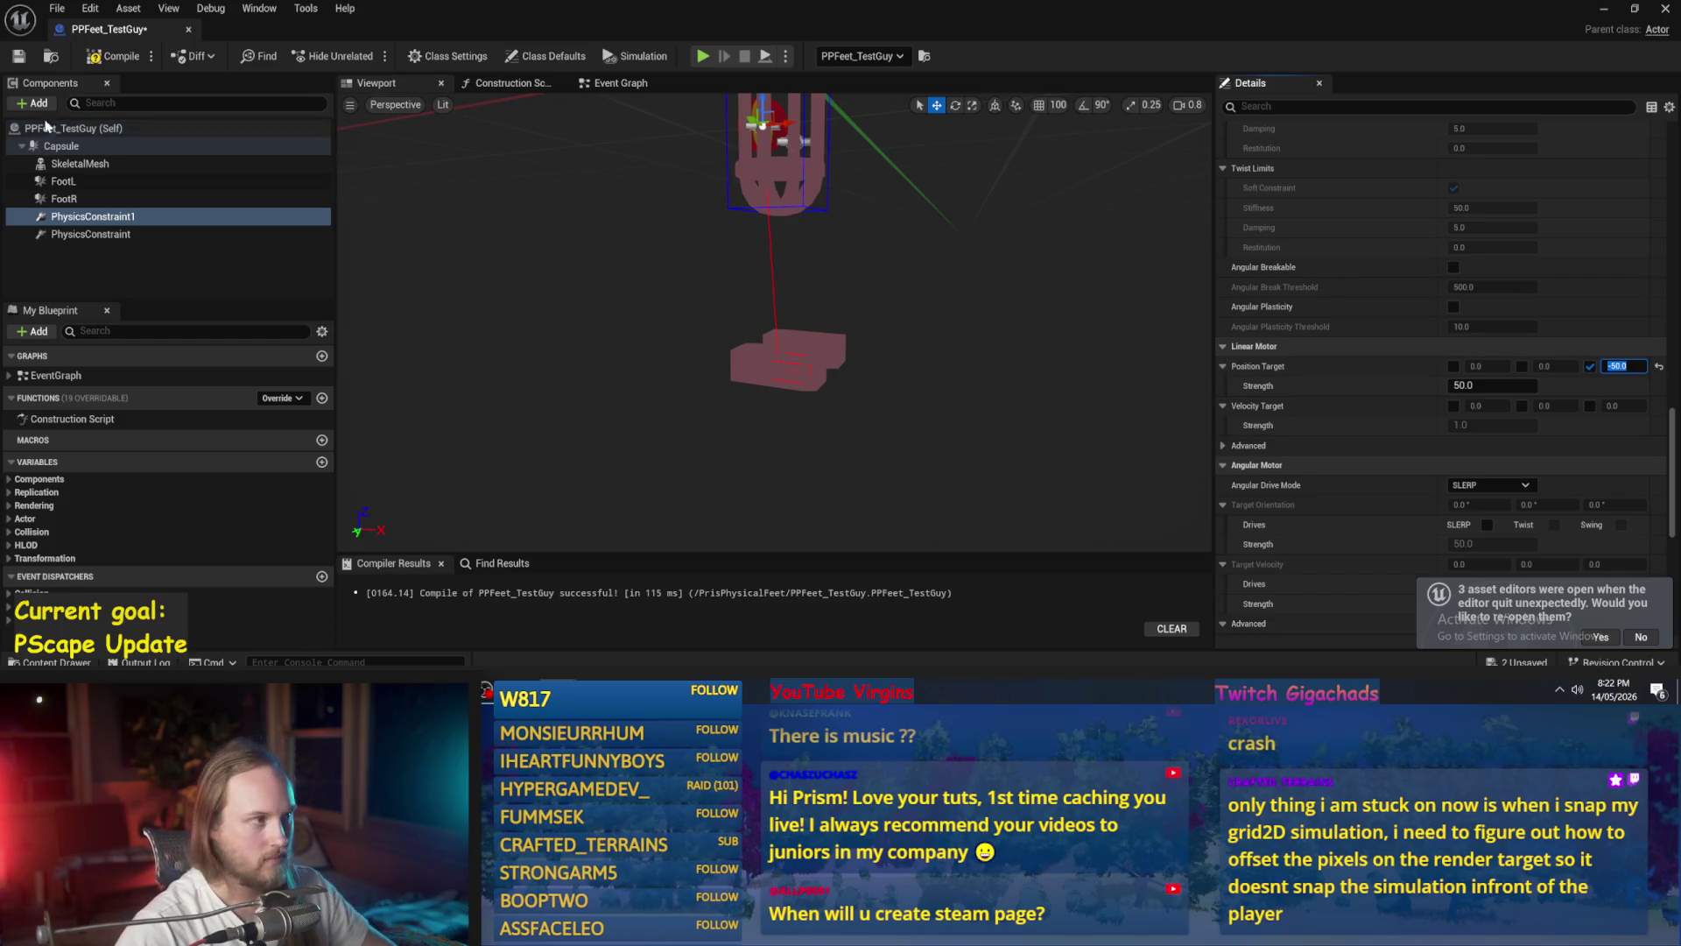
click(1604, 11)
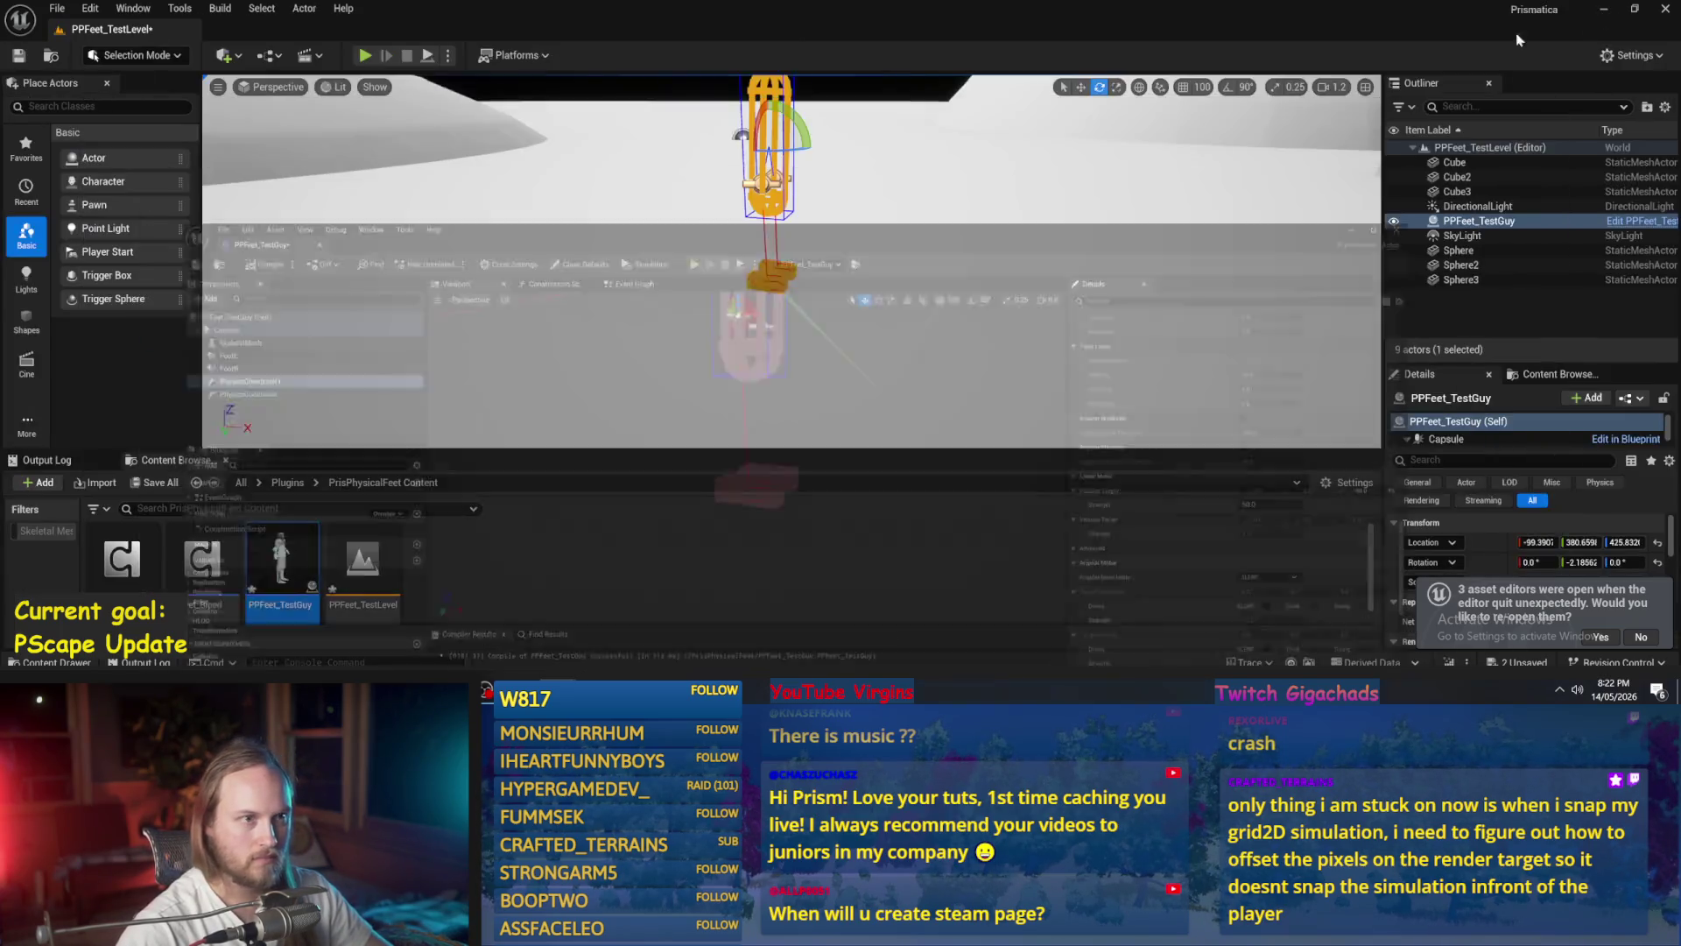
click(430, 55)
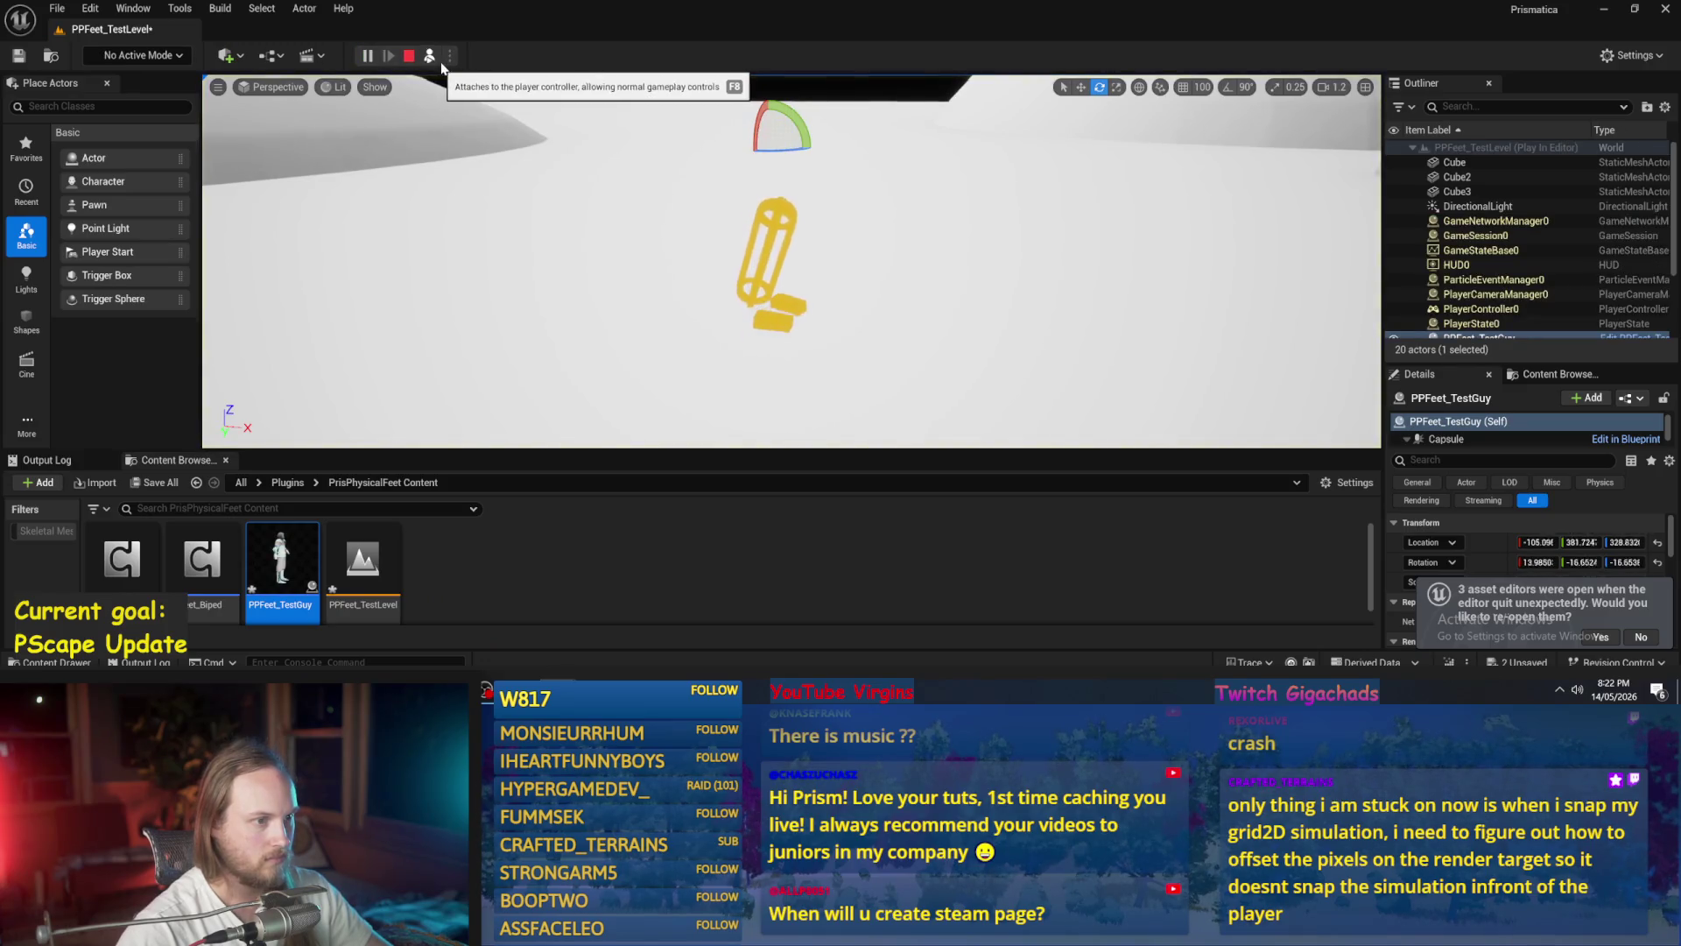
key(Escape)
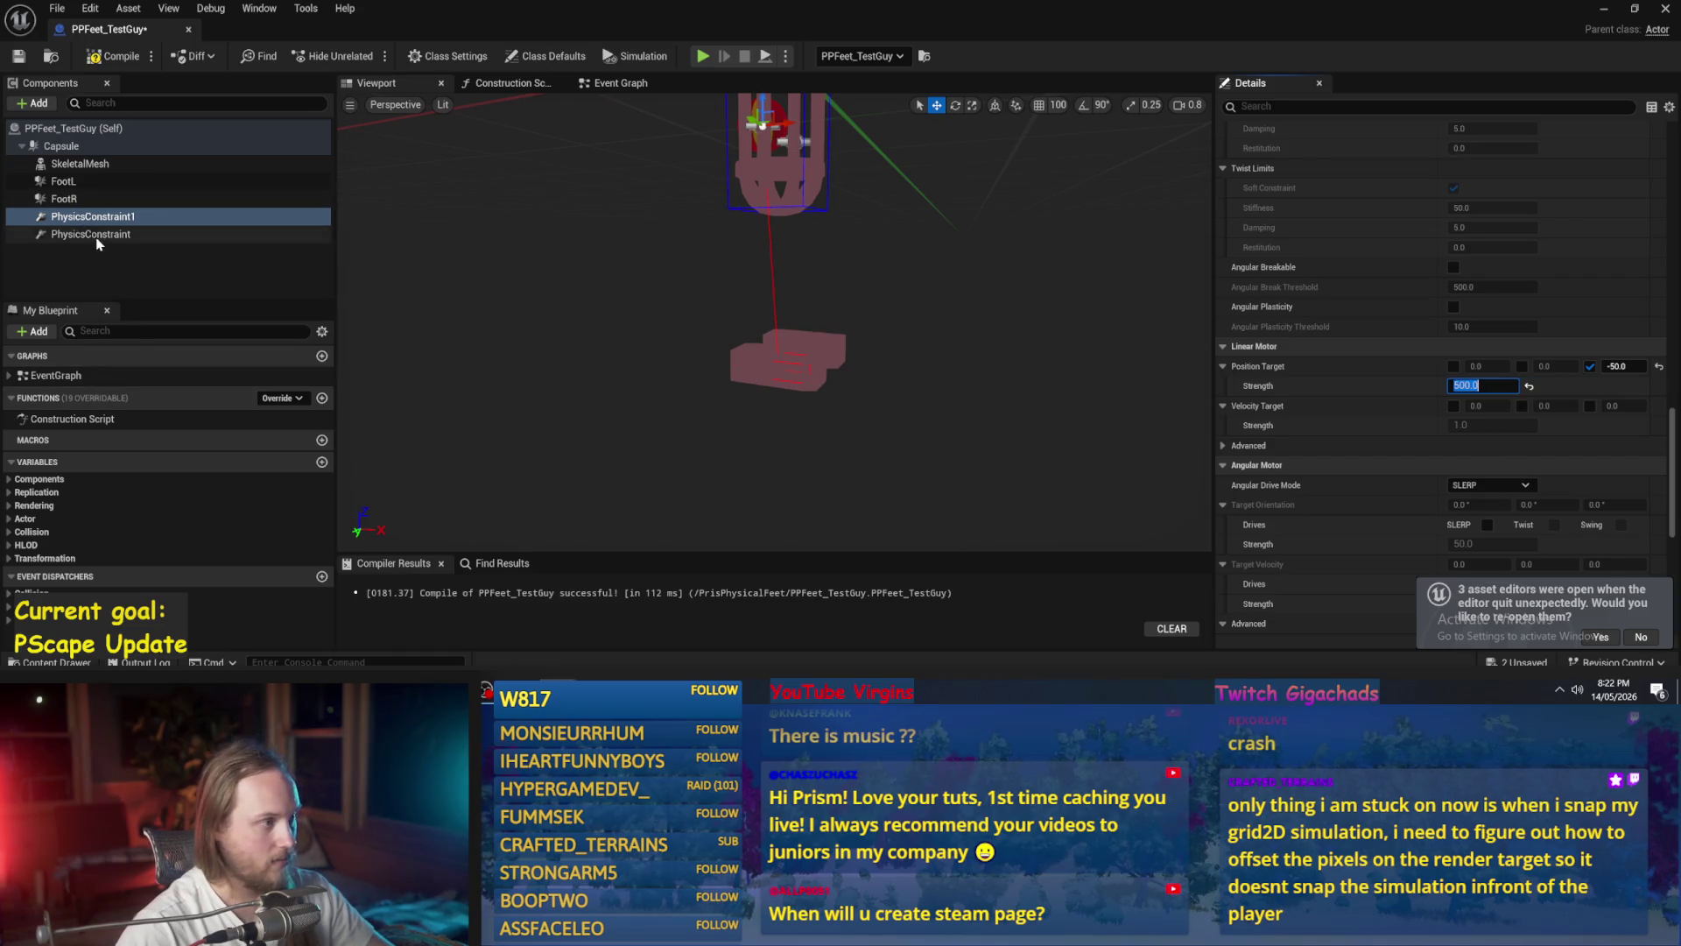
- Set PhysicsConstraint's linear motor strength to 500 and recompile the blueprint
click(131, 234)
click(1493, 385)
text(0)
key(Return)
click(151, 62)
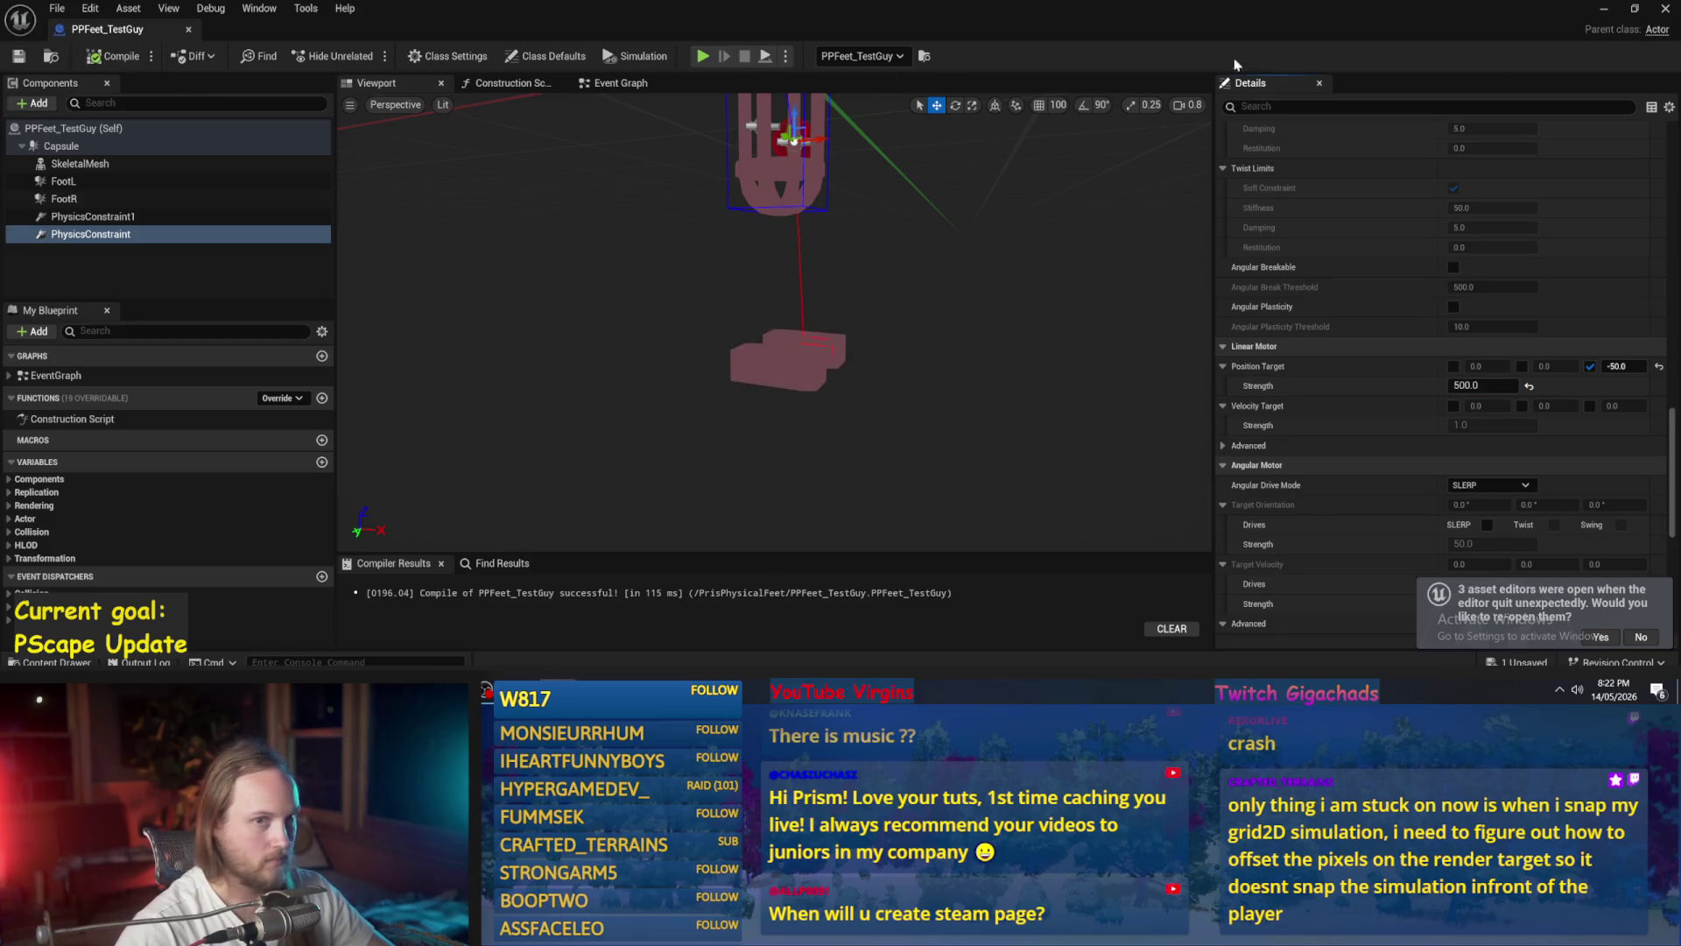
- Run two quick play tests of the level with the new motor settings
click(1603, 9)
click(427, 56)
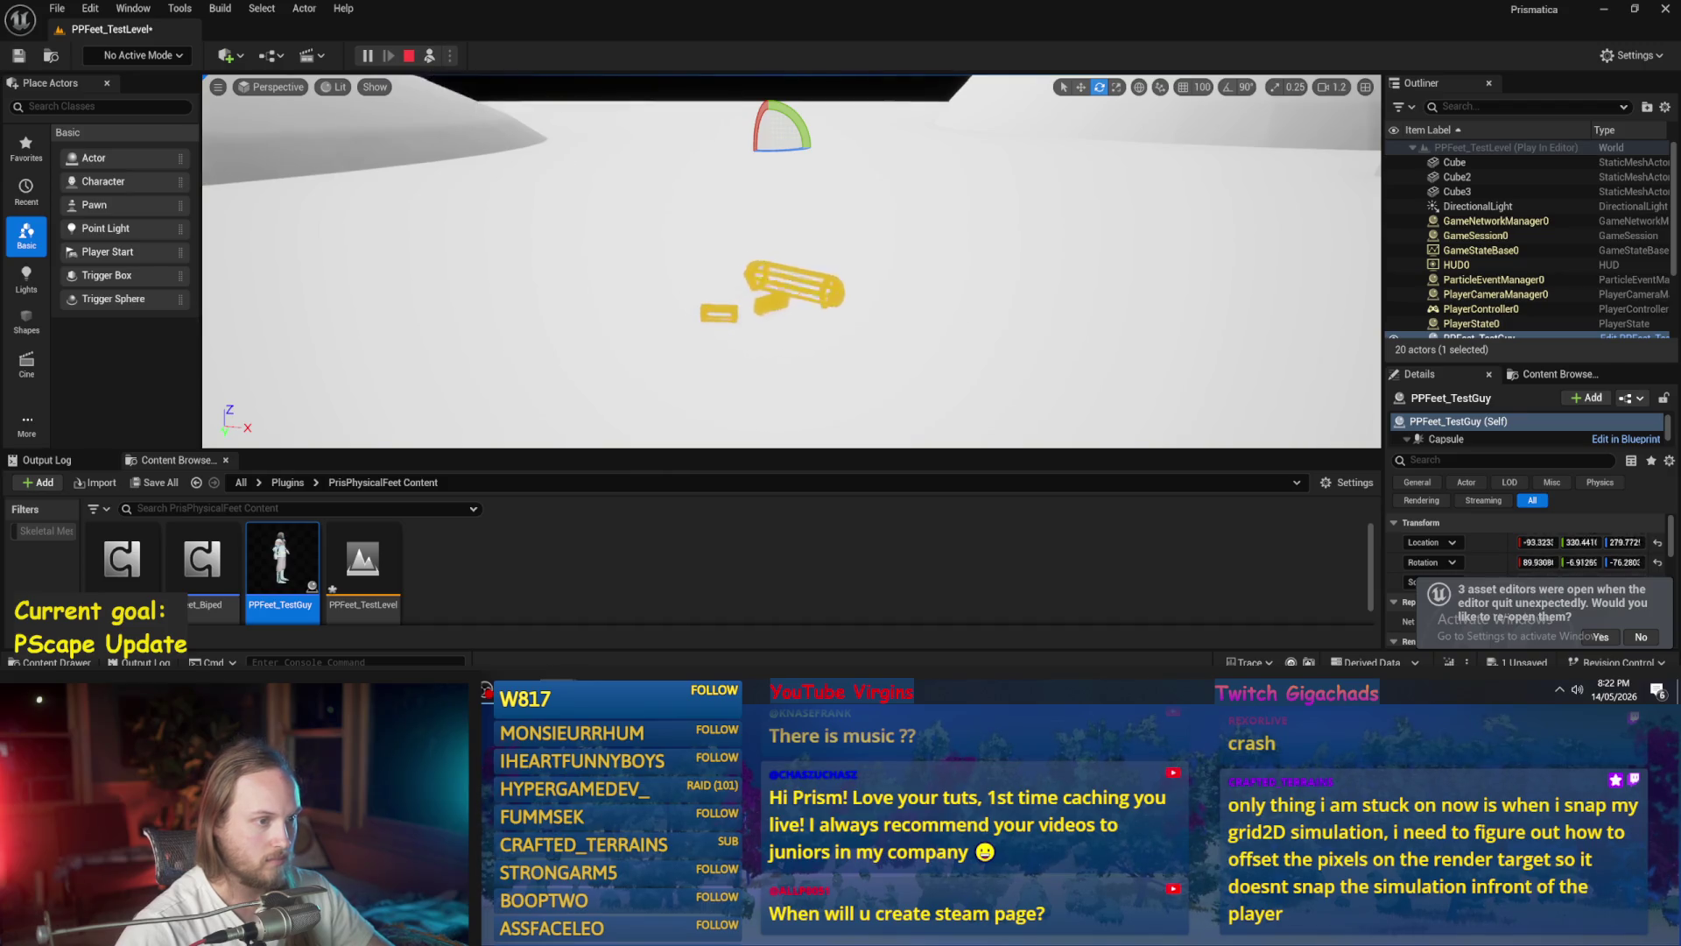
right_click(952, 171)
key(Escape)
key(Escape)
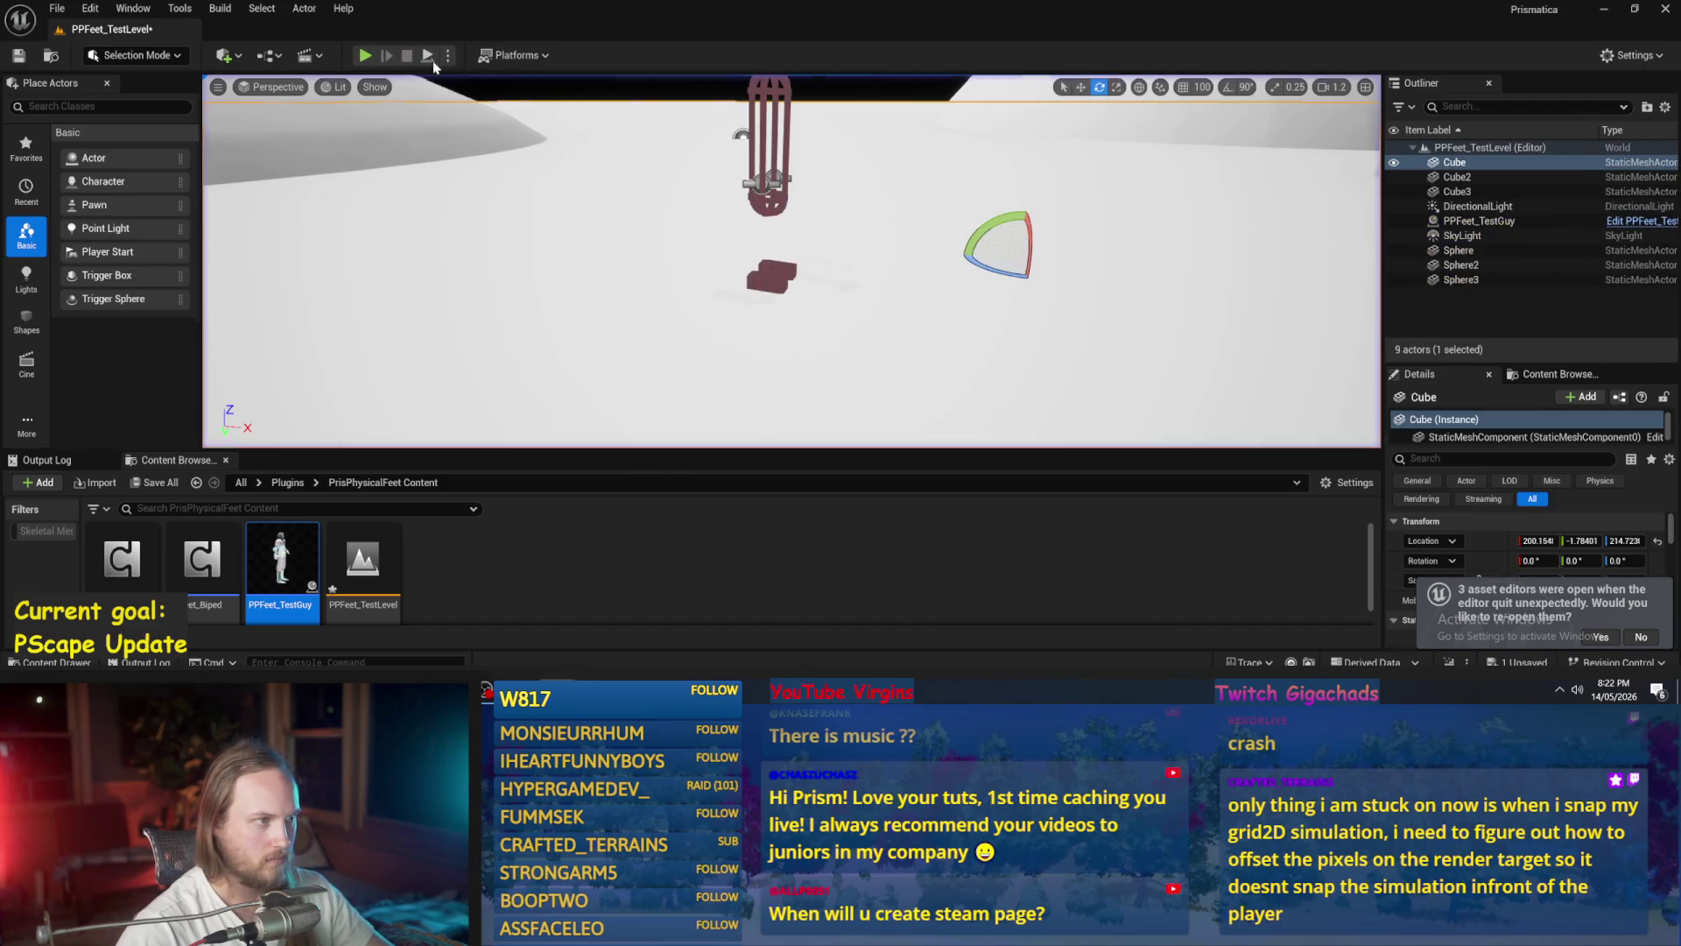
click(429, 57)
key(Escape)
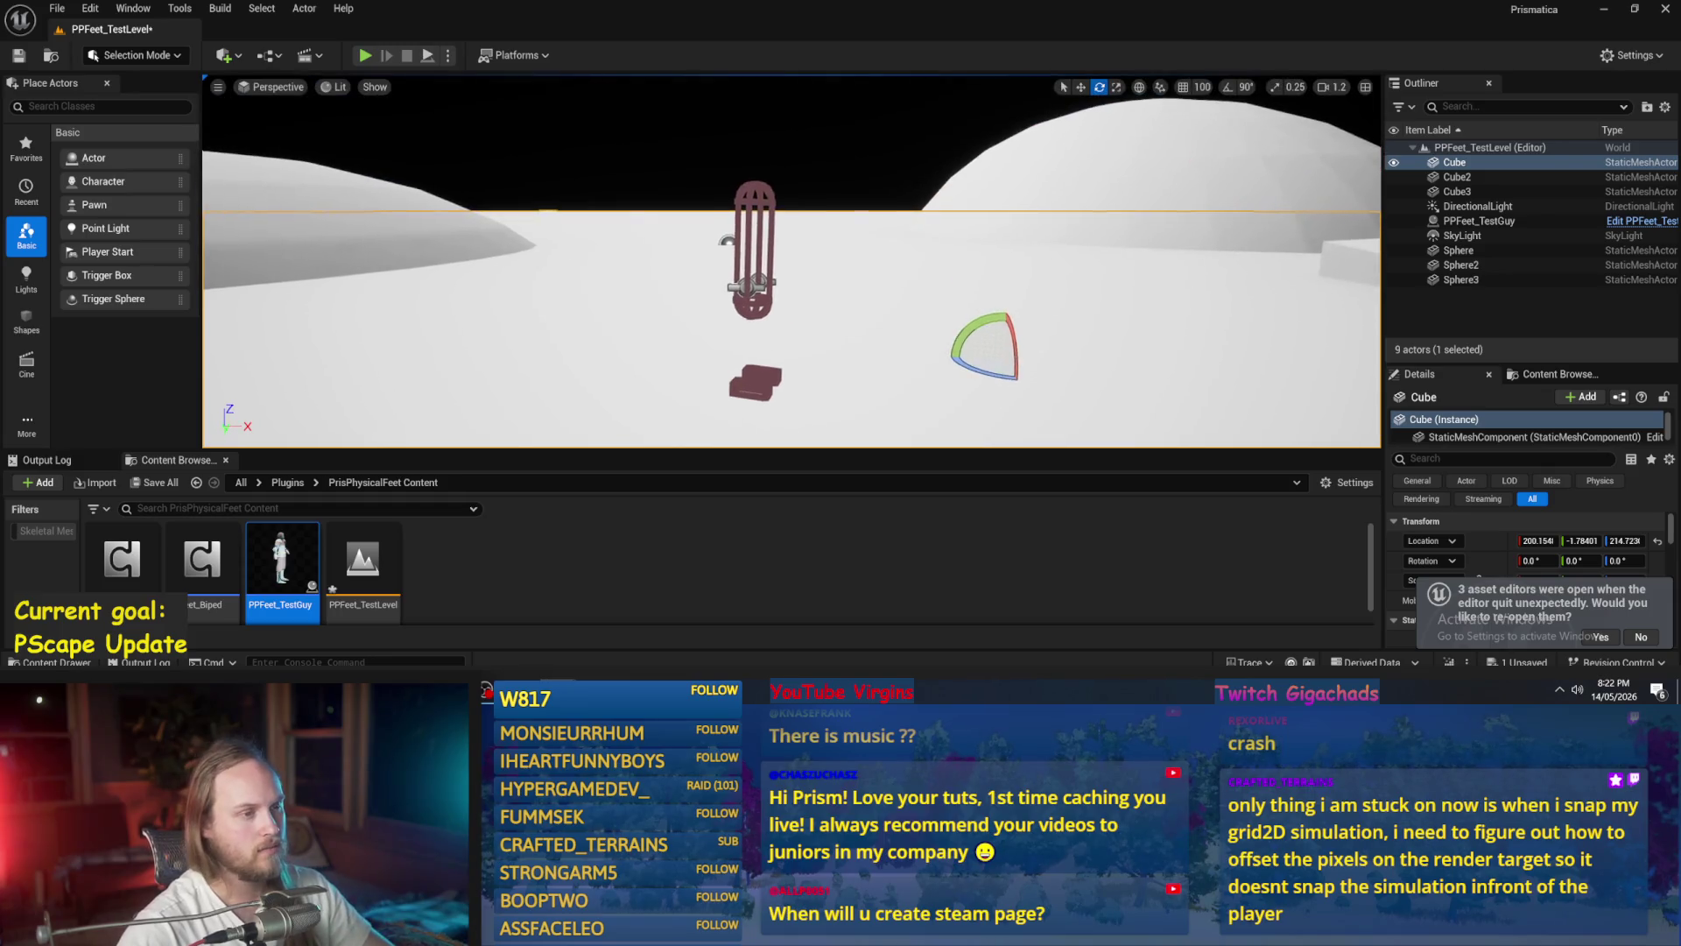
- Raise PPFeet_TestGuy higher above the ground in the level and return to its blueprint
click(763, 219)
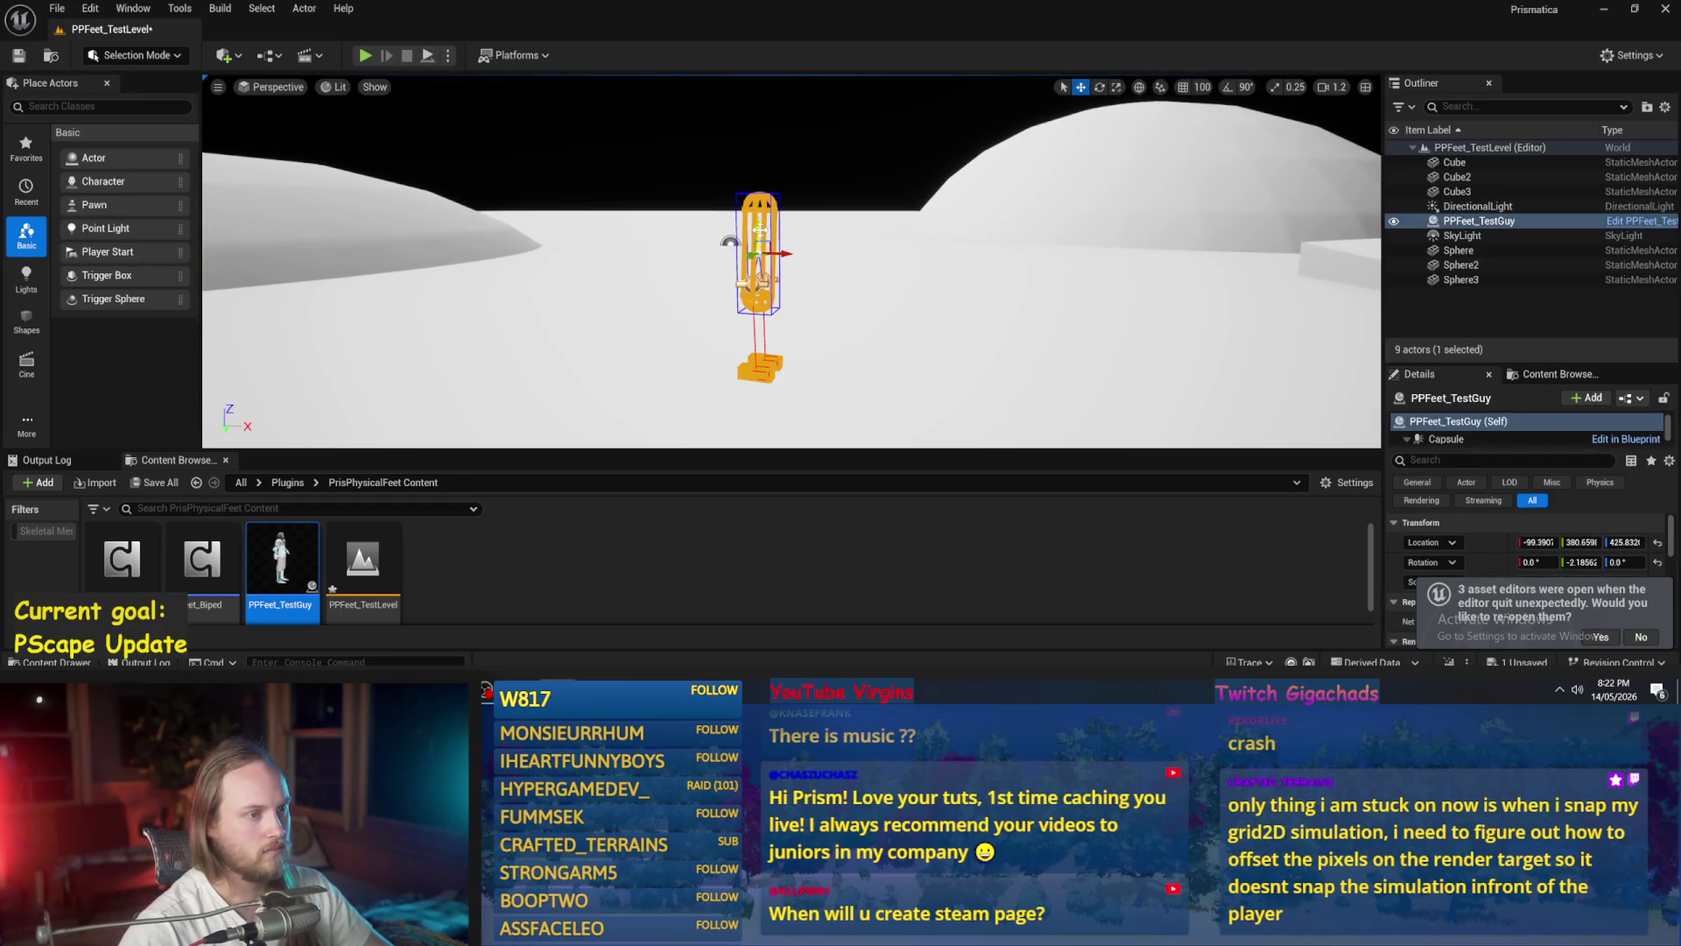
drag(759, 230, 759, 97)
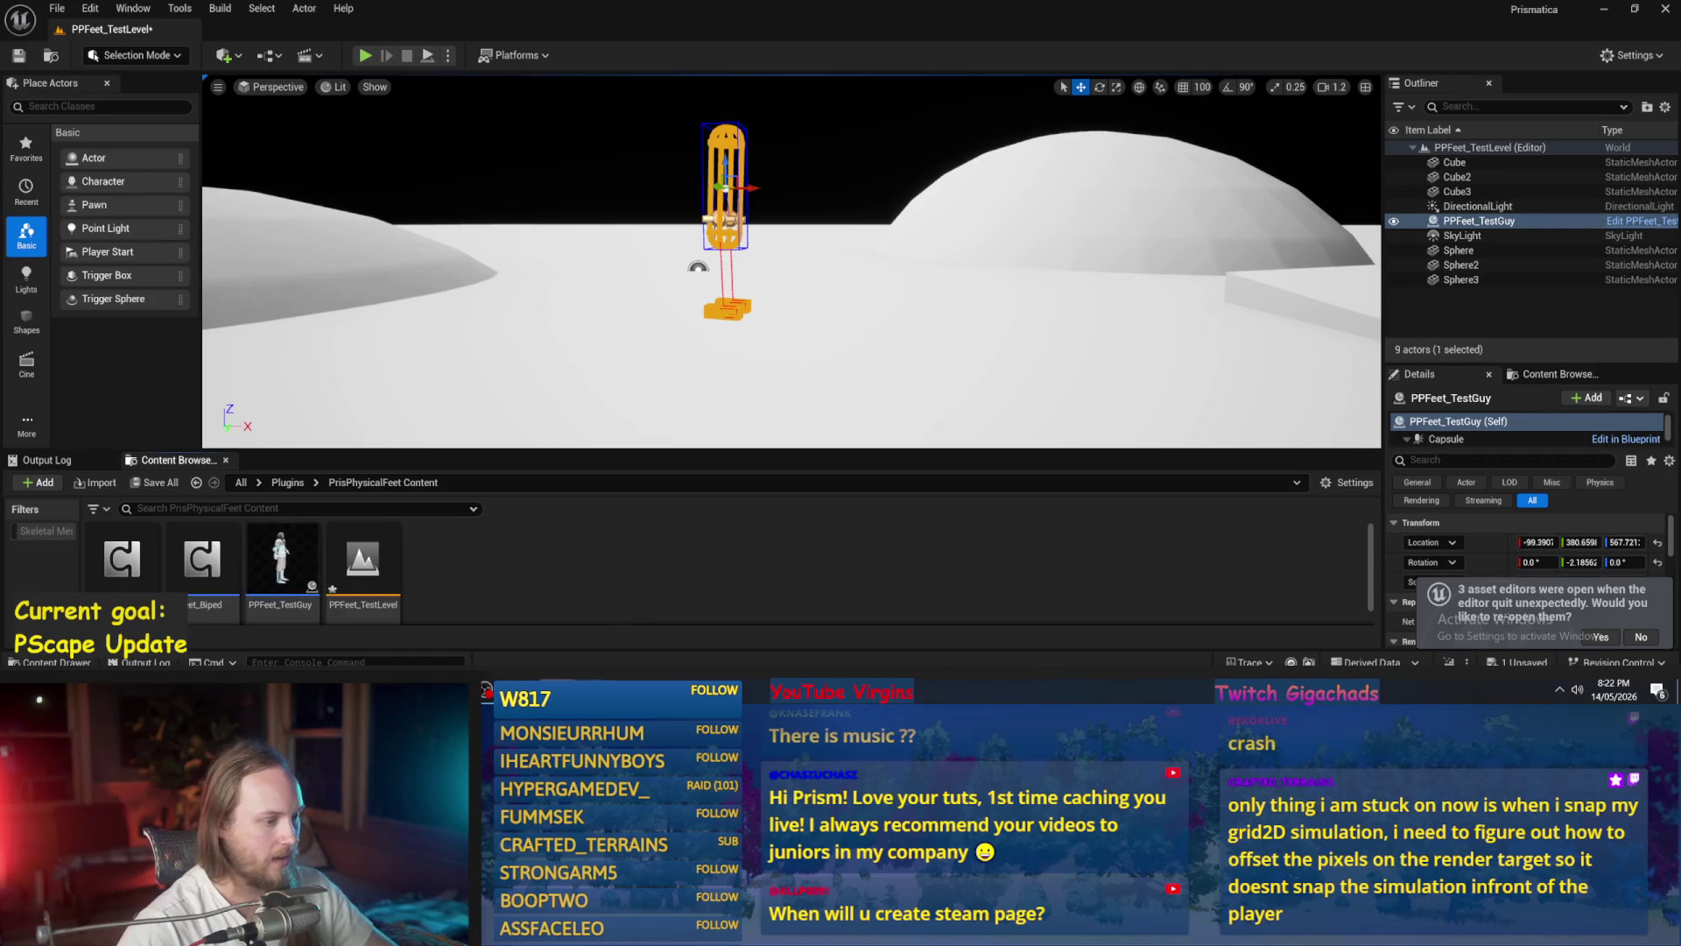
key(ctrl+e)
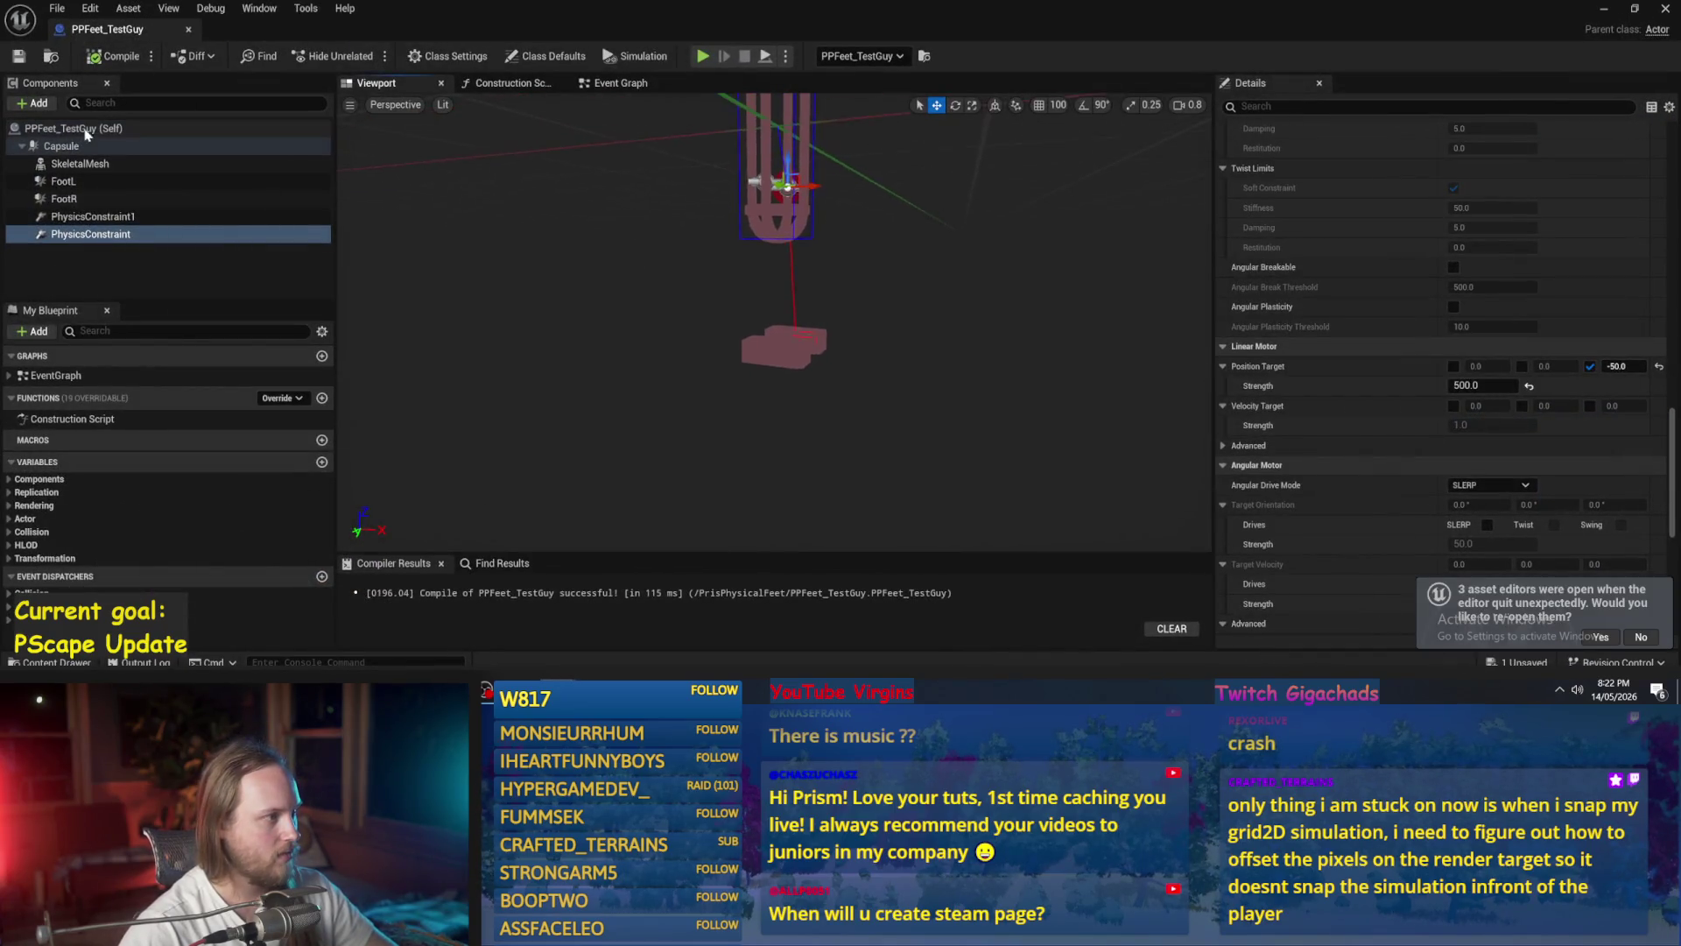
- Filter Details by 'grav' and disable Enable Gravity on Capsule, FootL and FootR
click(61, 145)
click(1243, 106)
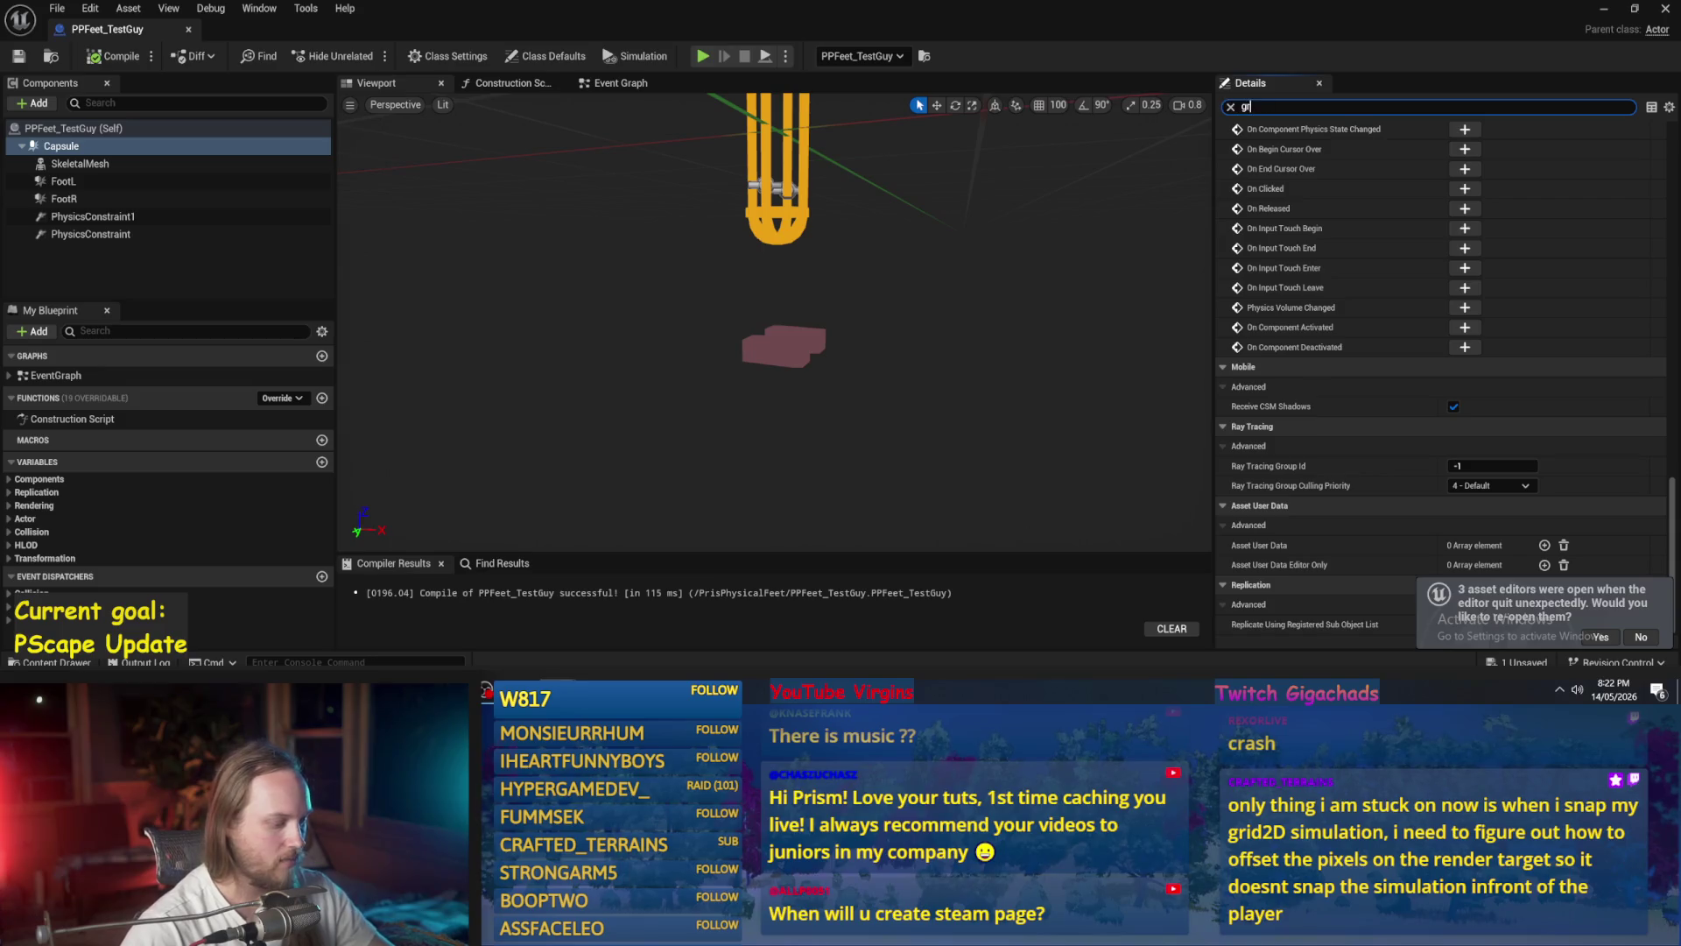
text(av)
click(1459, 151)
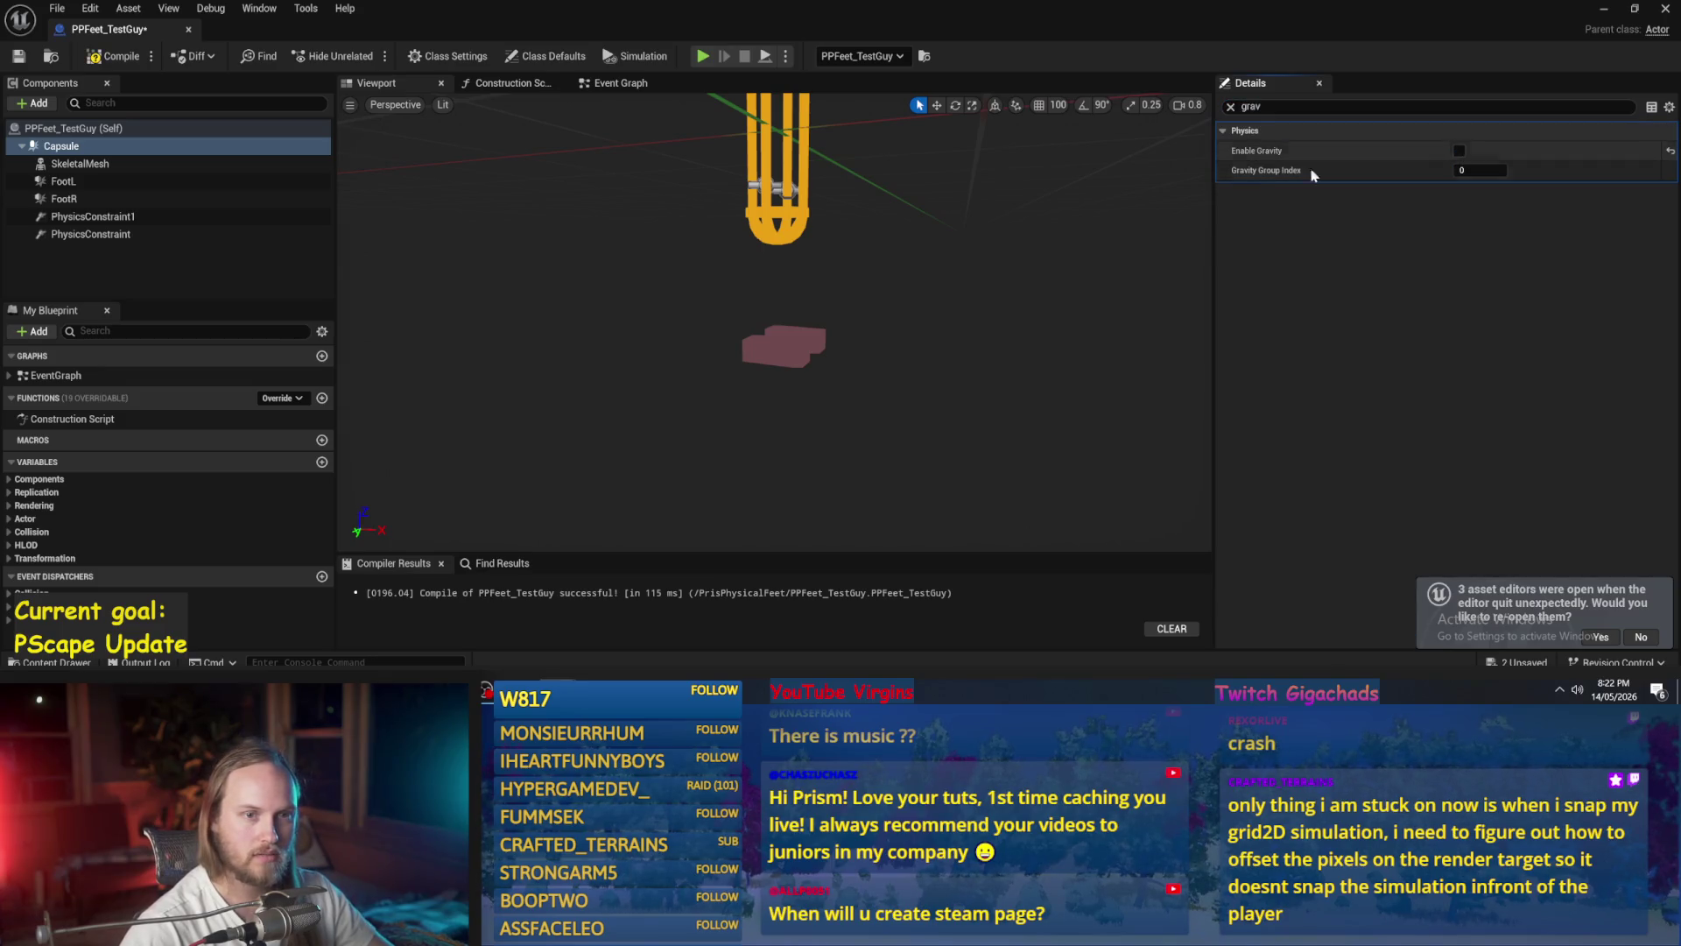
click(114, 224)
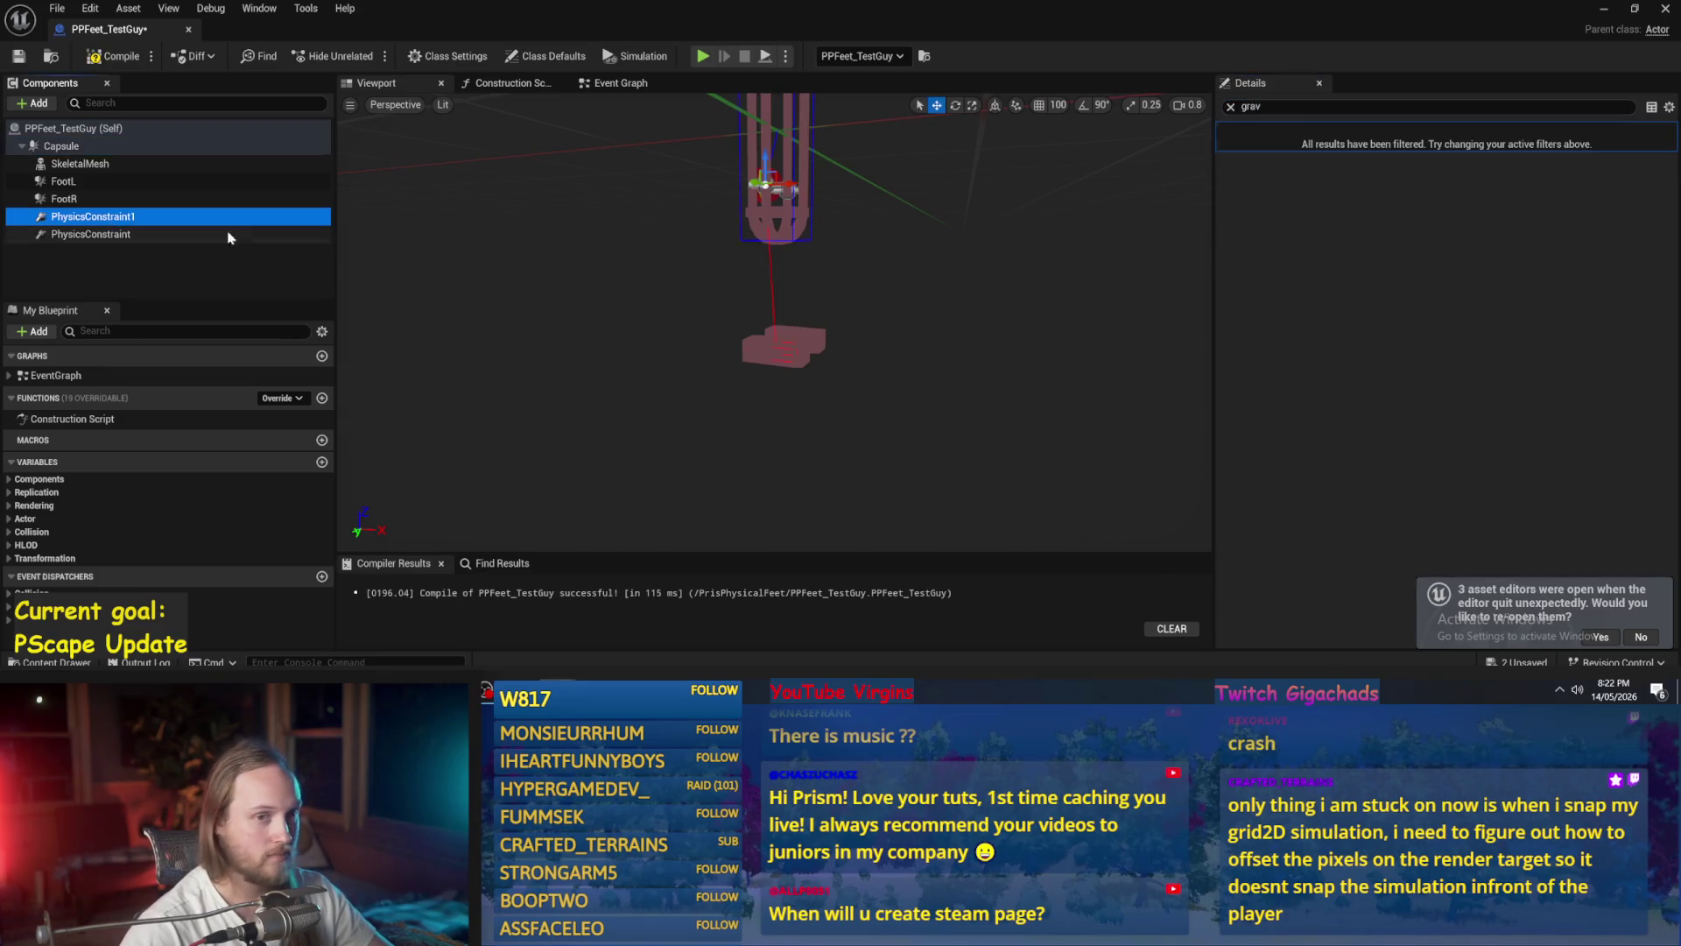
click(117, 182)
click(1459, 151)
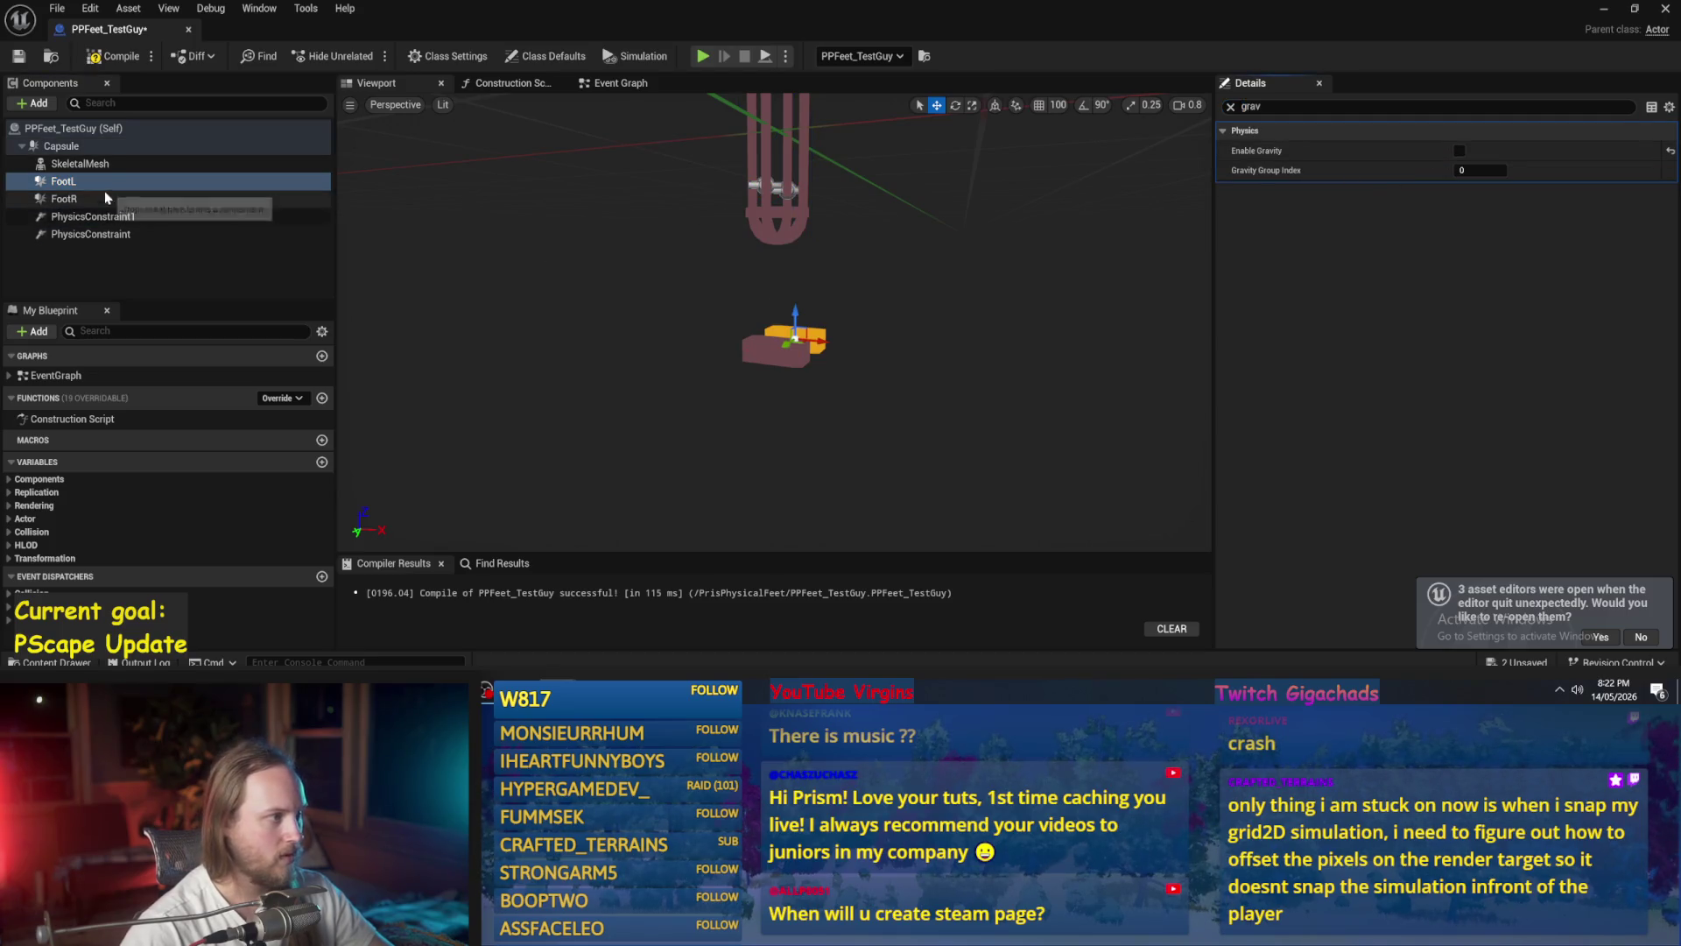
click(63, 199)
click(1459, 151)
click(1459, 152)
- Save the blueprint and play-test it in the level, watching the character tumble
click(19, 57)
click(1598, 12)
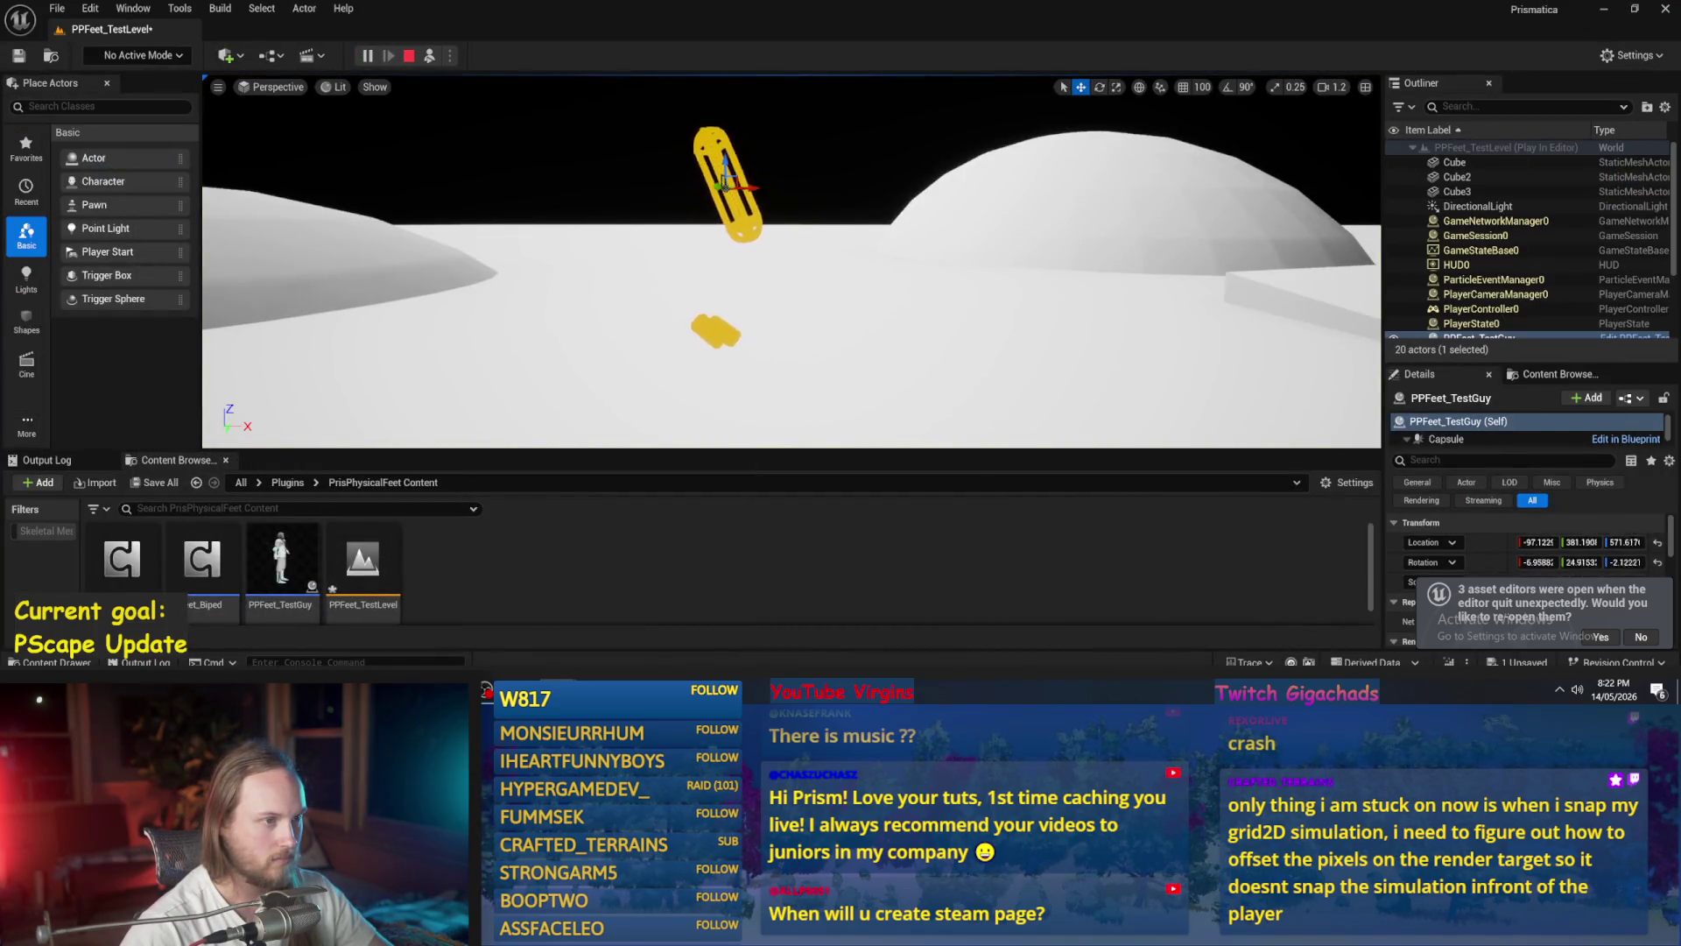
drag(670, 313, 670, 313)
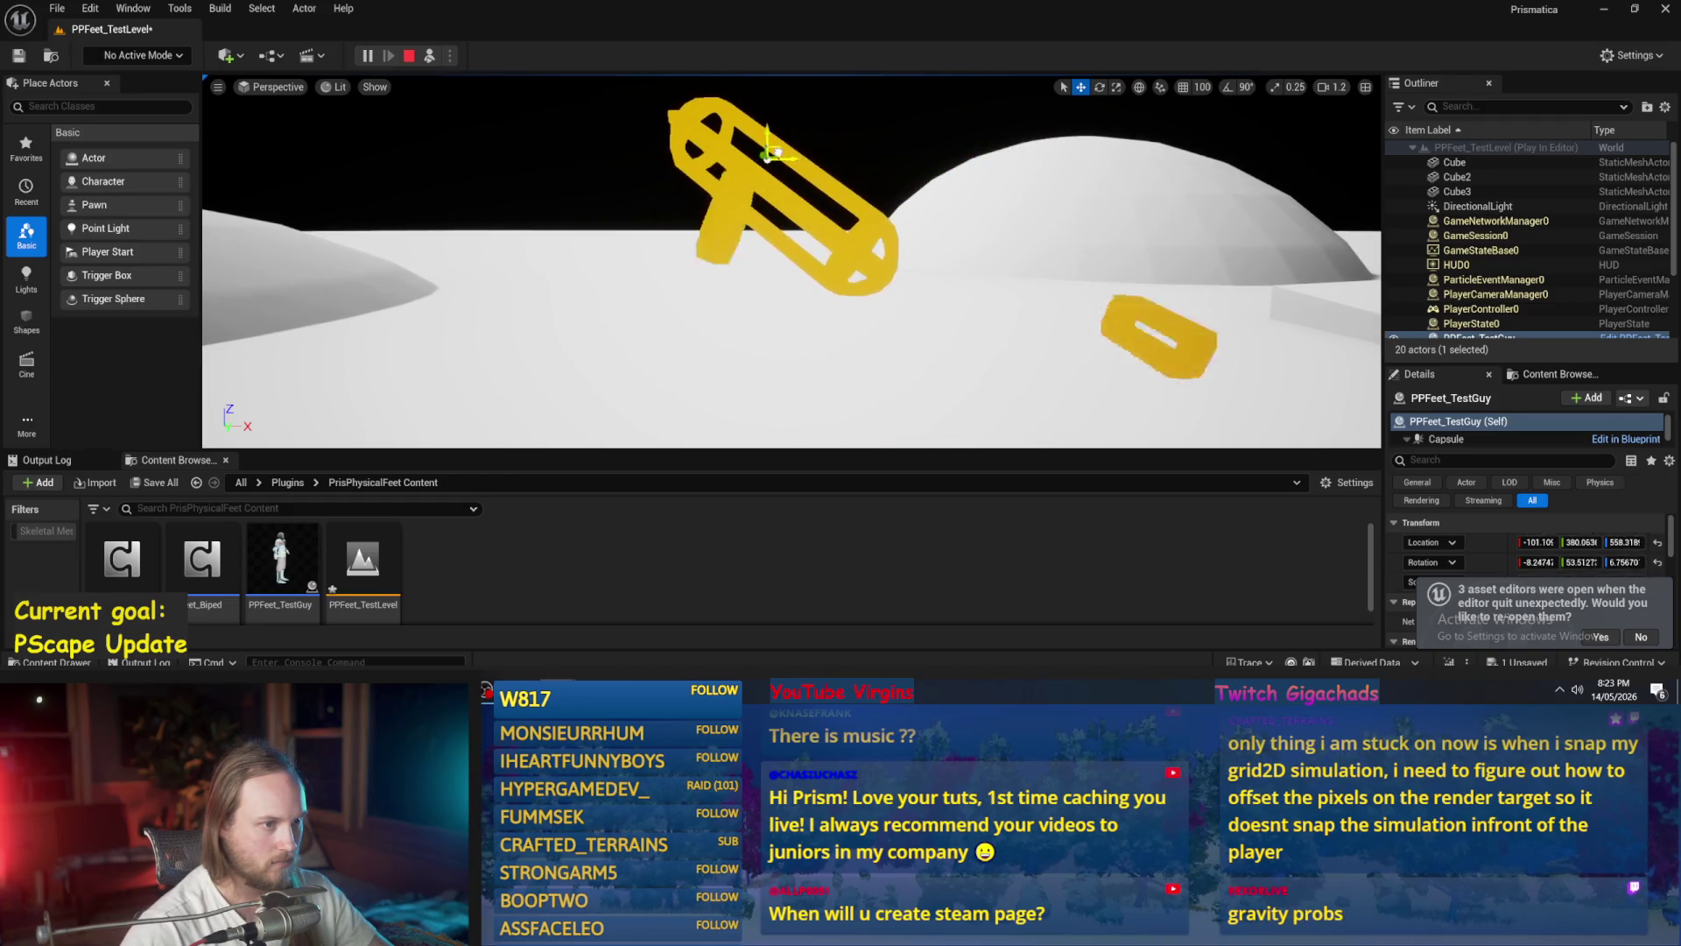
key(Escape)
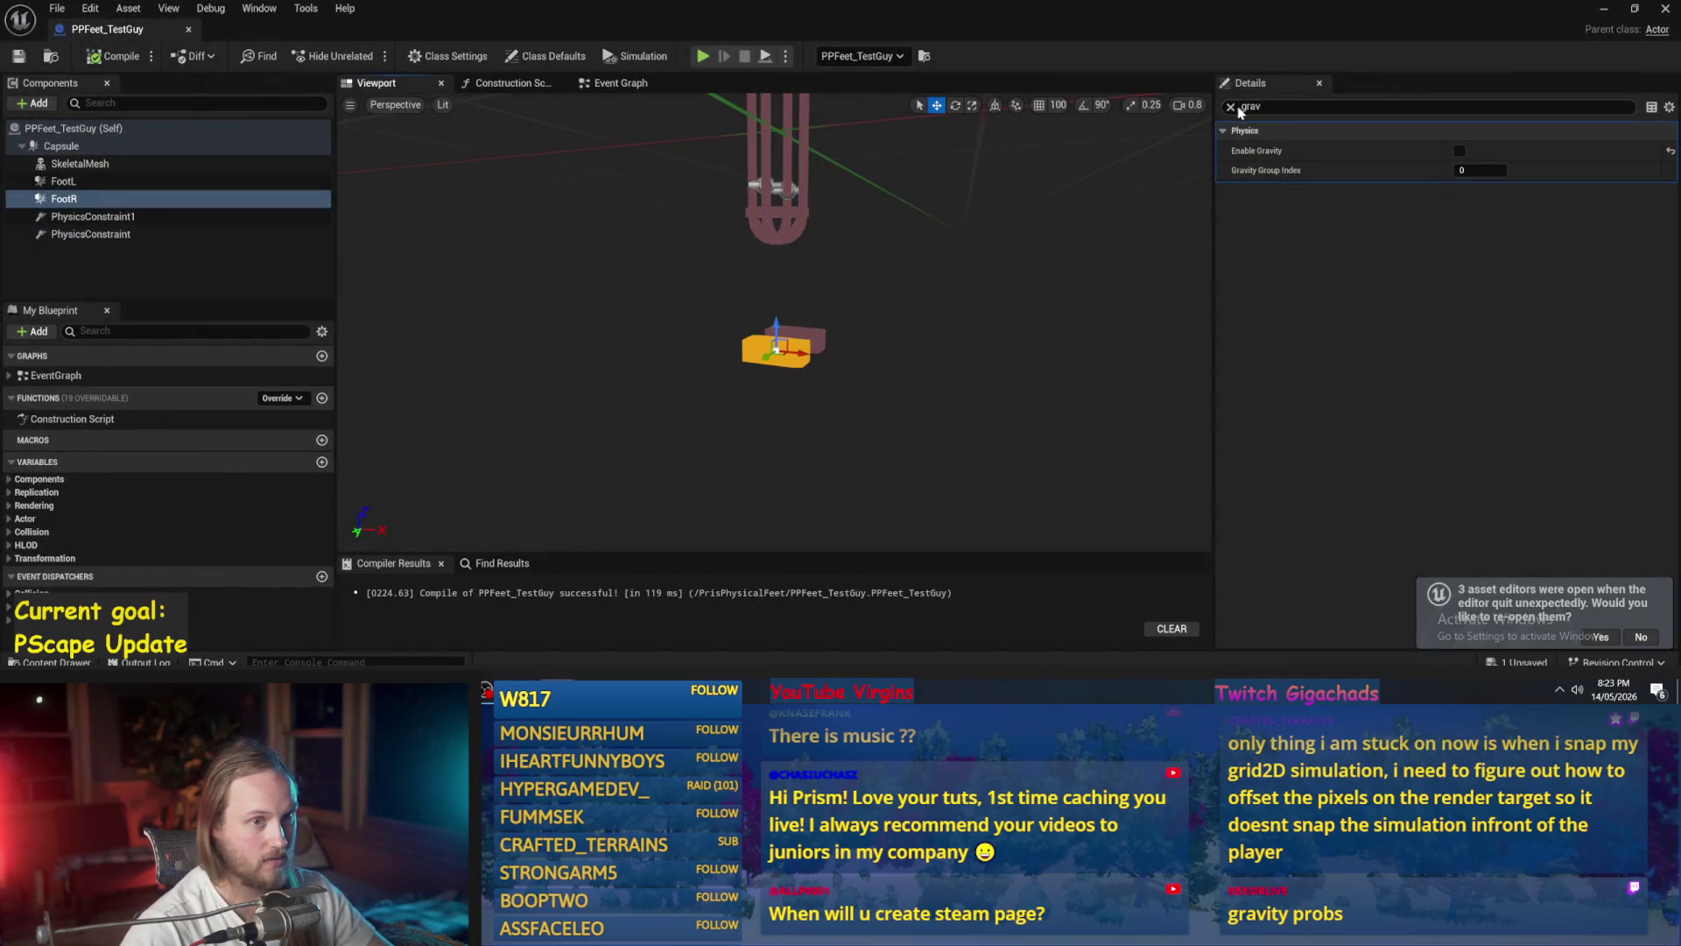
- Clear the gravity filter and set PhysicsConstraint1's swing 1, swing 2 and twist motion to Limited
click(1231, 107)
click(92, 216)
scroll(1379, 215, down, 5)
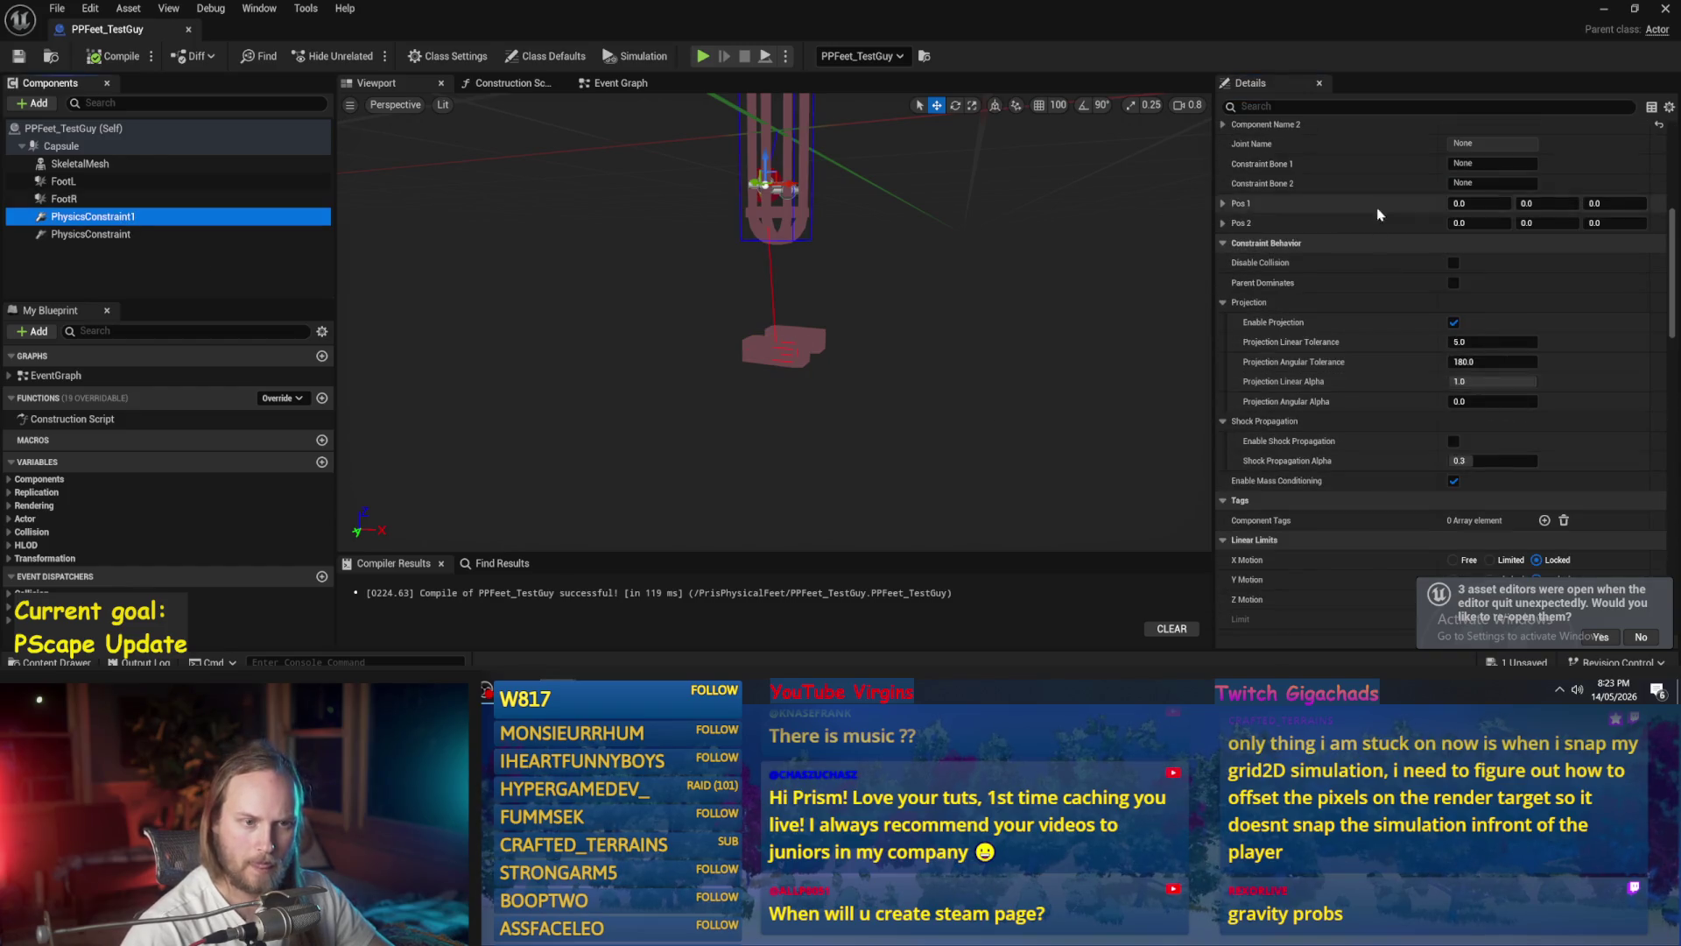
scroll(1378, 215, down, 5)
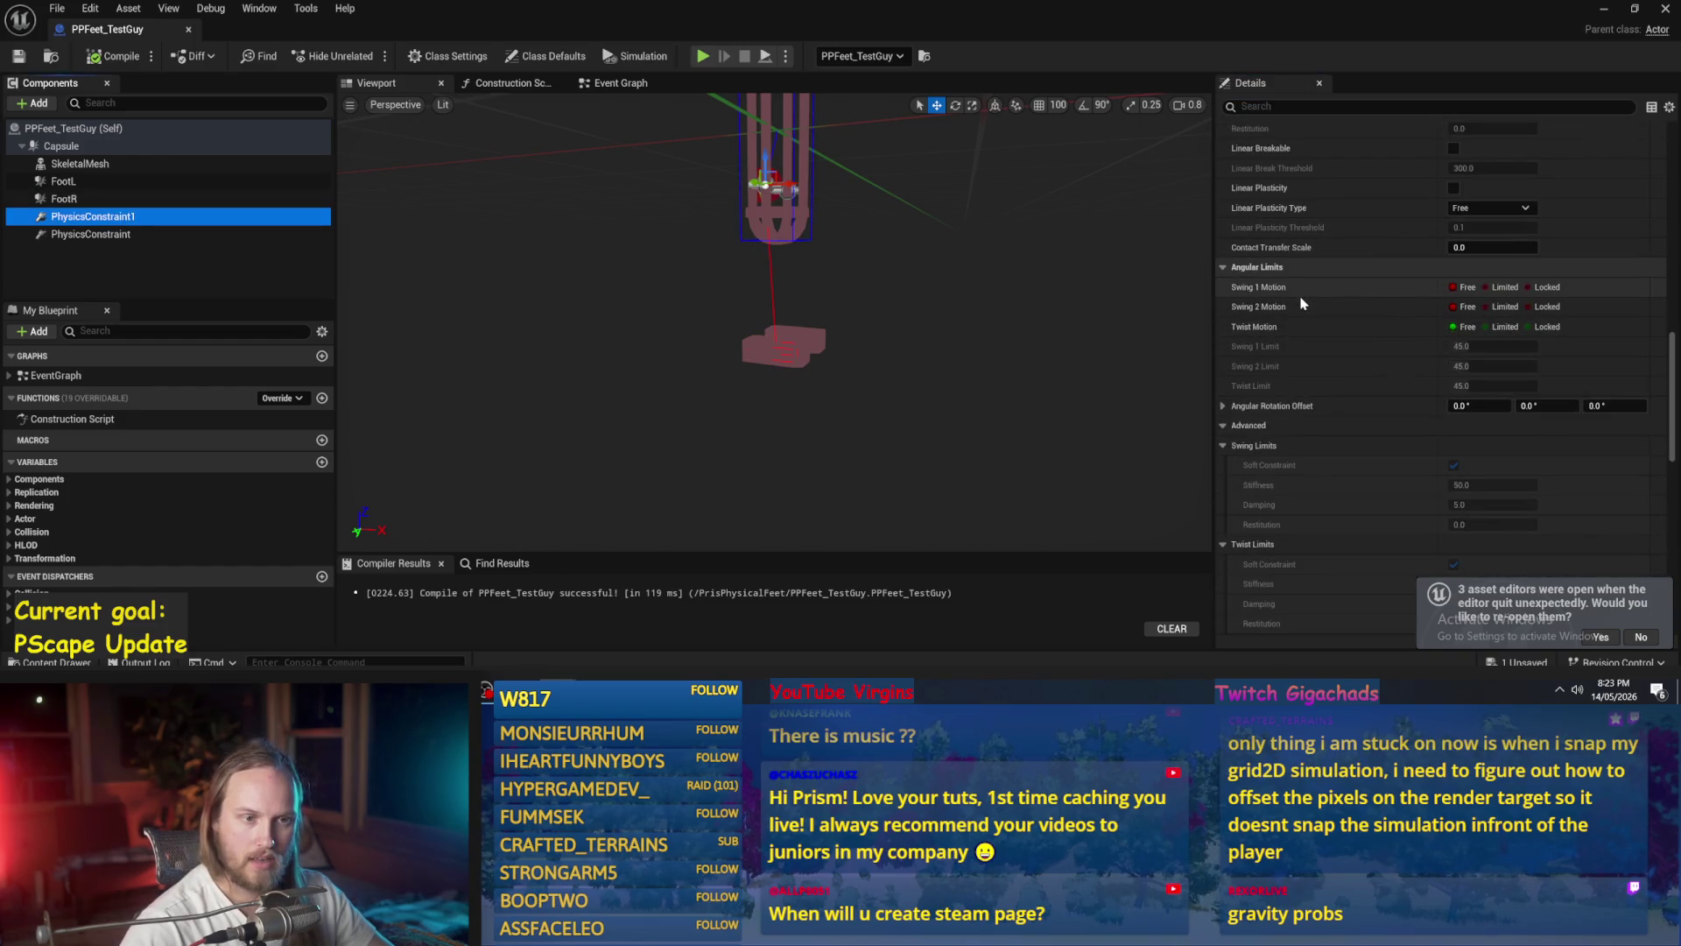
click(1487, 327)
click(1486, 307)
click(1487, 288)
scroll(774, 316, up, 5)
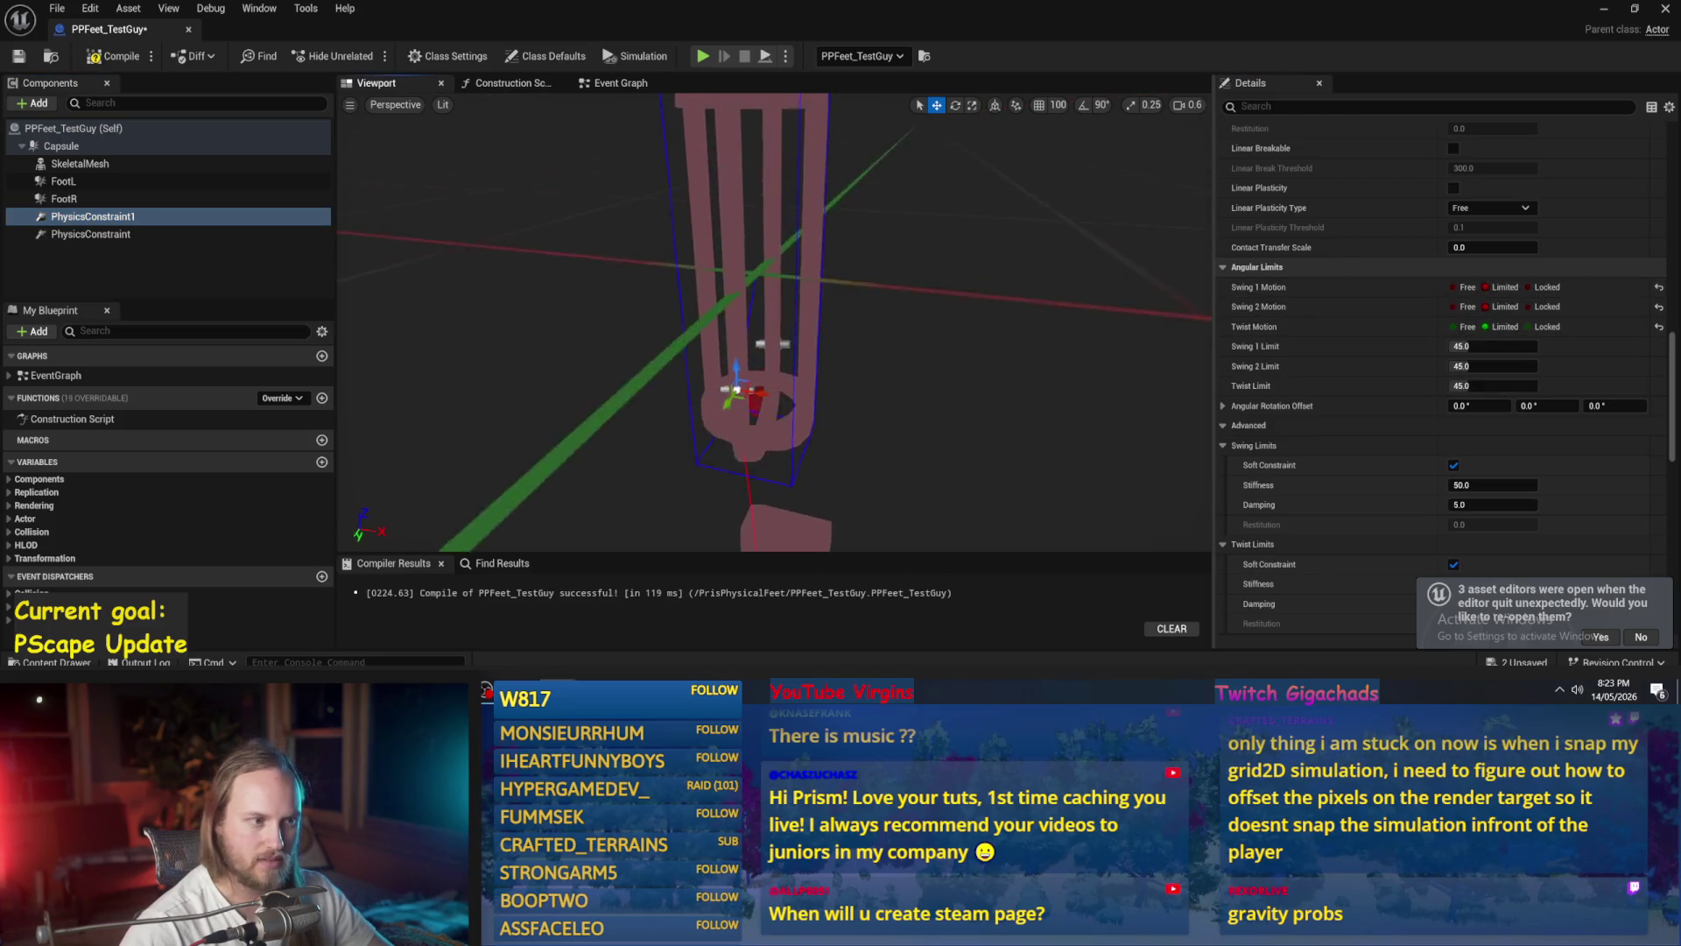
scroll(774, 315, down, 5)
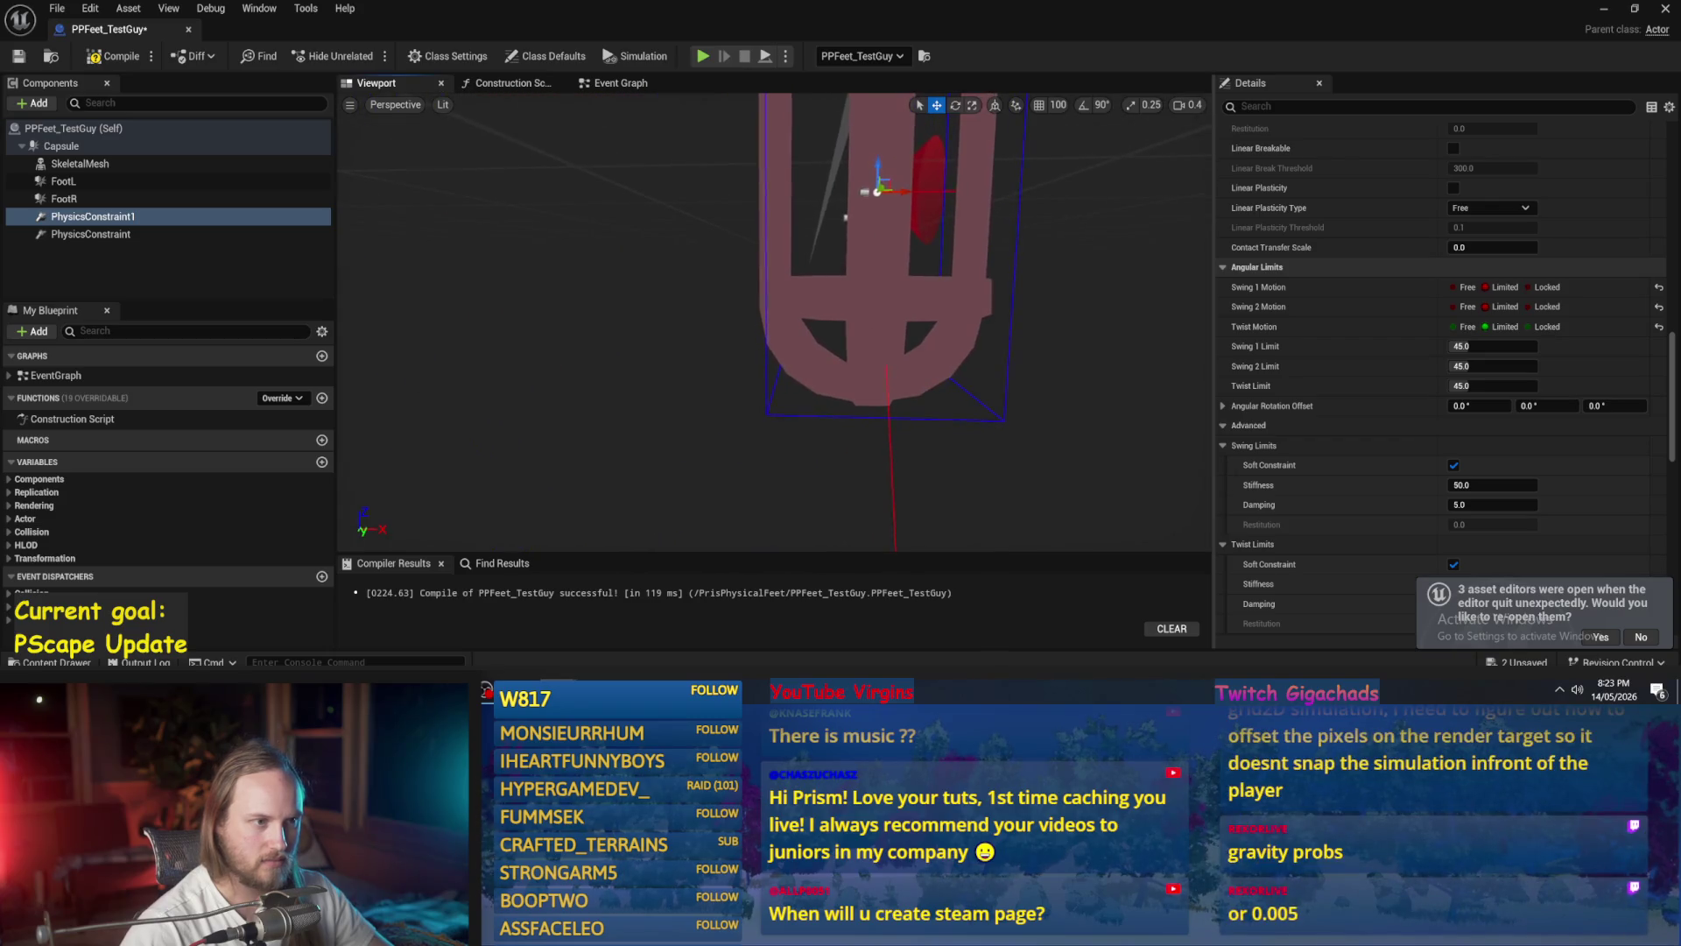
scroll(774, 316, up, 1)
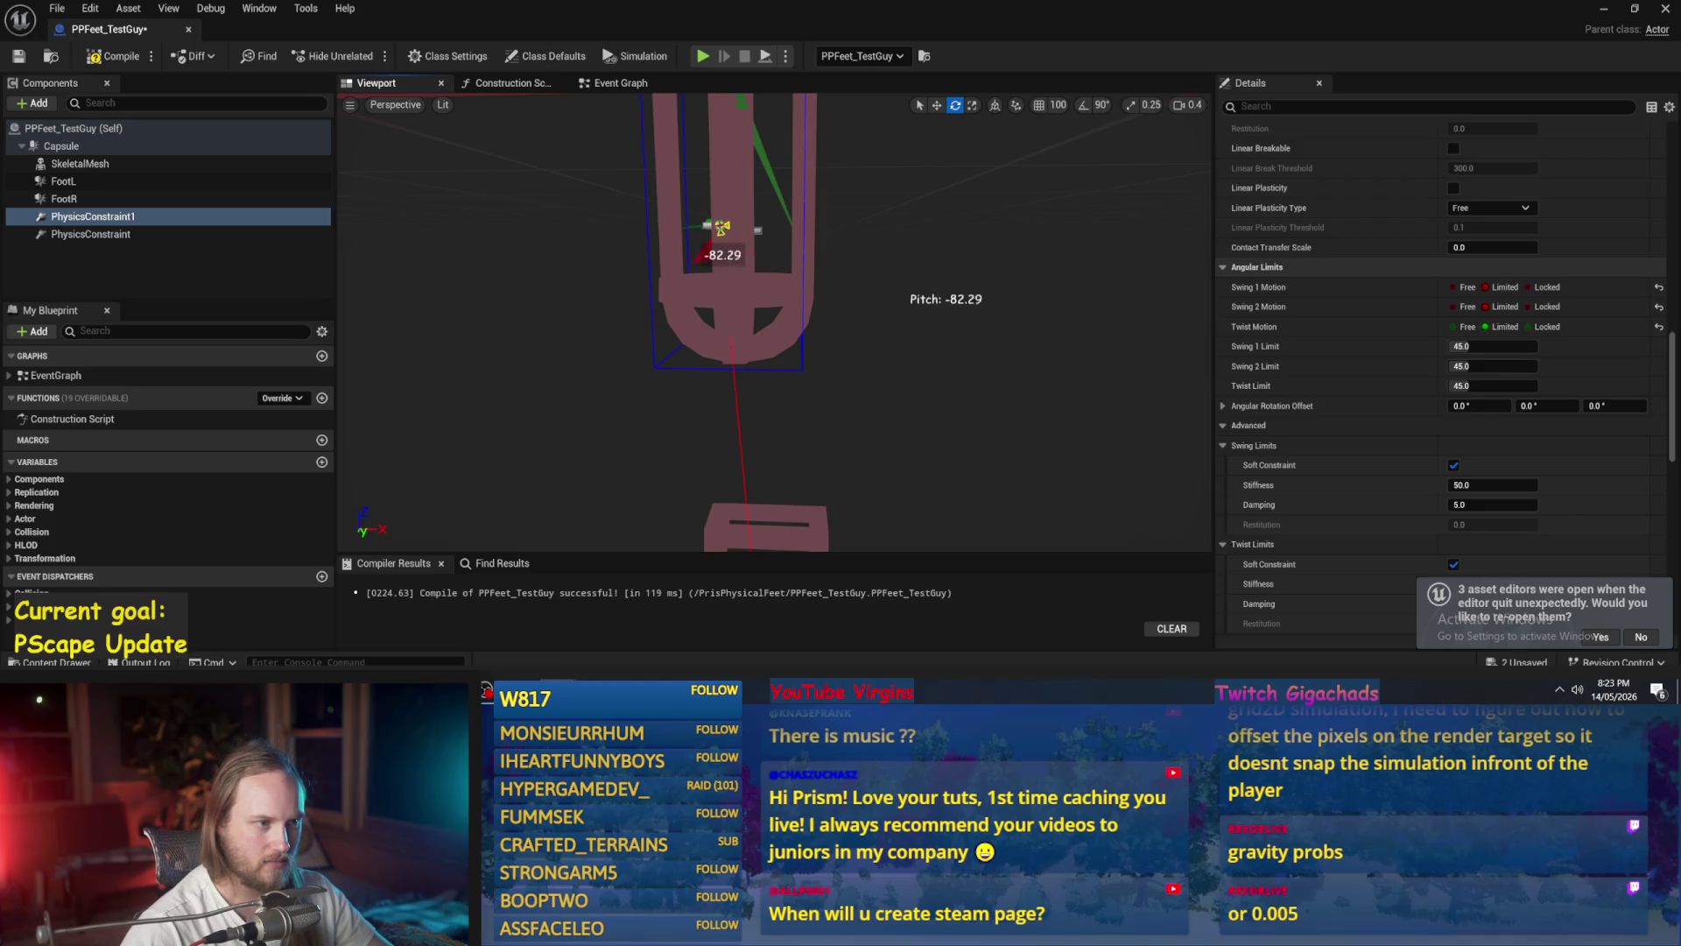
- Set PhysicsConstraint's swing 1, swing 2 and twist motion to Limited at 45 degrees
mouse_move(721, 228)
mouse_down()
mouse_move(656, 254)
mouse_move(638, 301)
mouse_move(648, 254)
mouse_up()
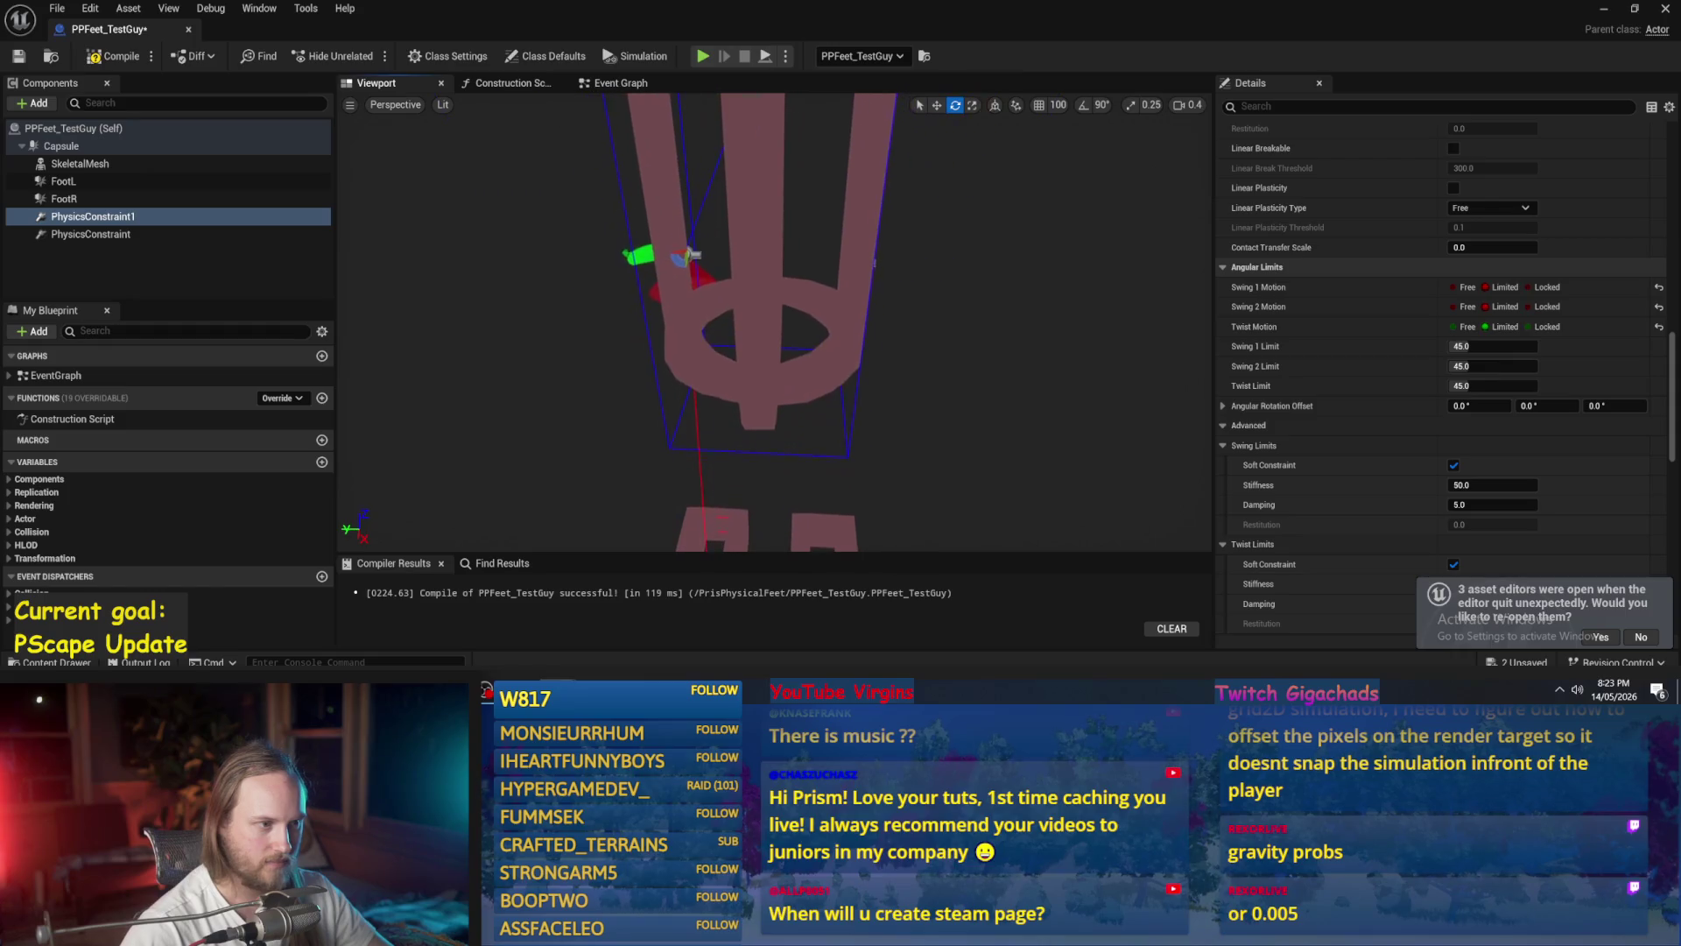
click(118, 234)
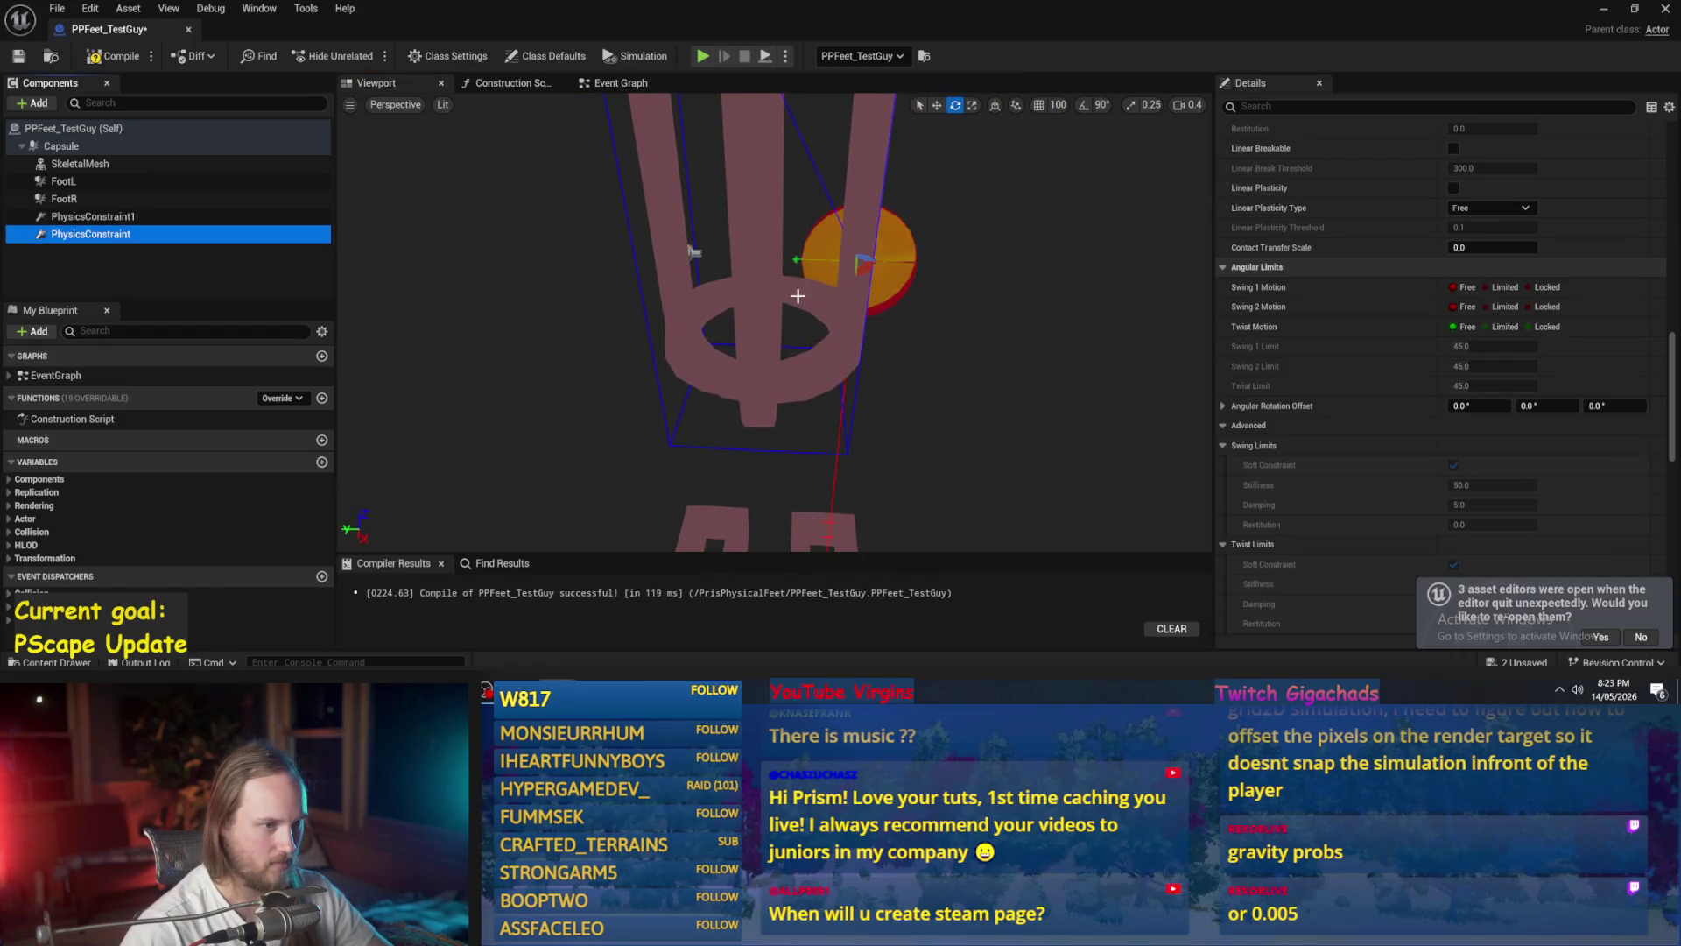
drag(857, 277, 779, 351)
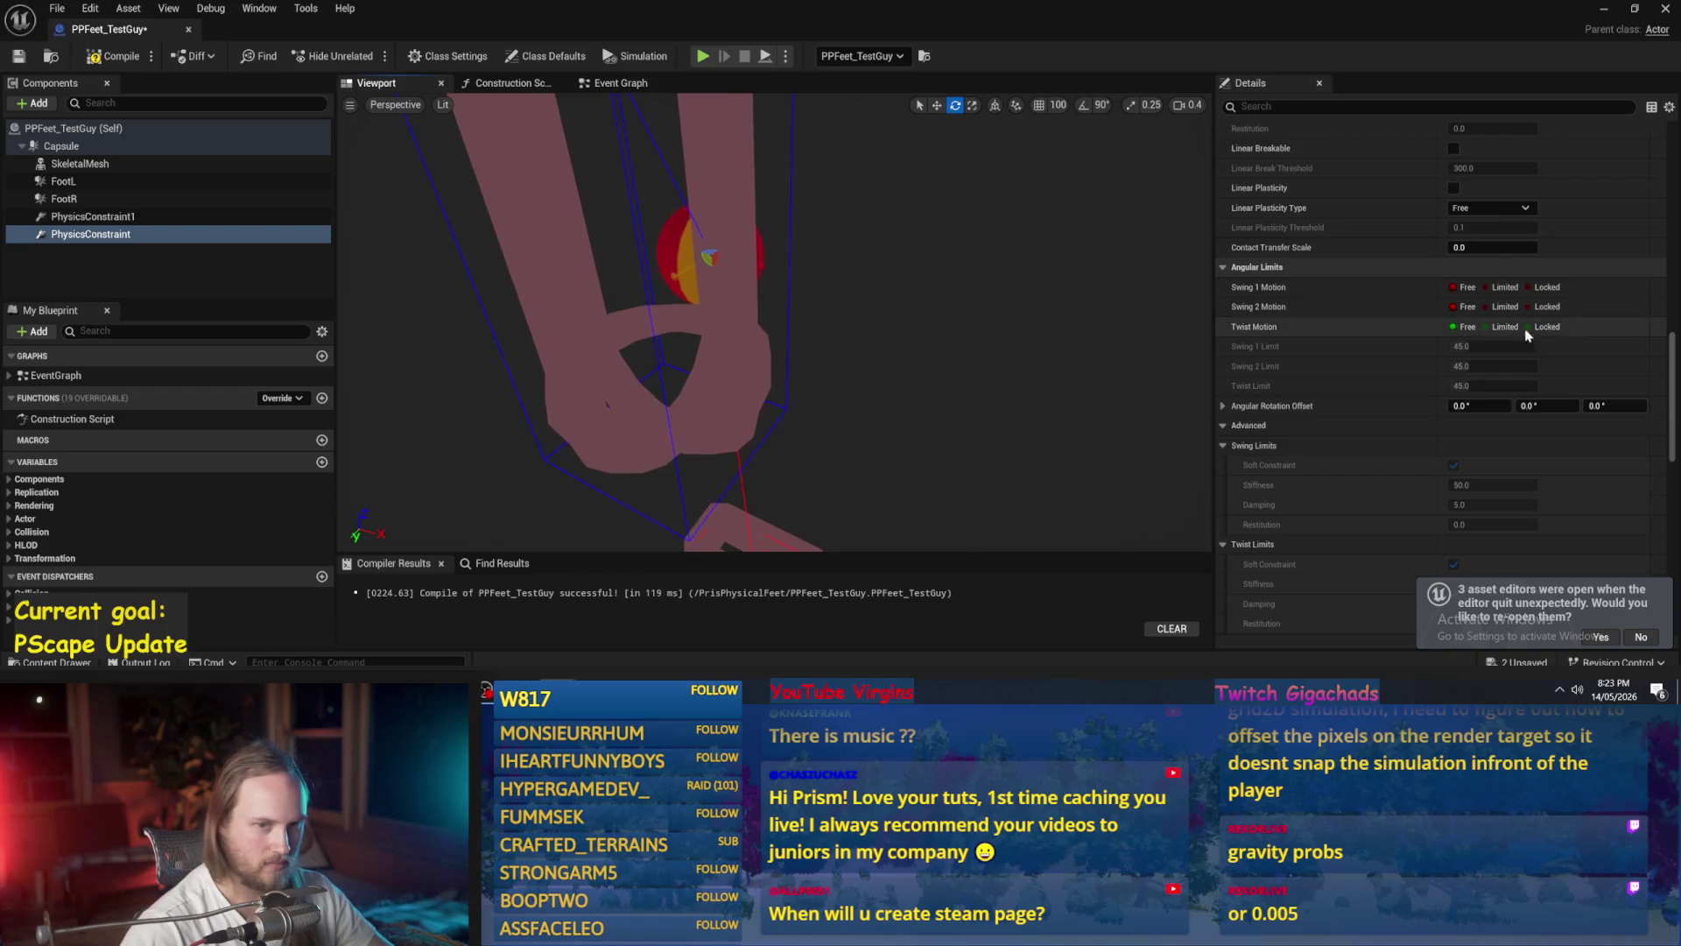
click(1486, 327)
click(1487, 307)
click(1487, 287)
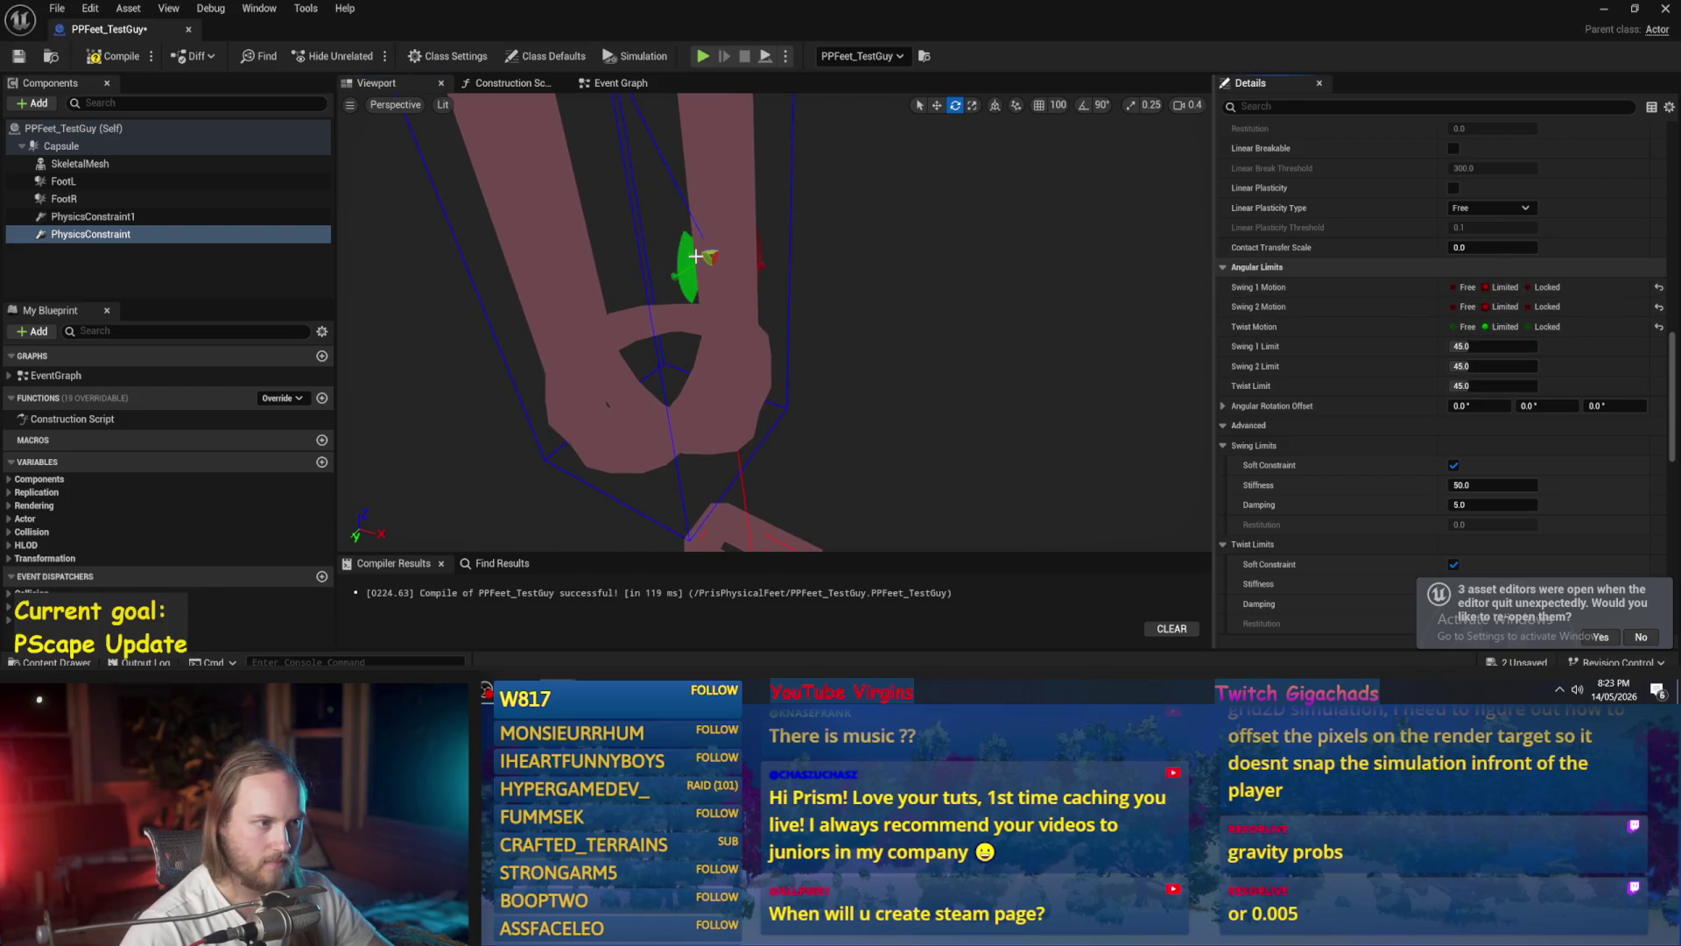
mouse_move(716, 259)
mouse_down()
mouse_move(840, 252)
mouse_move(779, 226)
mouse_move(762, 253)
mouse_move(674, 254)
mouse_up()
- Enable the Target Orientation SLERP drive on PhysicsConstraint and PhysicsConstraint1, then compile PPFeet_TestGuy
key(ctrl+s)
drag(630, 310, 578, 307)
scroll(1352, 434, down, 10)
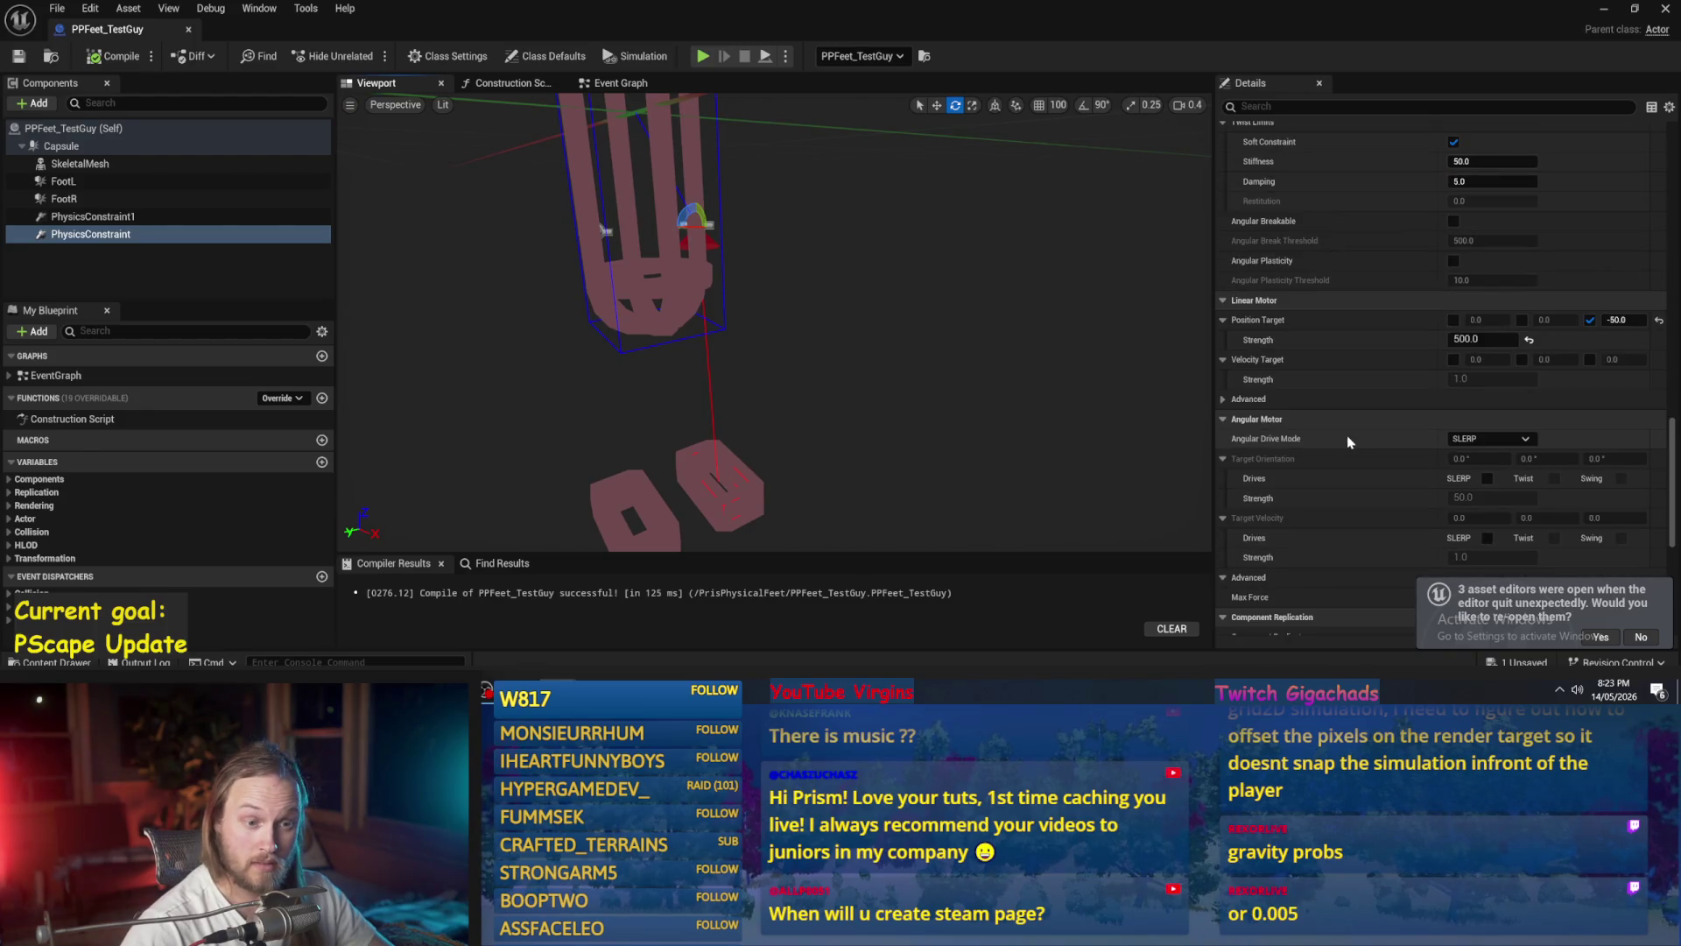
scroll(1349, 442, down, 2)
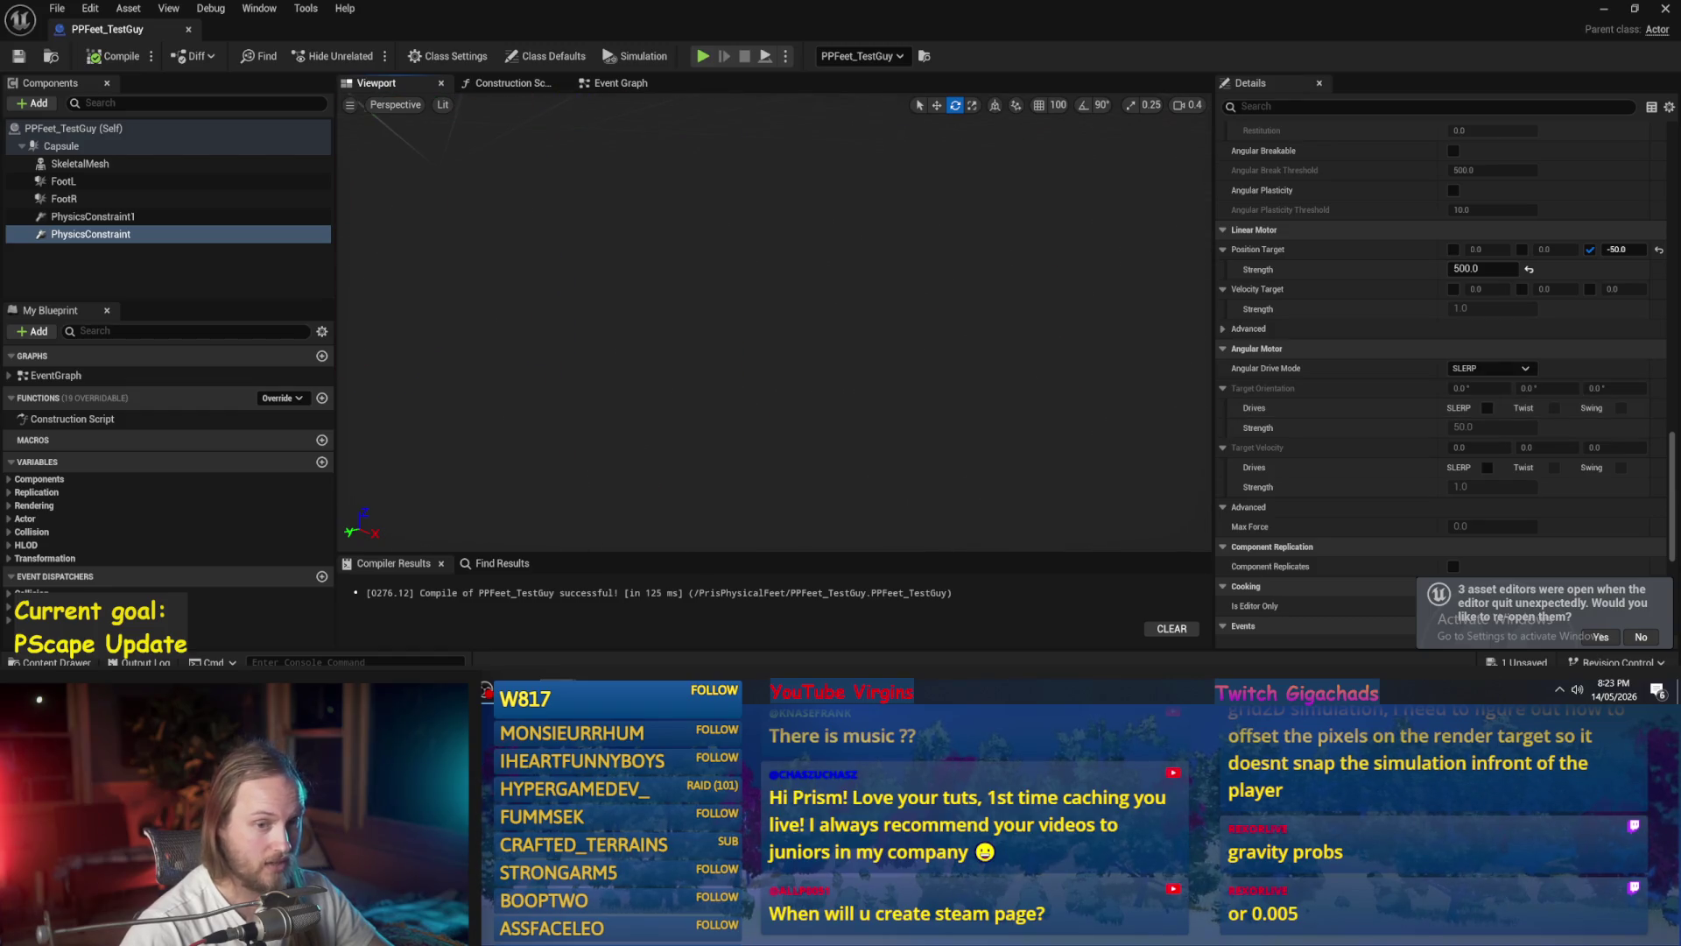
click(1487, 408)
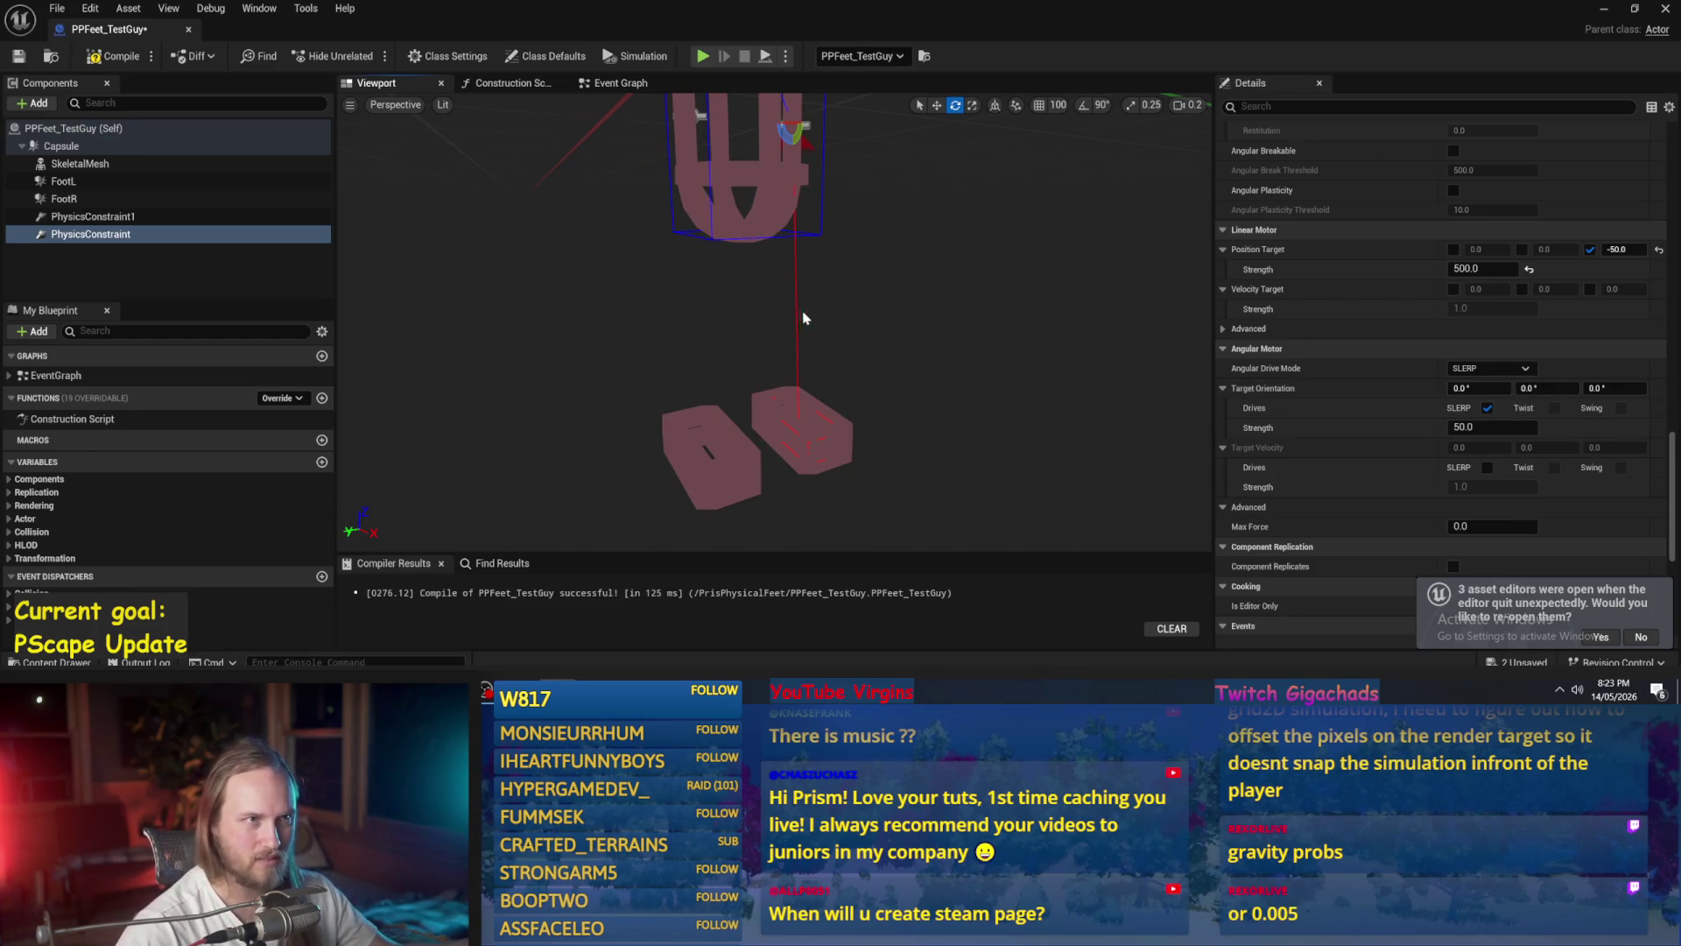
click(92, 216)
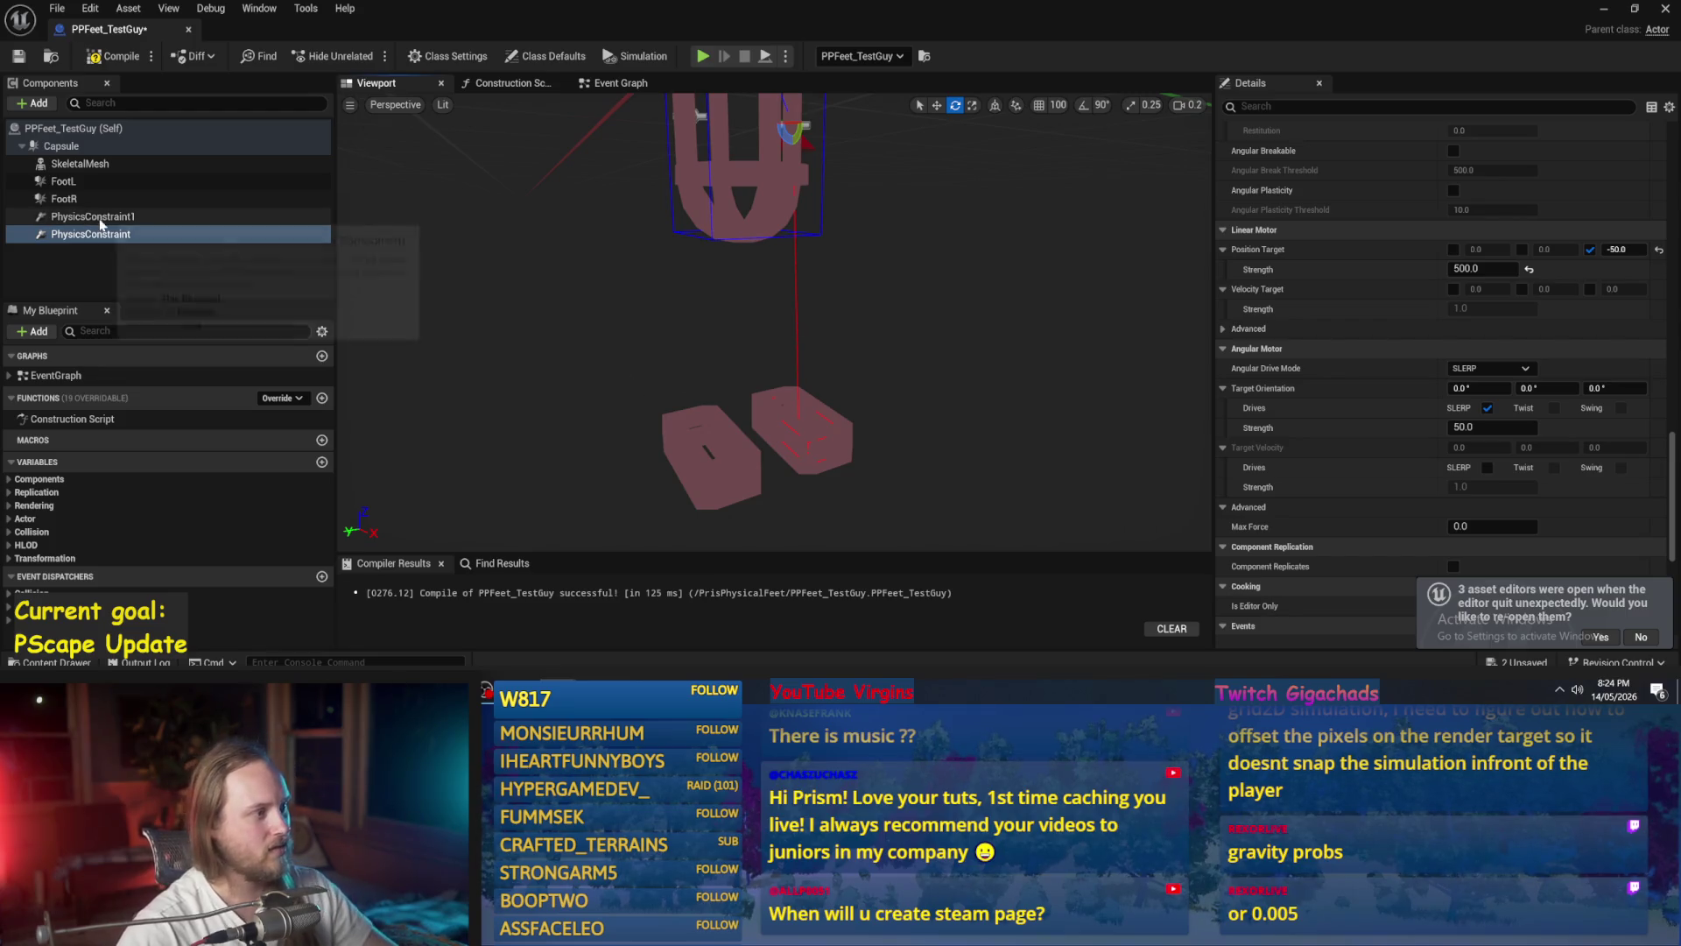
click(1487, 408)
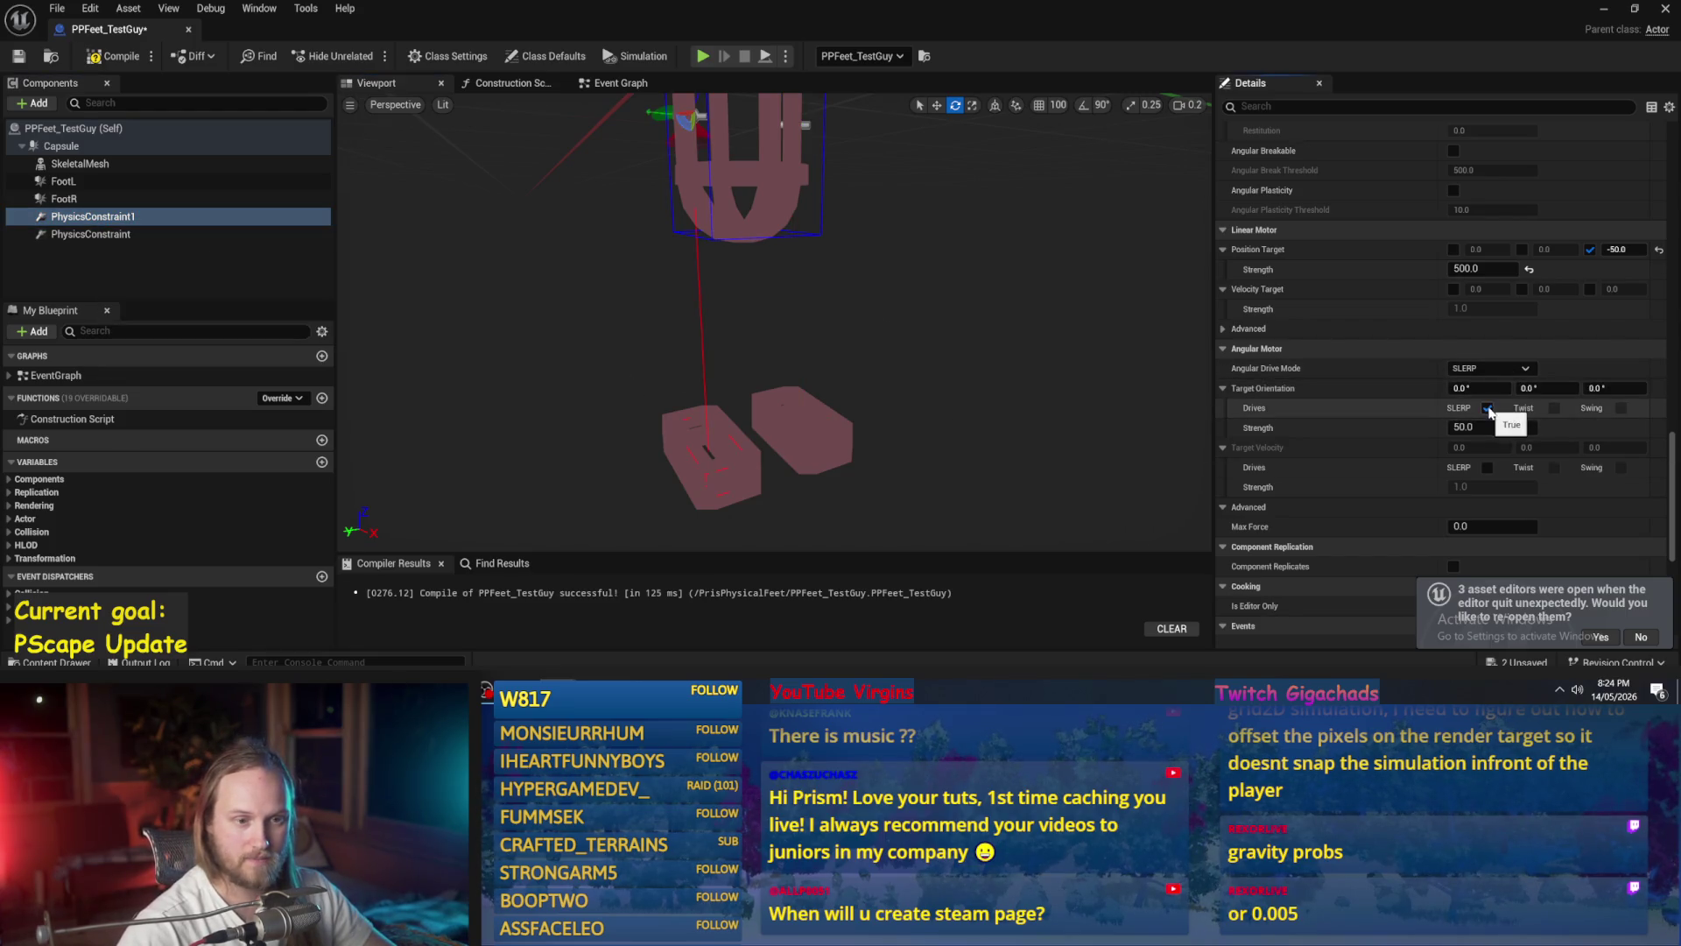
click(118, 59)
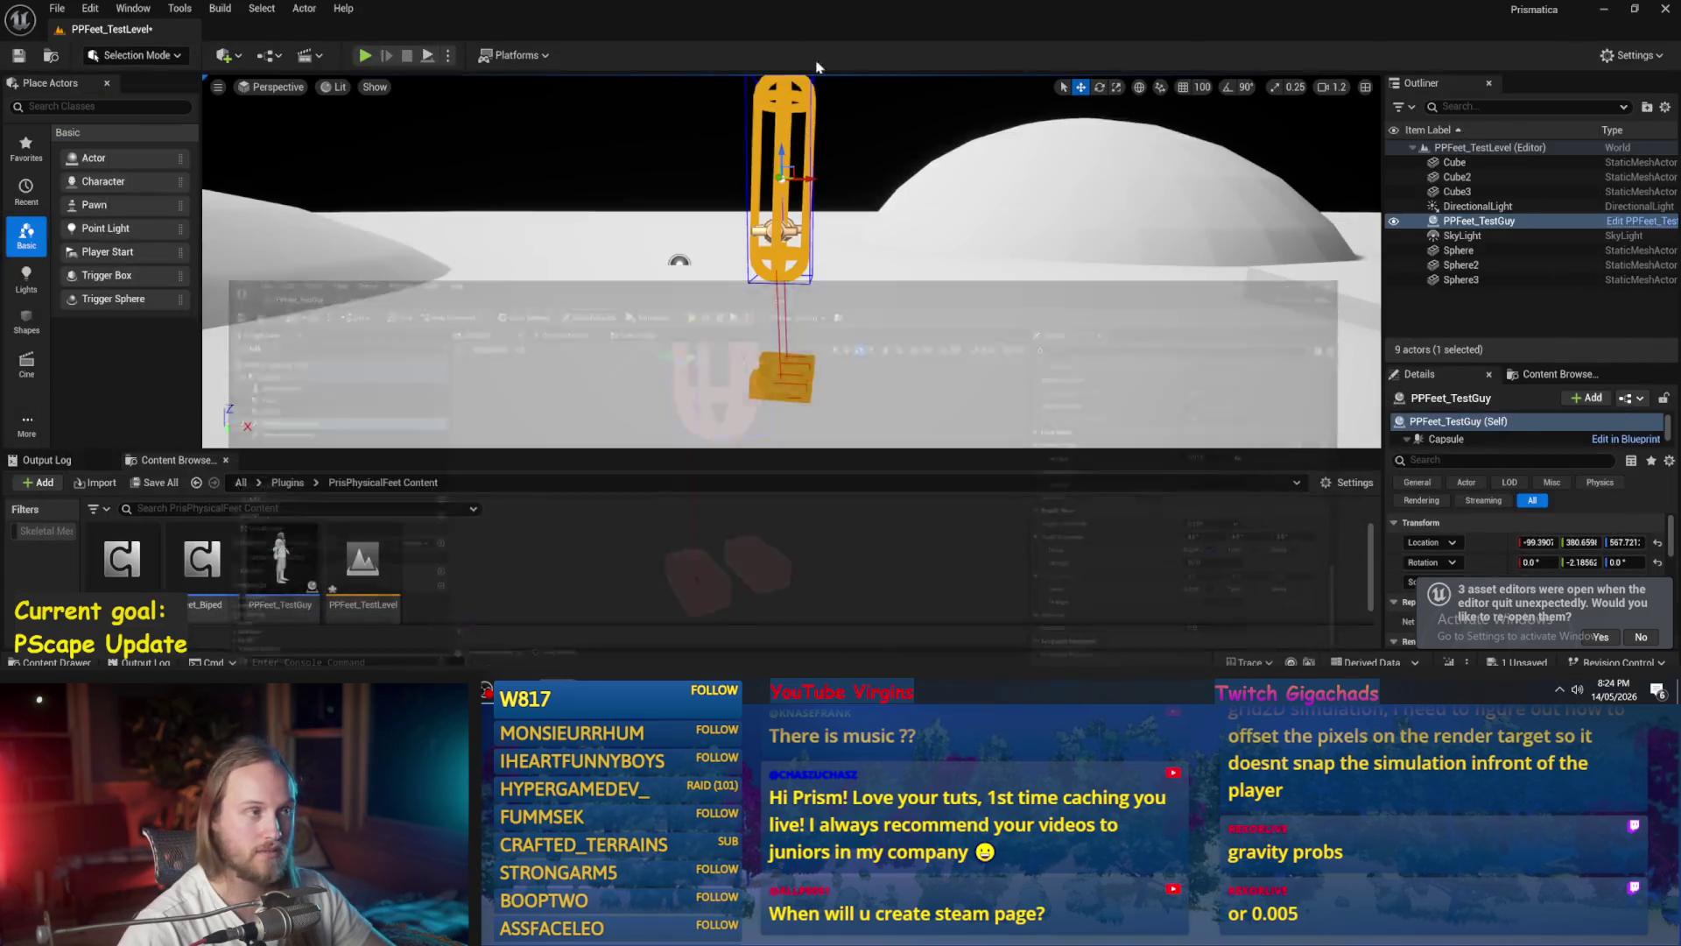
click(1603, 8)
- Start a play test and tilt the capsule with the rotate gizmo, then turn it back upright
key(alt+p)
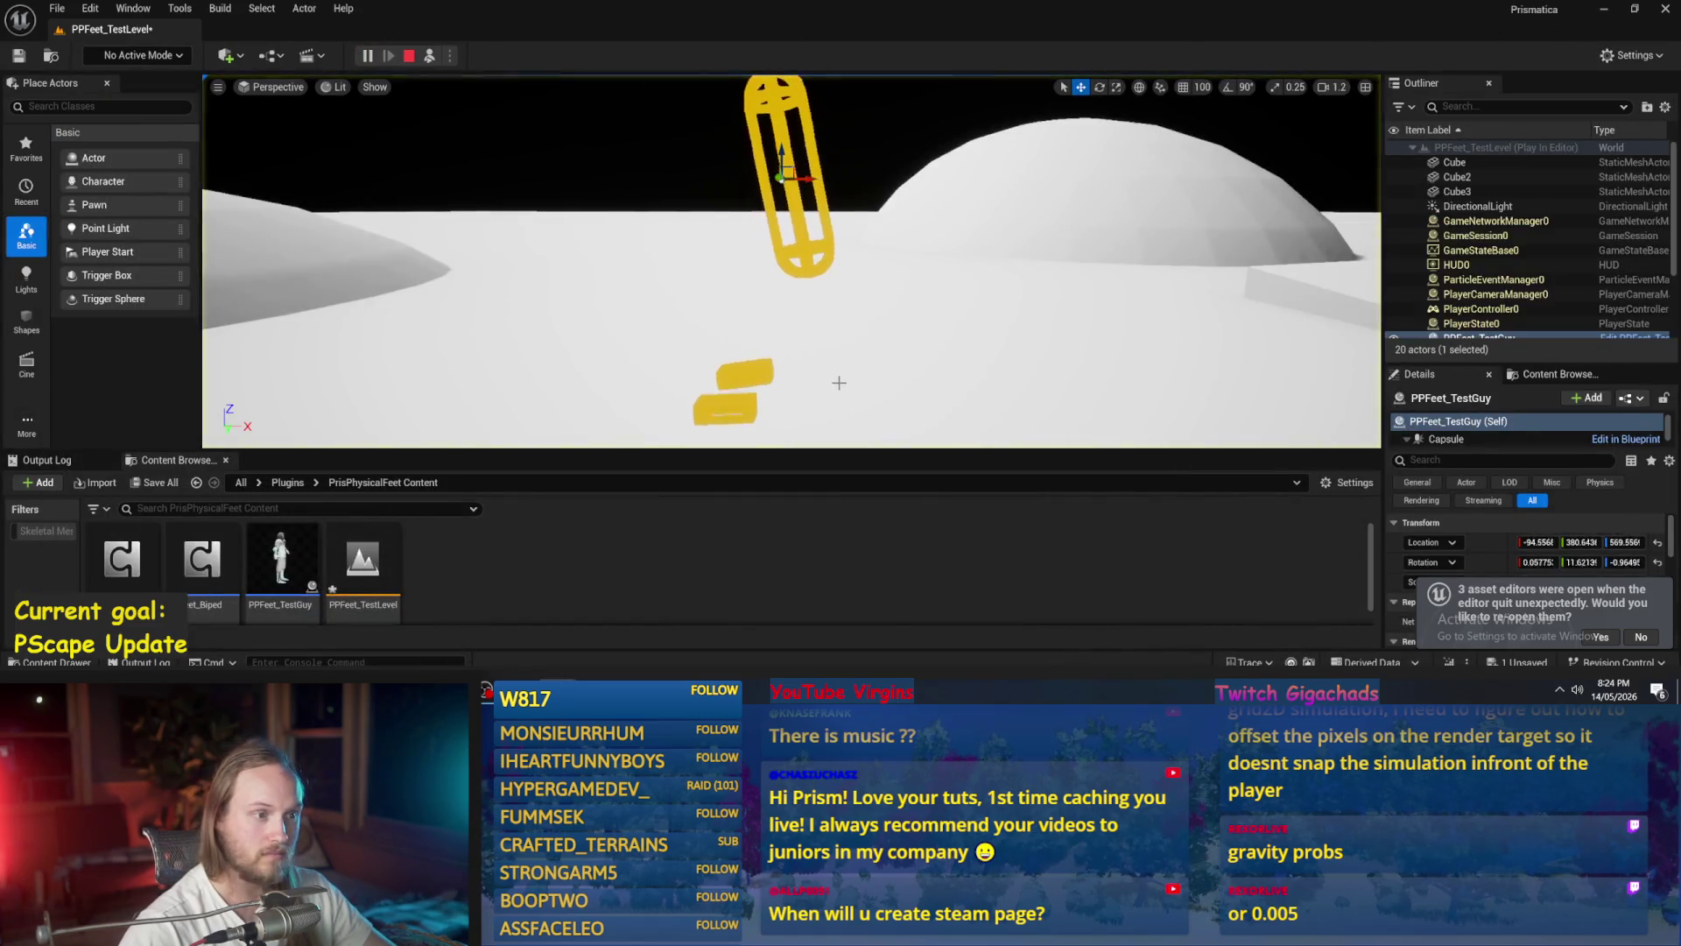
key(e)
mouse_move(814, 242)
mouse_down()
mouse_move(824, 219)
mouse_move(771, 256)
mouse_up()
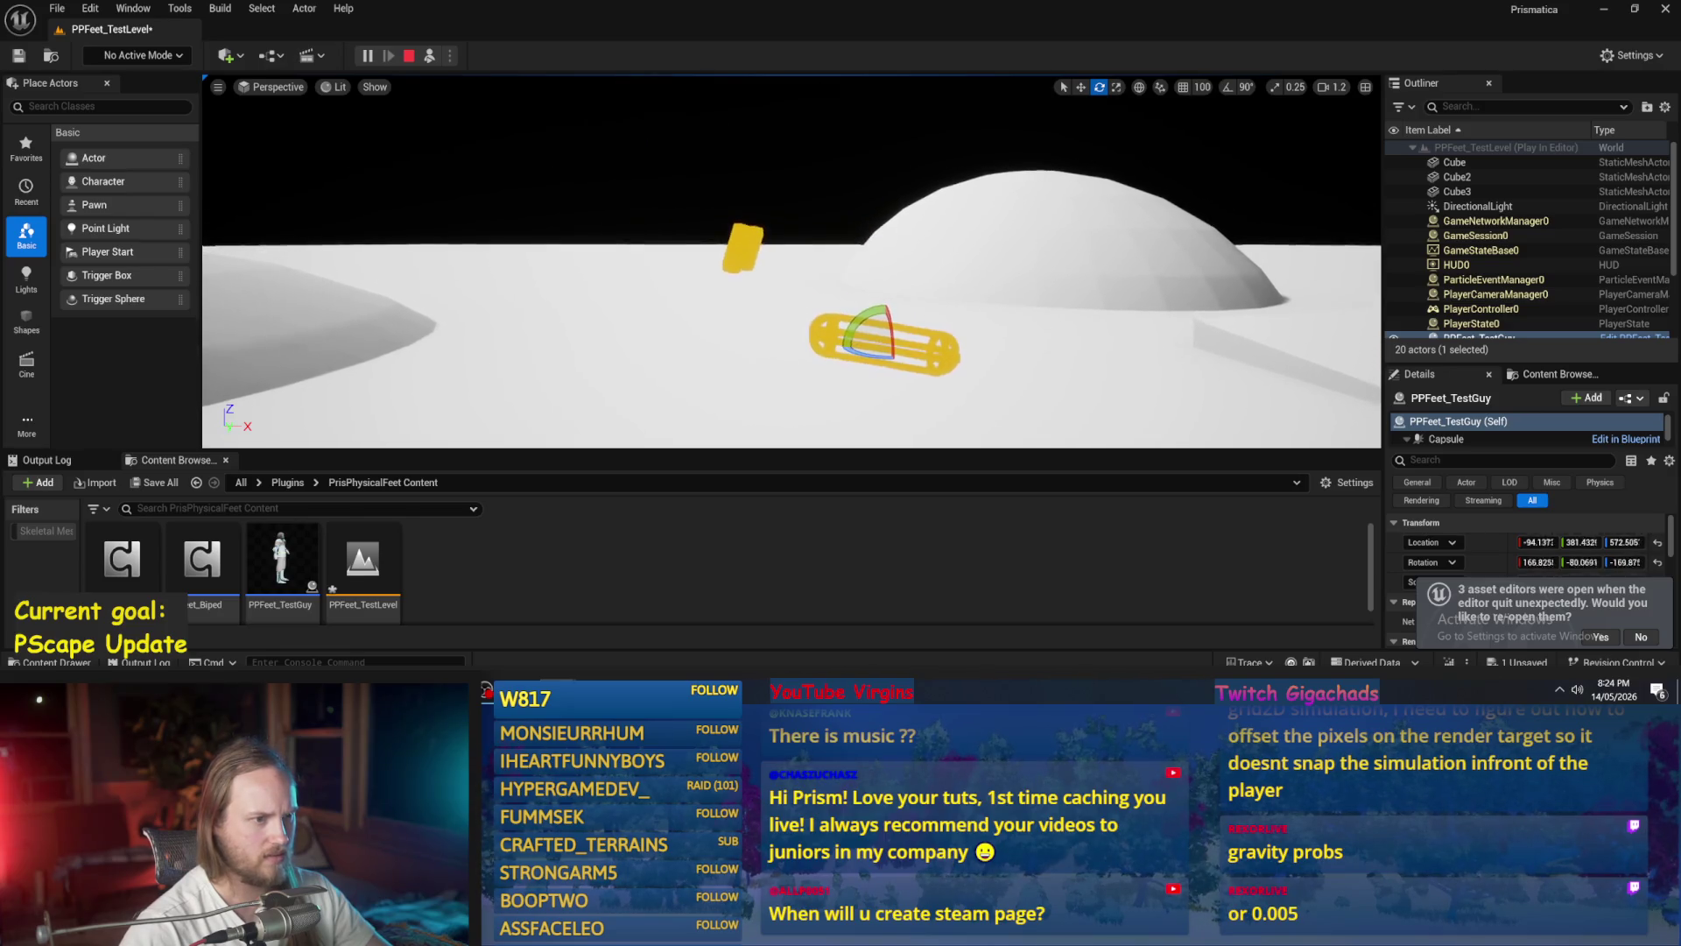
key(w)
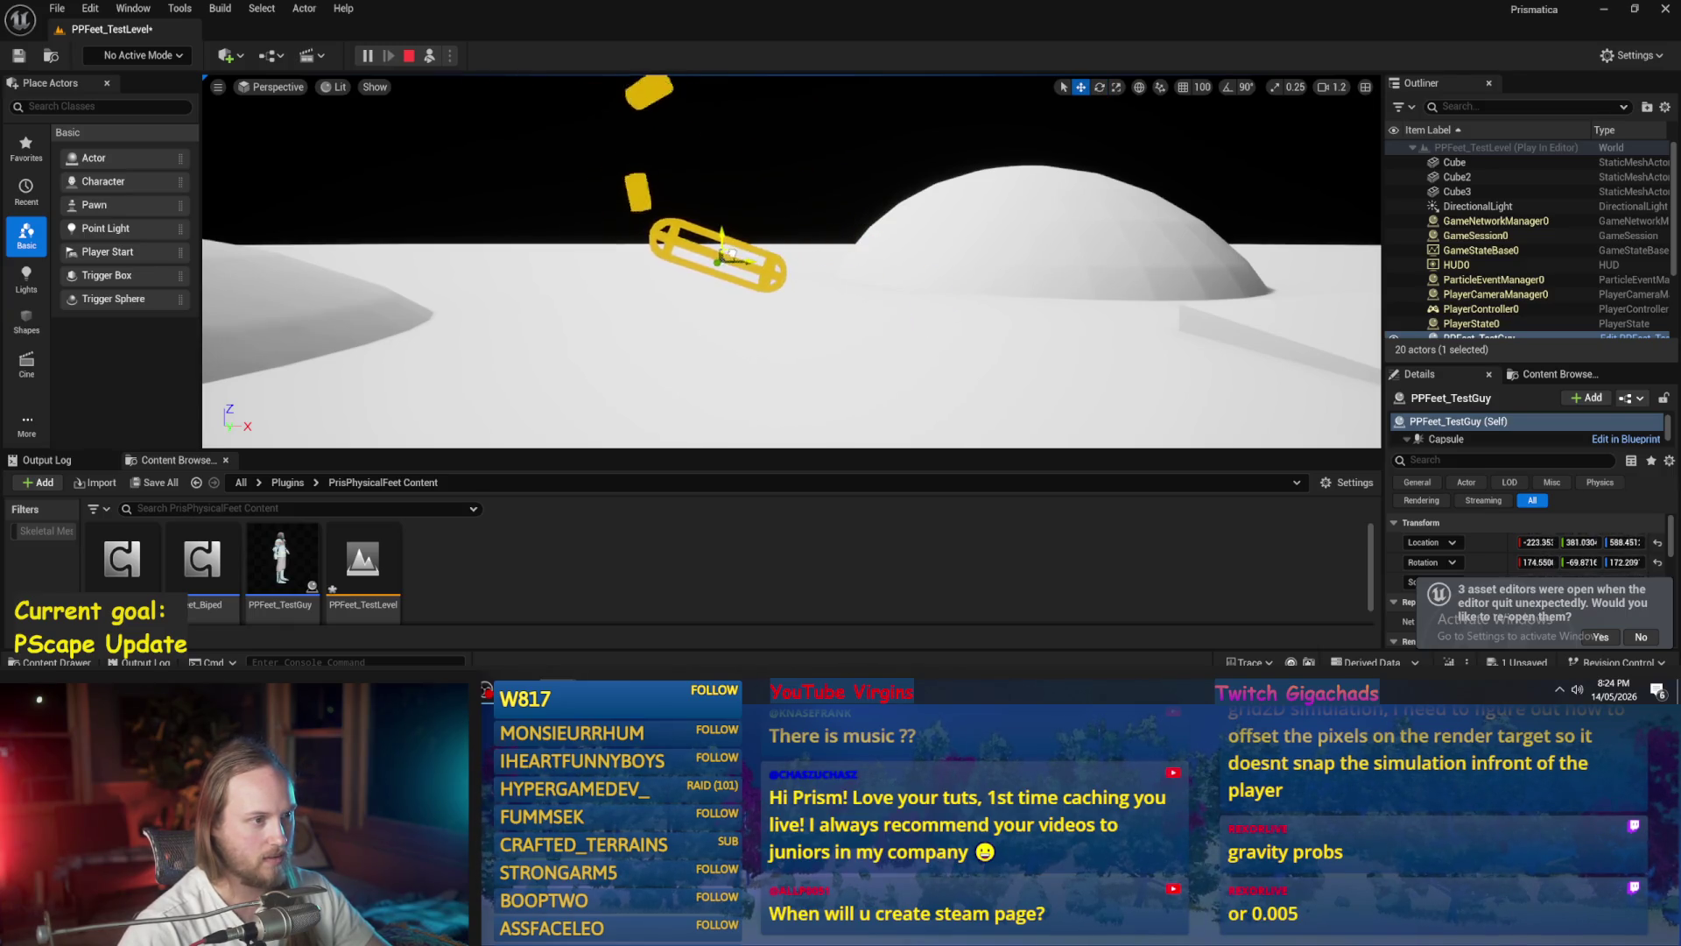
key(e)
mouse_move(867, 298)
mouse_down()
mouse_move(855, 285)
mouse_move(875, 298)
mouse_up()
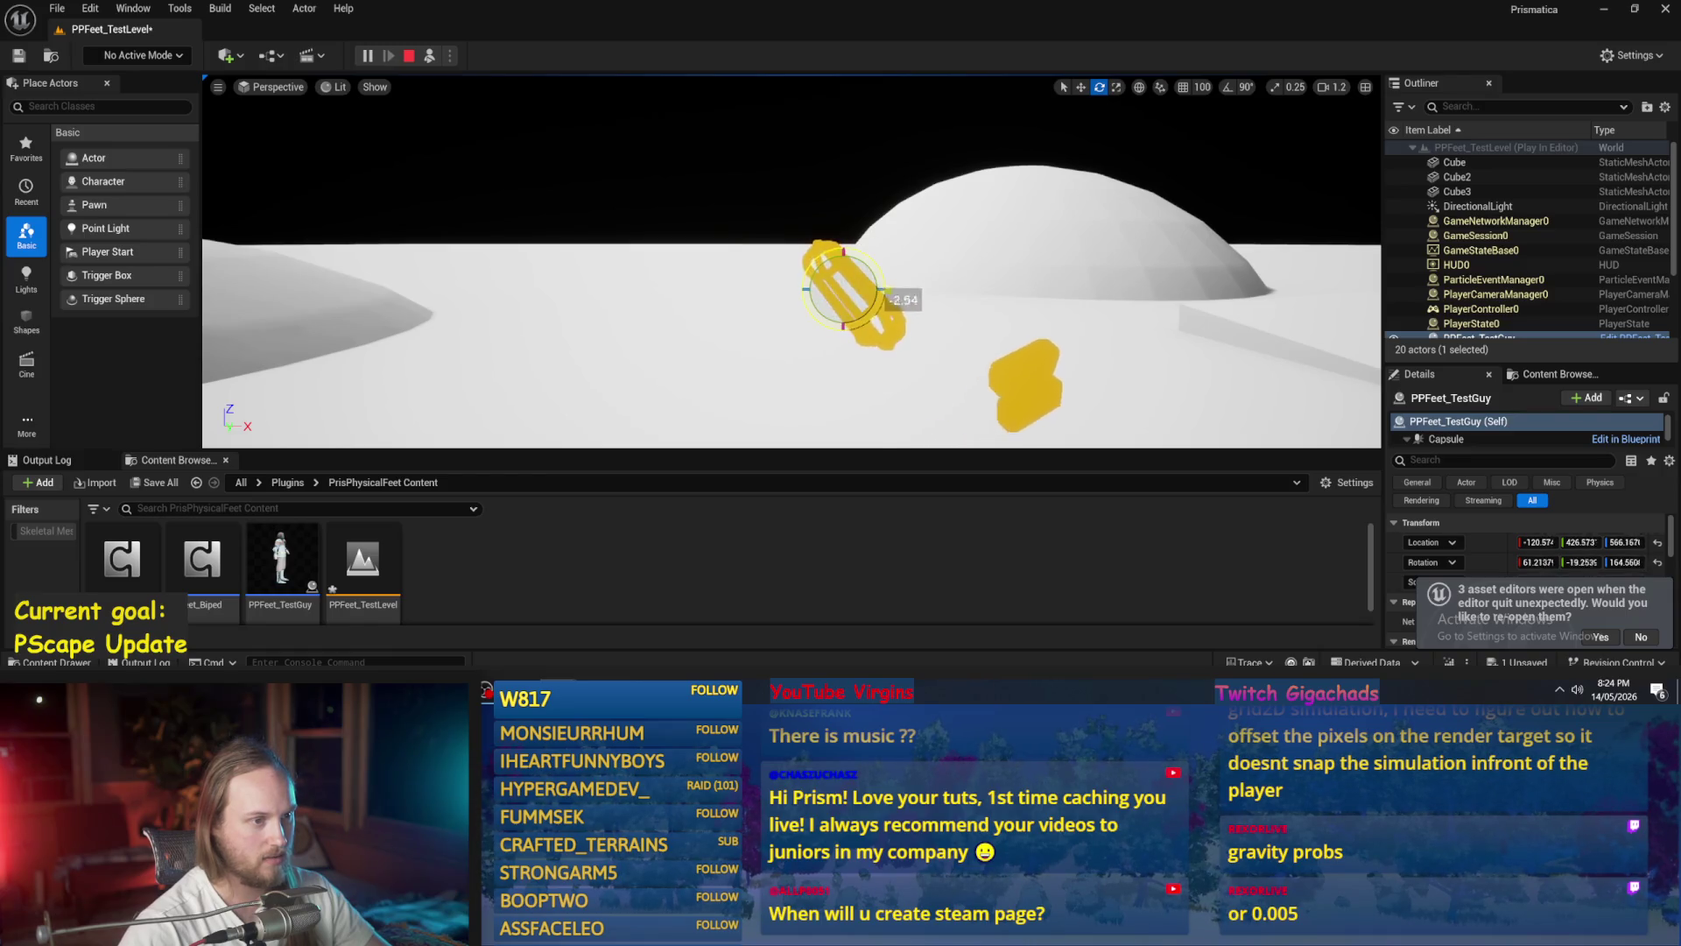
key(f)
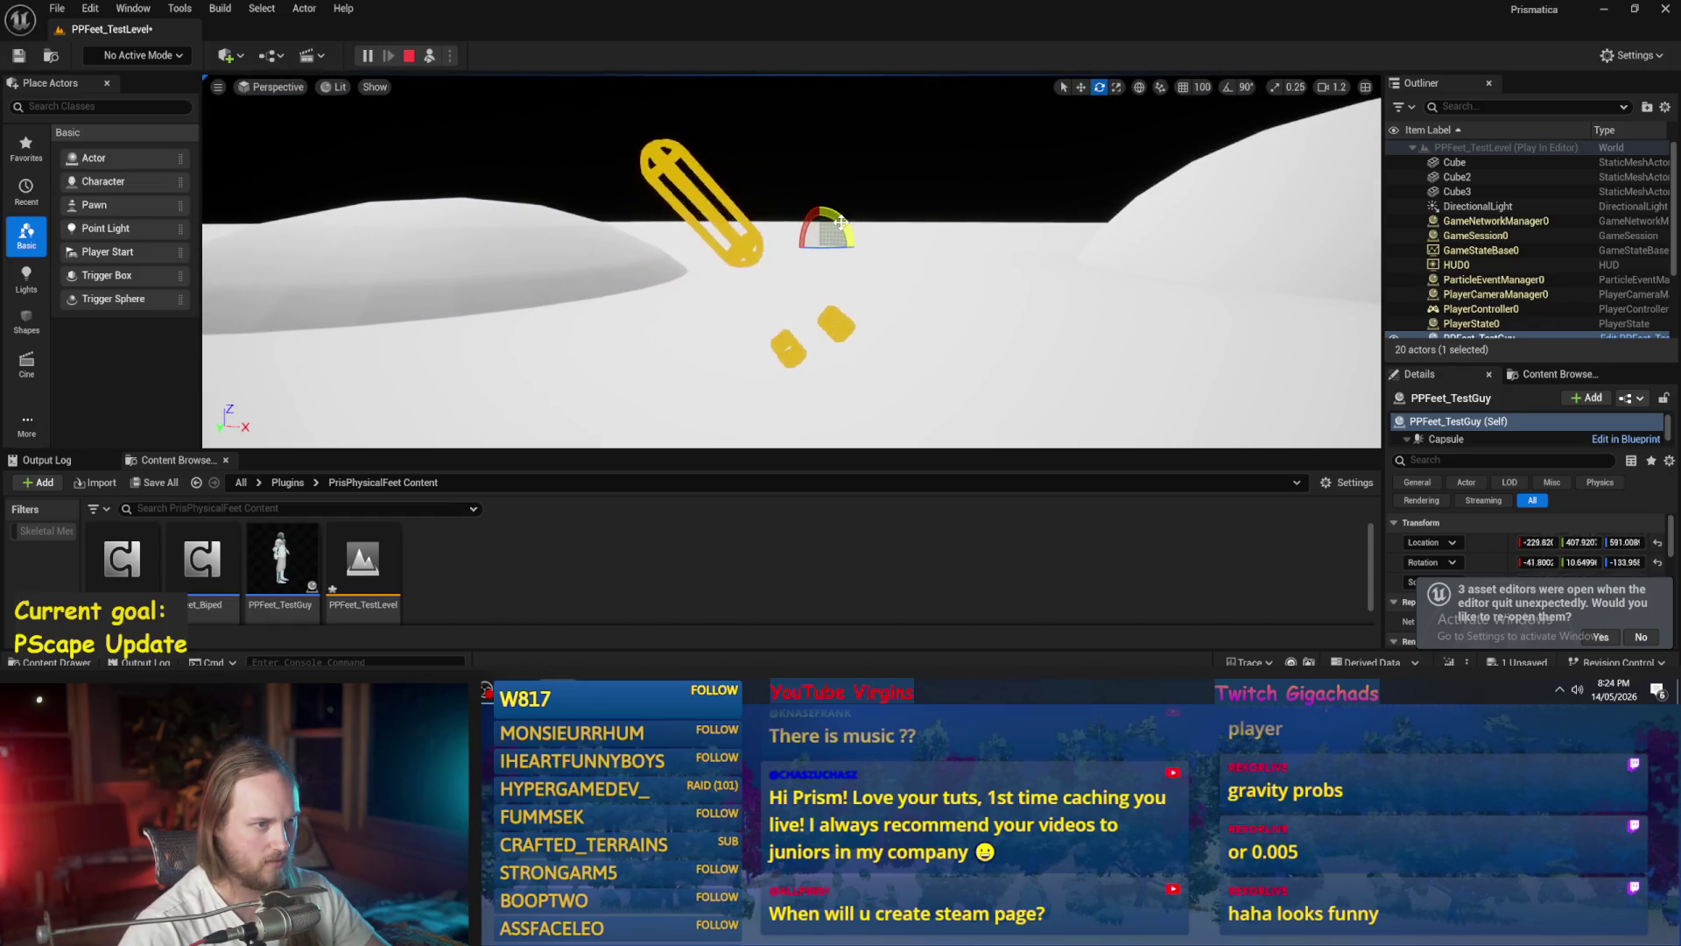
- Rotate the capsule to new angles and back upright, then let it fall onto its feet
key(w)
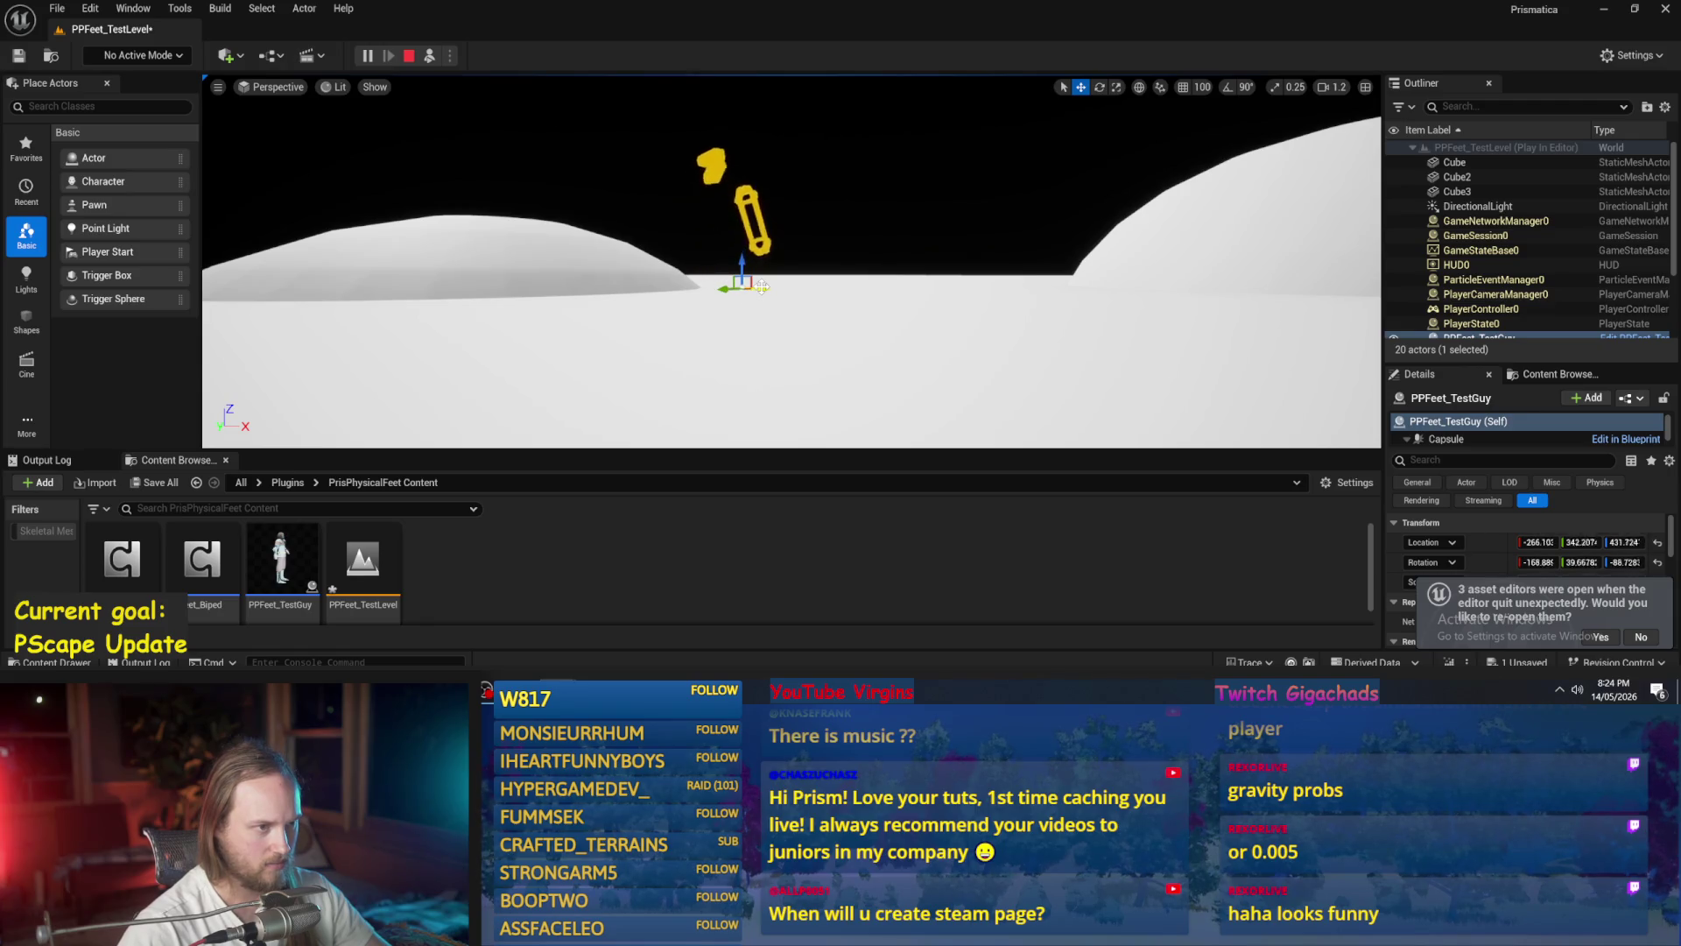
key(e)
mouse_move(777, 289)
mouse_down()
mouse_move(767, 249)
mouse_move(741, 245)
mouse_up()
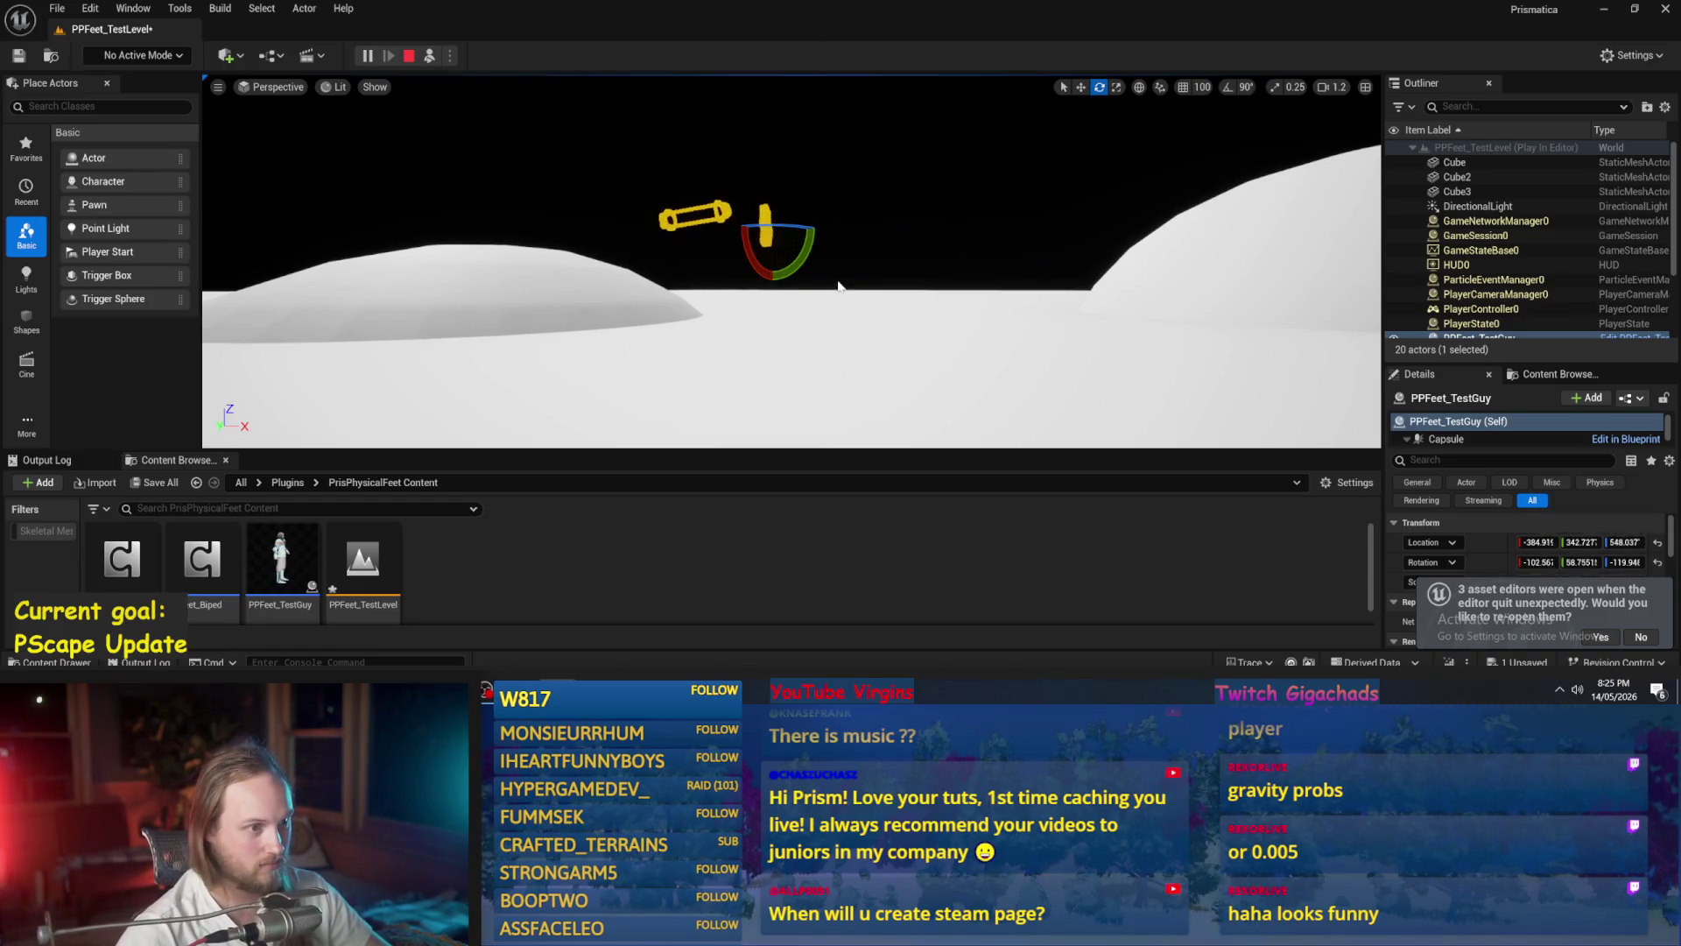
mouse_move(839, 286)
mouse_down()
mouse_move(833, 254)
mouse_move(818, 262)
mouse_move(685, 165)
mouse_up()
mouse_move(665, 239)
mouse_down()
mouse_move(652, 166)
mouse_move(699, 166)
mouse_move(713, 333)
mouse_move(727, 301)
mouse_up()
key(w)
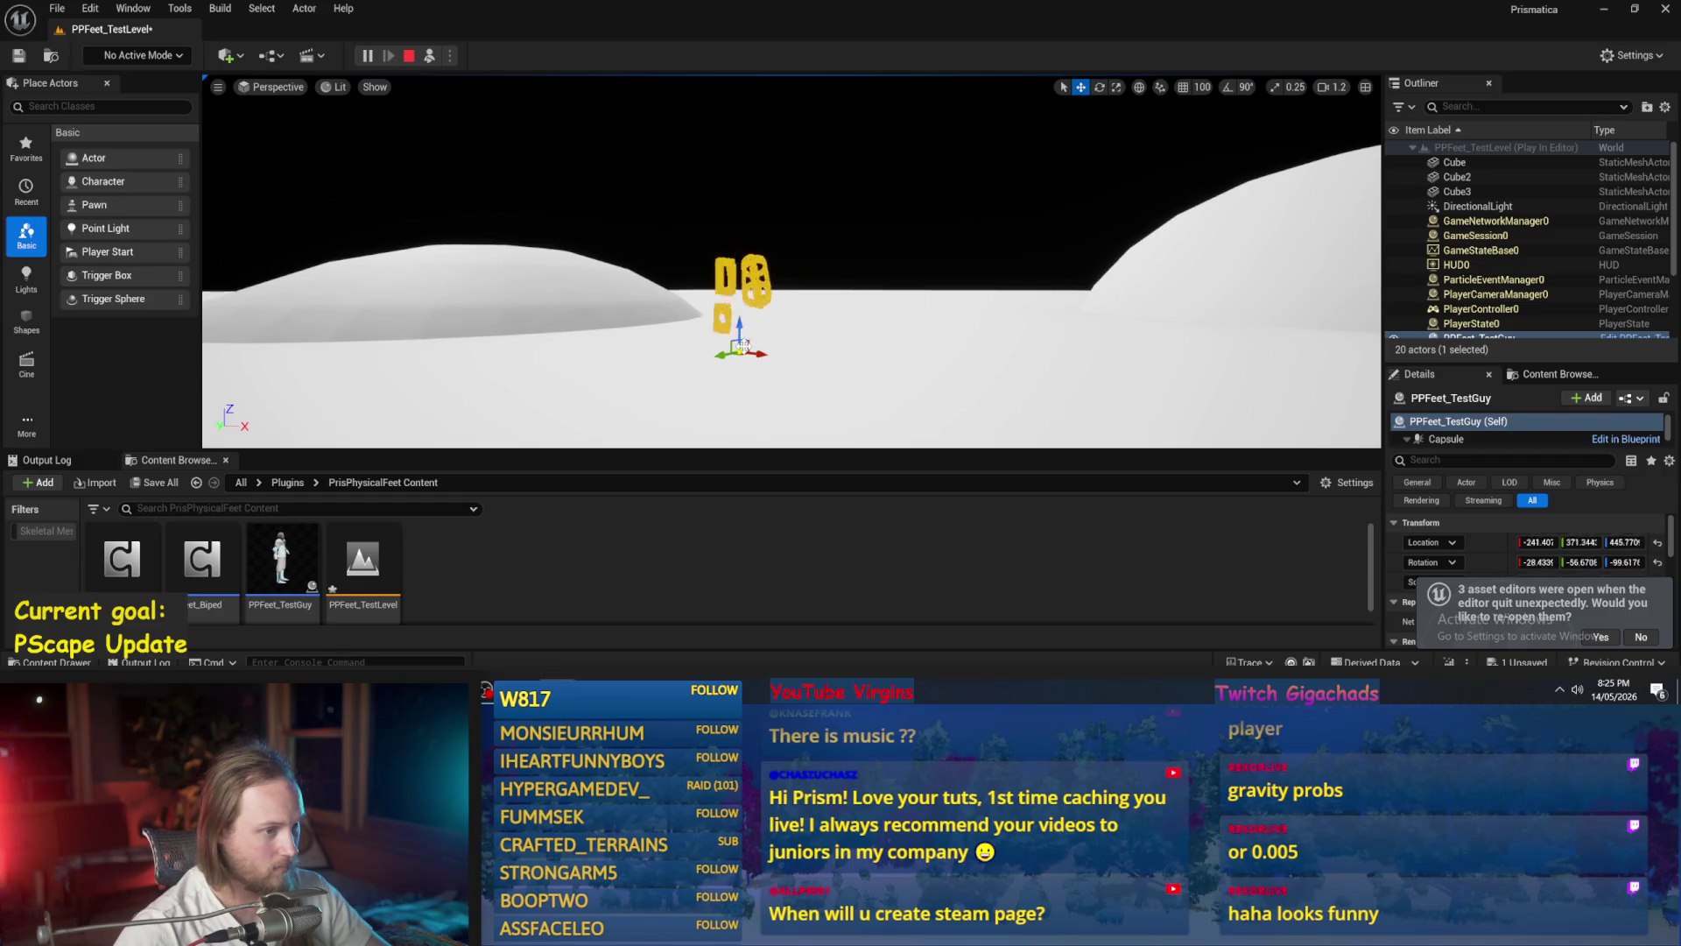
- Stop the play test and return to the PPFeet_TestGuy blueprint and the Paint sketch
key(Escape)
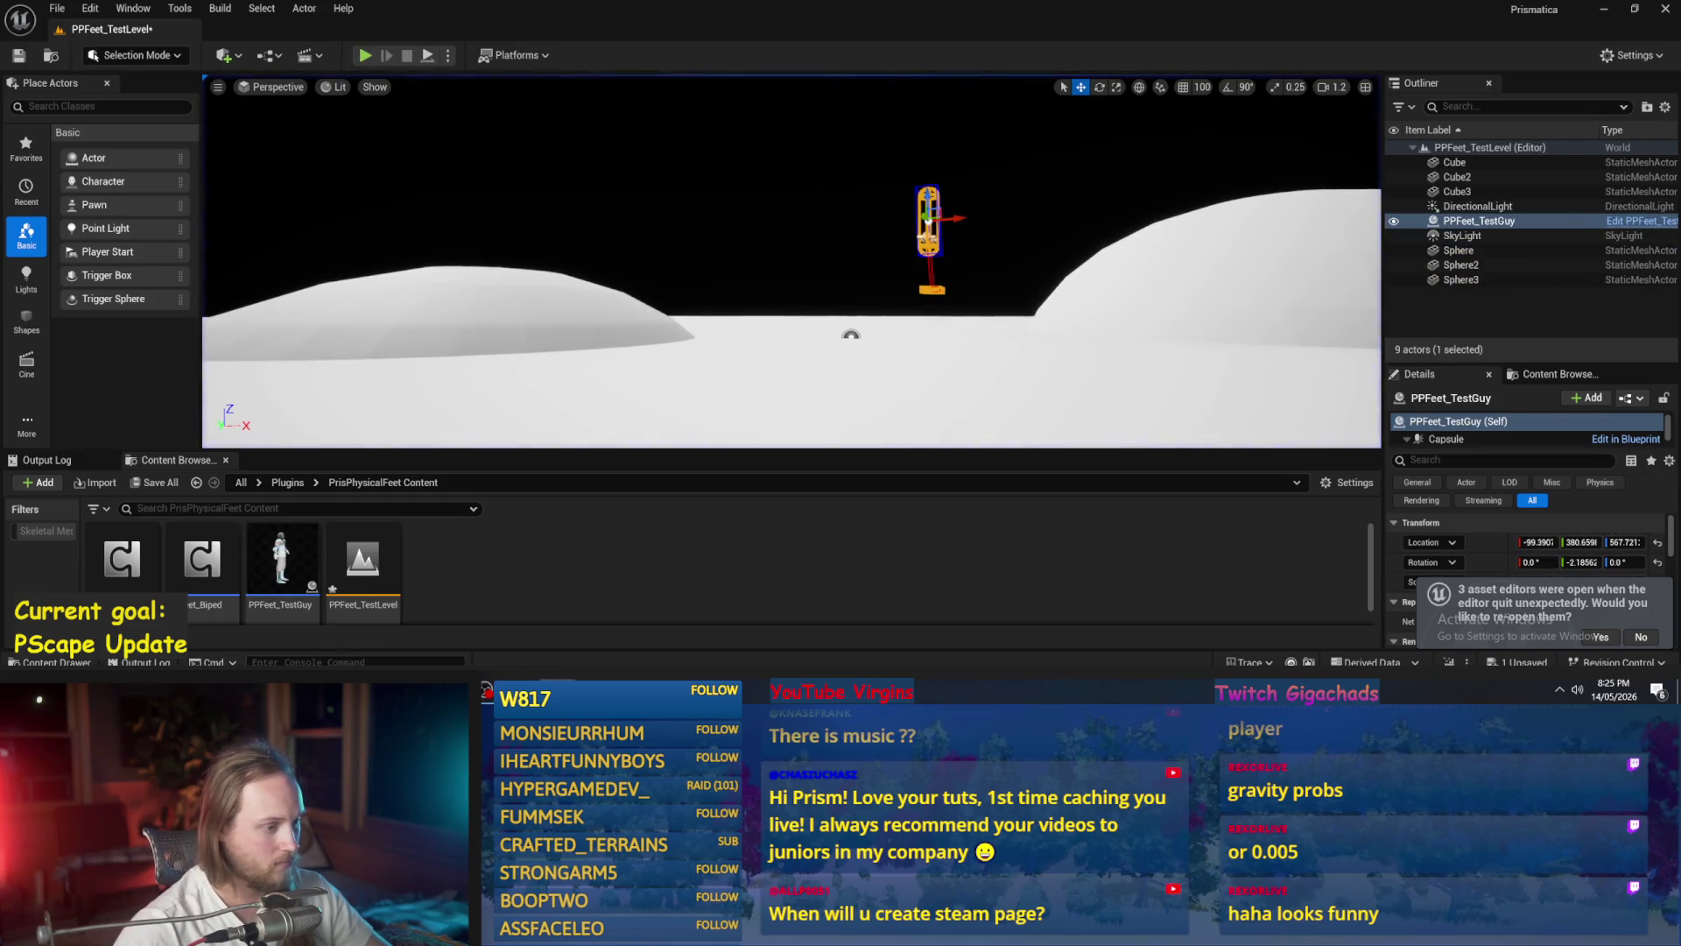
click(628, 635)
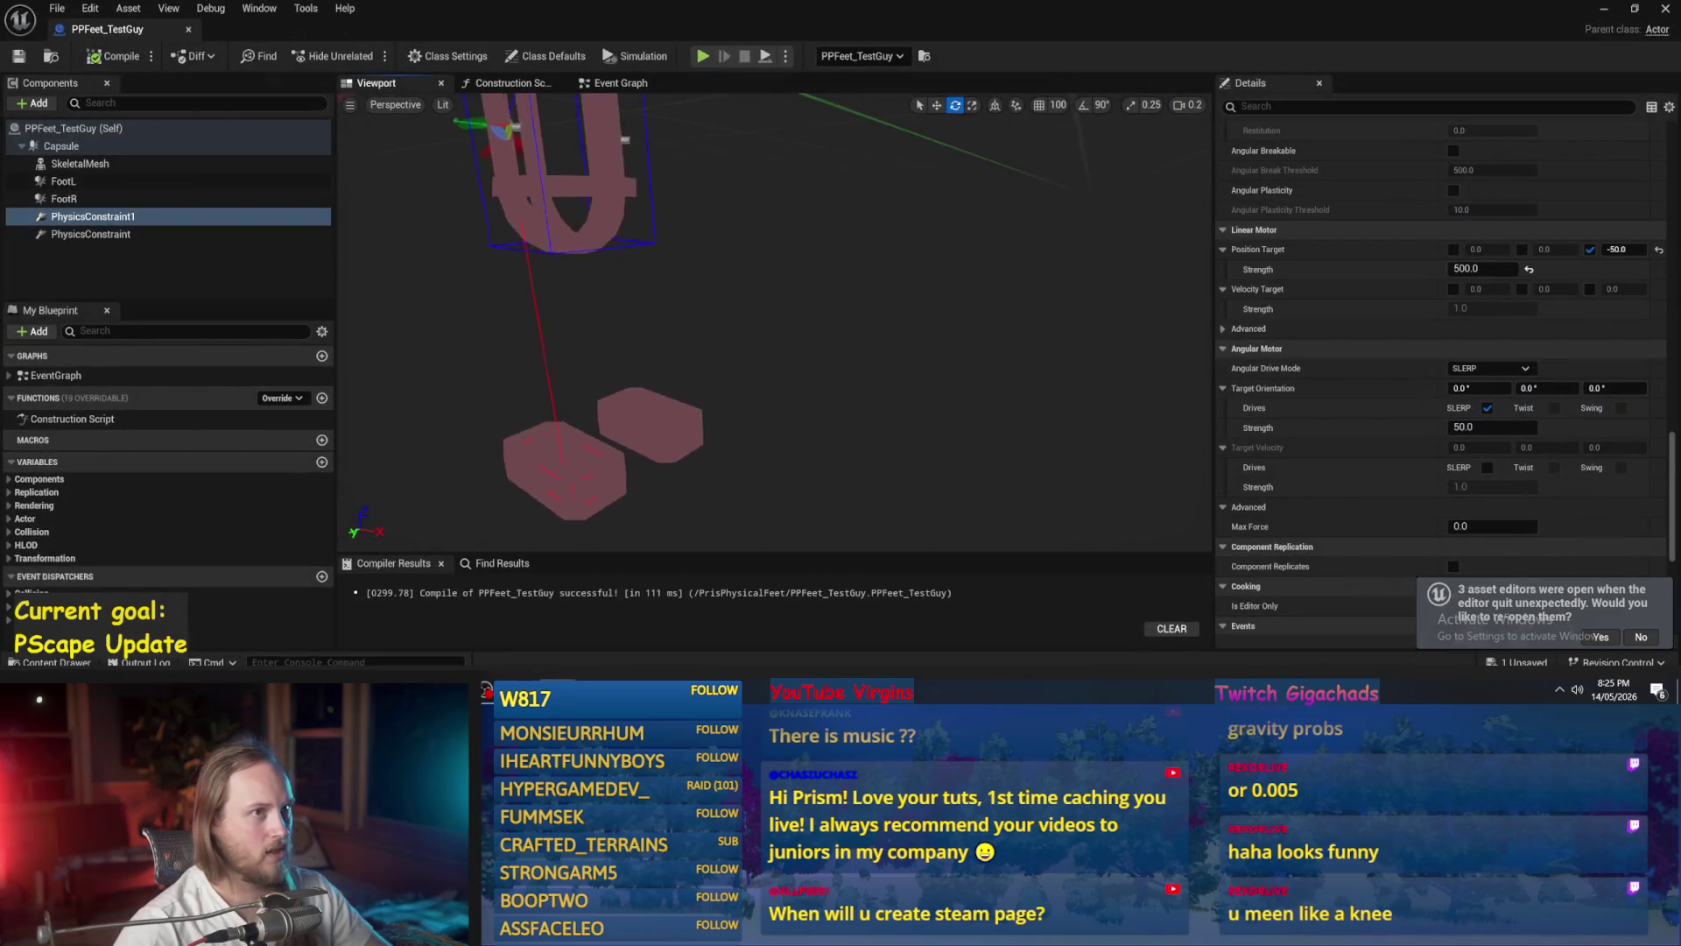
mouse_move(879, 355)
mouse_down()
mouse_move(946, 346)
mouse_move(879, 355)
mouse_up()
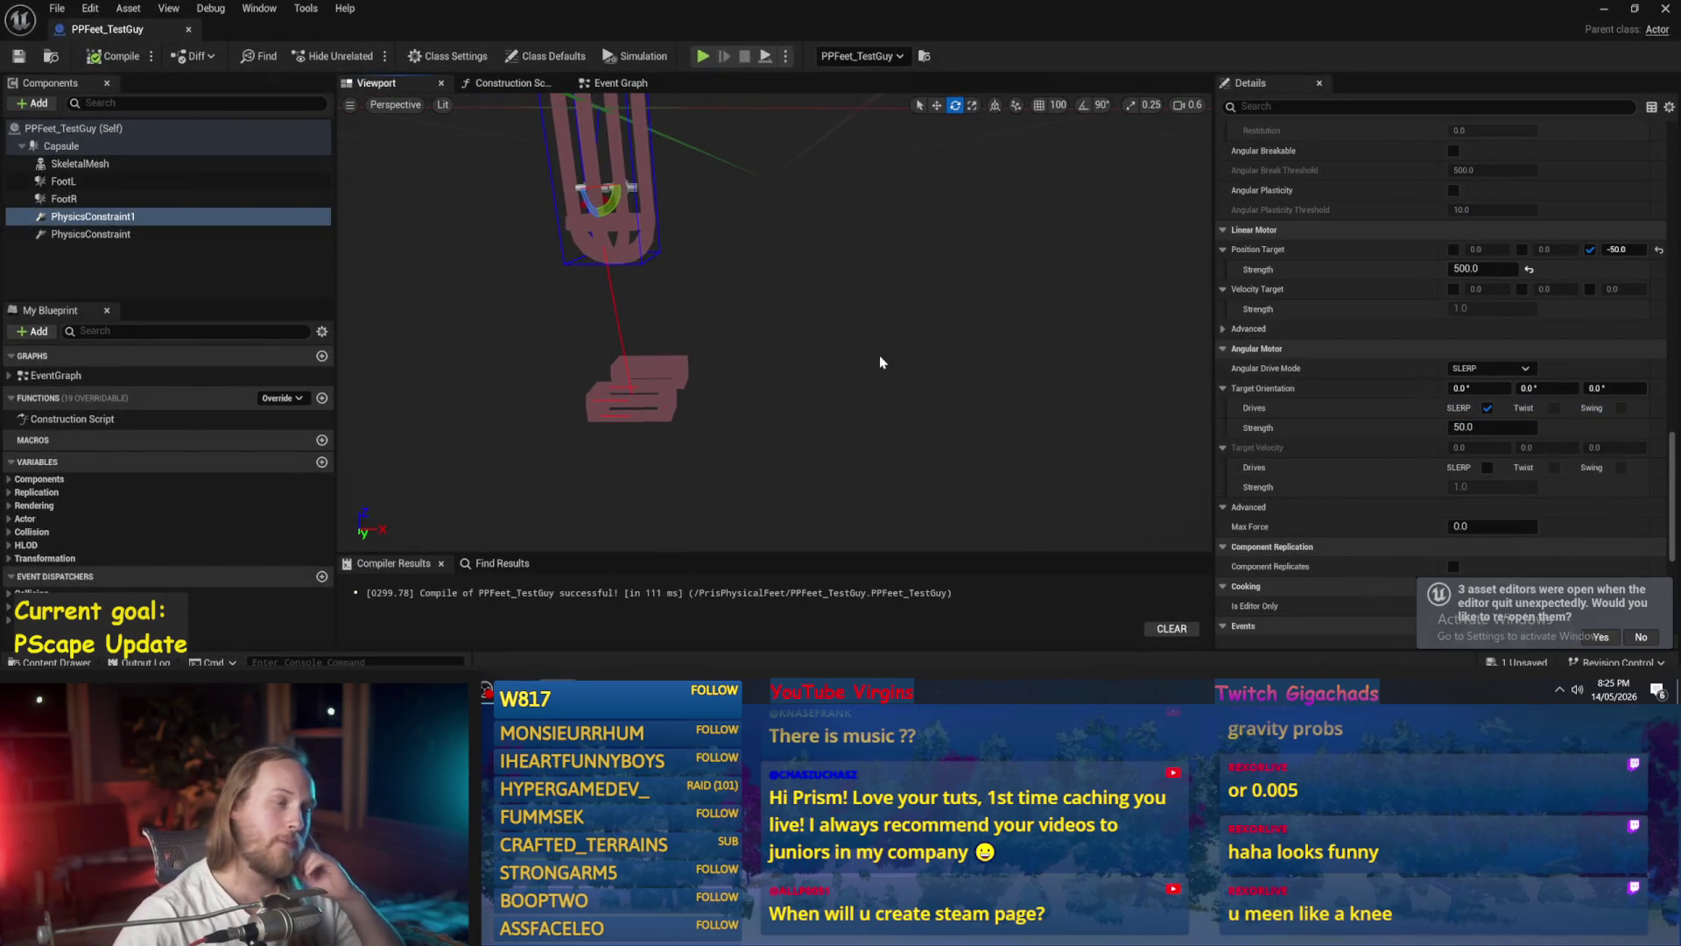
key(alt+Tab)
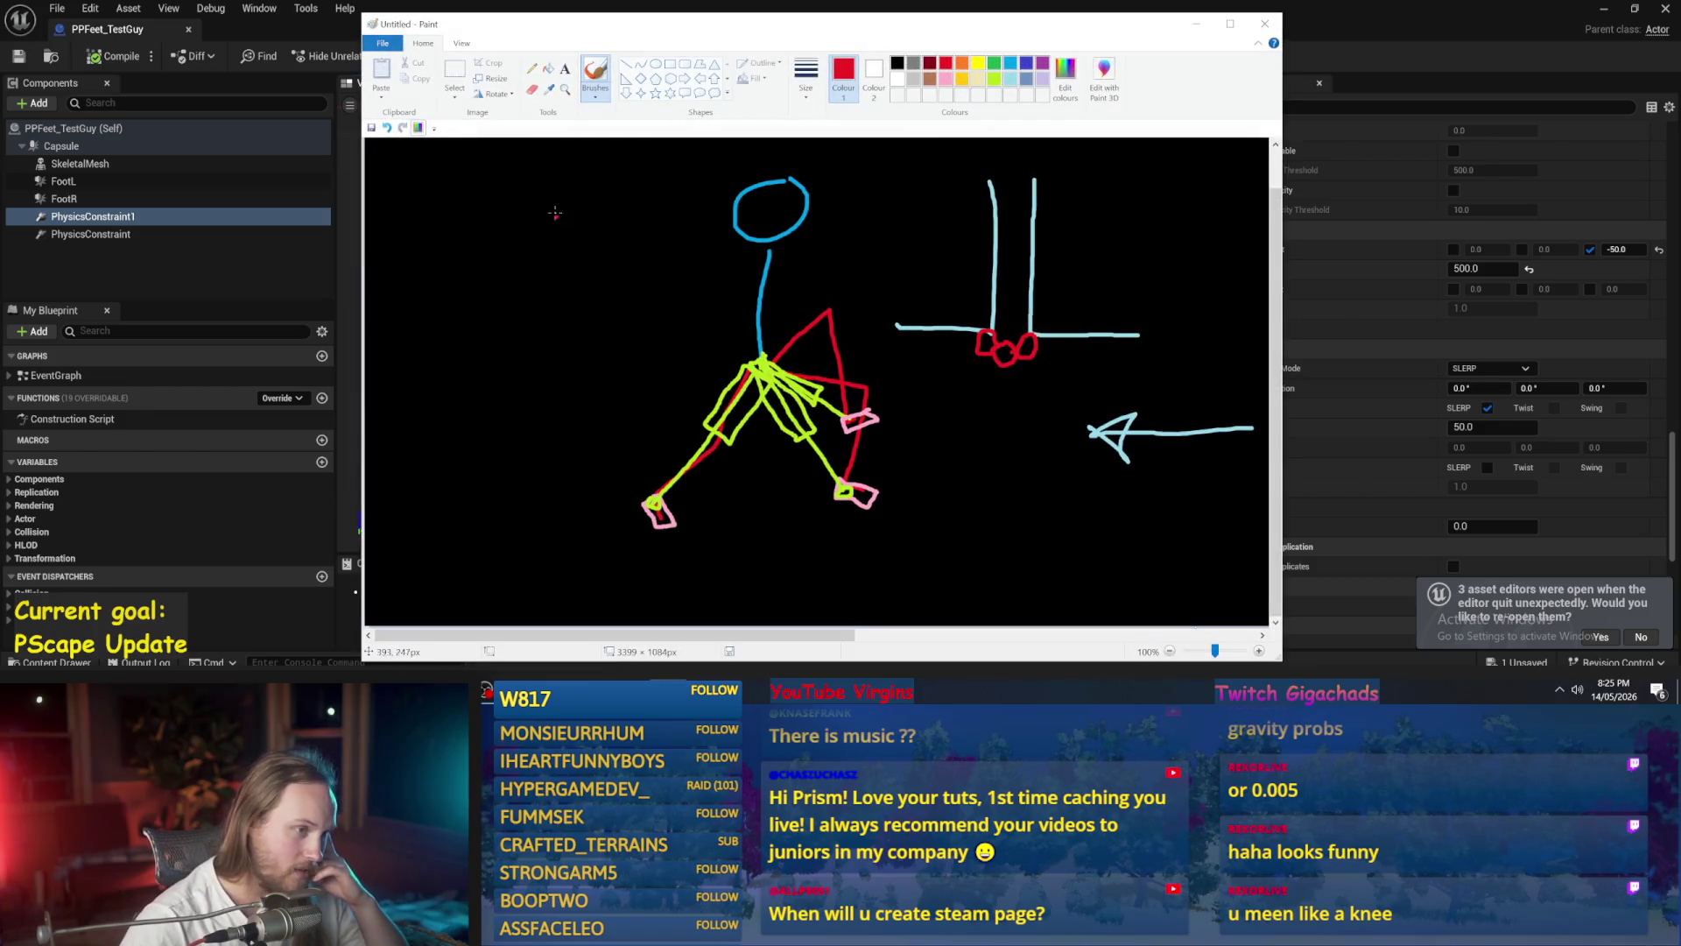
- Remove the stray blue strokes around the red triangle and torso of the stick-figure sketch
drag(485, 227, 655, 323)
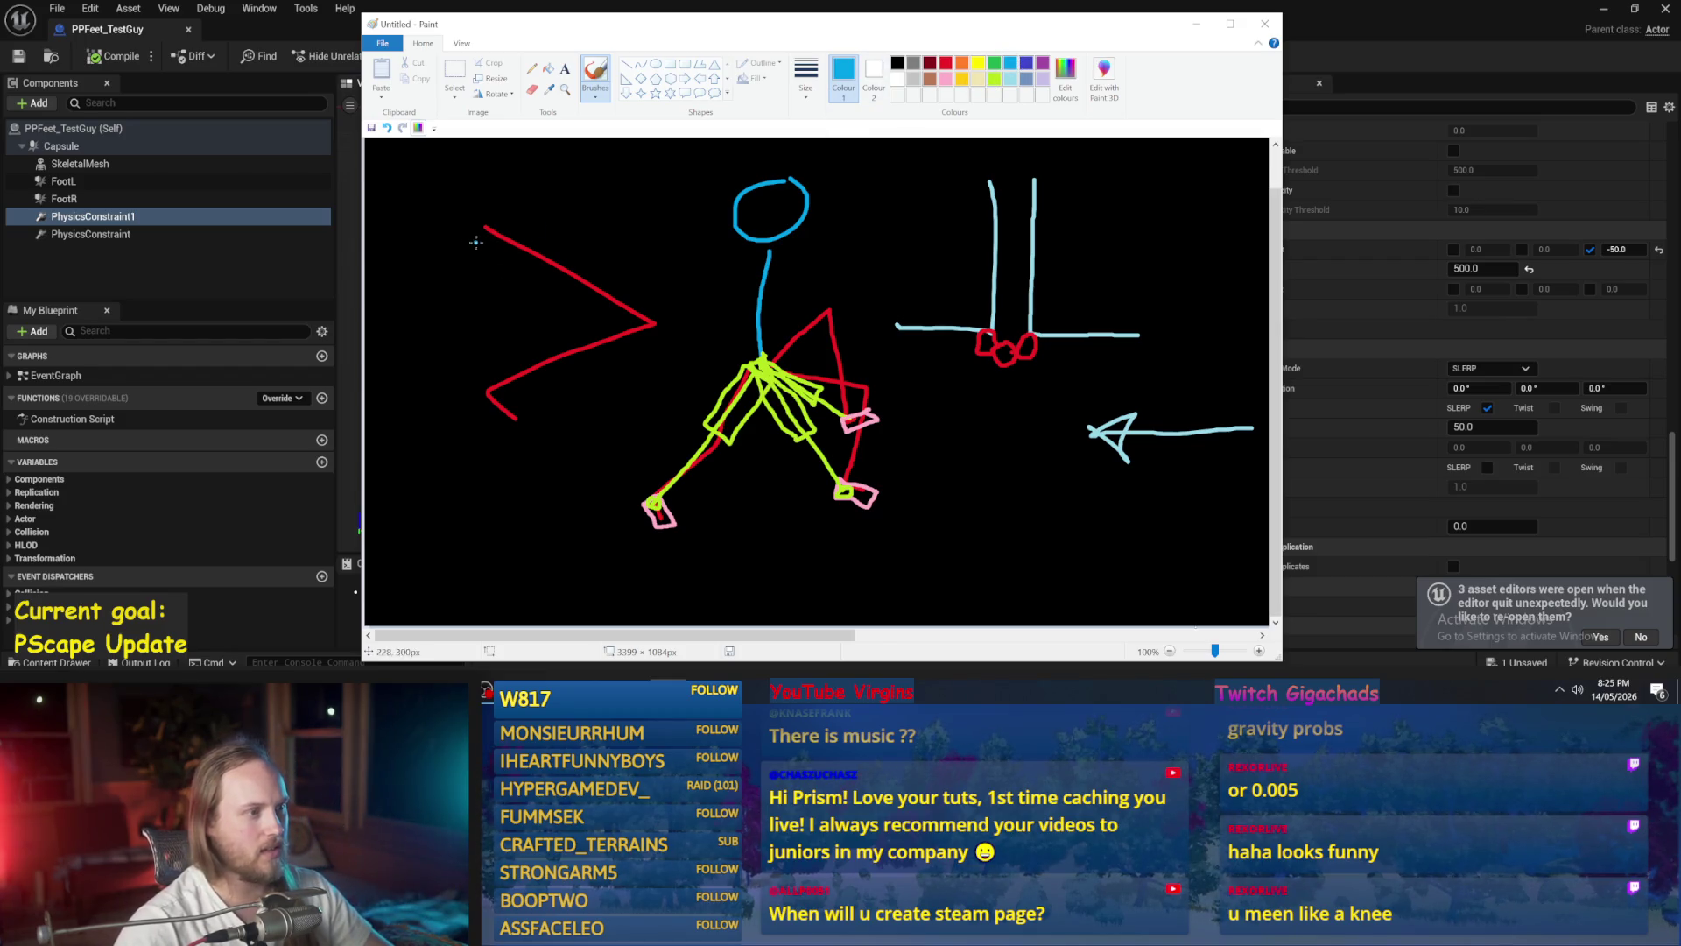
key(ctrl+z)
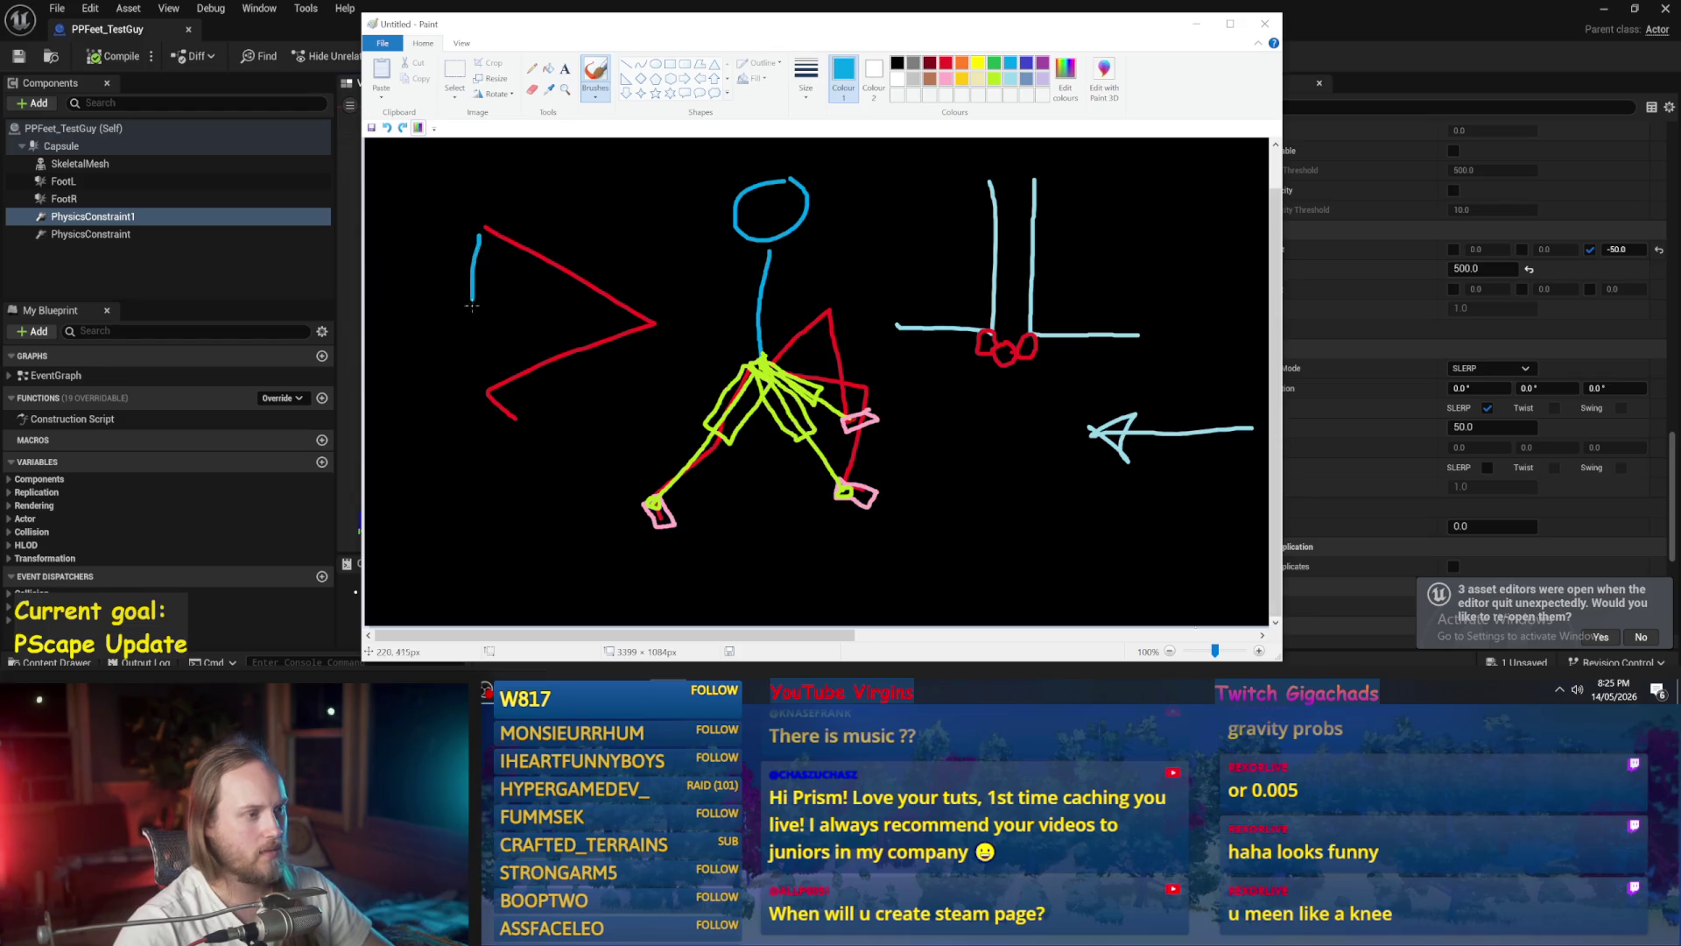
key(ctrl+z)
drag(485, 379, 499, 245)
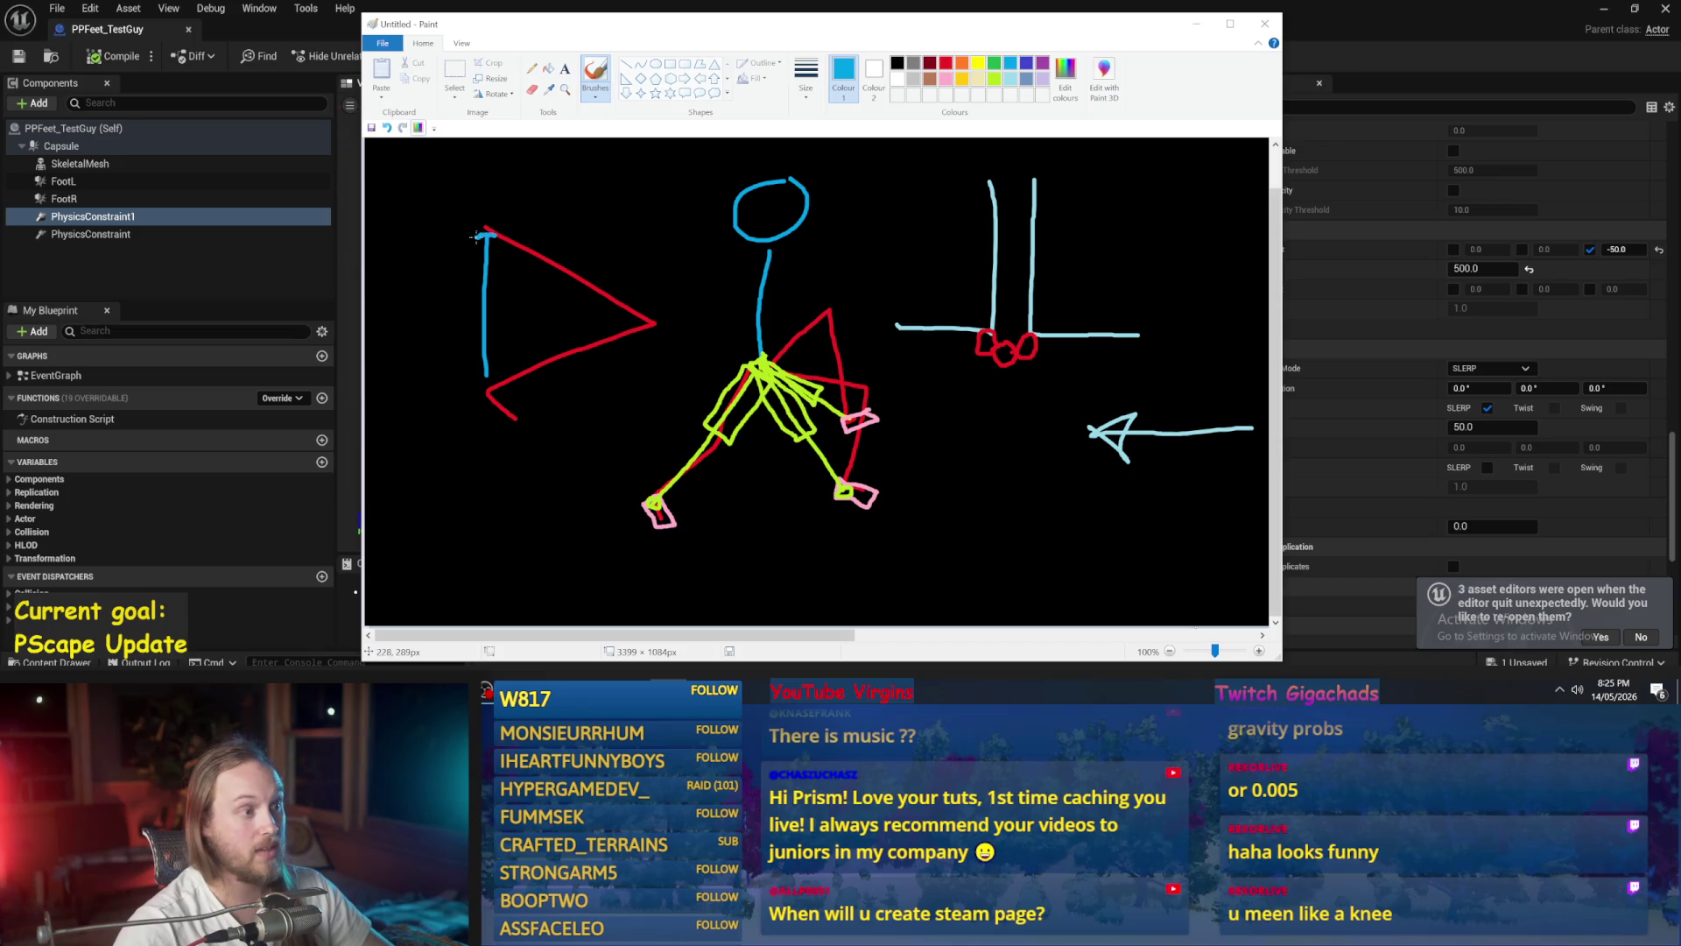
key(ctrl+z)
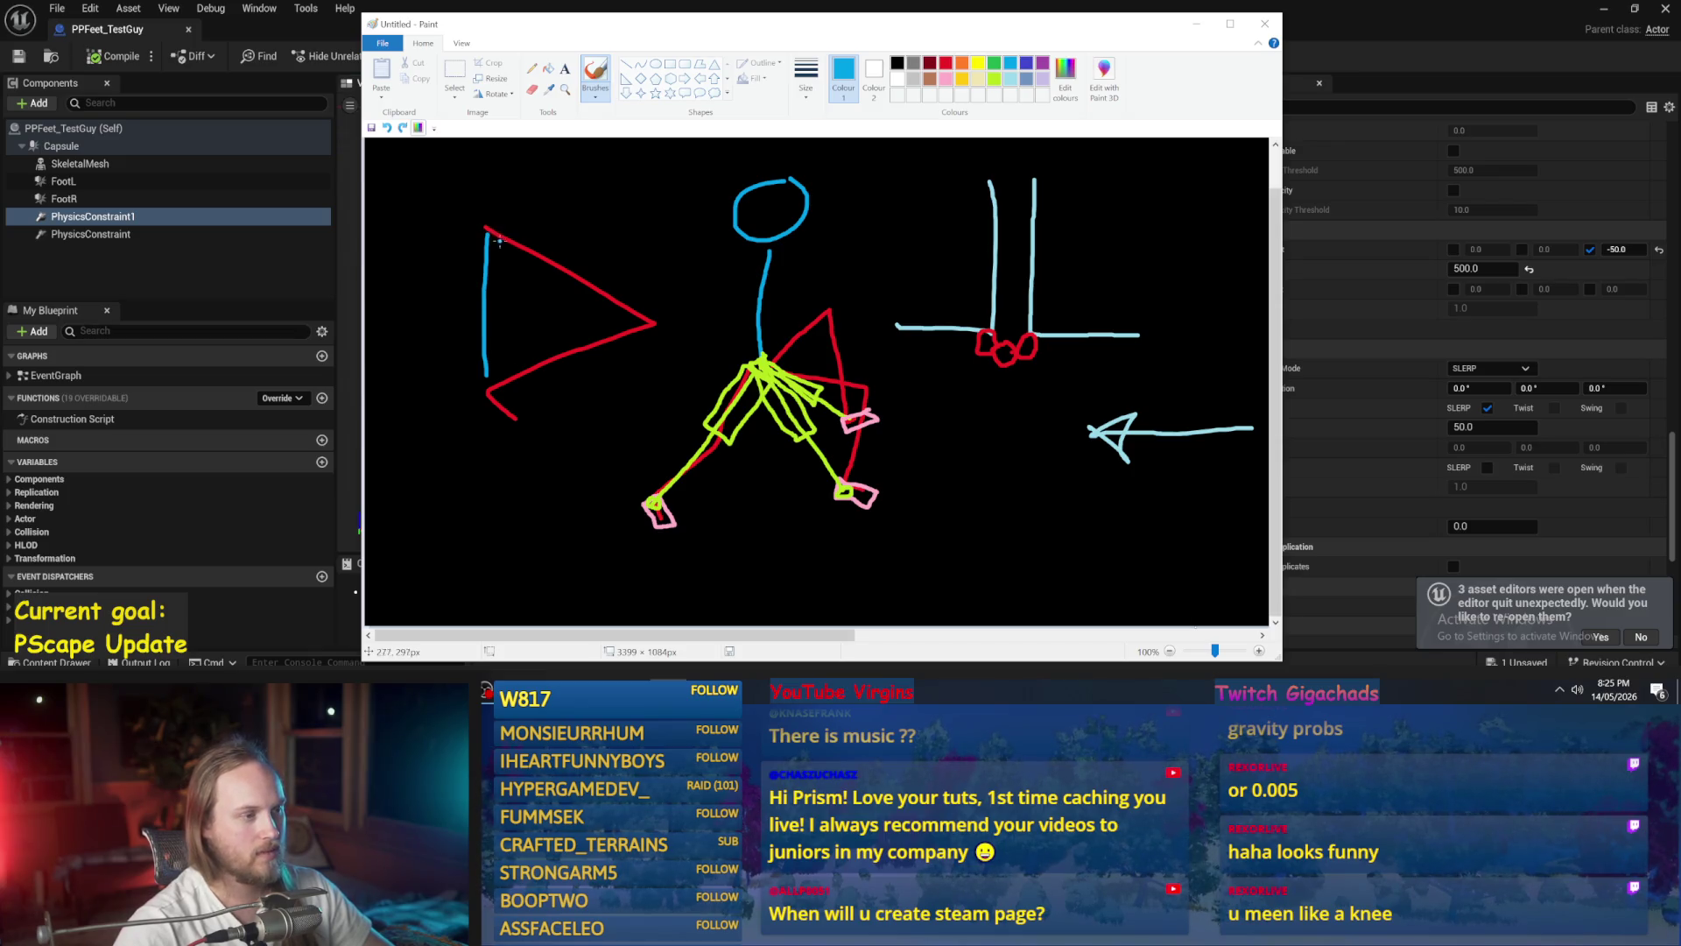
key(ctrl+z)
drag(501, 233, 479, 231)
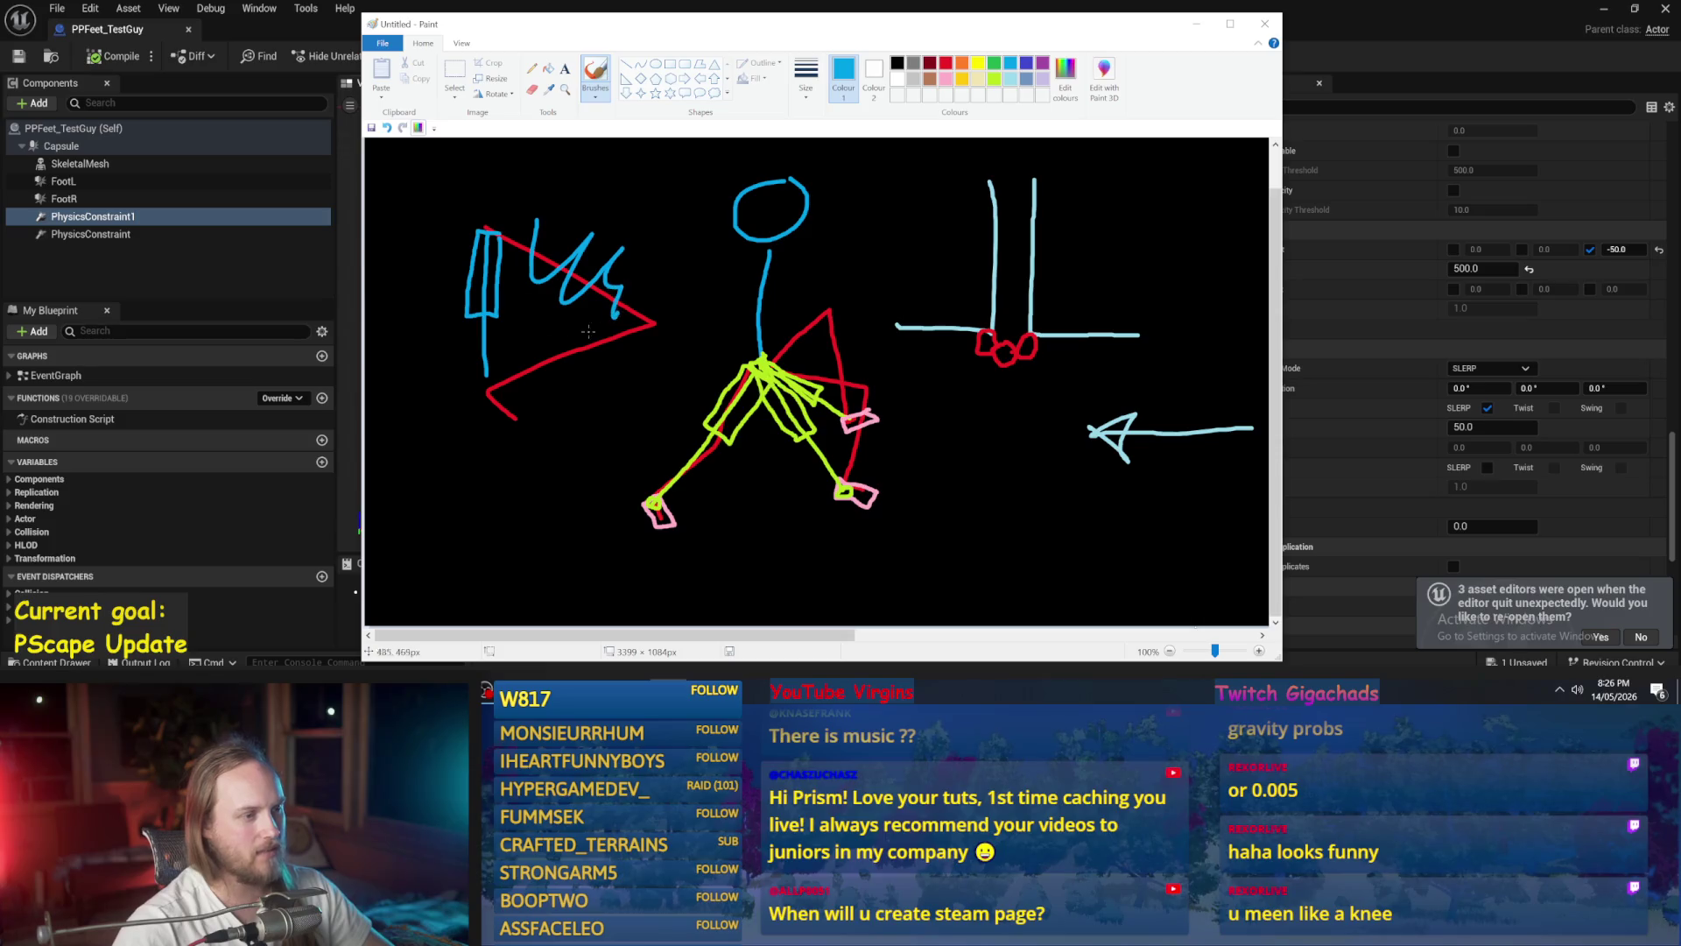
drag(540, 357, 593, 350)
key(ctrl+z)
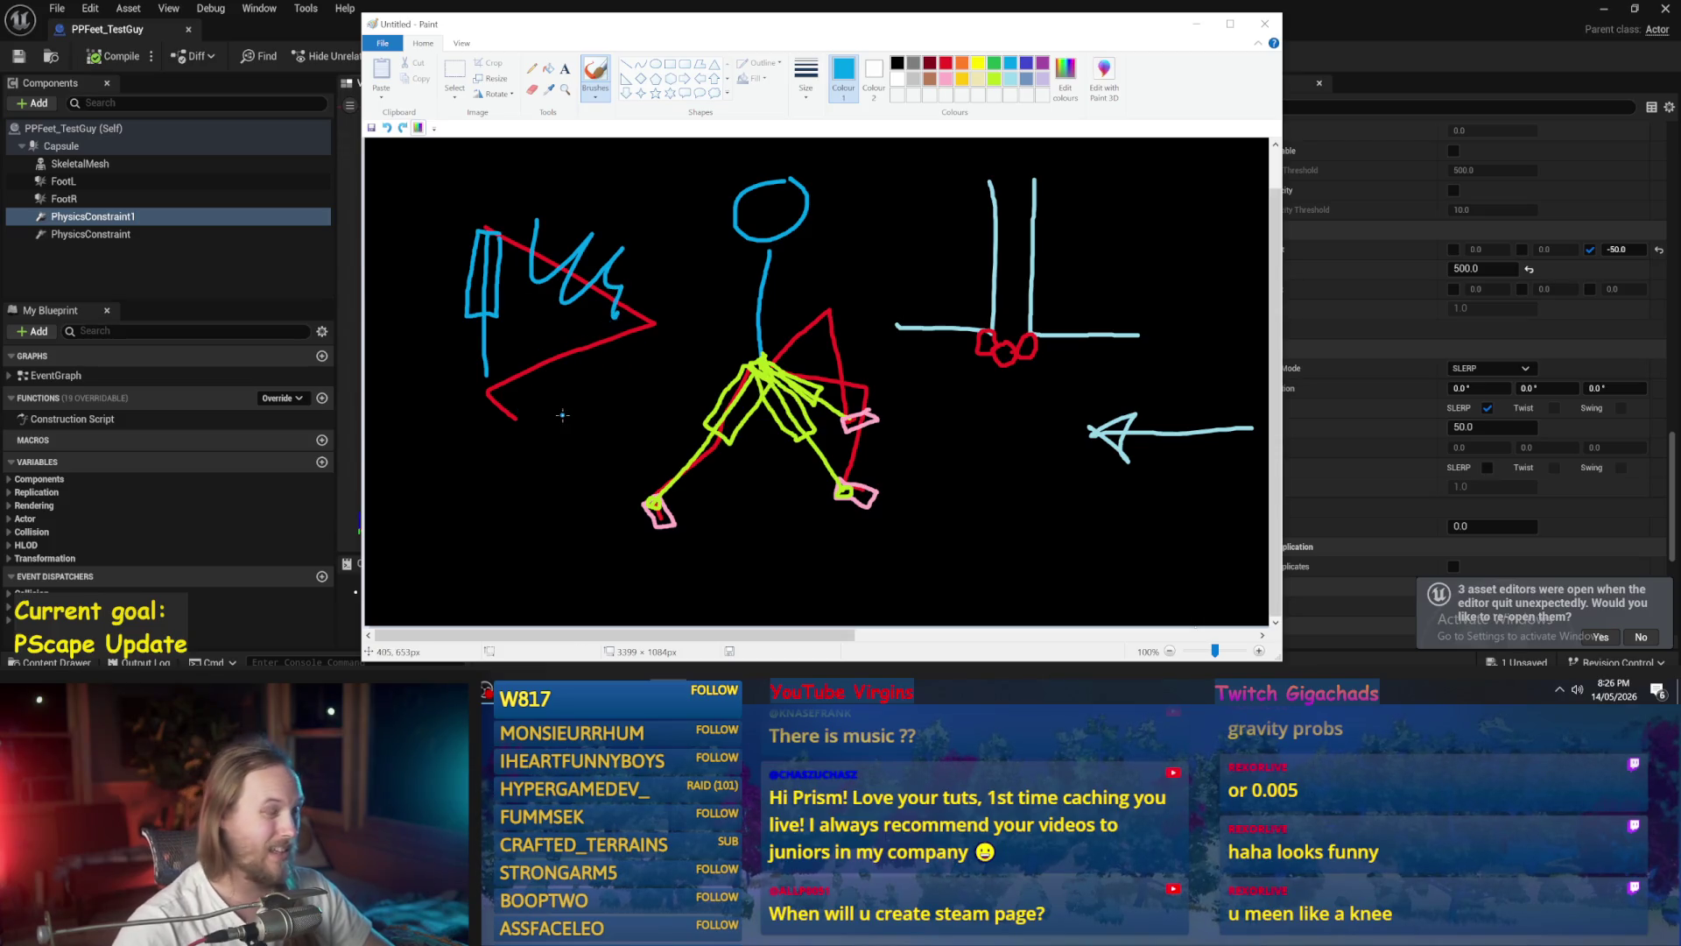
key(ctrl+z)
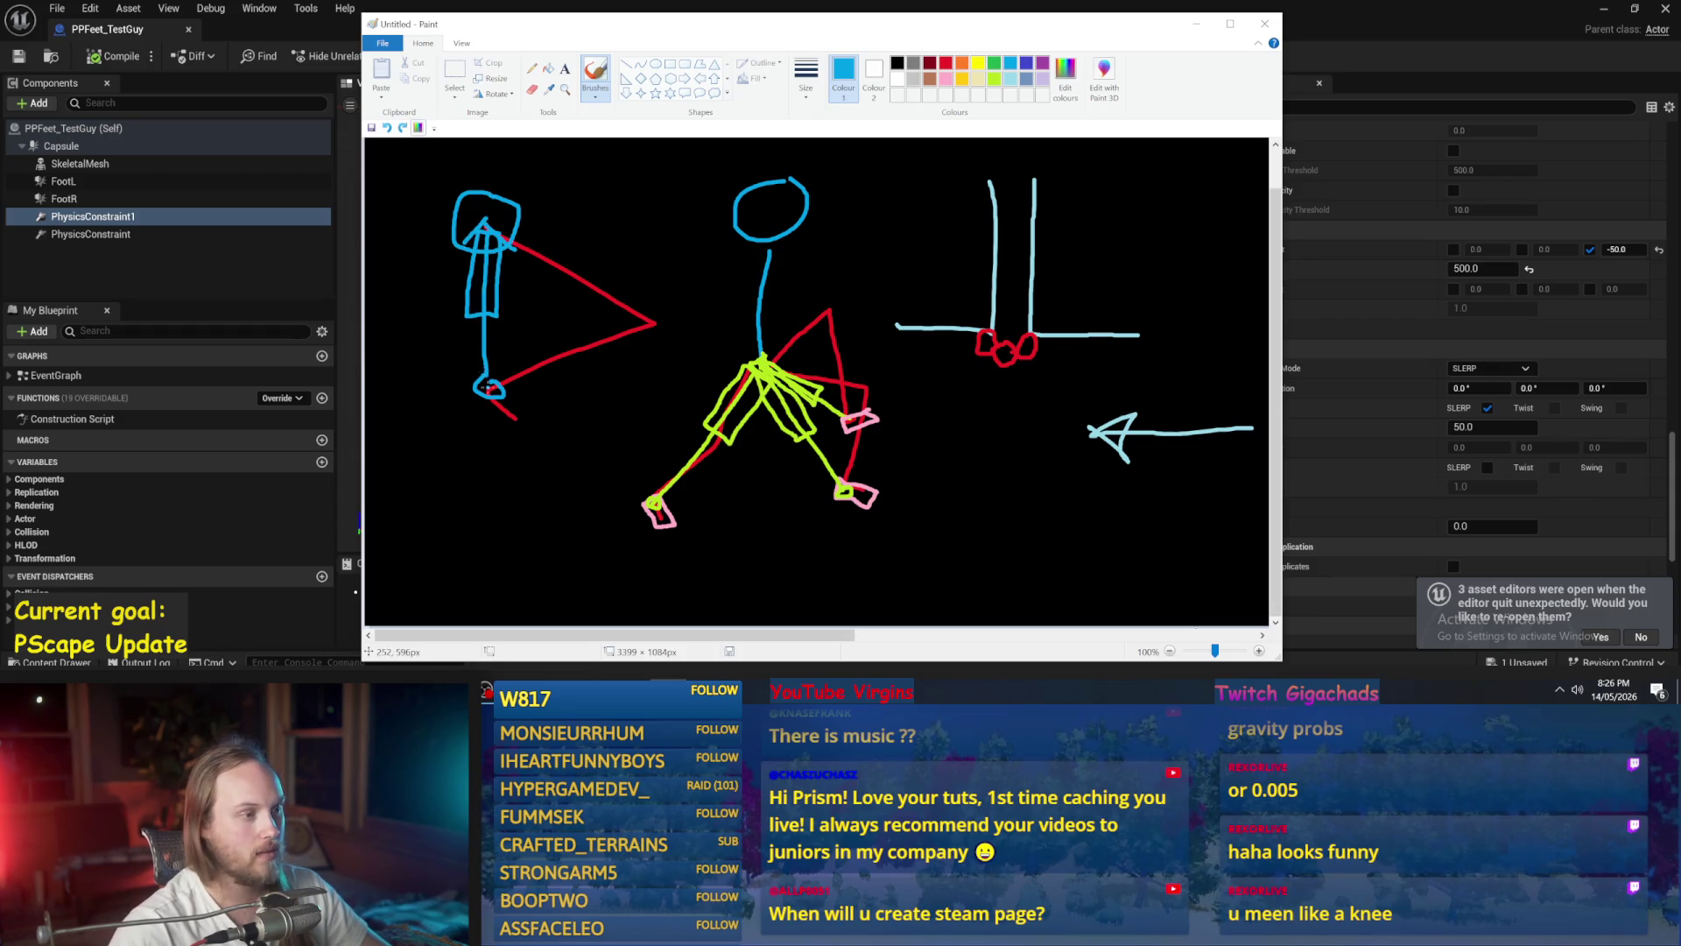
key(ctrl+z)
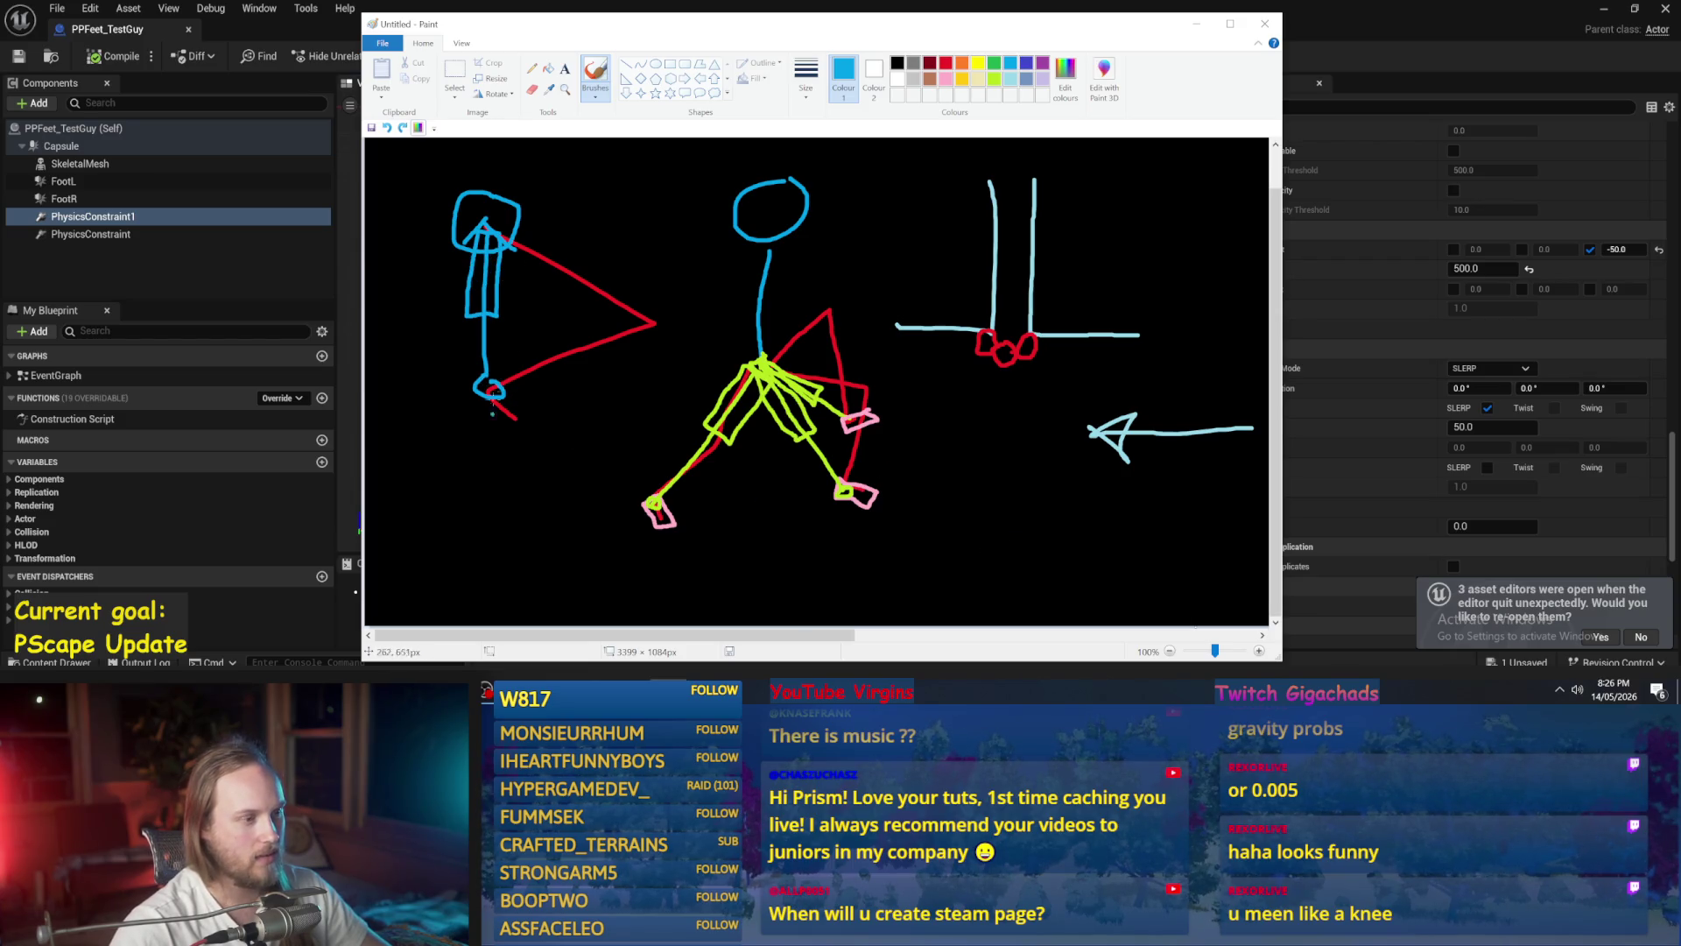
key(ctrl+z)
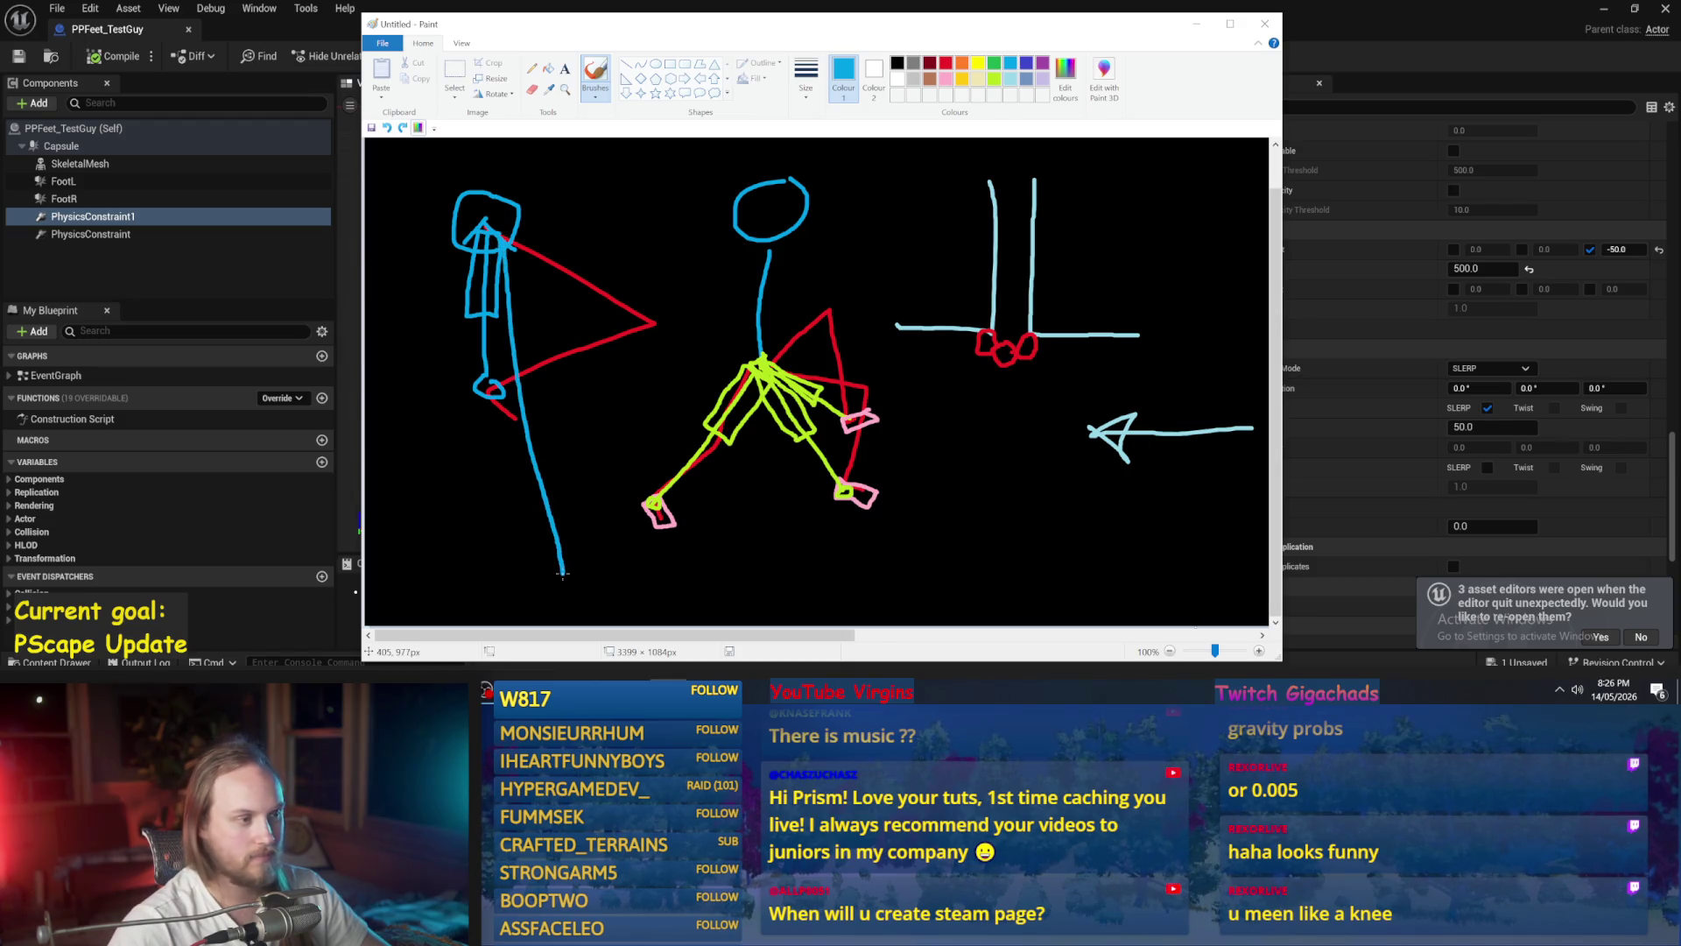
key(ctrl+z)
- Draw a small blue circle at the red triangle's tip
mouse_move(728, 301)
mouse_down()
mouse_move(749, 306)
mouse_move(645, 341)
mouse_up()
key(ctrl+z)
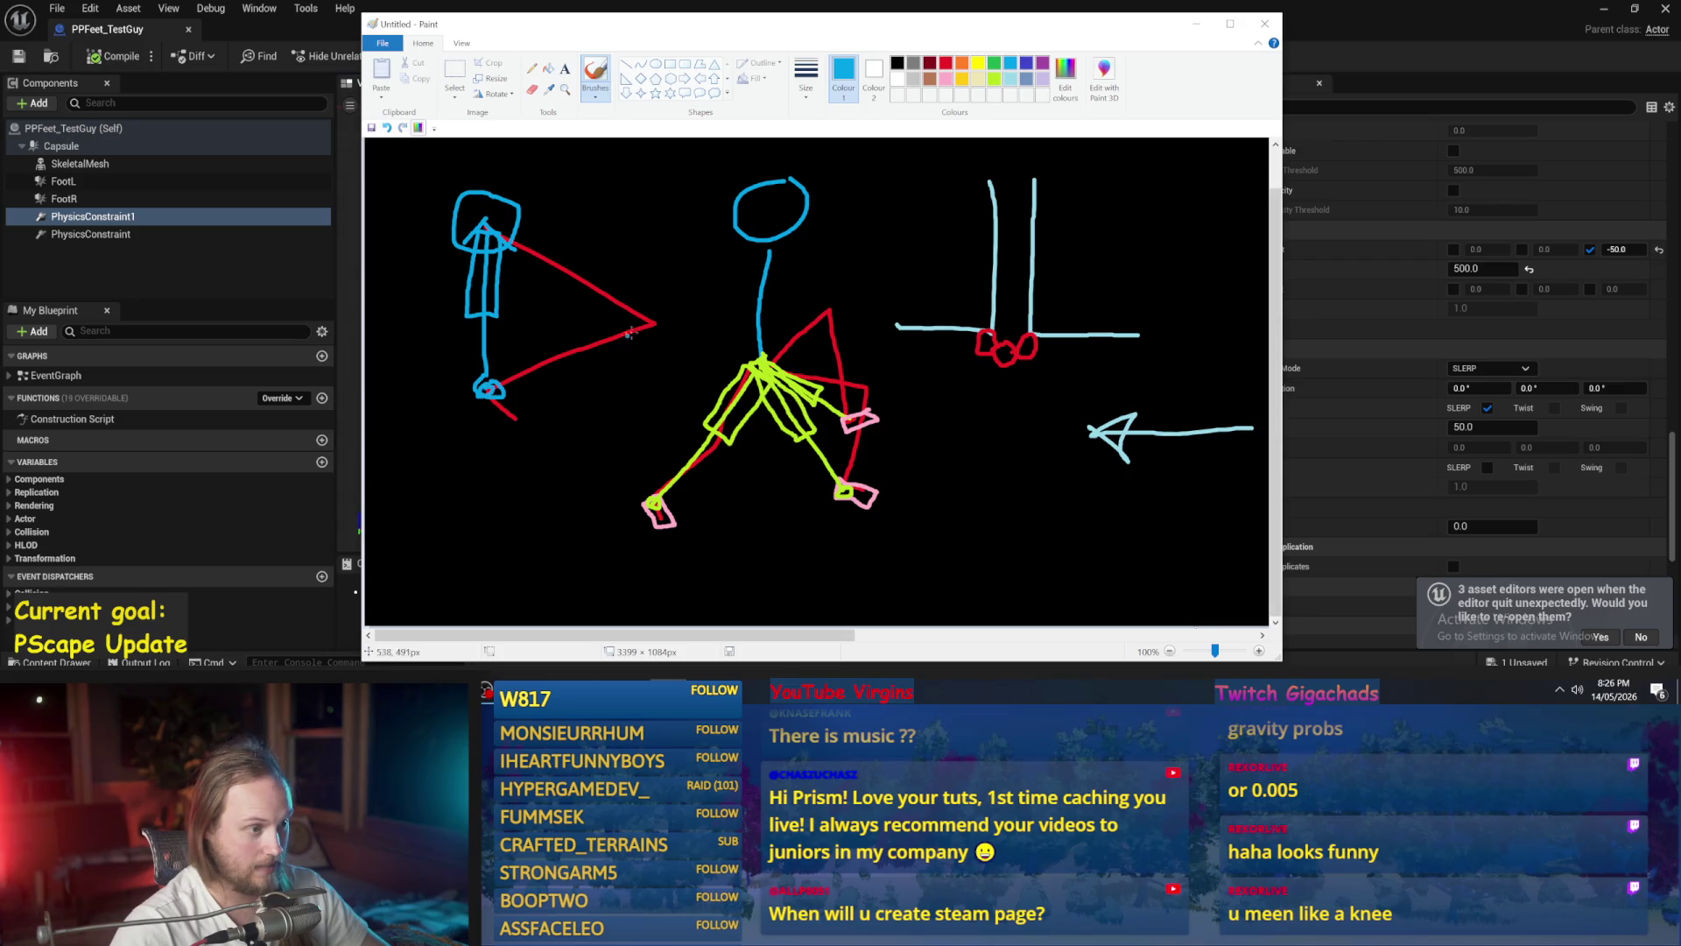
key(ctrl+z)
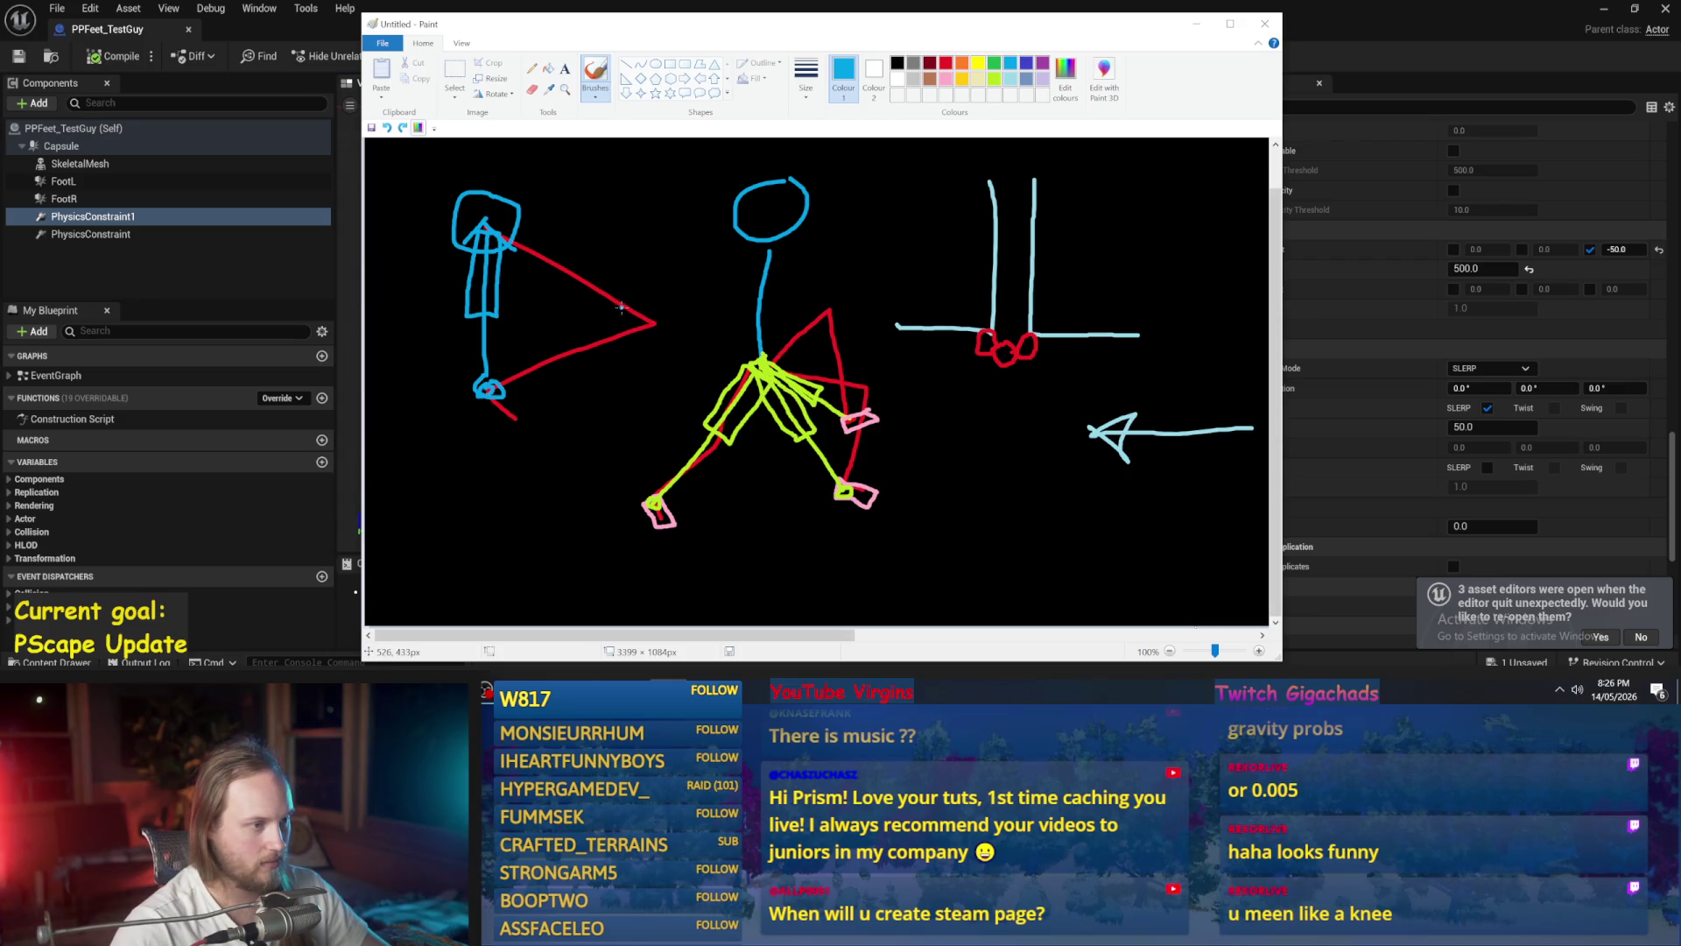
key(ctrl+z)
drag(642, 303, 631, 310)
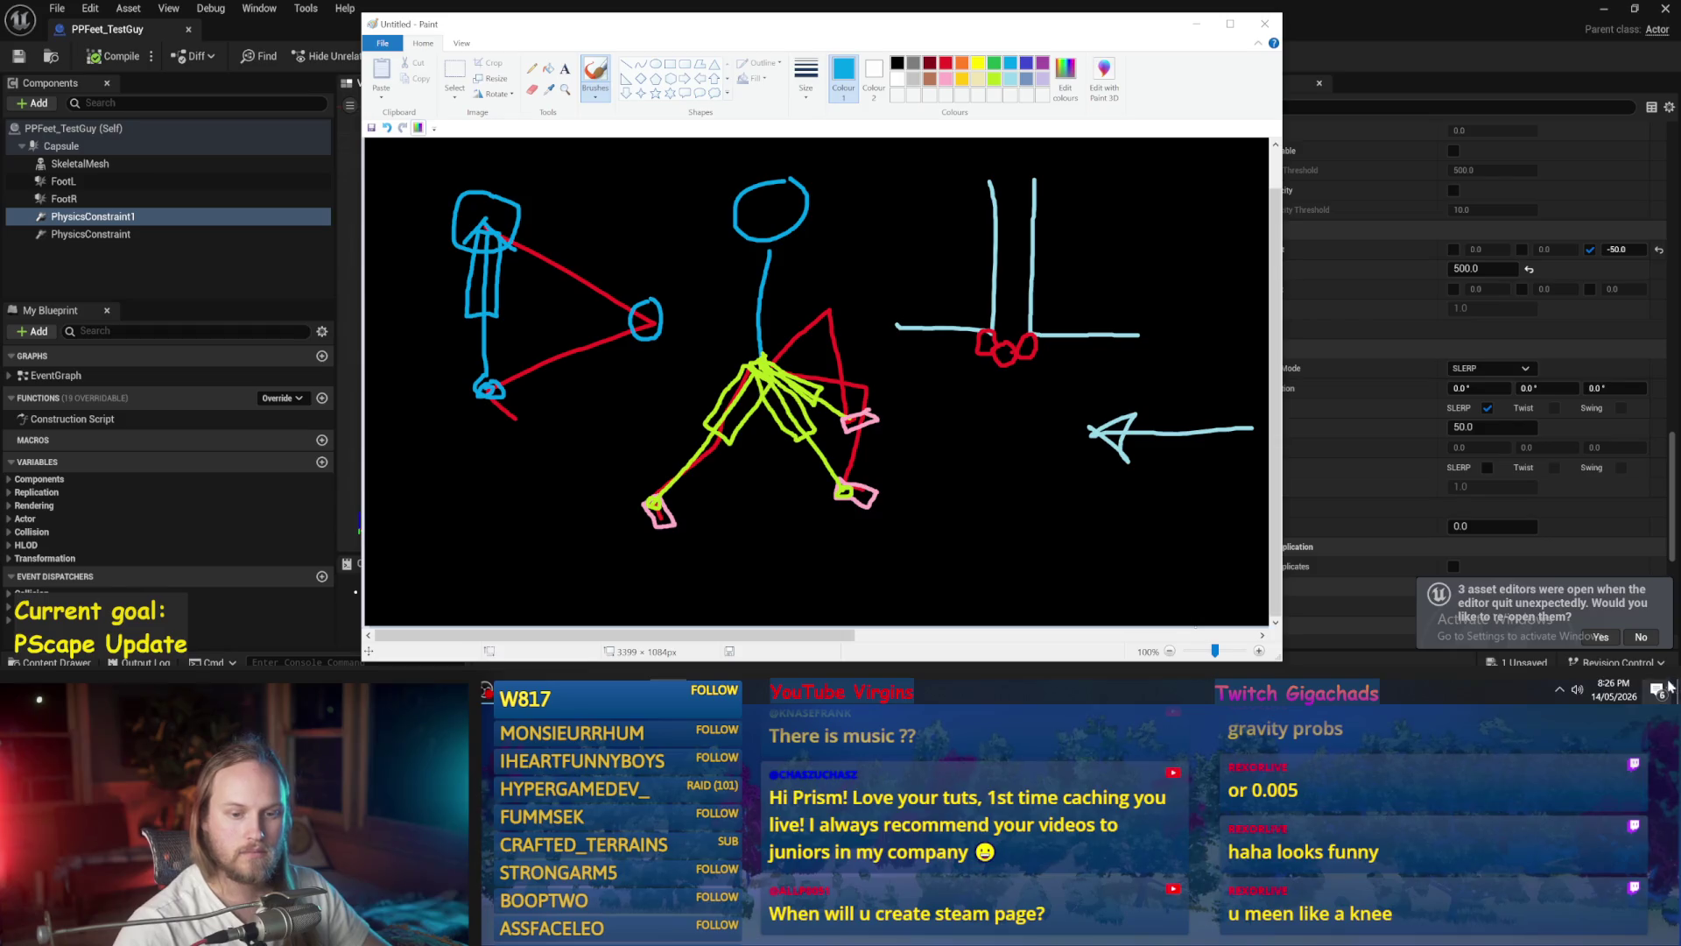
- Back in Unreal, decline reopening old editors and orbit toward the capsule and foot
click(1651, 639)
mouse_move(736, 211)
mouse_down()
mouse_move(709, 219)
mouse_move(788, 210)
mouse_move(762, 211)
mouse_move(762, 289)
mouse_up()
mouse_move(889, 310)
mouse_down()
mouse_move(886, 271)
mouse_move(889, 310)
mouse_up()
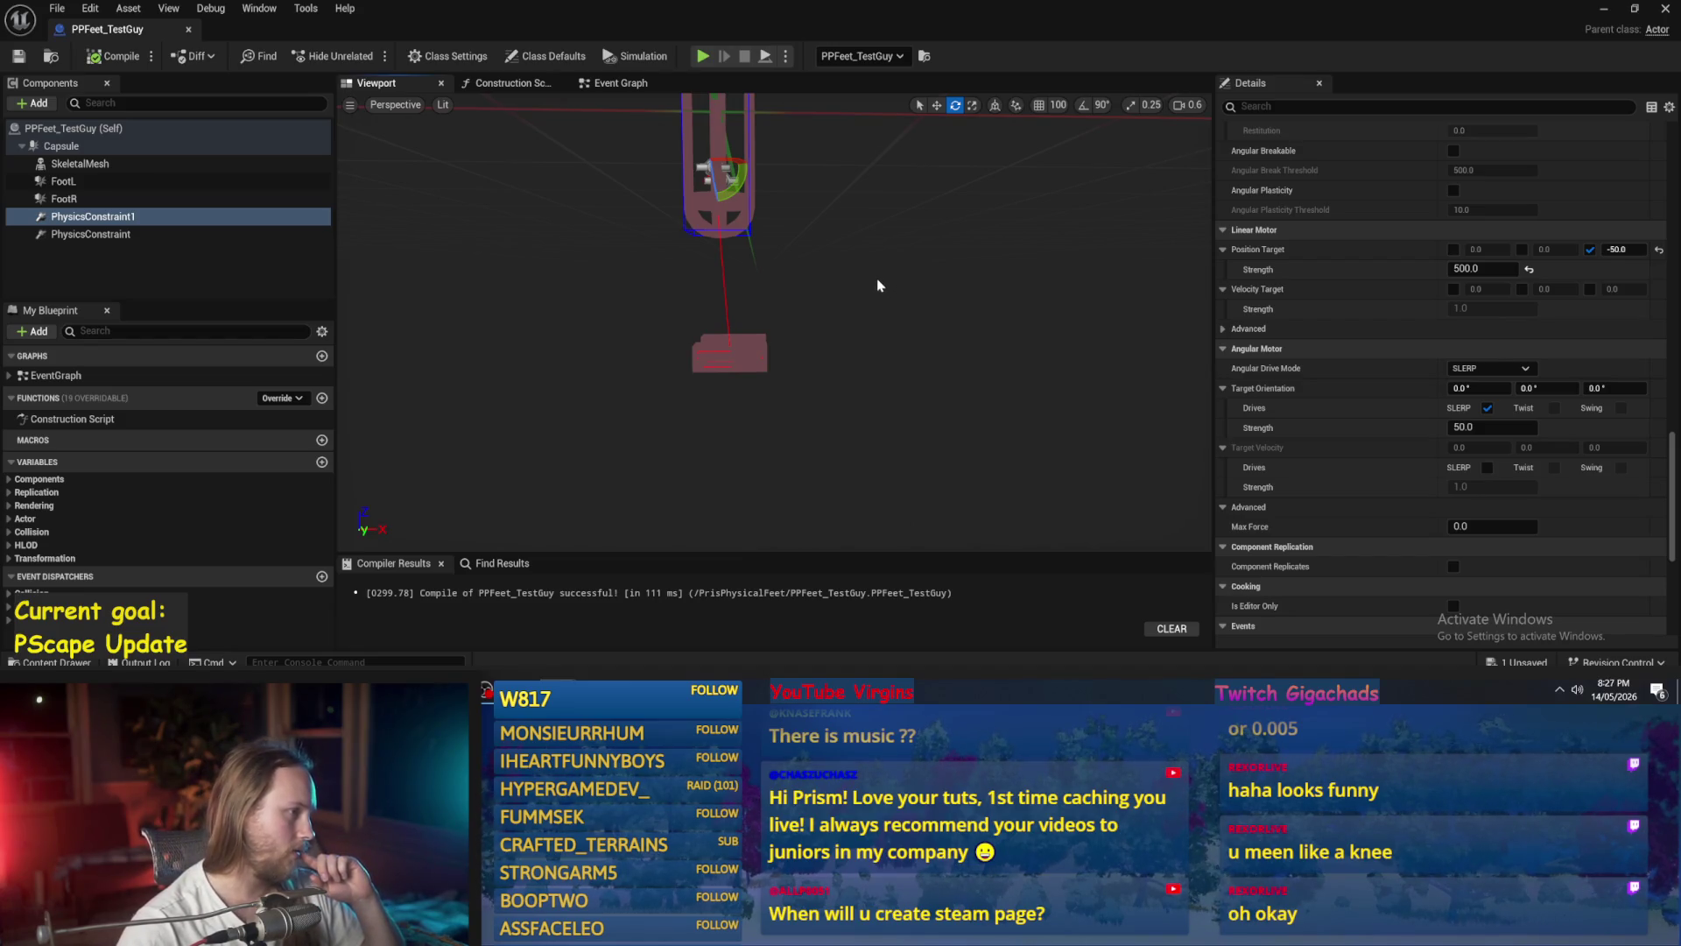
click(127, 256)
click(119, 218)
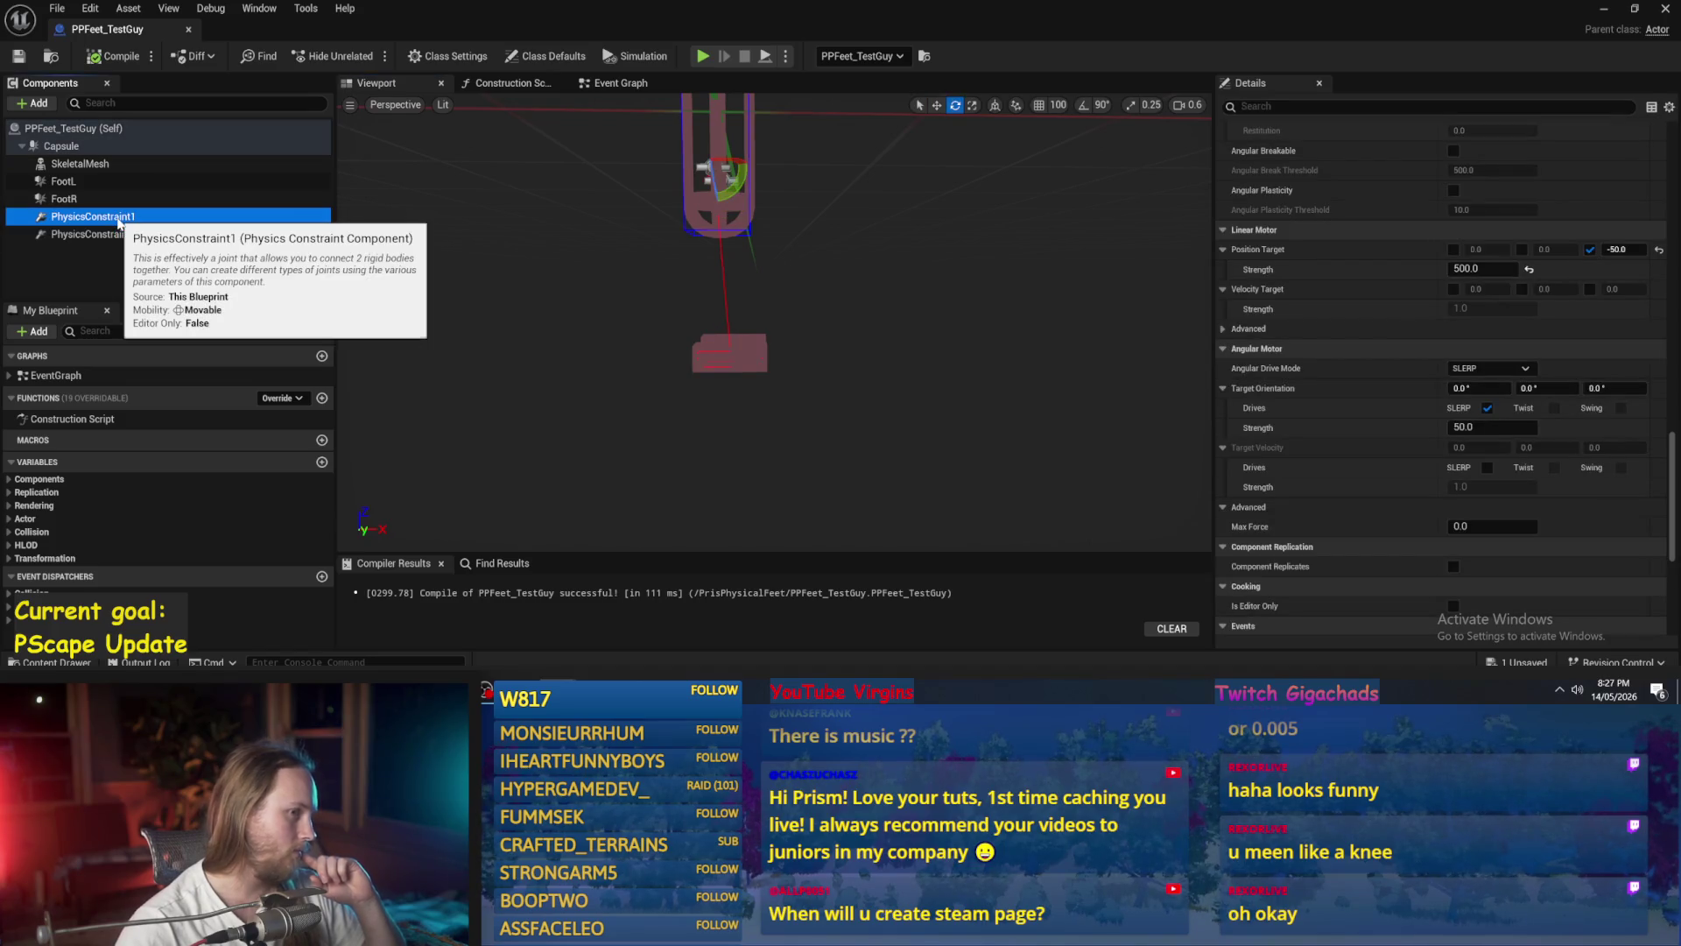
click(114, 235)
click(114, 217)
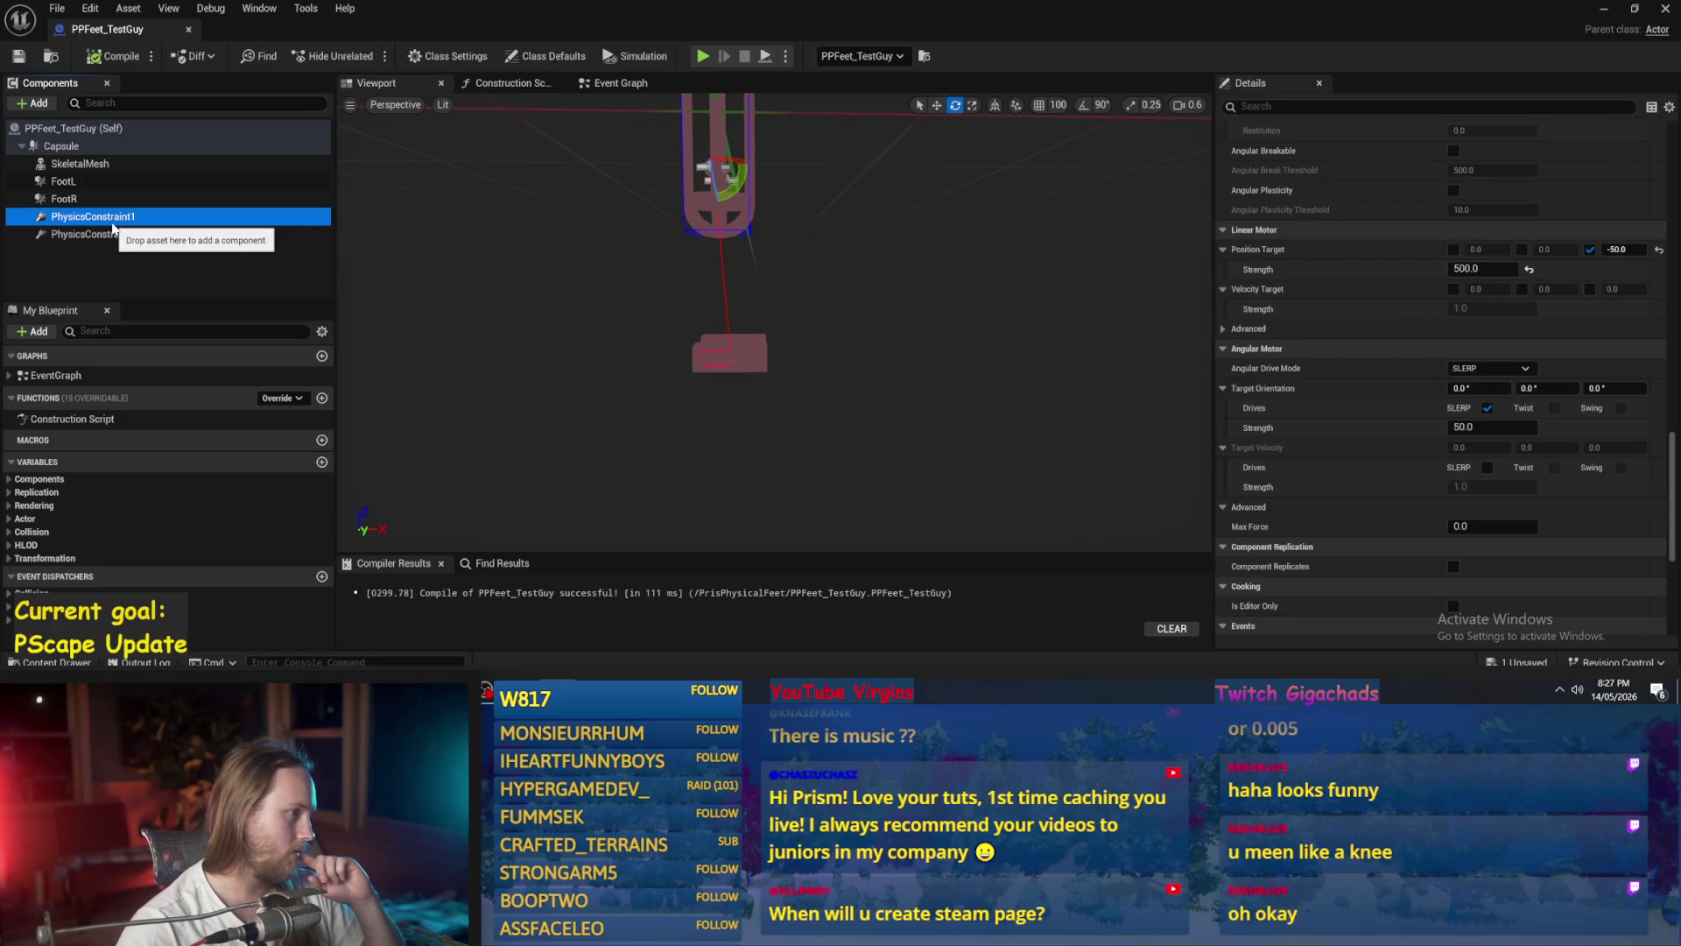
click(66, 182)
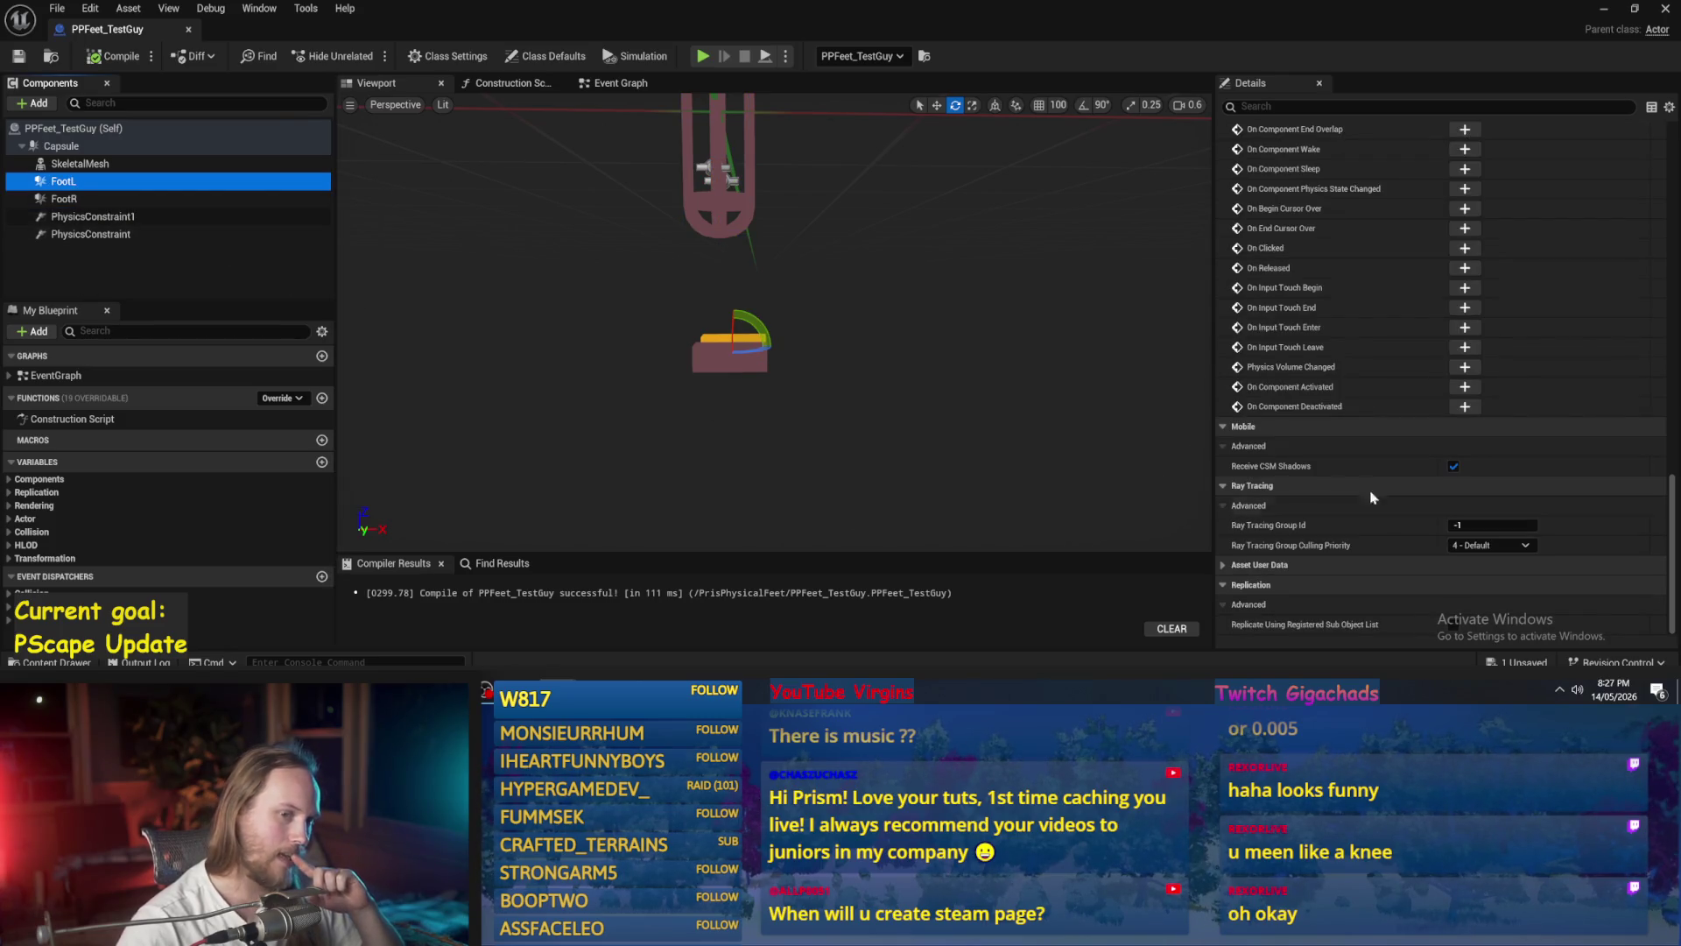
click(131, 164)
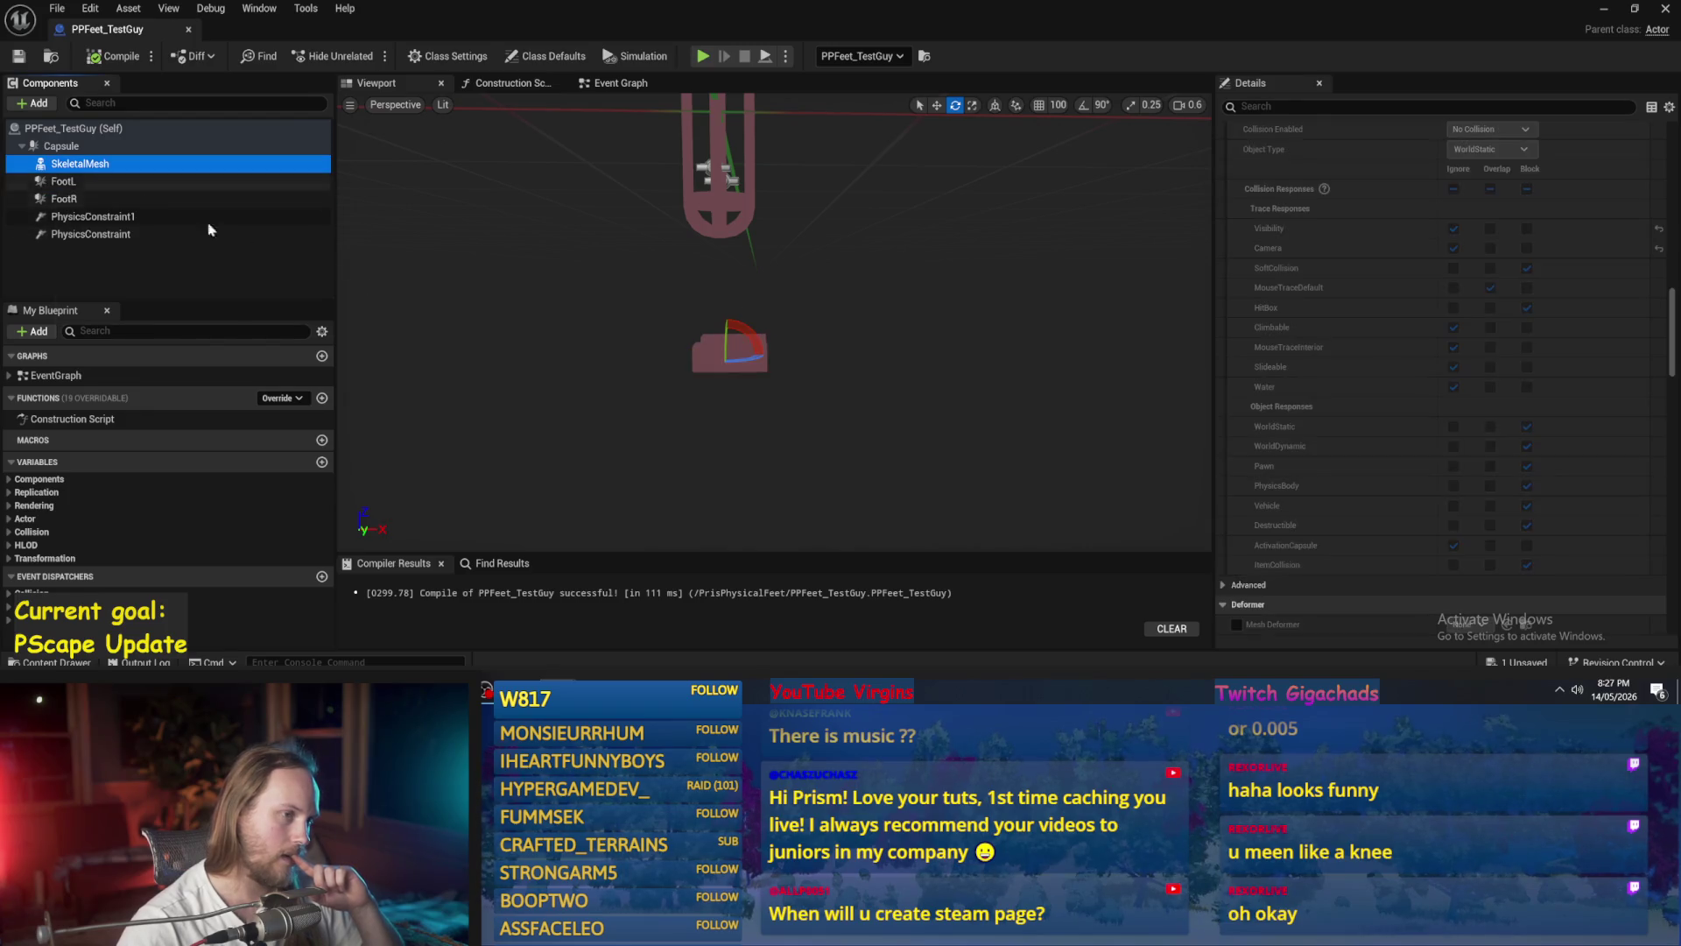
click(79, 217)
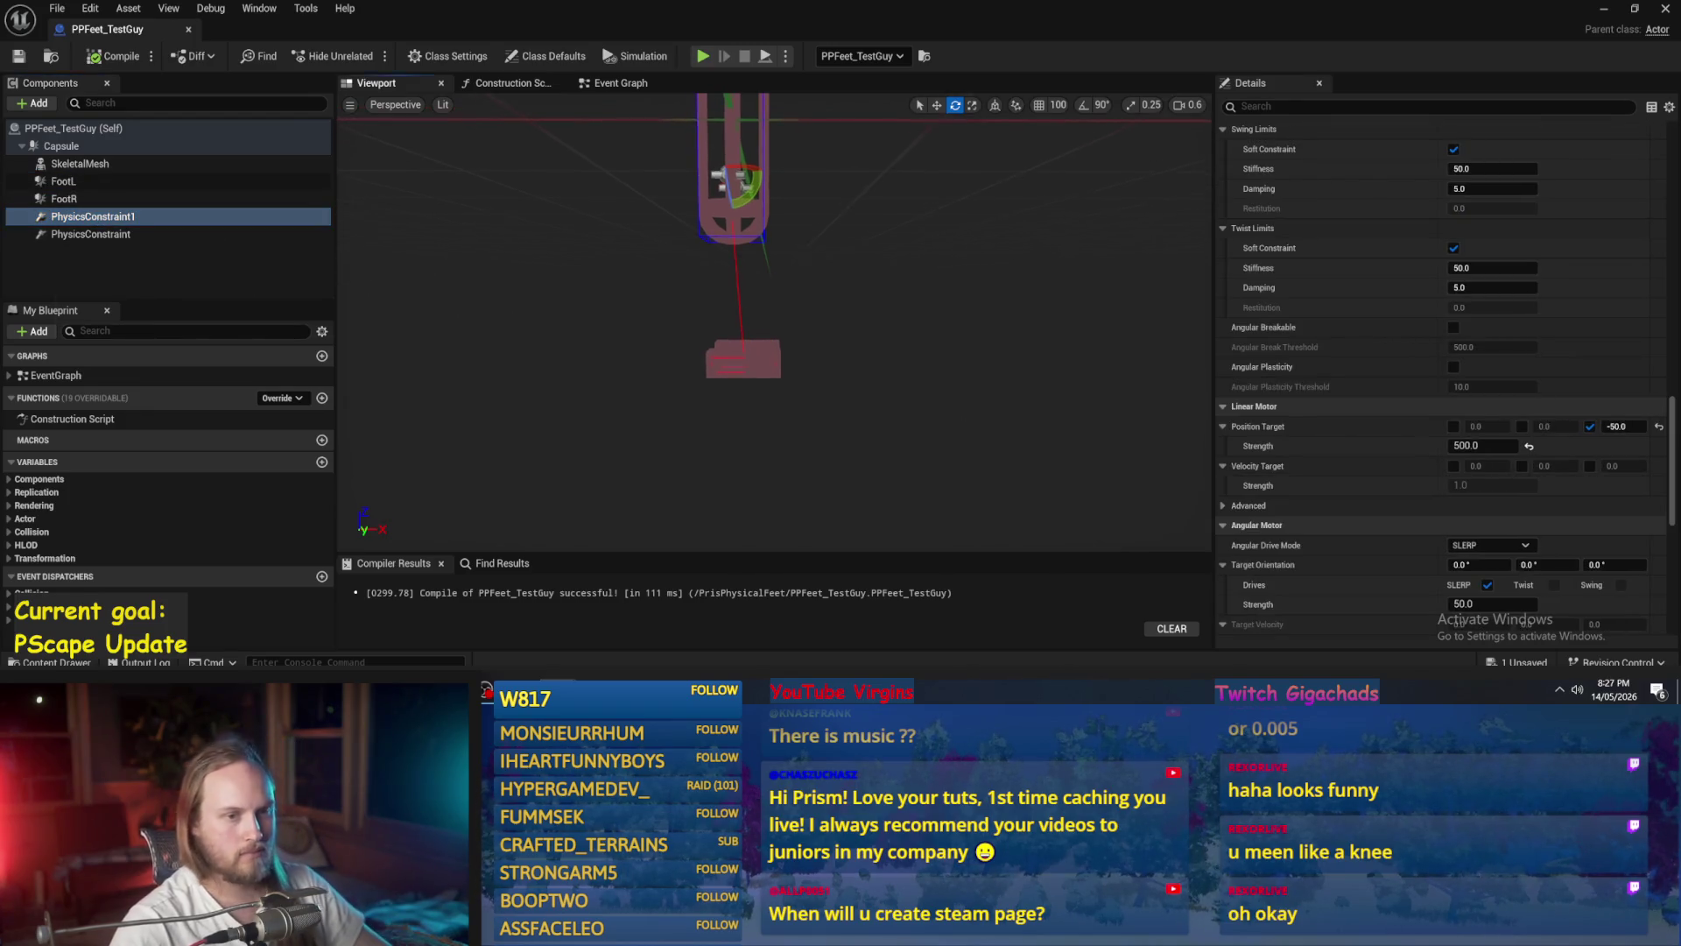
scroll(948, 396, up, 3)
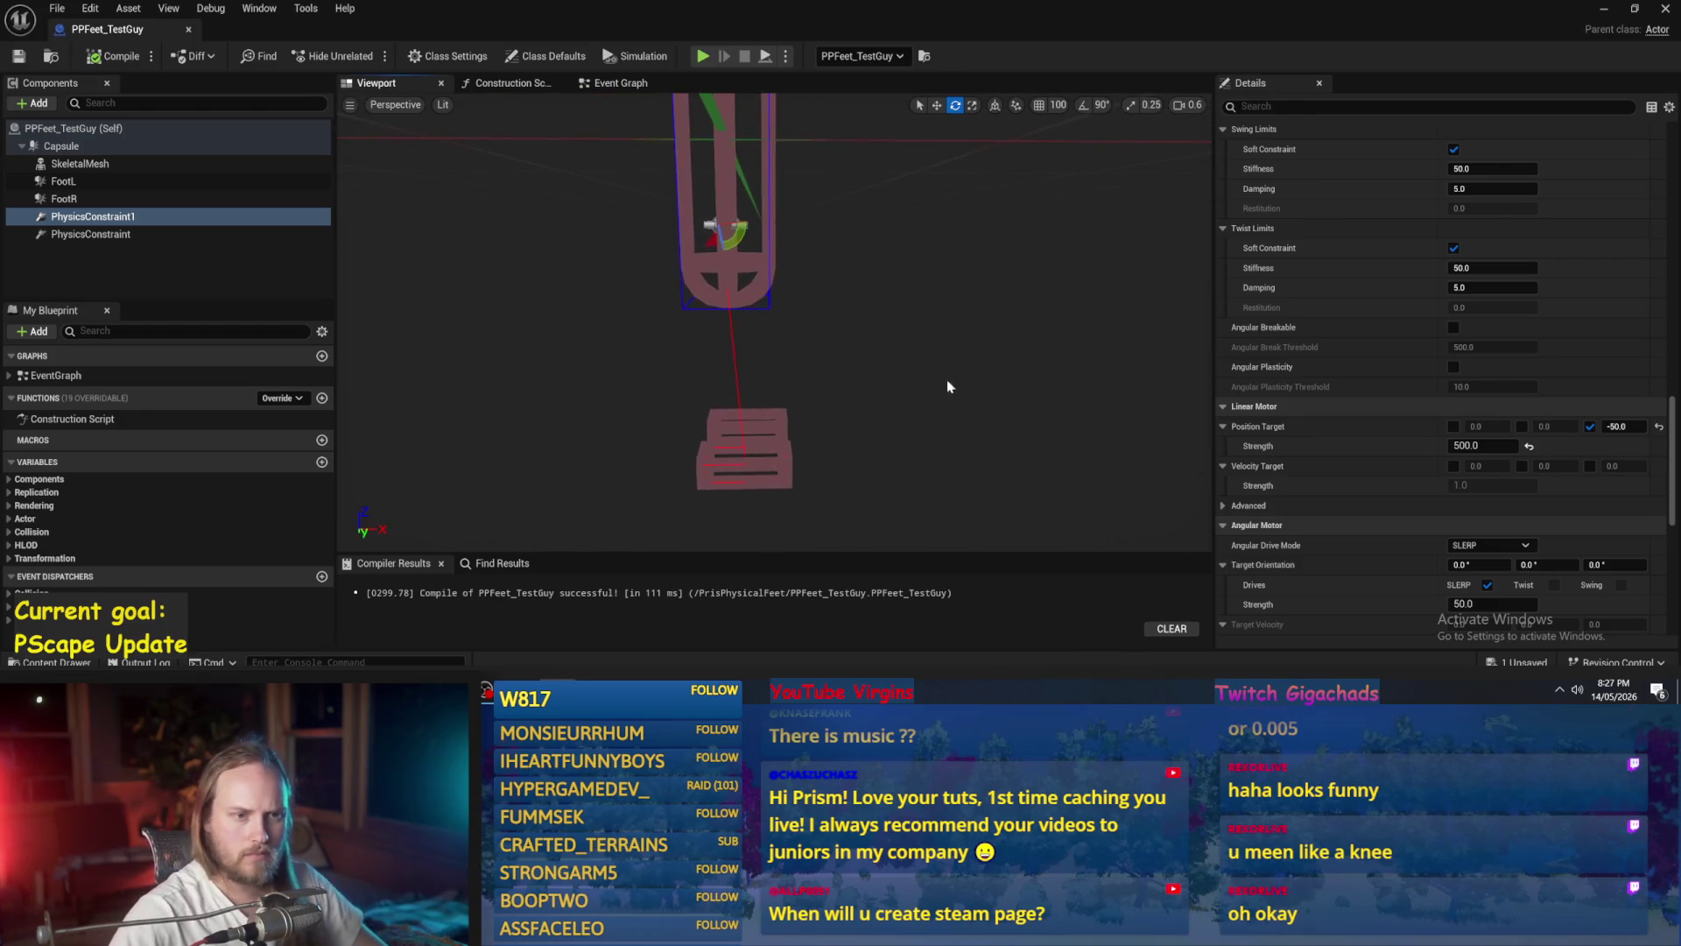
scroll(1348, 394, up, 5)
drag(888, 413, 883, 411)
scroll(806, 482, down, 5)
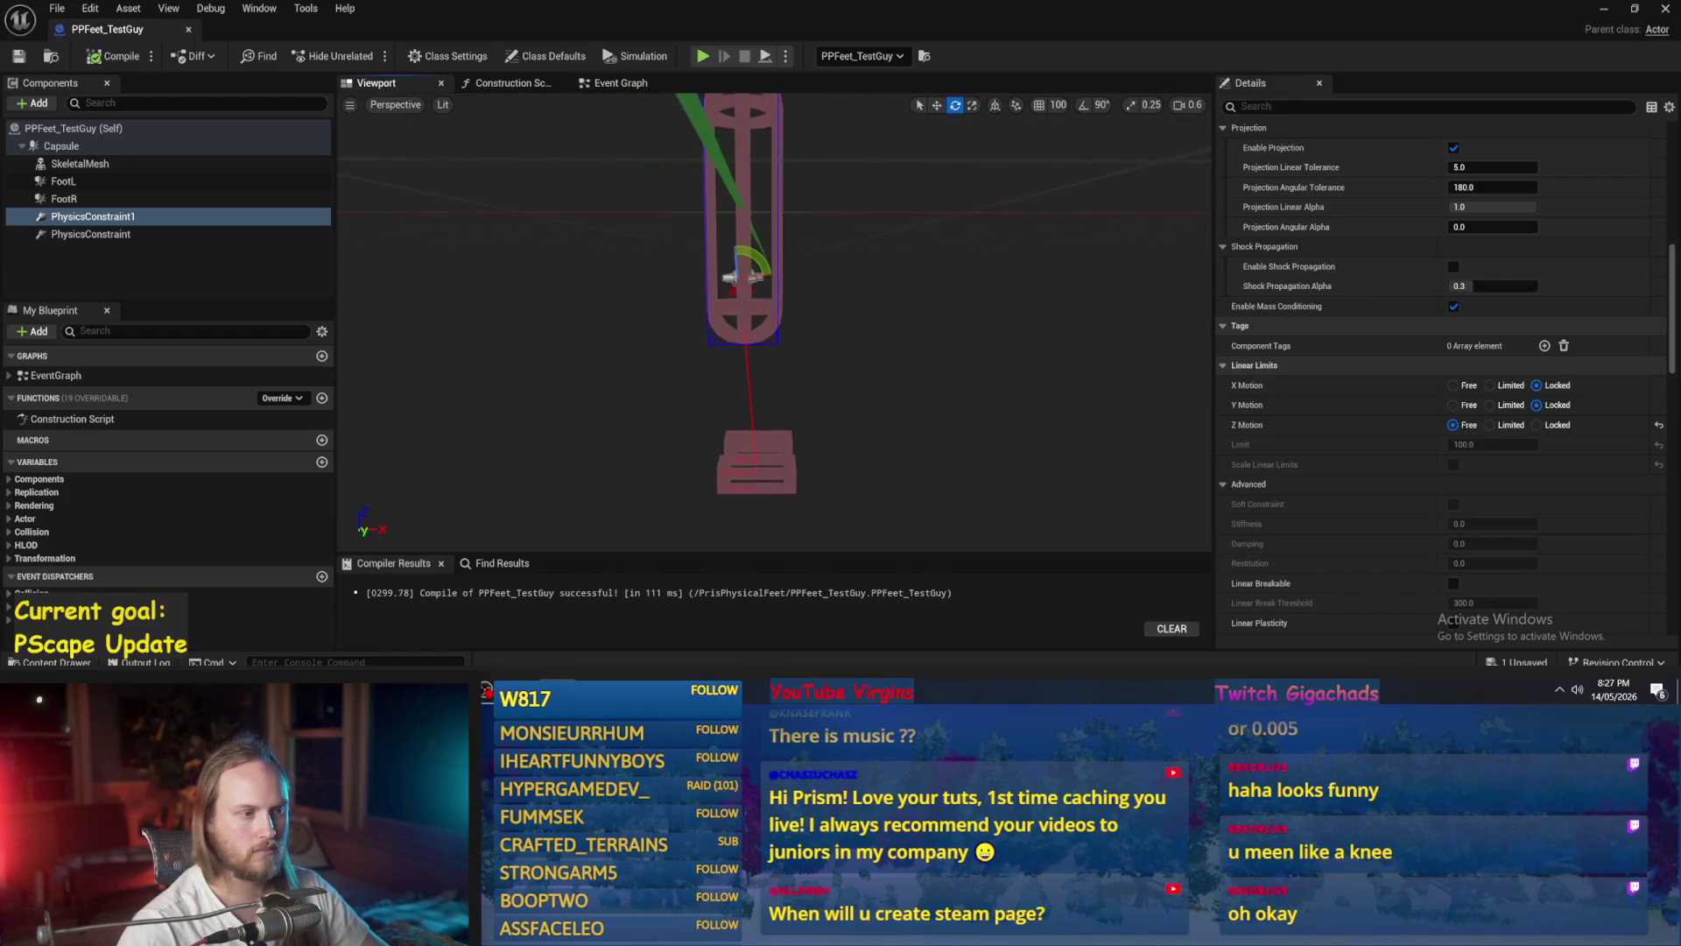
scroll(753, 335, up, 4)
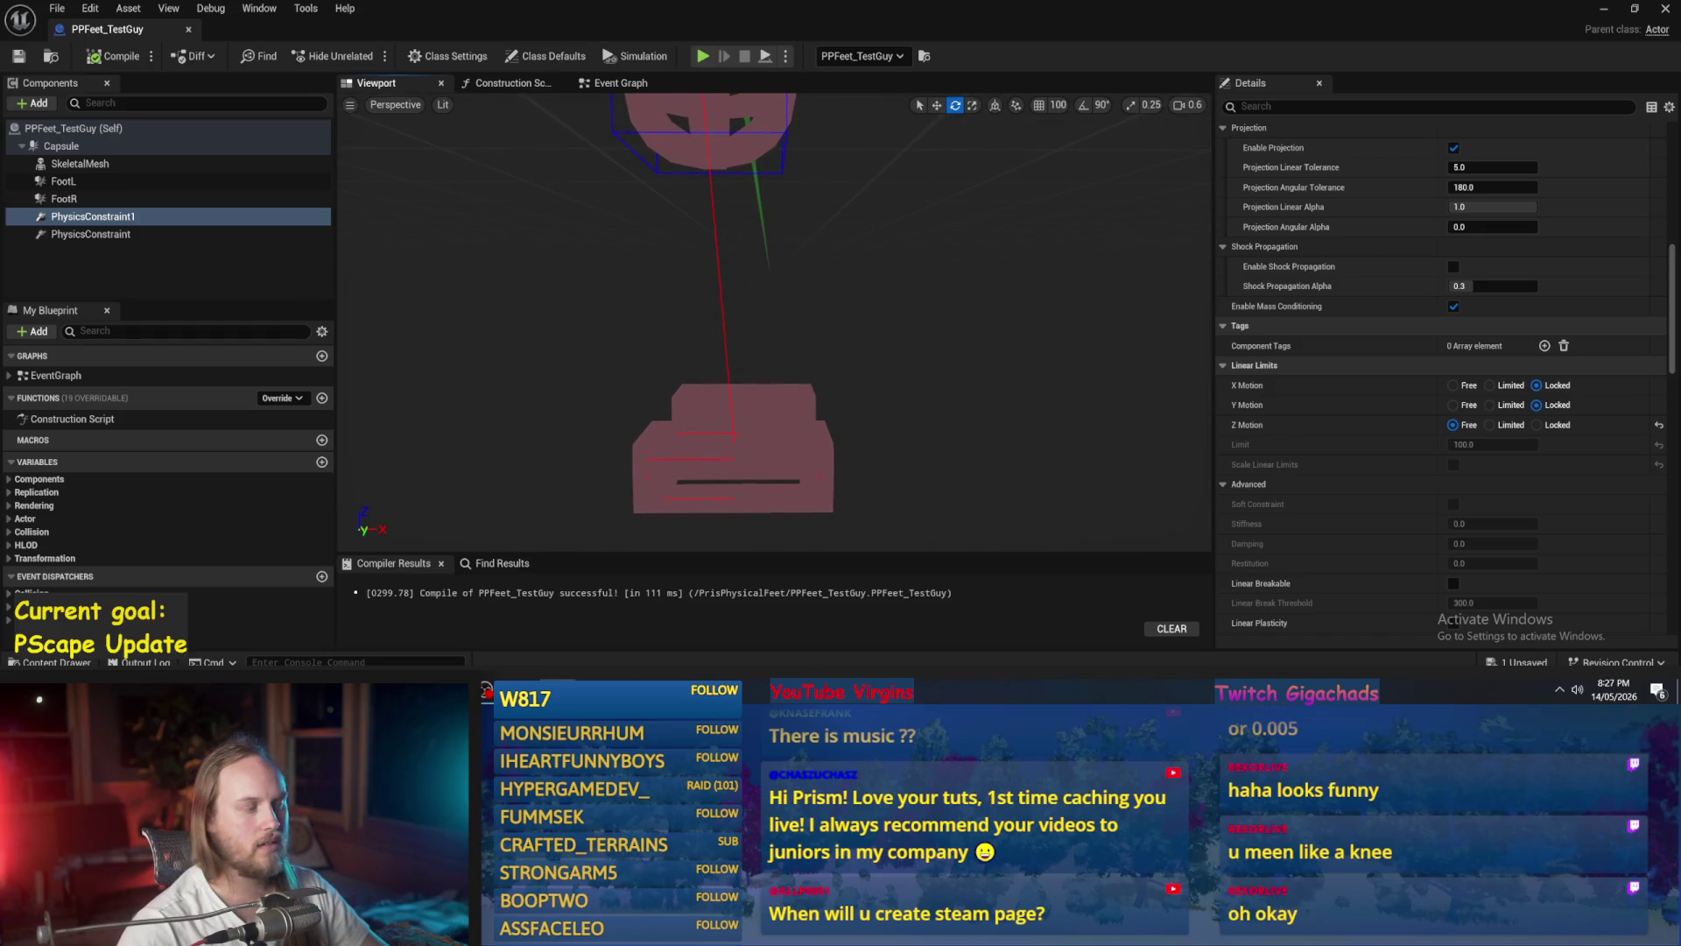
scroll(743, 298, down, 4)
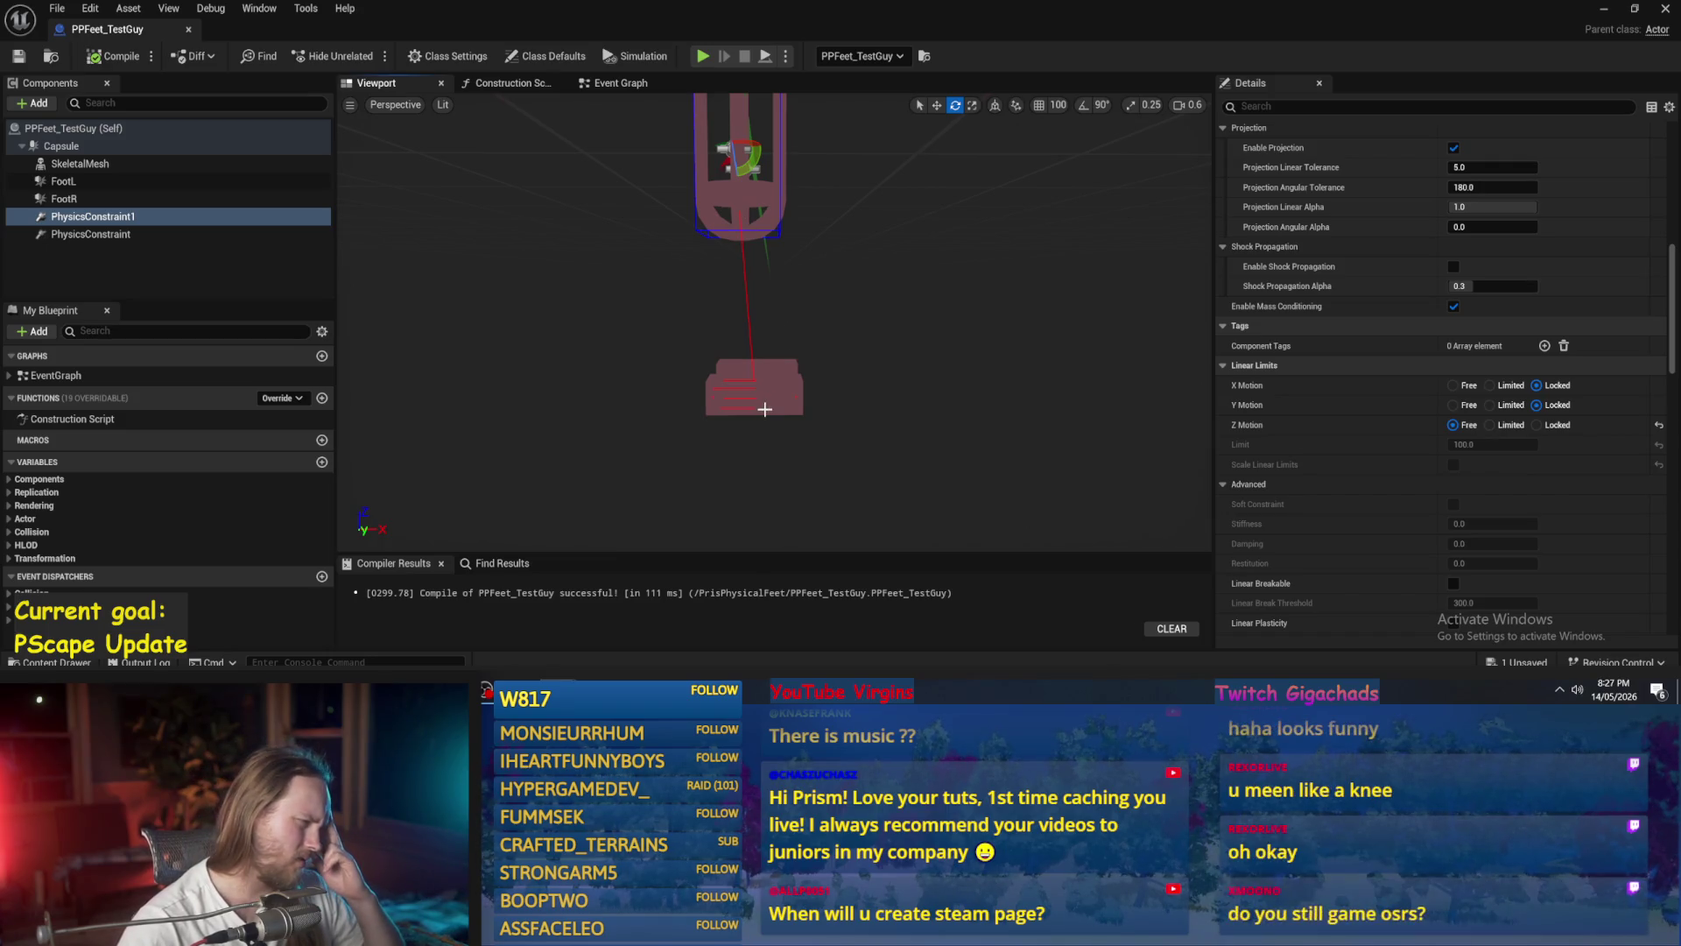
click(764, 405)
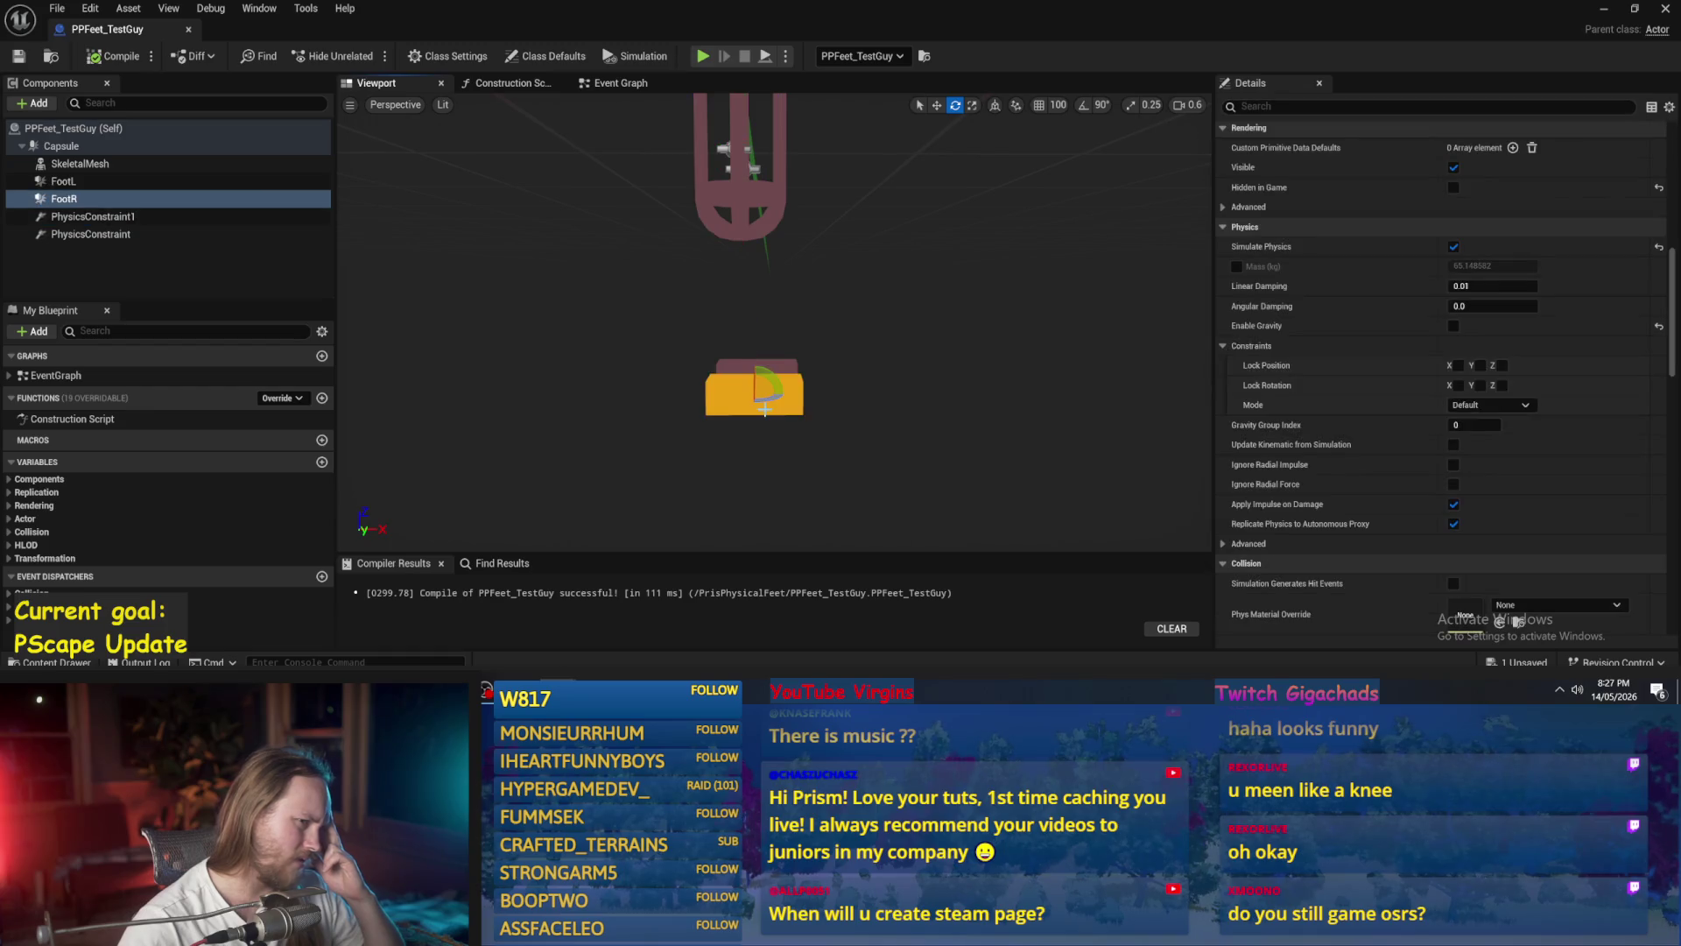
click(133, 217)
drag(775, 324, 733, 309)
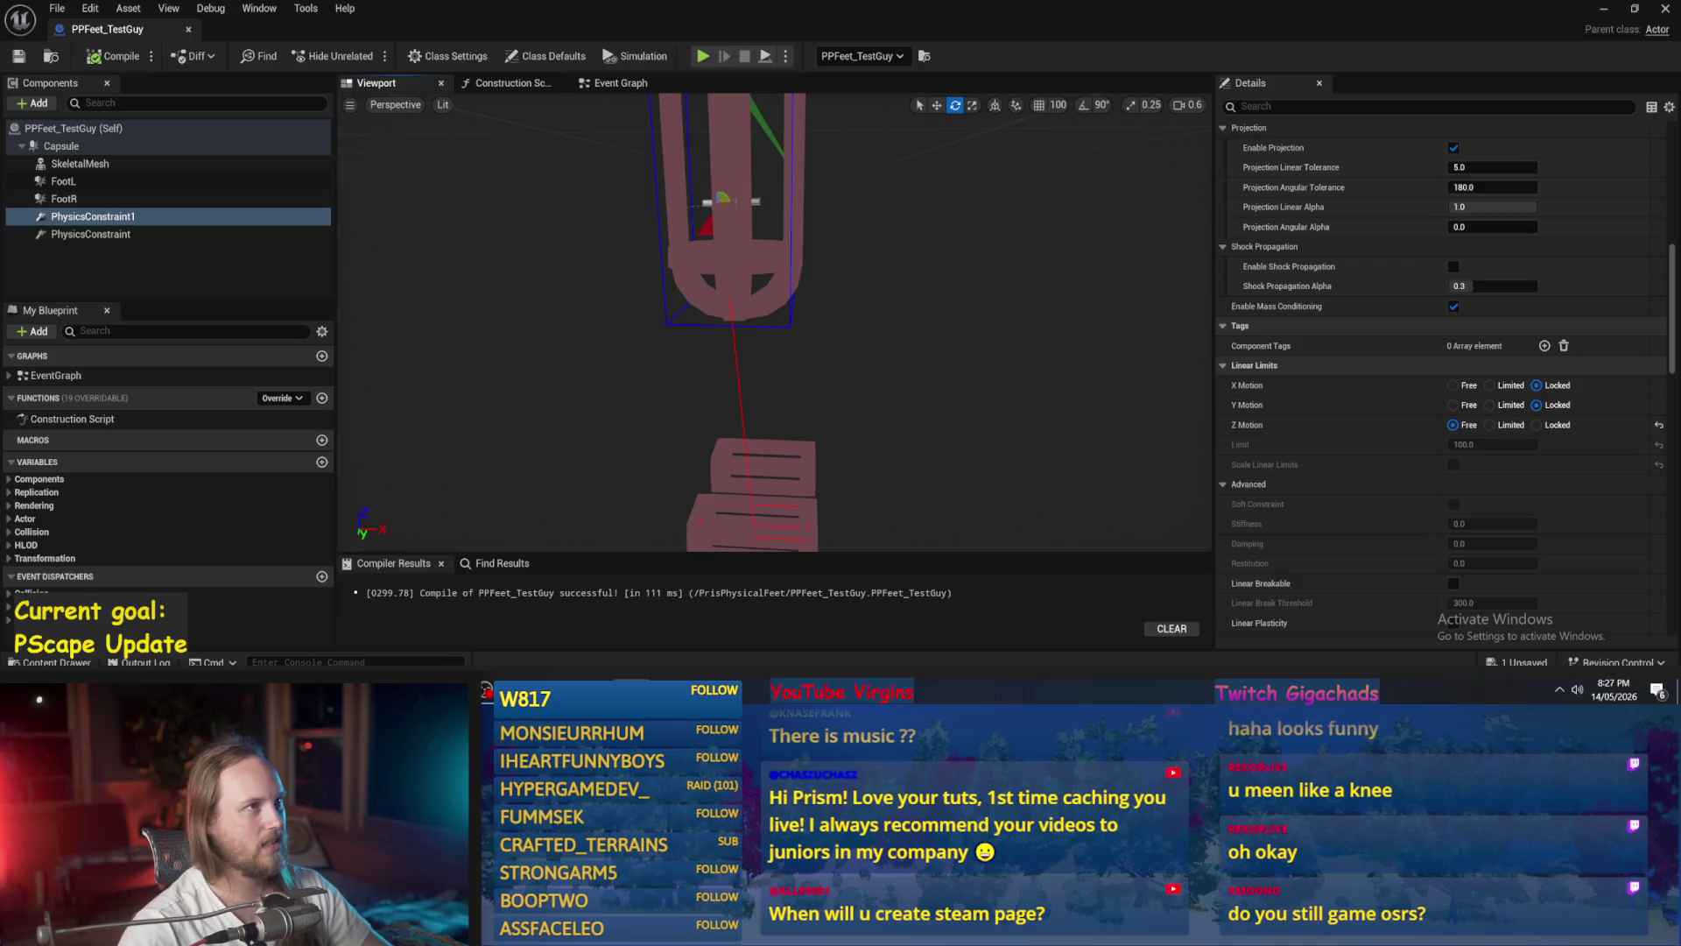
key(alt+Tab)
drag(771, 145, 771, 0)
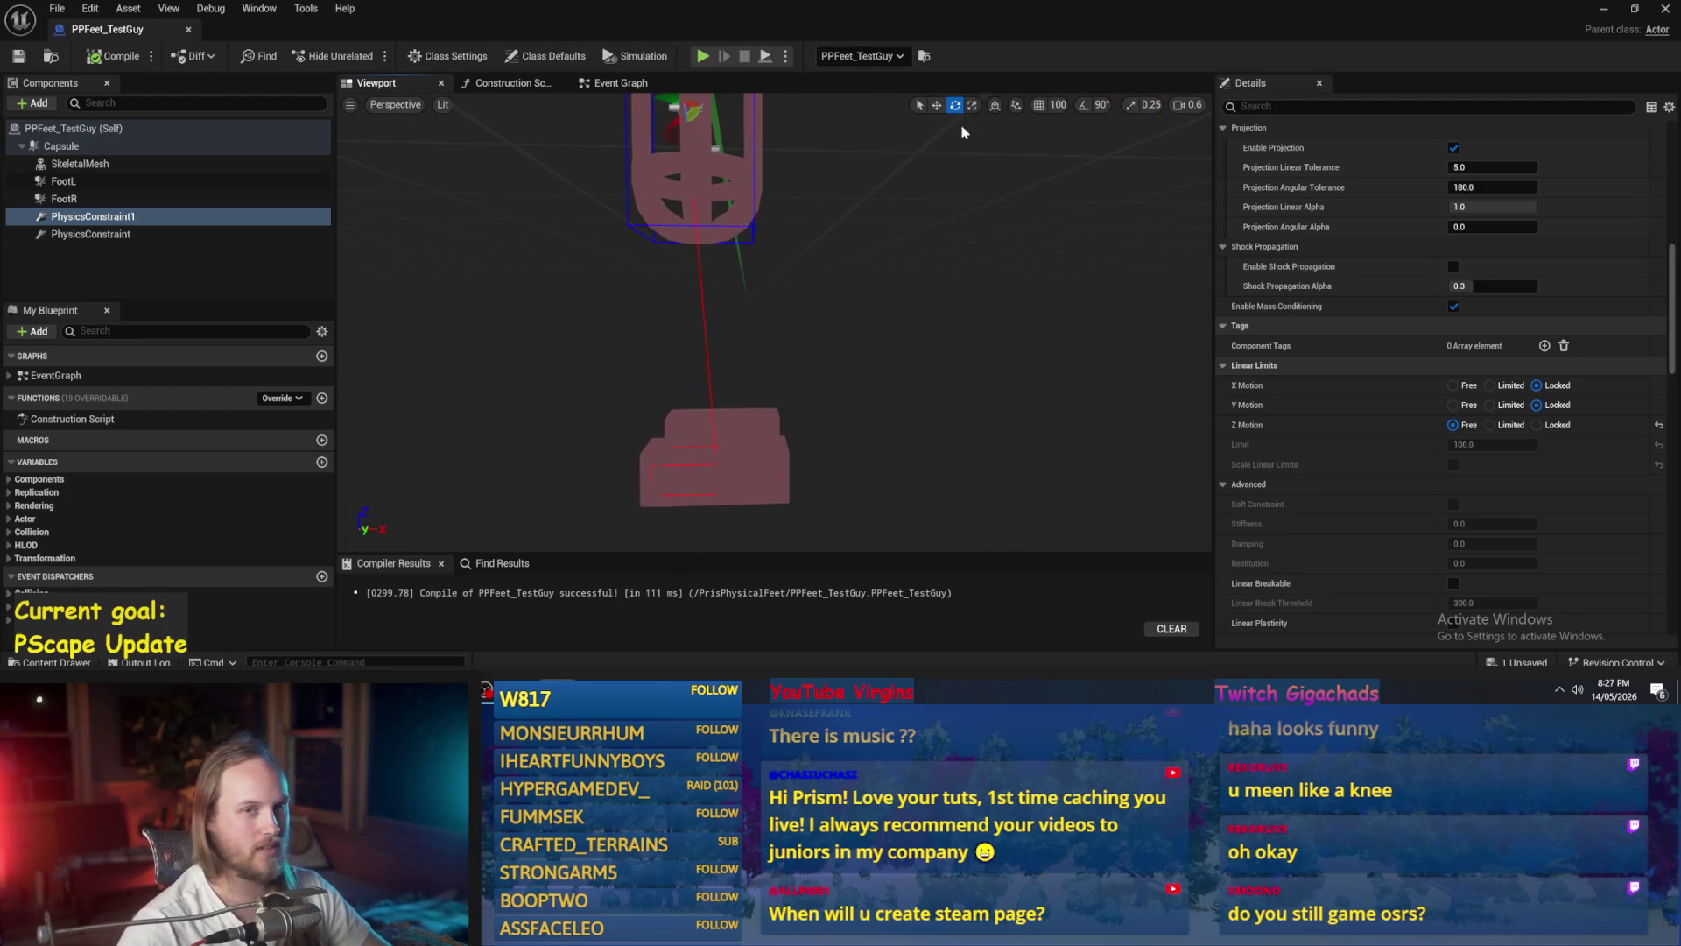
click(74, 146)
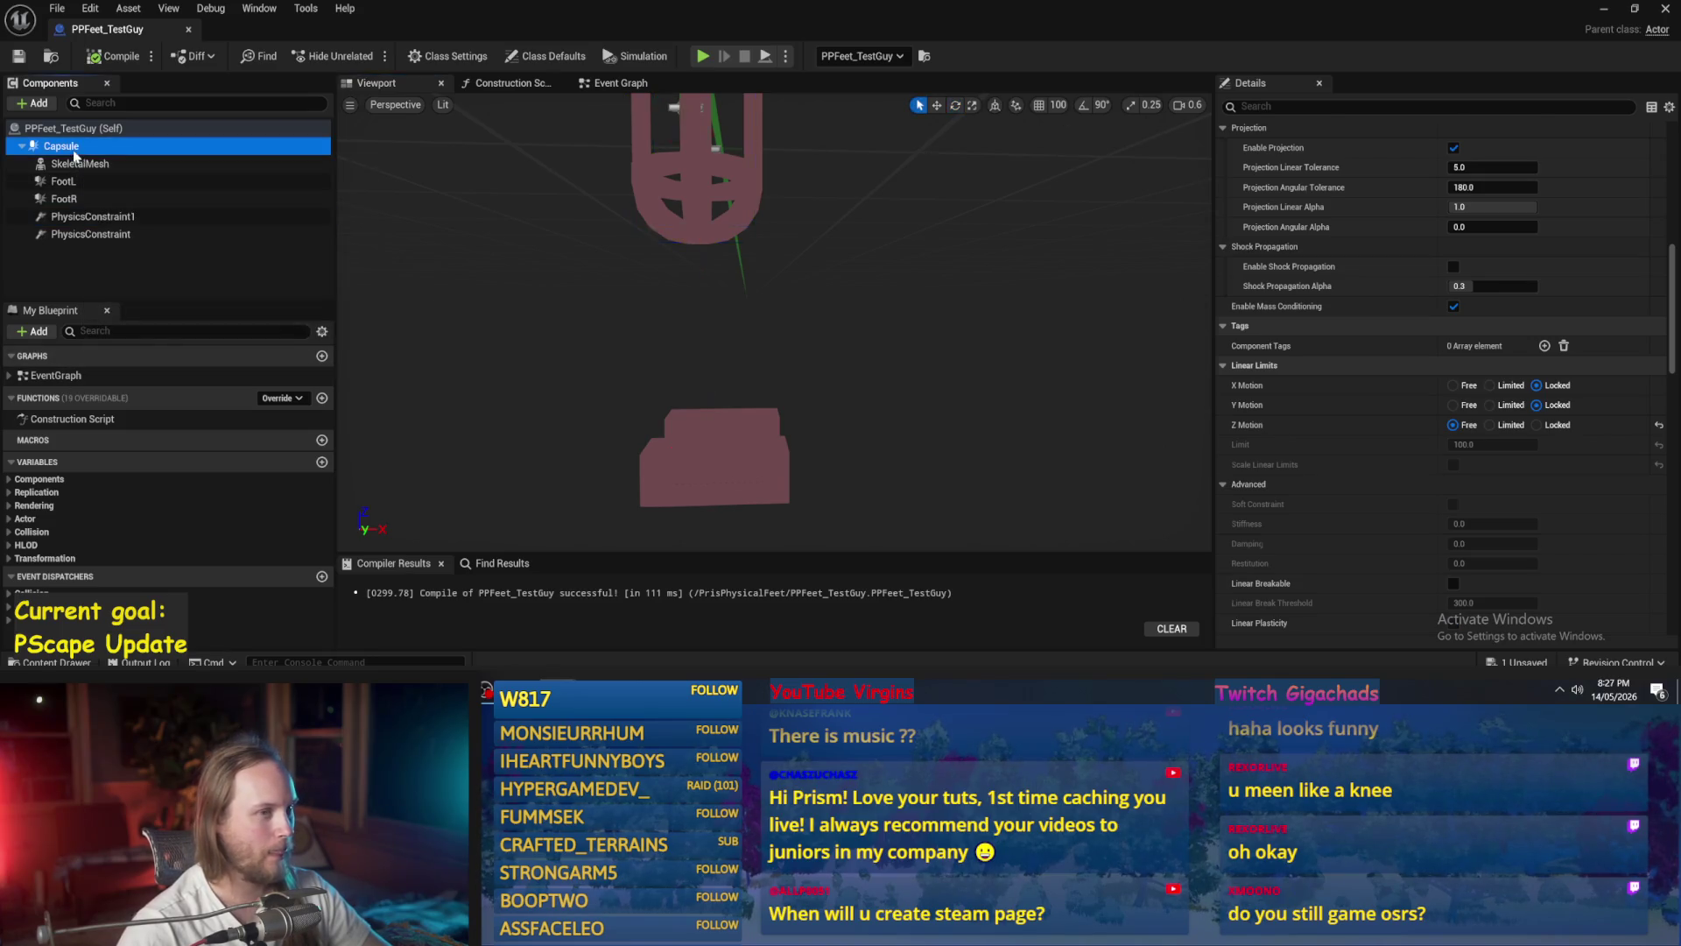
- Set the Capsule Half Height to 60.0 and orbit the viewport around the taller capsule
scroll(1276, 166, up, 5)
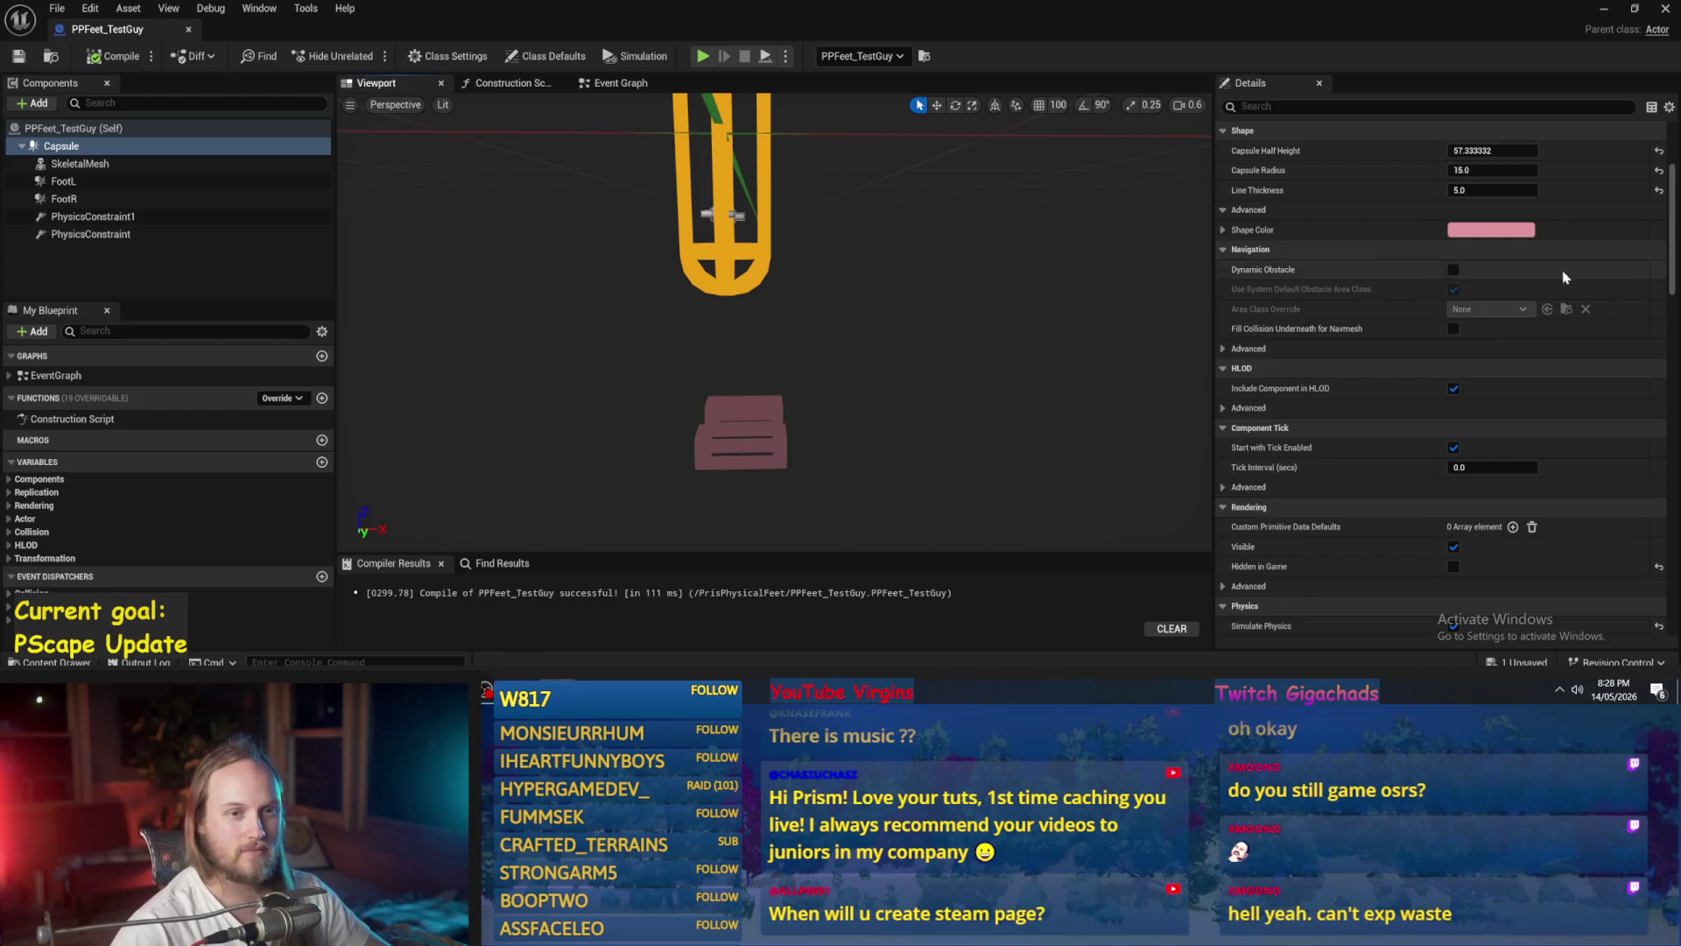
scroll(1489, 273, up, 4)
drag(1478, 349, 1499, 349)
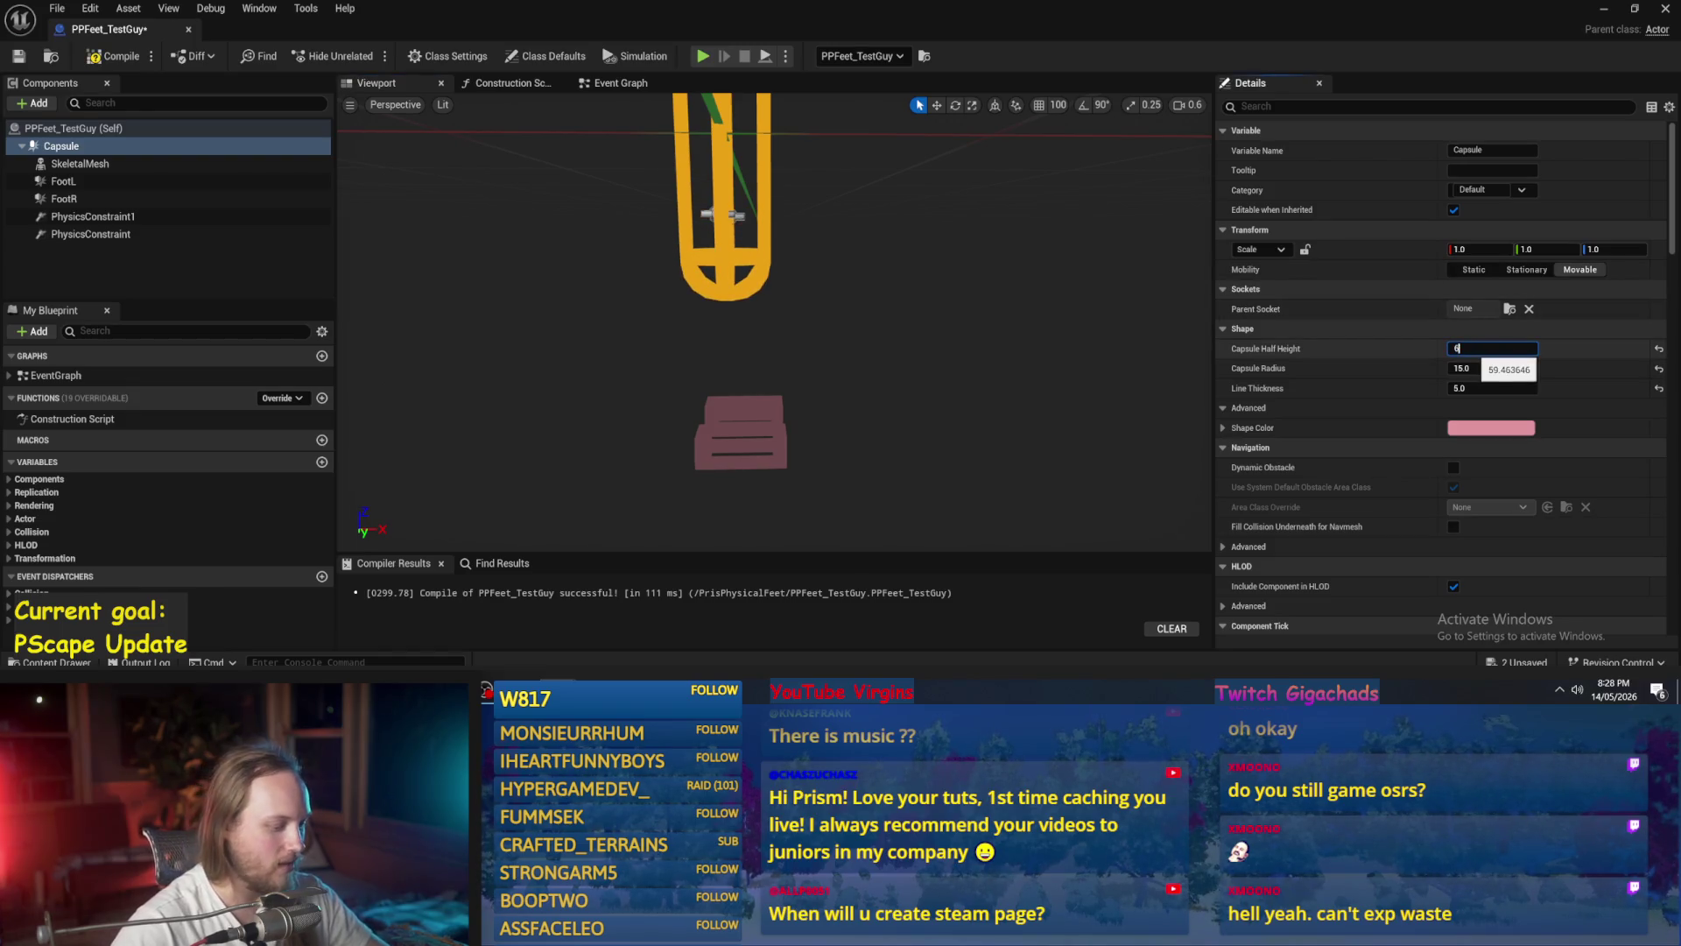
text(0)
key(Return)
mouse_move(996, 414)
mouse_down()
mouse_move(985, 456)
mouse_move(996, 414)
mouse_up()
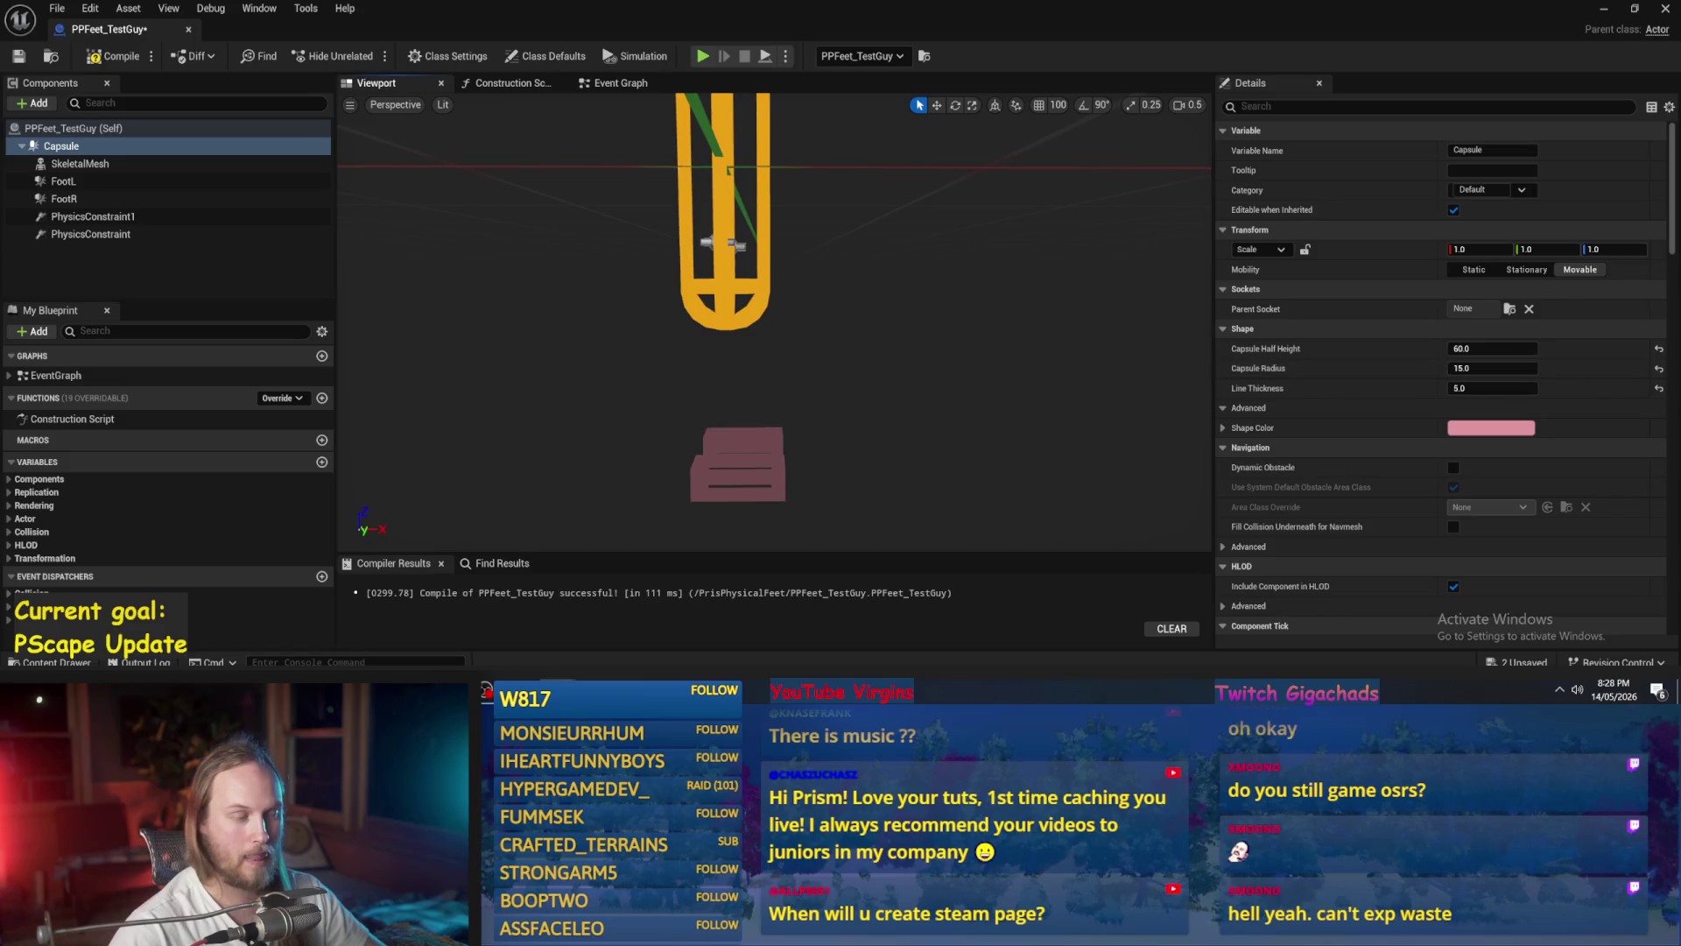
mouse_move(751, 400)
mouse_down()
mouse_move(806, 400)
mouse_move(751, 400)
mouse_up()
drag(785, 331, 648, 331)
- Tick Visible on the SkeletalMesh component so the clothed character appears
key(e)
click(79, 163)
click(1243, 106)
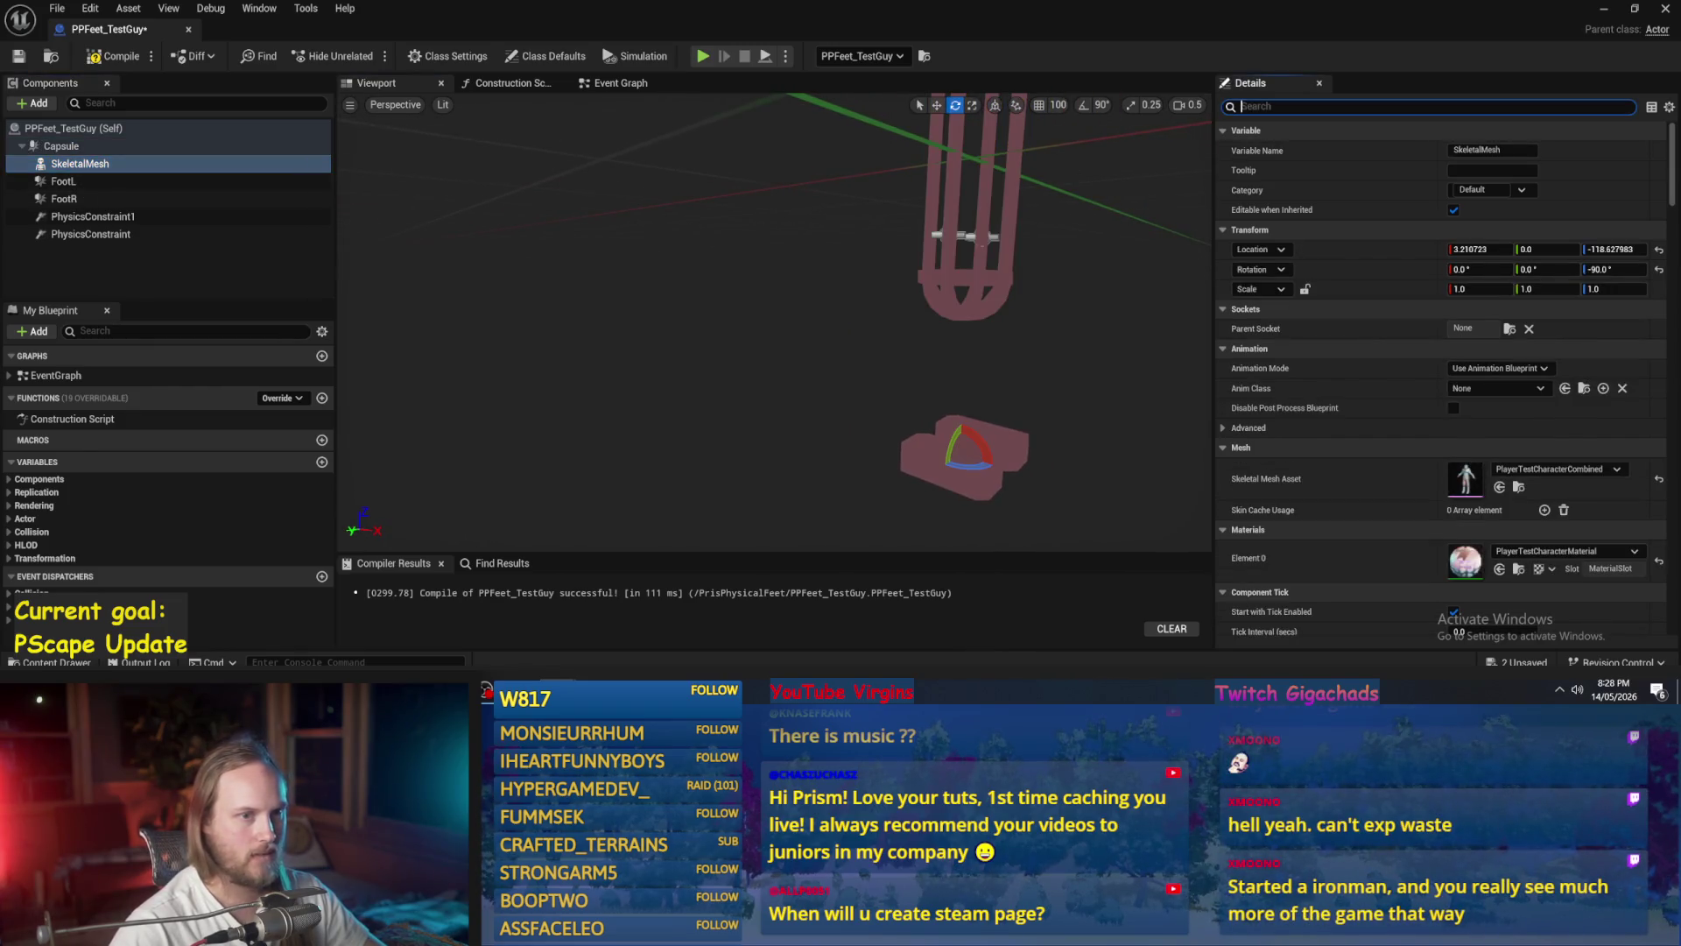
text(vis)
click(1458, 211)
click(1458, 211)
- Orbit behind the character's back and select the second physics constraint
mouse_move(811, 355)
mouse_down()
mouse_move(701, 354)
mouse_move(901, 349)
mouse_up()
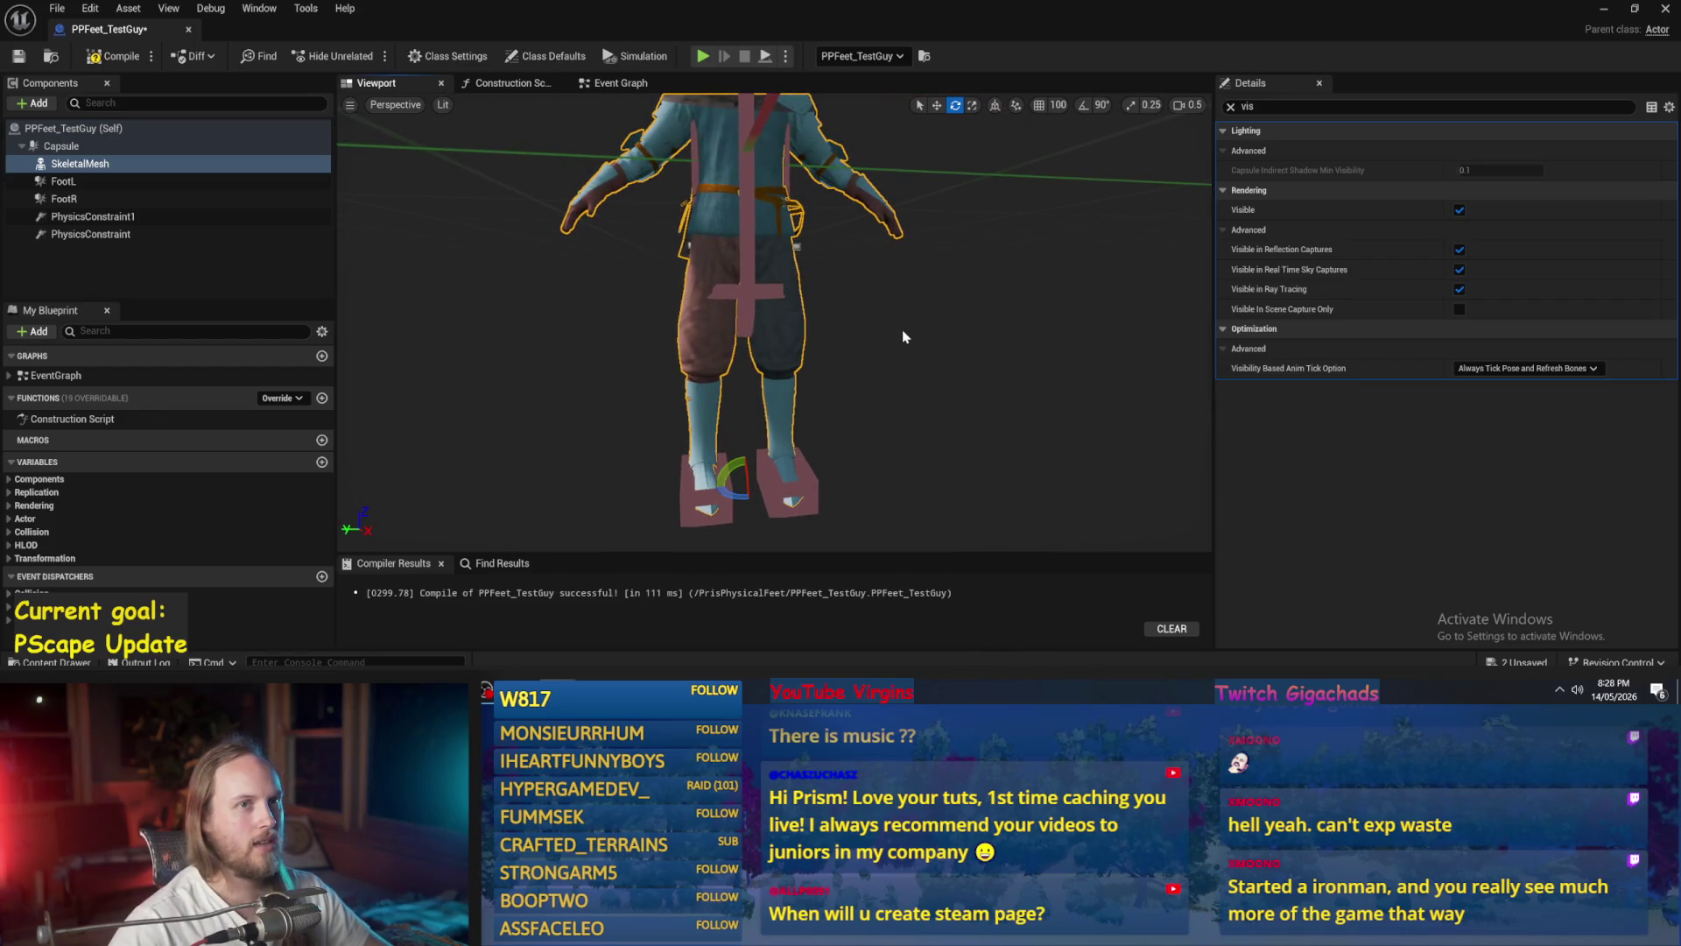
mouse_move(904, 336)
mouse_down()
mouse_move(898, 284)
mouse_move(735, 255)
mouse_up()
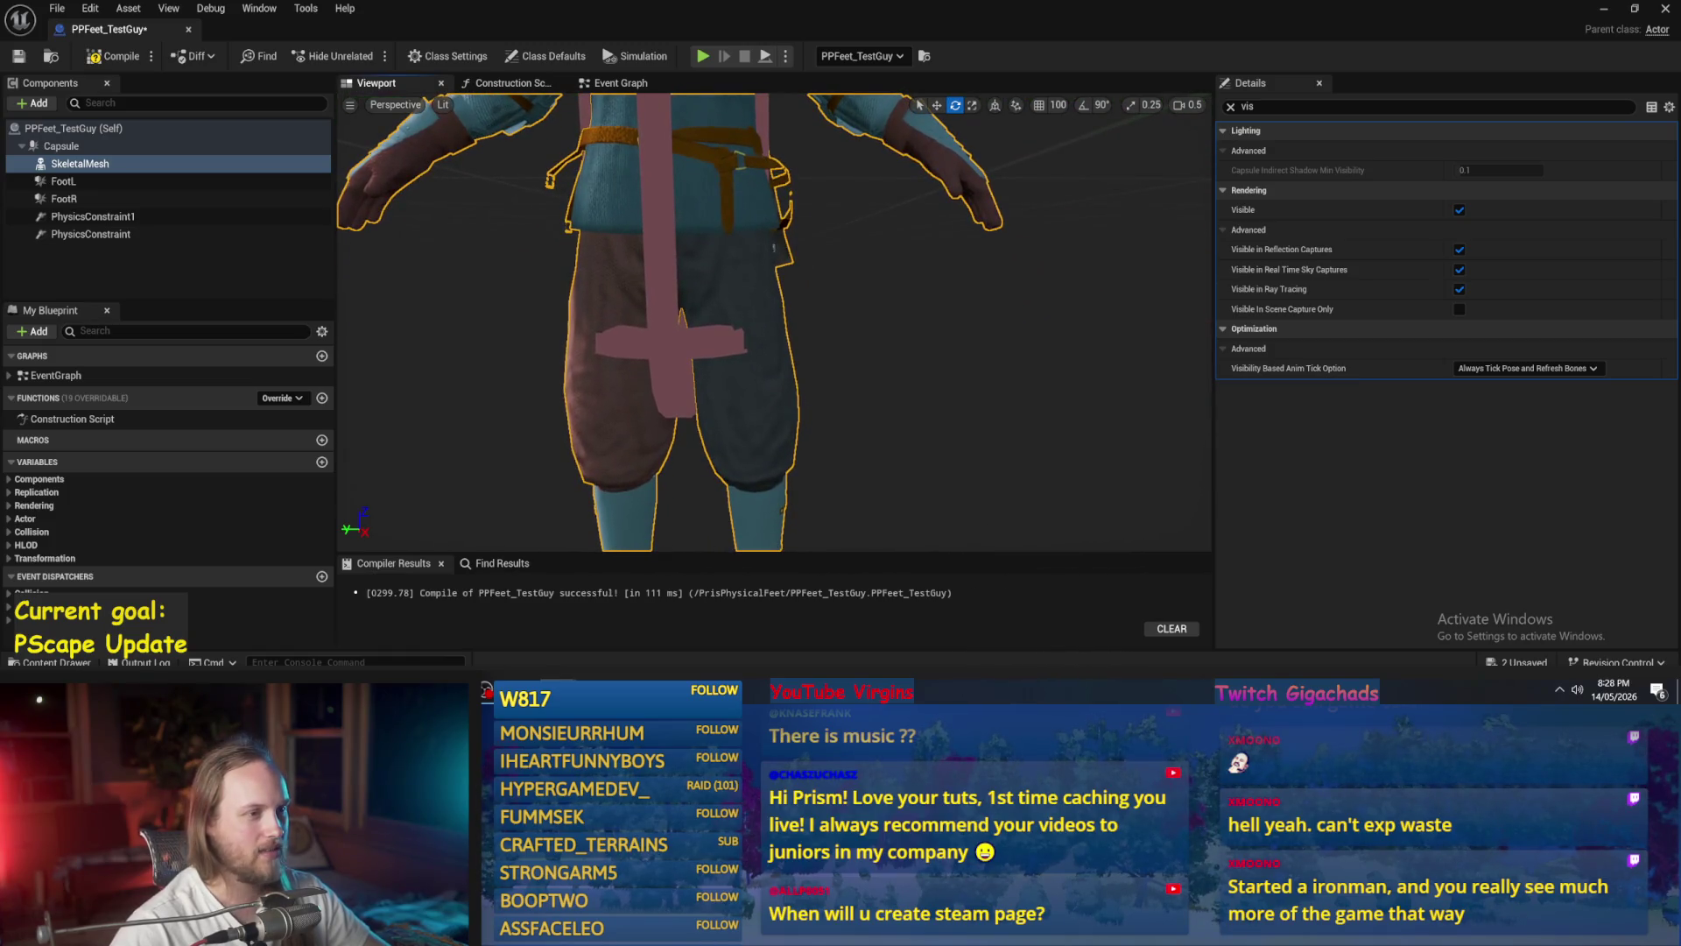
click(775, 248)
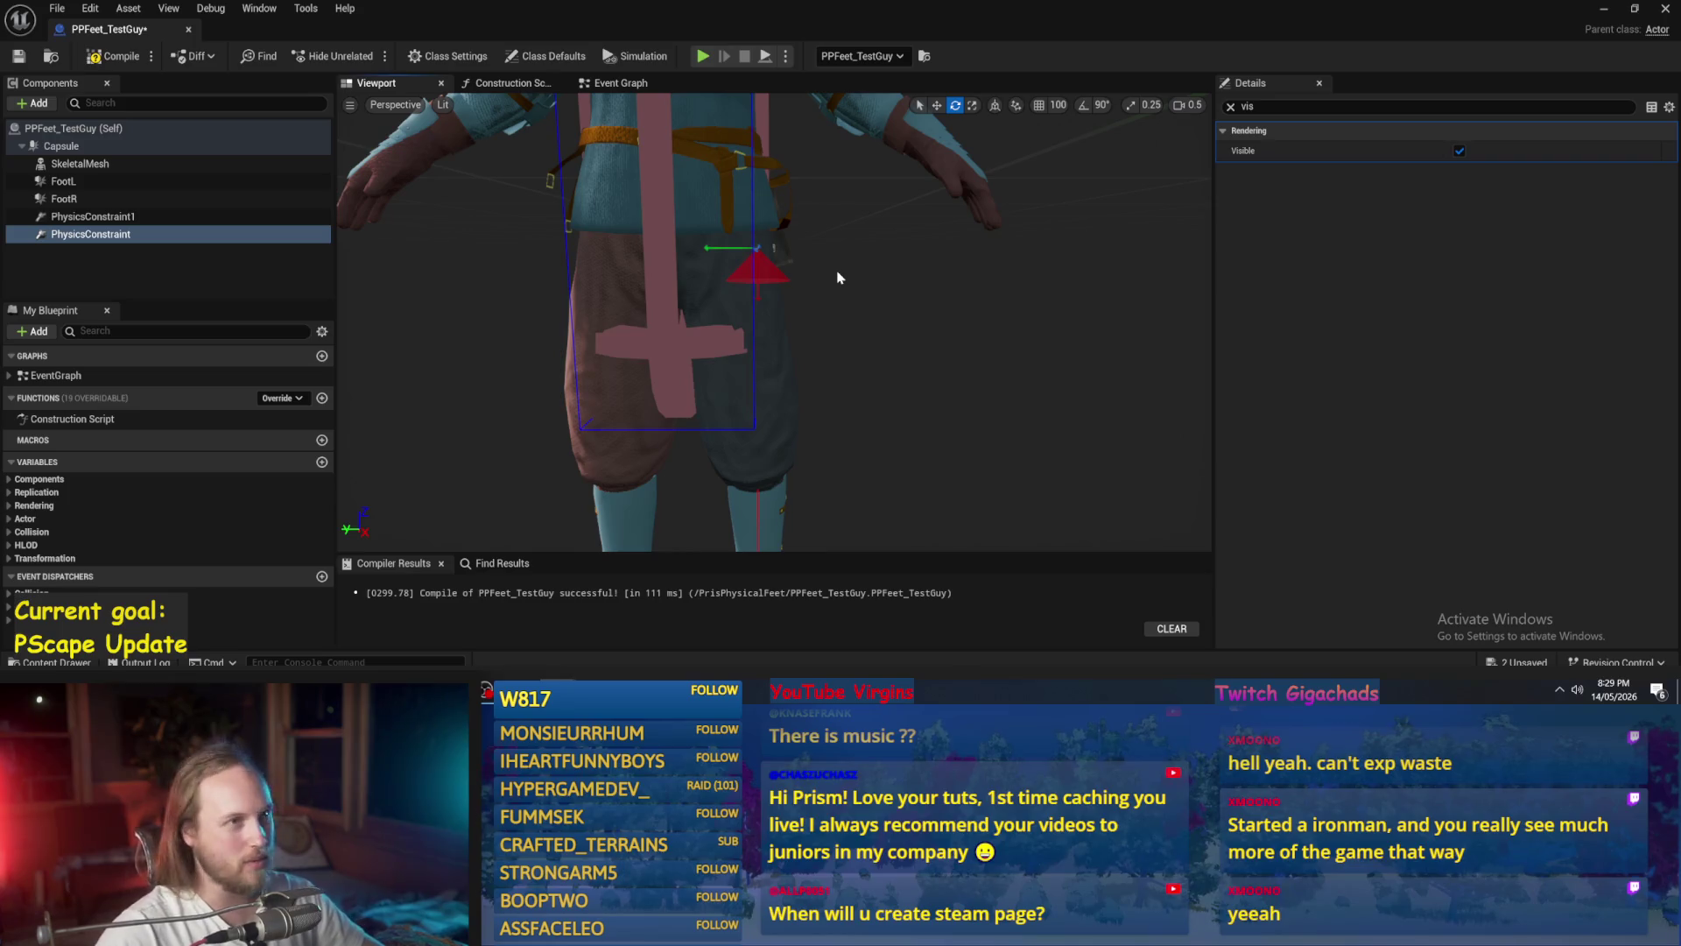
- Select PhysicsConstraint1 and show all its properties for inspection
scroll(857, 294, down, 3)
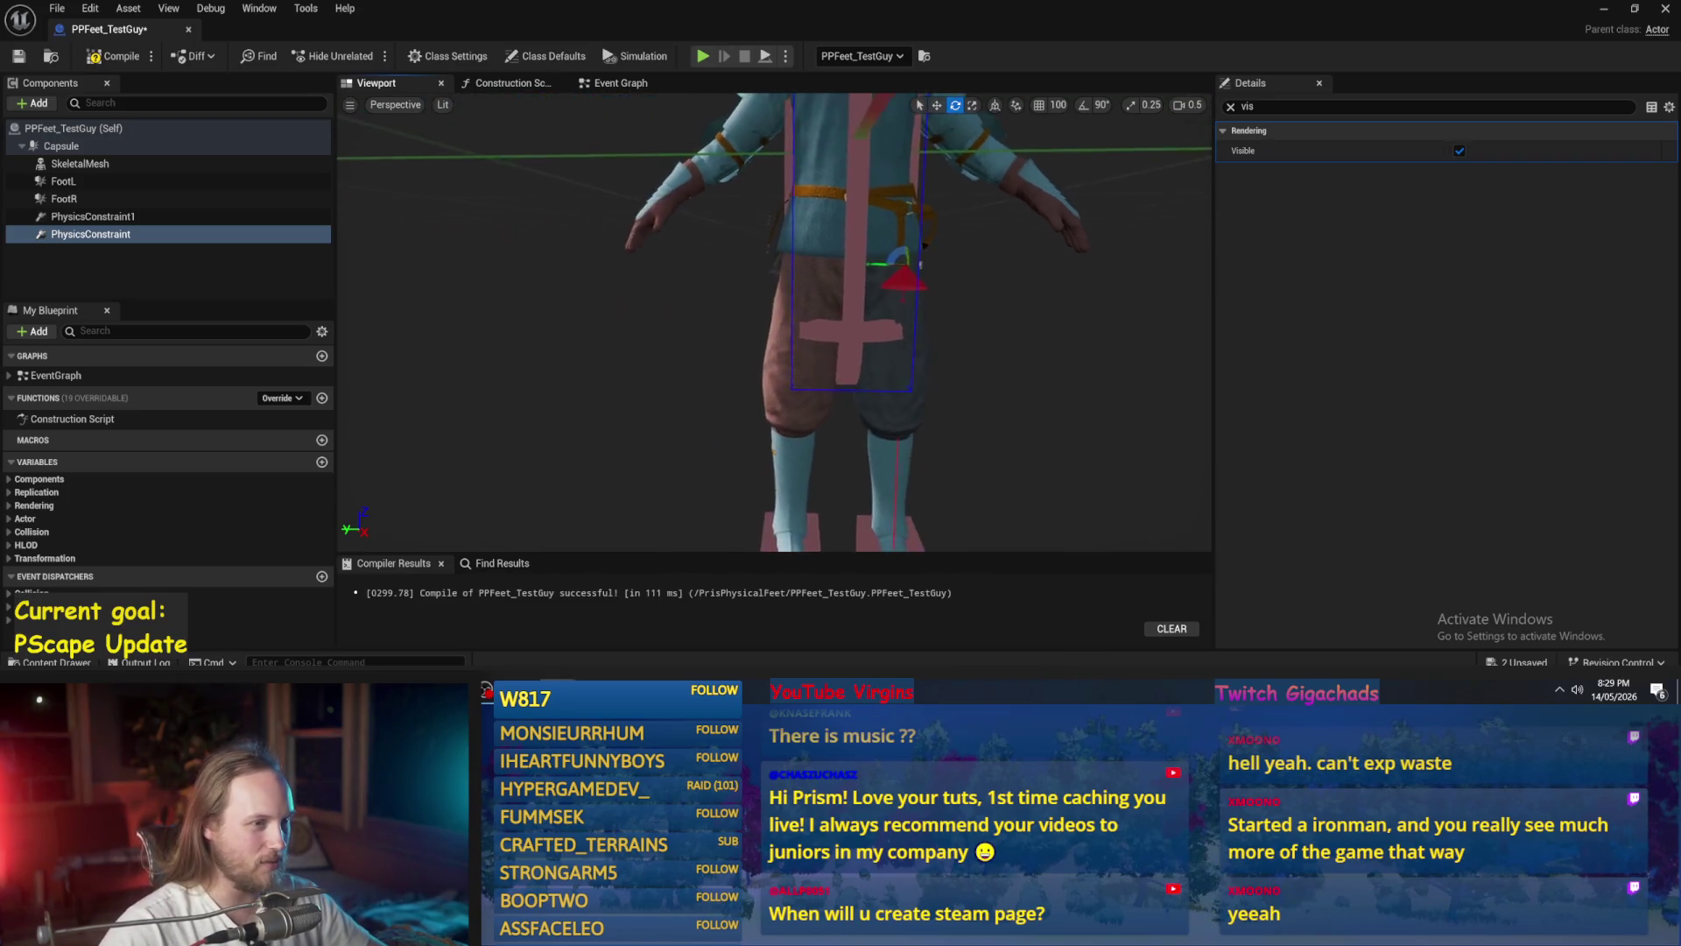
click(201, 216)
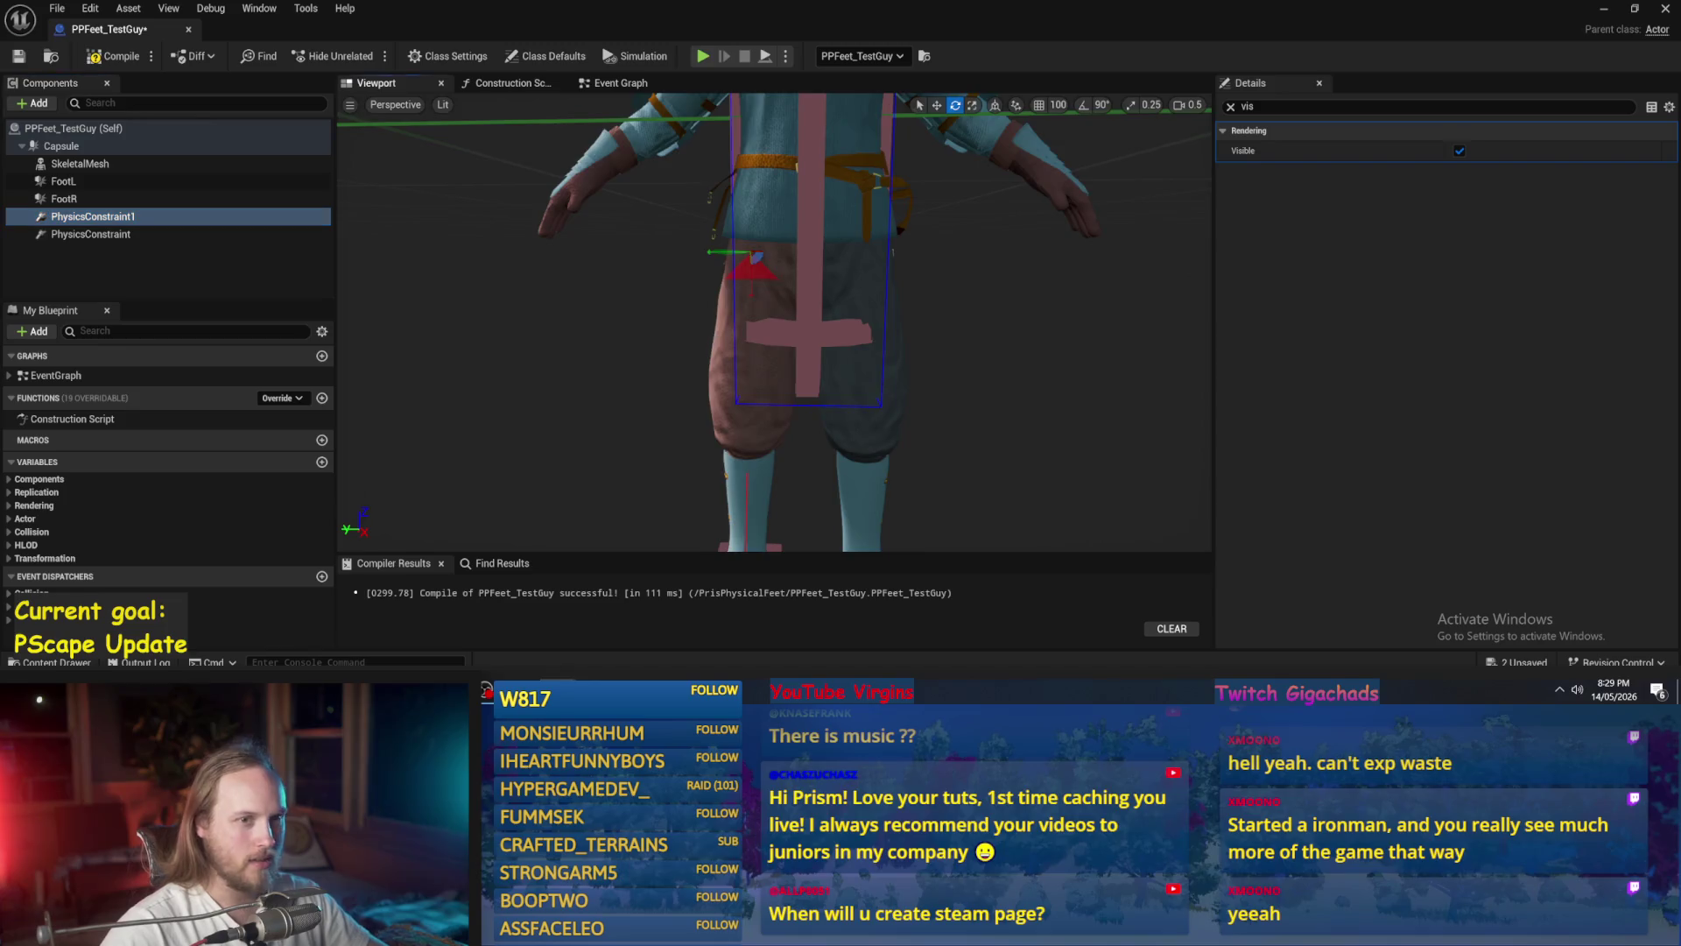
click(1230, 106)
drag(892, 305, 891, 305)
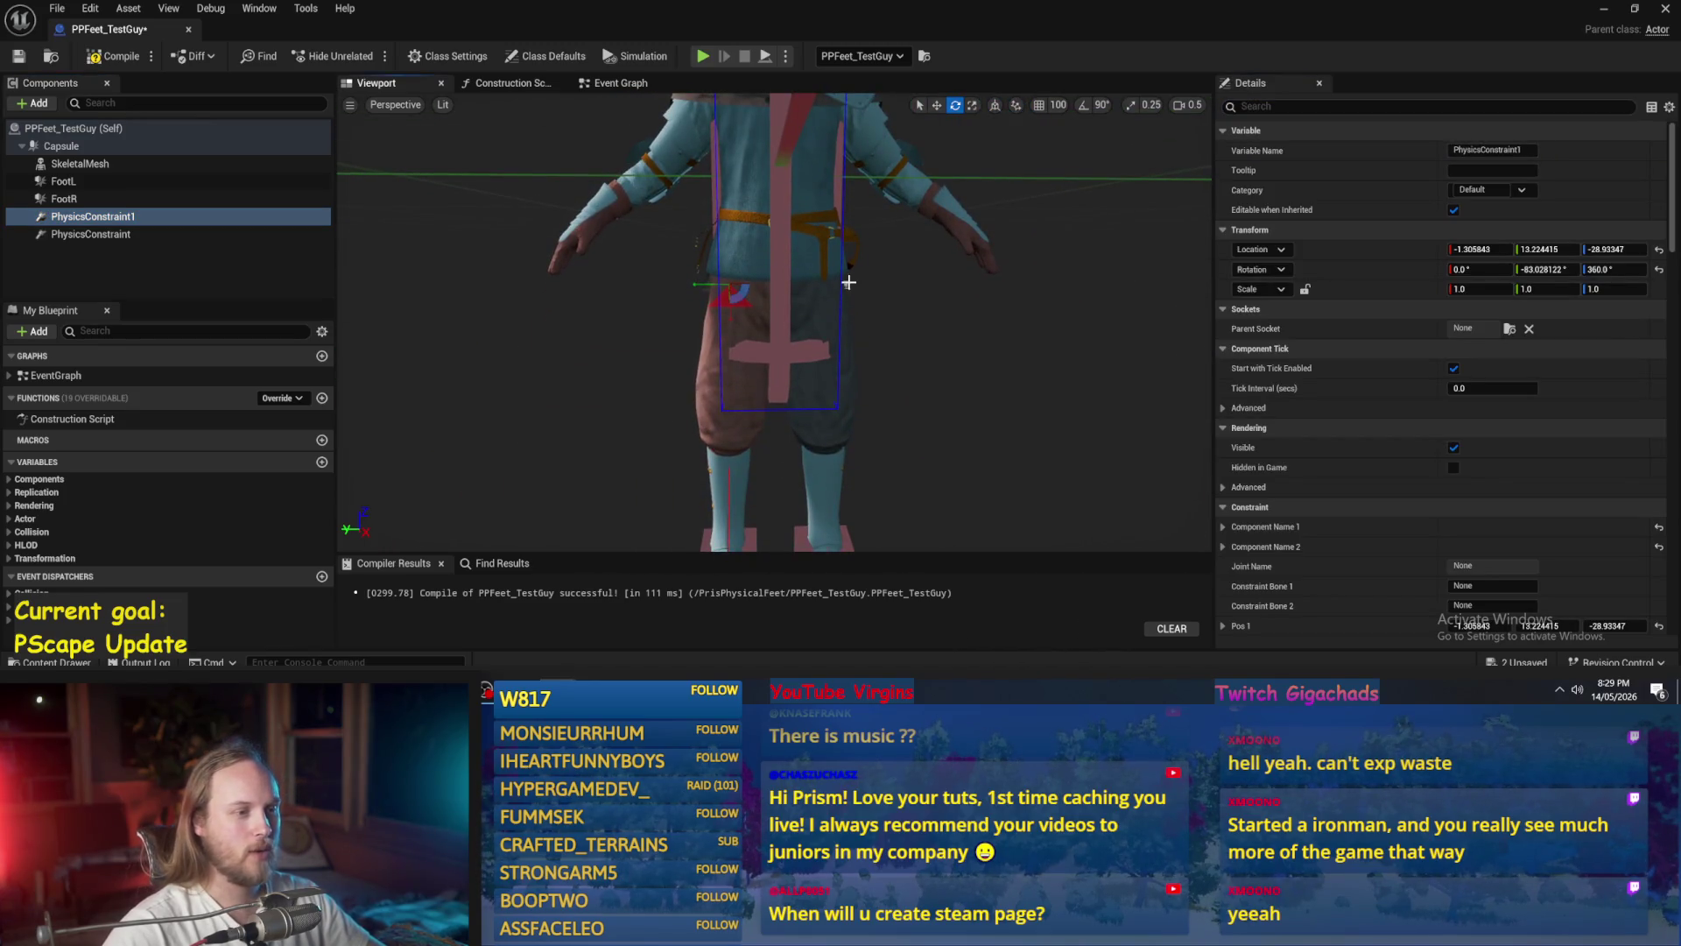
- Frame PhysicsConstraint, view the character from the side, and recompile the blueprint
click(848, 281)
key(f)
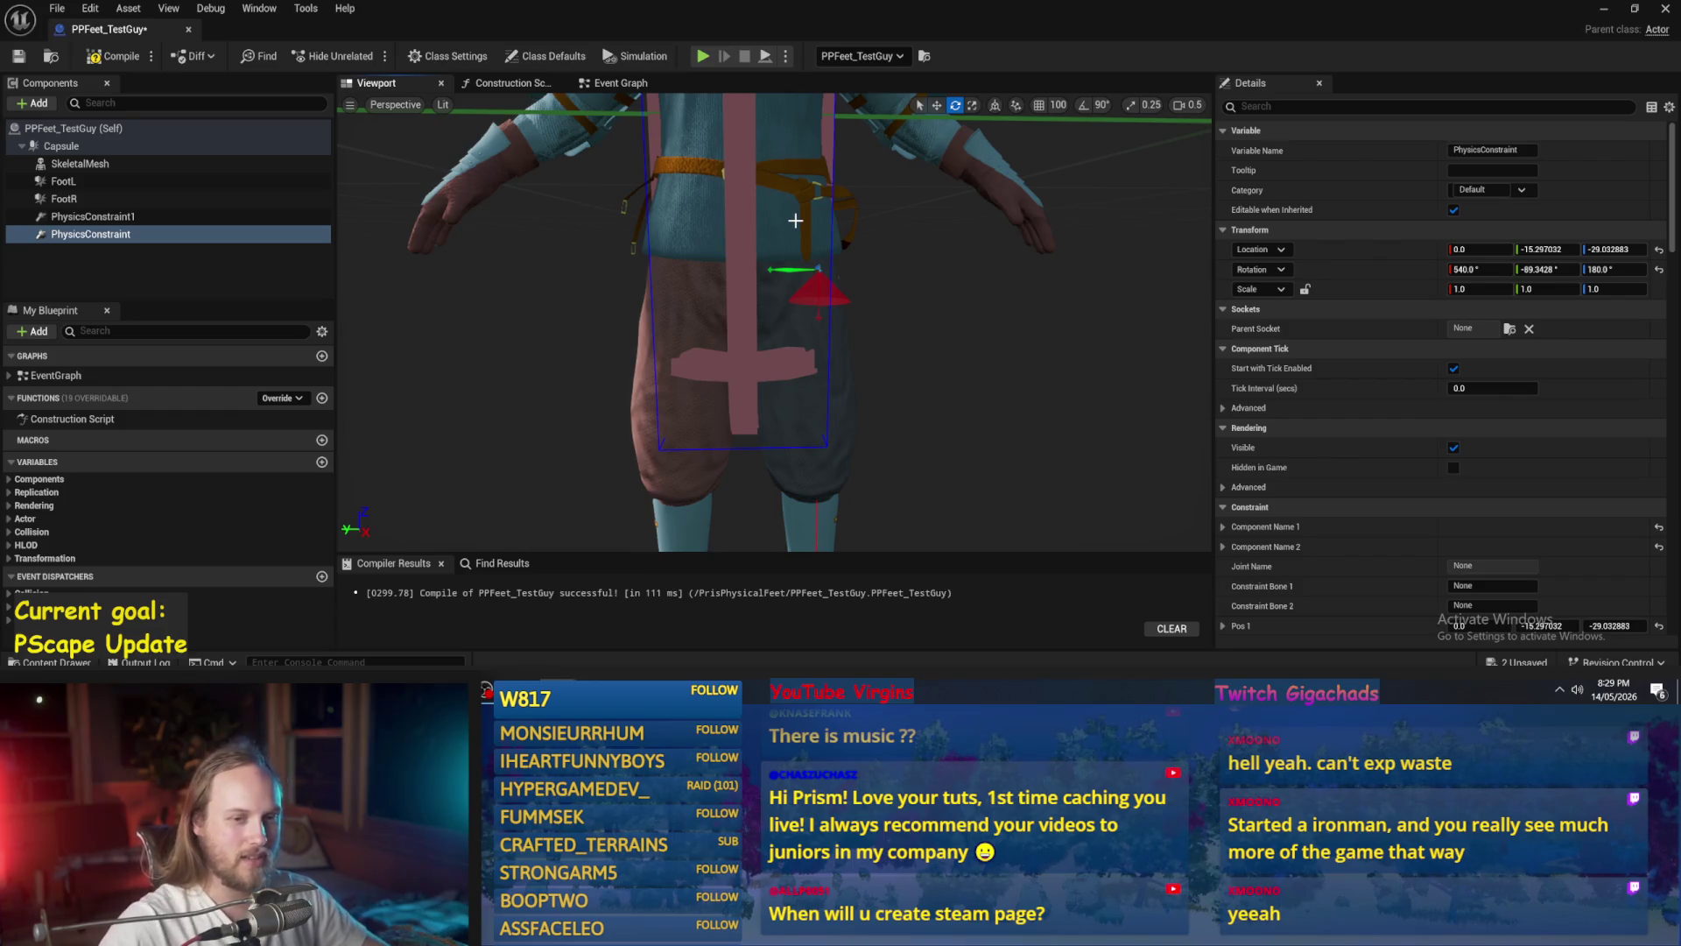
mouse_move(454, 321)
mouse_down()
mouse_move(674, 326)
mouse_move(767, 287)
mouse_move(773, 300)
mouse_up()
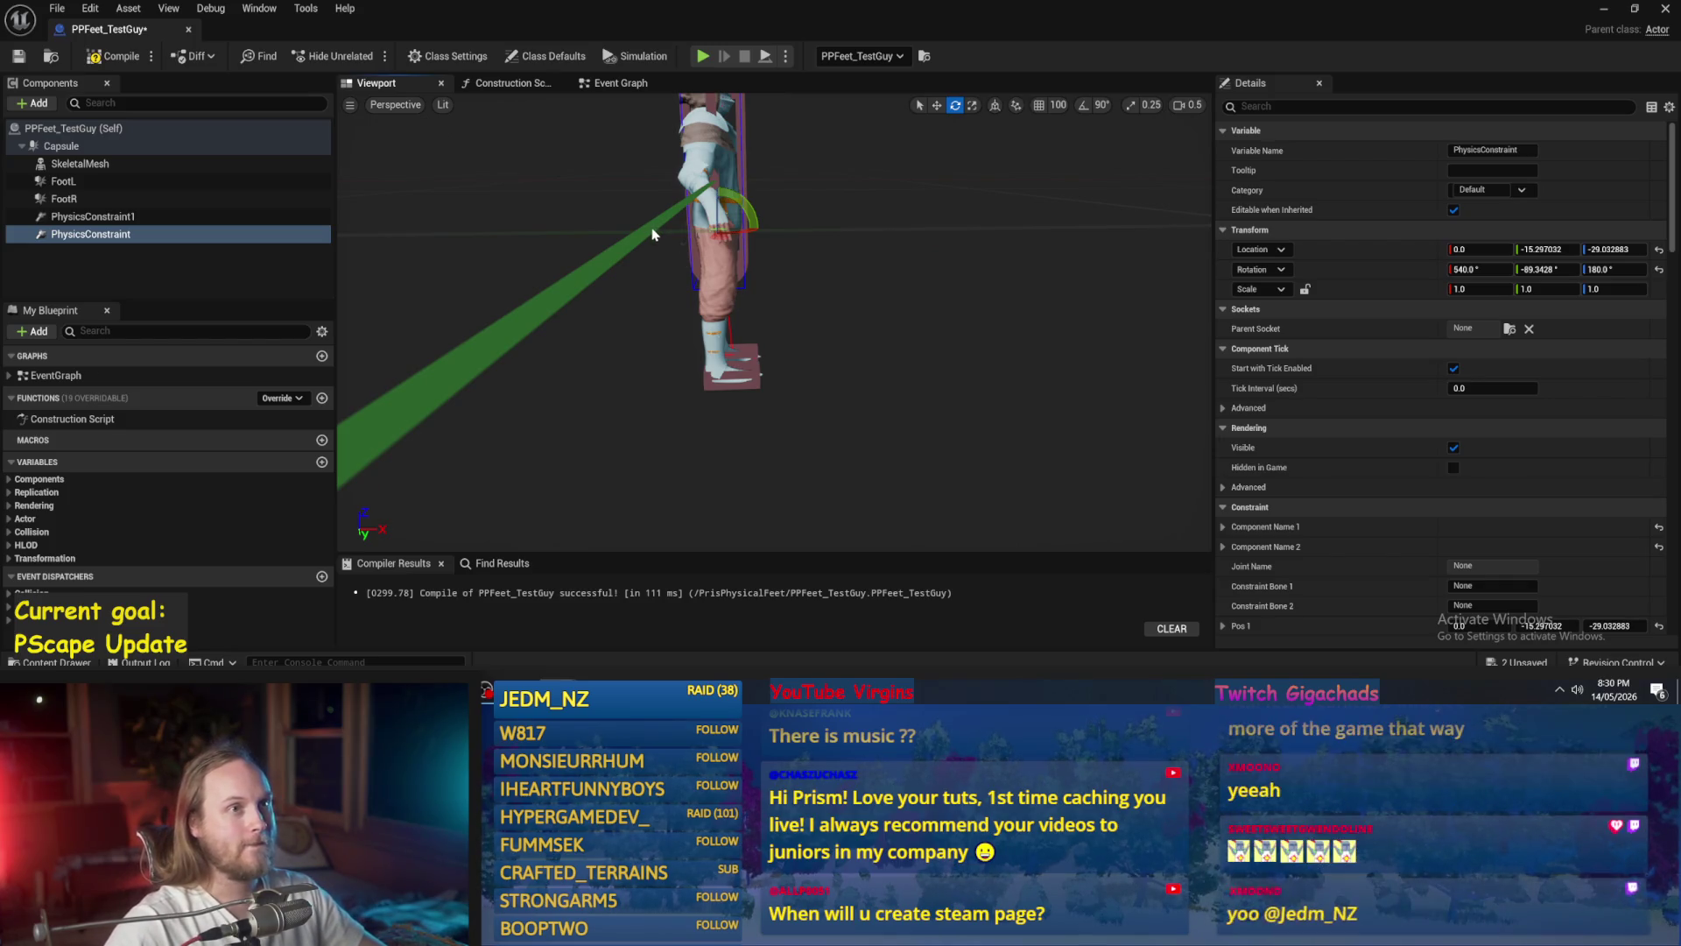
drag(773, 301, 779, 311)
click(118, 57)
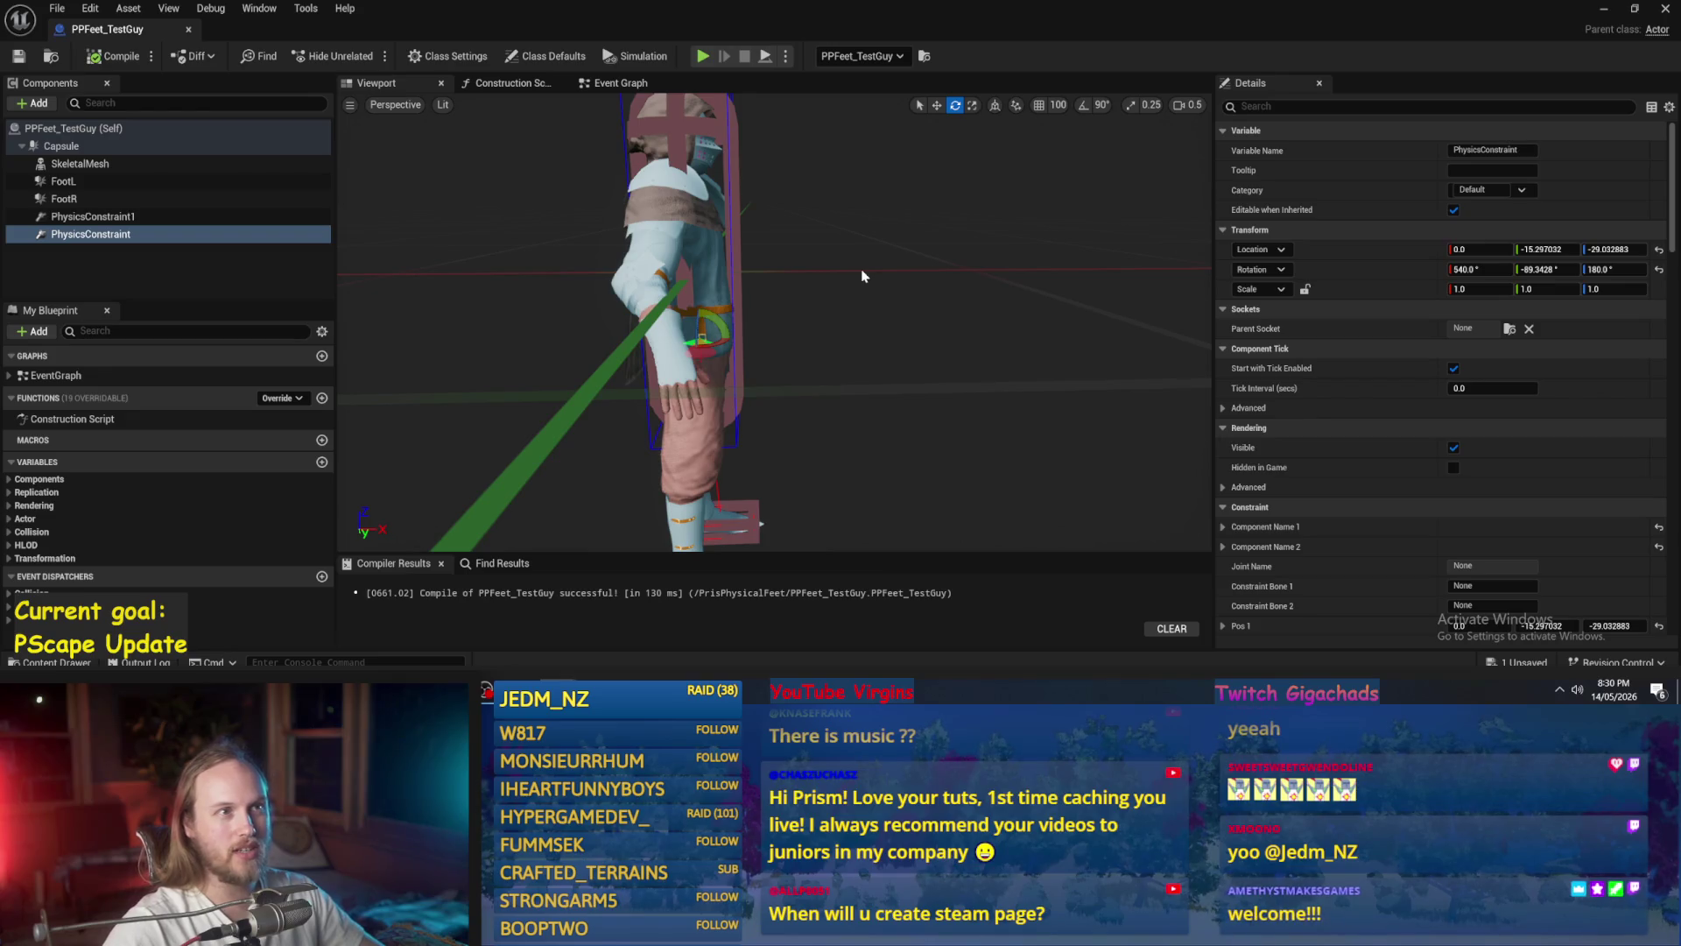
- Reopen the PPFeet_TestGuy blueprint from the level and select the FootL box
click(1616, 9)
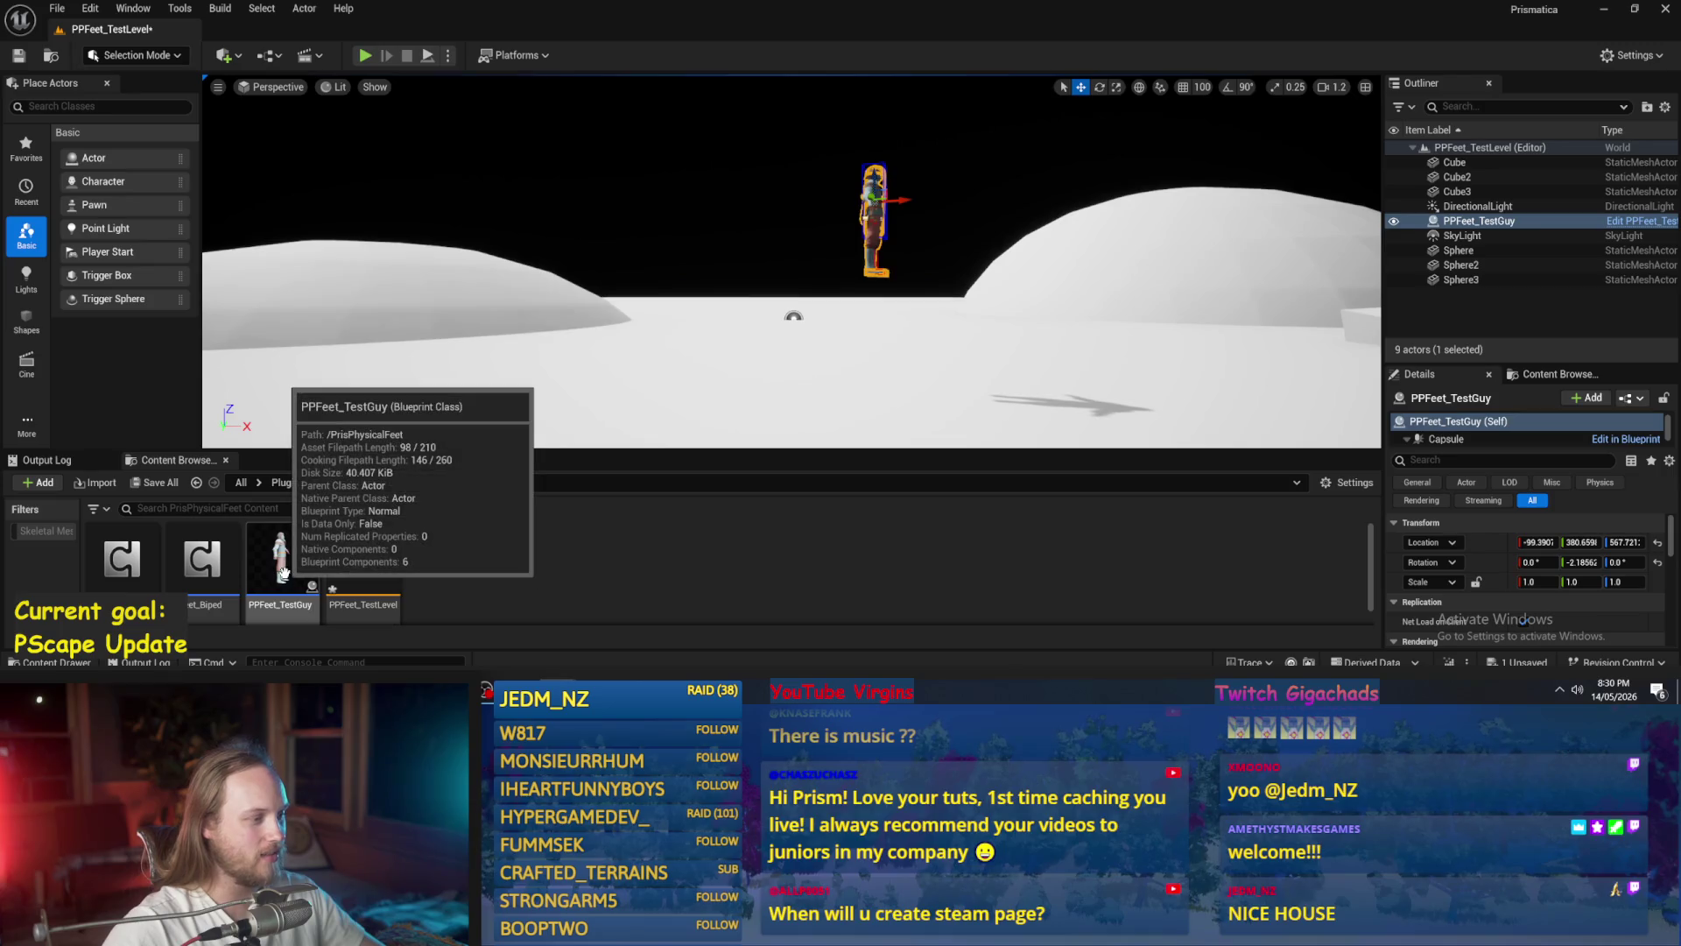
double_click(286, 578)
click(87, 216)
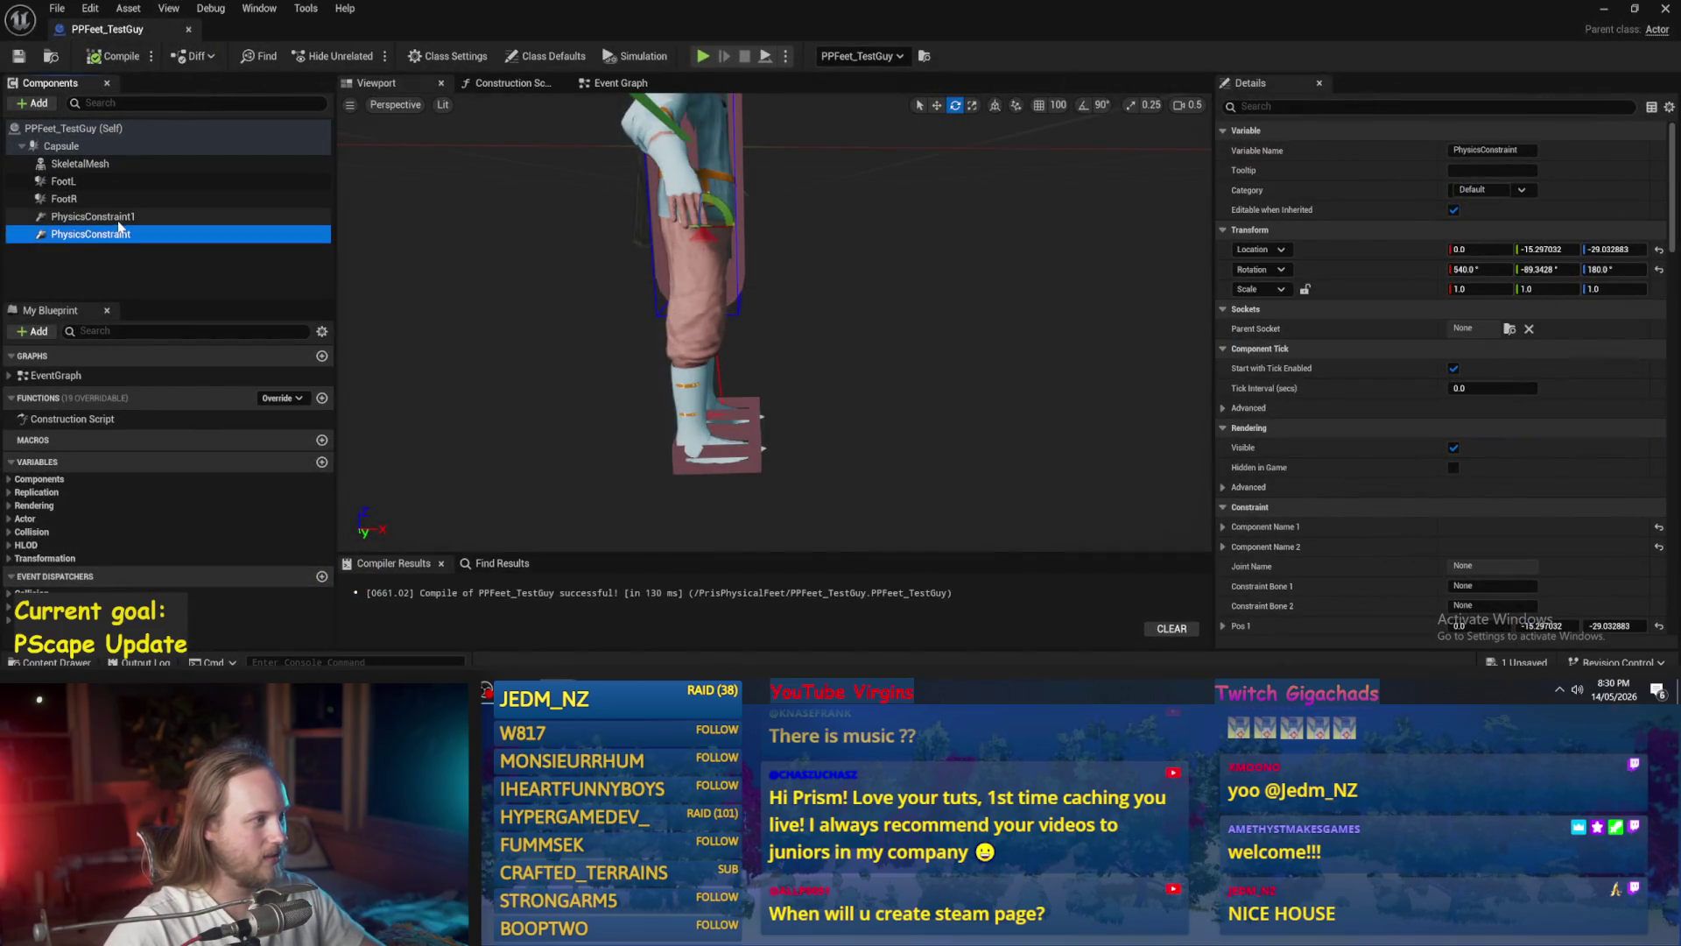
click(79, 164)
click(78, 182)
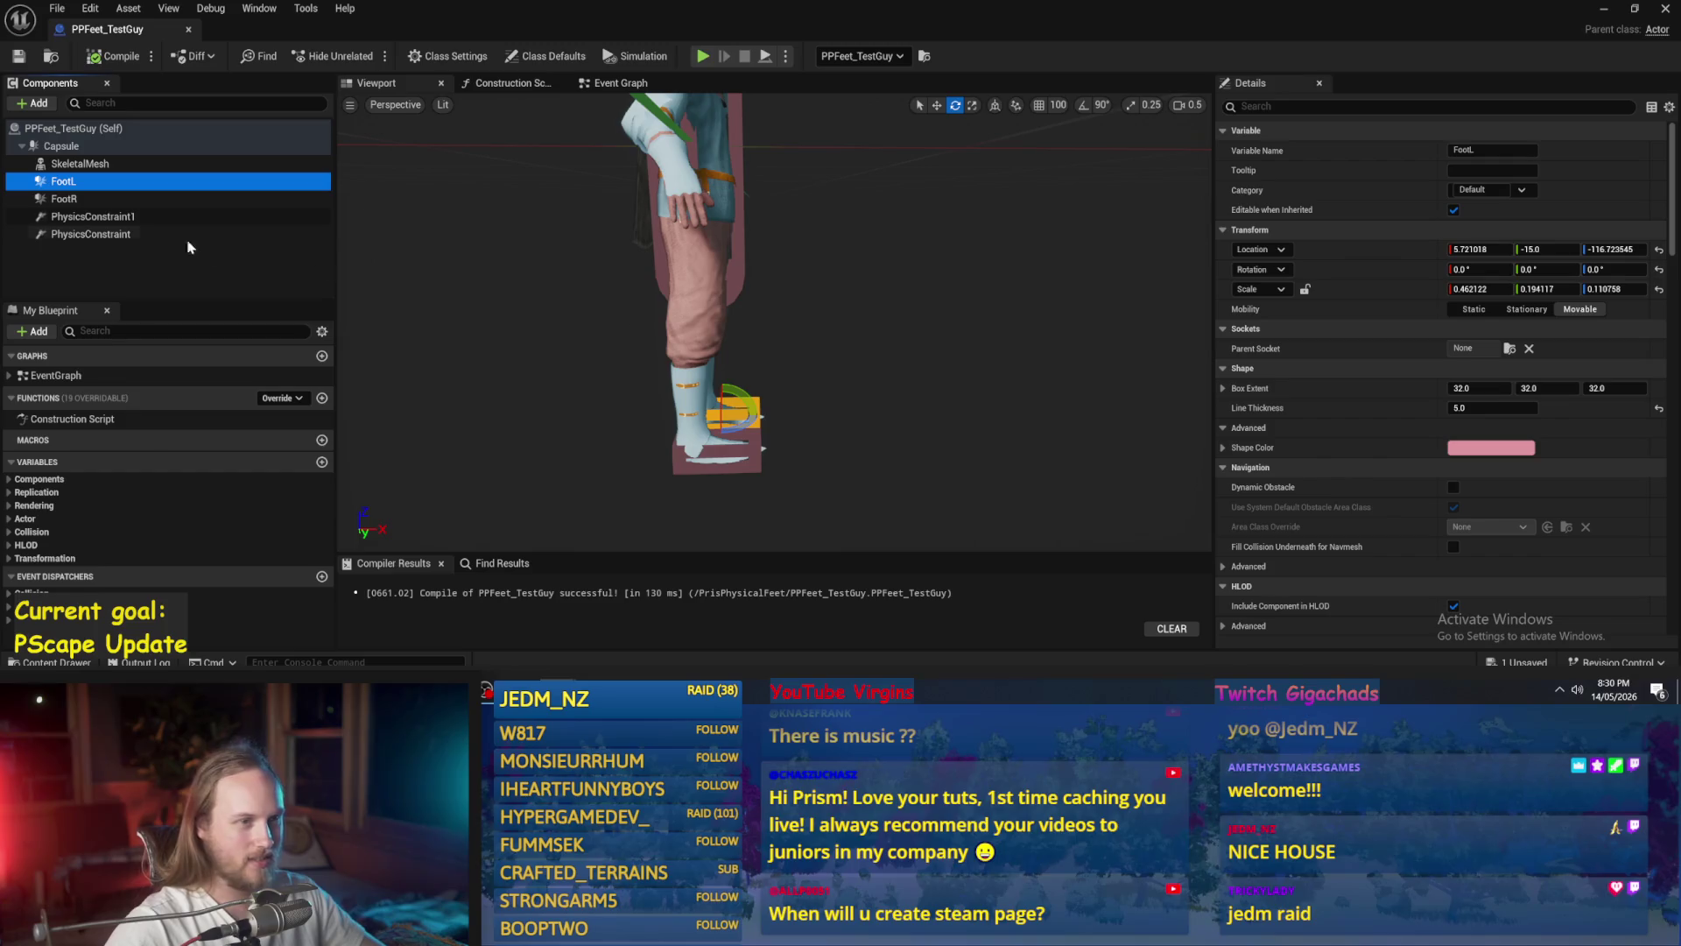
- Enable Gravity on FootL, FootR and Capsule, compile, and return to the level
click(1313, 106)
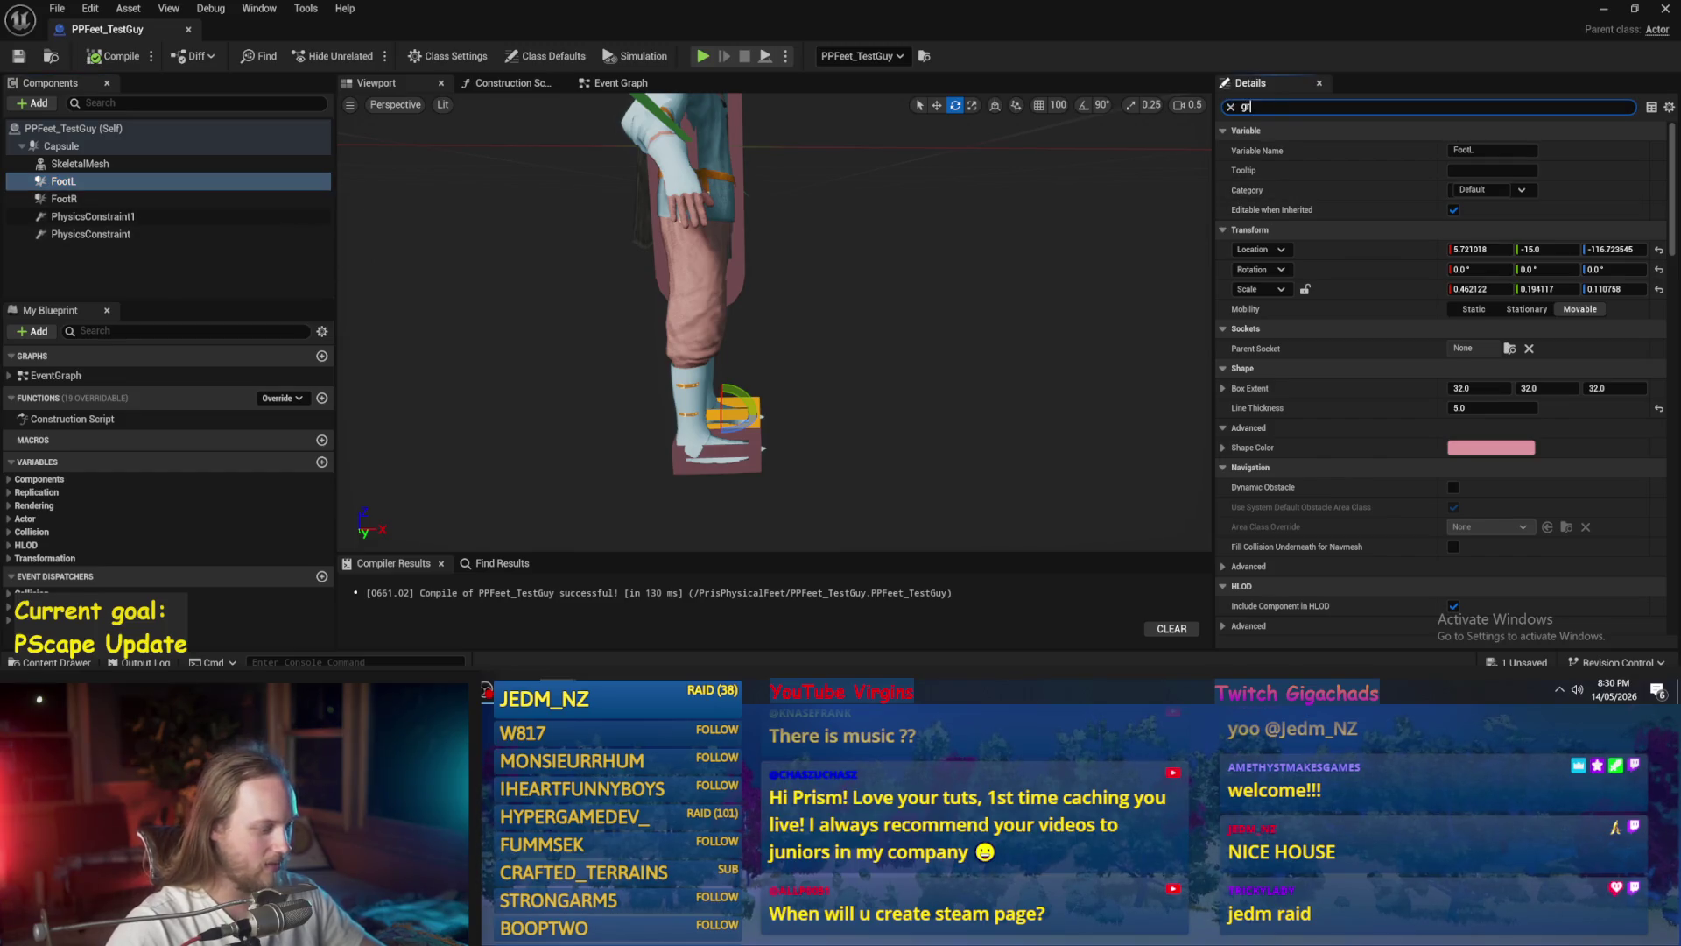
text(av)
click(1460, 151)
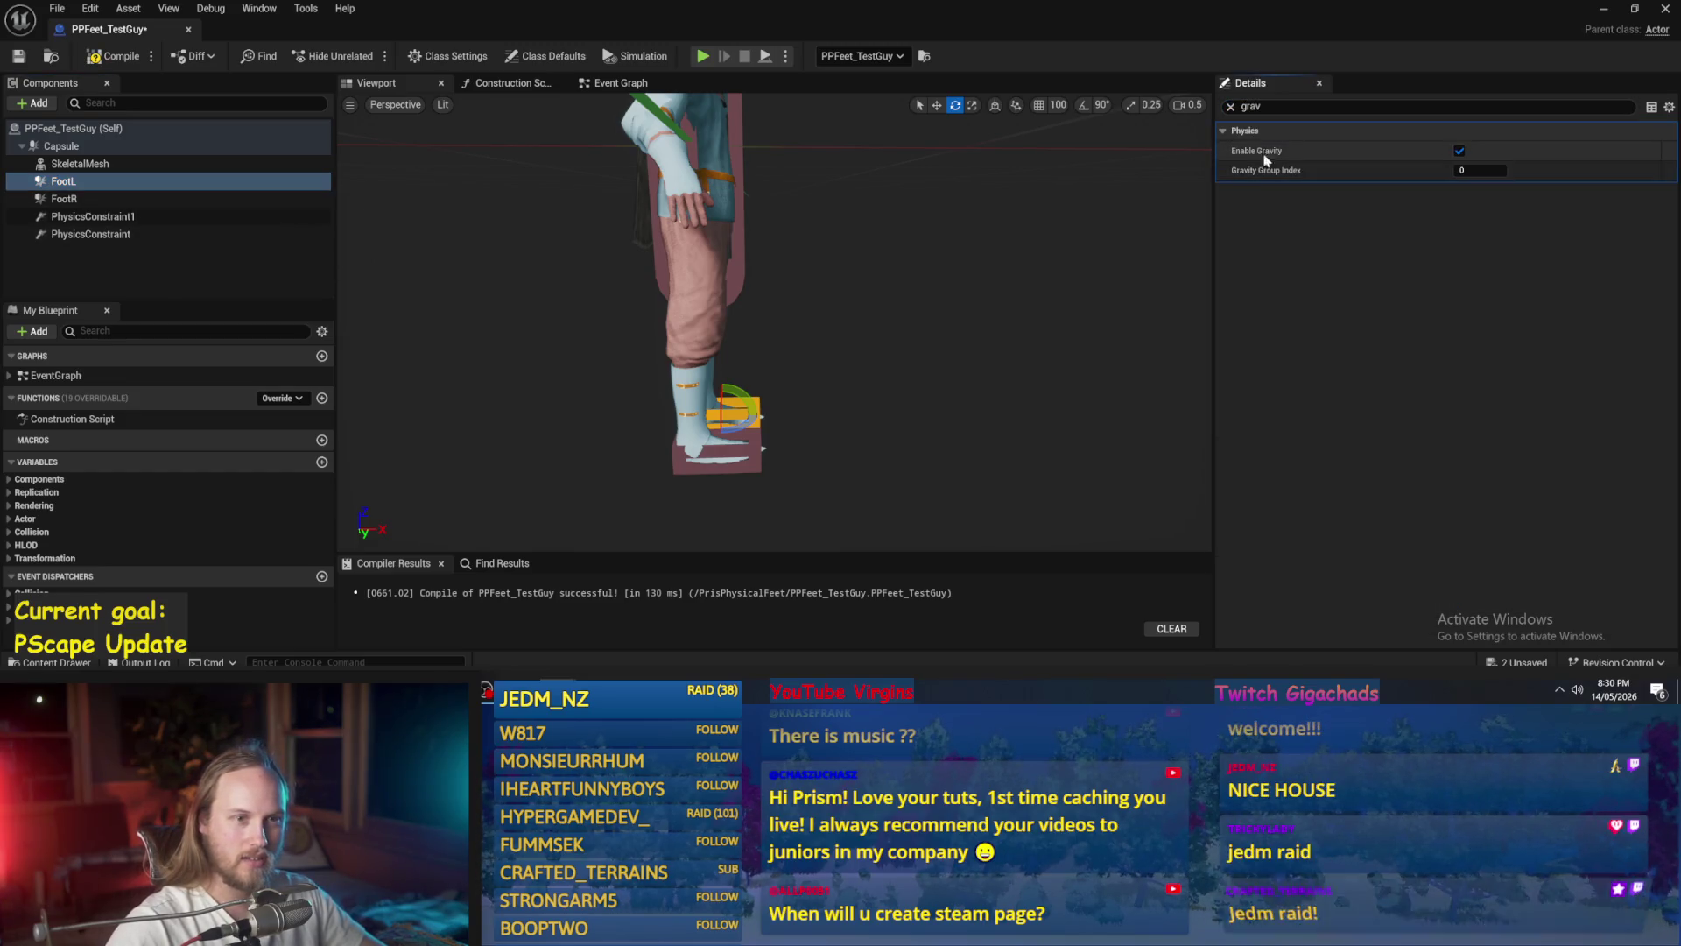
click(131, 199)
click(1460, 151)
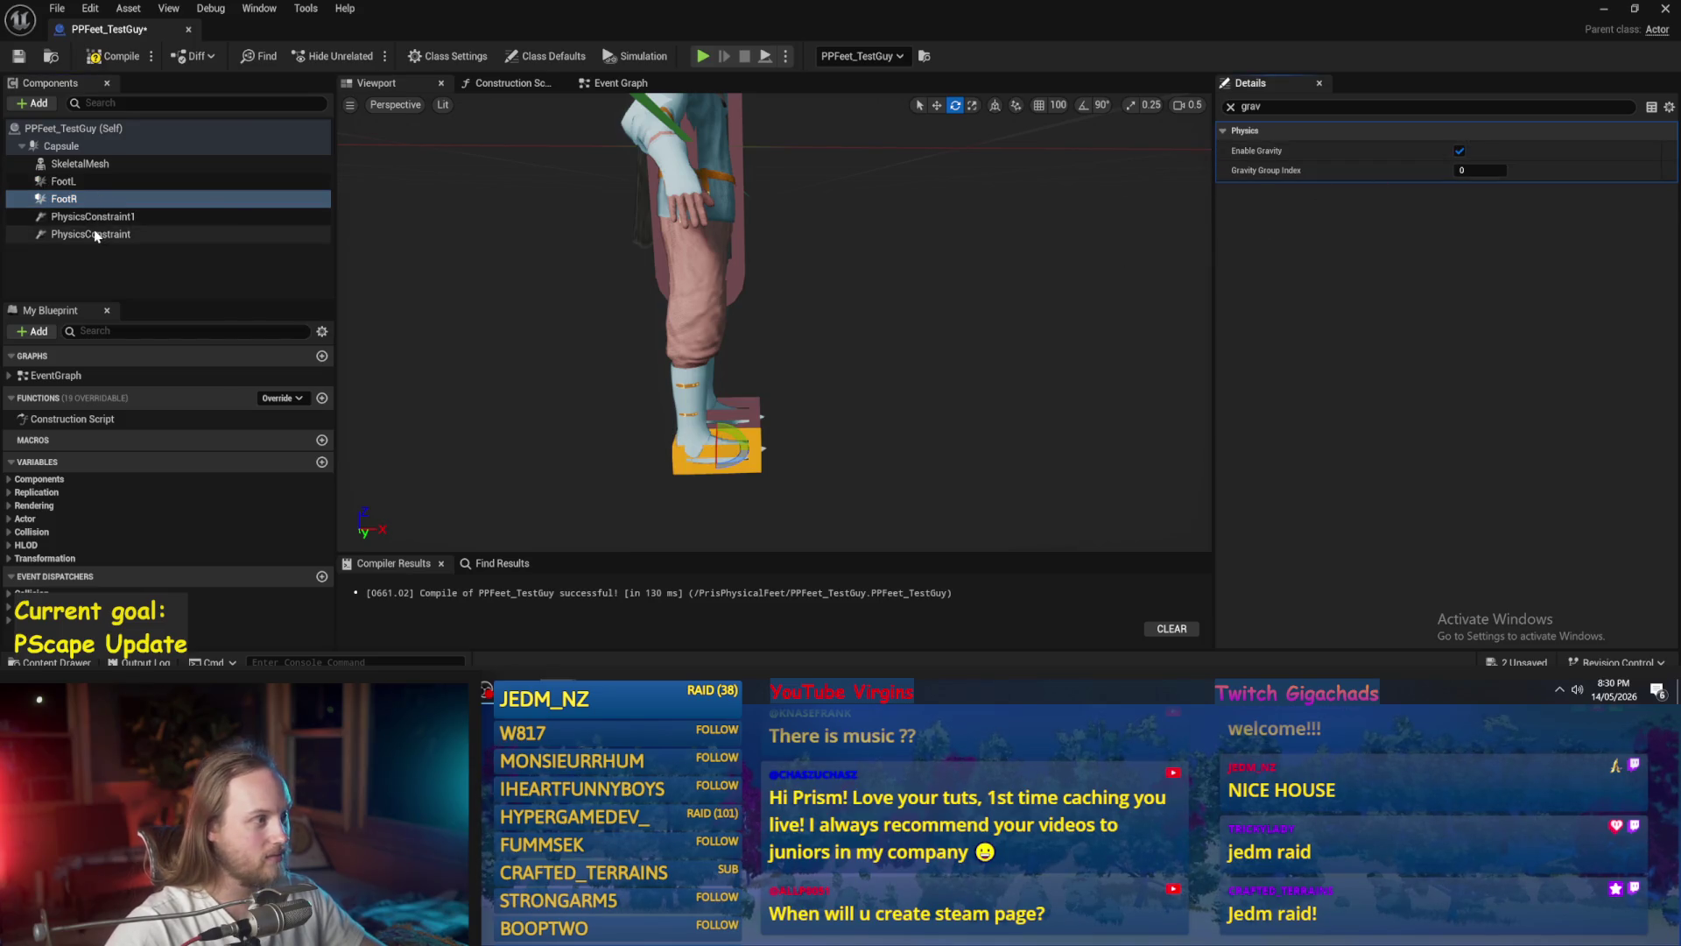
click(61, 145)
click(1460, 150)
click(1460, 151)
click(103, 57)
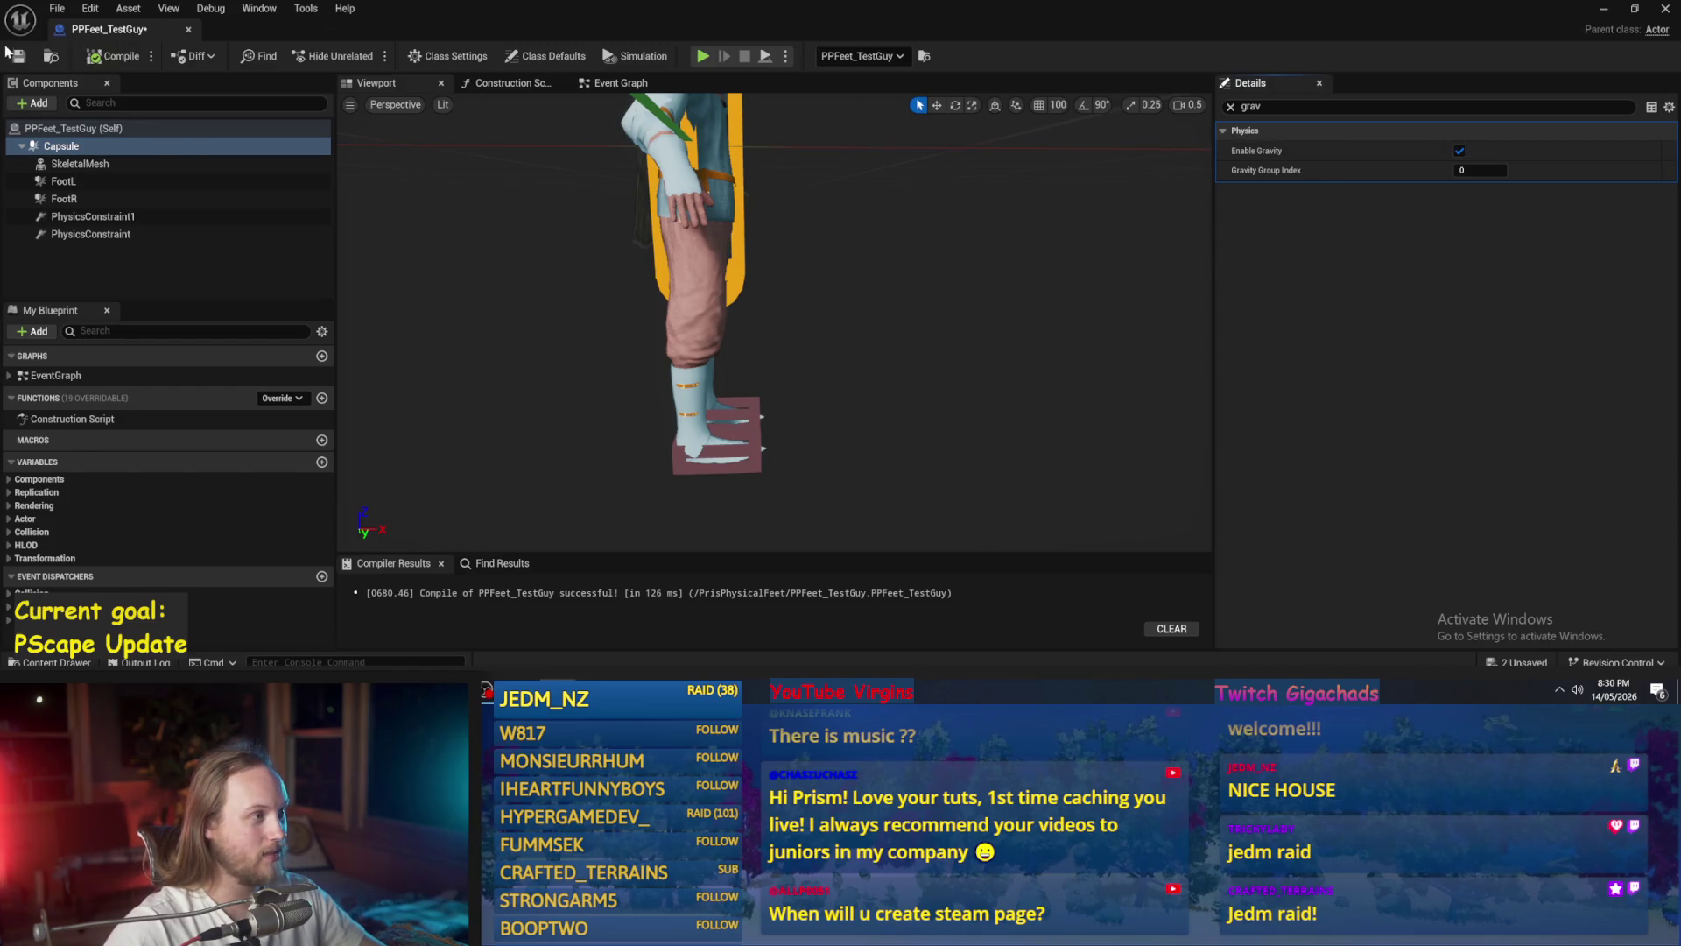
click(1604, 9)
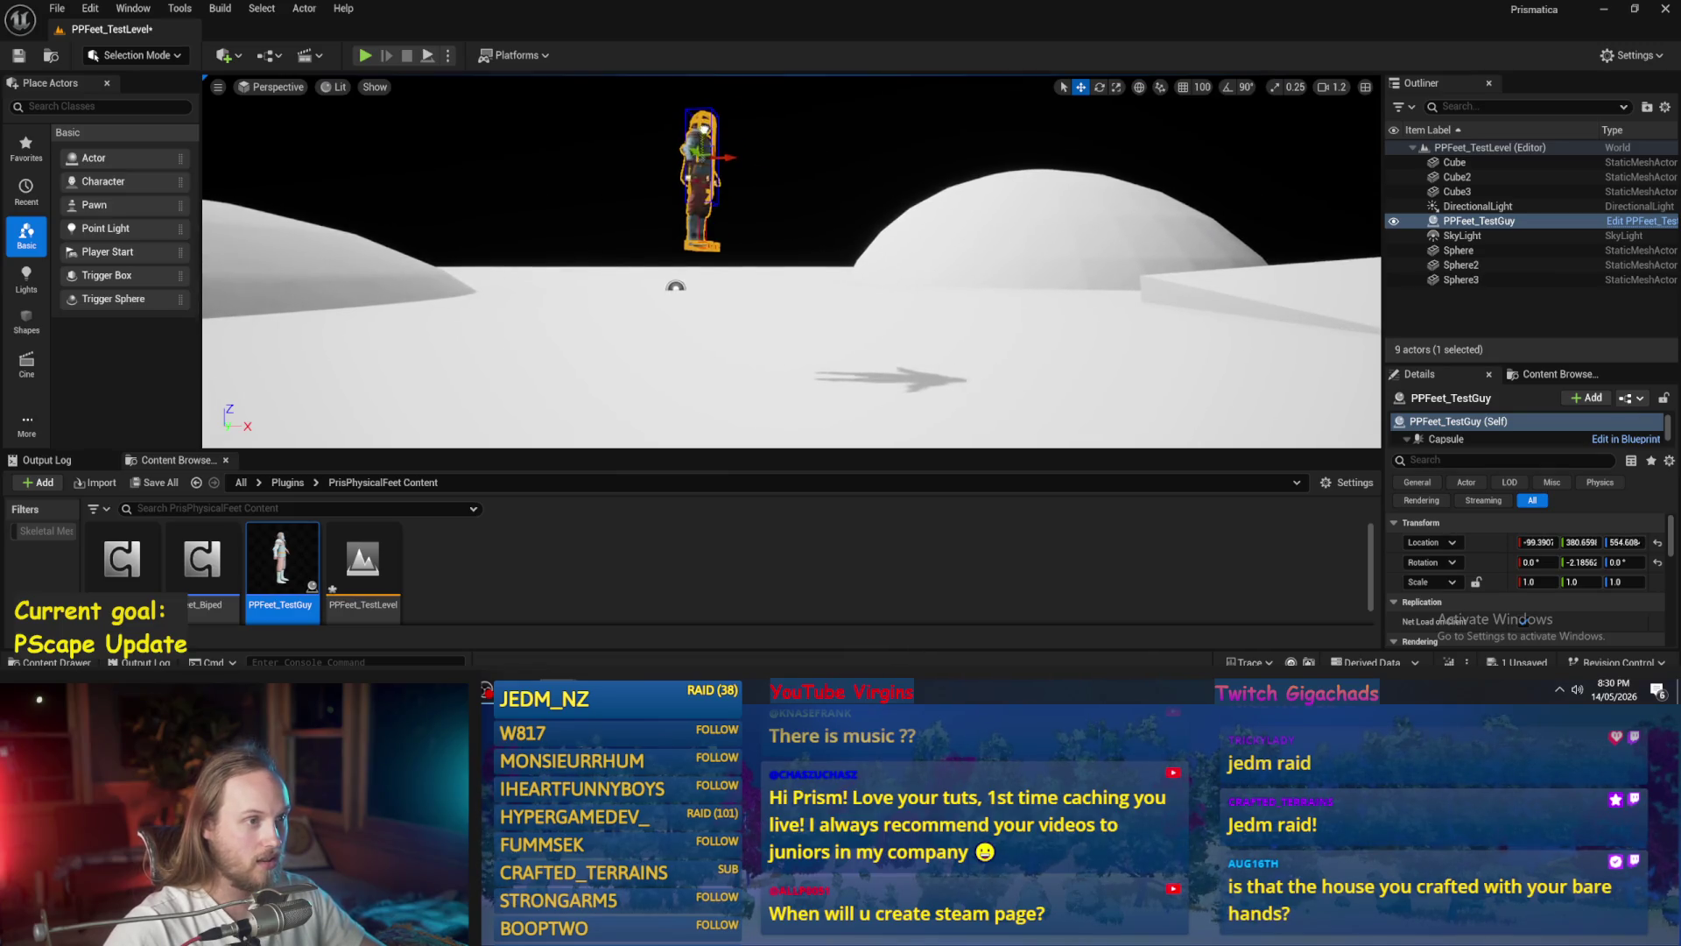
- Run and stop two Play sessions in PPFeet_TestLevel, enlarging the viewport
click(365, 55)
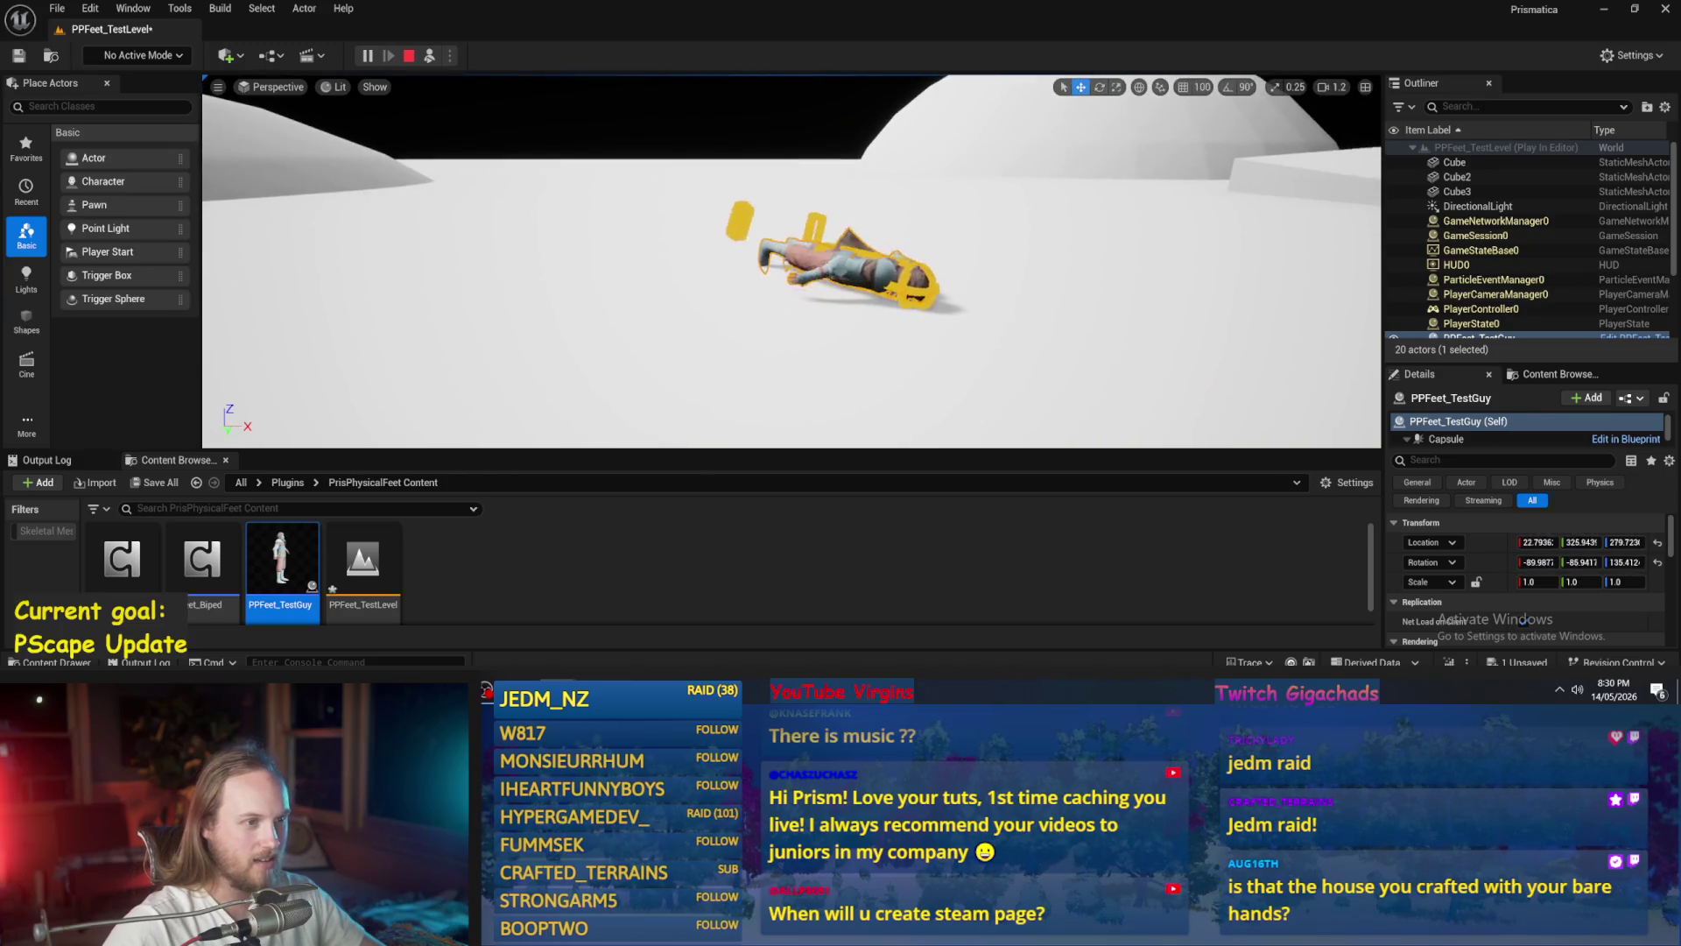
click(827, 386)
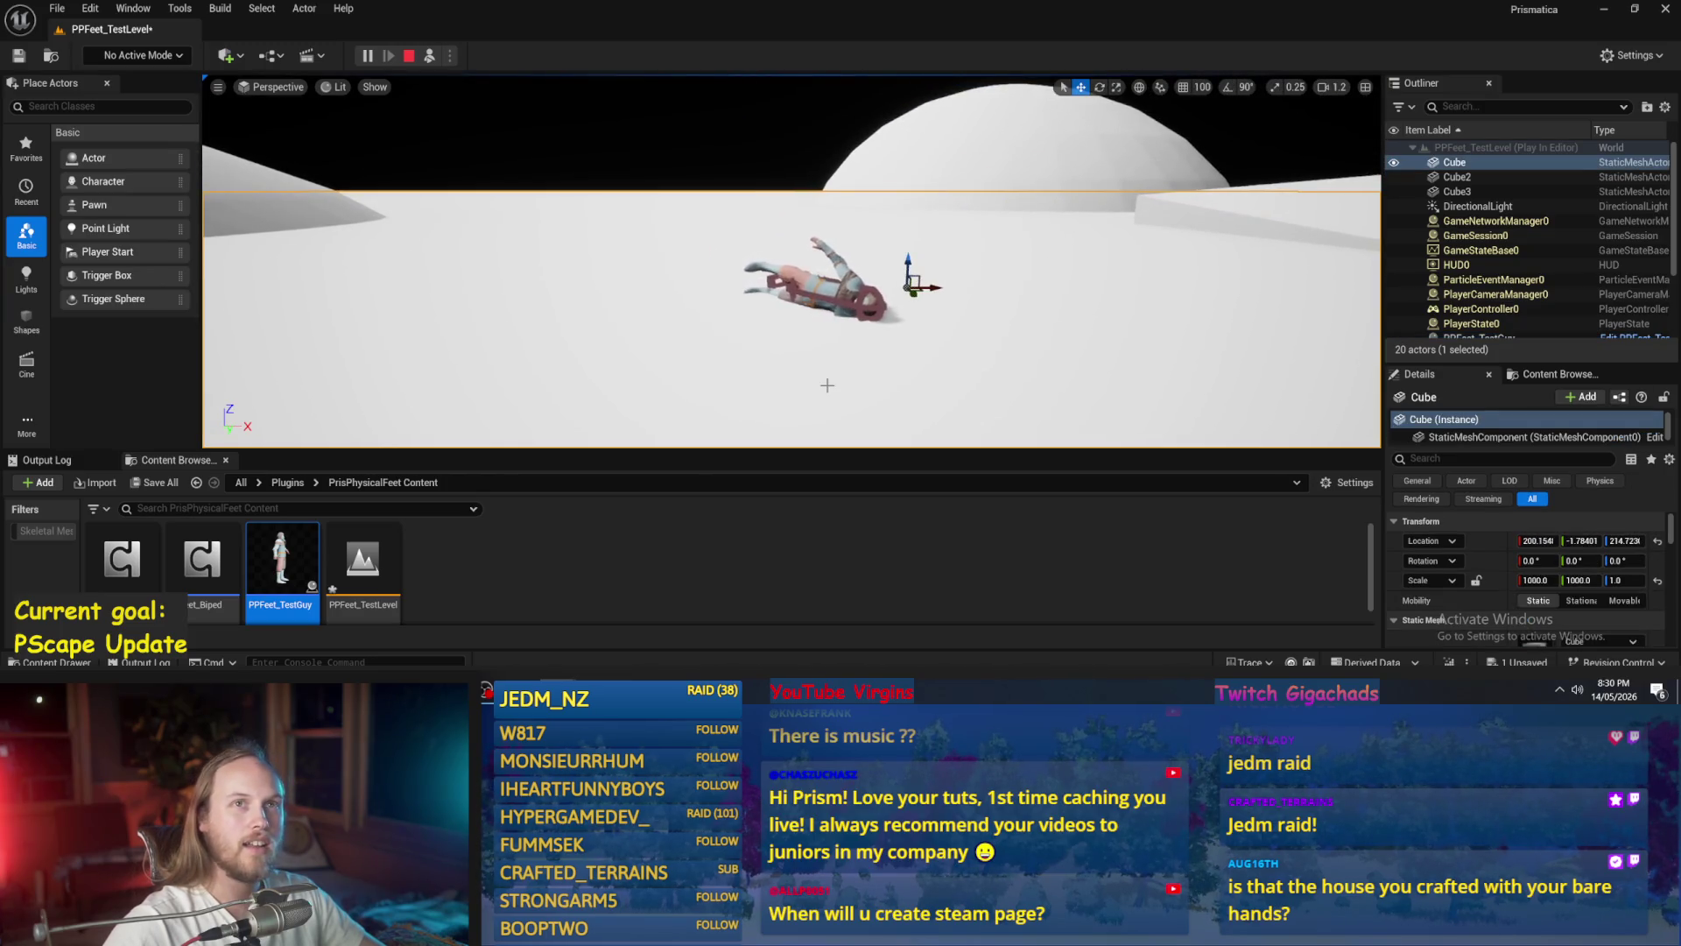
drag(768, 452, 769, 532)
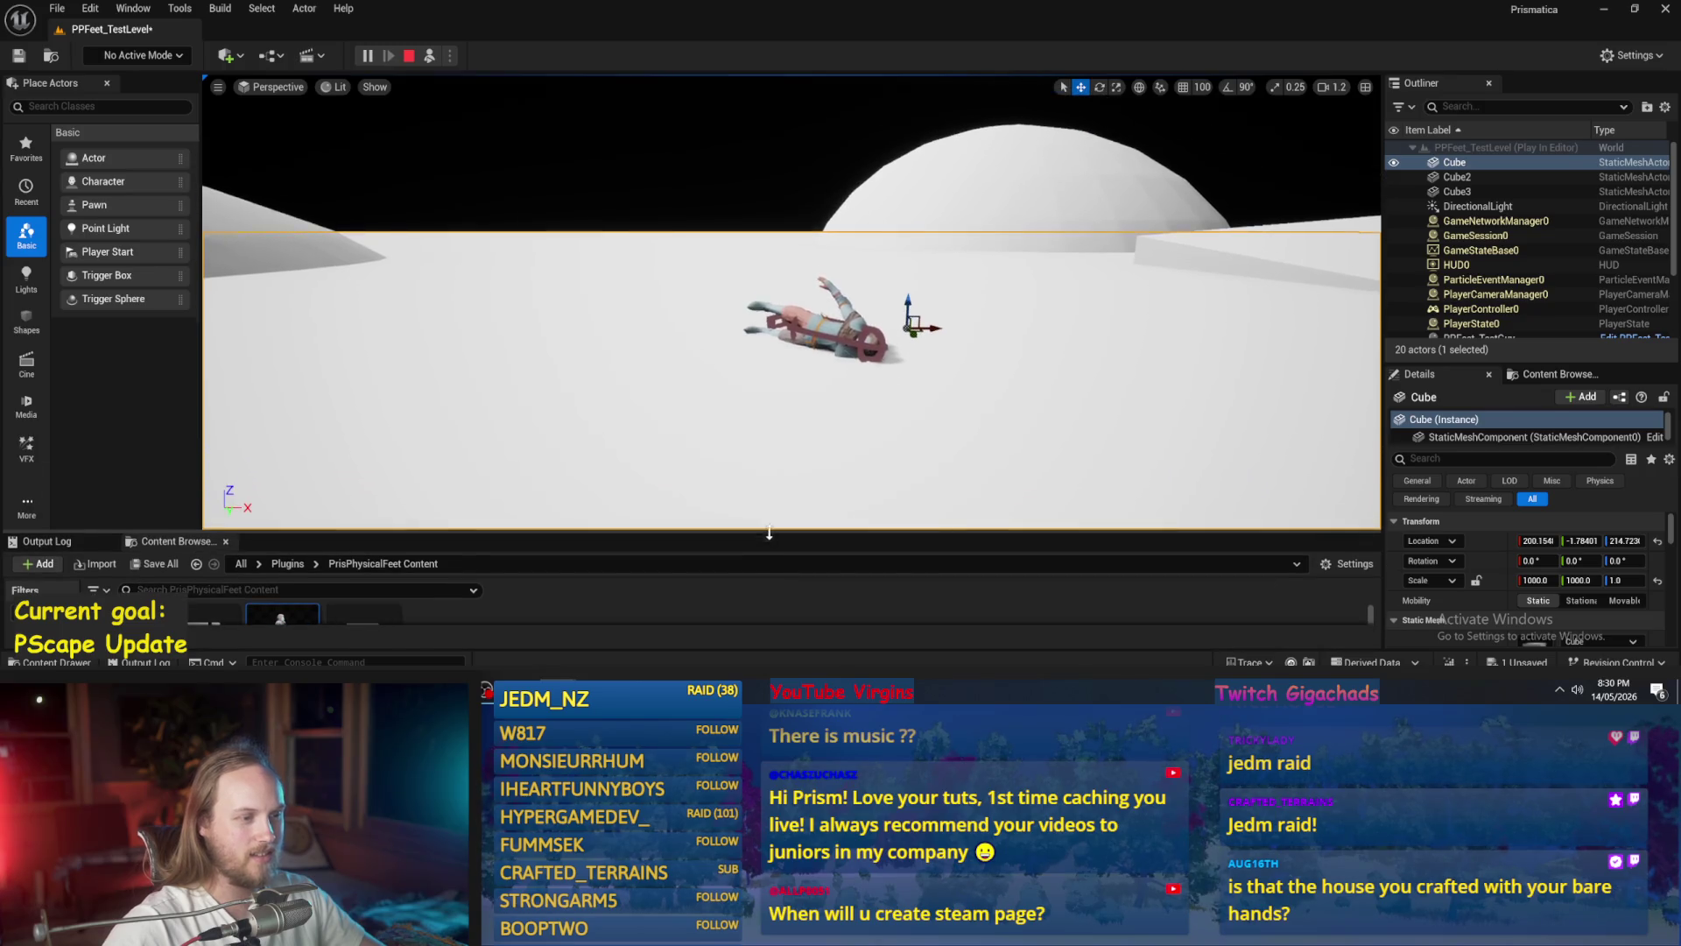
click(409, 55)
click(366, 55)
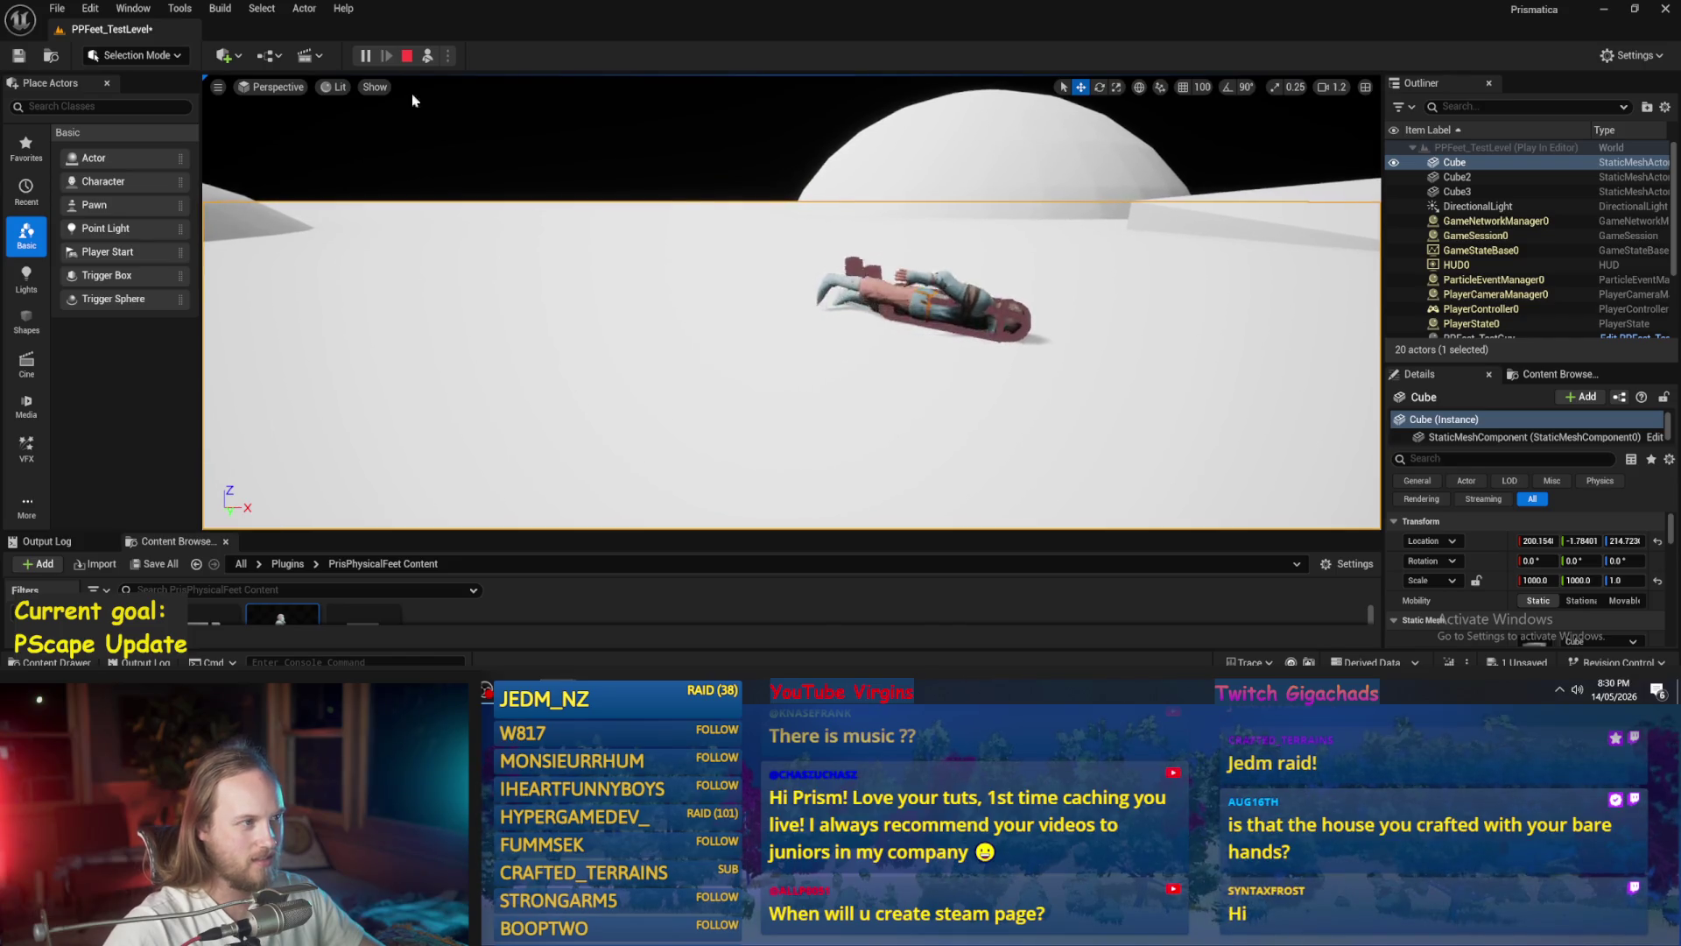
click(407, 55)
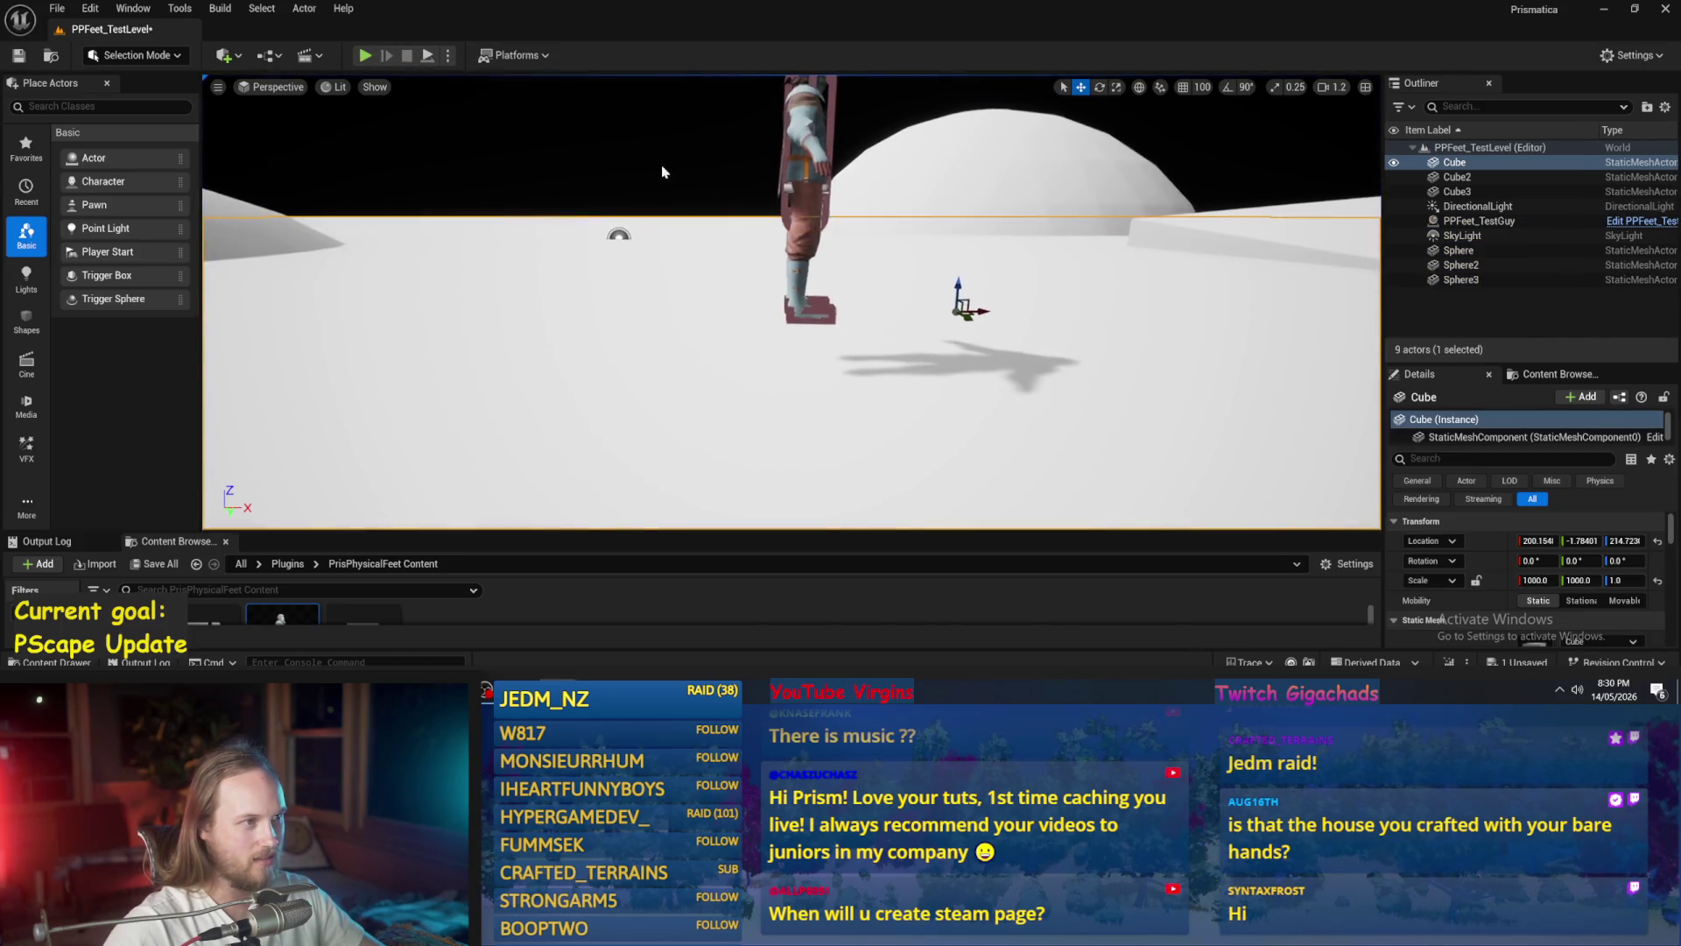
- Simulate physics with the test guy selected and framed as it falls
click(427, 55)
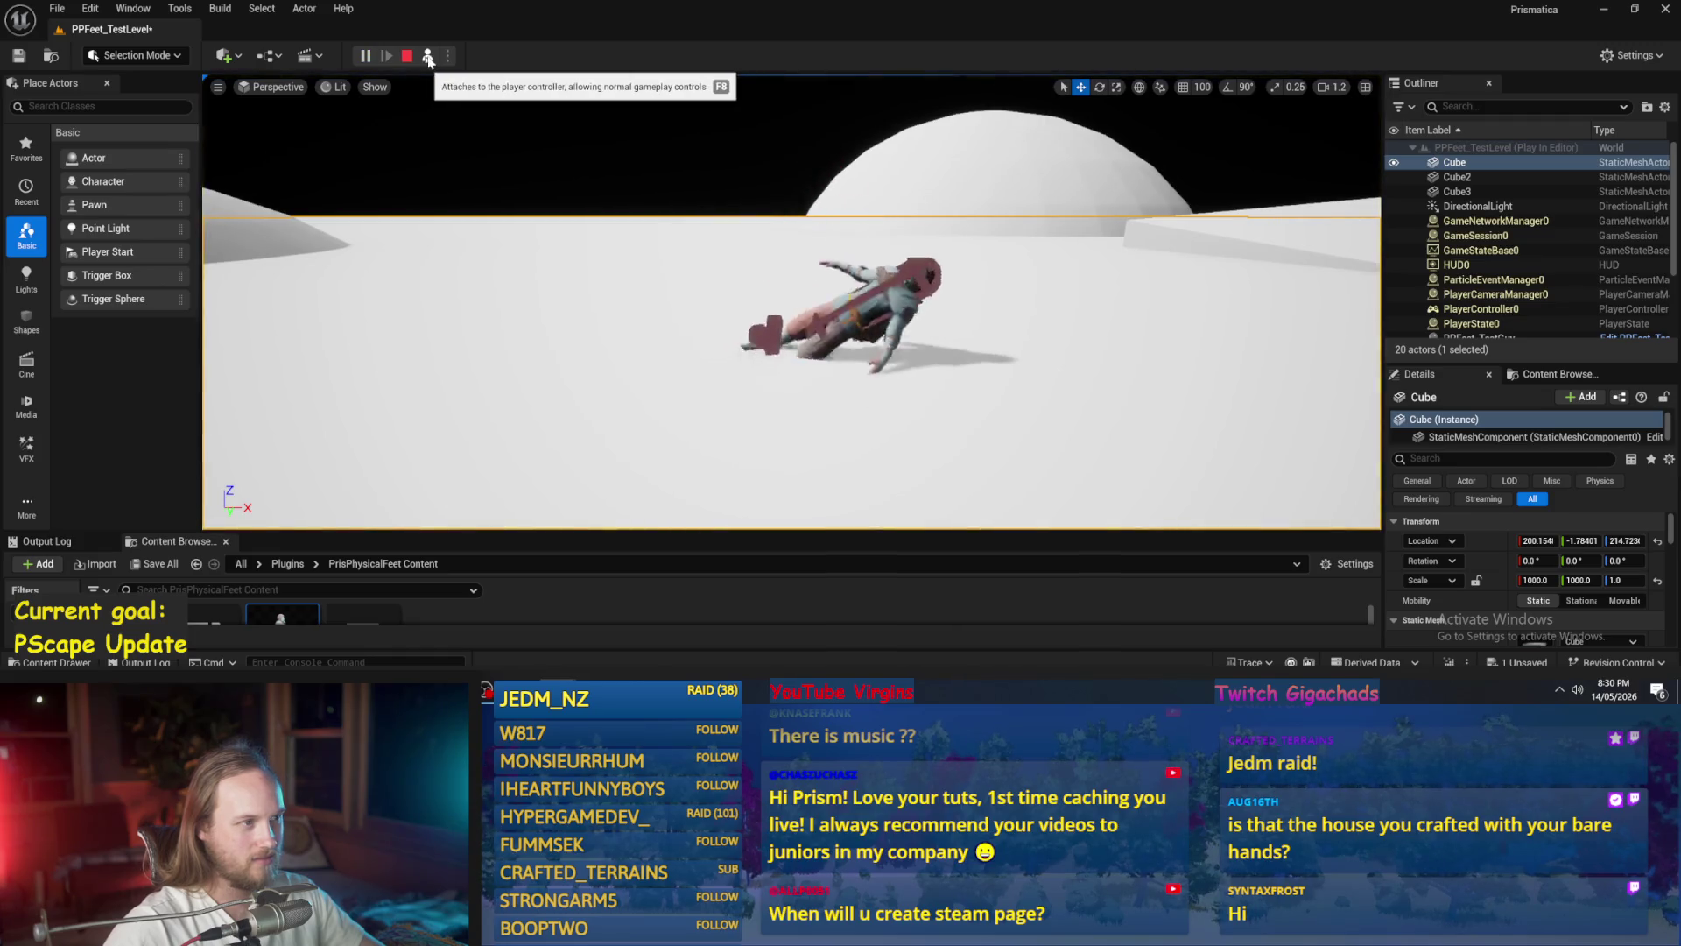
click(407, 55)
click(814, 192)
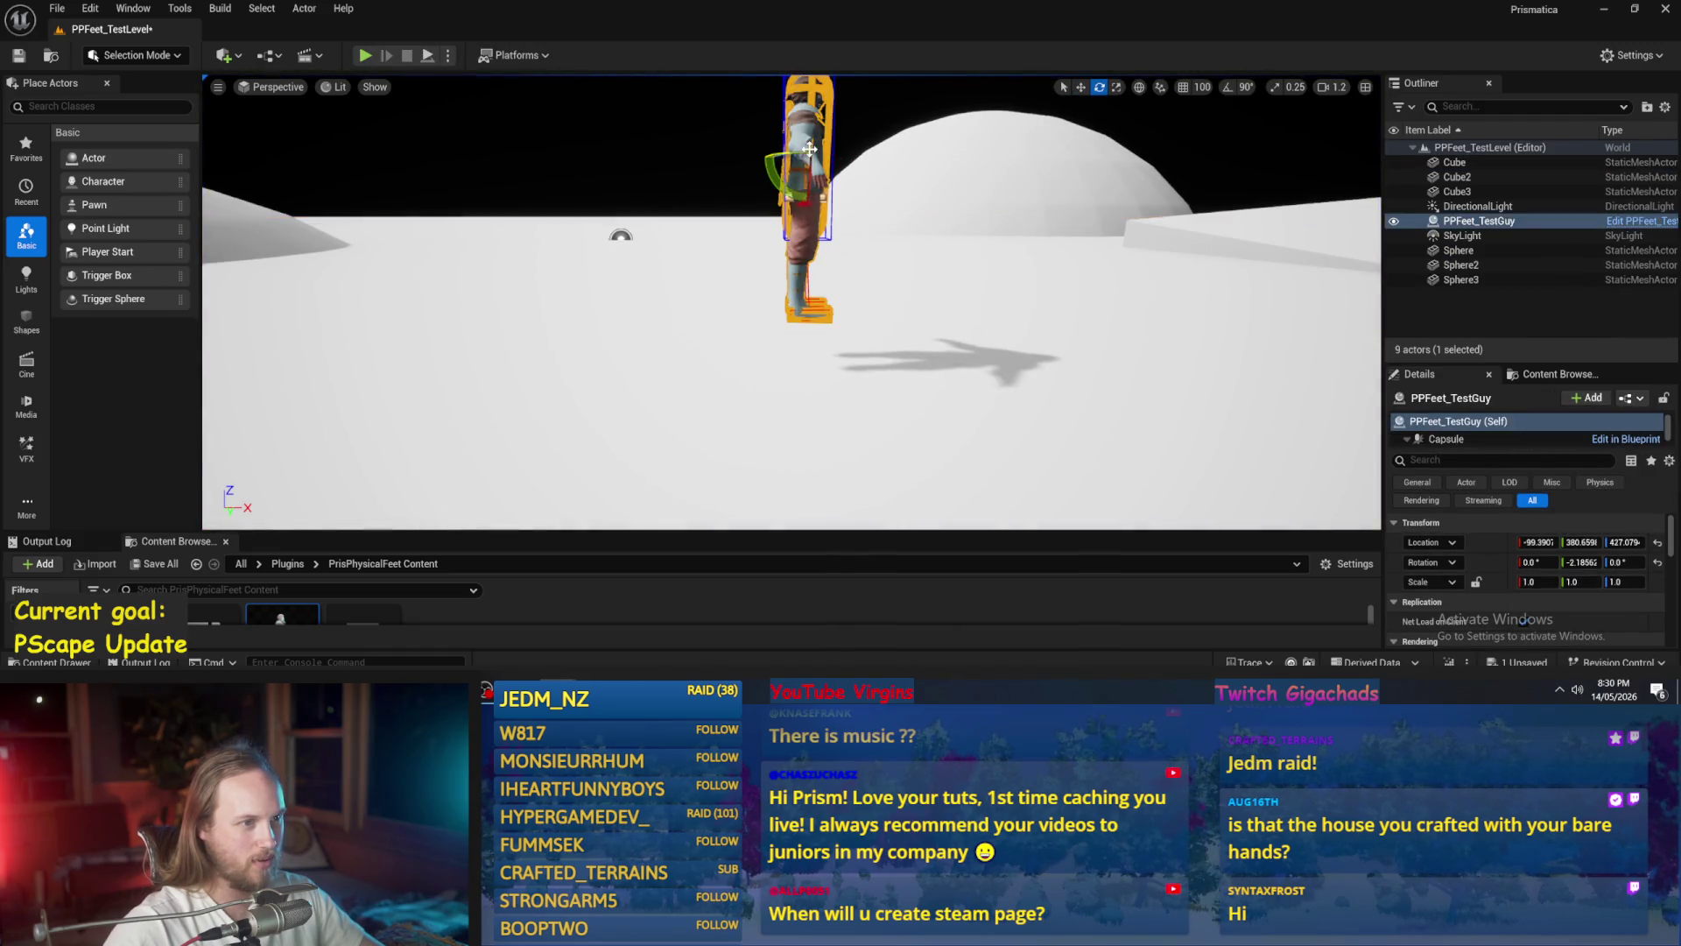
click(427, 55)
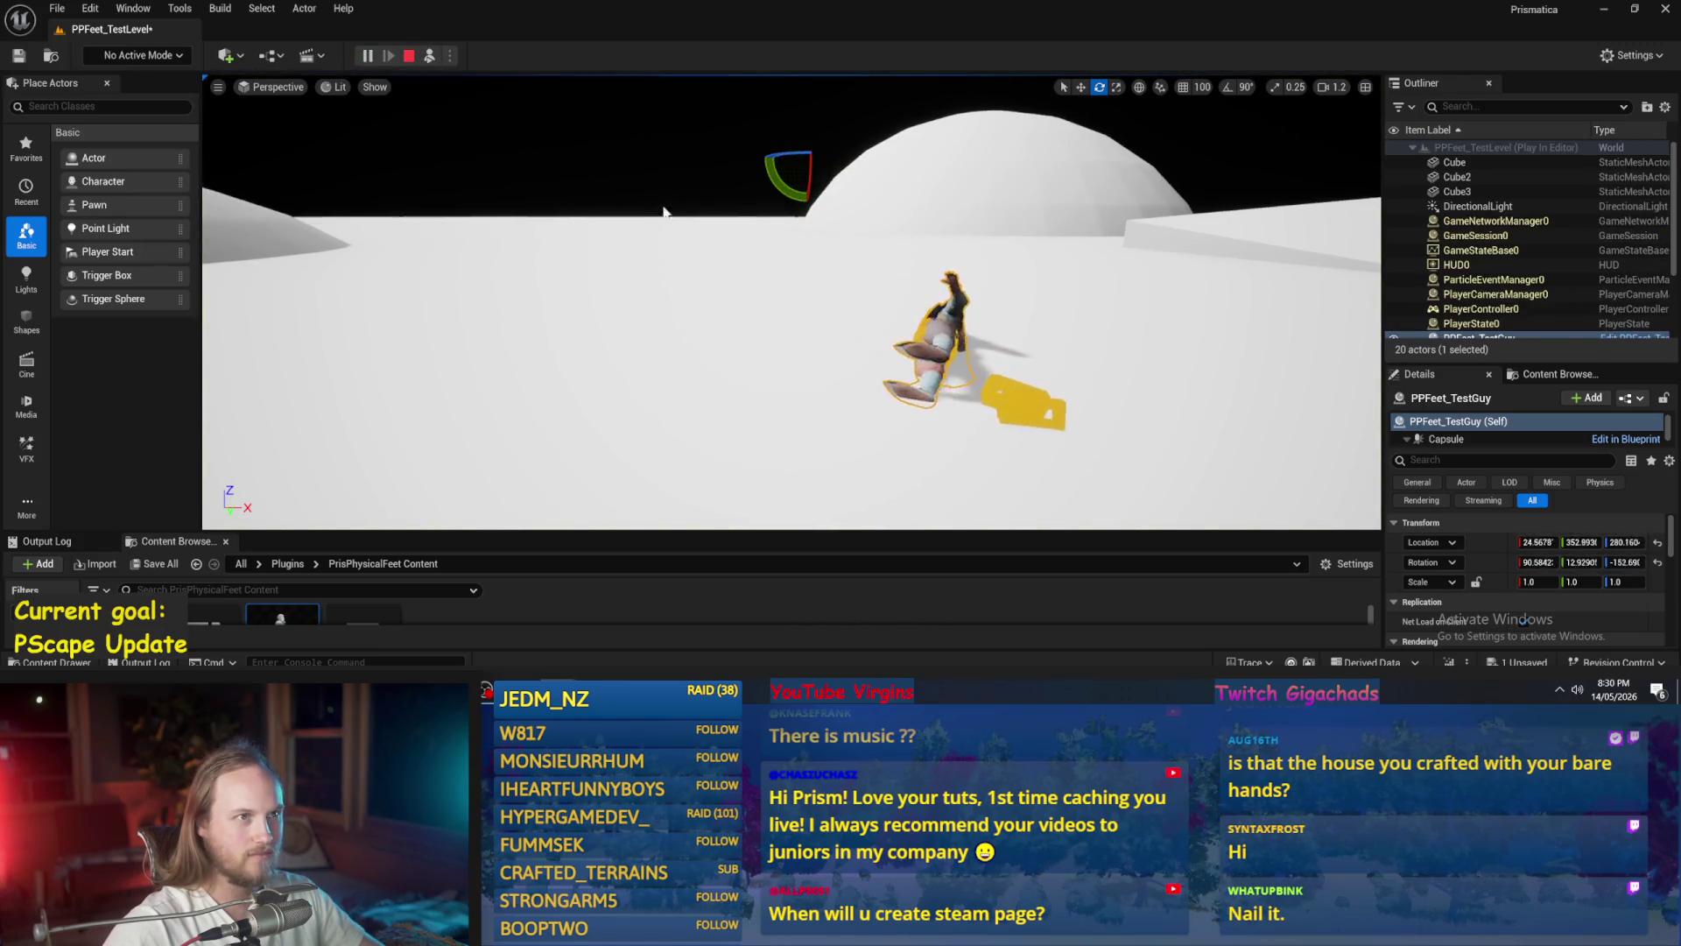
key(f)
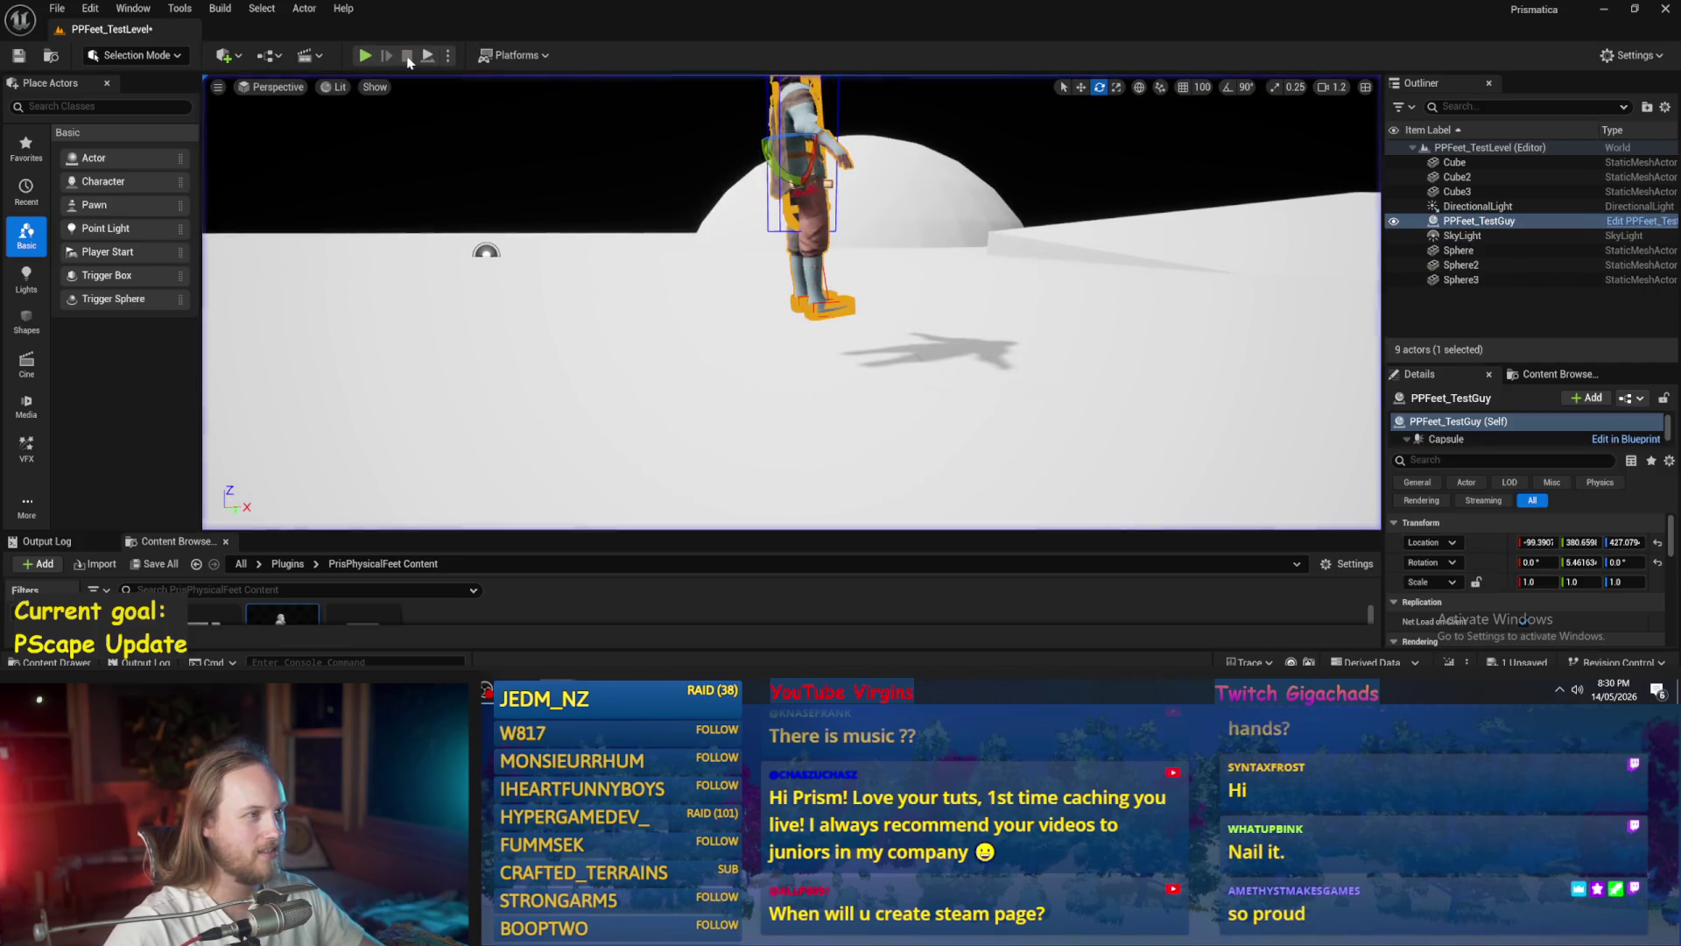
click(429, 55)
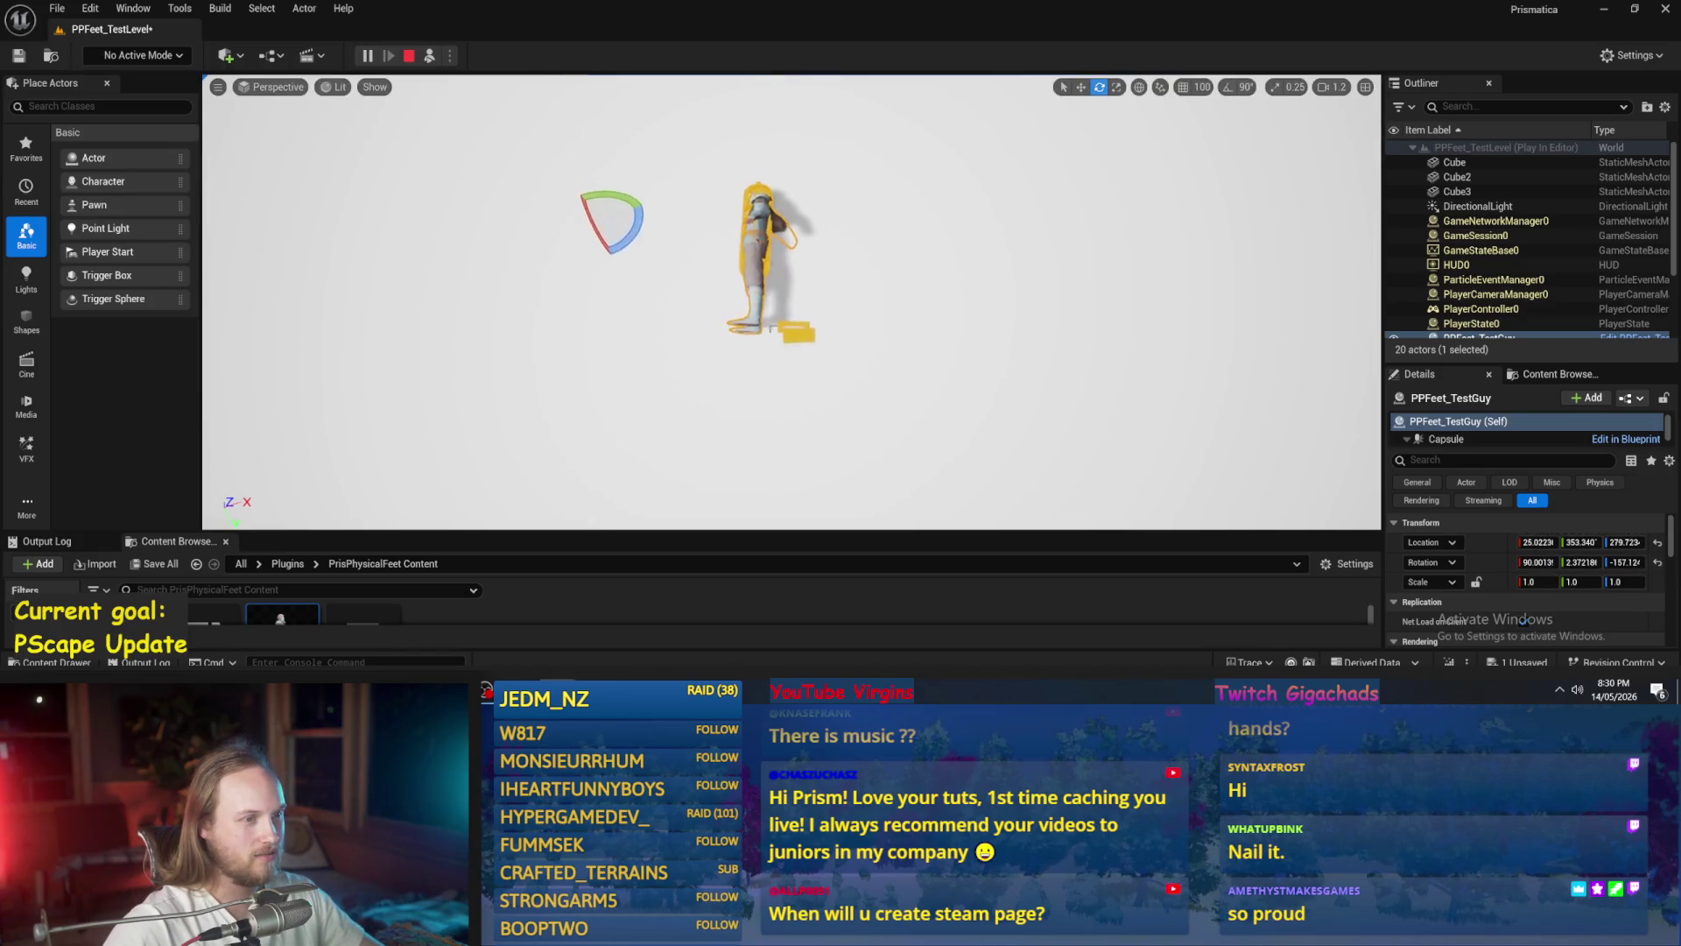
- Switch to the move gizmo and frame the ragdolled test guy on the floor
click(870, 300)
key(w)
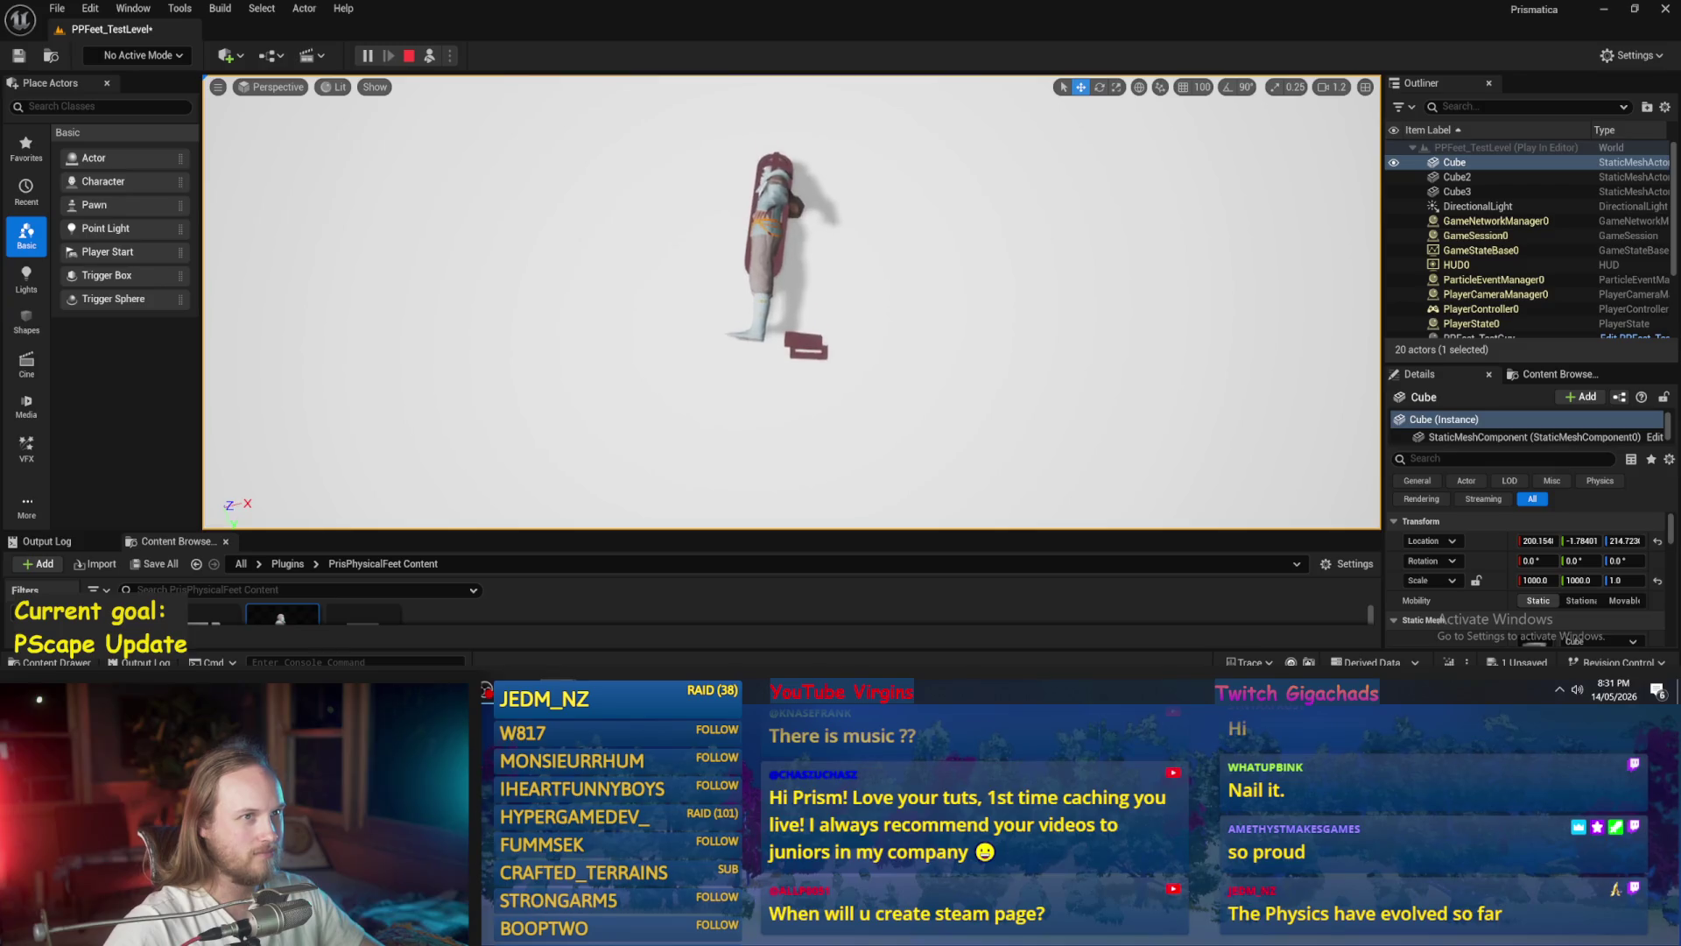
click(751, 285)
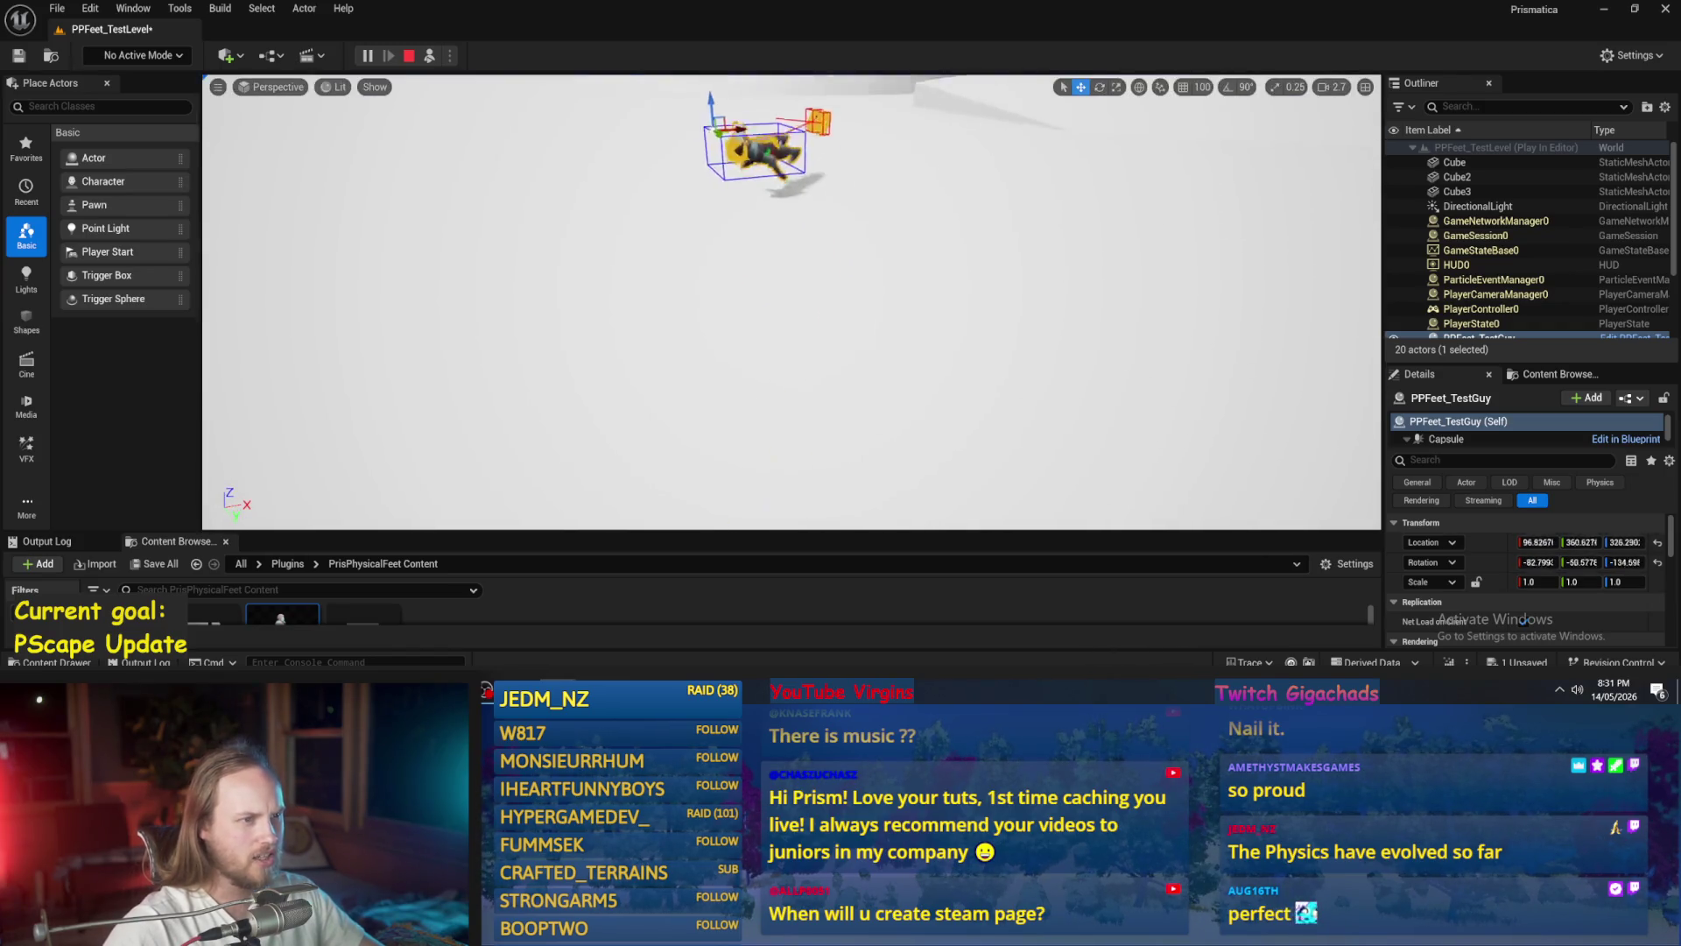
key(f)
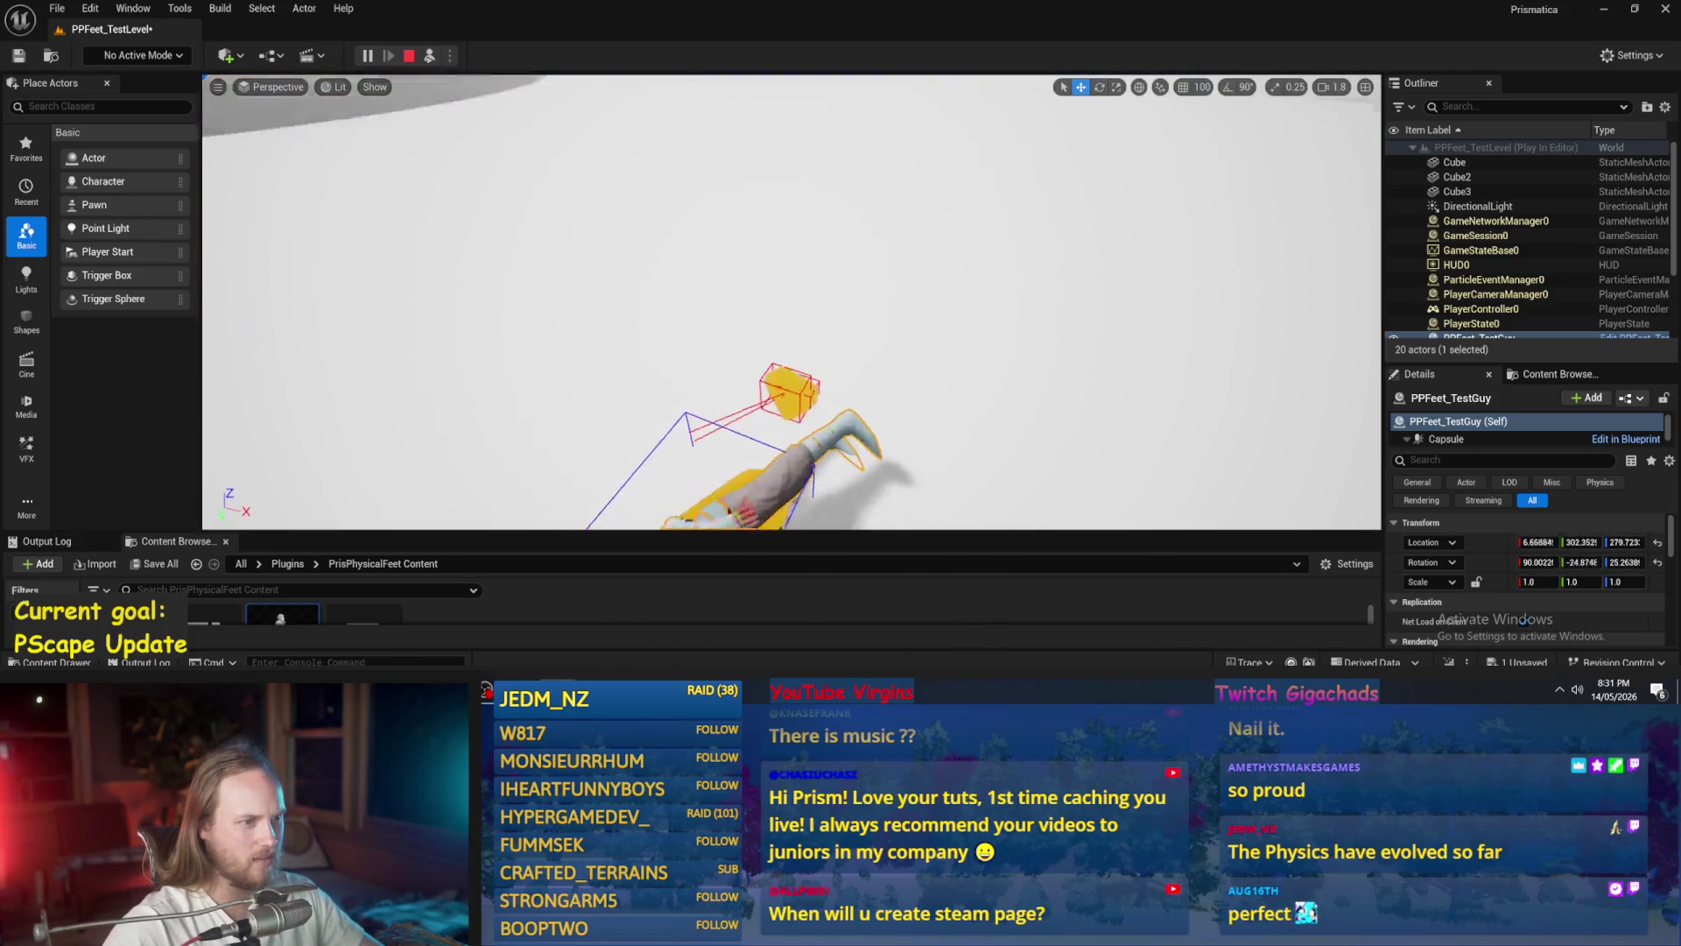